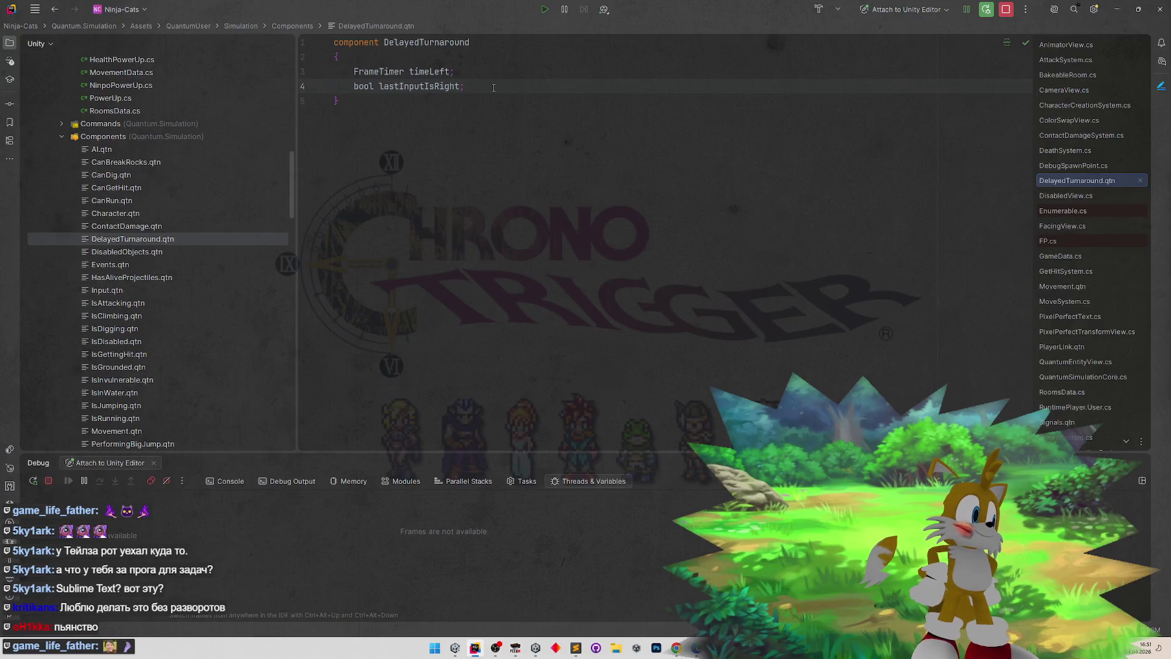
- Replace the line-4 field name lastInputIsRight with lastFacingIsRight in DelayedTurnaround.qtn
{"action": "double_click", "coordinate": [420, 86]}
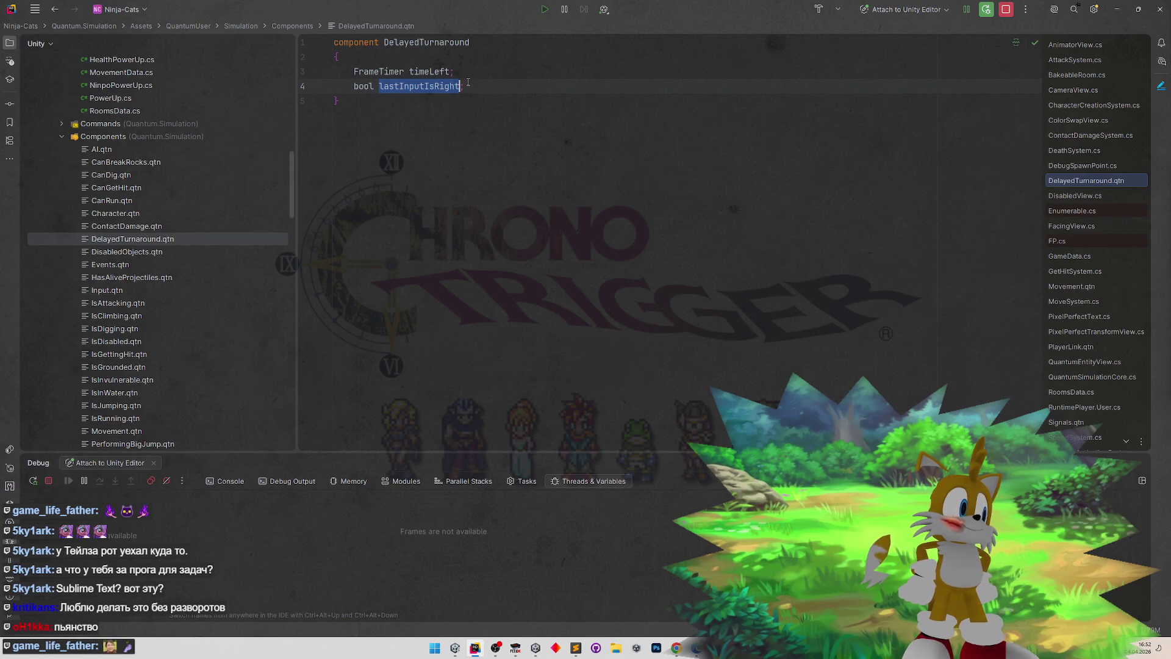
{"action": "left_click", "coordinate": [466, 103]}
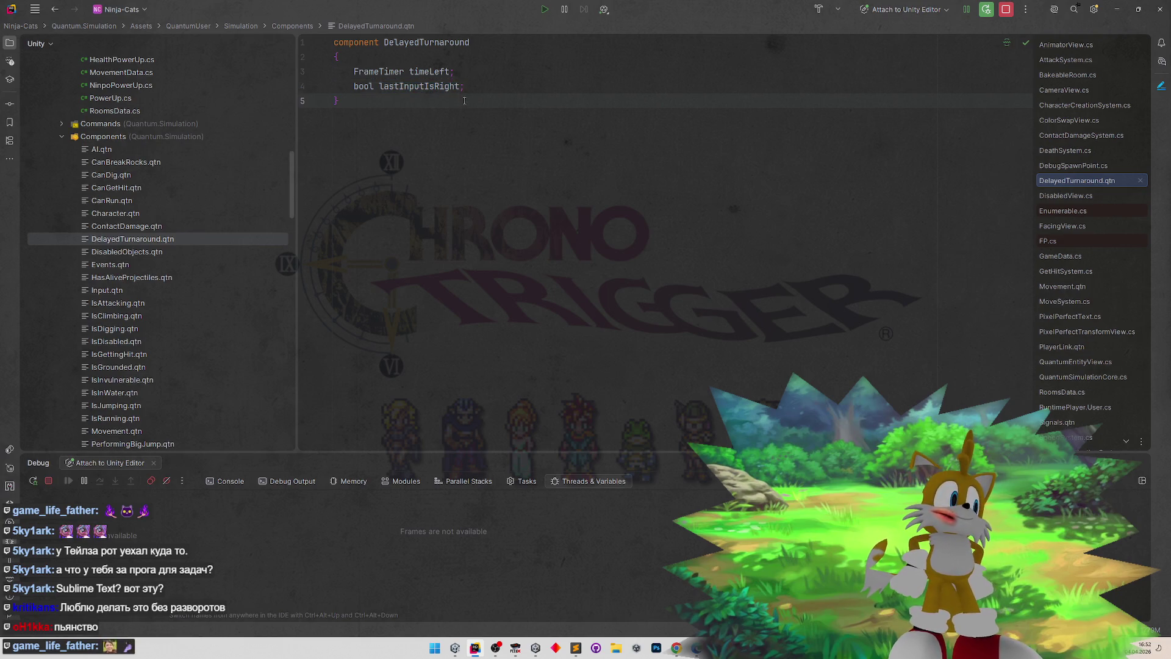
{"action": "double_click", "coordinate": [417, 86]}
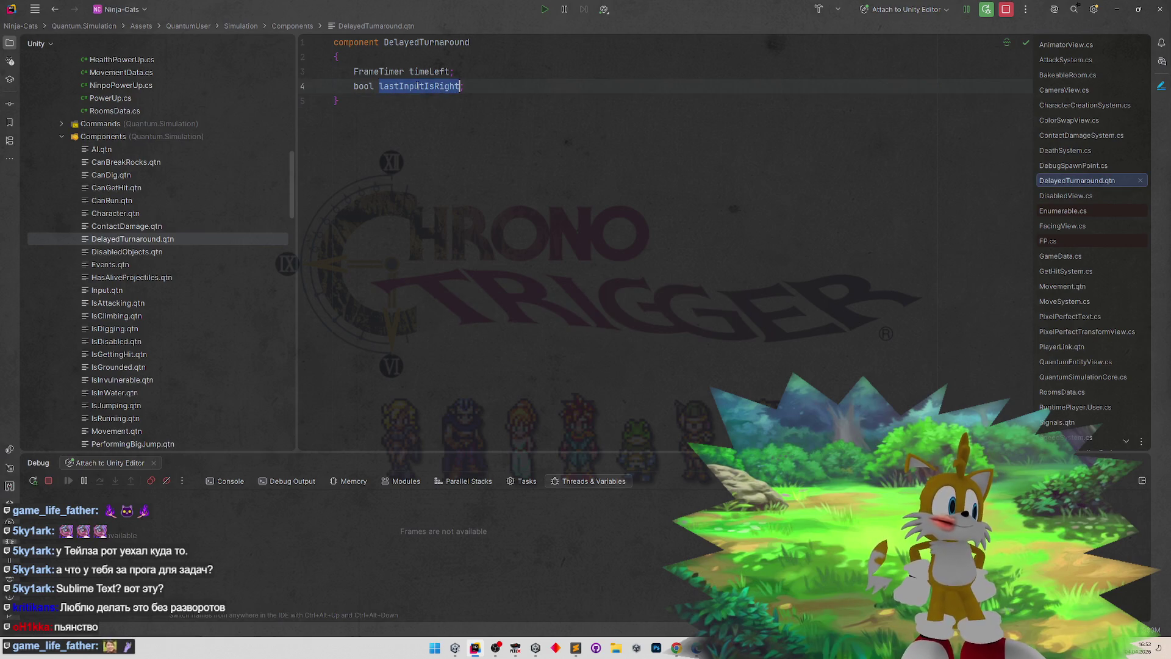
{"action": "type", "text": "lastFacing"}
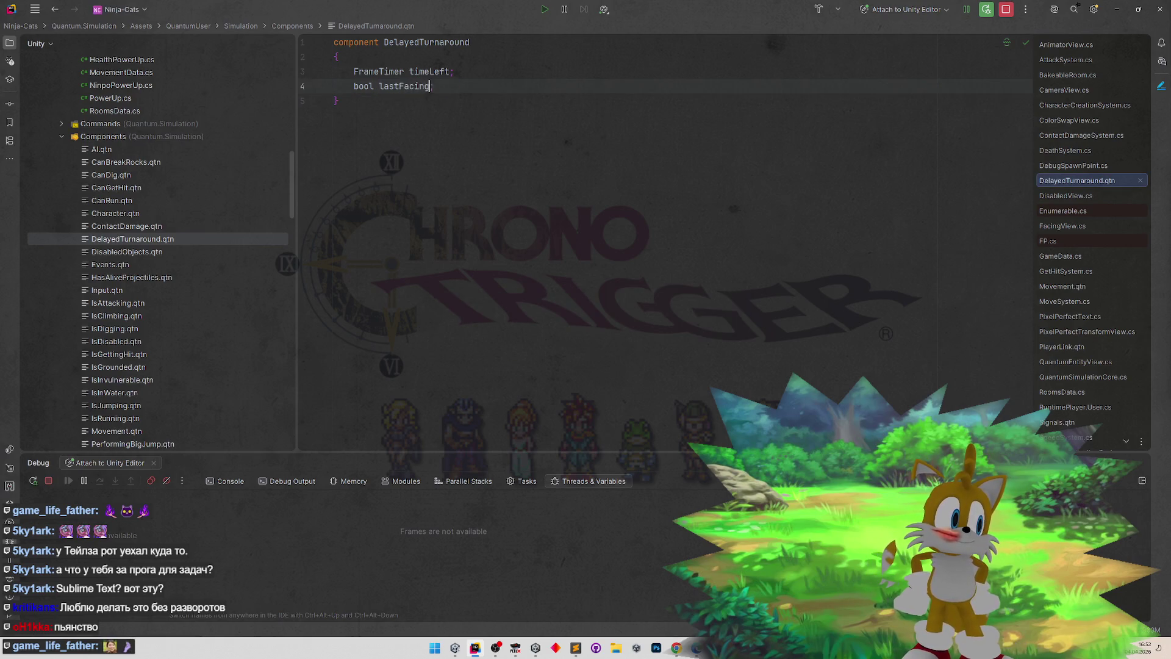
{"action": "type", "text": "IsRight"}
{"action": "left_click", "coordinate": [449, 166]}
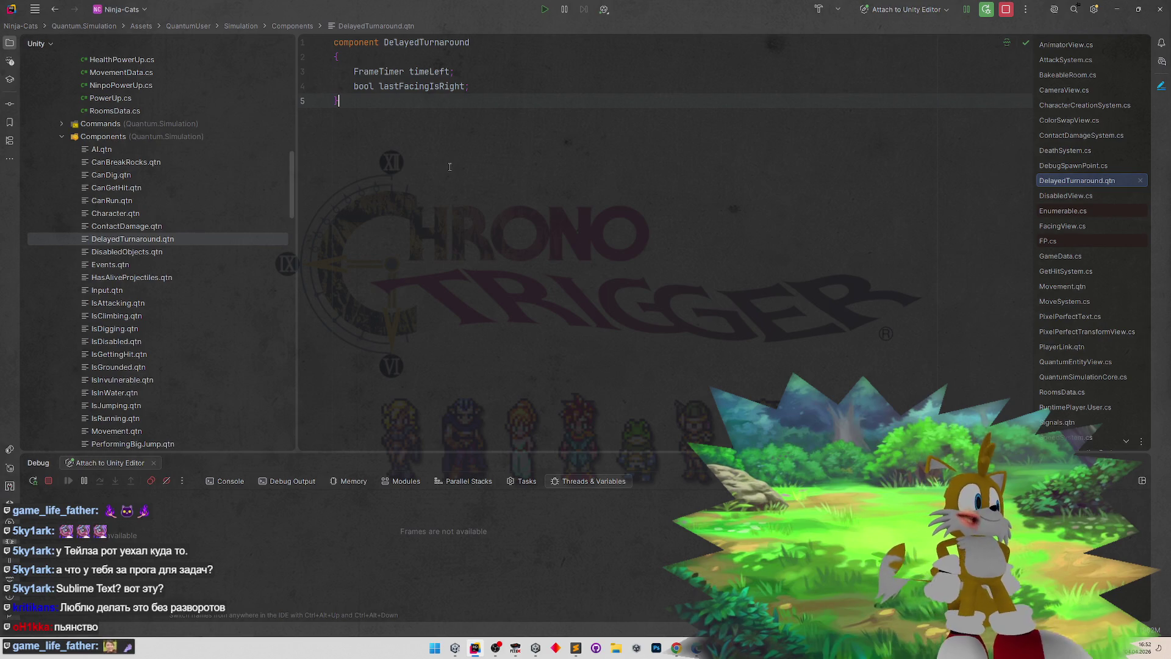
{"action": "left_click_drag", "start_coordinate": [294, 198], "coordinate": [294, 227]}
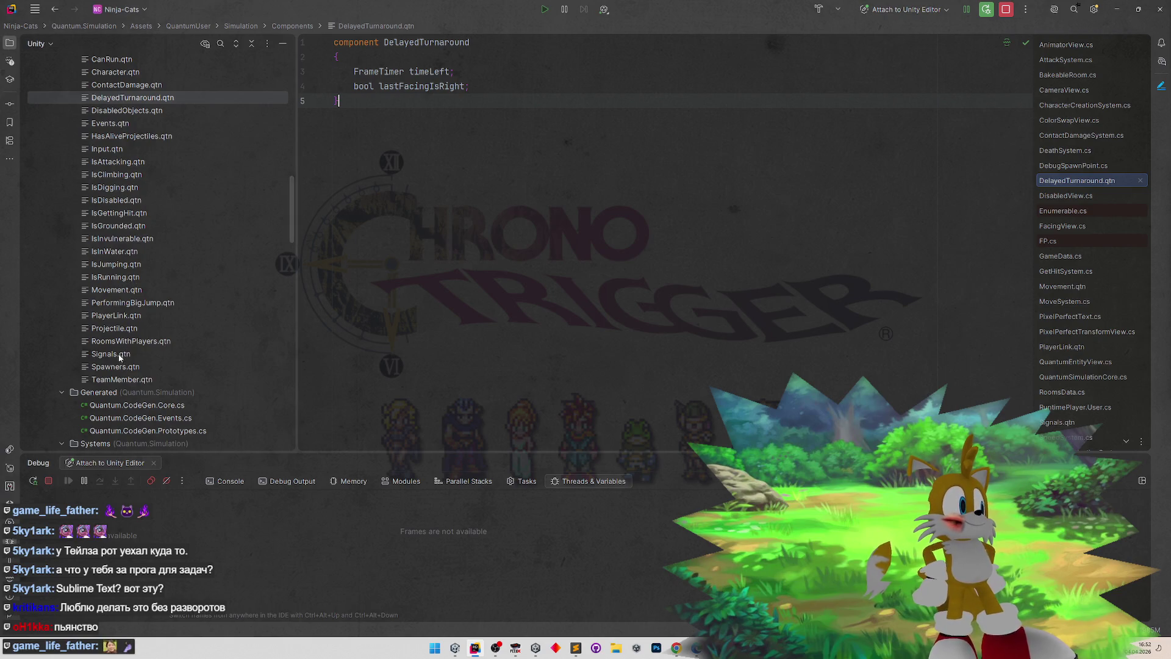
{"action": "scroll", "coordinate": [123, 312], "scroll_direction": "up", "scroll_amount": 5}
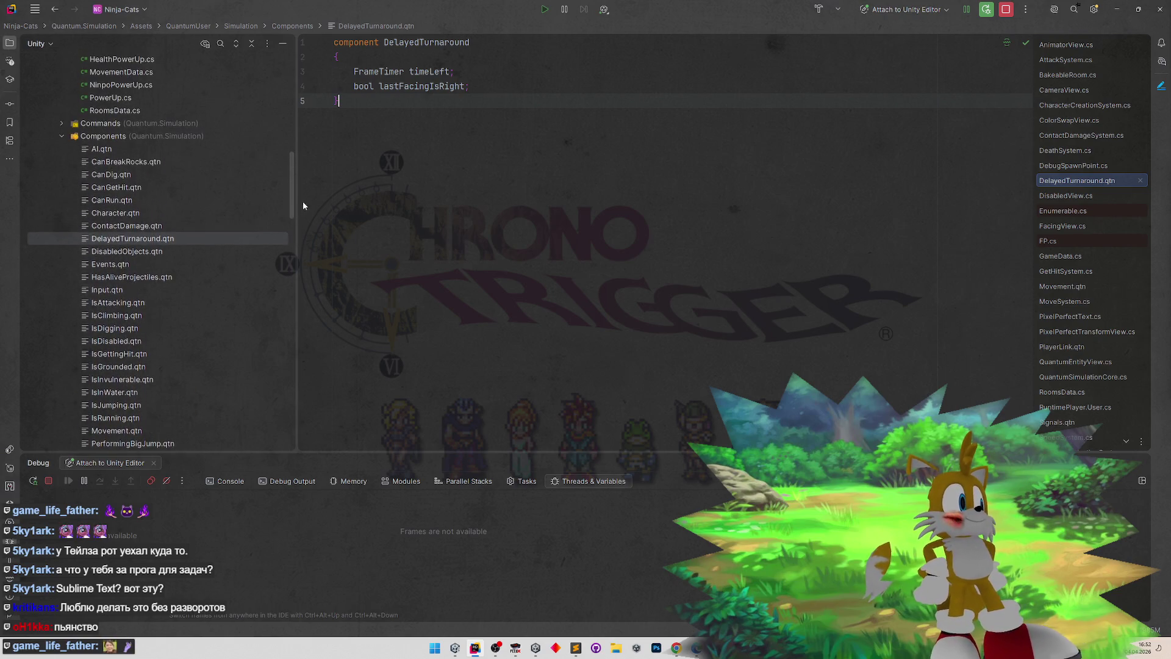
{"action": "left_click_drag", "start_coordinate": [292, 200], "coordinate": [293, 228]}
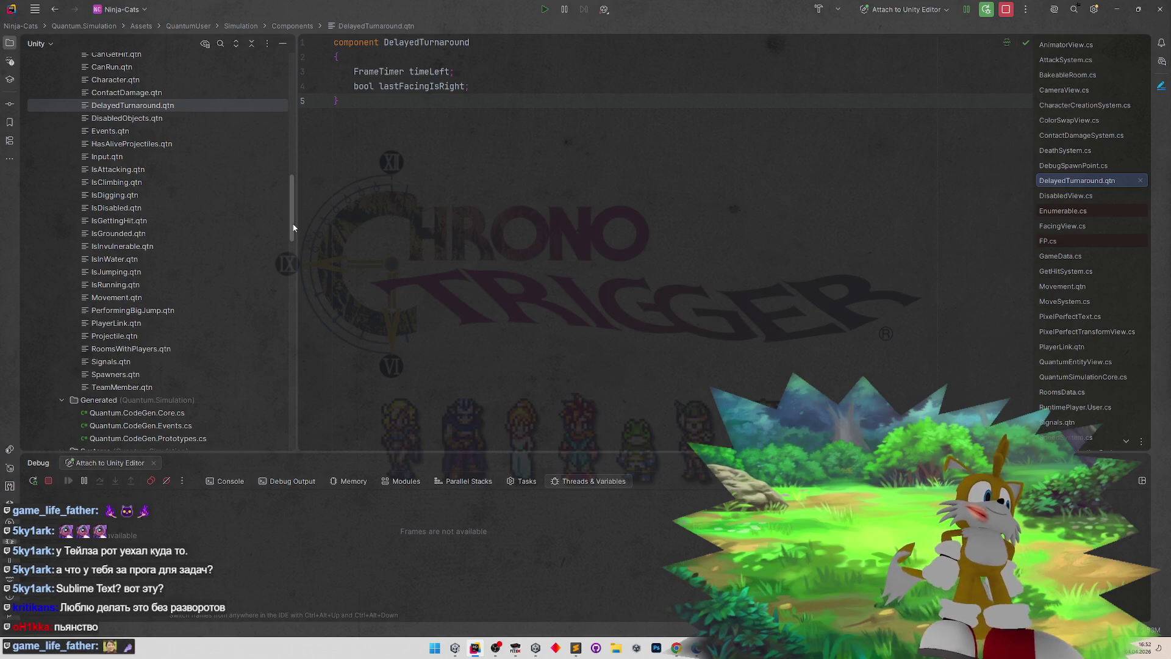
{"action": "key", "text": "alt+1"}
- Duplicate DelayedTurnaround.qtn as HasDelayedTurnaround.qtn and delete its two fields
{"action": "key", "text": "ctrl+d"}
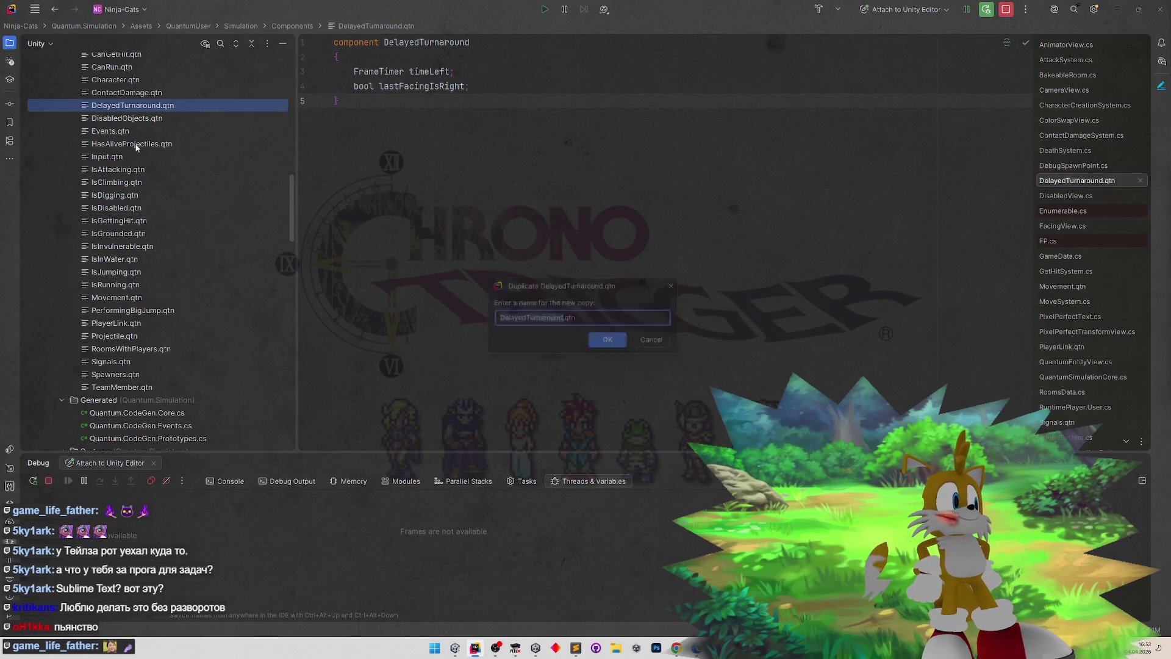
{"action": "left_click", "coordinate": [498, 319]}
{"action": "type", "text": "Has"}
{"action": "key", "text": "Return"}
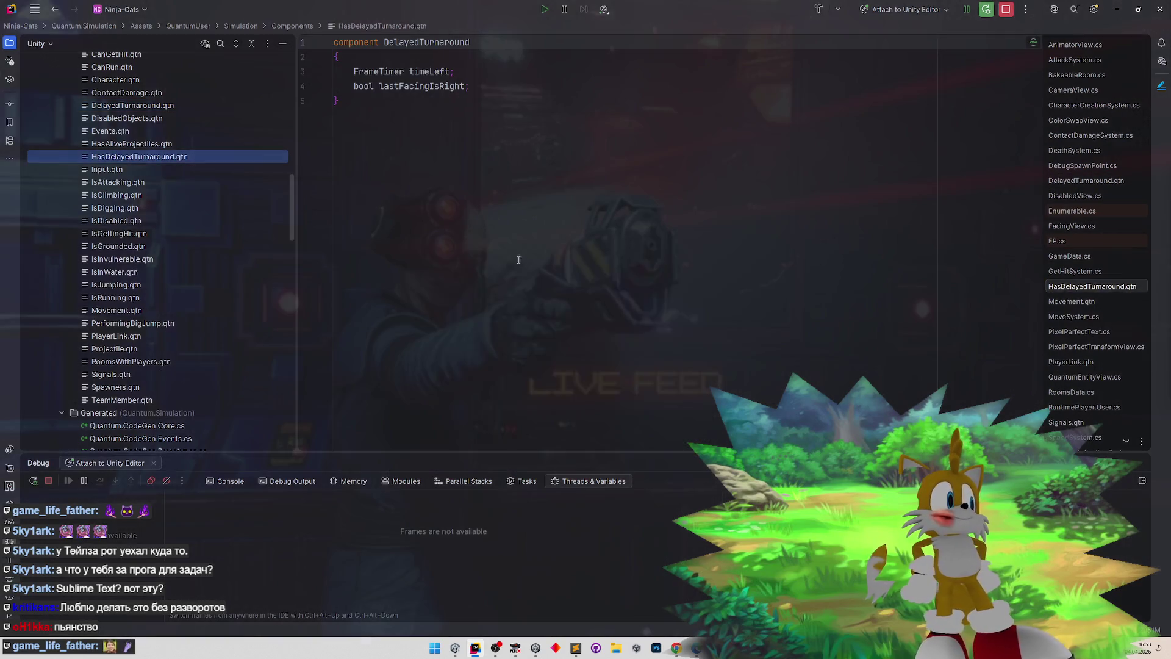
{"action": "key", "text": "Return"}
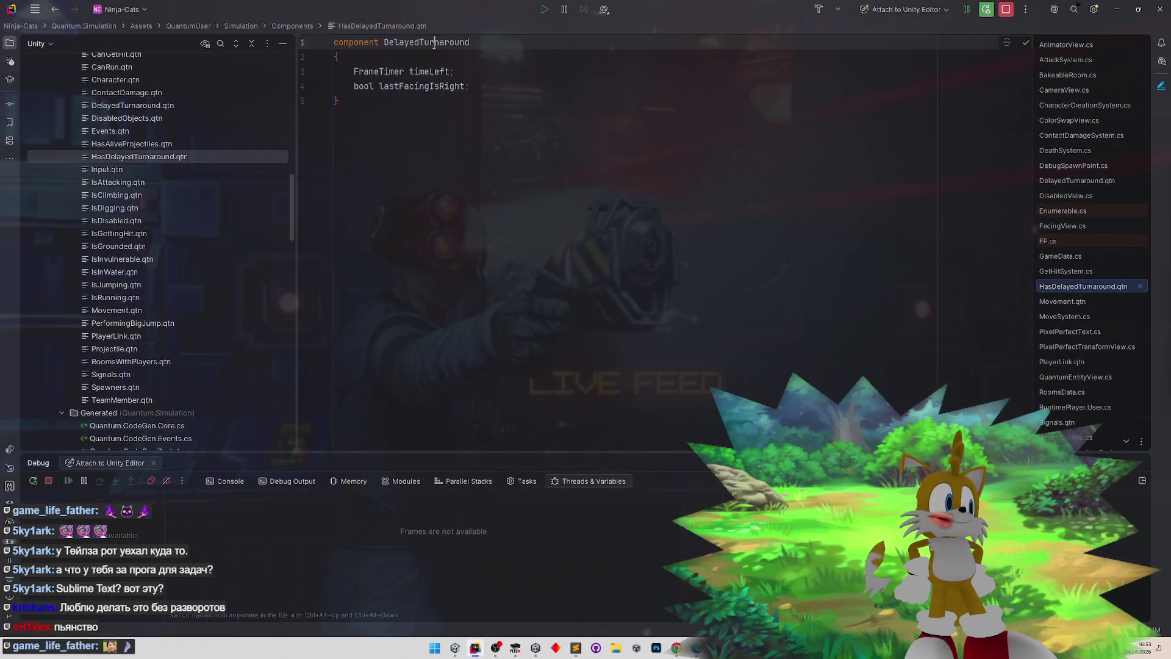
{"action": "type", "text": "Has"}
{"action": "left_click_drag", "start_coordinate": [484, 87], "coordinate": [309, 70]}
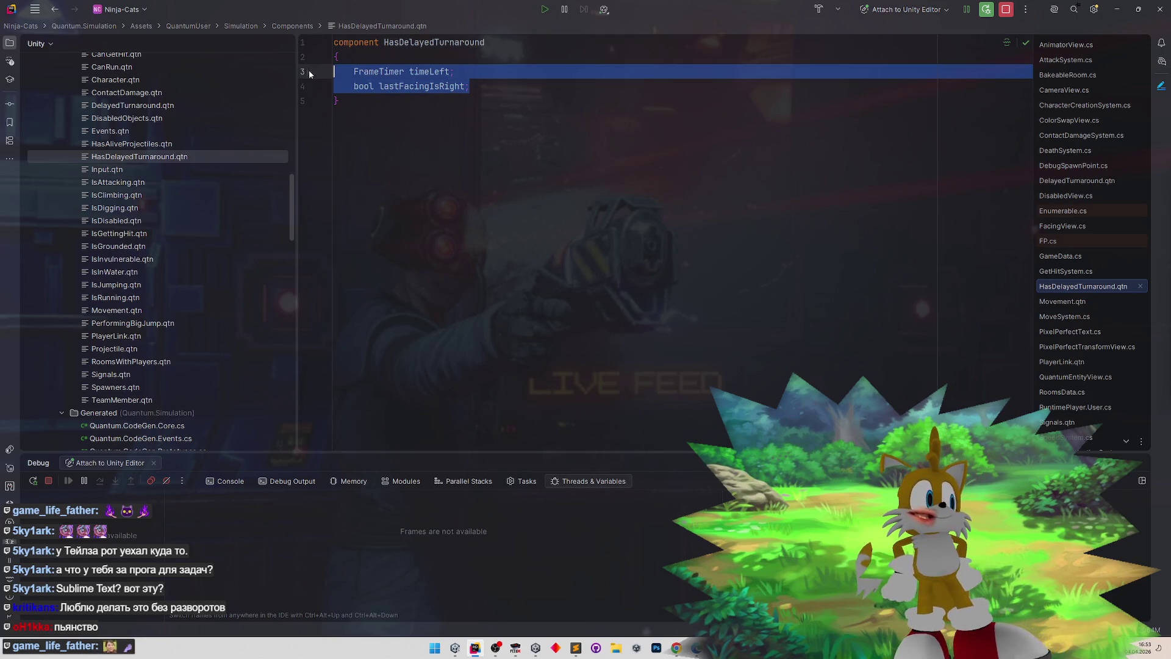
{"action": "key", "text": "BackSpace"}
- Rename the original DelayedTurnaround.qtn file to IsInTurnaround.qtn
{"action": "left_click", "coordinate": [145, 107]}
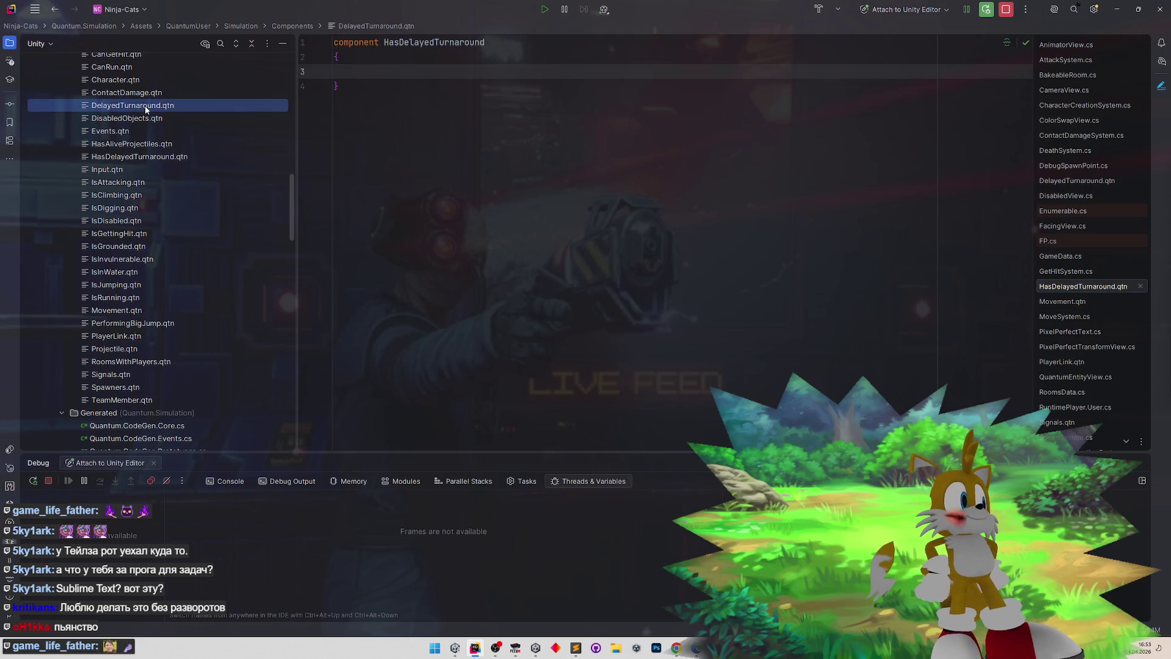
{"action": "key", "text": "shift+F6"}
{"action": "left_click", "coordinate": [537, 310]}
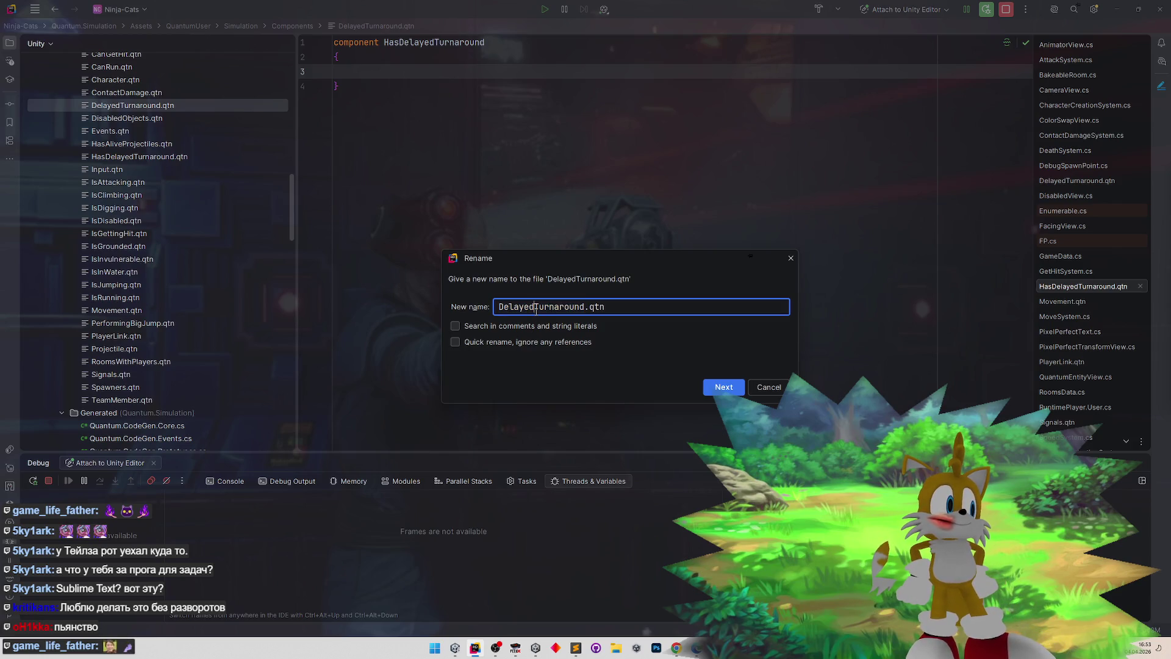
{"action": "left_click_drag", "start_coordinate": [536, 310], "coordinate": [495, 310]}
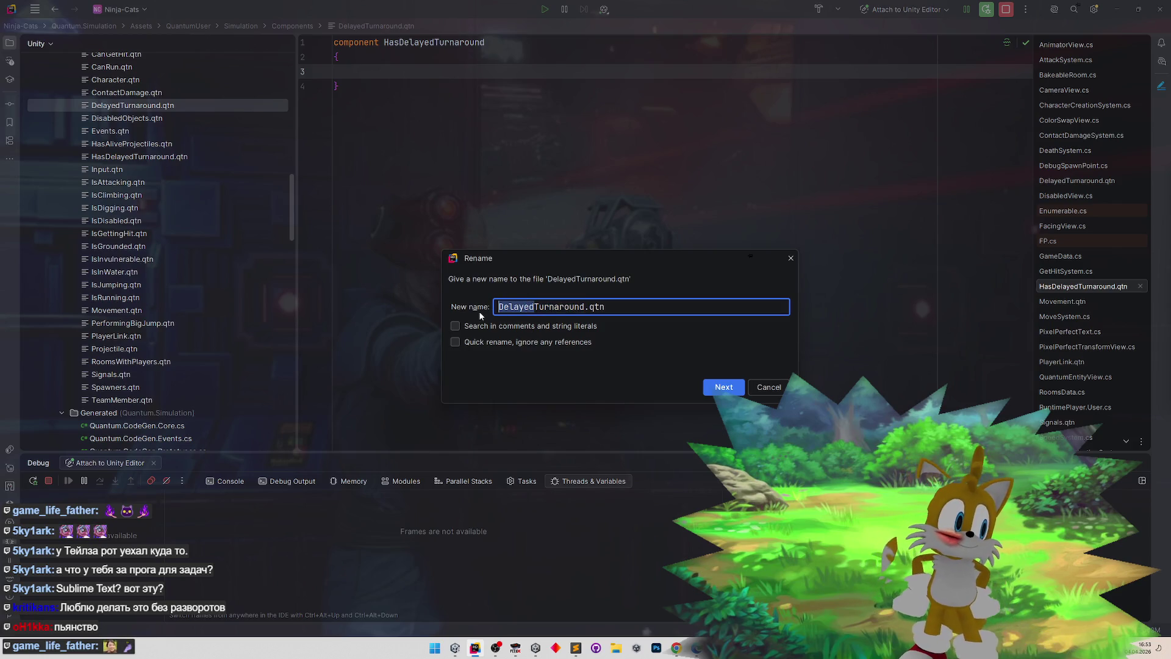
{"action": "type", "text": "IsIn"}
{"action": "key", "text": "Return"}
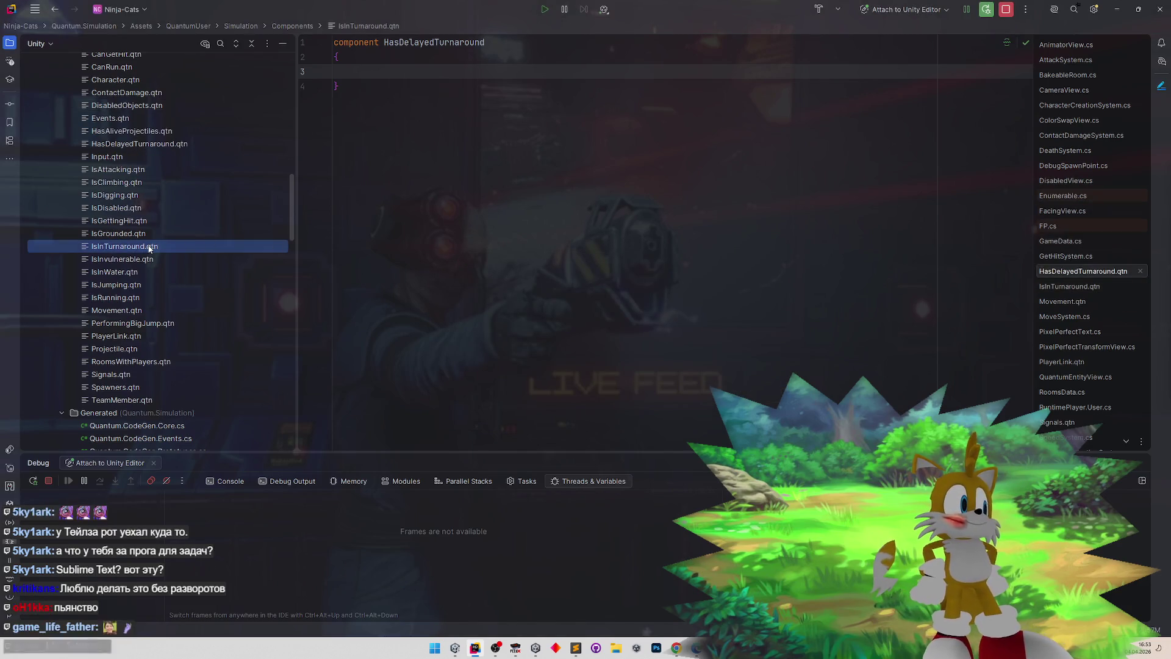
{"action": "key", "text": "shift+F6"}
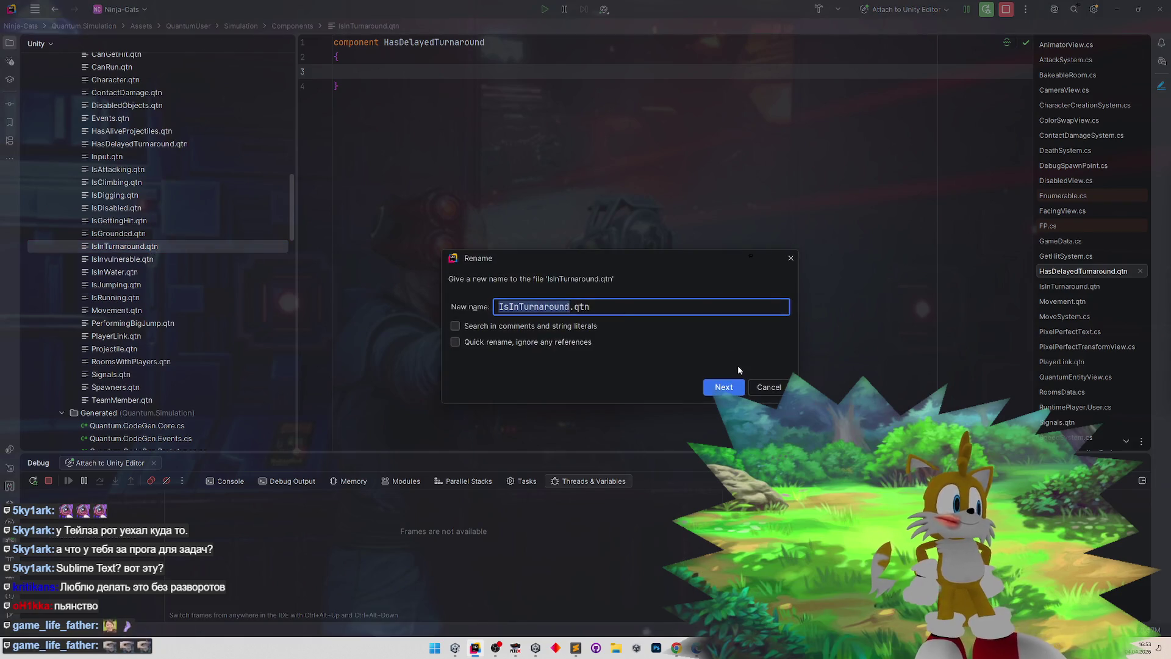
{"action": "left_click", "coordinate": [769, 387]}
- Change the component name on line 1 of IsInTurnaround.qtn to IsInTurnaround
{"action": "double_click", "coordinate": [164, 250]}
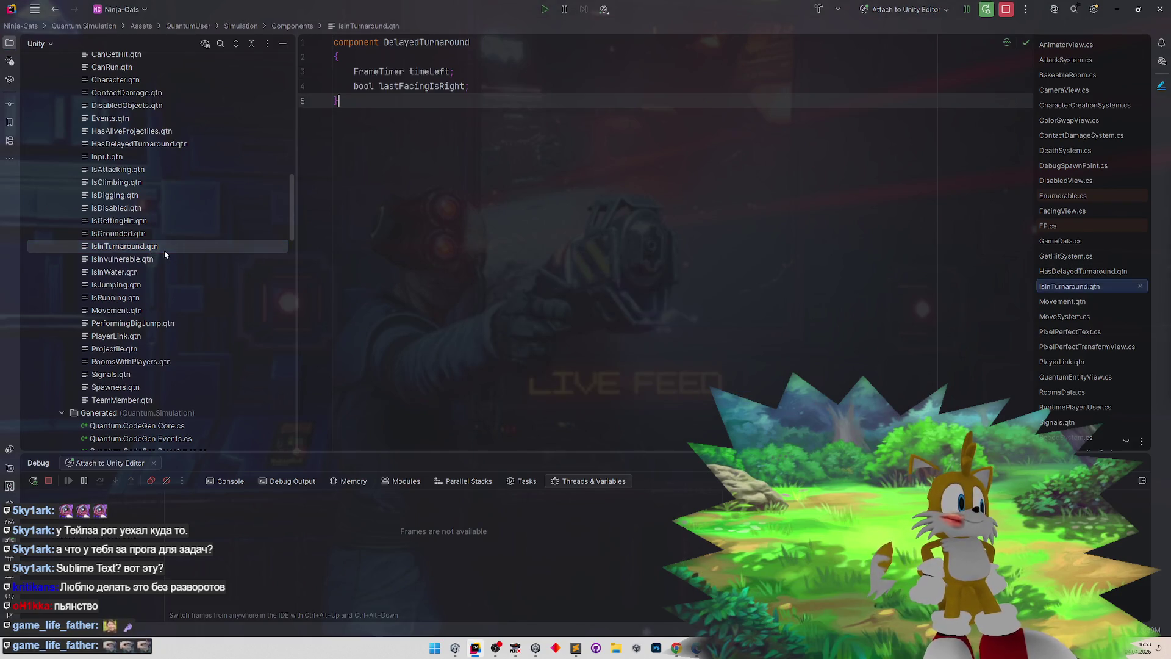
{"action": "left_click", "coordinate": [420, 42]}
{"action": "double_click", "coordinate": [420, 42]}
{"action": "type", "text": "IsInTurnaround"}
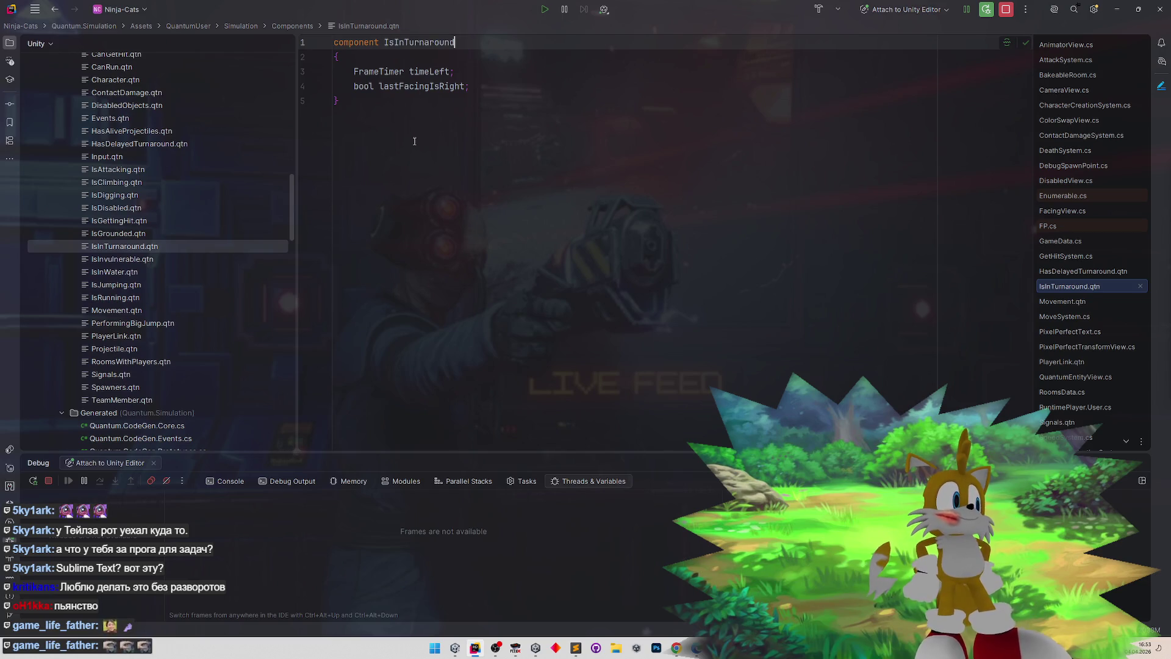
{"action": "left_click", "coordinate": [415, 138]}
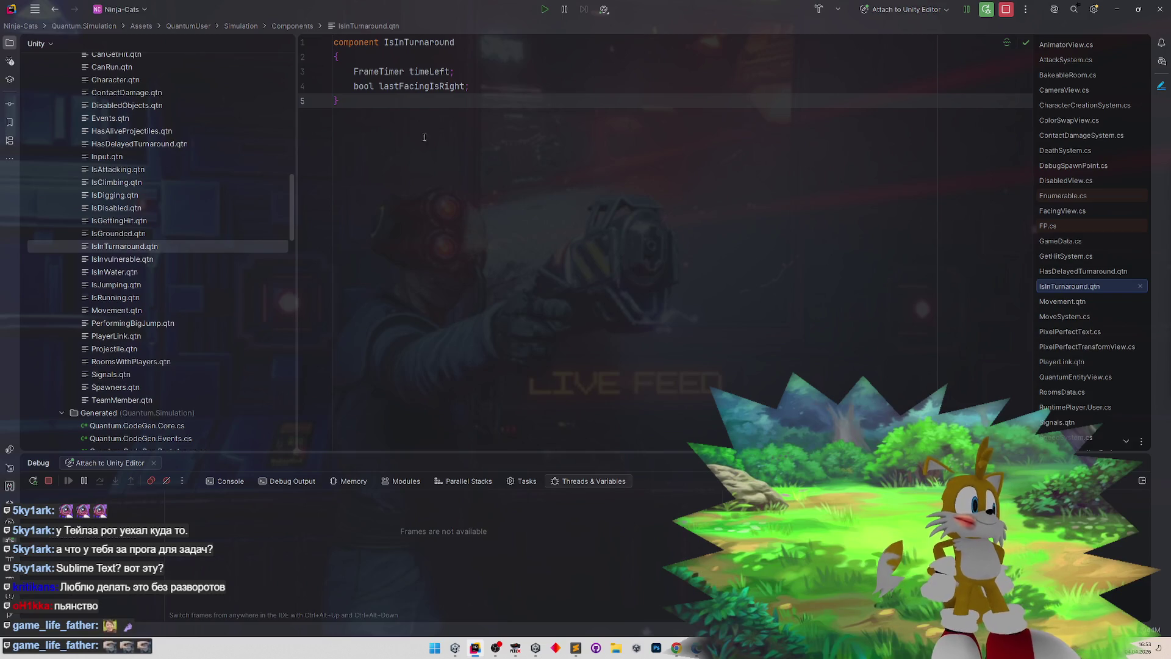
{"action": "scroll", "coordinate": [288, 202], "scroll_direction": "up", "scroll_amount": 3}
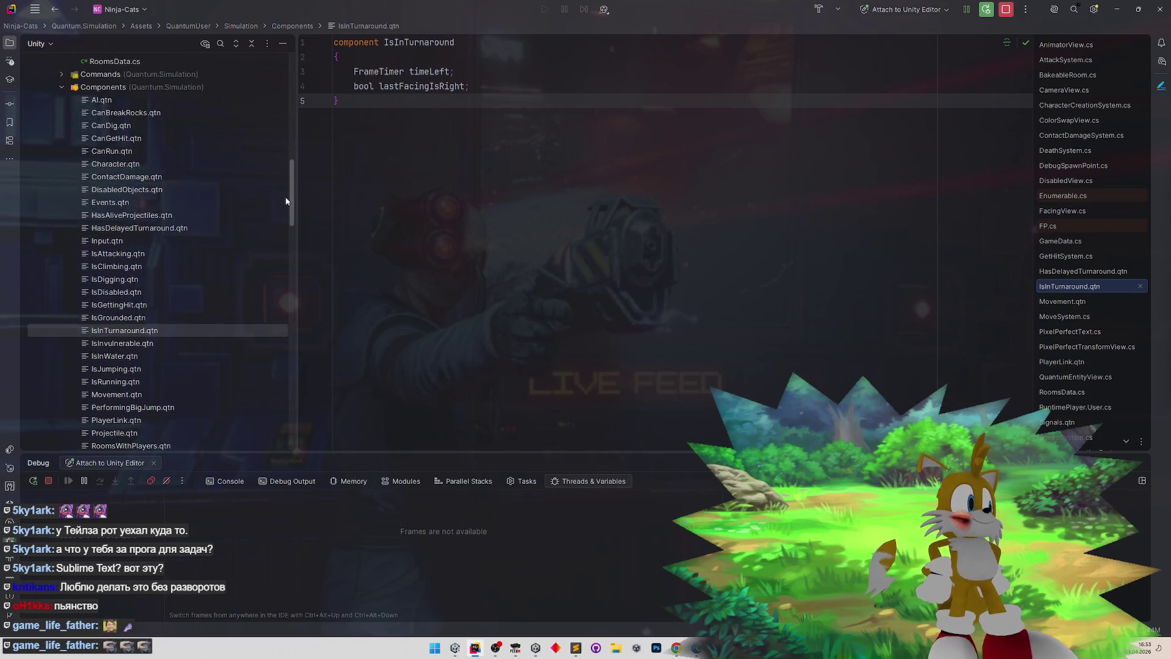
{"action": "scroll", "coordinate": [286, 202], "scroll_direction": "down", "scroll_amount": 4}
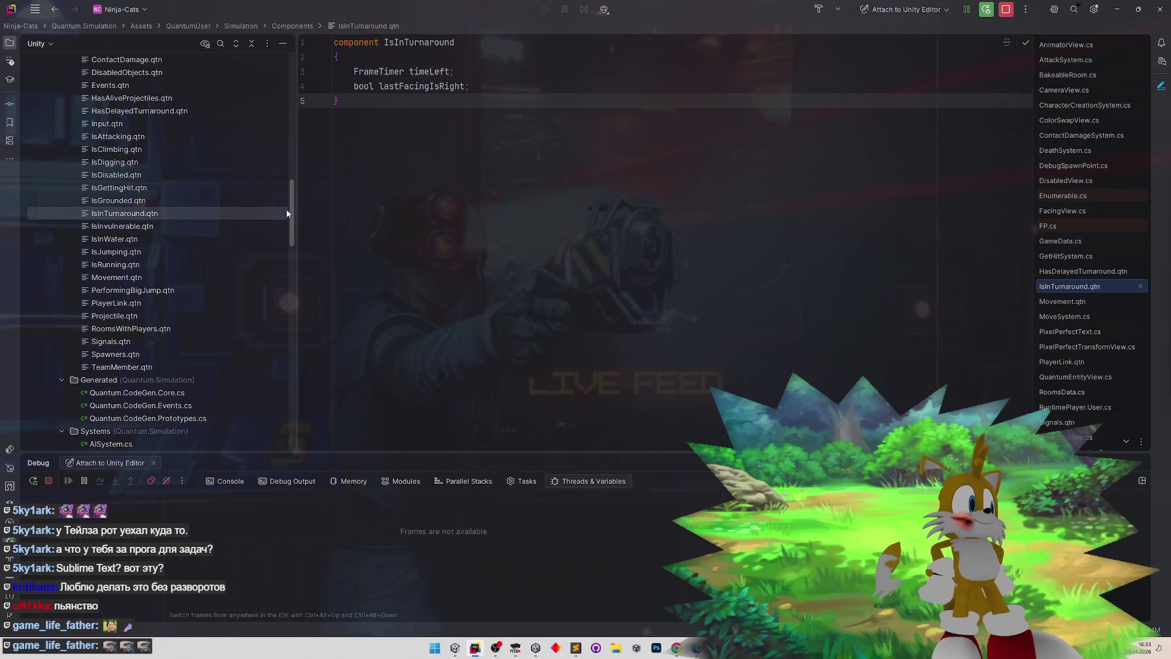
{"action": "left_click_drag", "start_coordinate": [287, 213], "coordinate": [280, 284]}
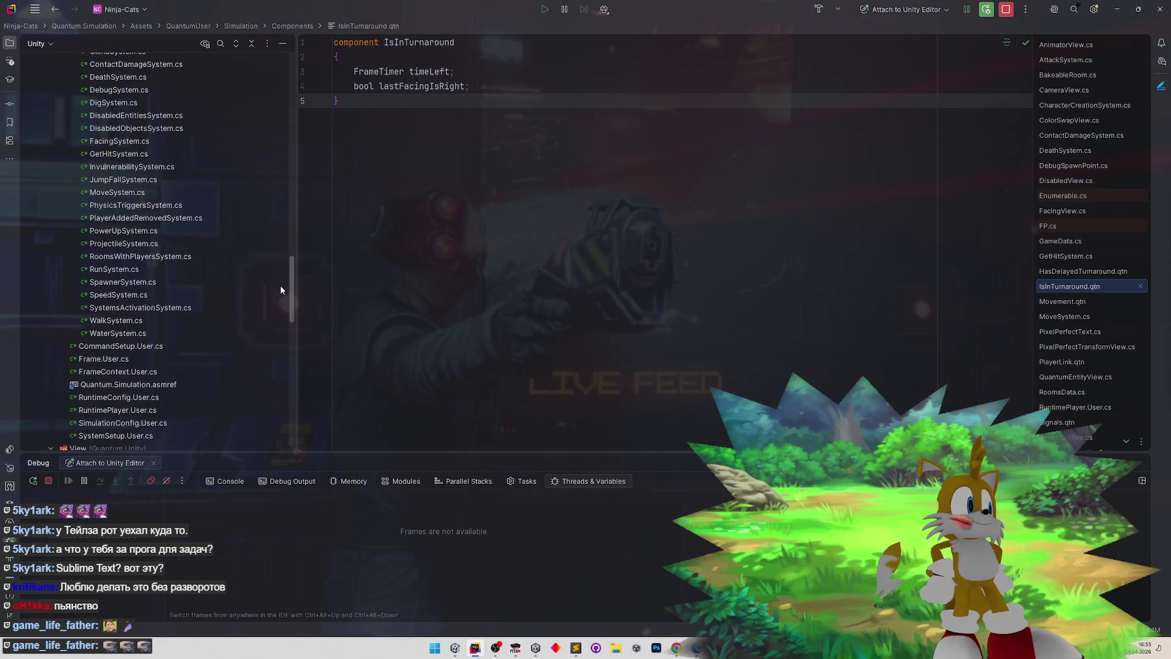
- In WalkSystem.cs, add a new line after GetInput and start an 'if (' statement
{"action": "double_click", "coordinate": [207, 320]}
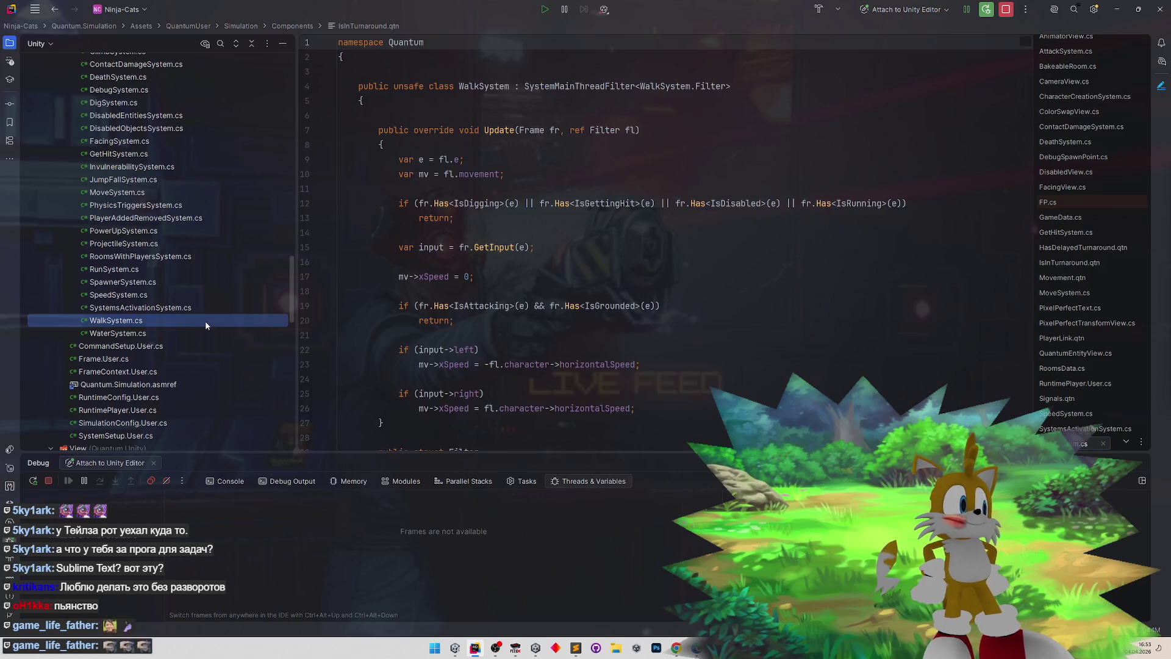
{"action": "scroll", "coordinate": [696, 323], "scroll_direction": "down", "scroll_amount": 2}
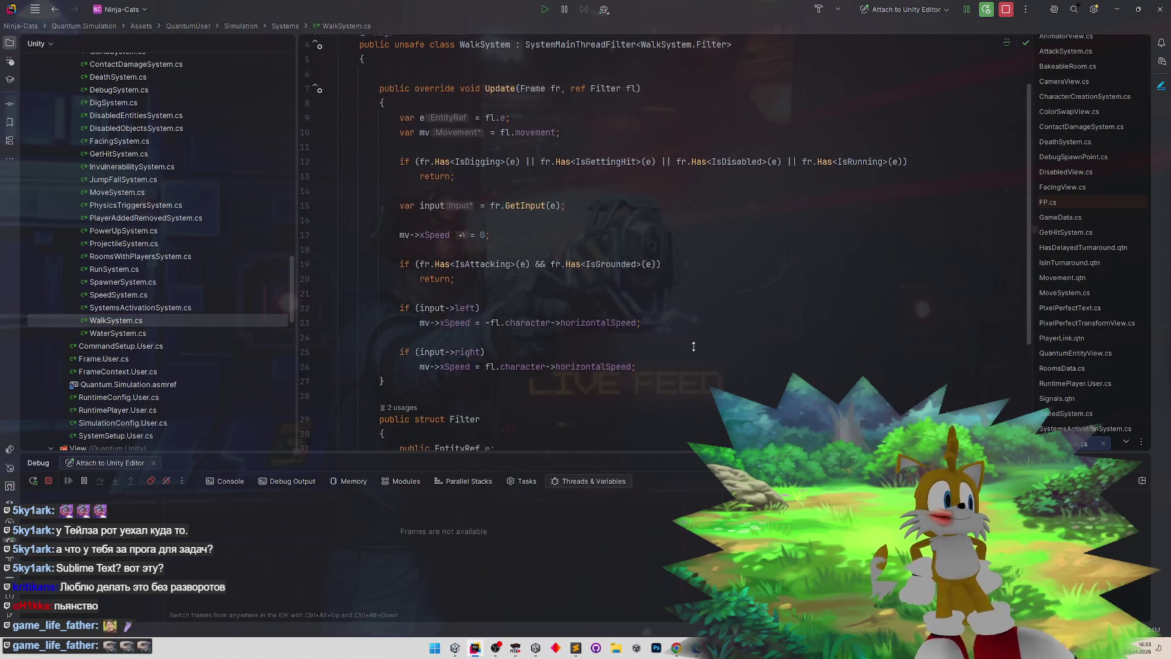
{"action": "scroll", "coordinate": [697, 323], "scroll_direction": "up", "scroll_amount": 2}
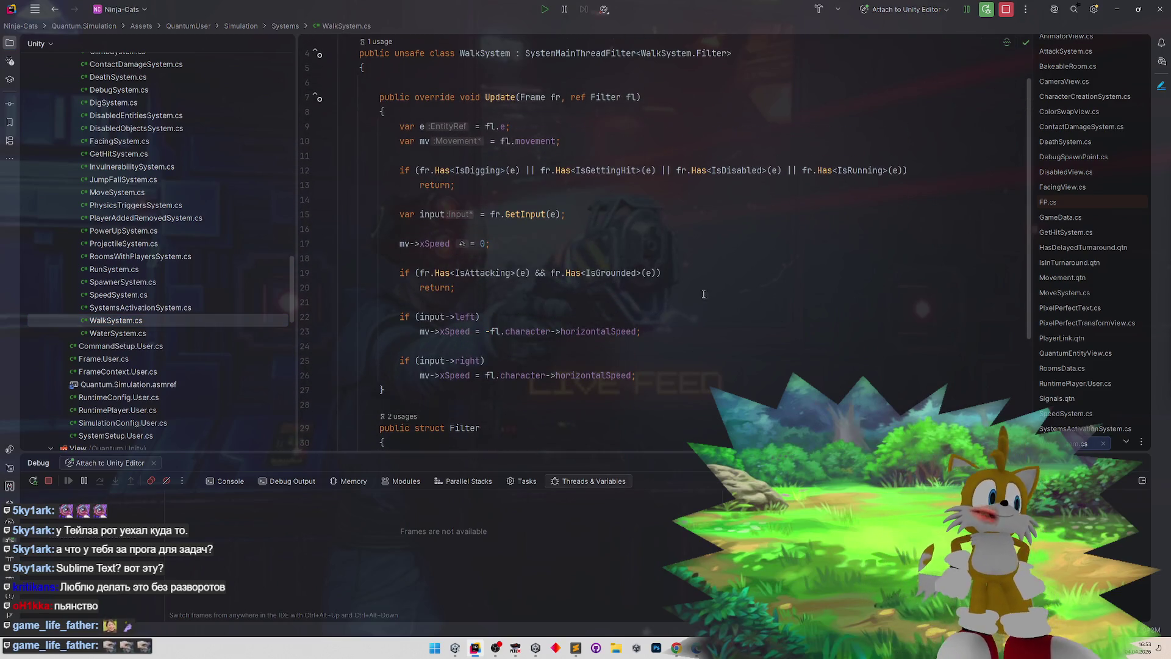
{"action": "left_click", "coordinate": [652, 207]}
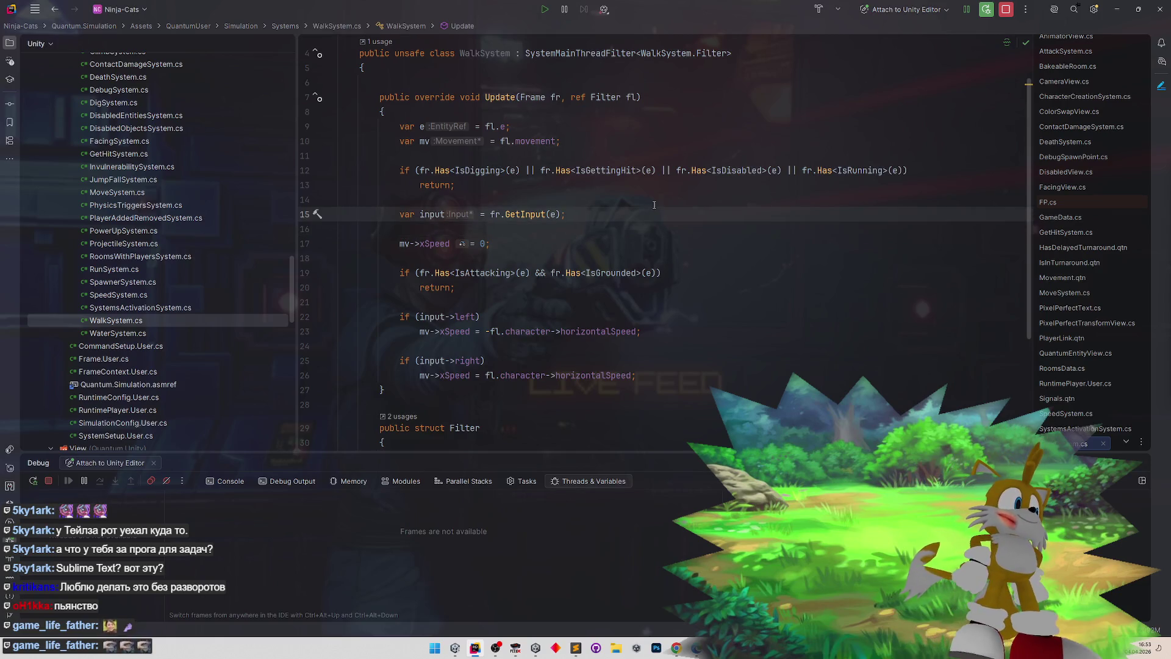
{"action": "key", "text": "Return"}
{"action": "key", "text": "Return"}
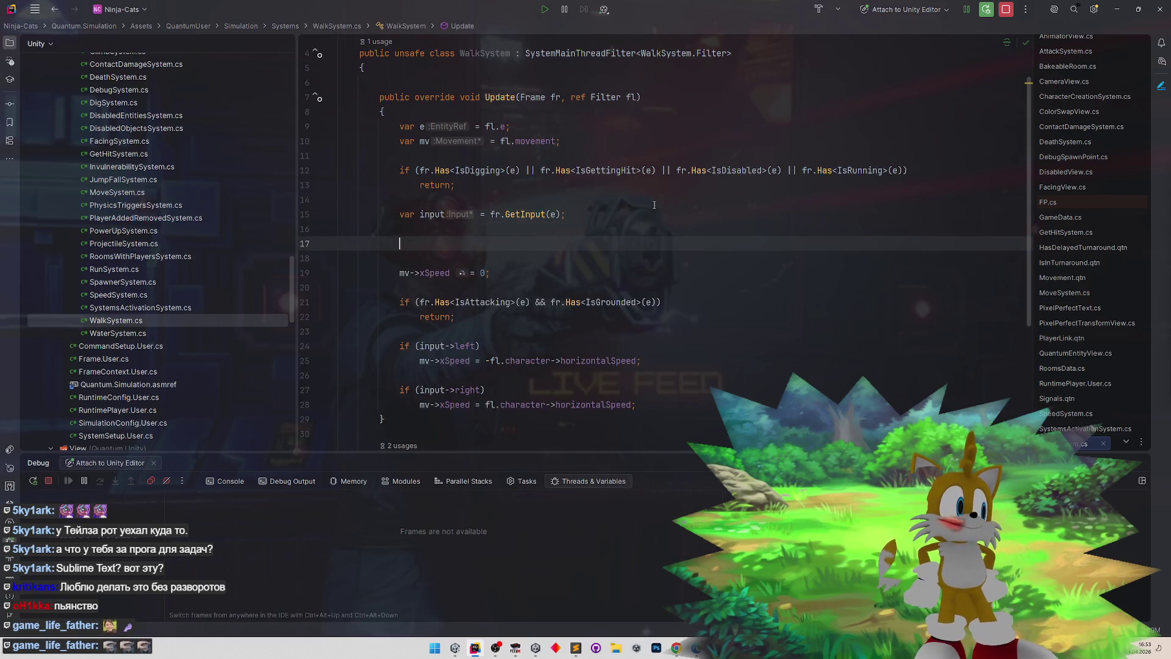
{"action": "type", "text": "if ("}
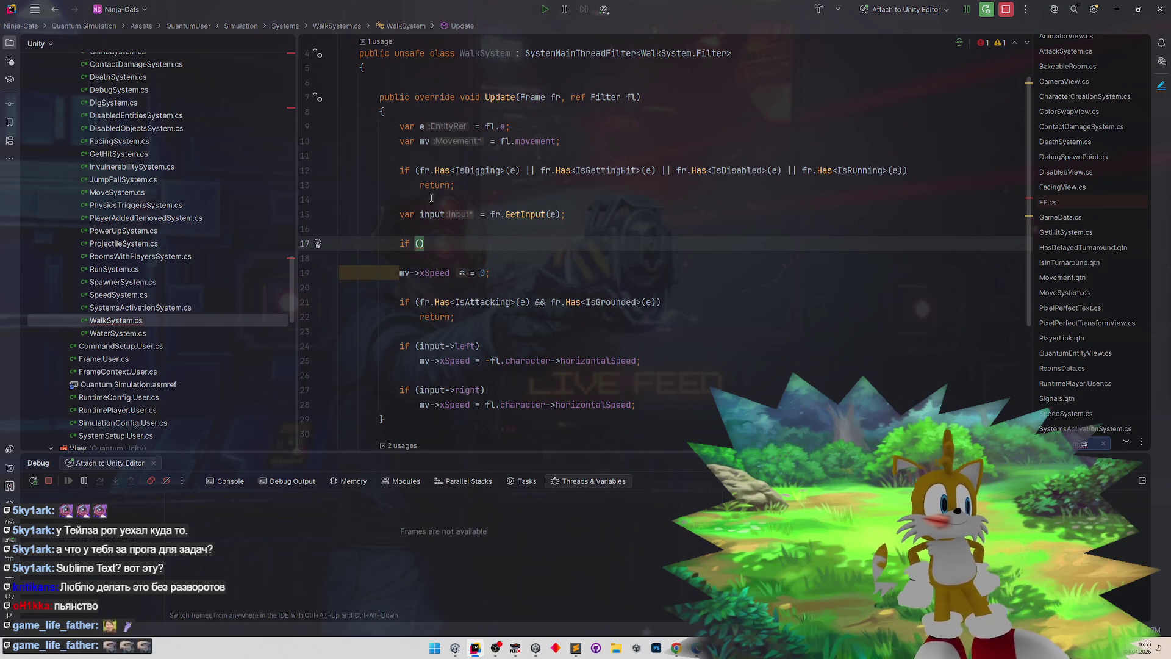
{"action": "key", "text": "BackSpace"}
{"action": "key", "text": "BackSpace"}
{"action": "key", "text": "BackSpace"}
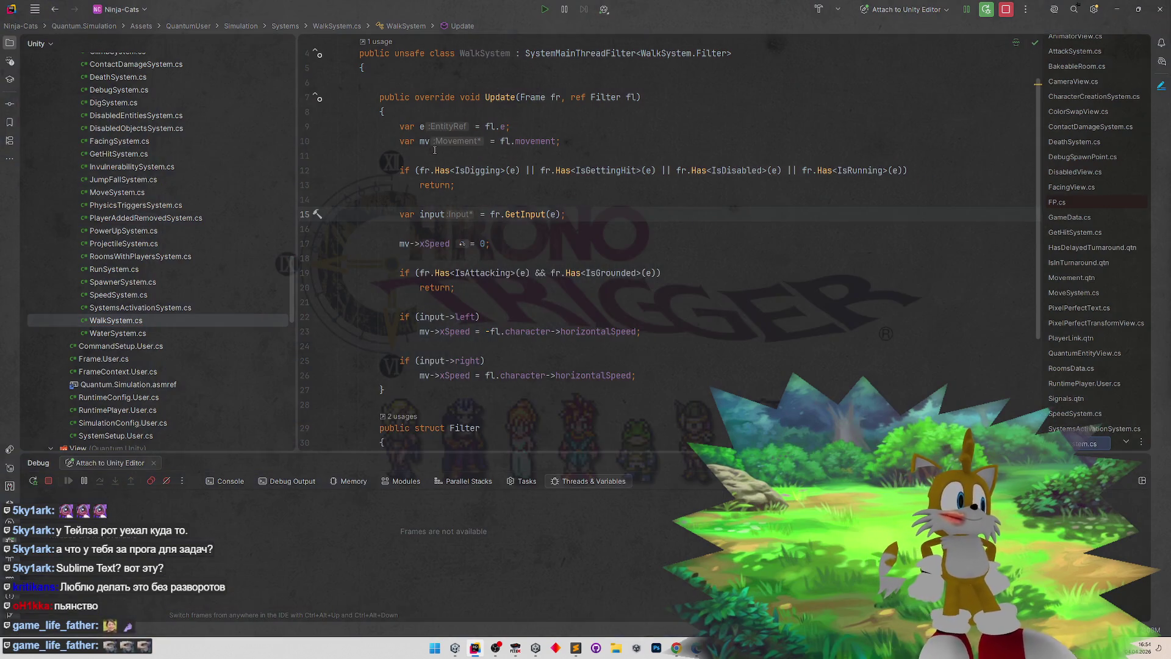
{"action": "key", "text": "Return"}
{"action": "key", "text": "Return"}
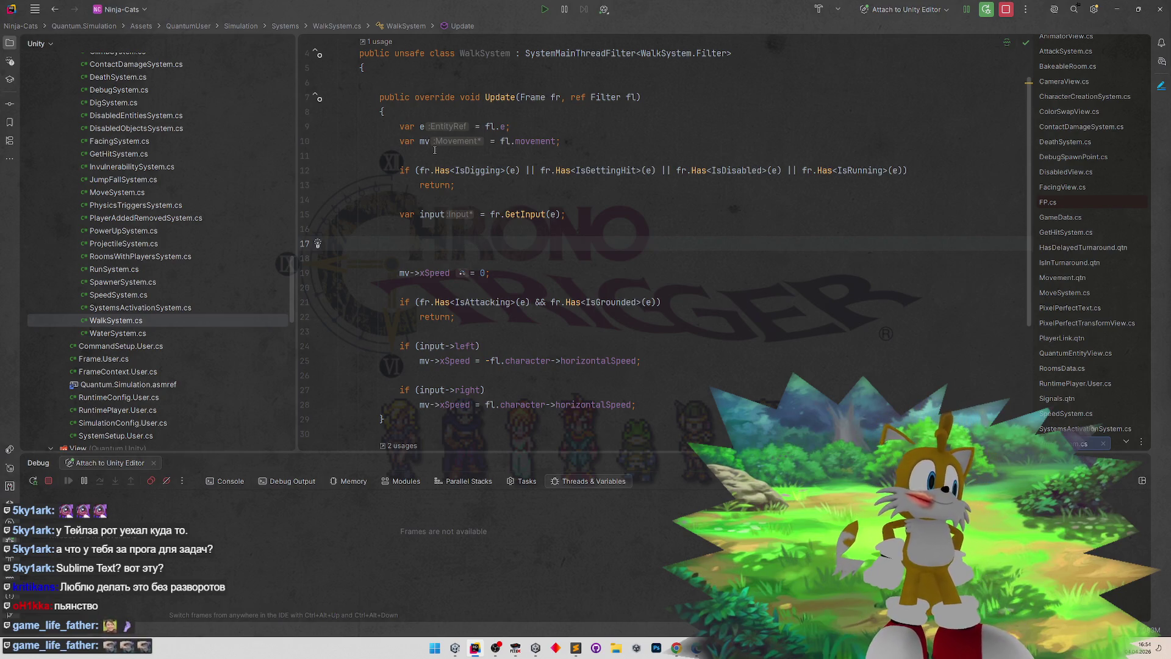
{"action": "type", "text": "if ("}
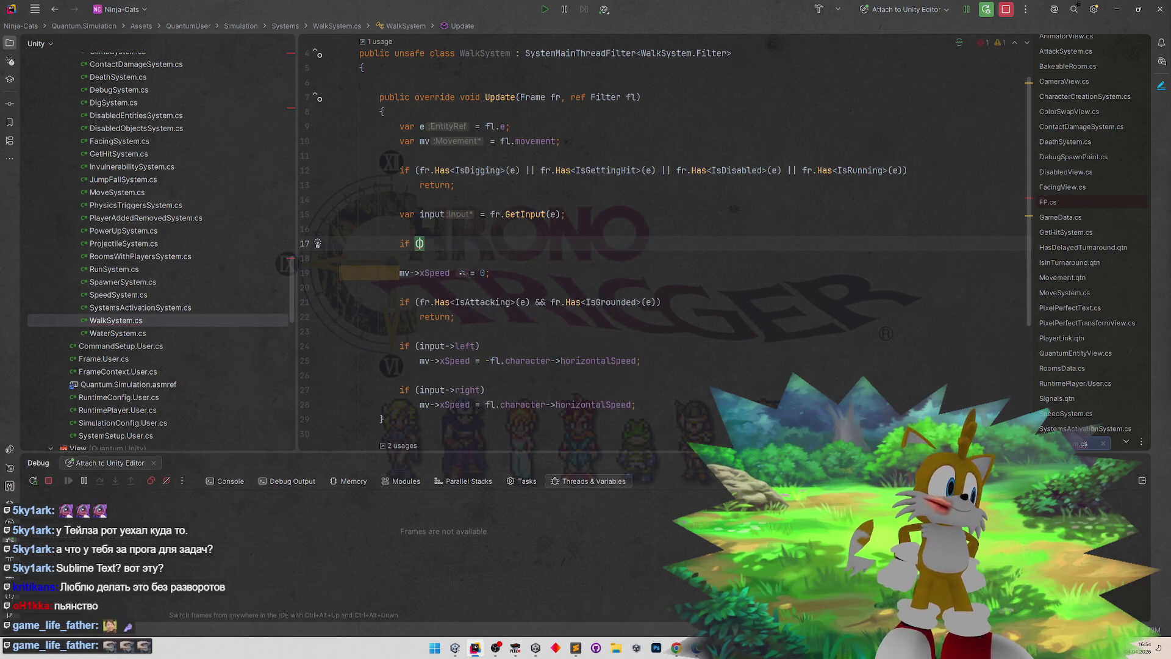
- Copy the fr.Has<IsDigging>(e) check from line 12 into the new if
{"action": "left_click_drag", "start_coordinate": [420, 171], "coordinate": [519, 171]}
{"action": "key", "text": "ctrl+c"}
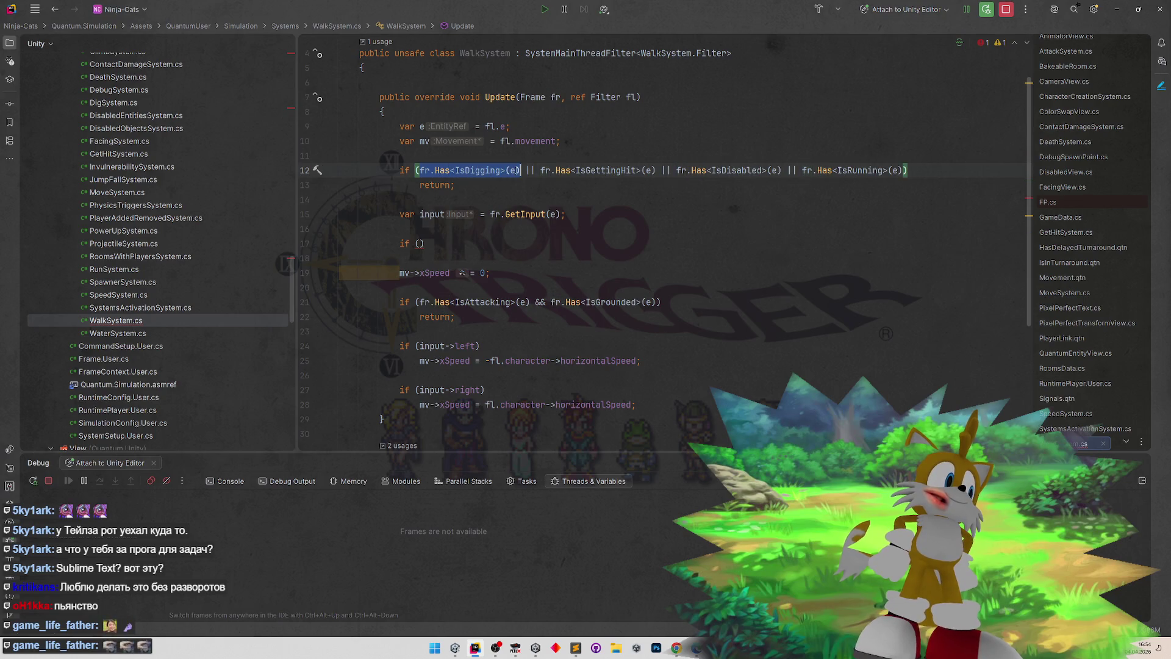
{"action": "left_click", "coordinate": [419, 243]}
{"action": "key", "text": "ctrl+v"}
- Replace IsDigging in the pasted check, typing 'De' to bring up component suggestions
{"action": "double_click", "coordinate": [473, 243]}
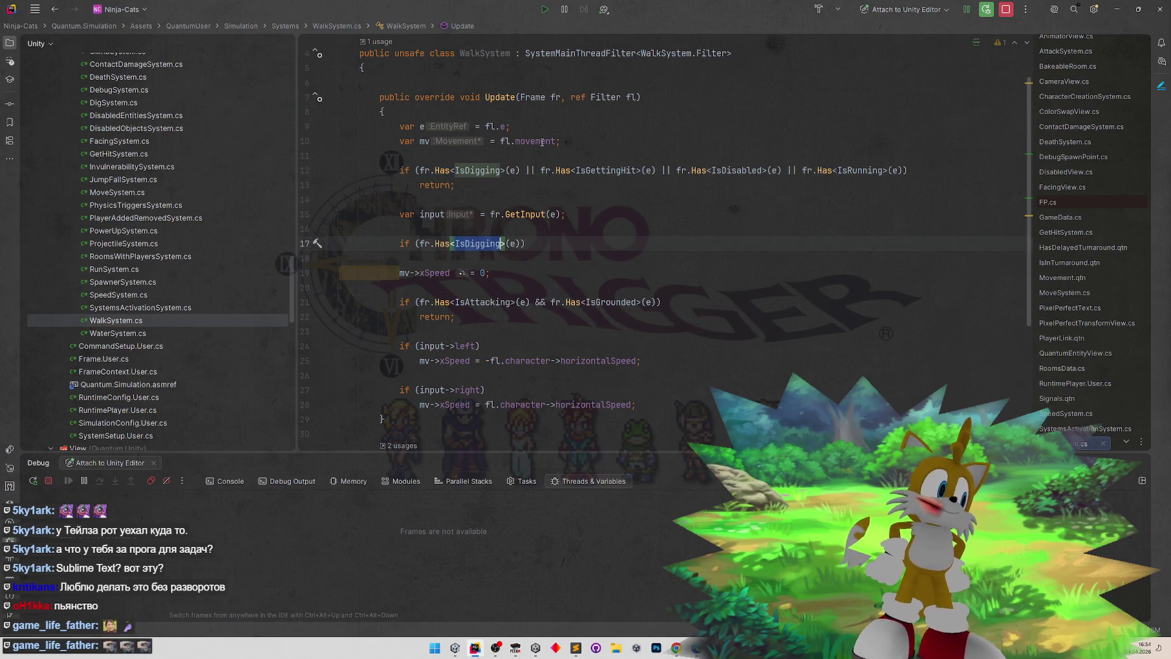
{"action": "type", "text": "Has"}
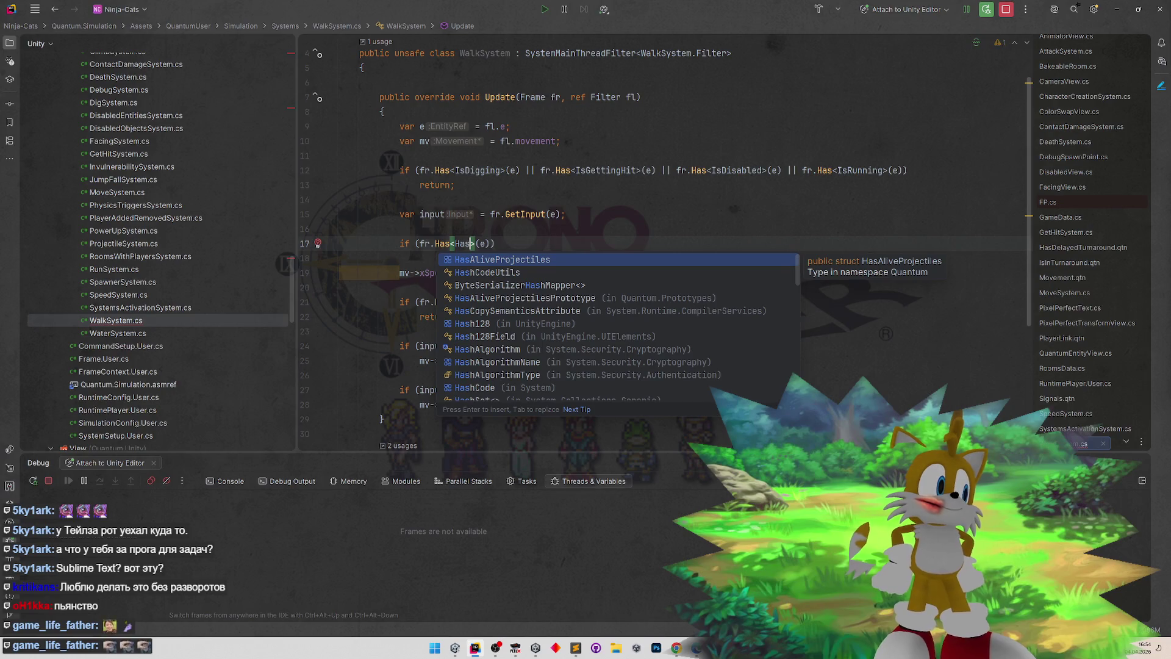
{"action": "key", "text": "BackSpace"}
{"action": "key", "text": "BackSpace"}
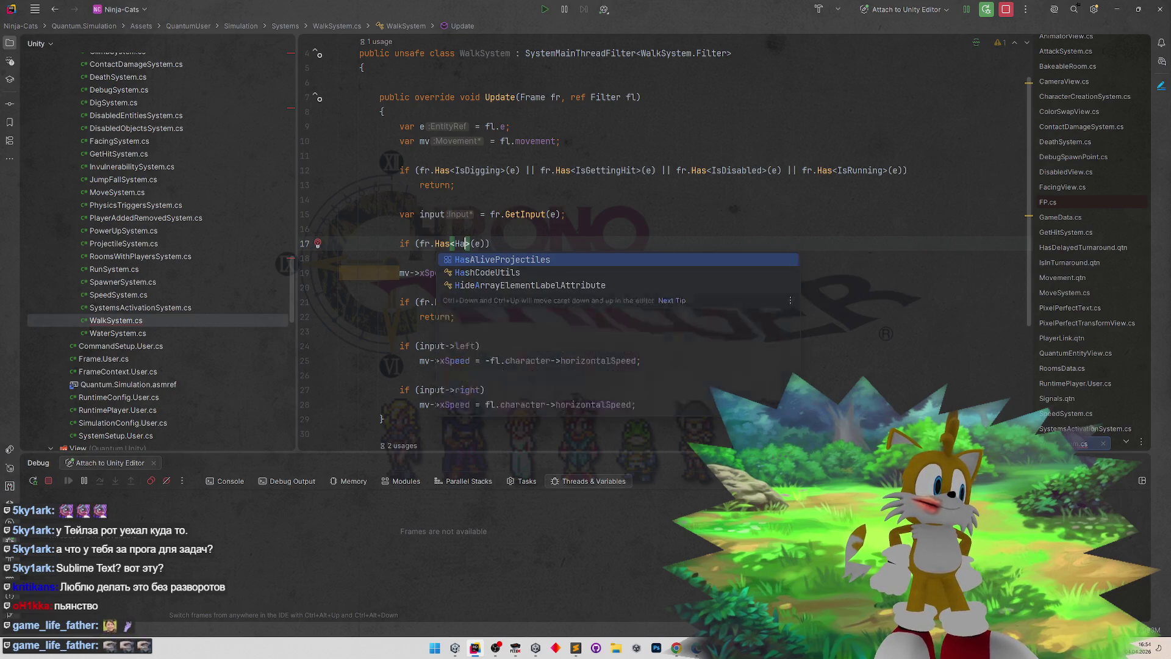
{"action": "key", "text": "BackSpace"}
{"action": "type", "text": "Has"}
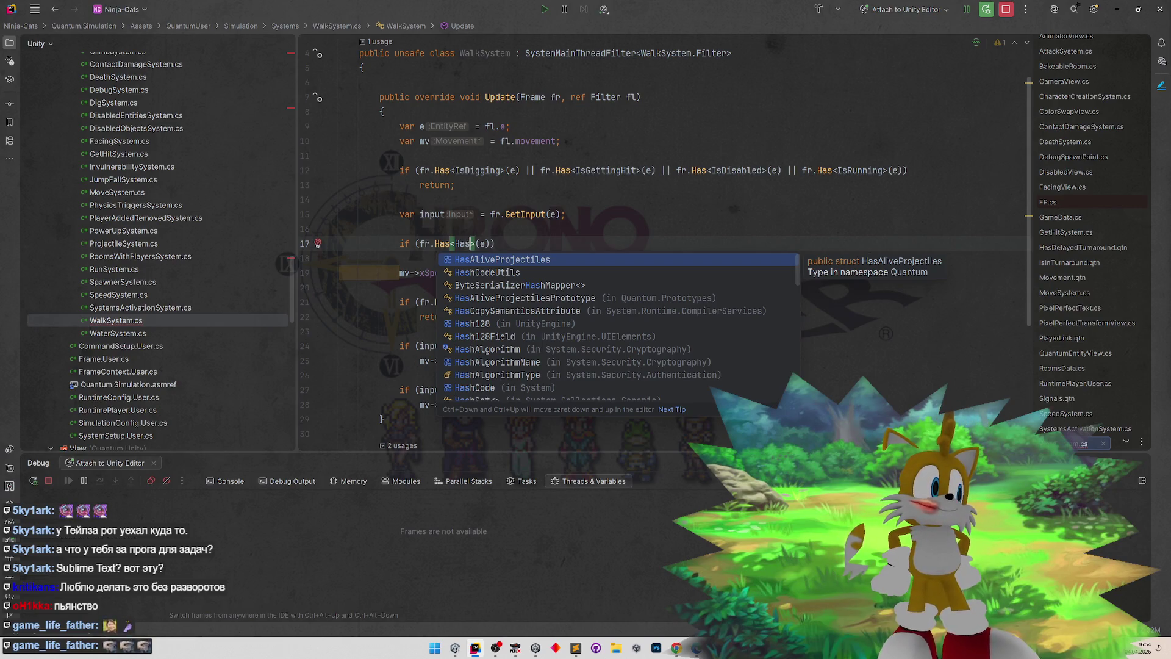
{"action": "key", "text": "BackSpace"}
{"action": "key", "text": "BackSpace"}
{"action": "key", "text": "BackSpace"}
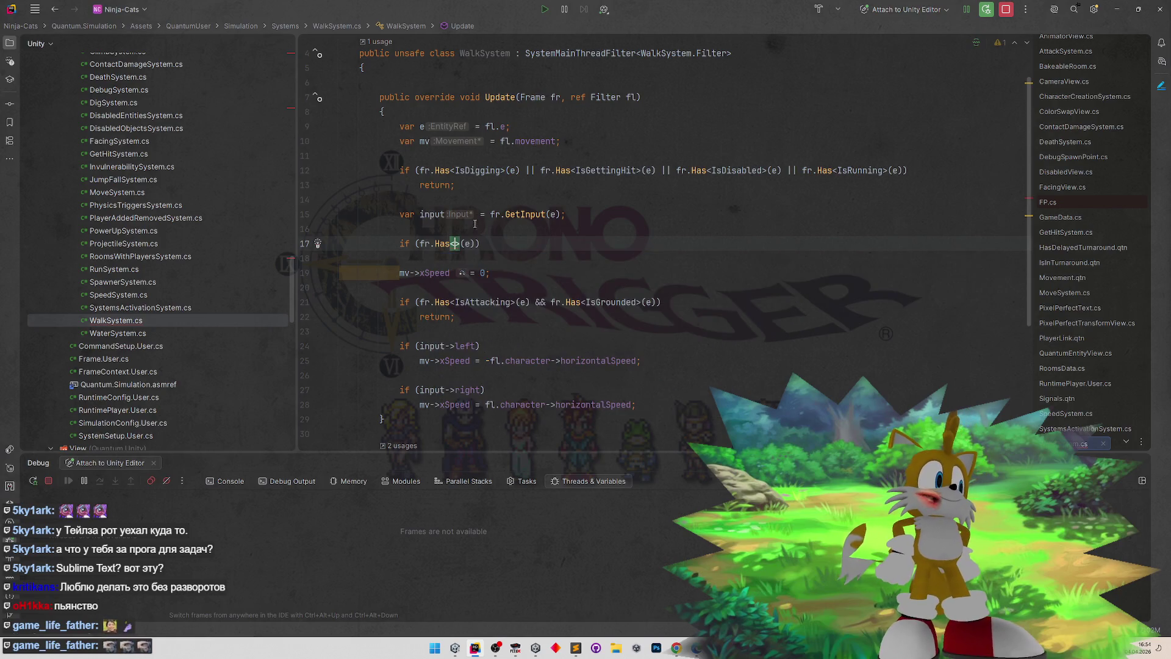
{"action": "key", "text": "ctrl+space"}
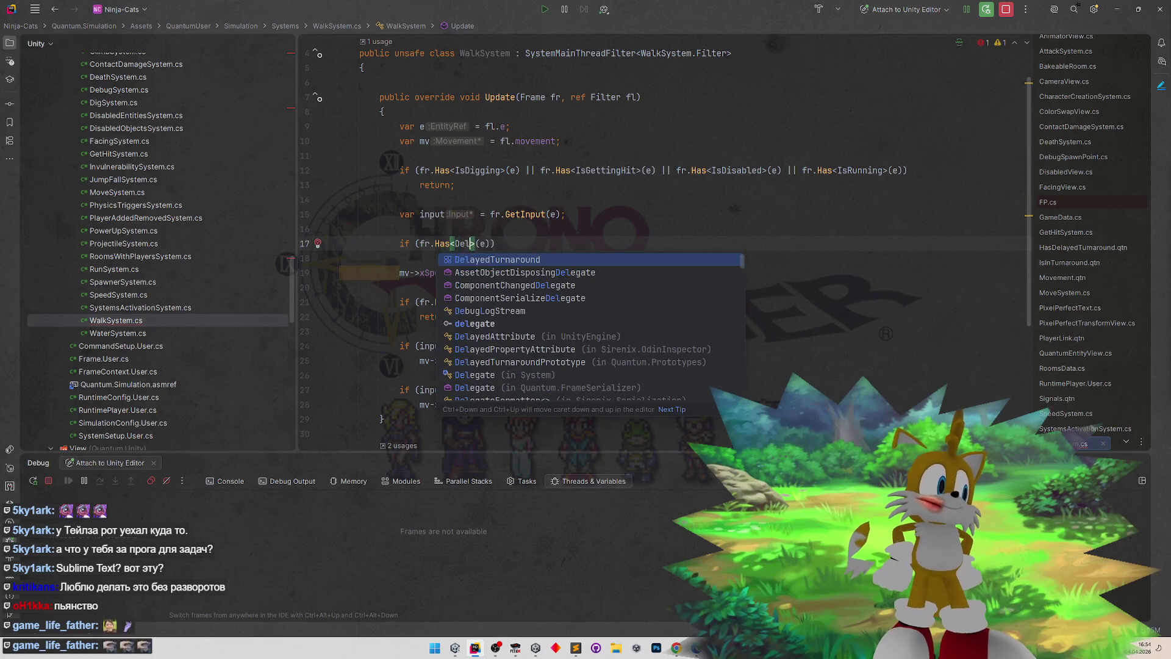
{"action": "key", "text": "Escape"}
{"action": "type", "text": "De"}
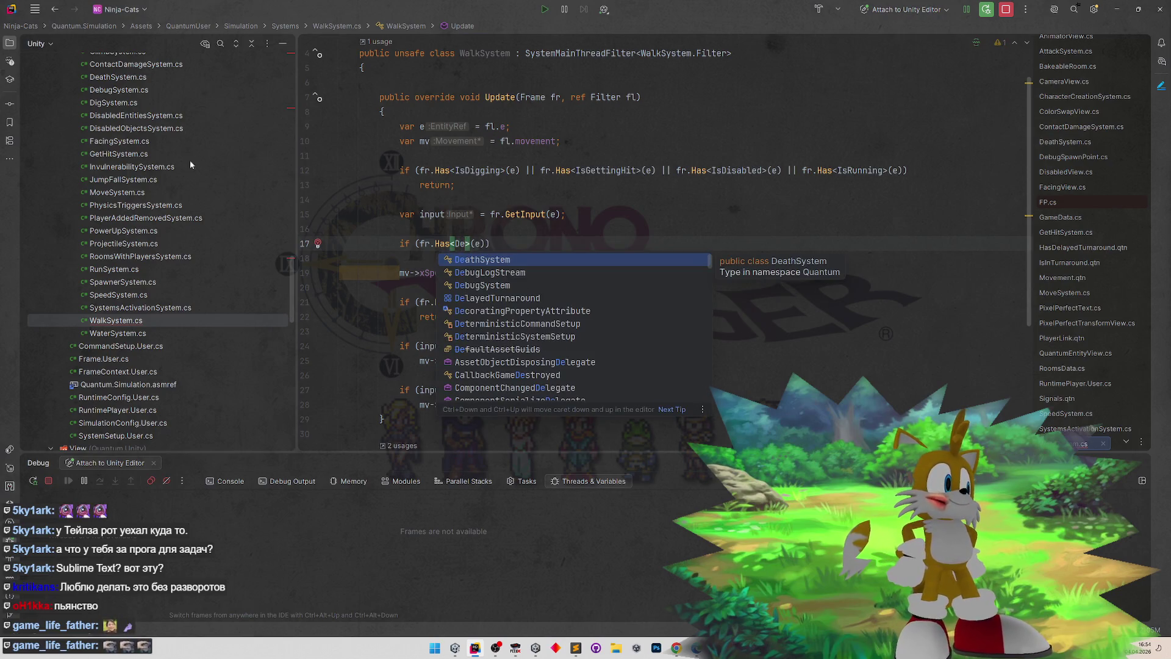
- Inspect HasDelayedTurnaround.qtn, toggle the side panels, then switch back to WalkSystem.cs
{"action": "left_click", "coordinate": [1075, 249]}
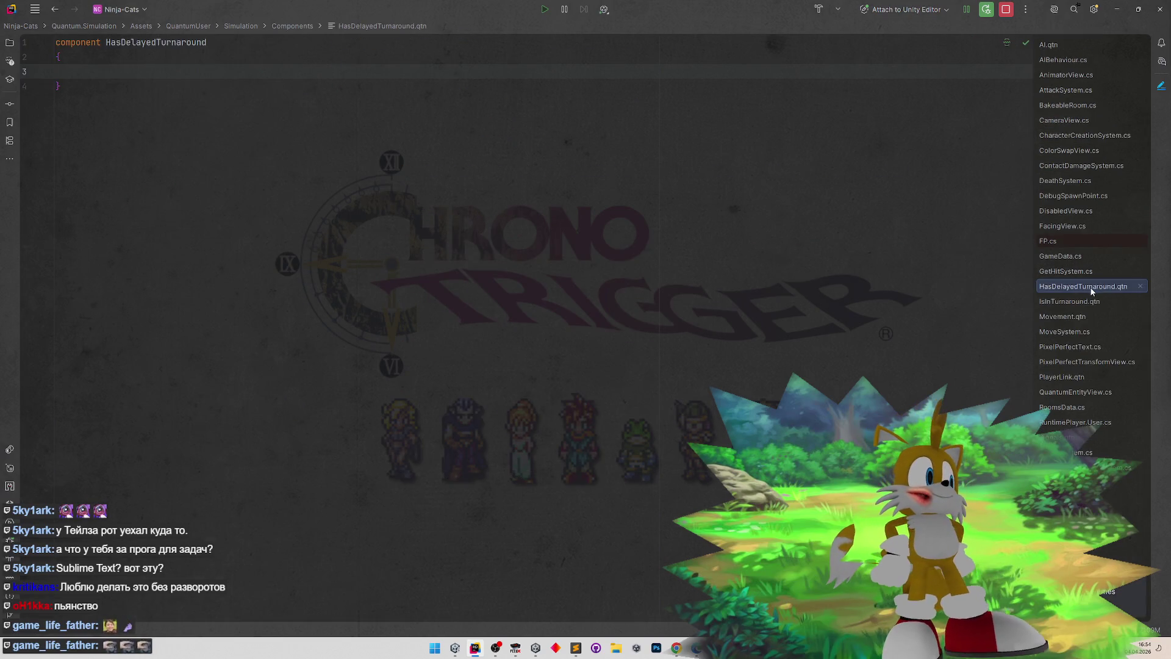
{"action": "left_click", "coordinate": [489, 137]}
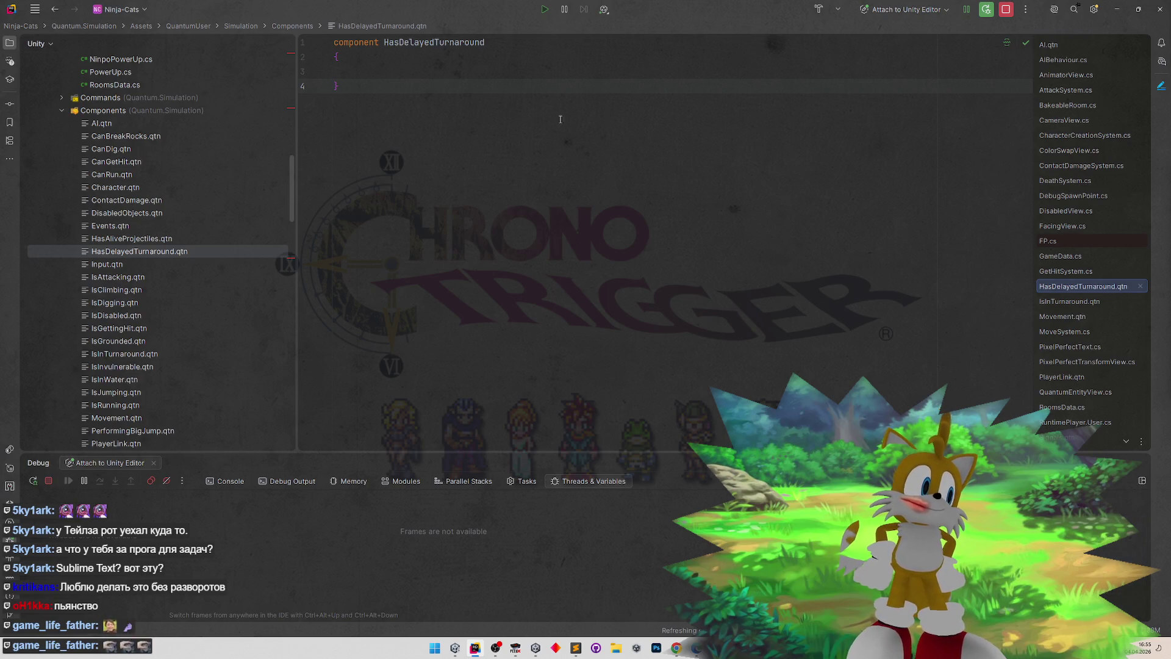
{"action": "right_click", "coordinate": [1111, 126]}
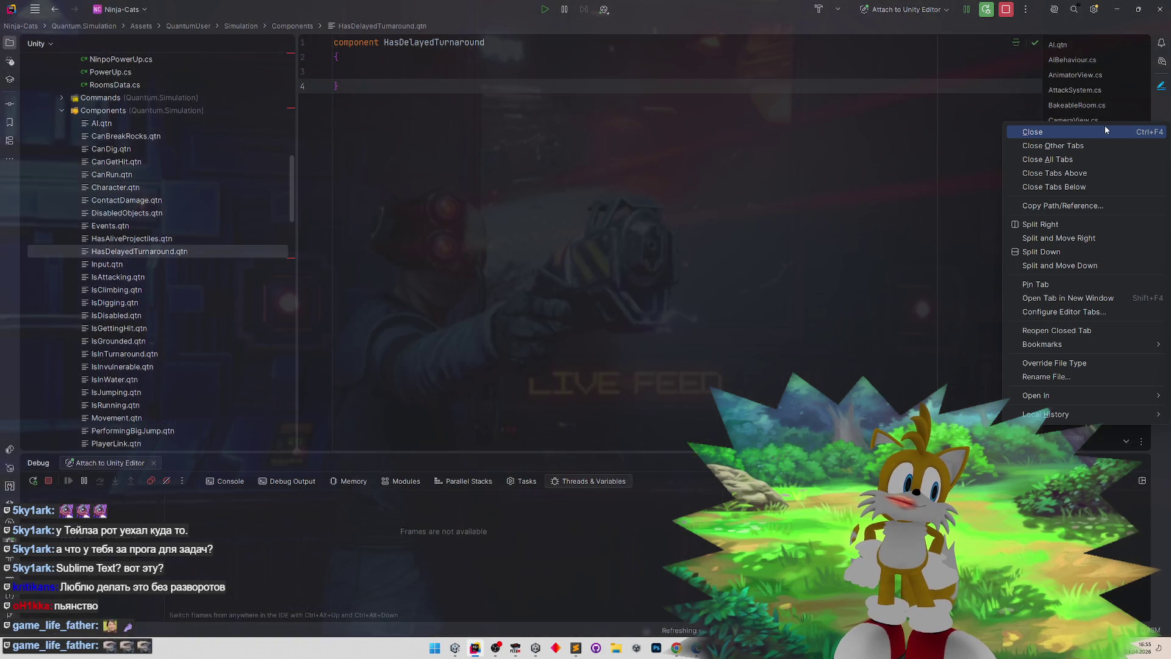
{"action": "key", "text": "Escape"}
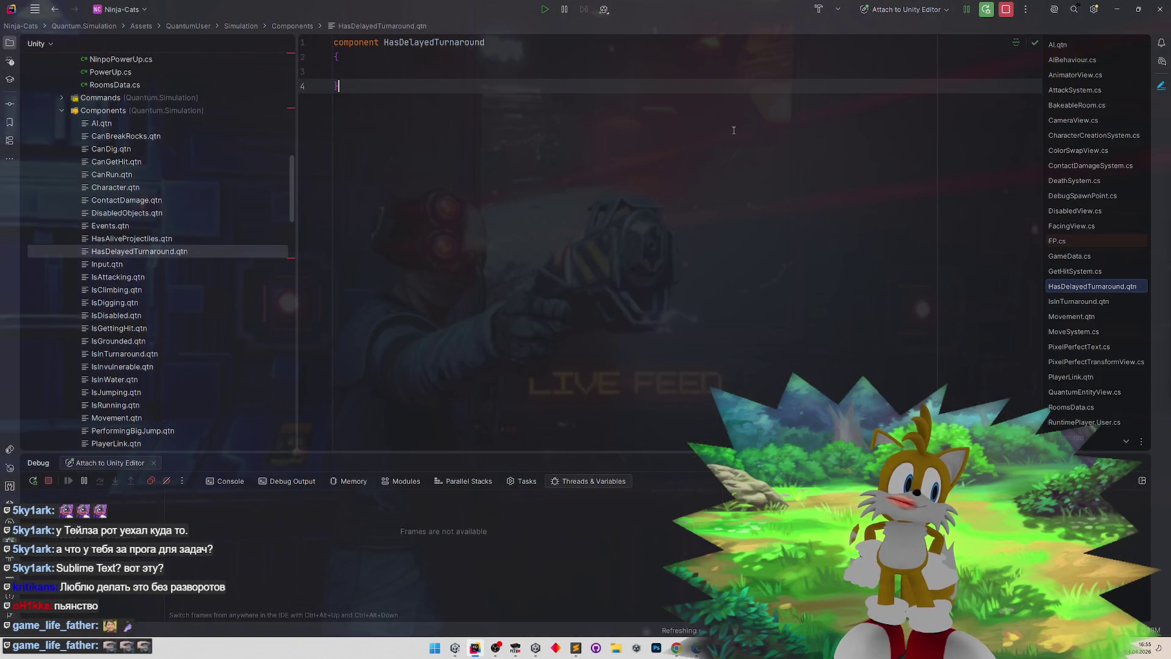
{"action": "key", "text": "ctrl+shift+F12"}
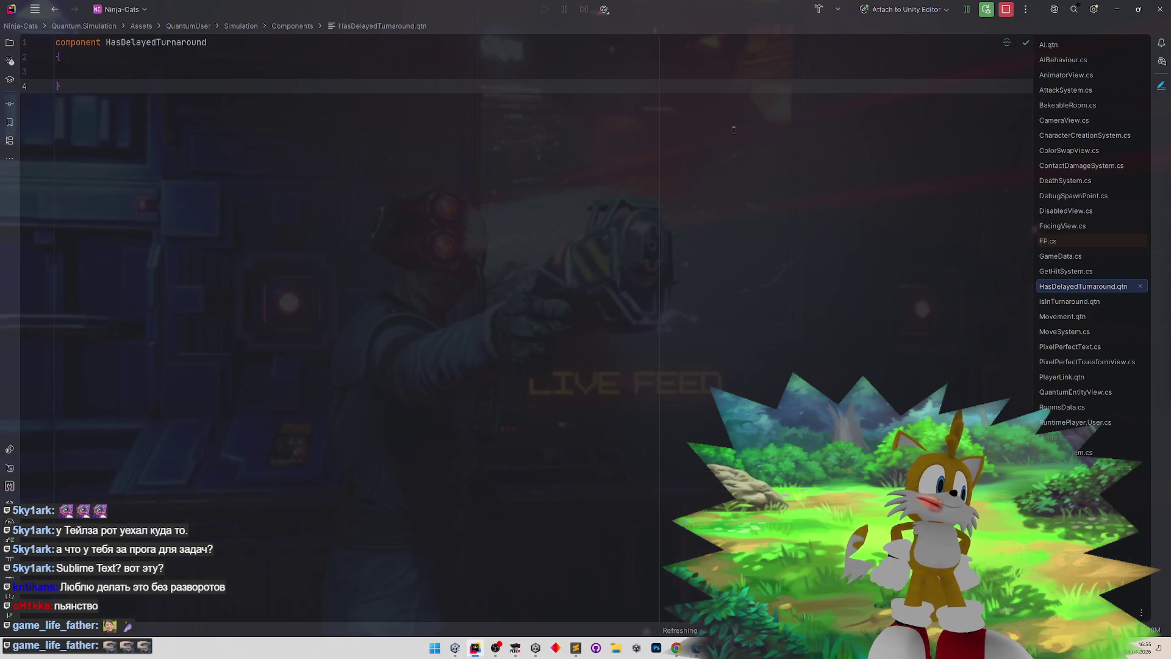
{"action": "key", "text": "ctrl+shift+F12"}
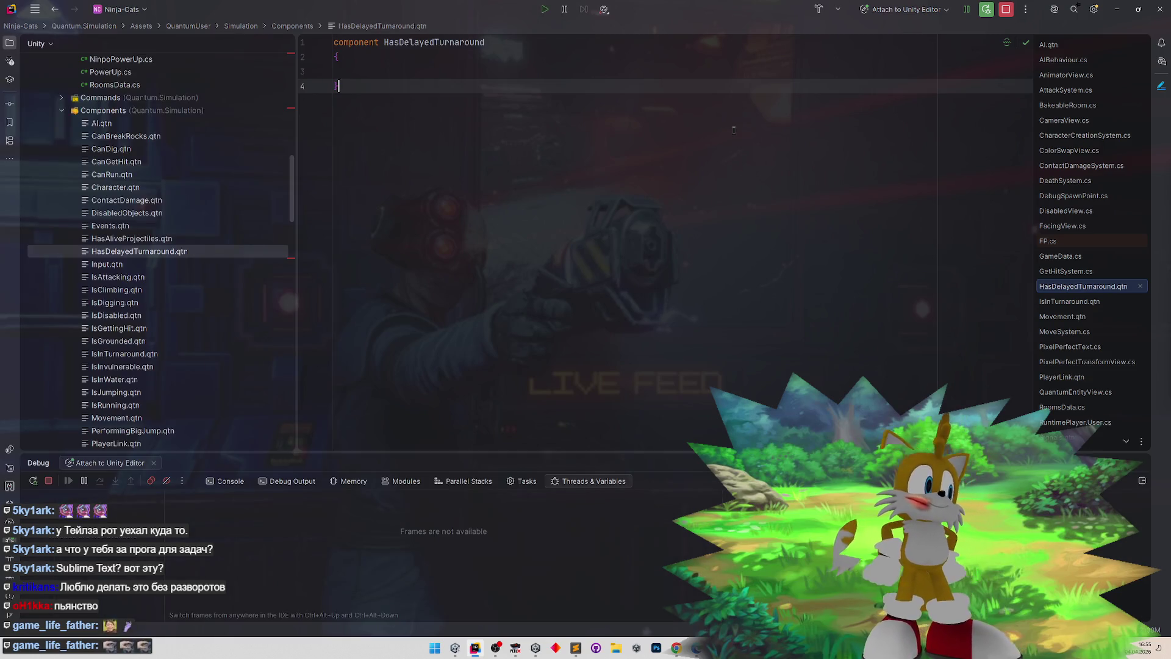
{"action": "key", "text": "ctrl+Tab"}
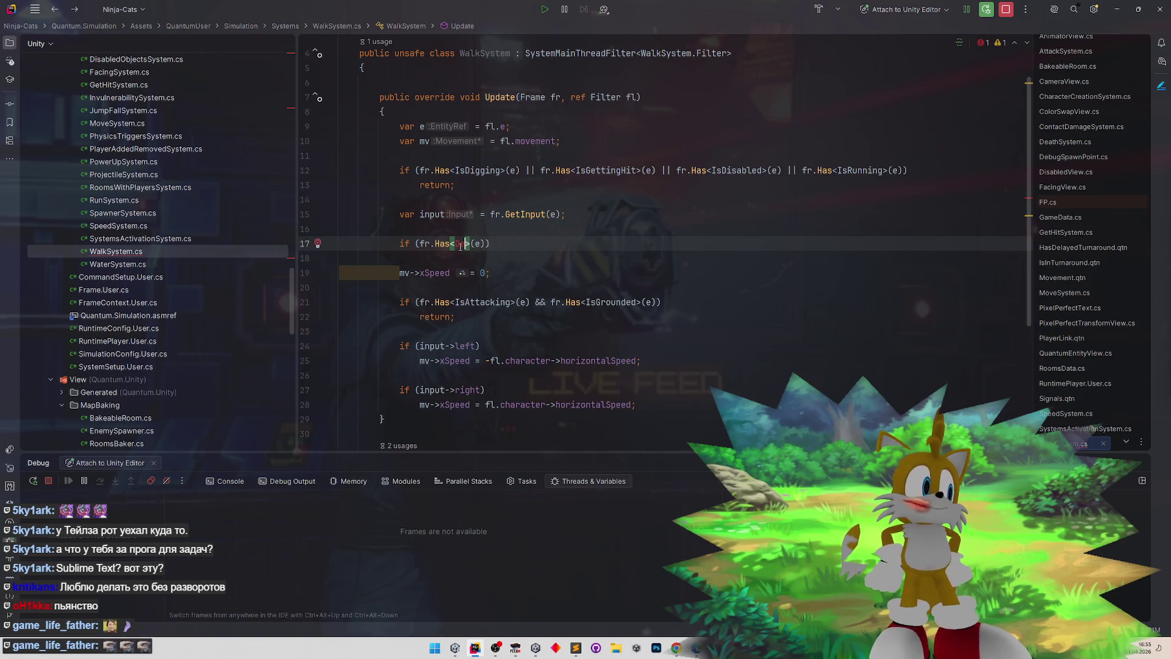
- Complete the check as fr.Has<HasDelayedTurnaround>(e) and append &&
{"action": "type", "text": "Has"}
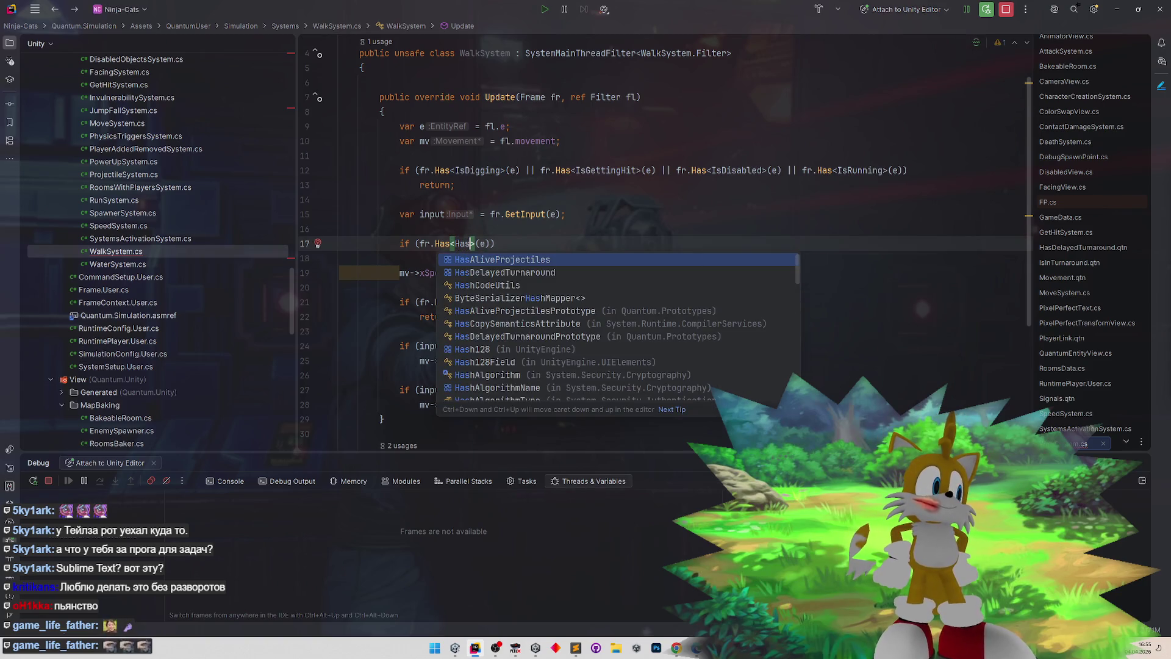
{"action": "key", "text": "Down"}
{"action": "key", "text": "Return"}
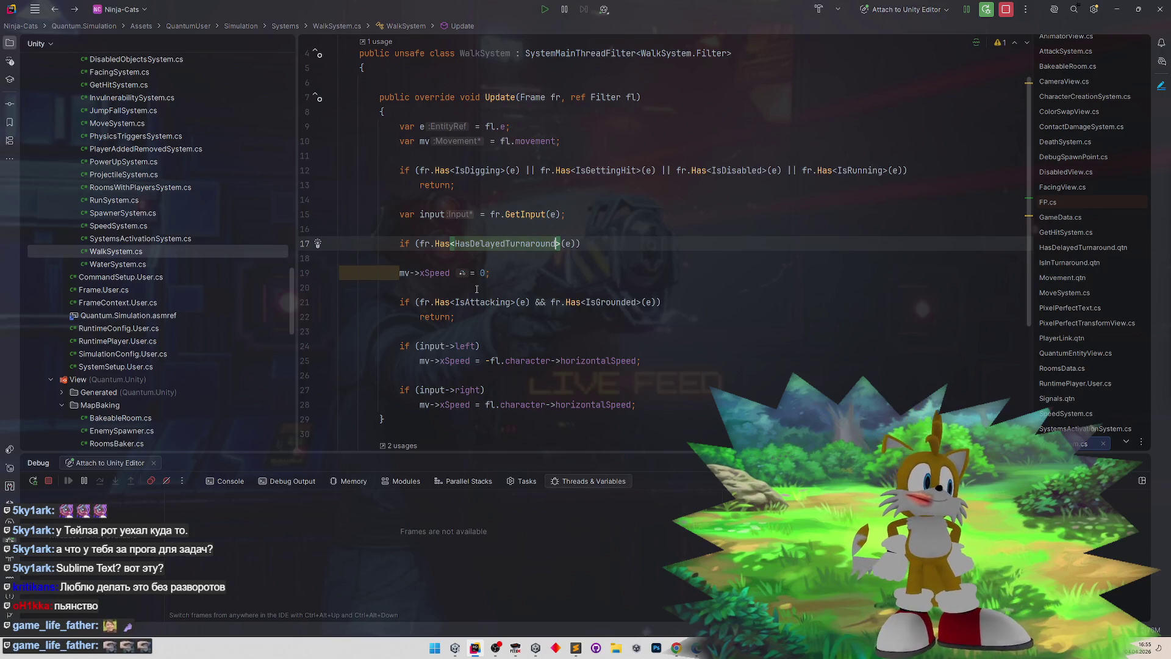
{"action": "key", "text": "Right"}
{"action": "key", "text": "Right"}
{"action": "key", "text": "Right"}
{"action": "type", "text": "&&"}
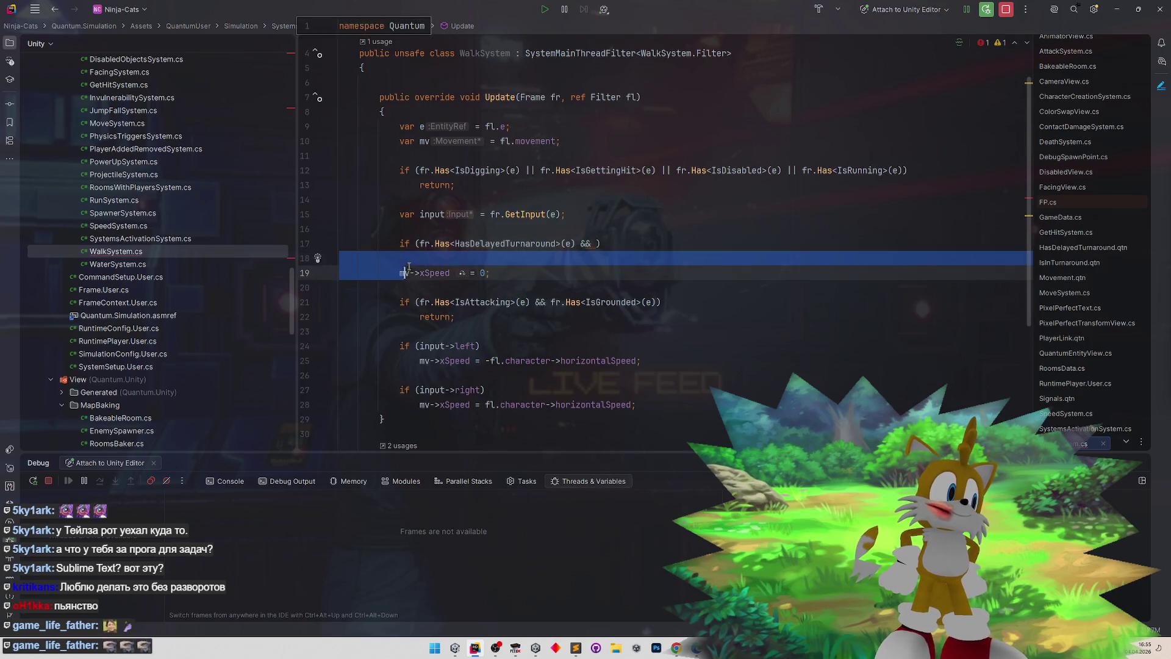
- Add mv->xSpeed != 0 to the line 17 condition and open an empty brace block
{"action": "left_click", "coordinate": [416, 286]}
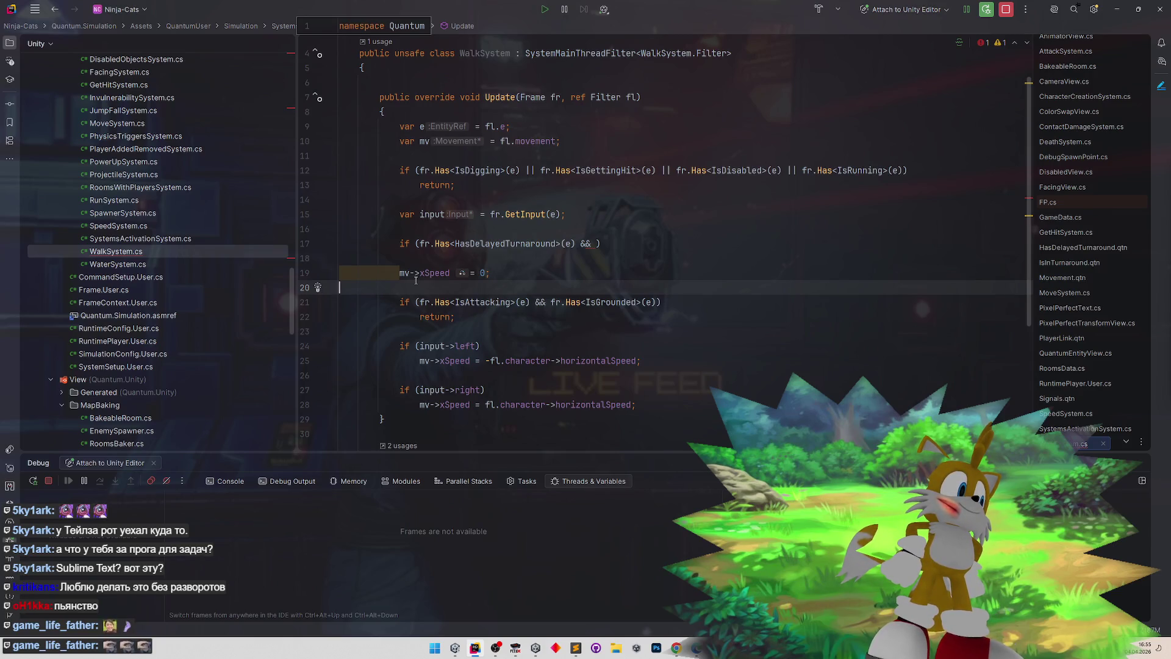
{"action": "left_click_drag", "start_coordinate": [400, 273], "coordinate": [450, 273]}
{"action": "key", "text": "ctrl+c"}
{"action": "left_click", "coordinate": [598, 244]}
{"action": "key", "text": "ctrl+v"}
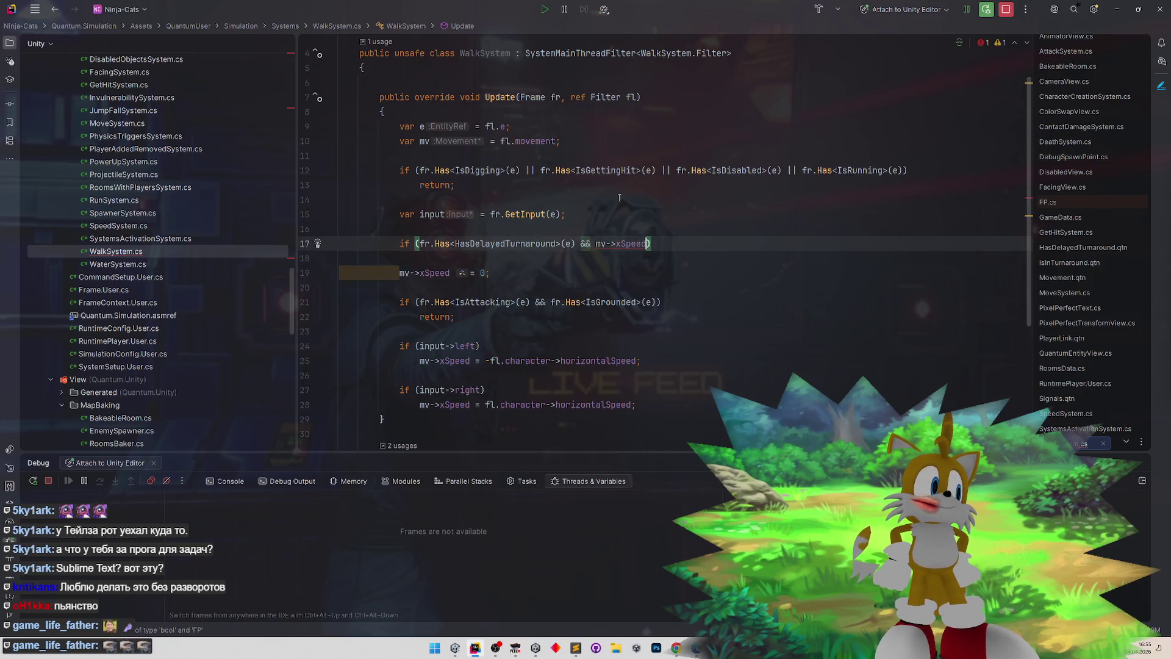
{"action": "type", "text": "!=0"}
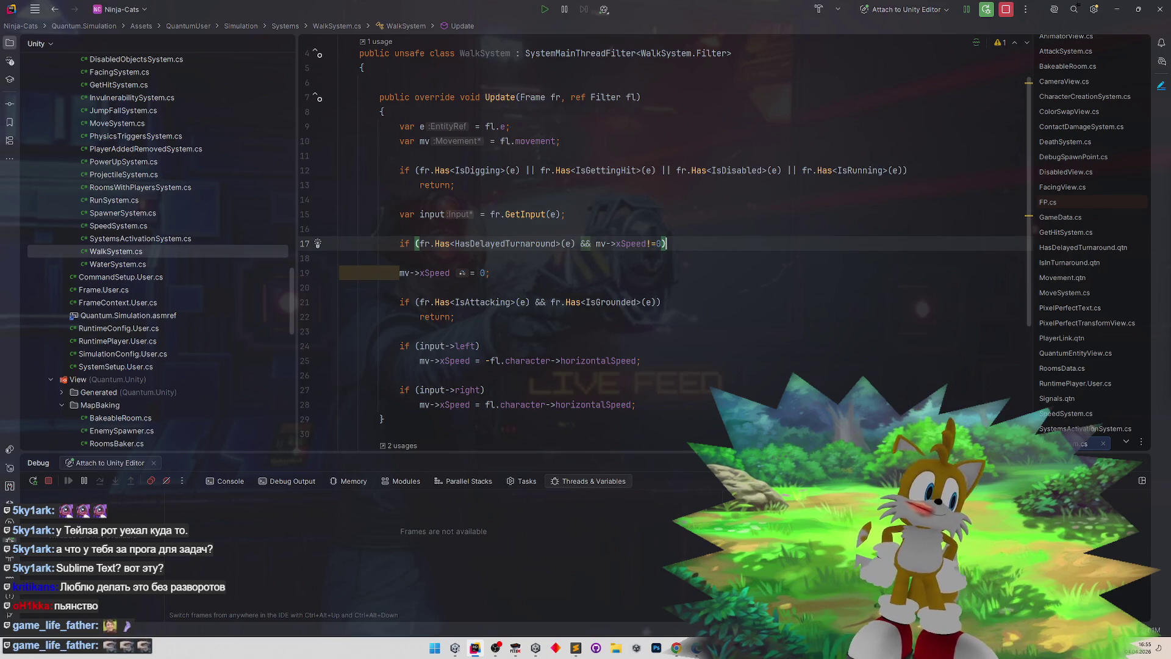
{"action": "type", "text": "{"}
{"action": "key", "text": "Return"}
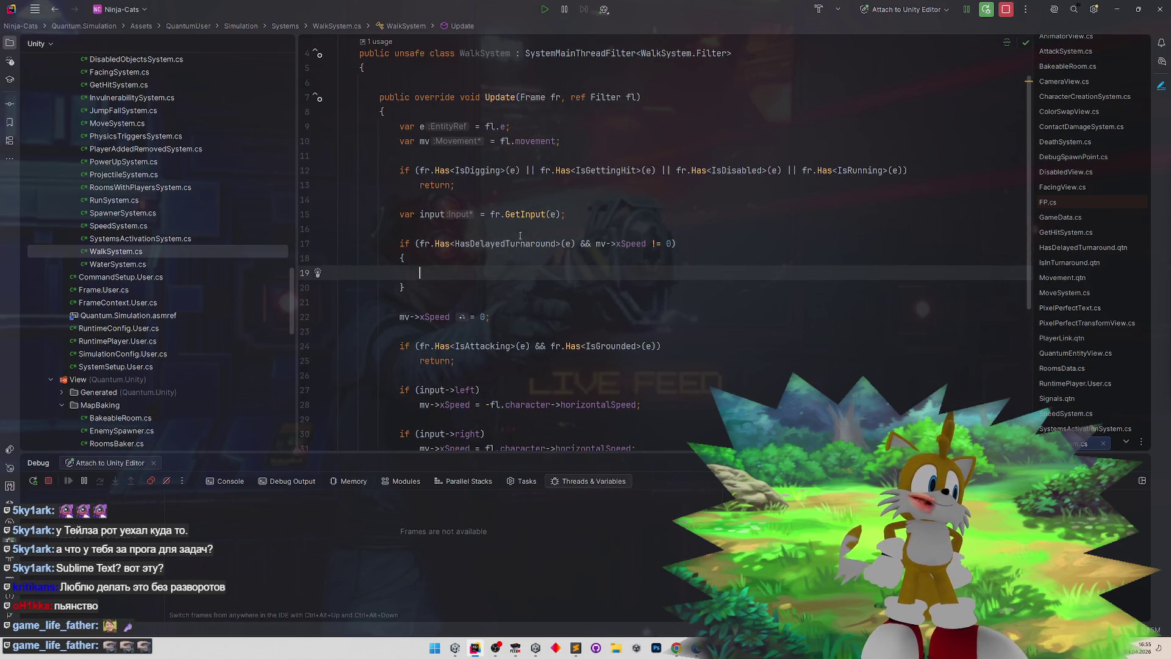
- Write fr.Add<IsInTurnaround>(); inside the new if block using completions
{"action": "type", "text": "fr"}
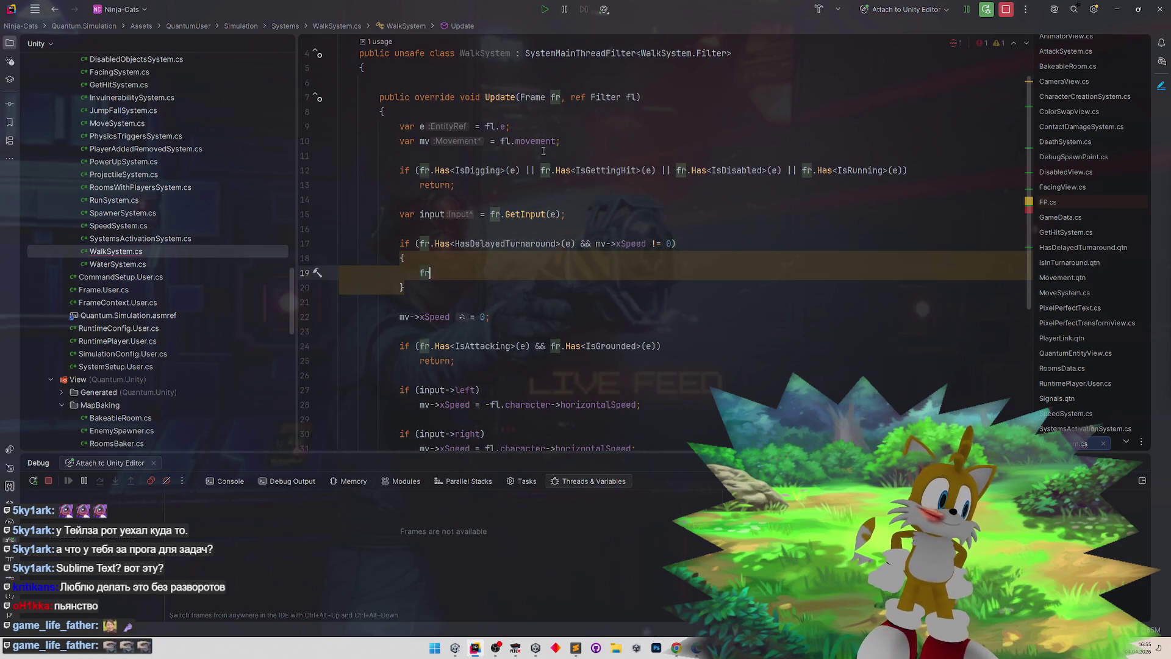
{"action": "type", "text": ".Add"}
{"action": "key", "text": "Escape"}
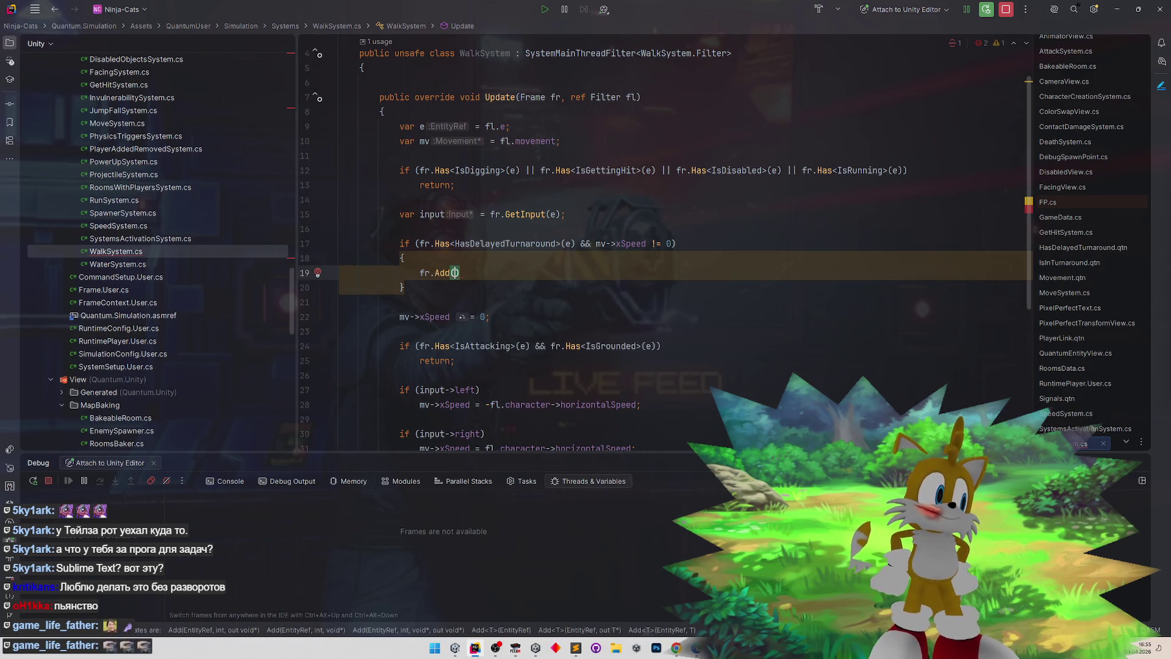
{"action": "key", "text": "ctrl+space"}
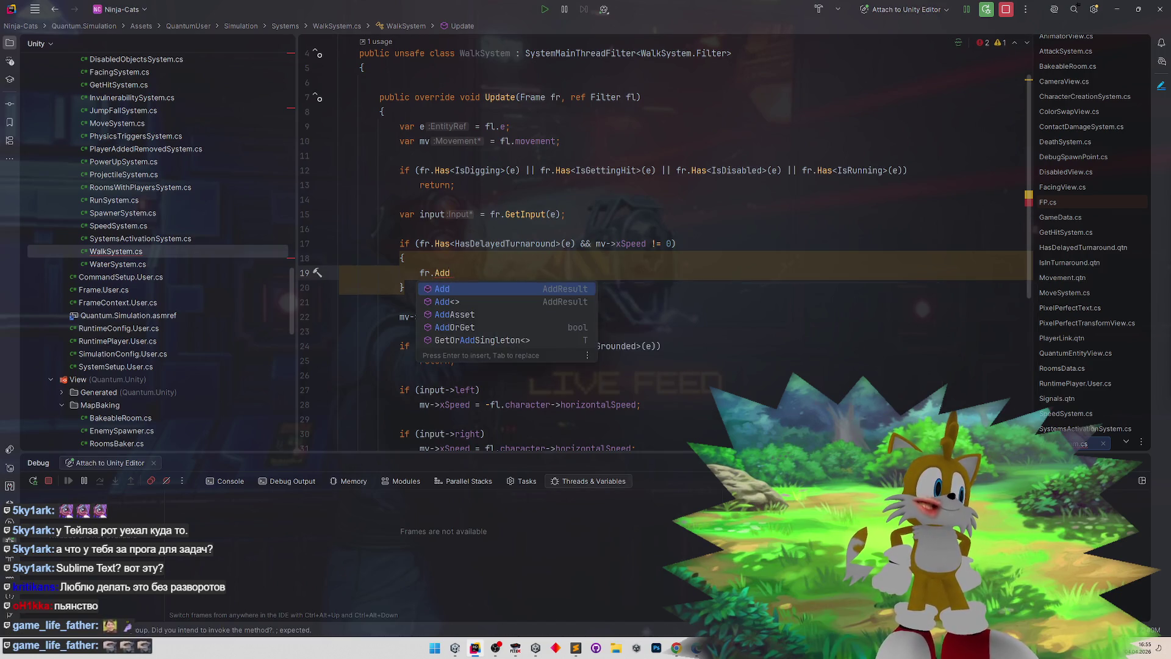
{"action": "key", "text": "Return"}
{"action": "type", "text": "IsIn>("}
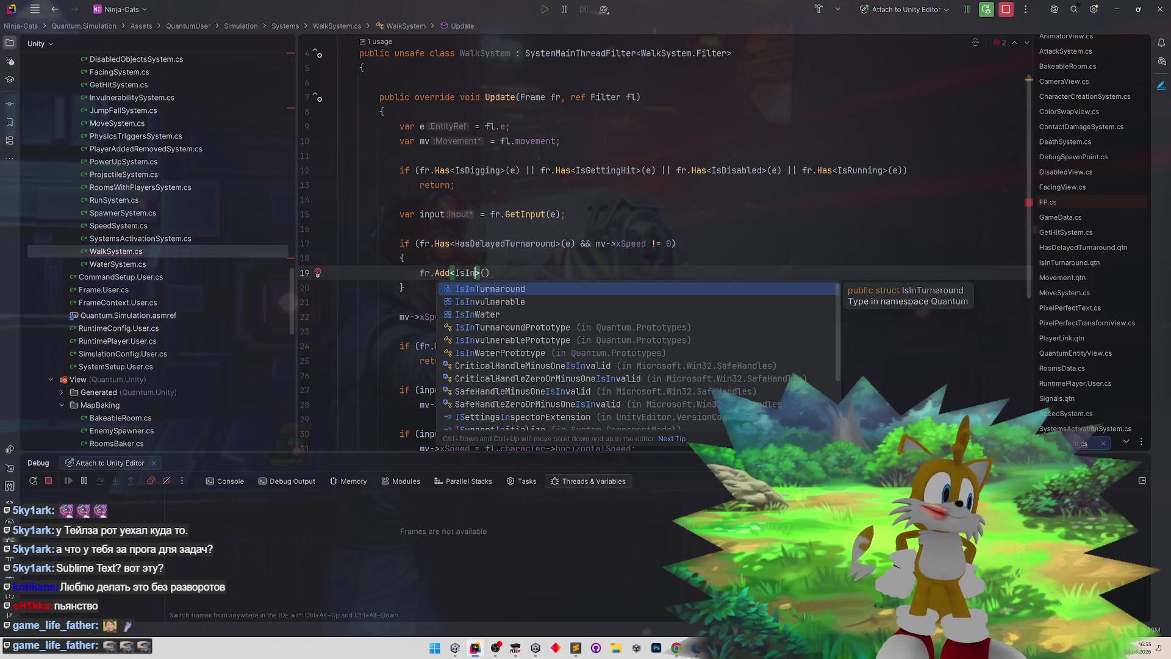
{"action": "key", "text": "Return"}
{"action": "key", "text": "End"}
{"action": "type", "text": ";"}
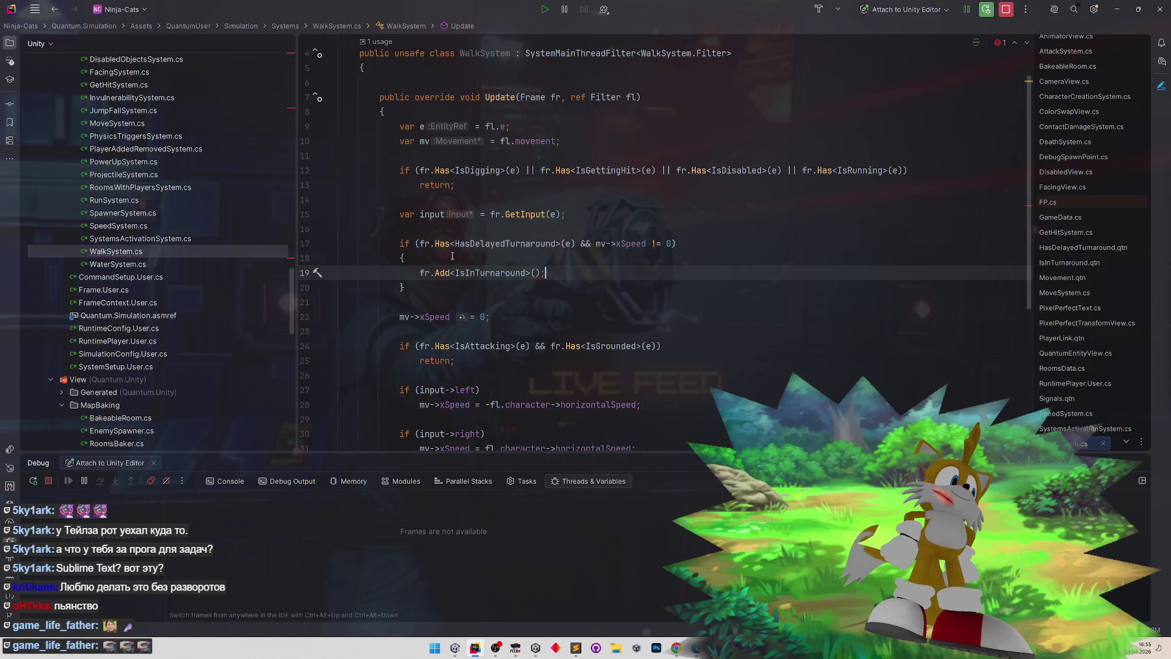
- Revert a TryAdd attempt and pass e as the Add call's argument
{"action": "double_click", "coordinate": [443, 273]}
{"action": "type", "text": "TryA"}
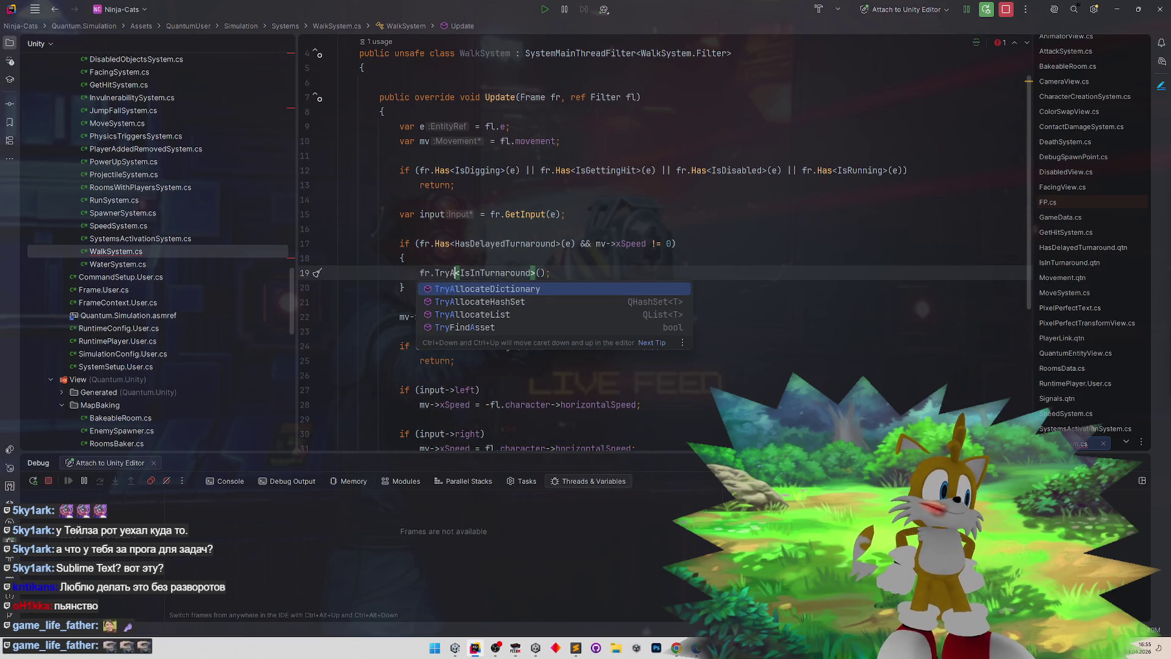
{"action": "key", "text": "Escape"}
{"action": "key", "text": "ctrl+z"}
{"action": "key", "text": "ctrl+z"}
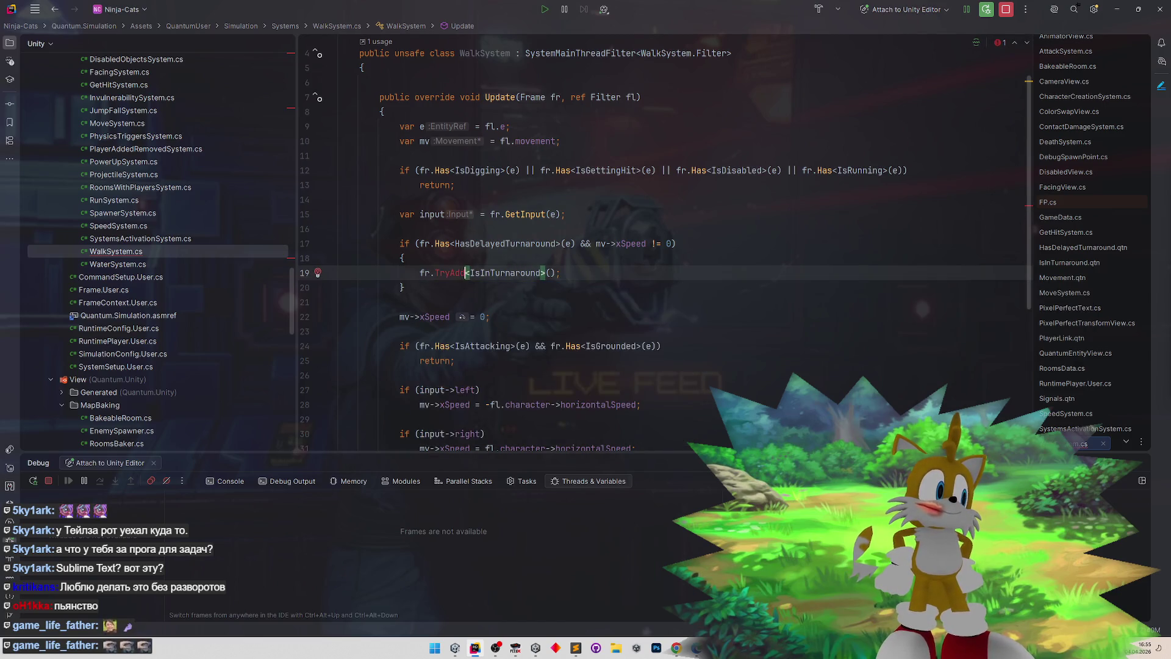
{"action": "left_click", "coordinate": [535, 272]}
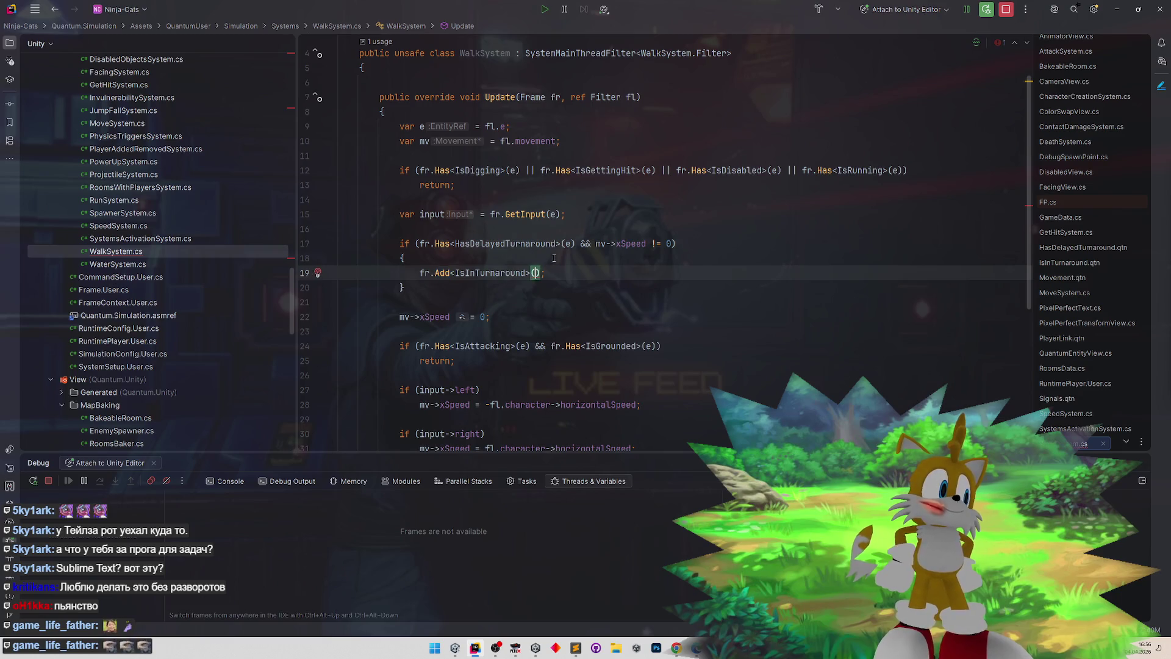
{"action": "type", "text": "e"}
{"action": "key", "text": "Up"}
{"action": "mouse_move", "coordinate": [446, 273]}
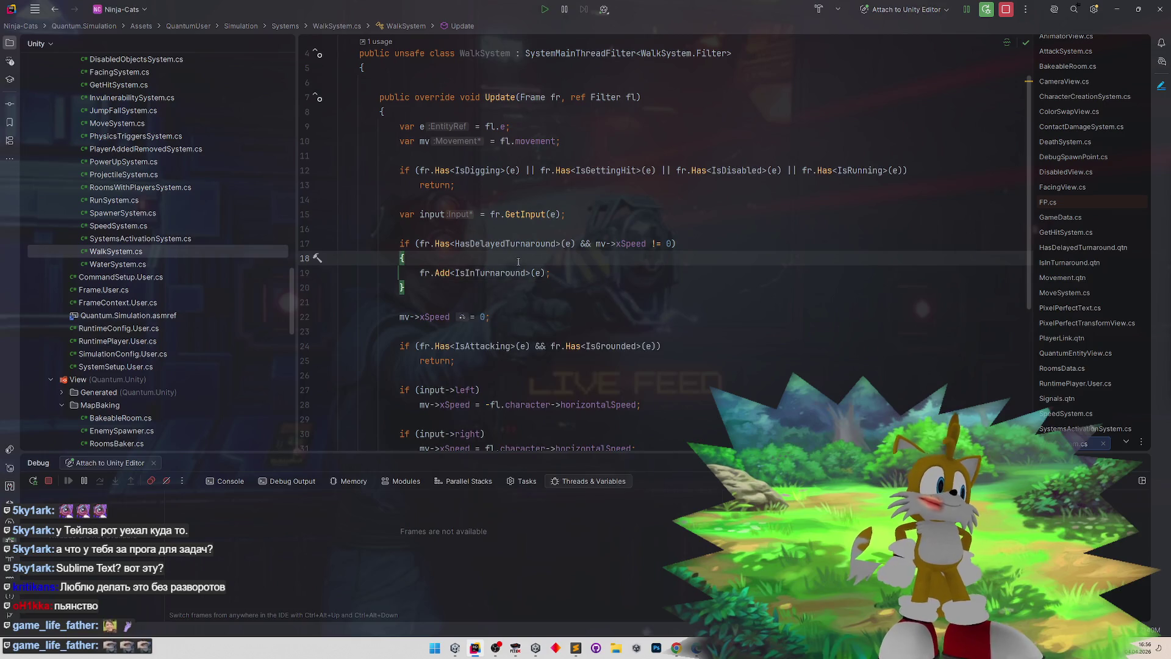
{"action": "left_click", "coordinate": [589, 273]}
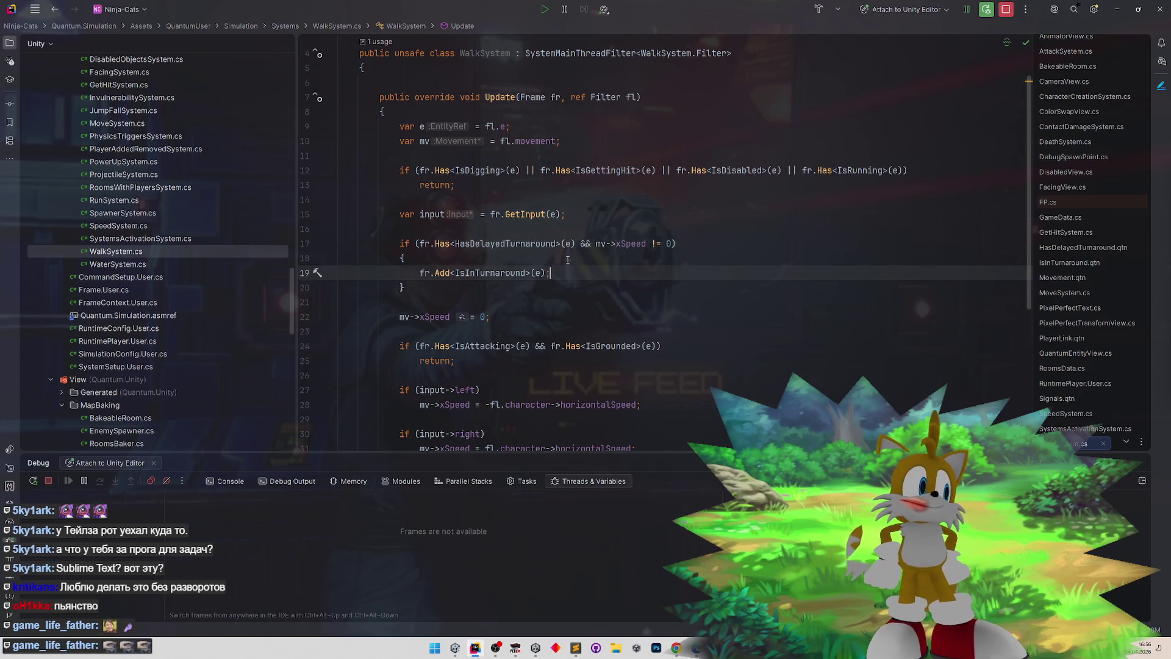
- Delete the braces around fr.Add<IsInTurnaround>(e); under the line 17 if
{"action": "left_click", "coordinate": [567, 259]}
{"action": "key", "text": "BackSpace"}
{"action": "key", "text": "BackSpace"}
{"action": "key", "text": "Down"}
{"action": "key", "text": "Down"}
{"action": "key", "text": "BackSpace"}
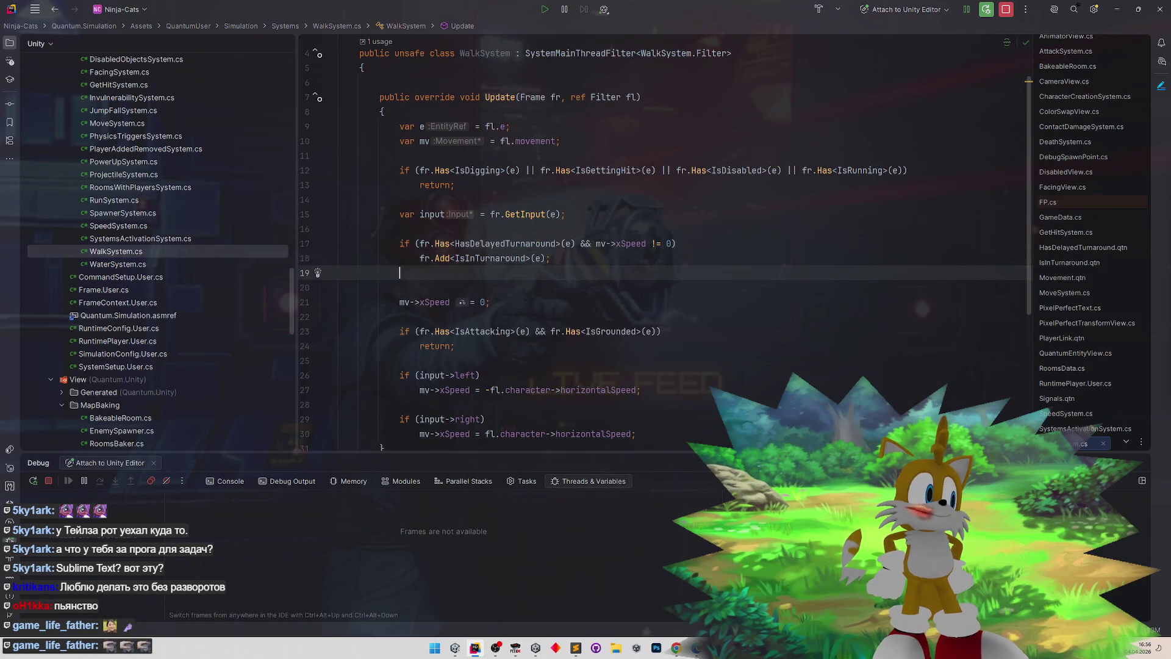
{"action": "left_click_drag", "start_coordinate": [419, 258], "coordinate": [522, 258]}
- Try adding && !fr.Has<IsInTurnaround>(e) to the condition, then undo it
{"action": "left_click", "coordinate": [419, 244]}
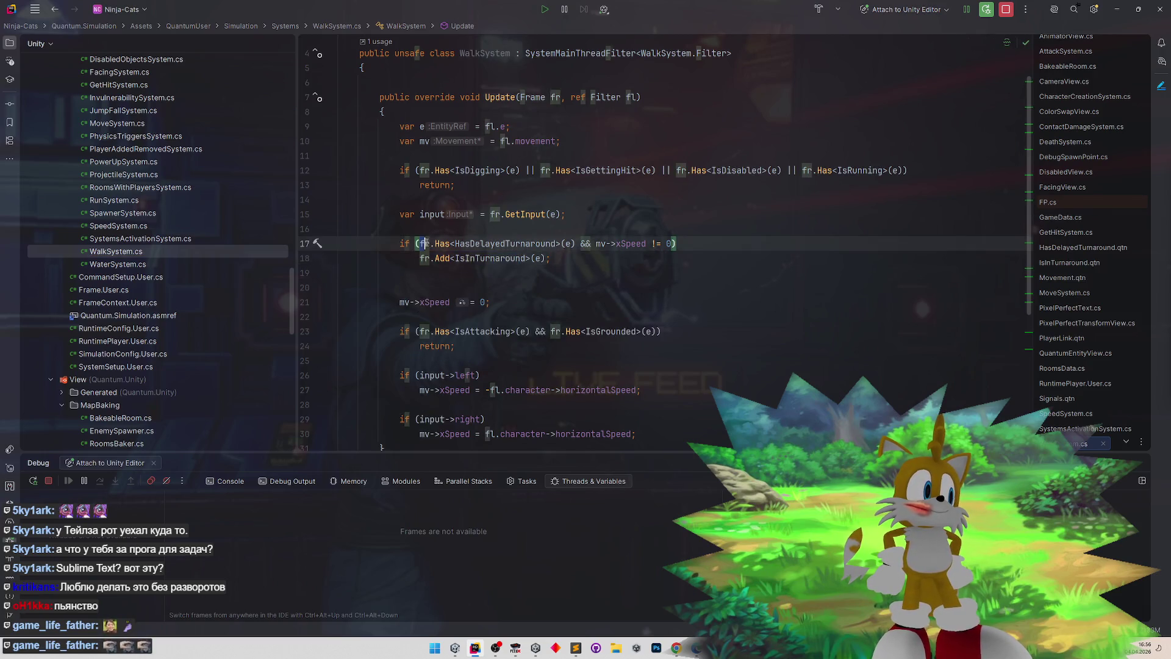
{"action": "left_click_drag", "start_coordinate": [419, 244], "coordinate": [601, 244]}
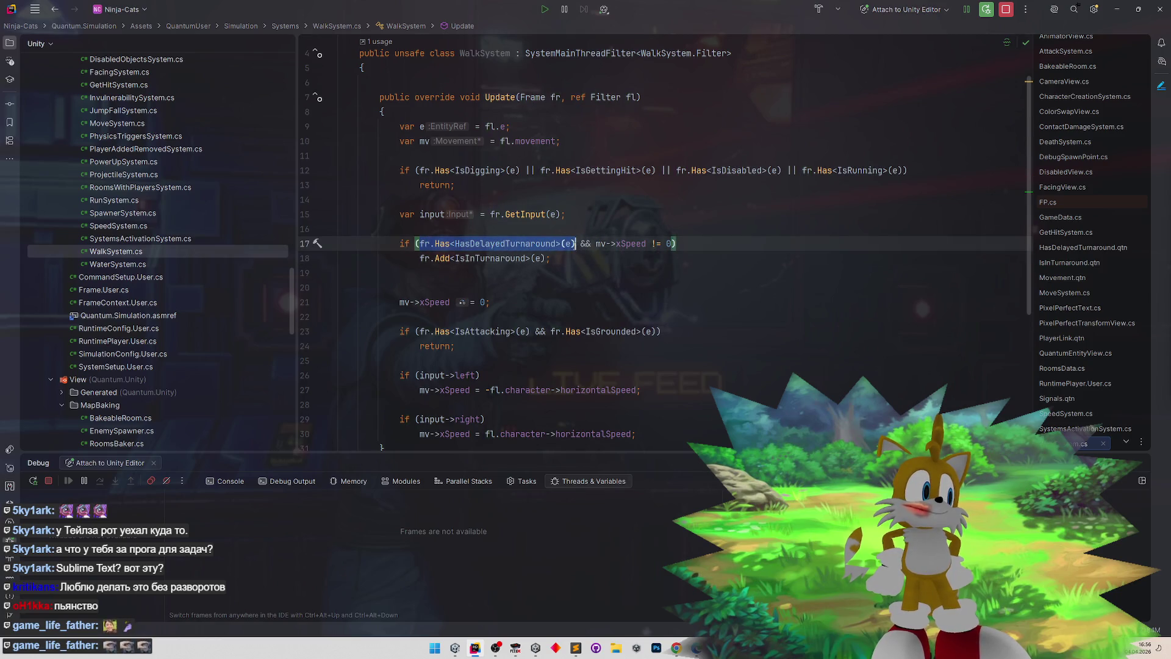
{"action": "left_click", "coordinate": [596, 243]}
{"action": "type", "text": "&& !fr.Has<HasDelayedTurnaround>(e)"}
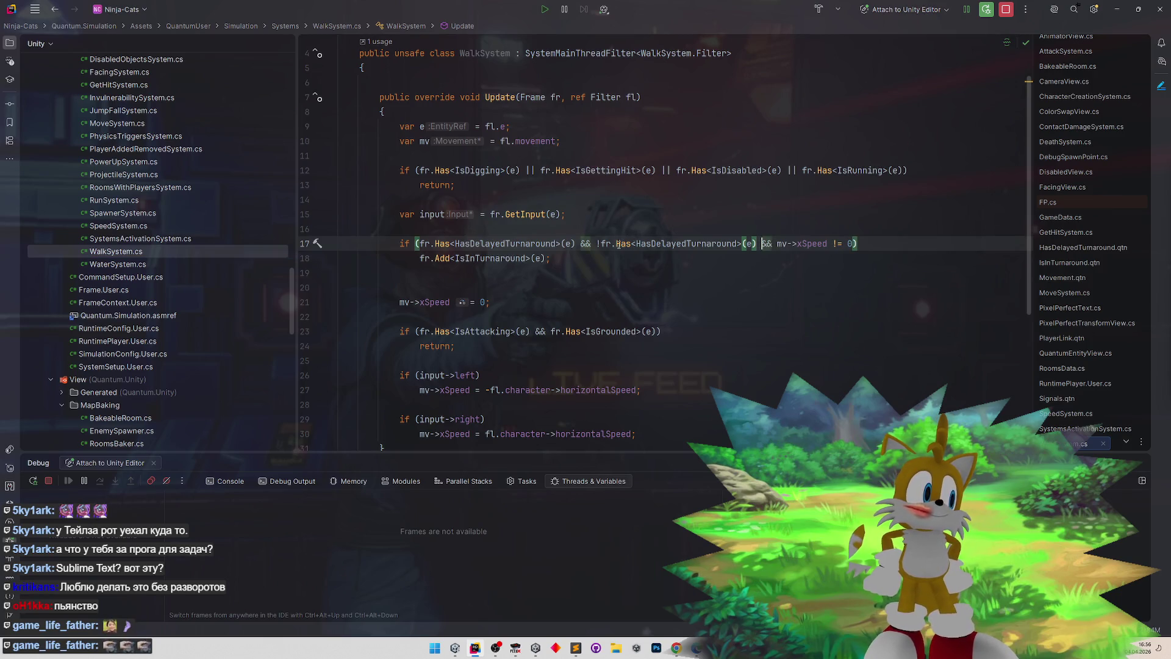
{"action": "double_click", "coordinate": [698, 243]}
{"action": "double_click", "coordinate": [488, 258]}
{"action": "key", "text": "ctrl+c"}
{"action": "double_click", "coordinate": [687, 243]}
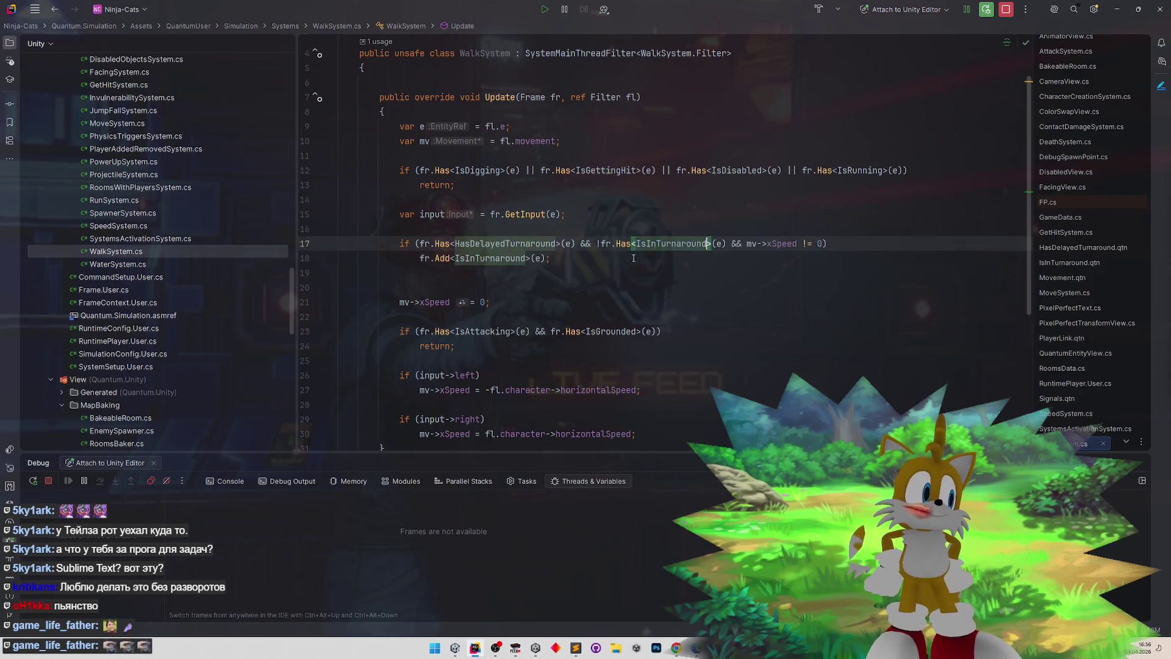
{"action": "key", "text": "ctrl+v"}
{"action": "left_click_drag", "start_coordinate": [552, 258], "coordinate": [323, 275]}
{"action": "key", "text": "ctrl+y"}
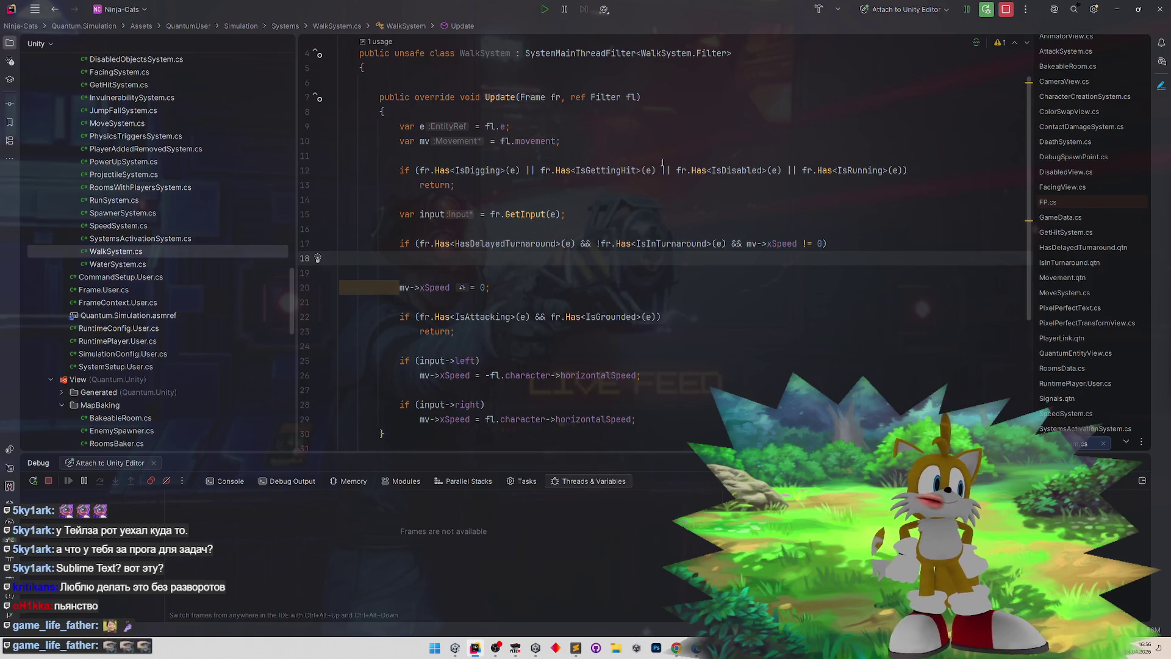
{"action": "key", "text": "ctrl+z"}
{"action": "key", "text": "ctrl+z"}
{"action": "key", "text": "ctrl+z"}
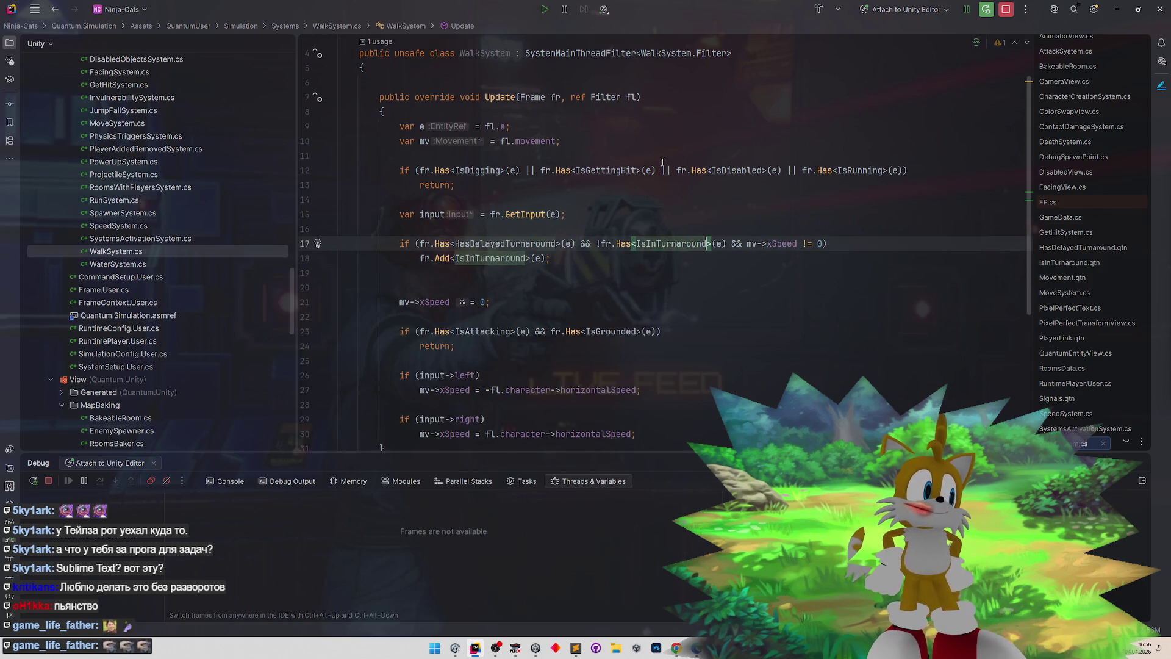
{"action": "key", "text": "ctrl+z"}
{"action": "key", "text": "ctrl+z"}
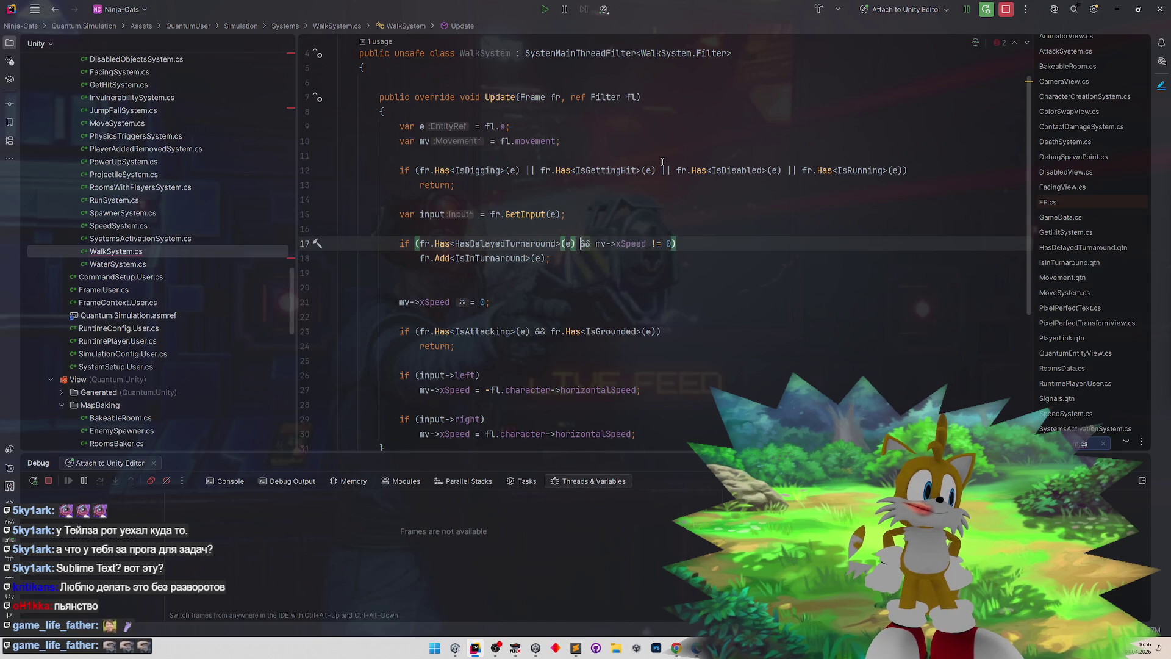
{"action": "left_click", "coordinate": [711, 242]}
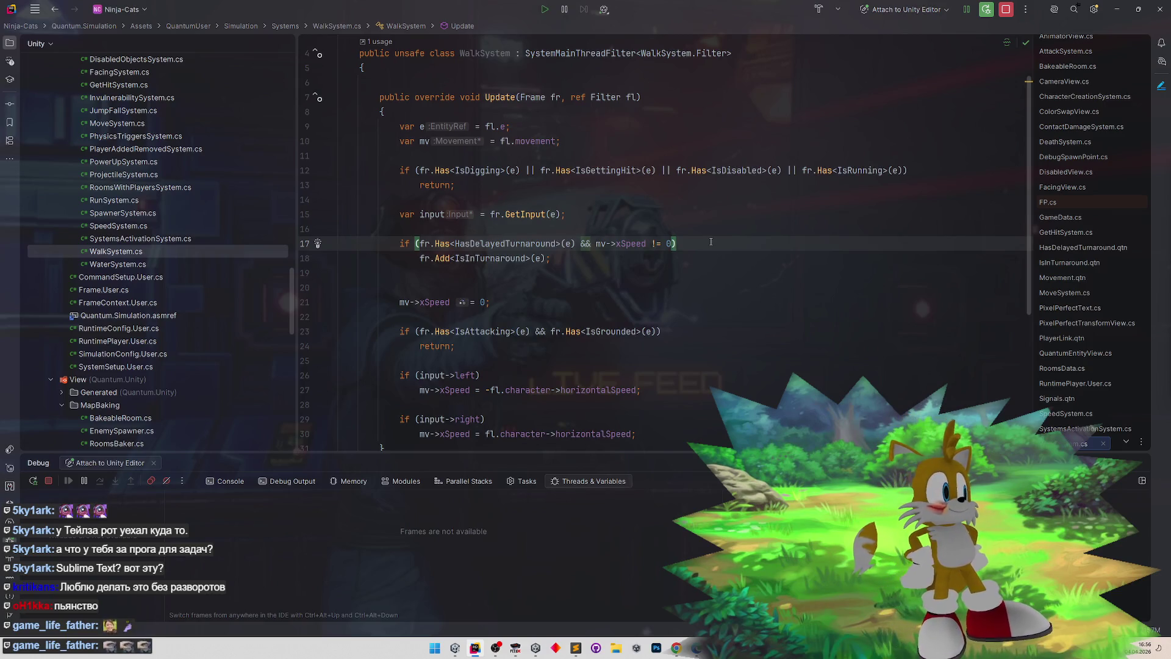
{"action": "scroll", "coordinate": [714, 256], "scroll_direction": "down", "scroll_amount": 2}
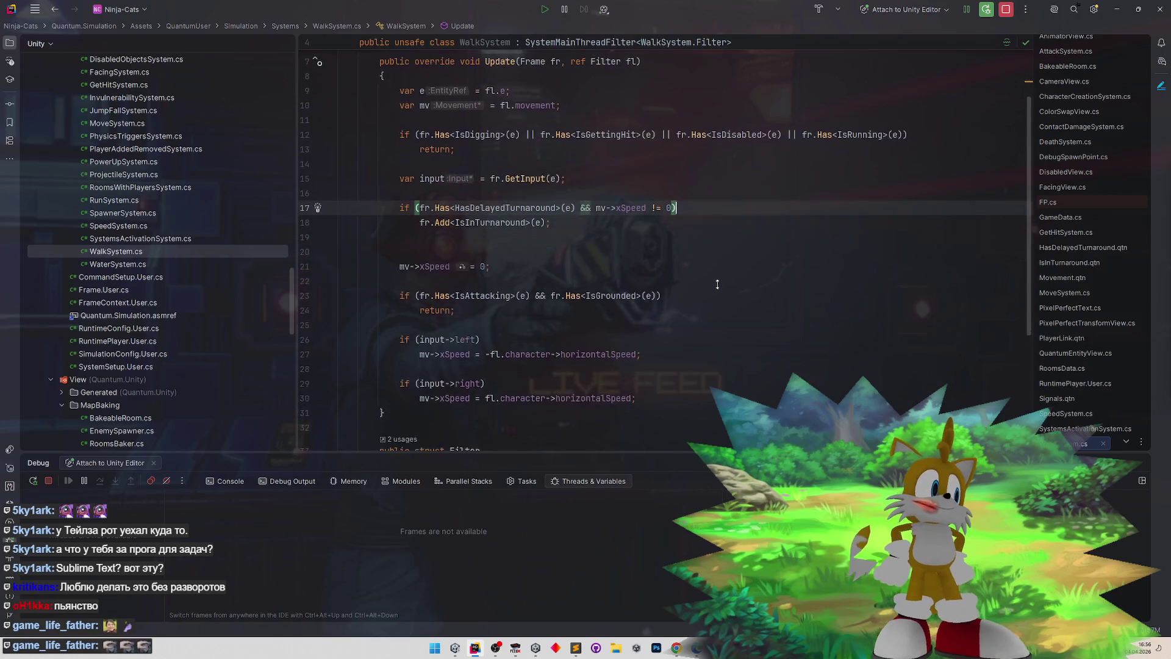
{"action": "scroll", "coordinate": [715, 257], "scroll_direction": "up", "scroll_amount": 1}
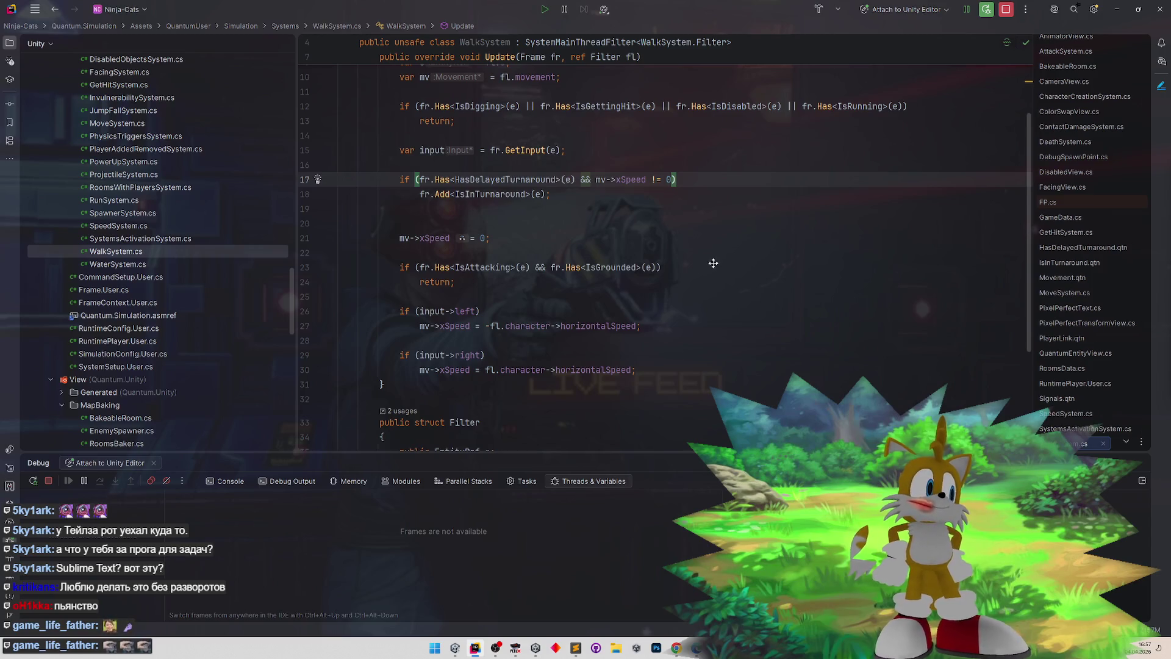
{"action": "scroll", "coordinate": [715, 258], "scroll_direction": "down", "scroll_amount": 1}
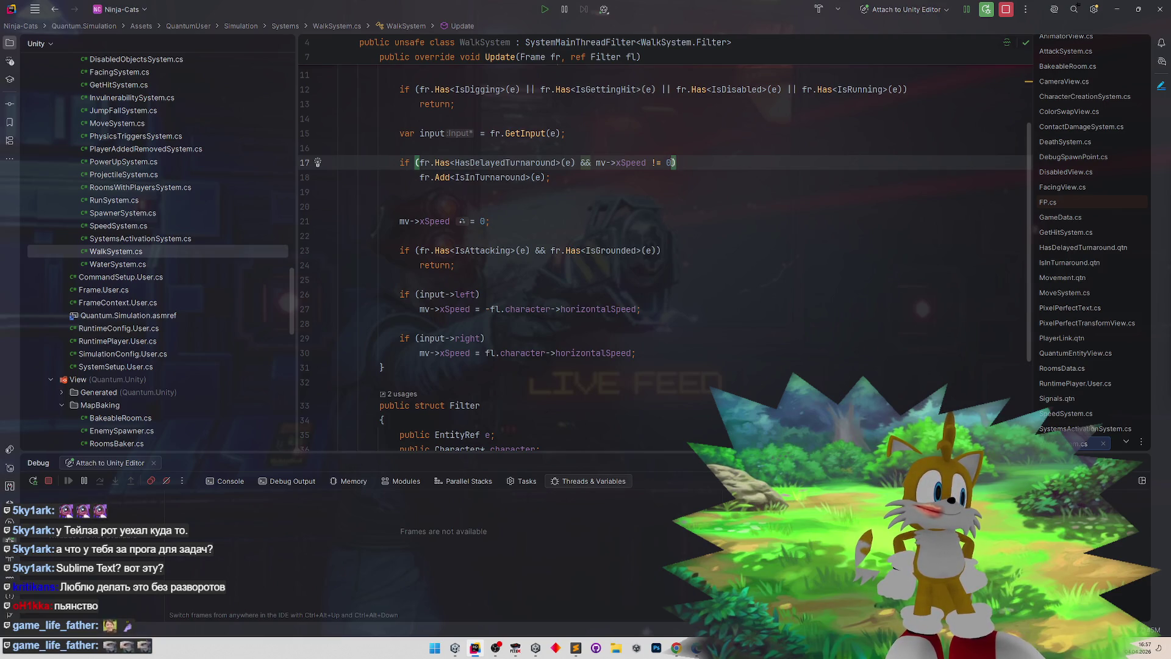
- Open a brace block and start an inner if with input->left &&
{"action": "key", "text": "Return"}
{"action": "type", "text": "{"}
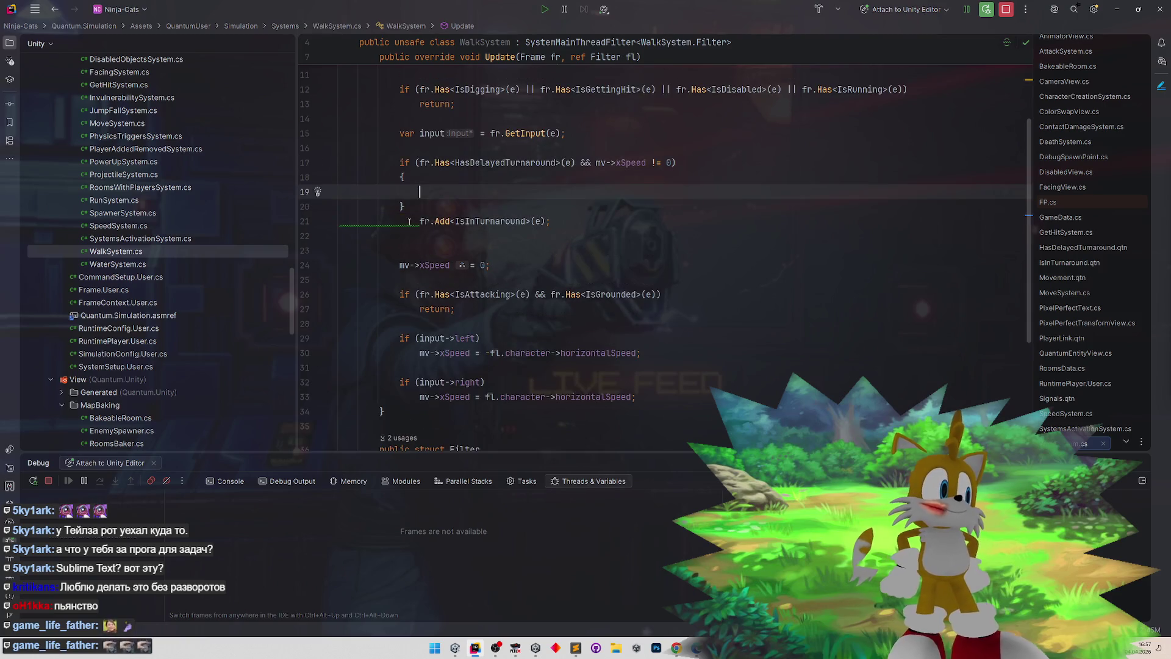
{"action": "key", "text": "Return"}
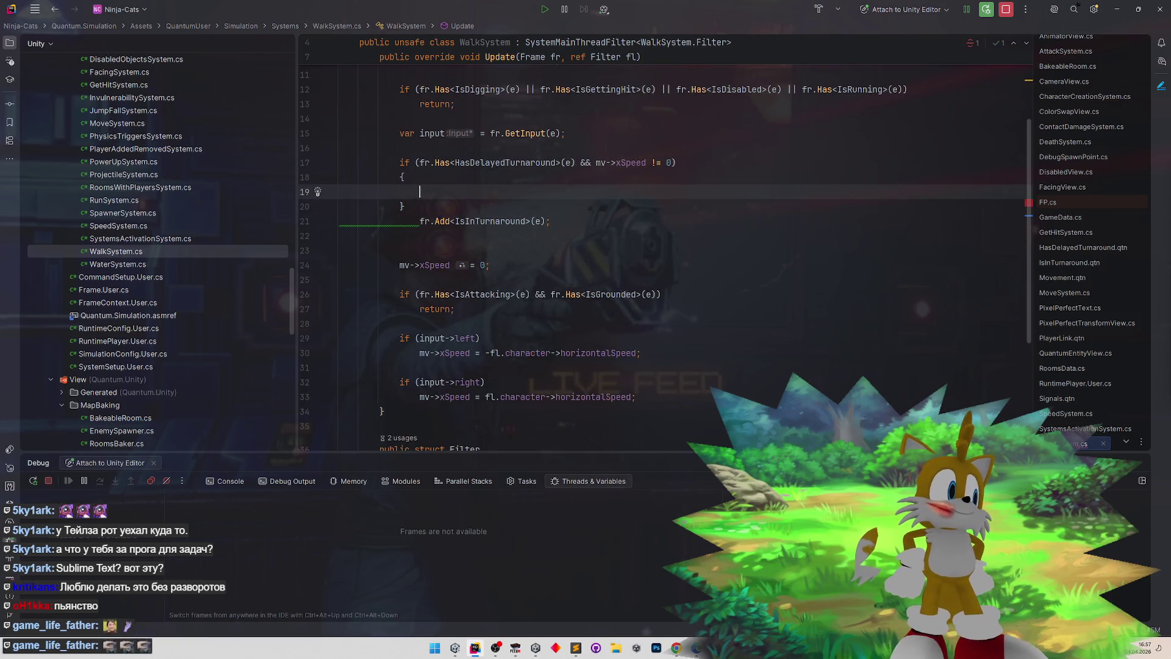
{"action": "type", "text": "if ()"}
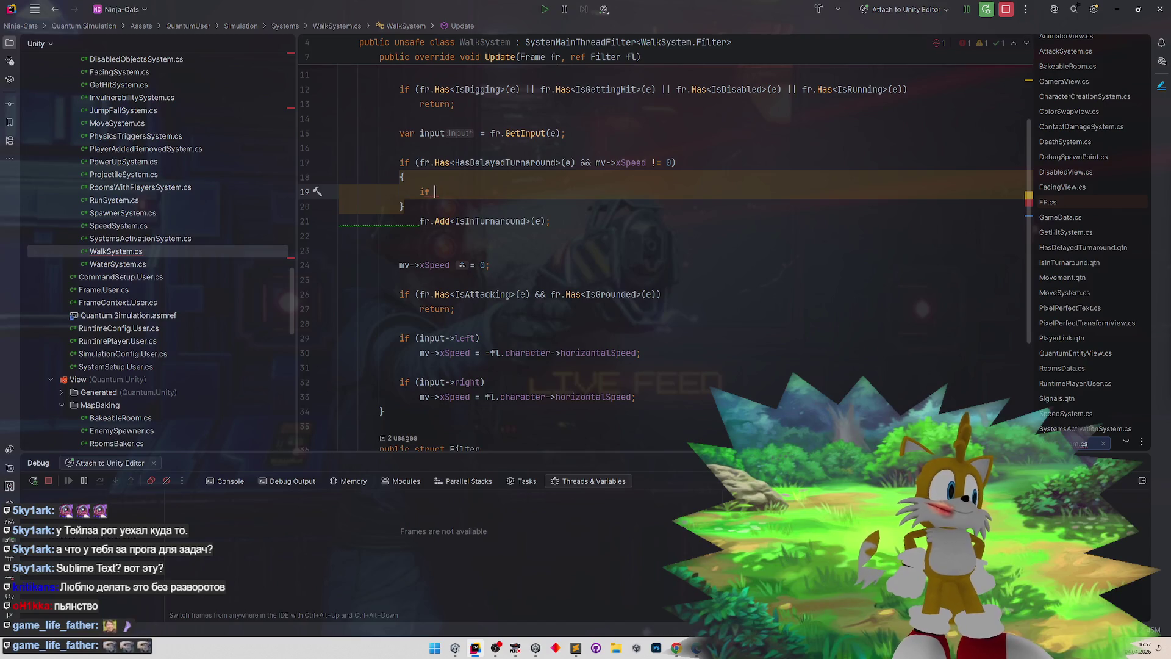
{"action": "left_click_drag", "start_coordinate": [420, 338], "coordinate": [478, 339]}
{"action": "key", "text": "ctrl+c"}
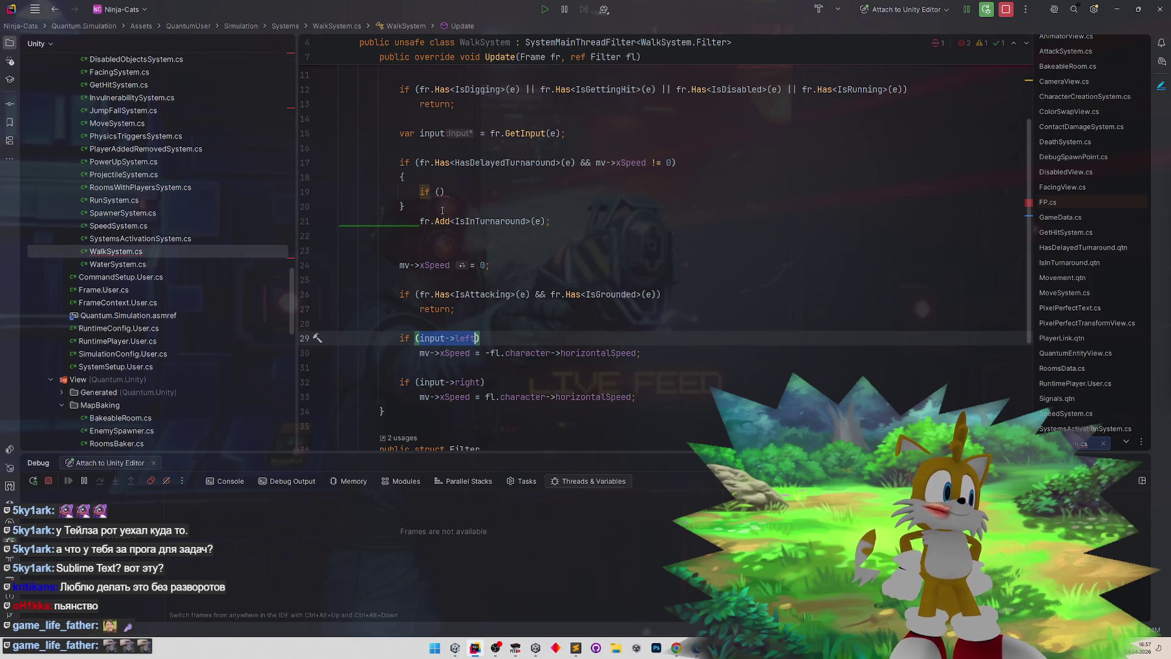
{"action": "left_click", "coordinate": [441, 192]}
{"action": "key", "text": "ctrl+v"}
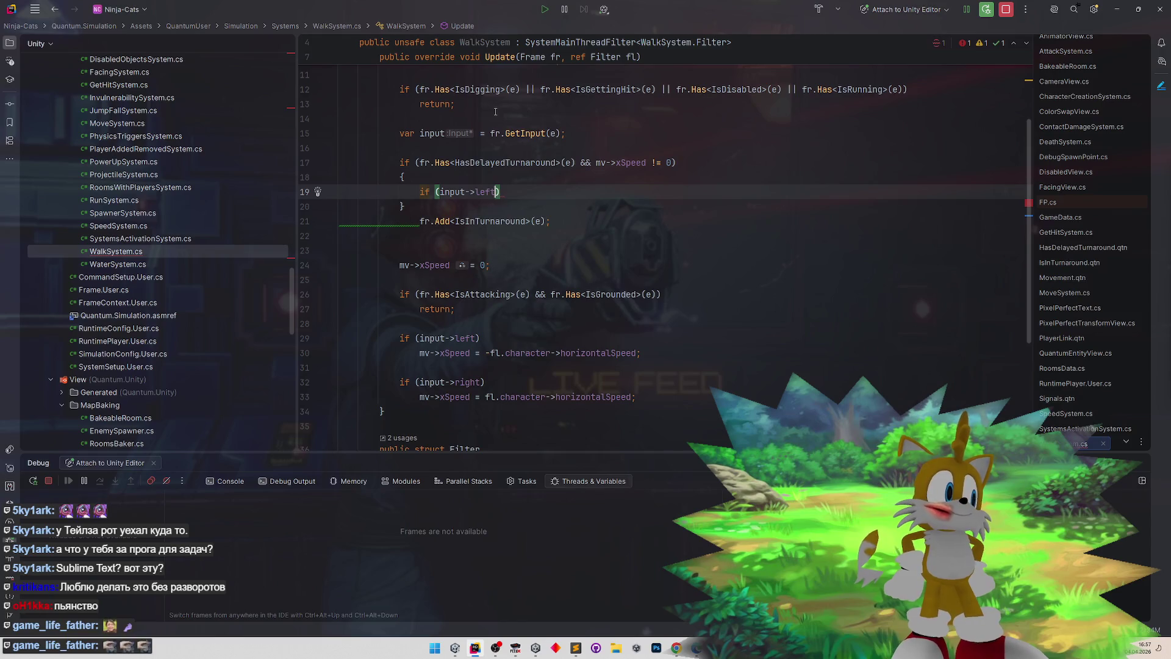
{"action": "type", "text": "&&"}
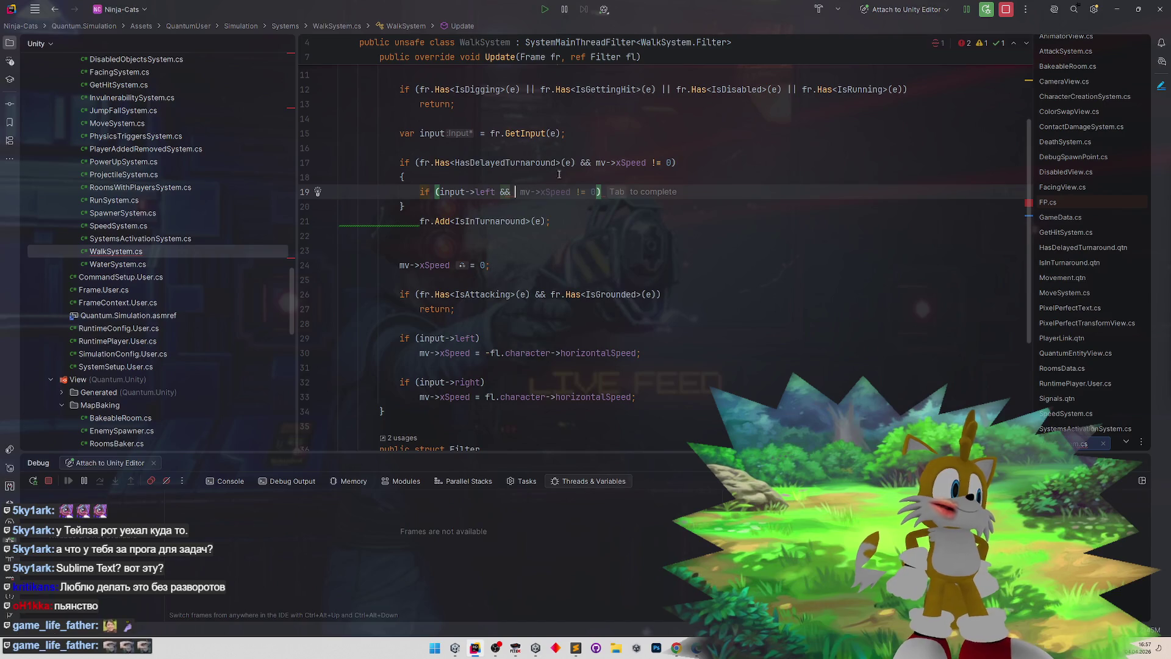
- Complete the first clause as mv->xSpeed > 0, followed by ||
{"action": "left_click_drag", "start_coordinate": [596, 162], "coordinate": [645, 162]}
{"action": "key", "text": "ctrl+c"}
{"action": "left_click", "coordinate": [520, 192]}
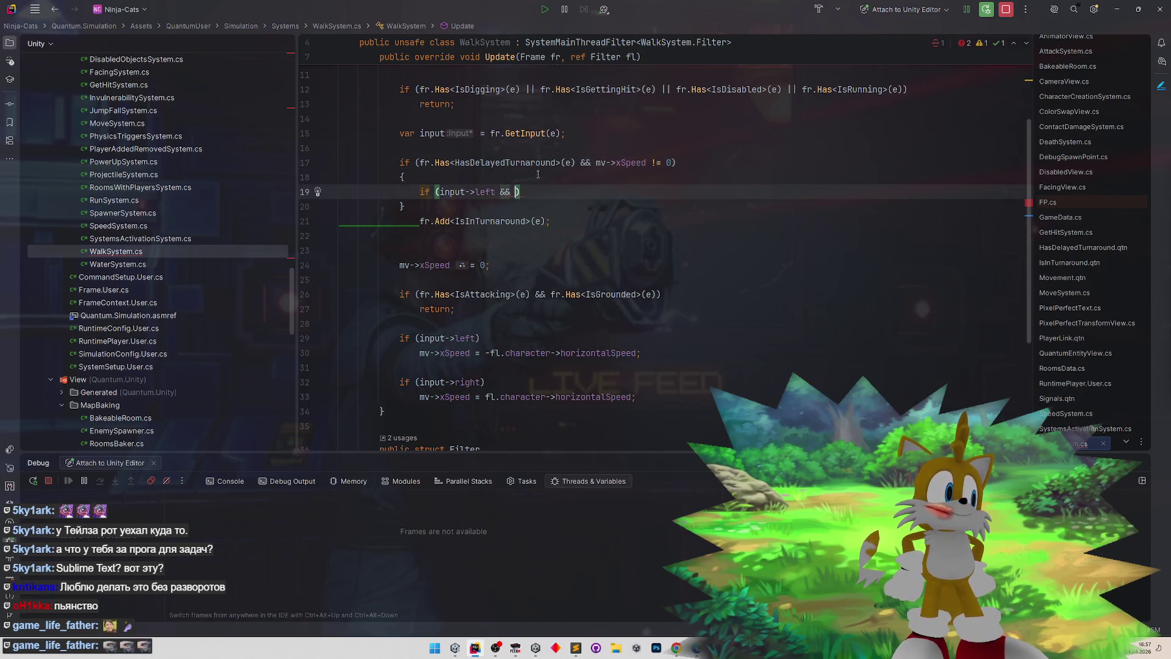
{"action": "key", "text": "ctrl+v"}
{"action": "type", "text": "<"}
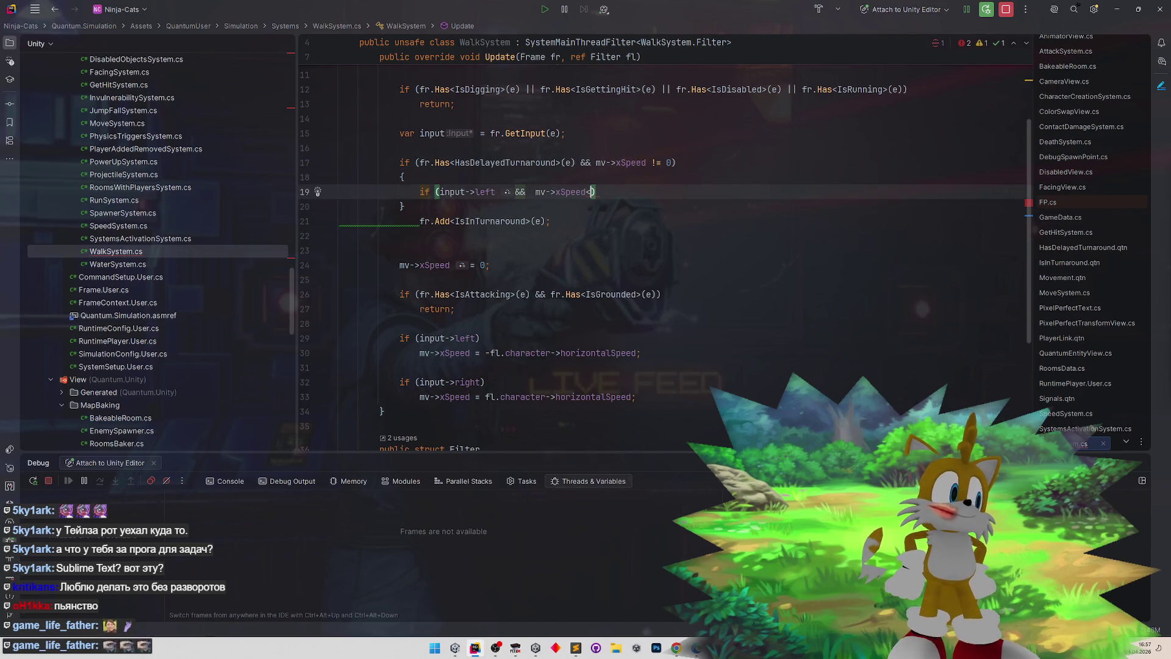
{"action": "key", "text": "BackSpace"}
{"action": "type", "text": ">0"}
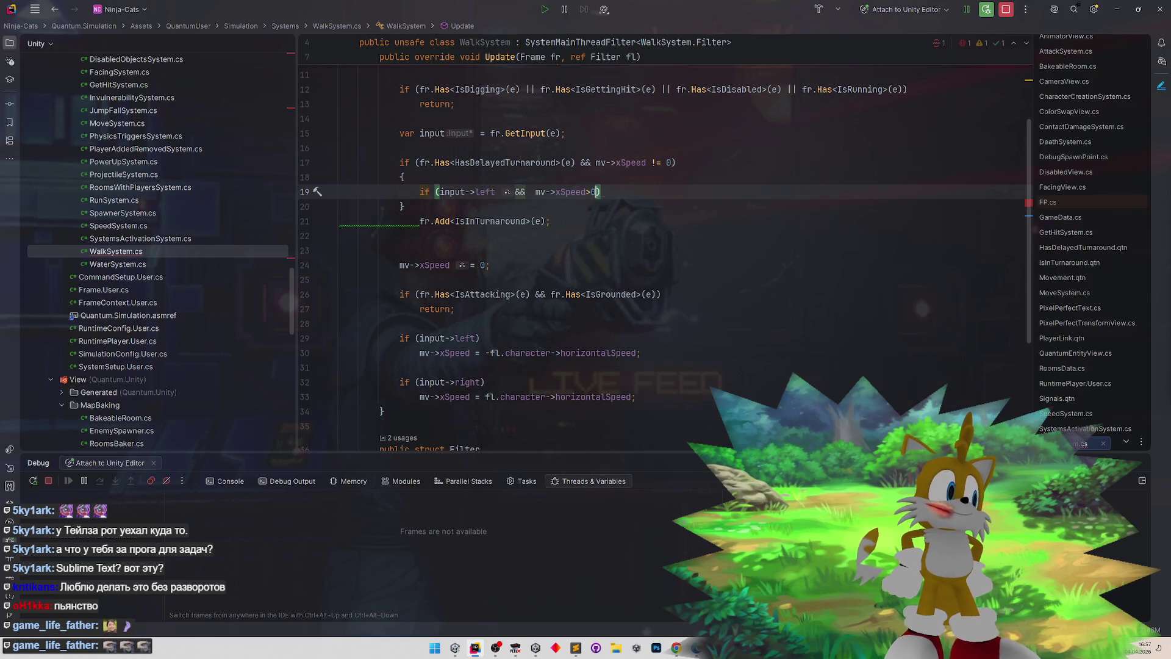
{"action": "type", "text": " ||"}
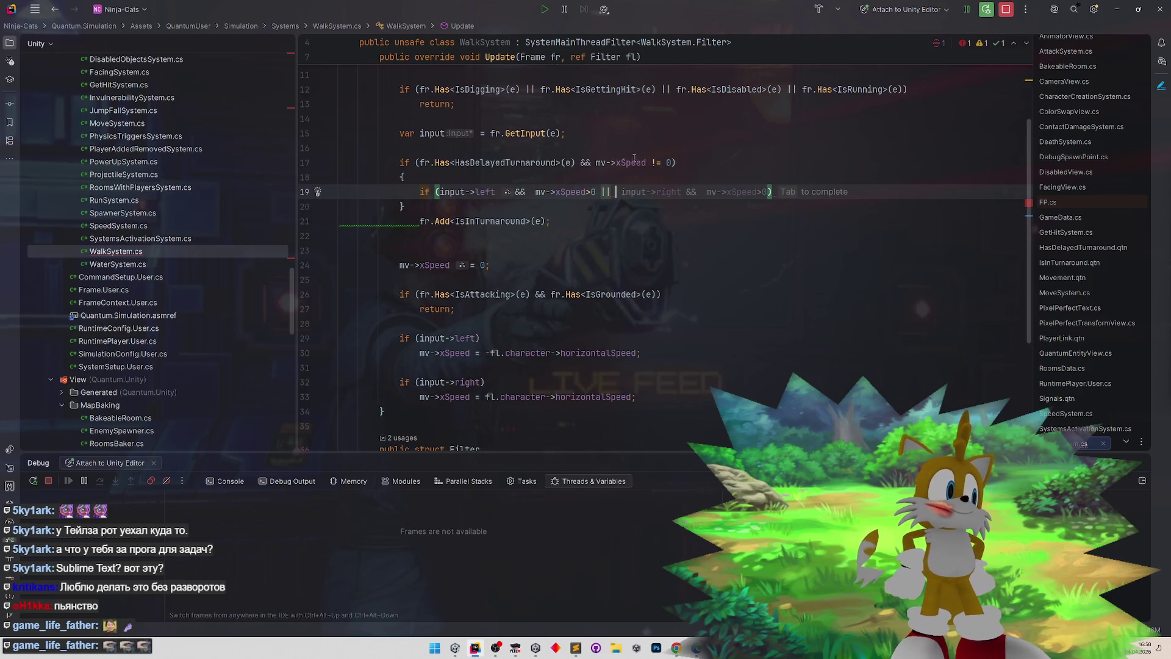
{"action": "key", "text": "Escape"}
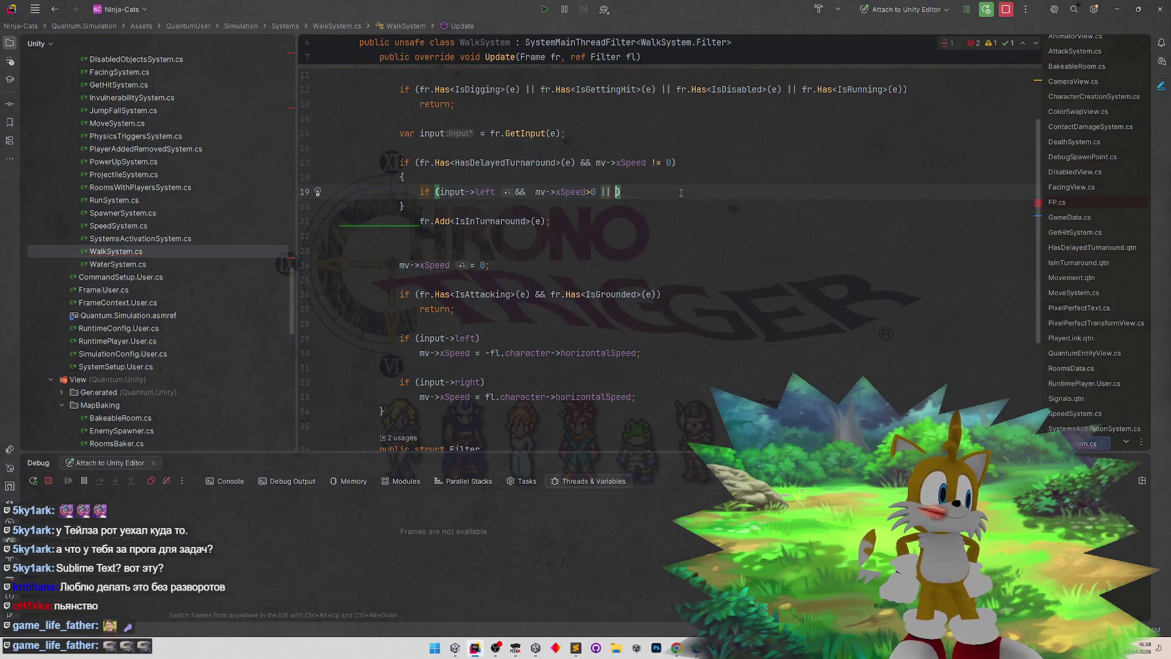
- Add the second clause input->right && mv->xSpeed < 0
{"action": "key", "text": "ctrl+v"}
{"action": "type", "text": "right"}
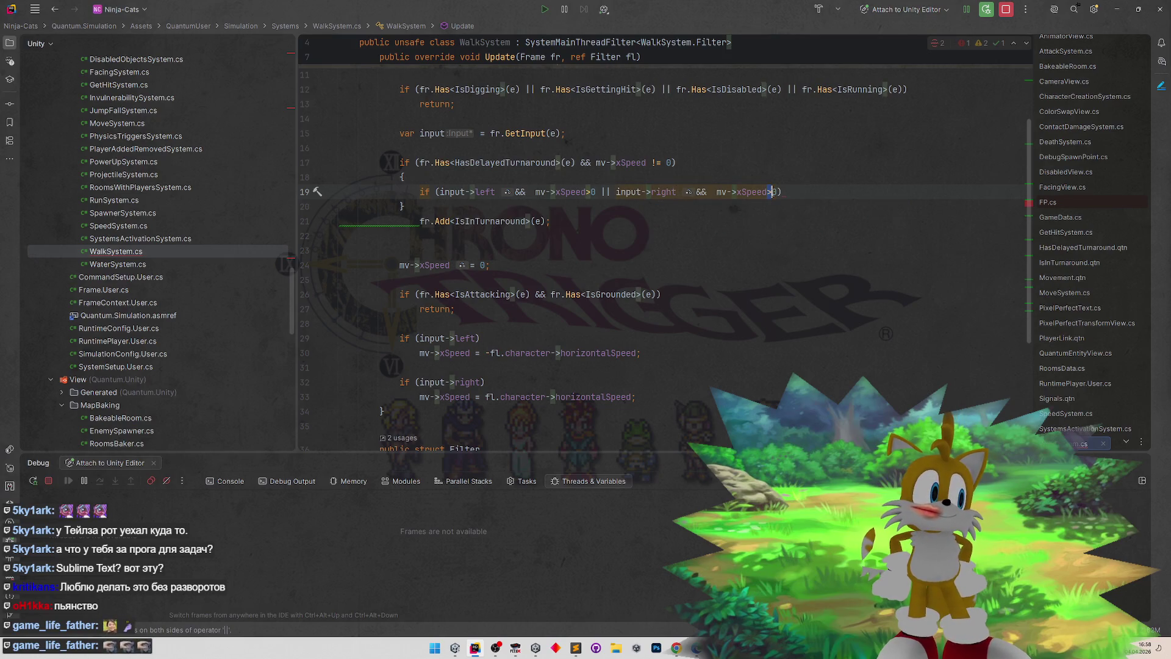
{"action": "left_click", "coordinate": [771, 192]}
{"action": "key", "text": "BackSpace"}
{"action": "type", "text": "<"}
{"action": "left_click", "coordinate": [811, 192]}
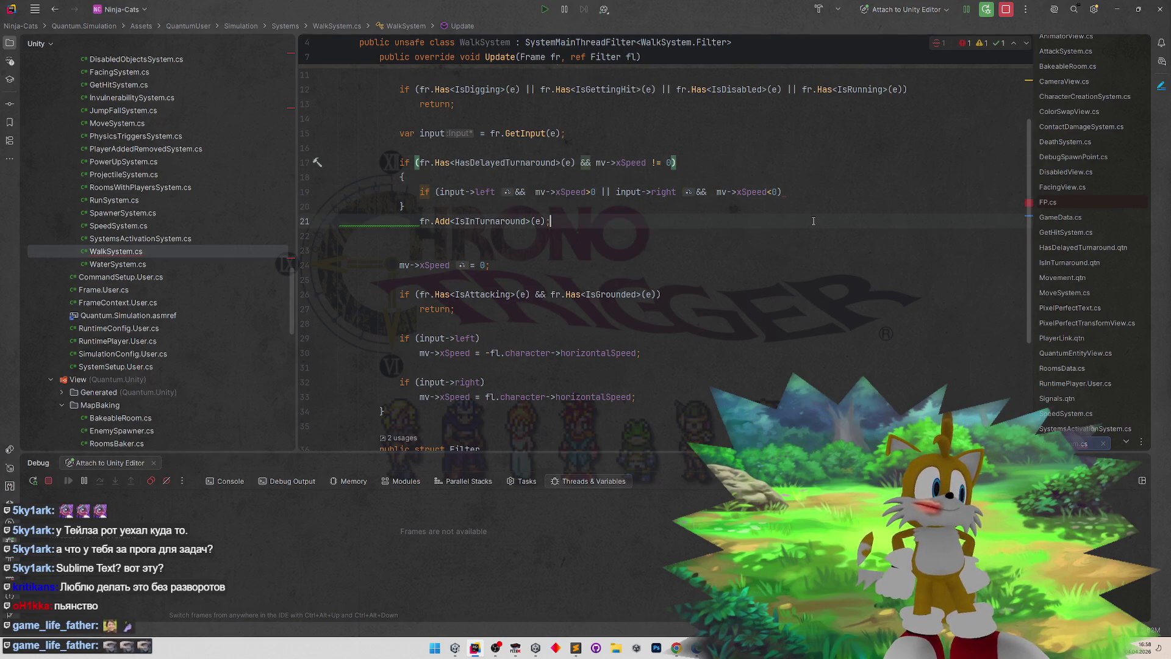
- Move the fr.Add<IsInTurnaround>(e); line inside the inner if block
{"action": "key", "text": "Return"}
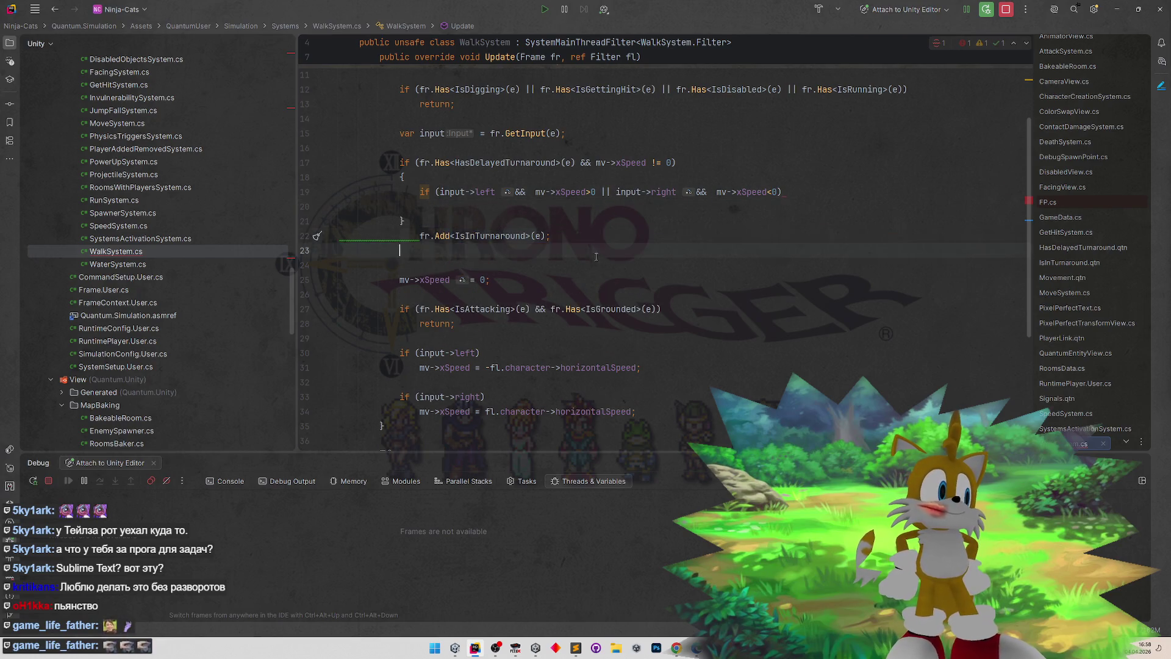
{"action": "key", "text": "Down"}
{"action": "key", "text": "Down"}
{"action": "key", "text": "shift+End"}
{"action": "key", "text": "ctrl+x"}
{"action": "left_click", "coordinate": [467, 211]}
{"action": "left_click", "coordinate": [822, 193]}
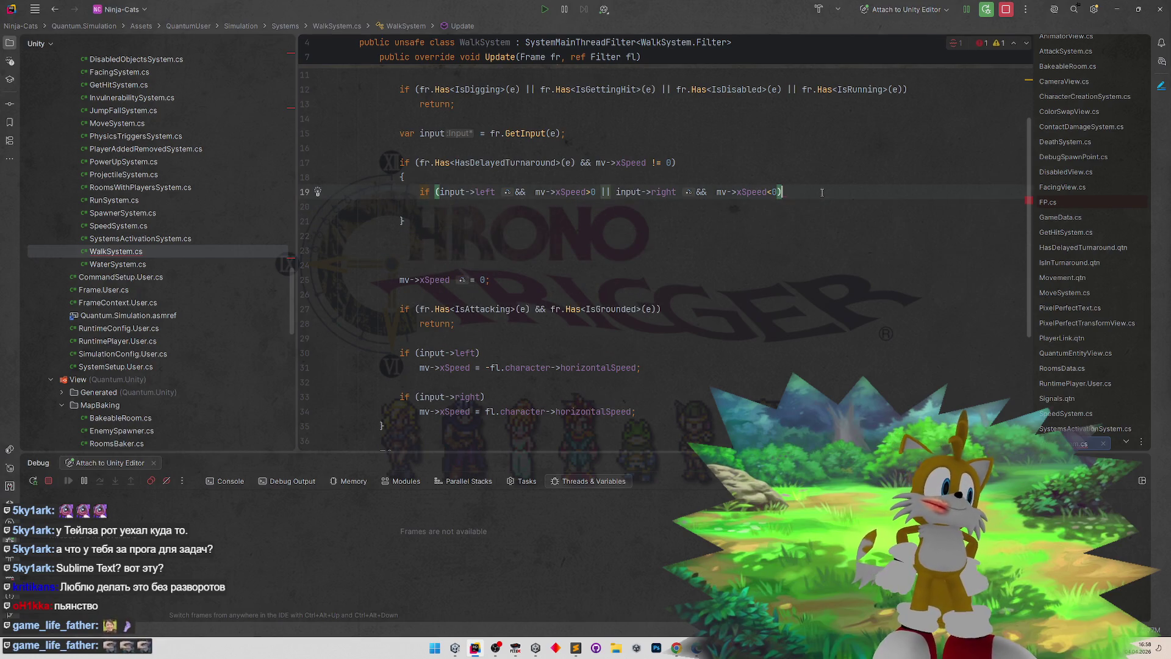
{"action": "key", "text": "Return"}
{"action": "key", "text": "ctrl+v"}
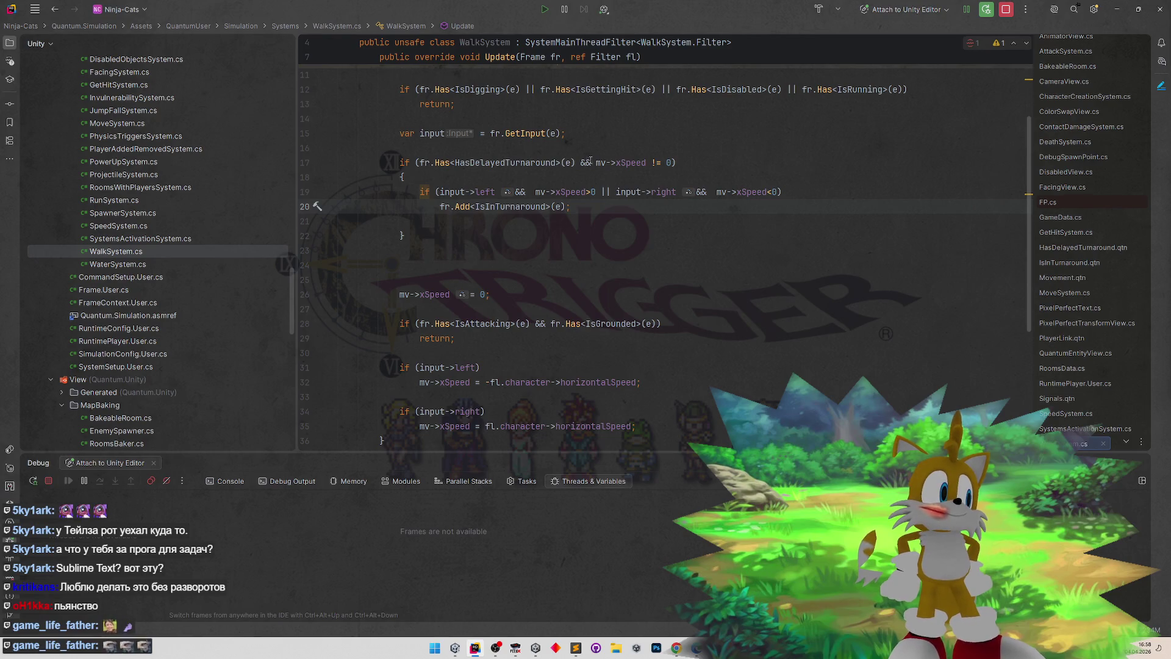
{"action": "left_click_drag", "start_coordinate": [417, 162], "coordinate": [580, 162]}
{"action": "left_click", "coordinate": [596, 162]}
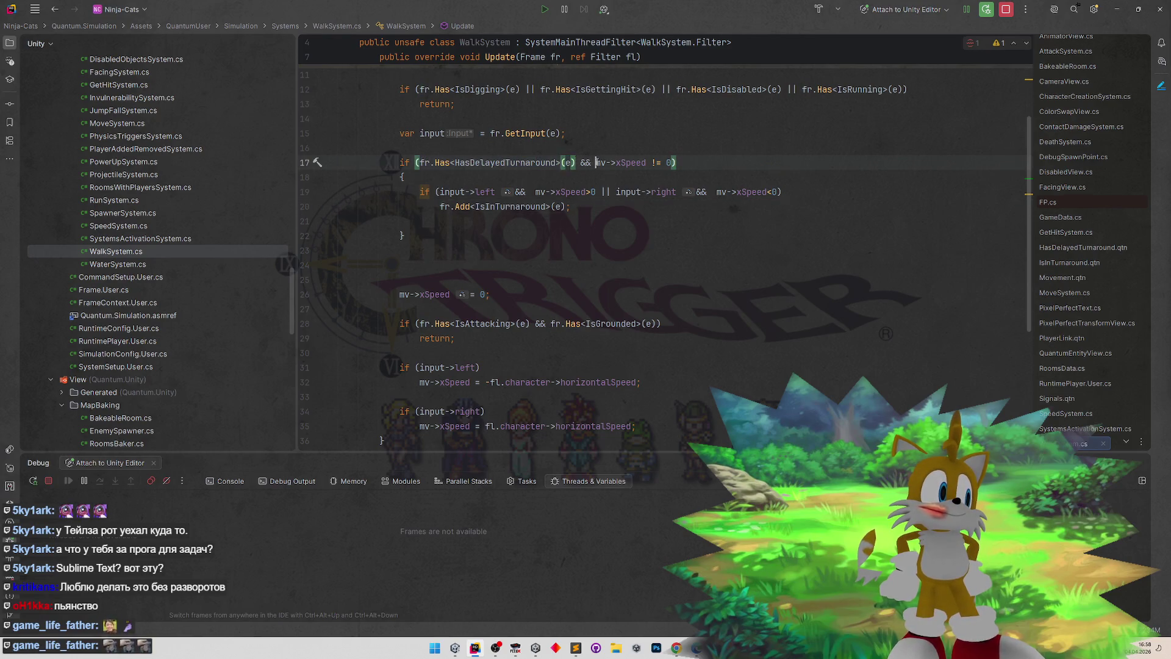
{"action": "type", "text": "!"}
{"action": "key", "text": "BackSpace"}
{"action": "key", "text": "ctrl+v"}
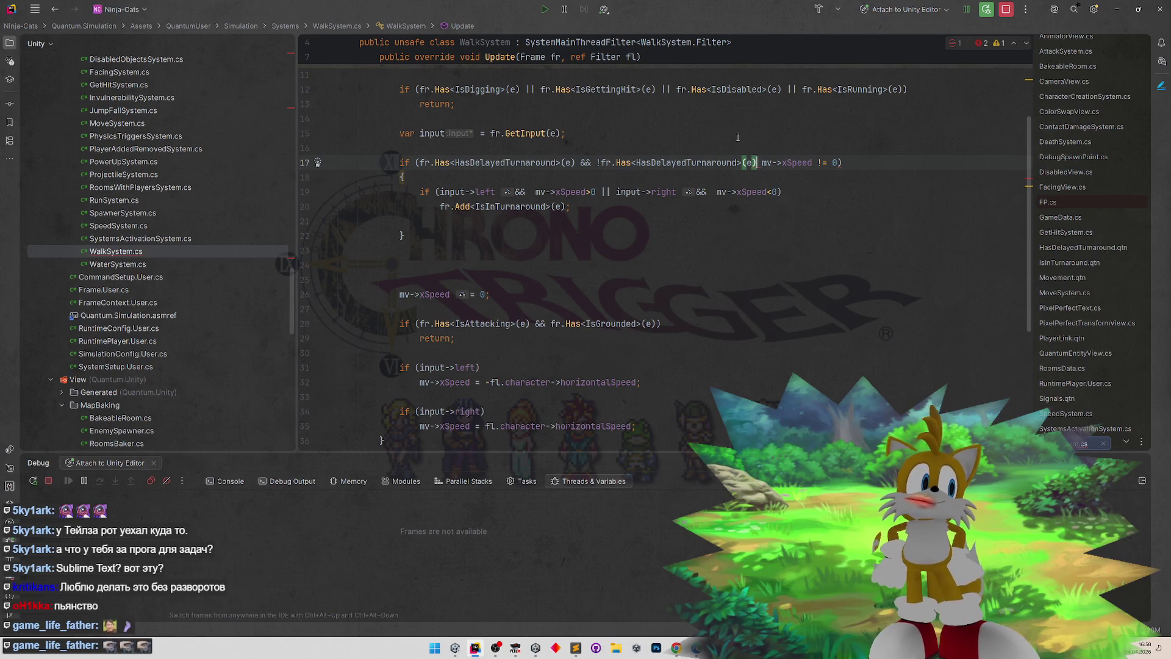
{"action": "key", "text": "ctrl+z"}
{"action": "key", "text": "ctrl+z"}
{"action": "key", "text": "ctrl+z"}
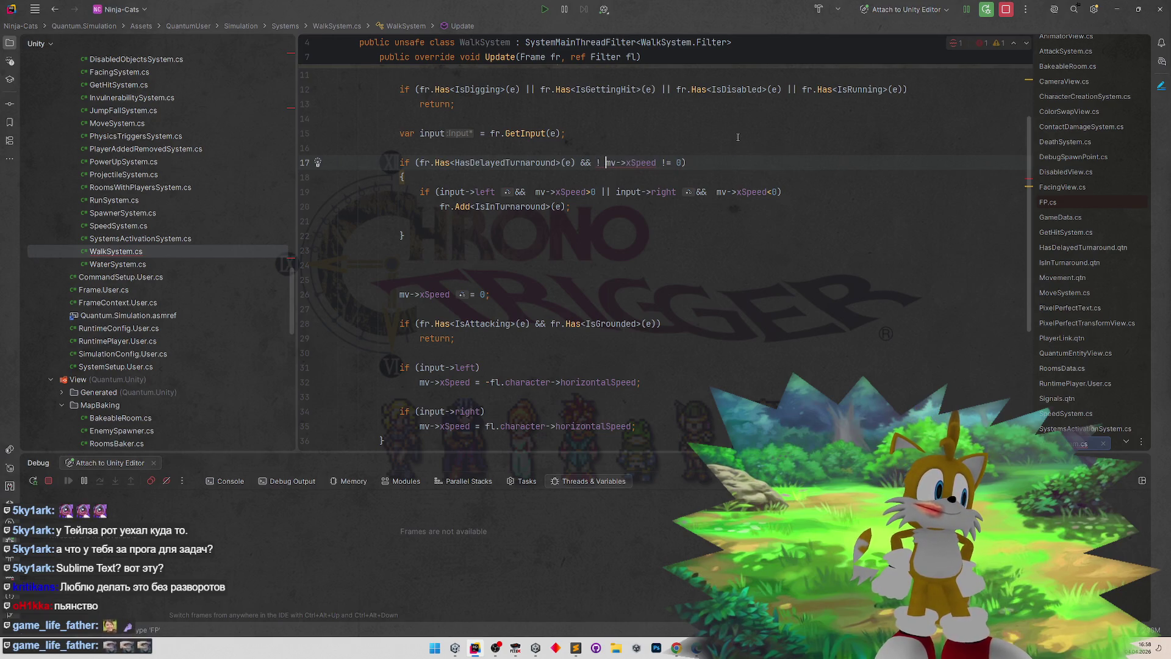
{"action": "key", "text": "Down"}
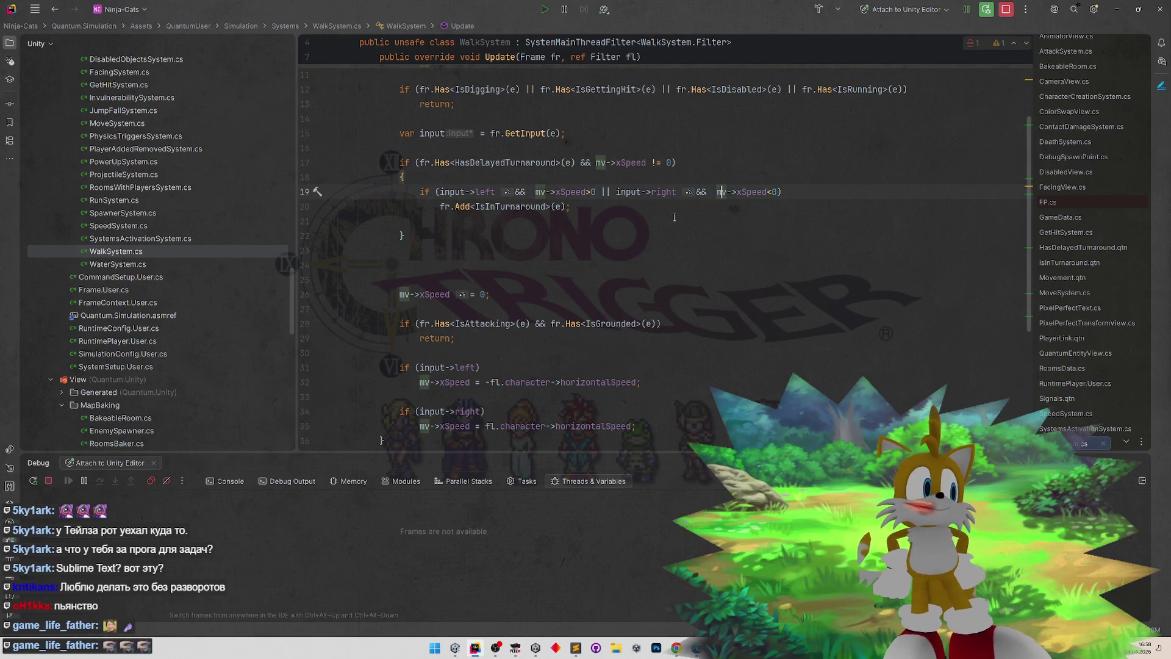
{"action": "left_click", "coordinate": [680, 205]}
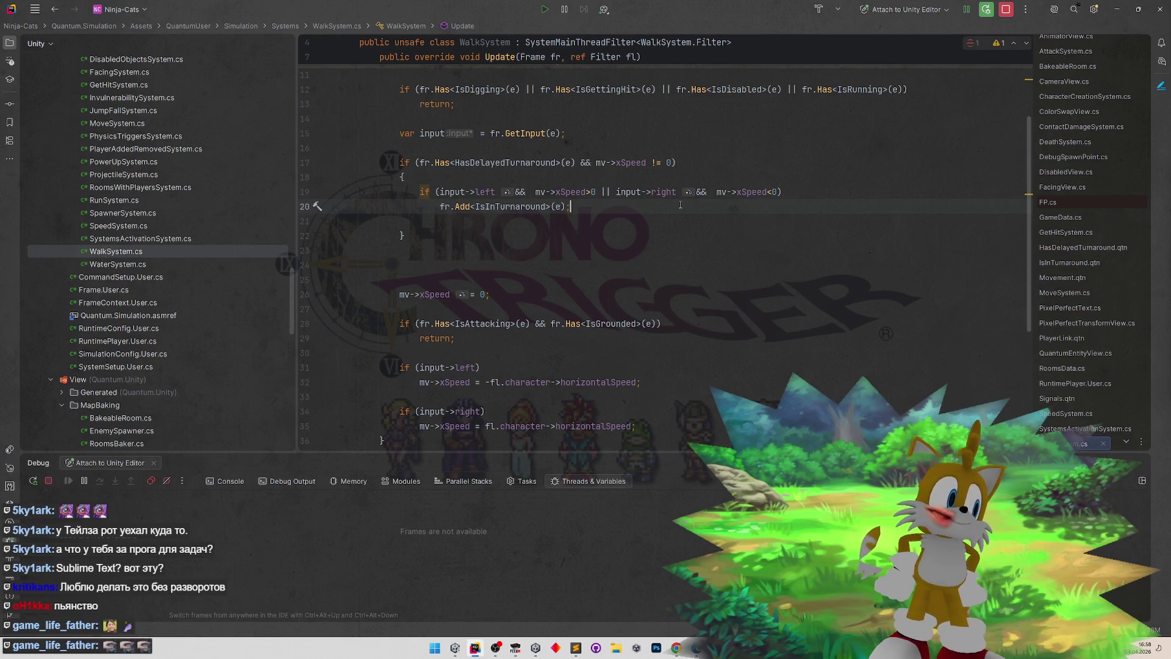
{"action": "key", "text": "Return"}
{"action": "type", "text": "else"}
{"action": "key", "text": "Return"}
{"action": "type", "text": "{"}
{"action": "key", "text": "Return"}
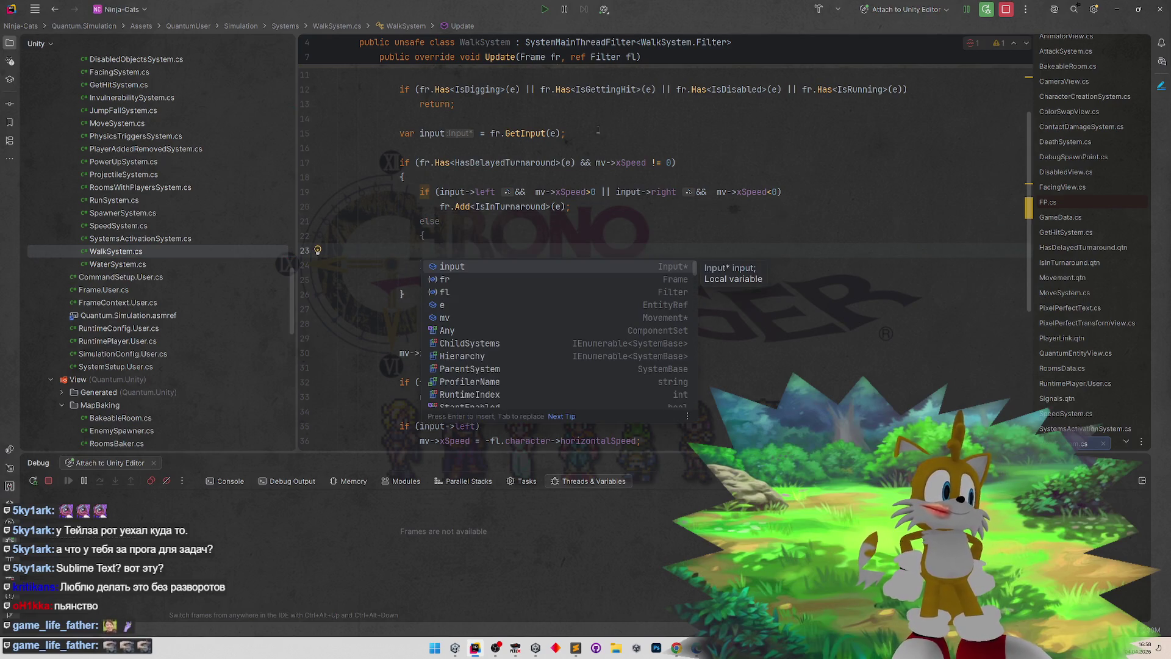
{"action": "key", "text": "Escape"}
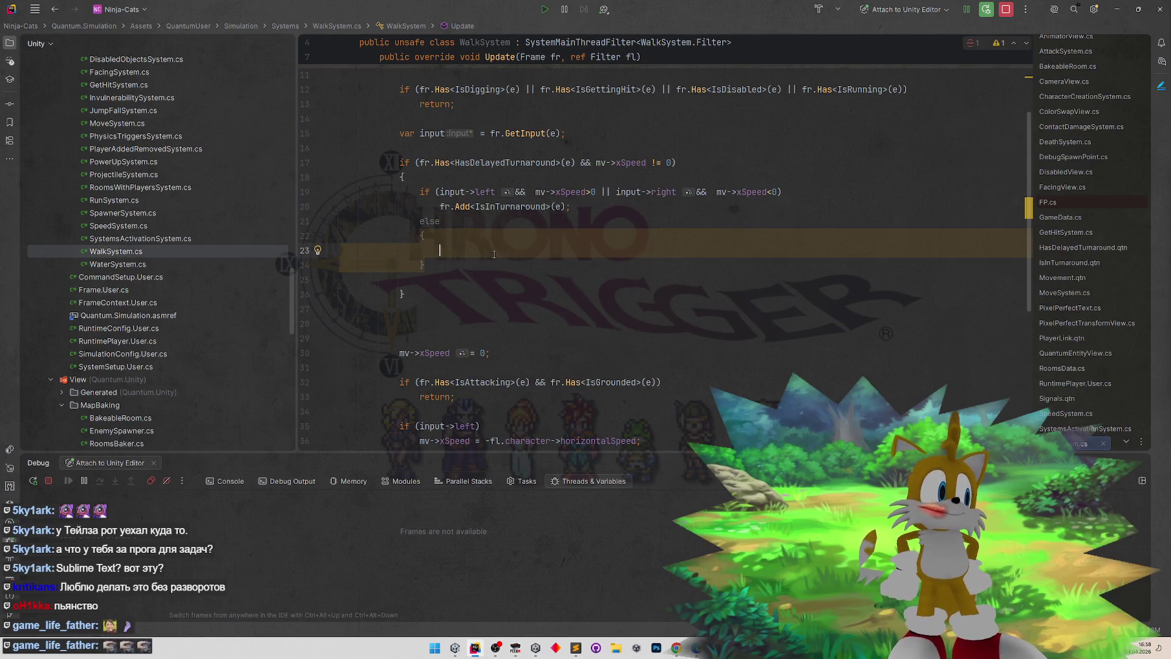
{"action": "left_click", "coordinate": [489, 301]}
{"action": "left_click_drag", "start_coordinate": [426, 265], "coordinate": [419, 221]}
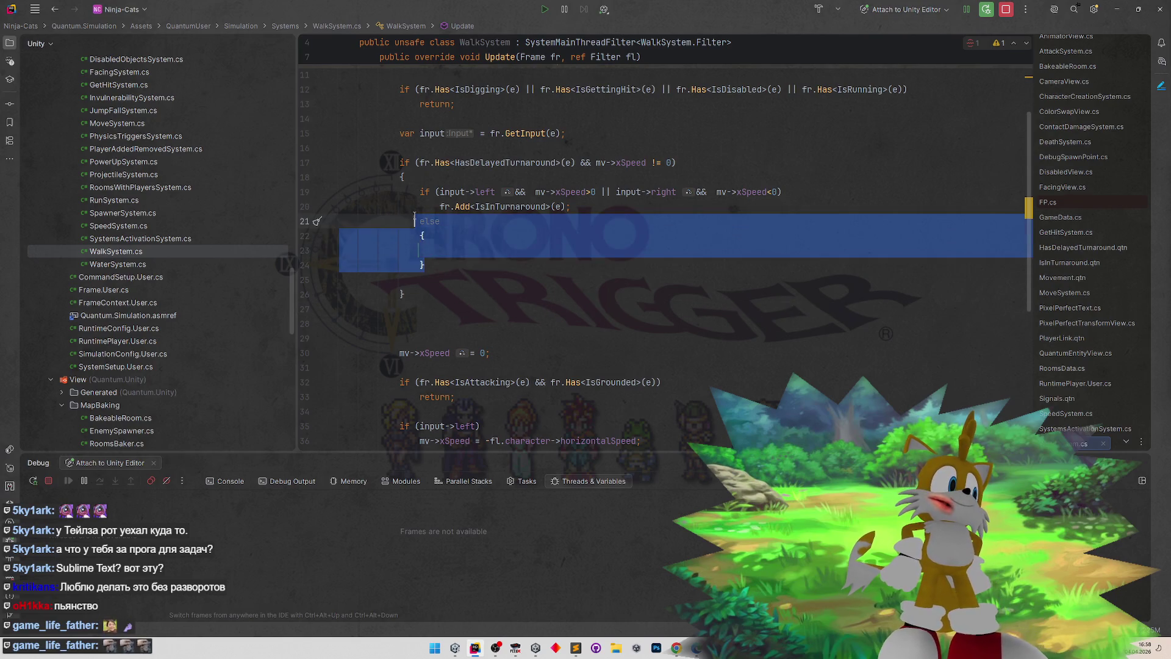
{"action": "key", "text": "BackSpace"}
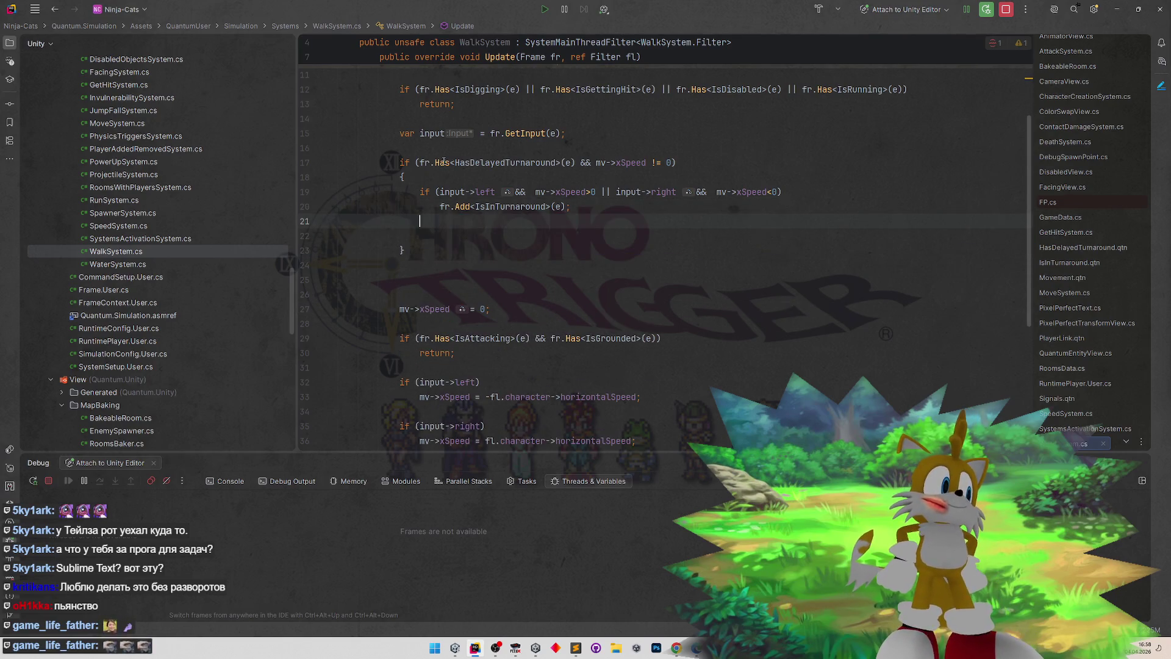
{"action": "mouse_move", "coordinate": [445, 158]}
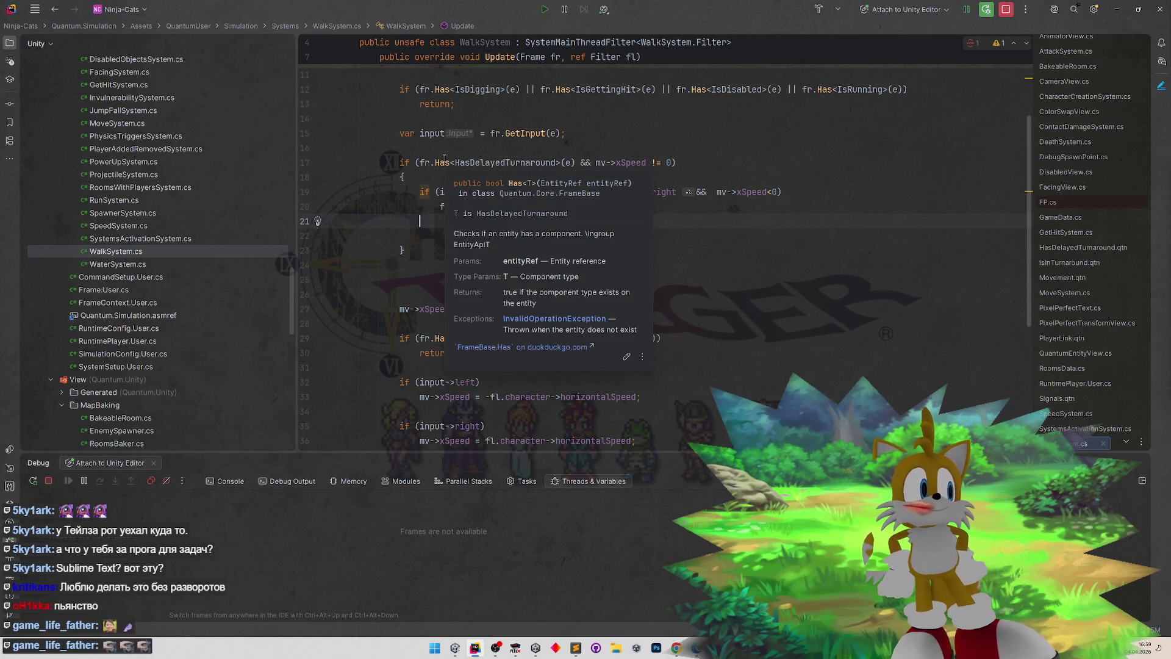
{"action": "left_click", "coordinate": [712, 182]}
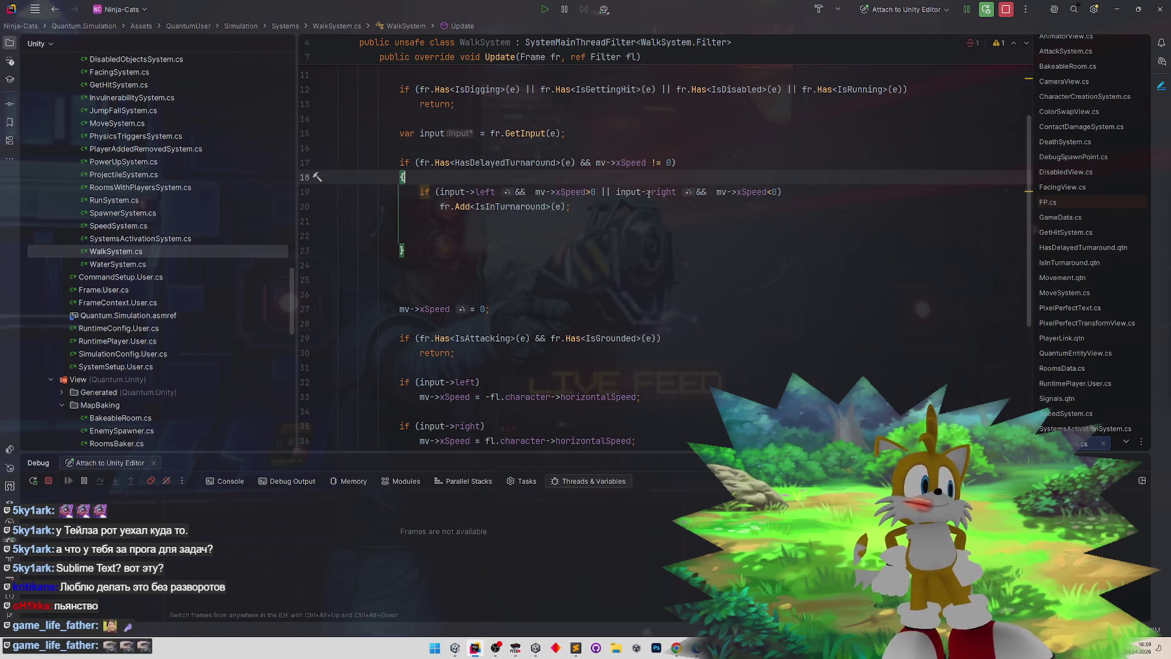
- Rewrite line 19's condition as !input->right && mv->xSpeed>0 || !input->left && mv->xSpeed<0
{"action": "double_click", "coordinate": [654, 193]}
{"action": "scroll", "coordinate": [603, 263], "scroll_direction": "up", "scroll_amount": 1}
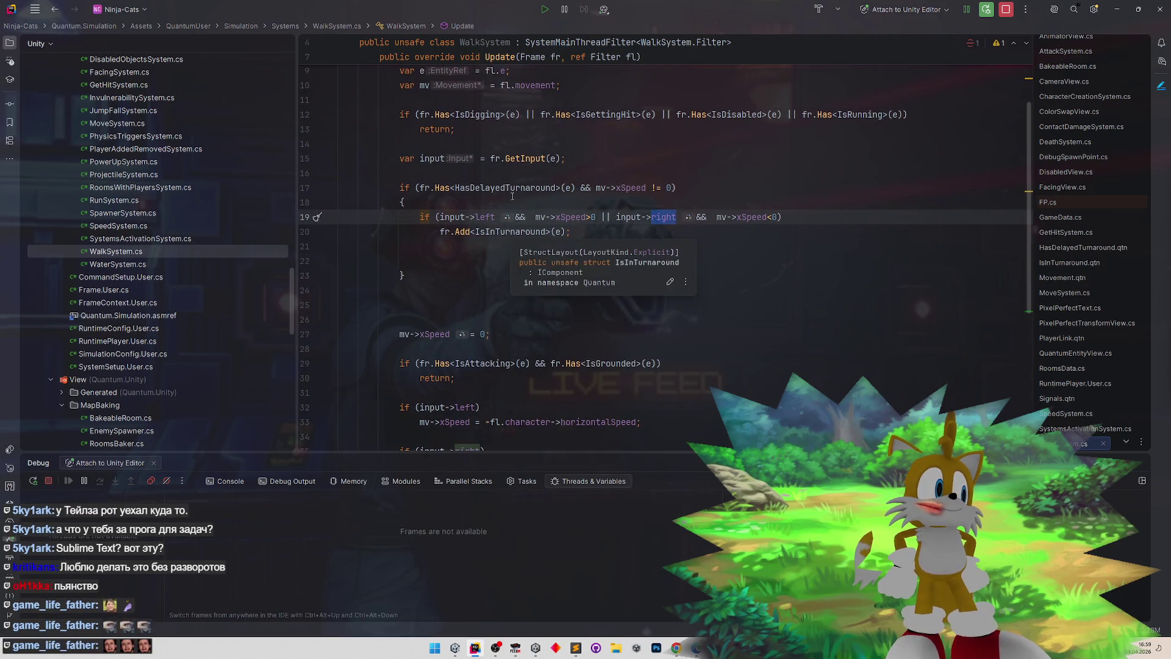
{"action": "scroll", "coordinate": [603, 264], "scroll_direction": "up", "scroll_amount": 1}
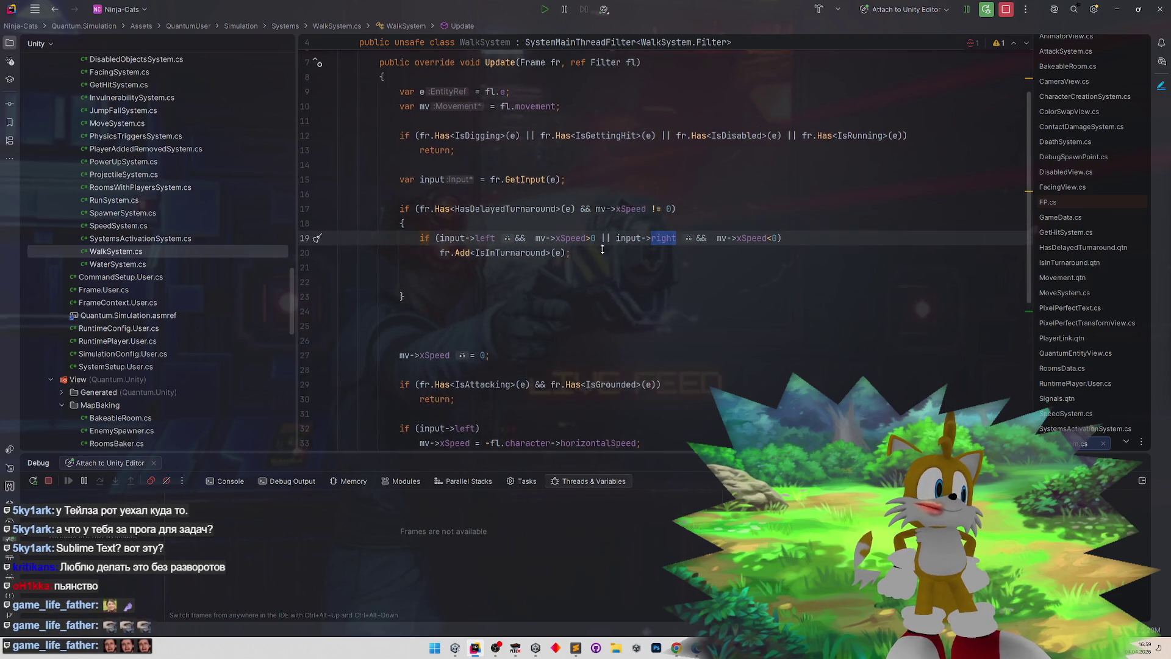
{"action": "double_click", "coordinate": [485, 247]}
{"action": "type", "text": "right"}
{"action": "left_click", "coordinate": [439, 247]}
{"action": "type", "text": "!"}
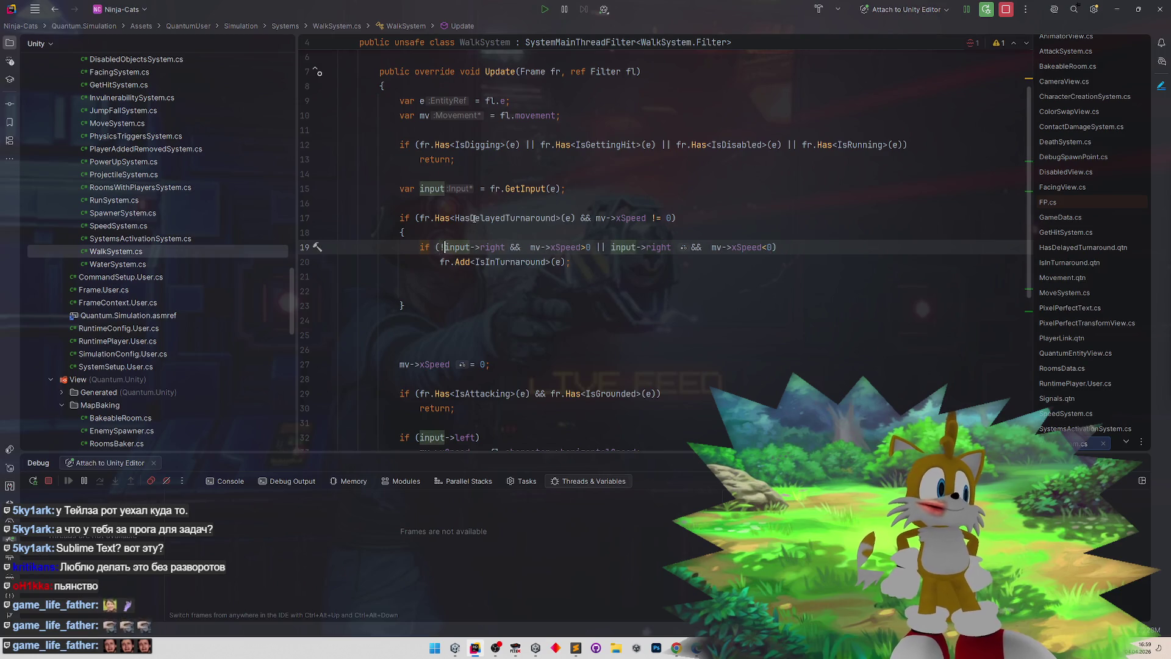
{"action": "left_click", "coordinate": [473, 218]}
{"action": "key", "text": "Down"}
{"action": "key", "text": "Down"}
{"action": "key", "text": "Down"}
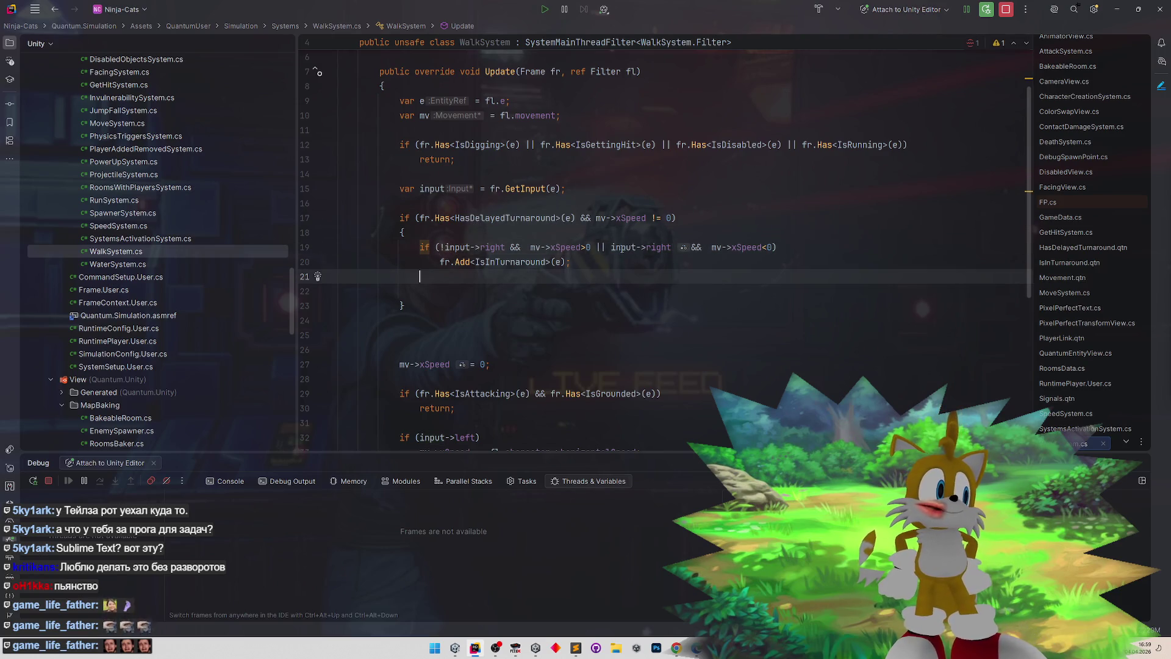
{"action": "left_click", "coordinate": [611, 248]}
{"action": "type", "text": "!"}
{"action": "double_click", "coordinate": [664, 247]}
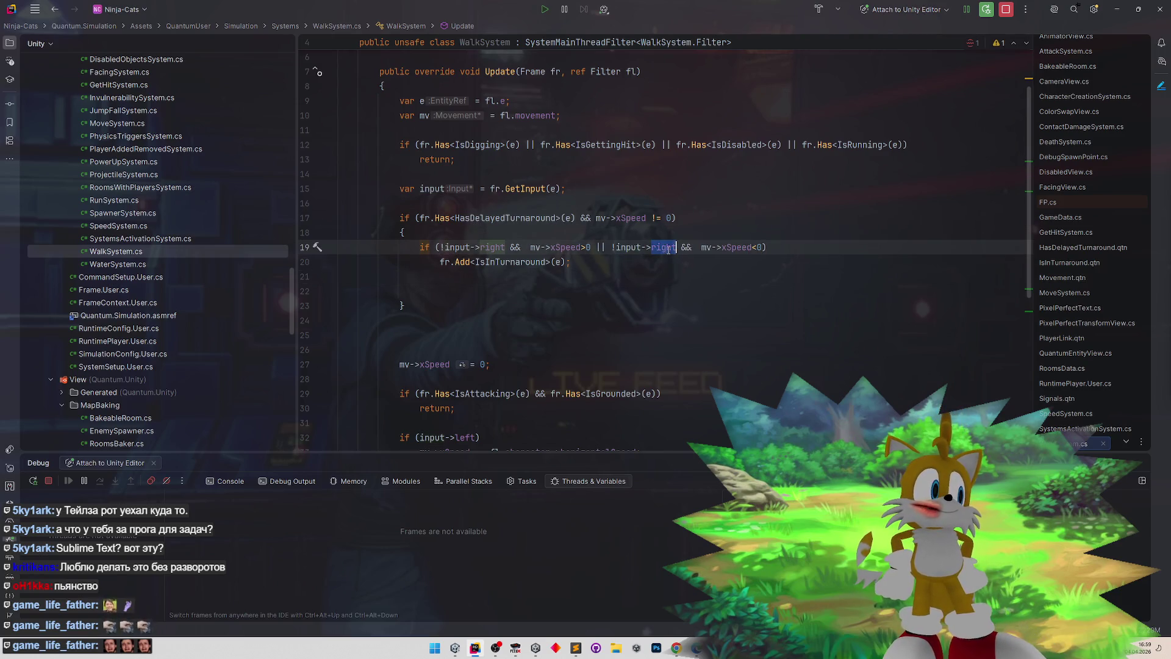
{"action": "type", "text": "left"}
- Add a new line below the turnaround block for a second check
{"action": "left_click", "coordinate": [697, 155]}
{"action": "left_click", "coordinate": [610, 257]}
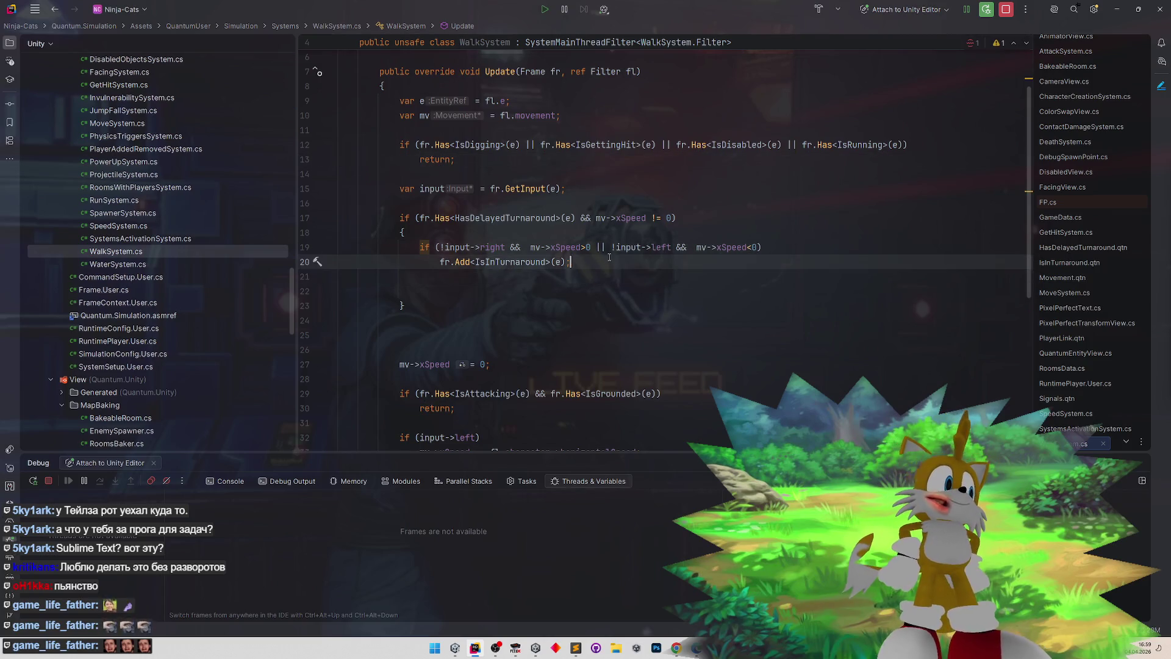
{"action": "key", "text": "Return"}
{"action": "key", "text": "Return"}
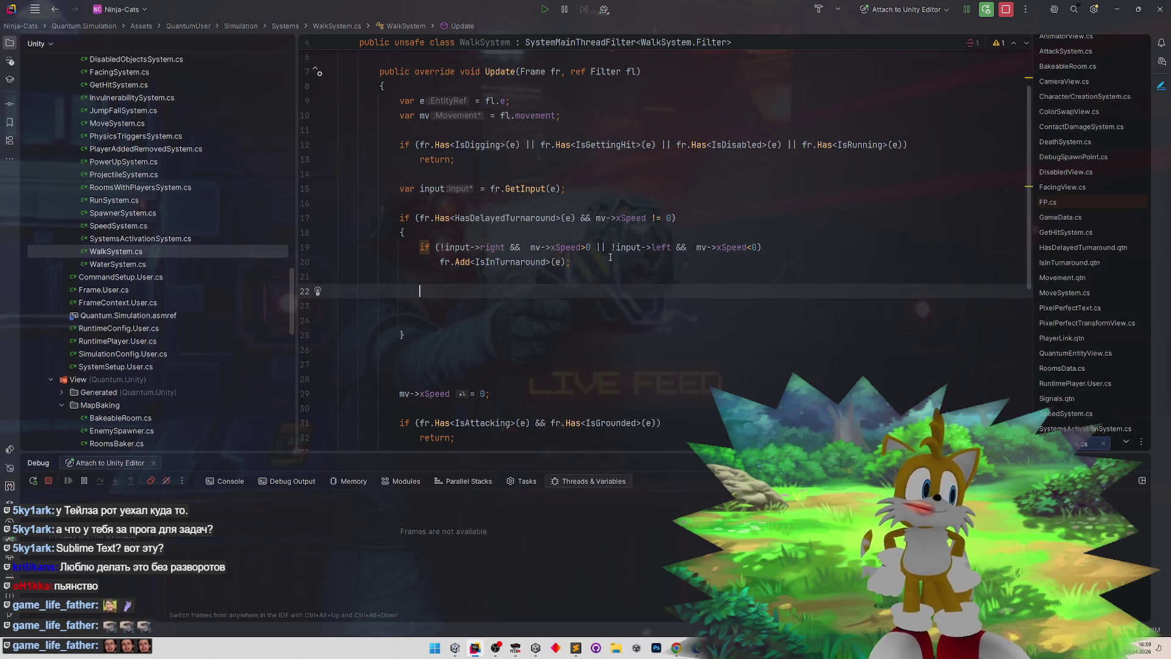
- Write a second if (input->right && mv->xSpeed>0 || input->left && mv->xSpeed<0)
{"action": "type", "text": "if ()"}
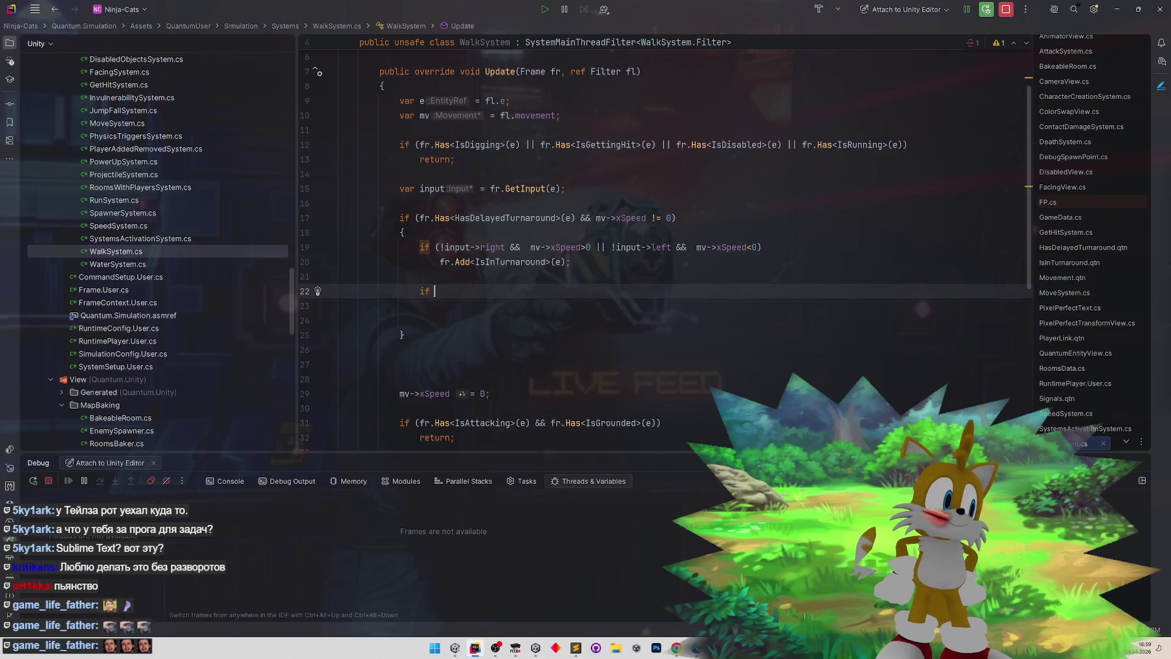
{"action": "double_click", "coordinate": [458, 247]}
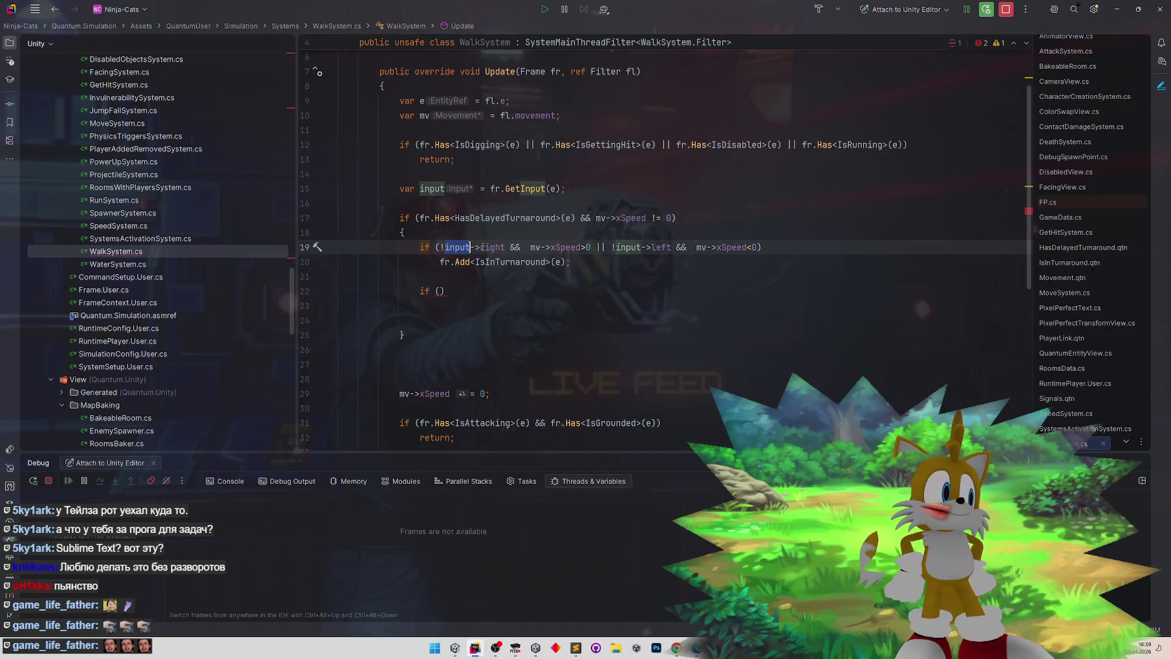
{"action": "left_click", "coordinate": [440, 291]}
{"action": "type", "text": "input->right &&"}
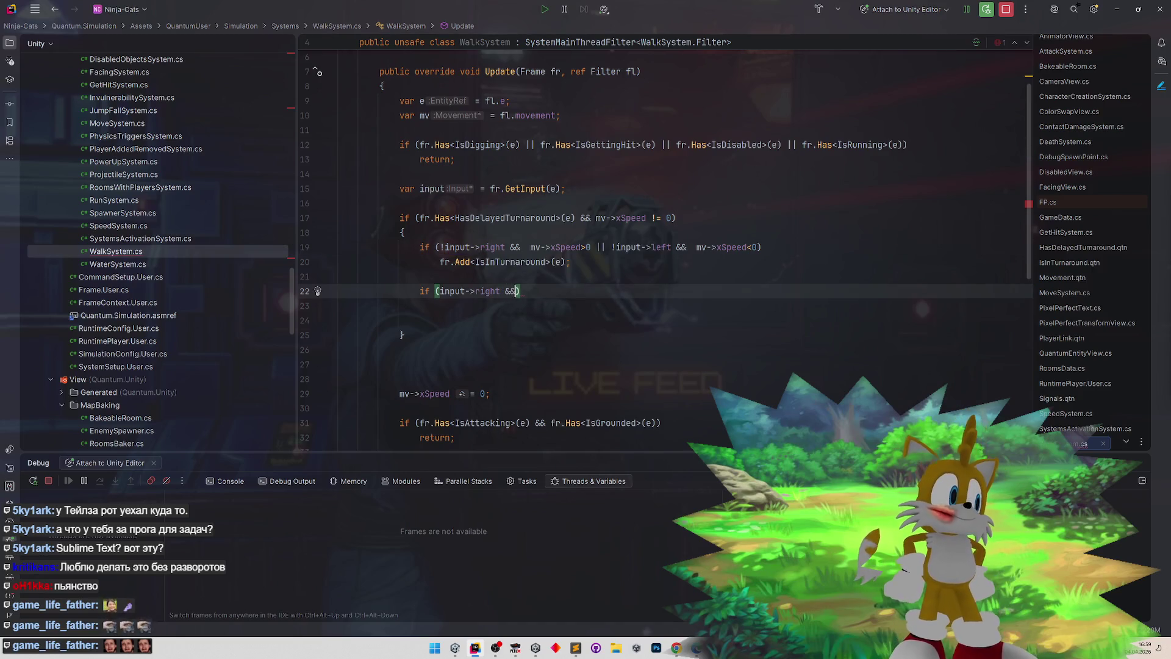
{"action": "left_click_drag", "start_coordinate": [531, 247], "coordinate": [590, 247]}
{"action": "key", "text": "ctrl+c"}
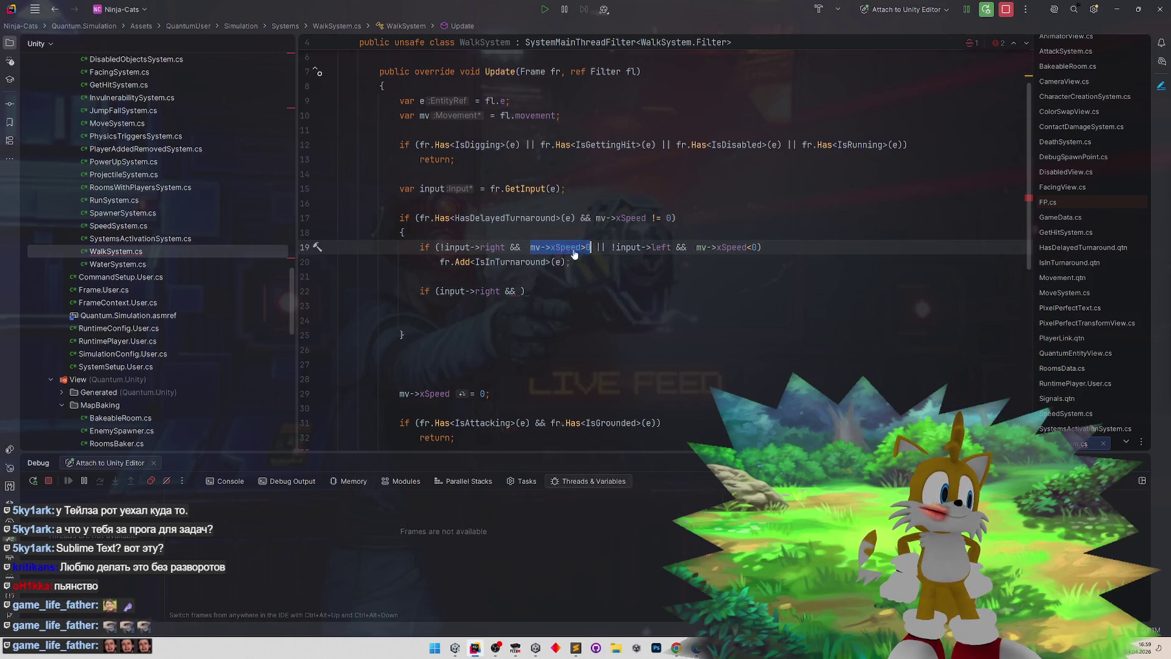
{"action": "left_click", "coordinate": [520, 291]}
{"action": "key", "text": "ctrl+v"}
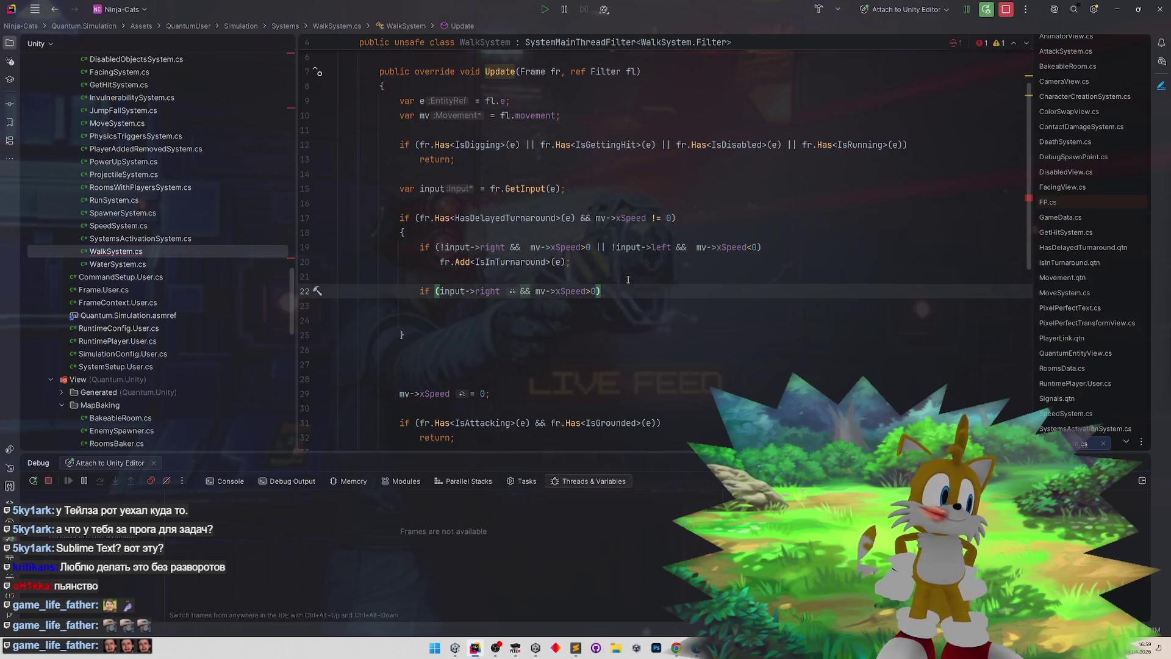
{"action": "type", "text": "||"}
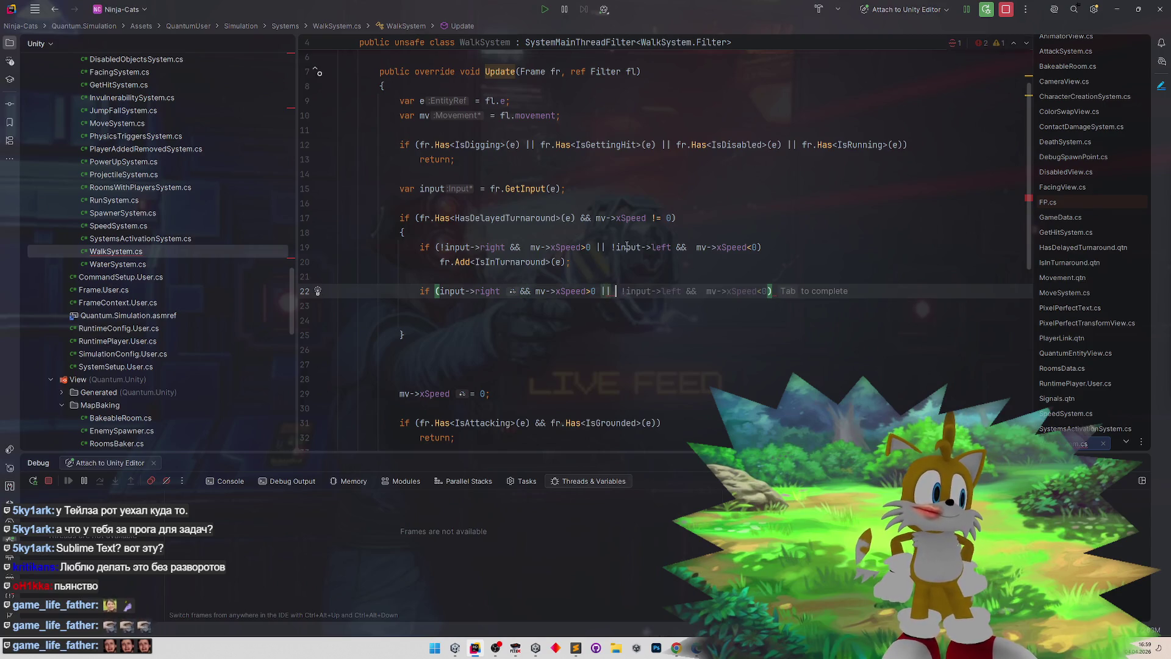
{"action": "left_click_drag", "start_coordinate": [616, 247], "coordinate": [759, 247]}
{"action": "key", "text": "ctrl+c"}
{"action": "left_click", "coordinate": [621, 291]}
{"action": "key", "text": "ctrl+v"}
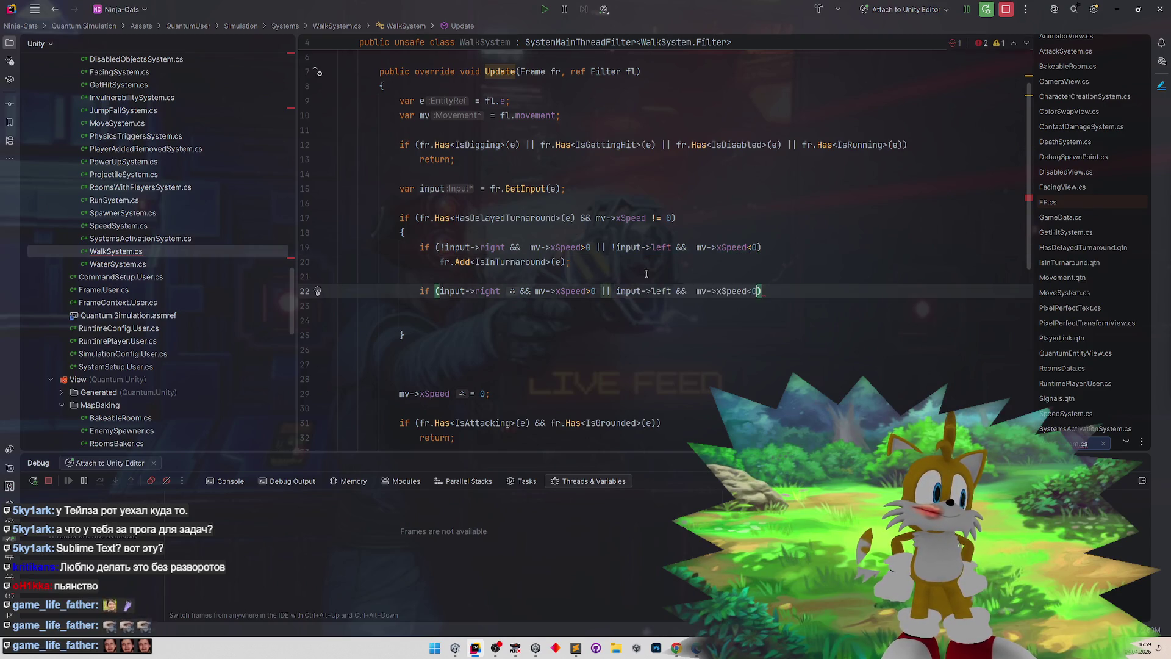
- Copy the fr.Add<IsInTurnaround>(e) call into the new if's body
{"action": "key", "text": "End"}
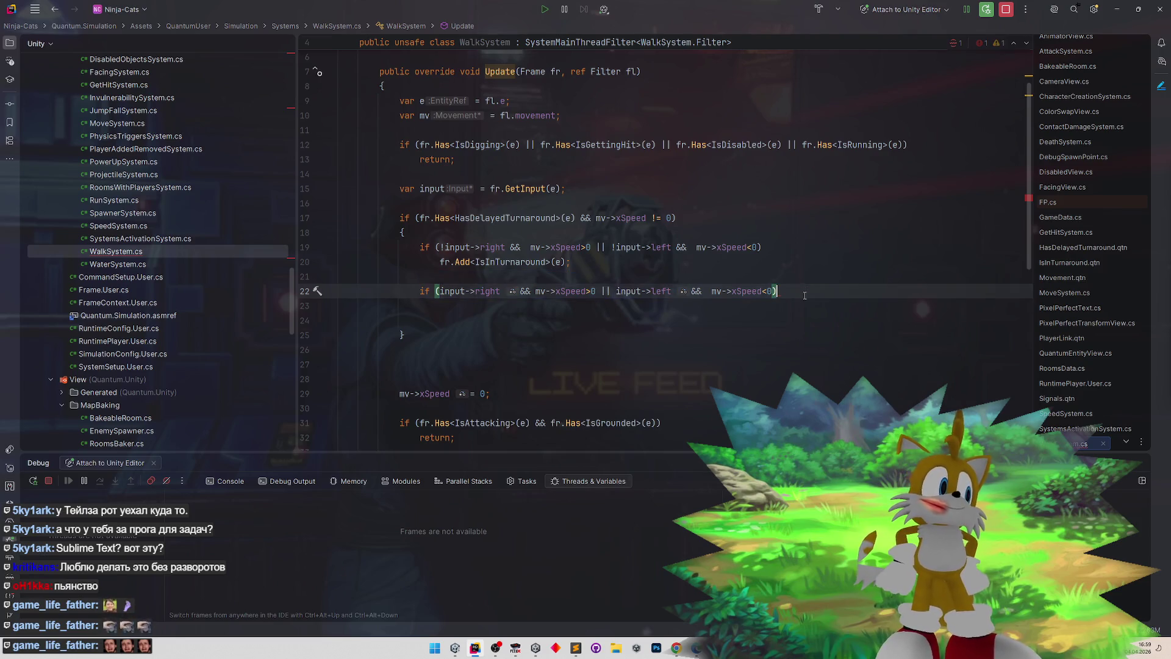
{"action": "key", "text": "Return"}
{"action": "left_click_drag", "start_coordinate": [440, 262], "coordinate": [571, 261]}
{"action": "key", "text": "ctrl+c"}
{"action": "left_click", "coordinate": [495, 313]}
{"action": "key", "text": "ctrl+v"}
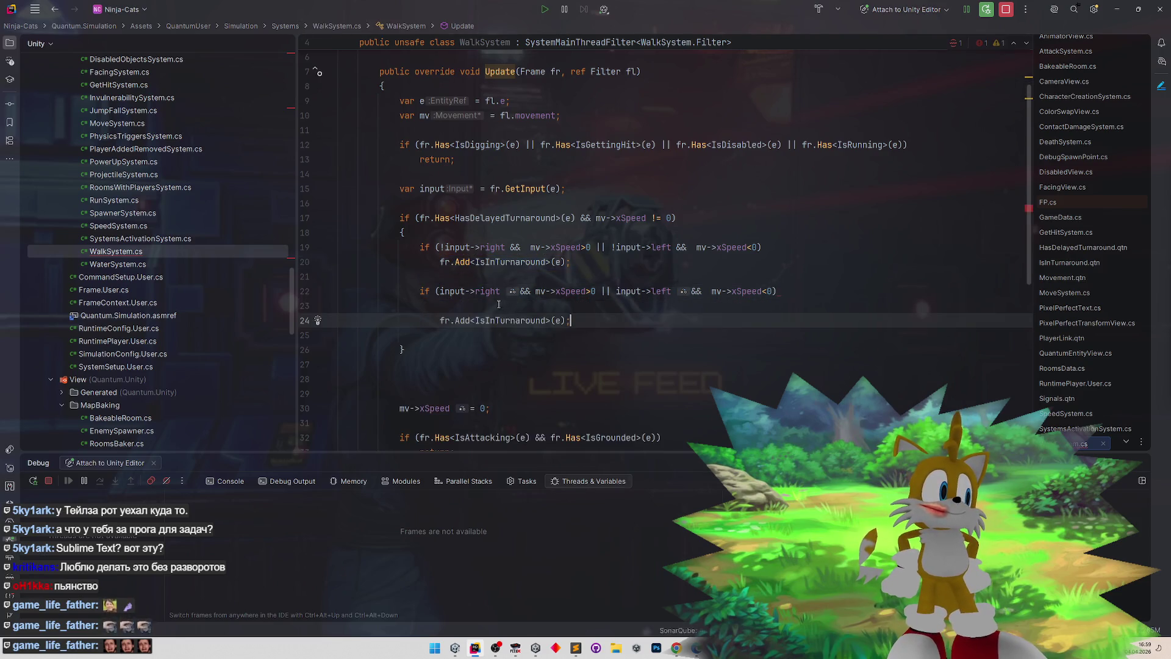
{"action": "key", "text": "ctrl+shift+Up"}
- Change the second call to fr.Remove<IsInTurnaround>(e)
{"action": "left_click", "coordinate": [504, 305]}
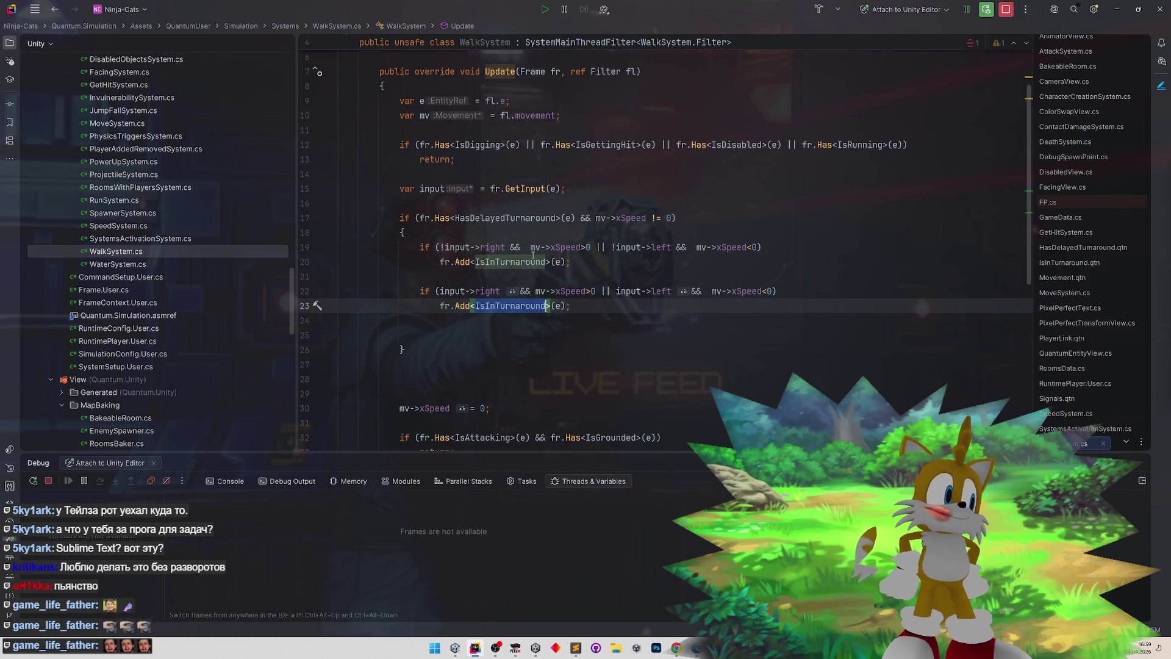
{"action": "mouse_move", "coordinate": [533, 257]}
{"action": "double_click", "coordinate": [462, 306]}
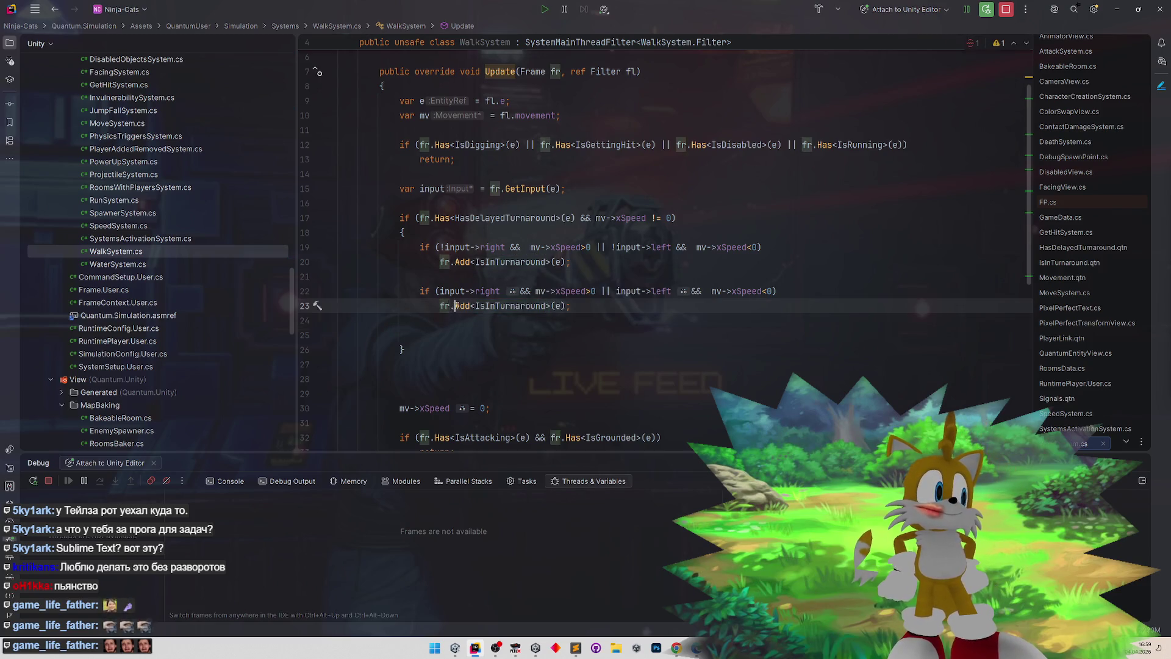
{"action": "type", "text": "Remove"}
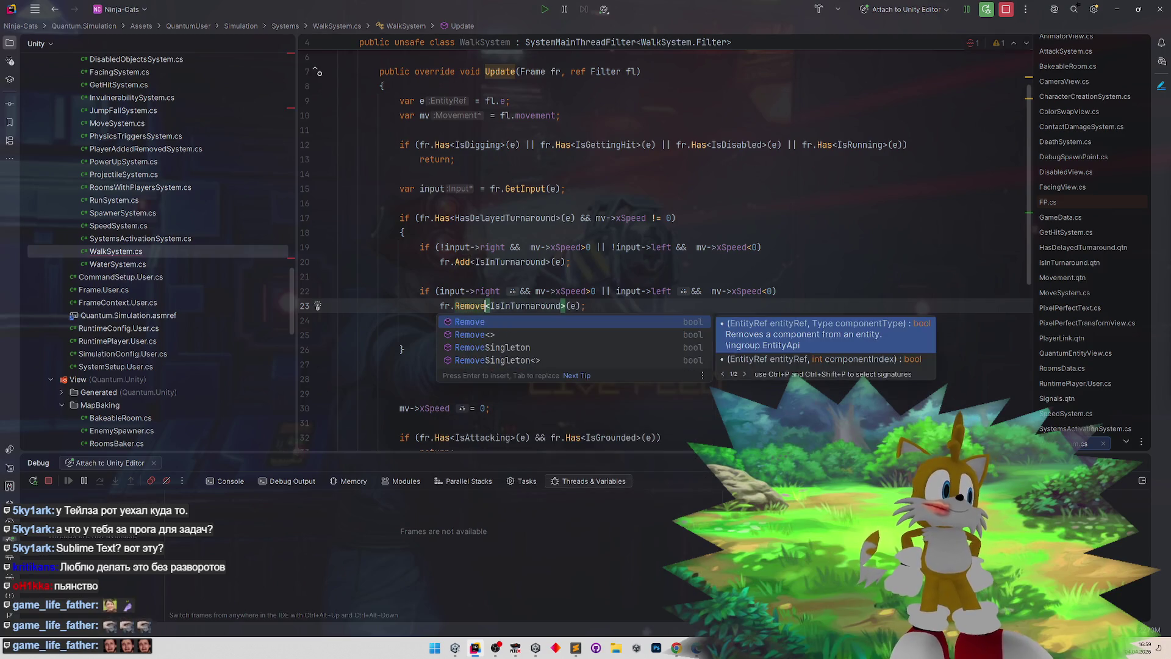
{"action": "key", "text": "Return"}
{"action": "key", "text": "BackSpace"}
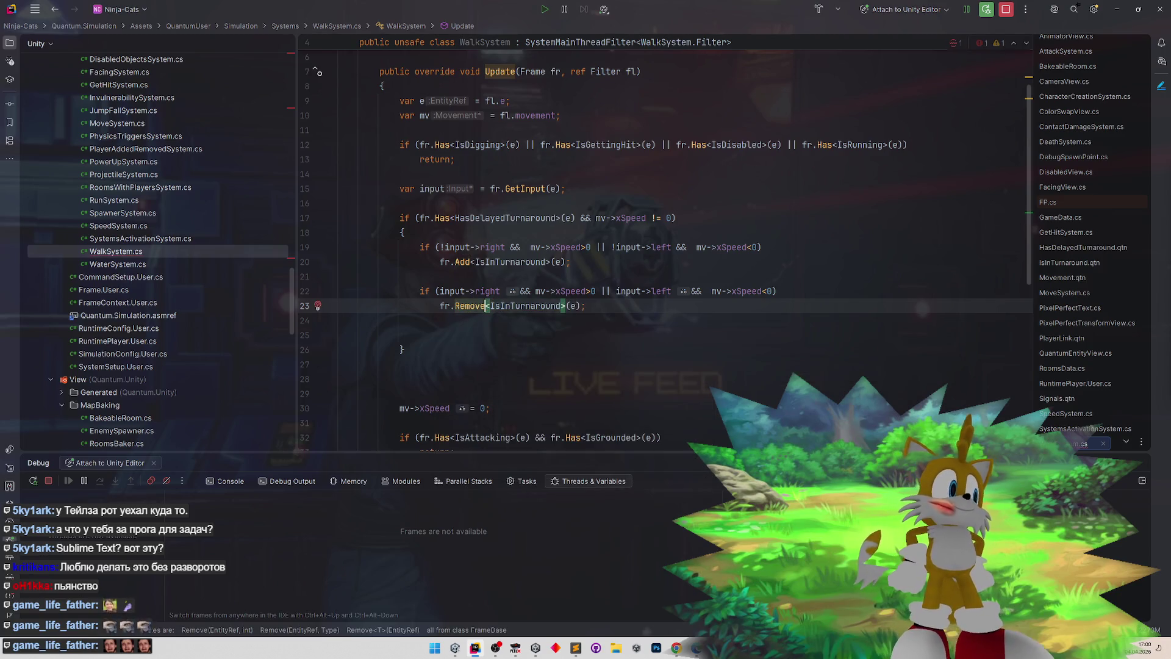
- Delete the extra blank lines and start a new line after the turnaround block
{"action": "left_click", "coordinate": [582, 321]}
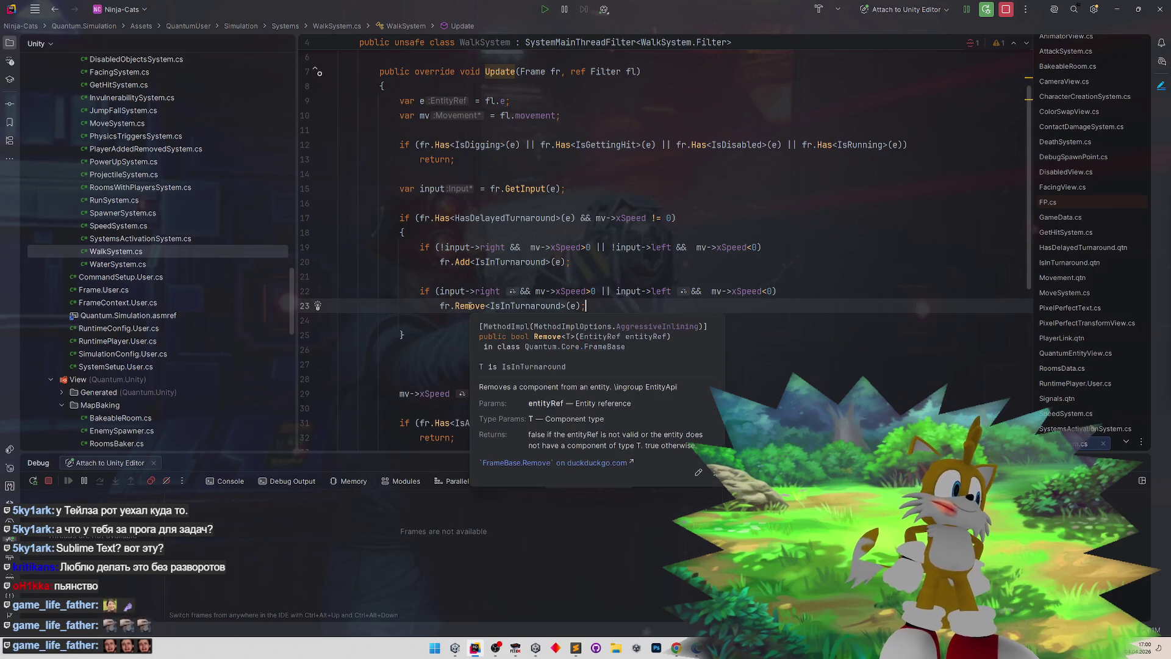
{"action": "key", "text": "Delete"}
{"action": "key", "text": "BackSpace"}
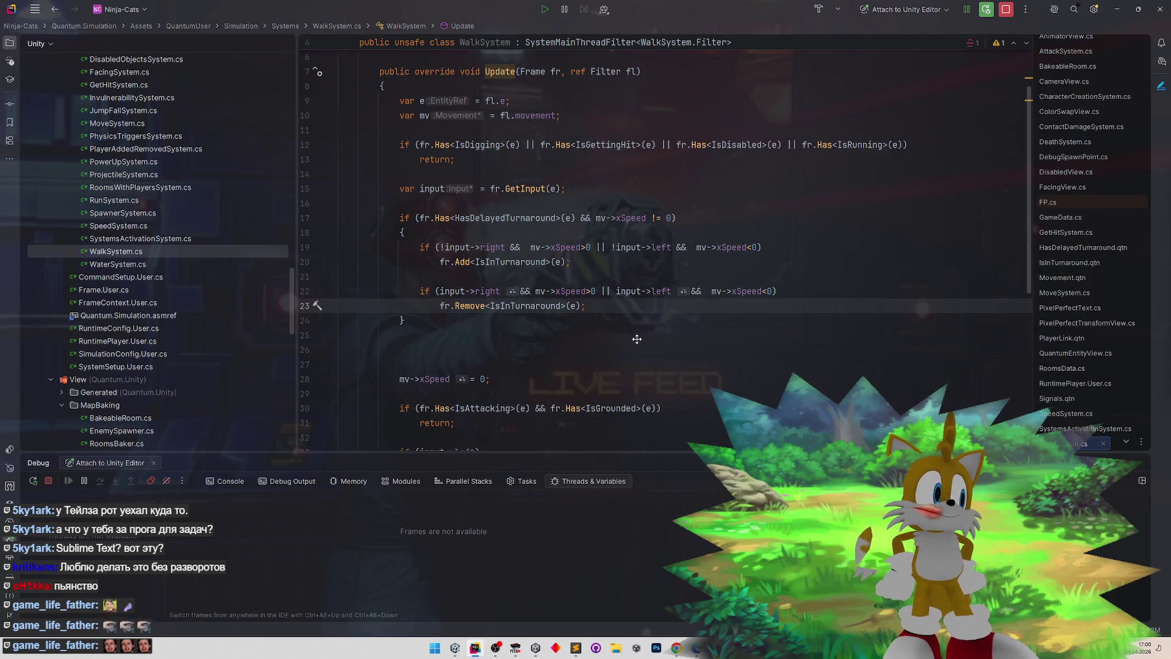
{"action": "scroll", "coordinate": [638, 344], "scroll_direction": "down", "scroll_amount": 1}
{"action": "scroll", "coordinate": [637, 344], "scroll_direction": "down", "scroll_amount": 1}
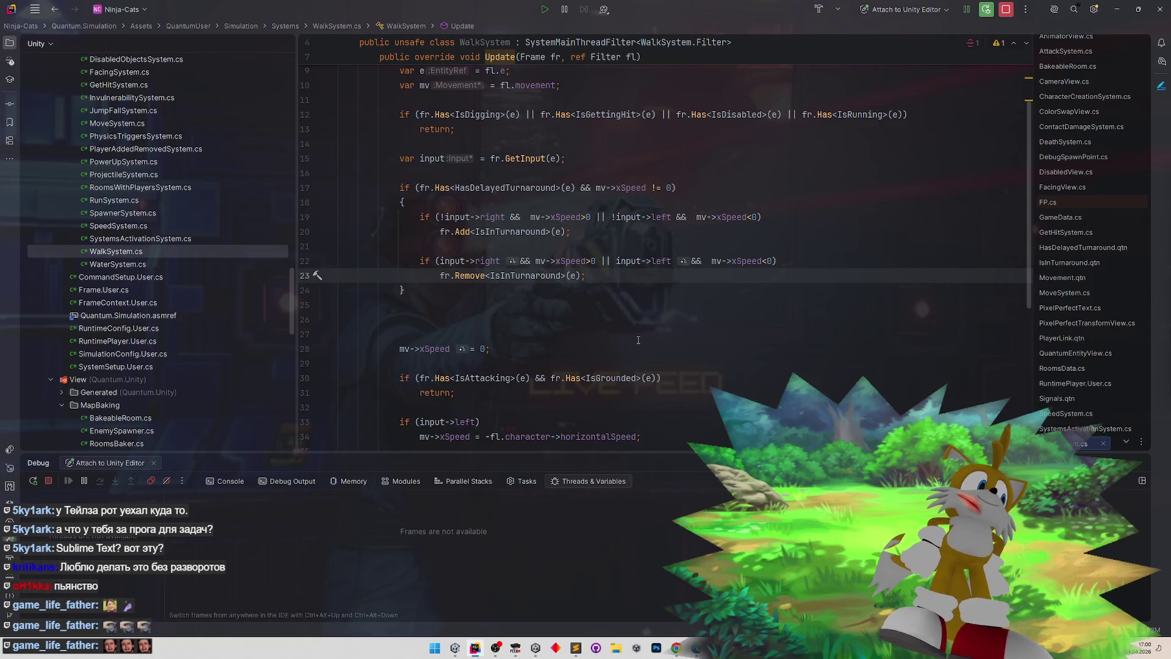
{"action": "left_click", "coordinate": [519, 289]}
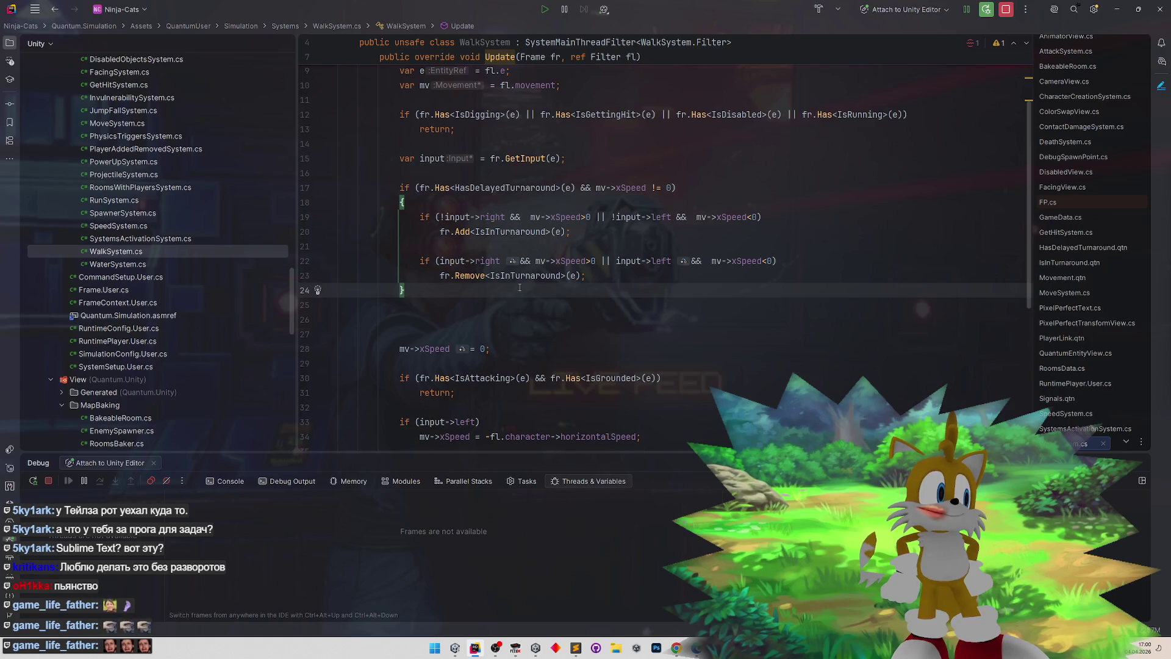
{"action": "key", "text": "Return"}
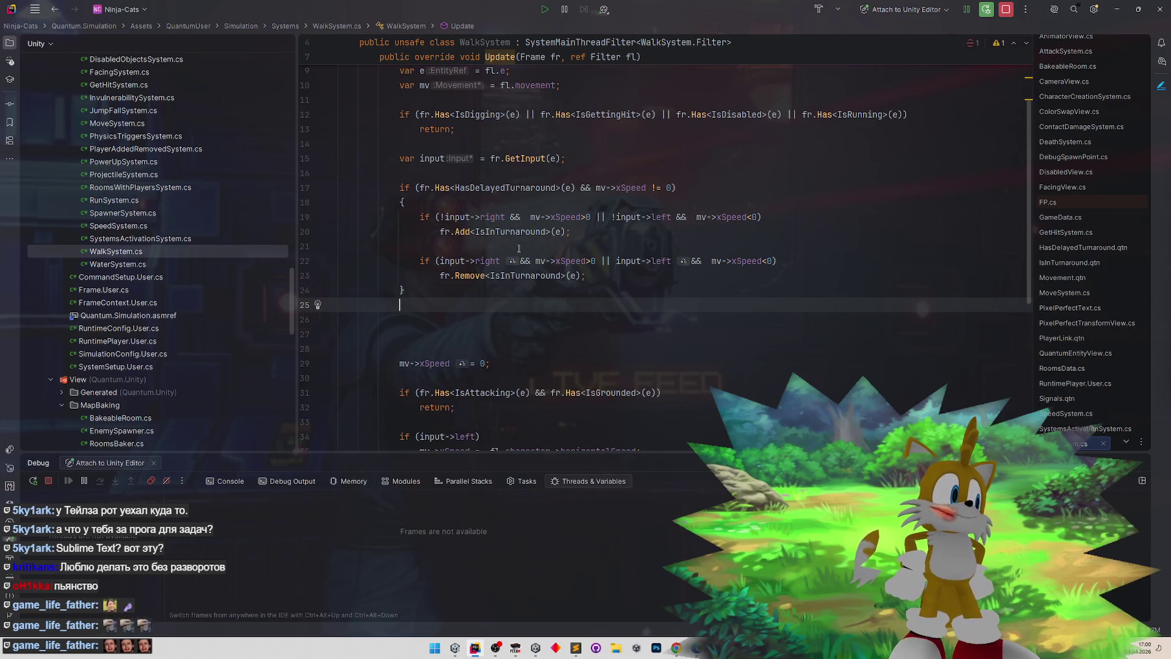
{"action": "scroll", "coordinate": [519, 249], "scroll_direction": "down", "scroll_amount": 3}
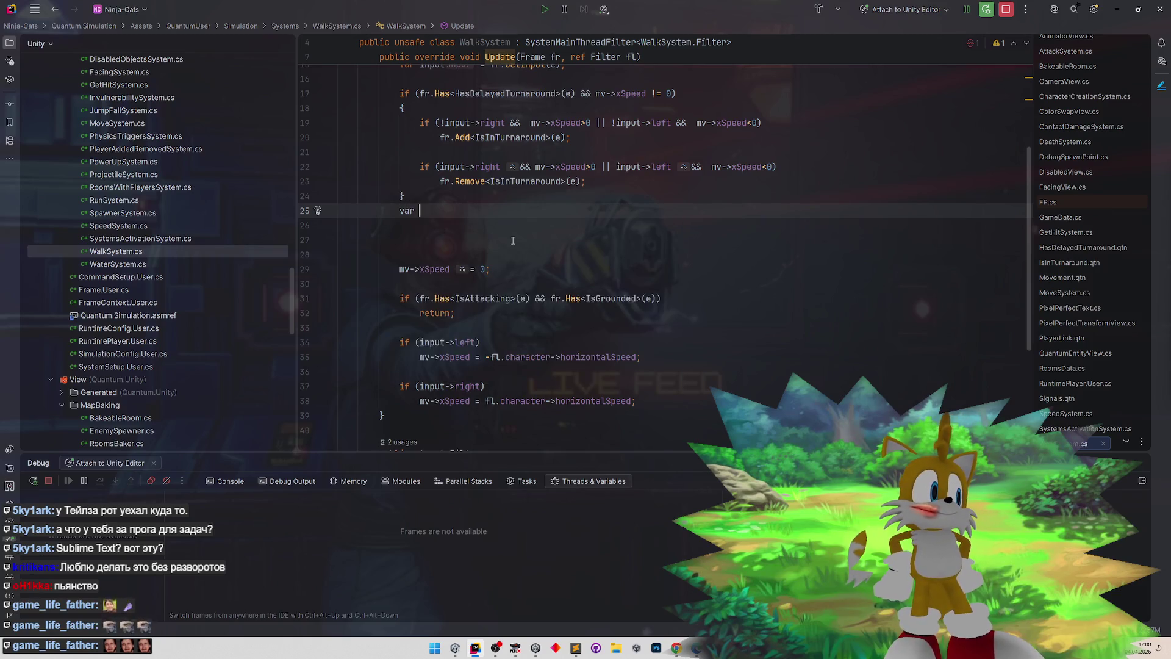
- Declare var horzSpeed = fl.character->horizontalSpeed; above the speed assignments
{"action": "type", "text": "var horz"}
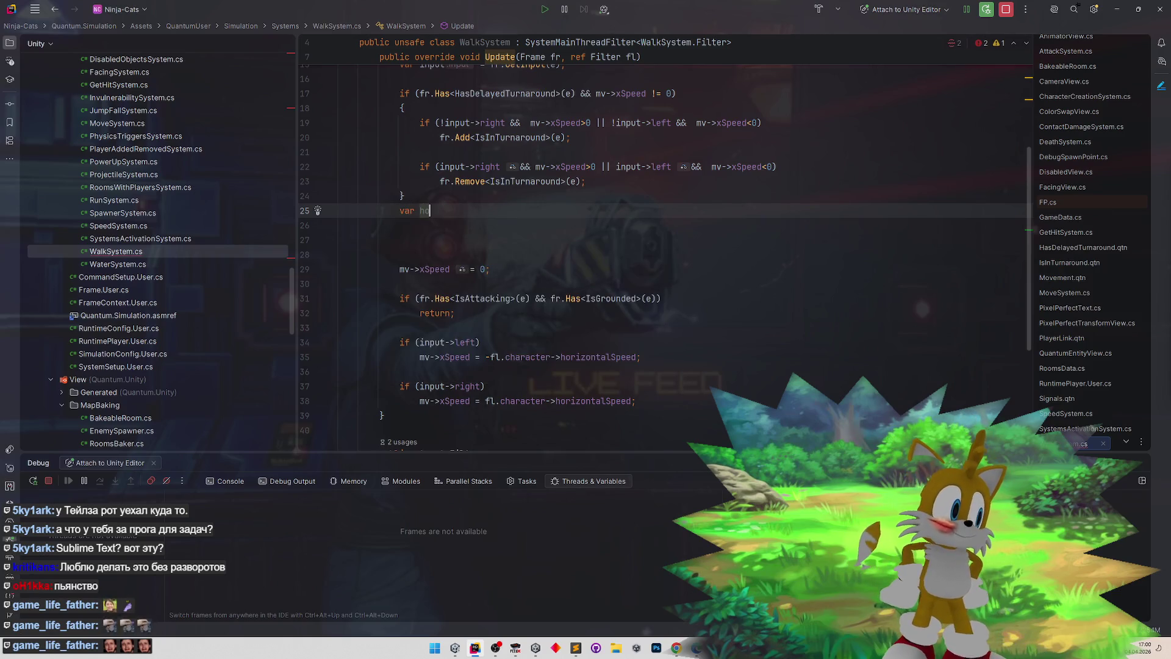
{"action": "type", "text": "Speed ="}
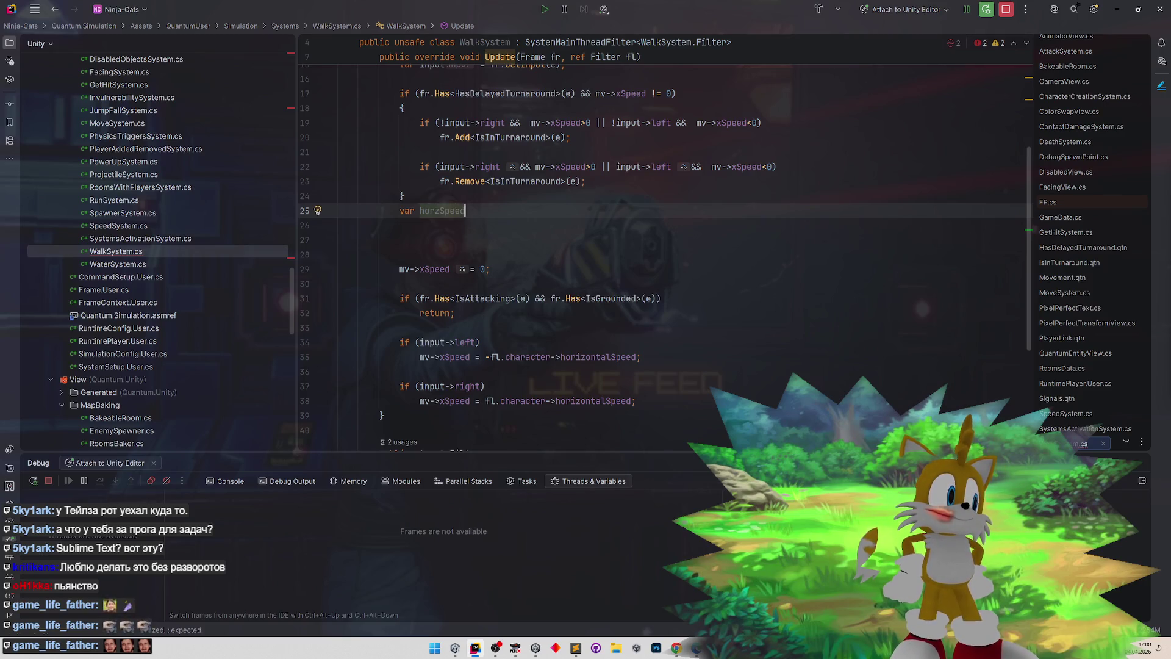
{"action": "key", "text": "Escape"}
{"action": "key", "text": "Home"}
{"action": "key", "text": "Return"}
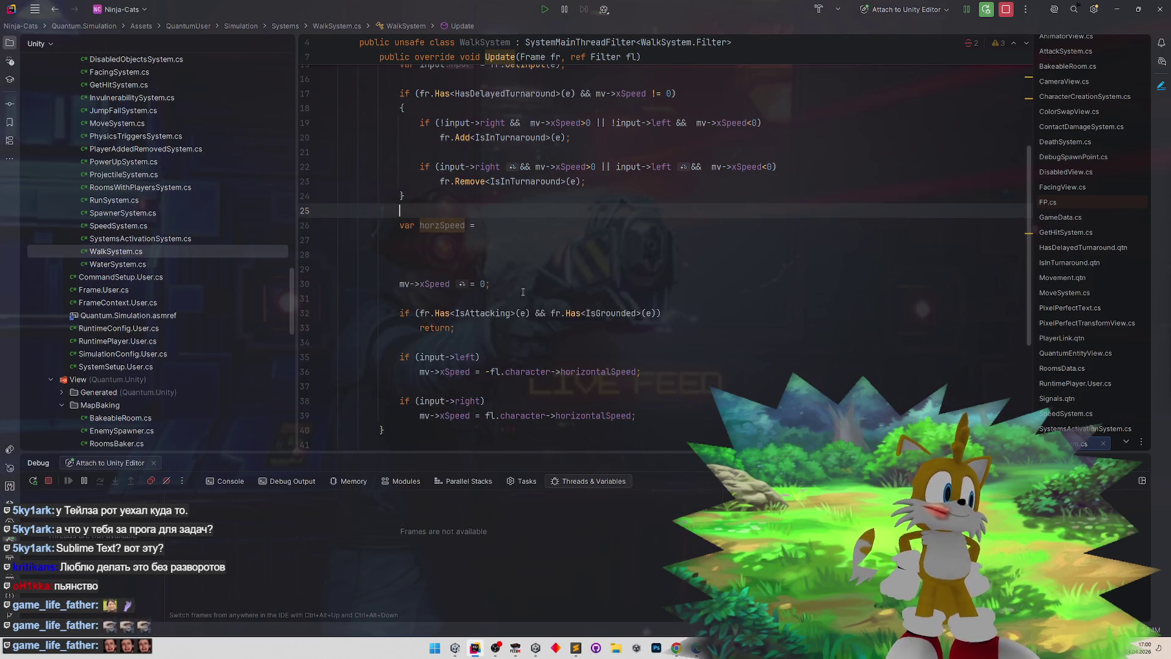
{"action": "left_click", "coordinate": [488, 371]}
{"action": "left_click_drag", "start_coordinate": [485, 415], "coordinate": [632, 415]}
{"action": "key", "text": "ctrl+c"}
{"action": "left_click", "coordinate": [528, 225]}
{"action": "key", "text": "ctrl+v"}
{"action": "type", "text": ";"}
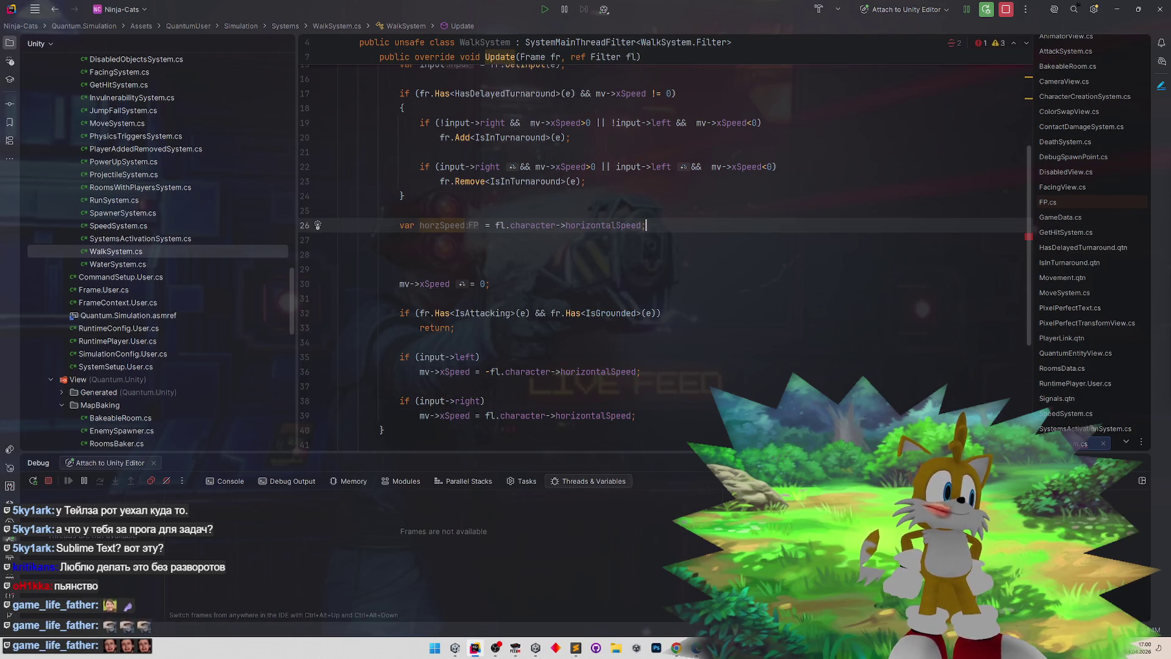
- Try replacing line 36's fl.character->horizontalSpeed with horzSpeed, then undo it
{"action": "left_click", "coordinate": [489, 371]}
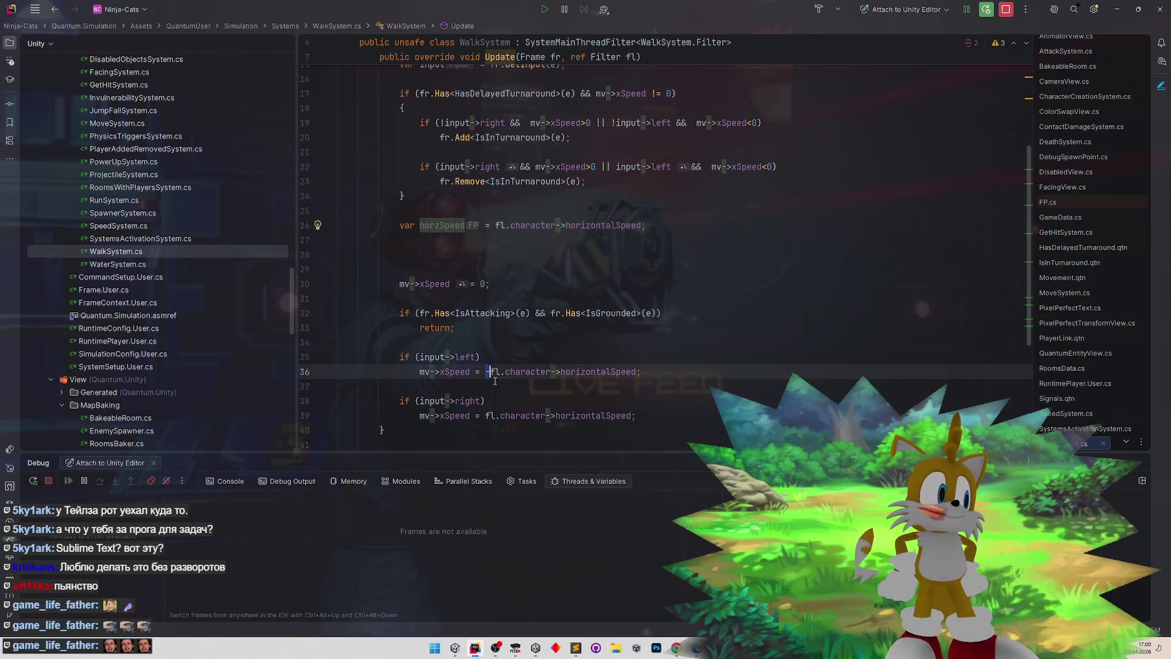
{"action": "left_click_drag", "start_coordinate": [516, 371], "coordinate": [640, 372]}
{"action": "type", "text": "horzSpeed"}
{"action": "left_click", "coordinate": [494, 416]}
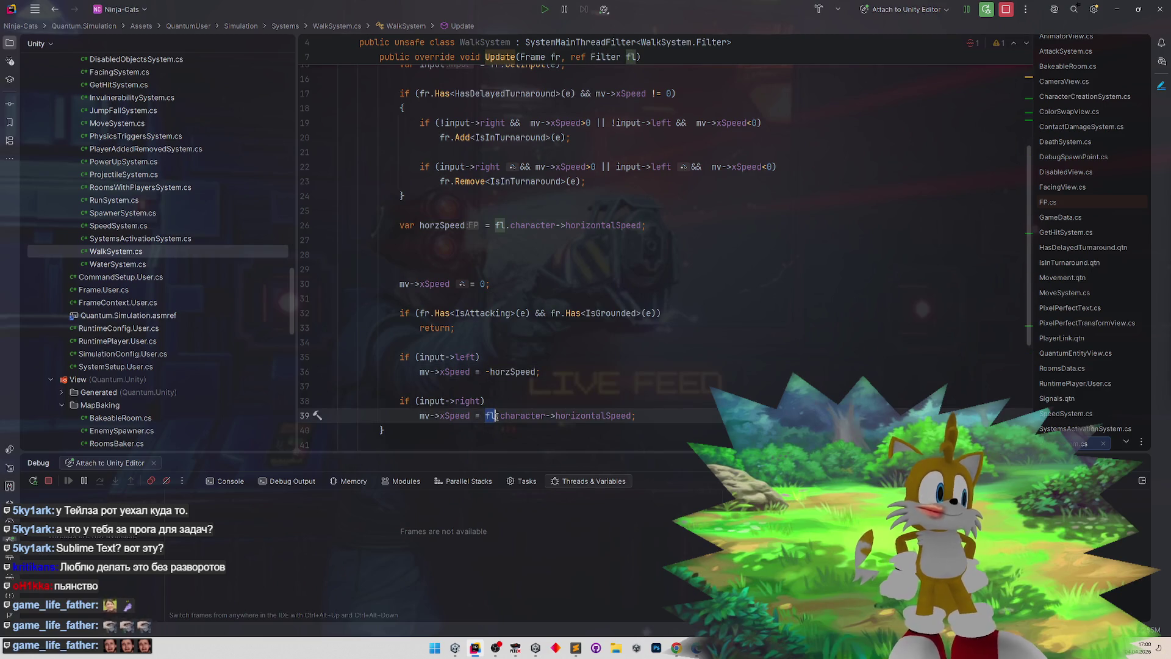
{"action": "key", "text": "Down"}
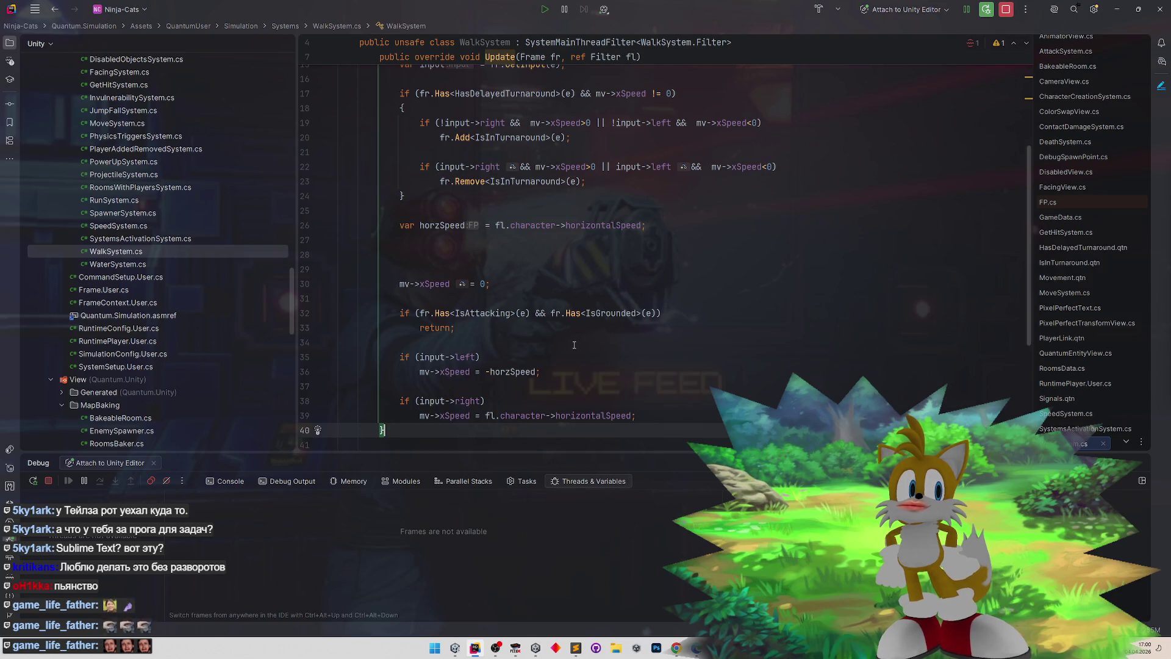
{"action": "key", "text": "ctrl+z"}
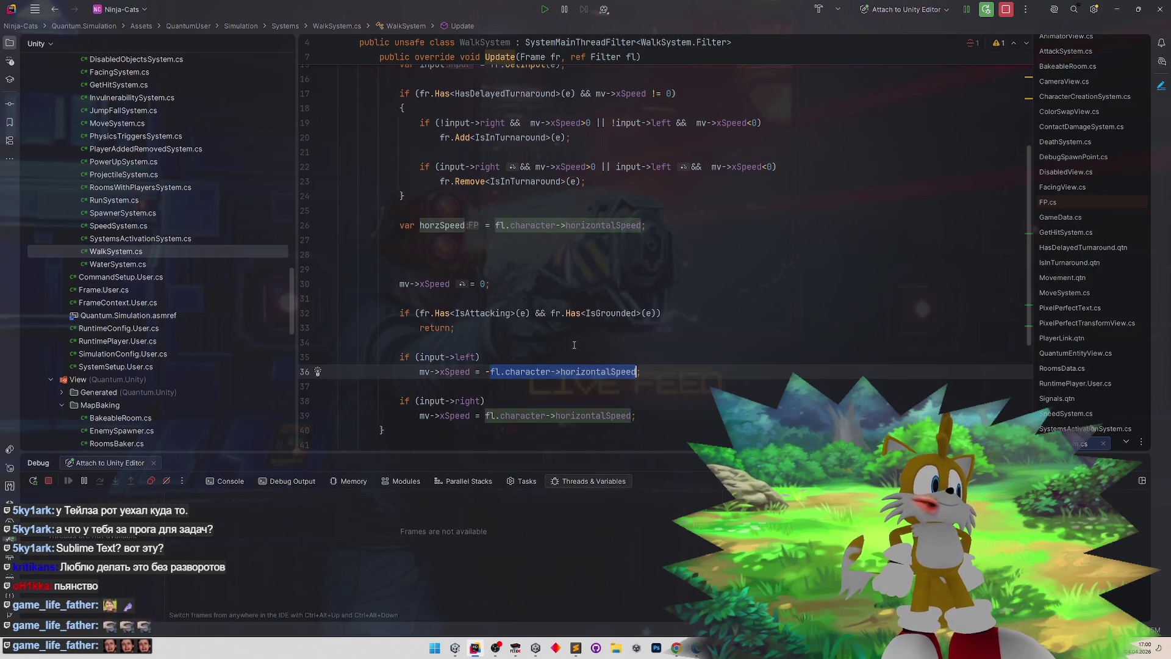
- Replace the horzSpeed declaration with an if (fr.Has<HasDelayedTurnaround>...) check
{"action": "left_click", "coordinate": [309, 226]}
{"action": "key", "text": "BackSpace"}
{"action": "key", "text": "BackSpace"}
{"action": "key", "text": "BackSpace"}
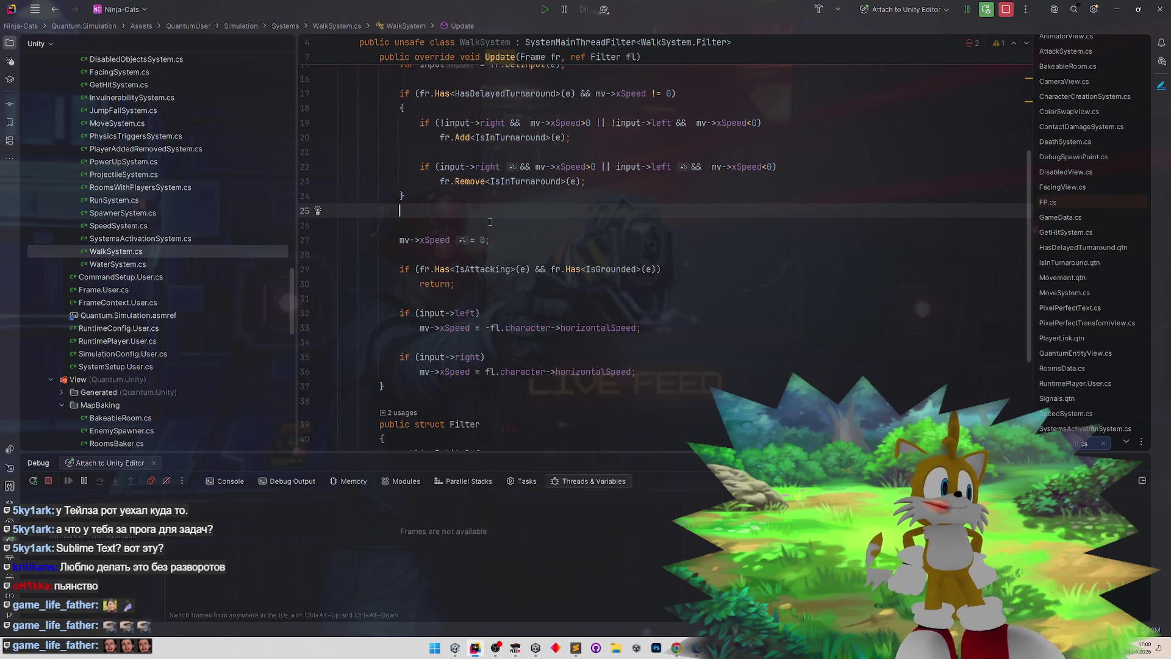
{"action": "key", "text": "Return"}
{"action": "type", "text": "if ("}
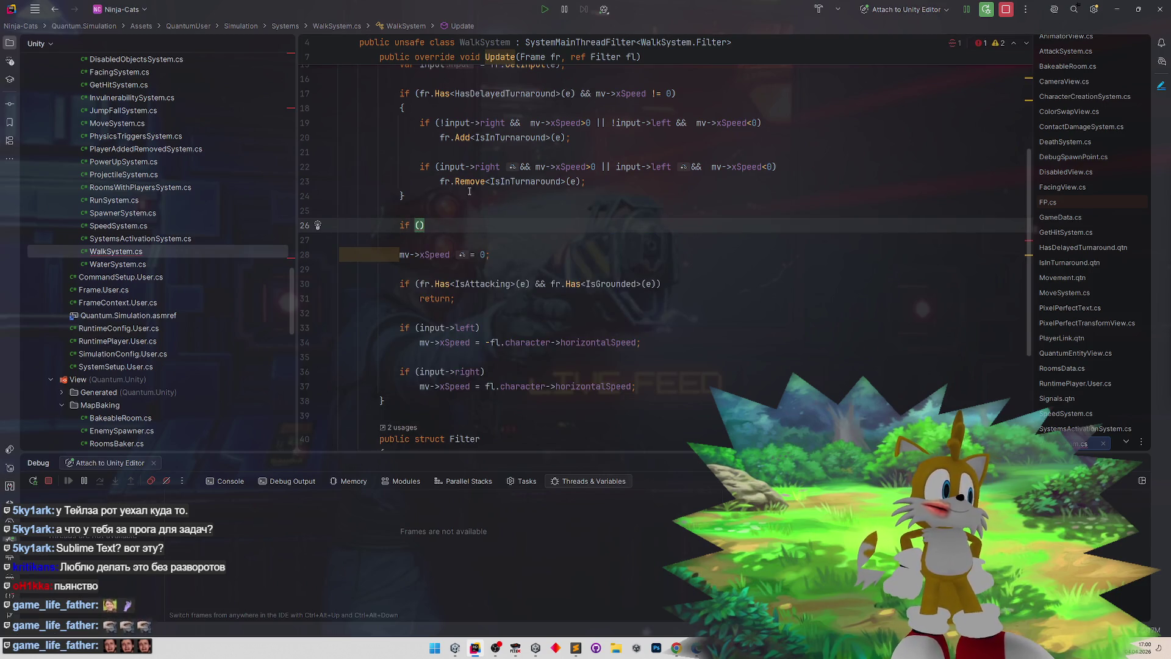
{"action": "type", "text": "fr"}
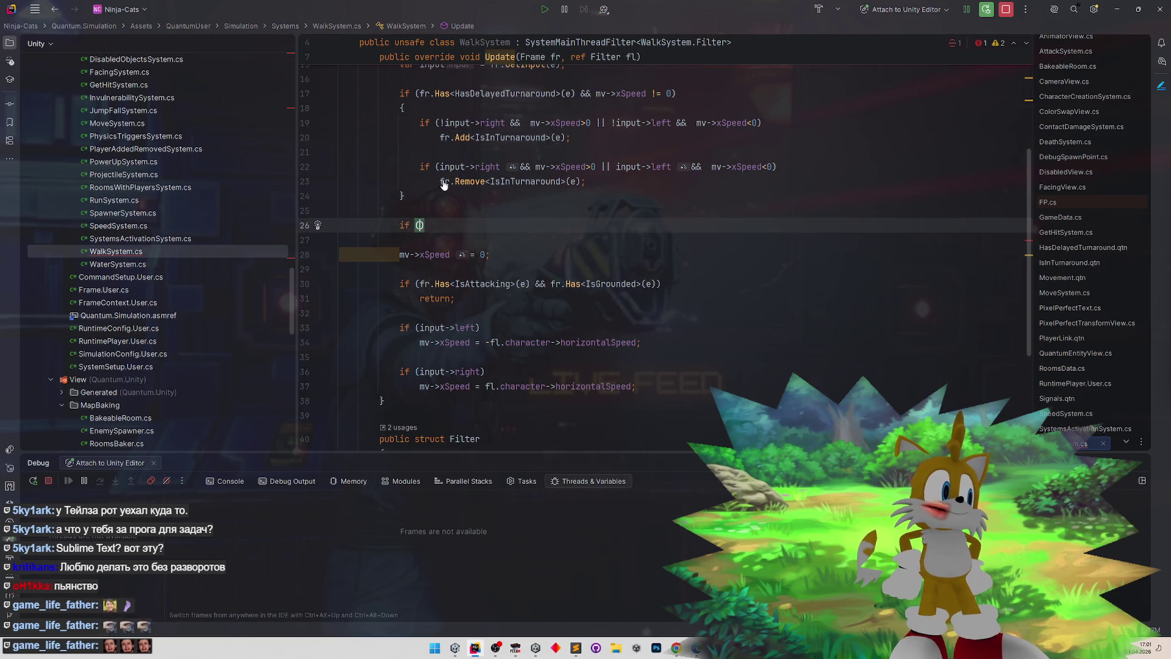
{"action": "type", "text": ".Ha"}
{"action": "key", "text": "Return"}
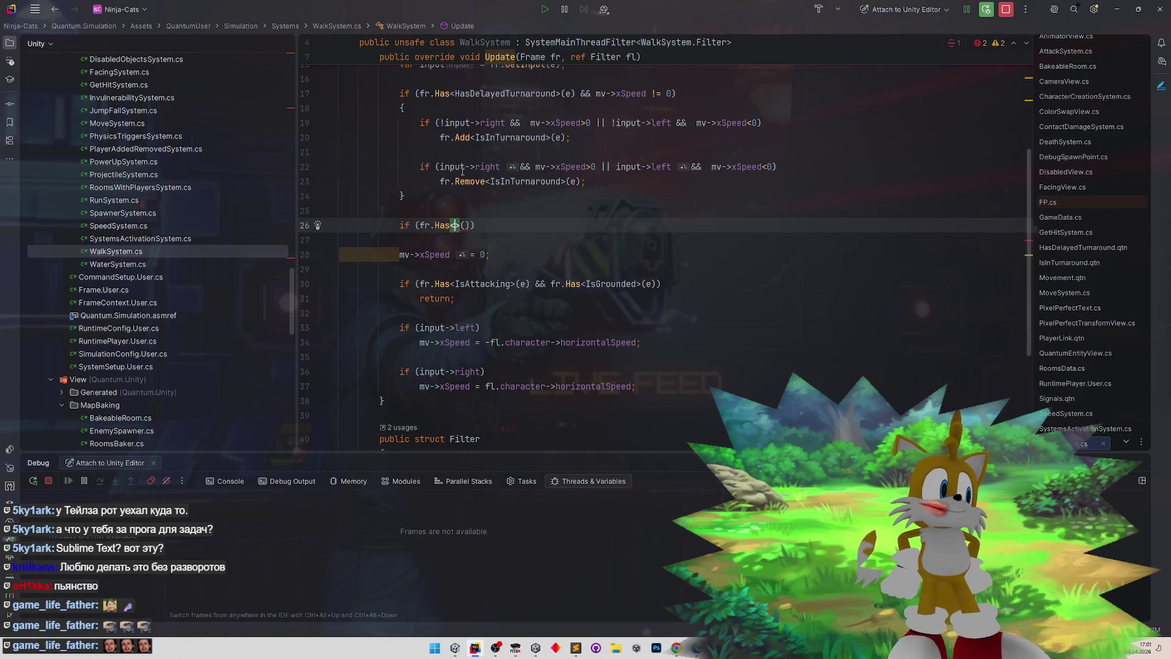
{"action": "double_click", "coordinate": [505, 94]}
{"action": "key", "text": "ctrl+c"}
{"action": "left_click", "coordinate": [455, 225]}
{"action": "key", "text": "ctrl+v"}
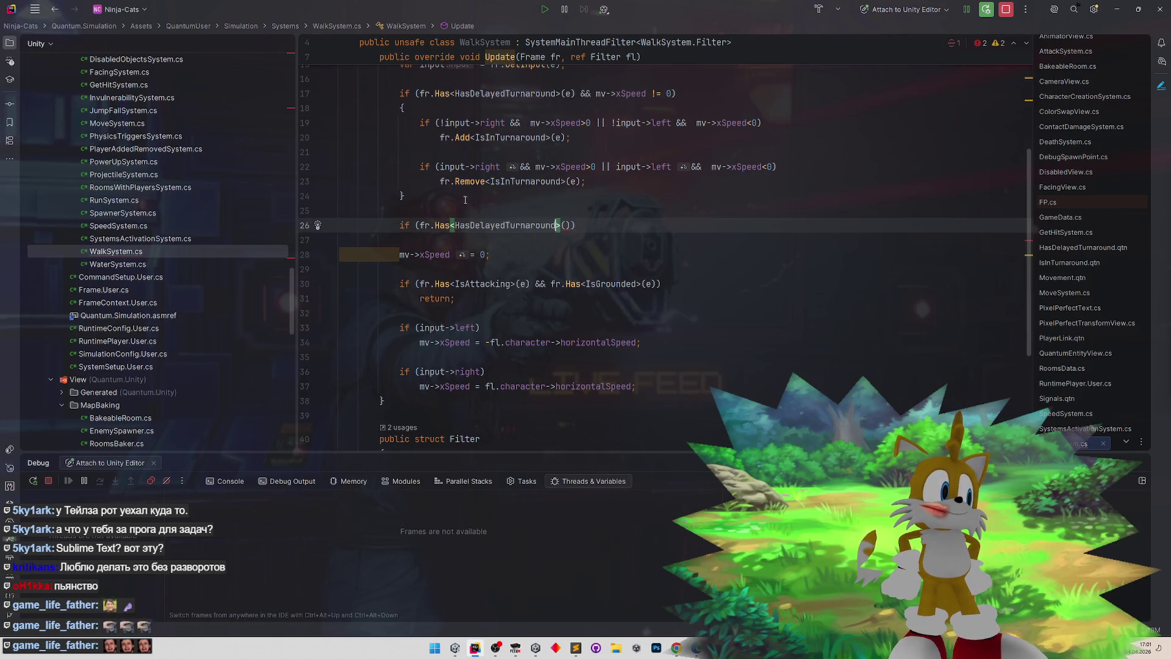
- Complete the check as if (fr.Has<HasDelayedTurnaround>(e)) return;, mirroring line 13
{"action": "left_click", "coordinate": [467, 198]}
{"action": "scroll", "coordinate": [555, 158], "scroll_direction": "up", "scroll_amount": 1}
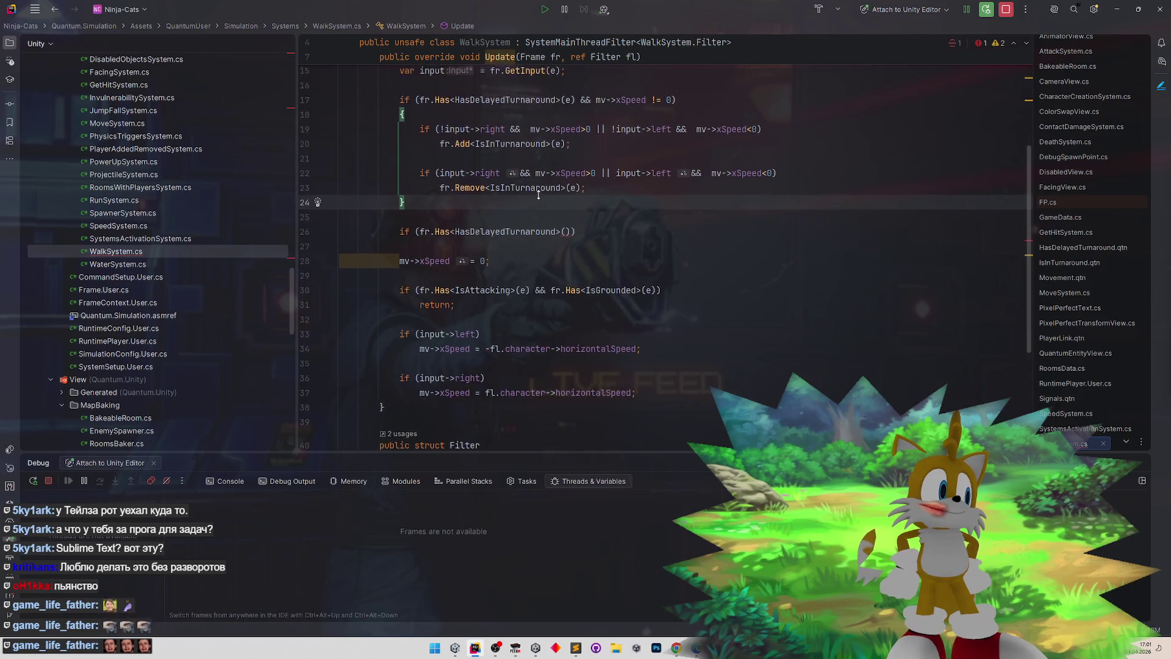
{"action": "scroll", "coordinate": [555, 158], "scroll_direction": "up", "scroll_amount": 3}
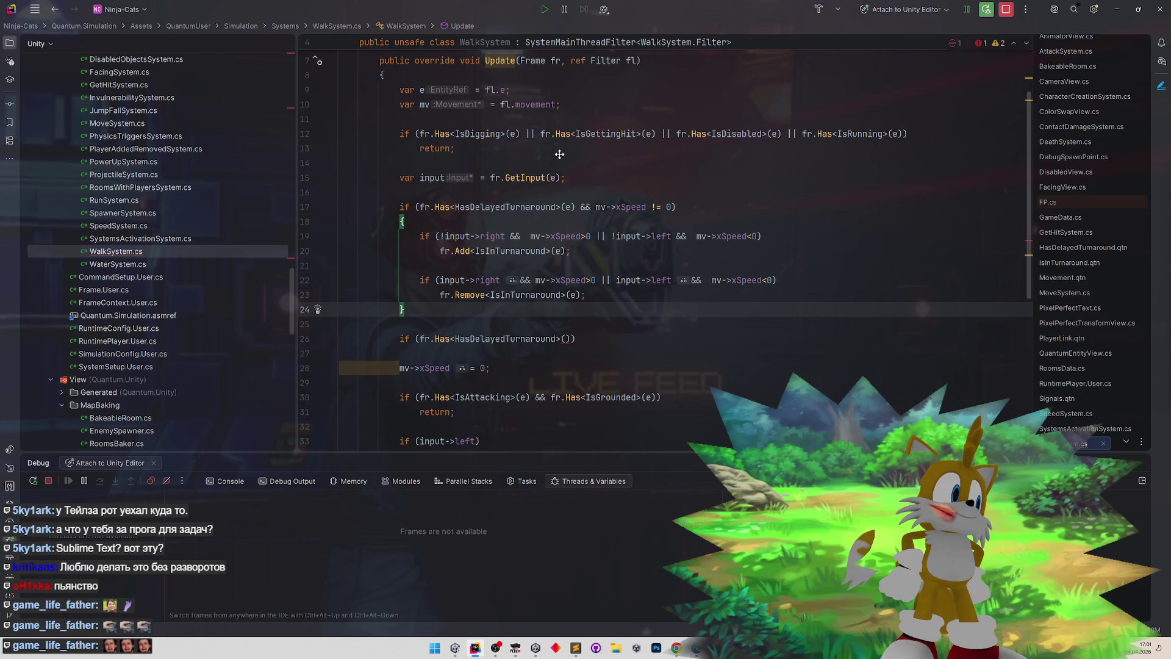
{"action": "scroll", "coordinate": [559, 154], "scroll_direction": "up", "scroll_amount": 1}
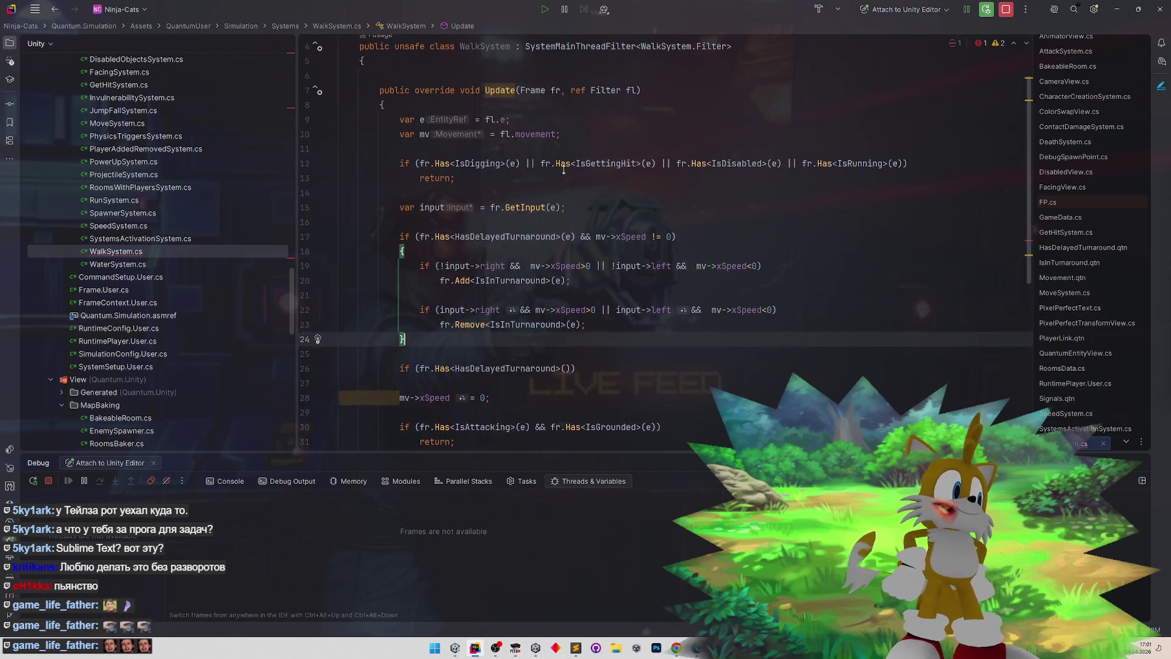
{"action": "mouse_move", "coordinate": [565, 170]}
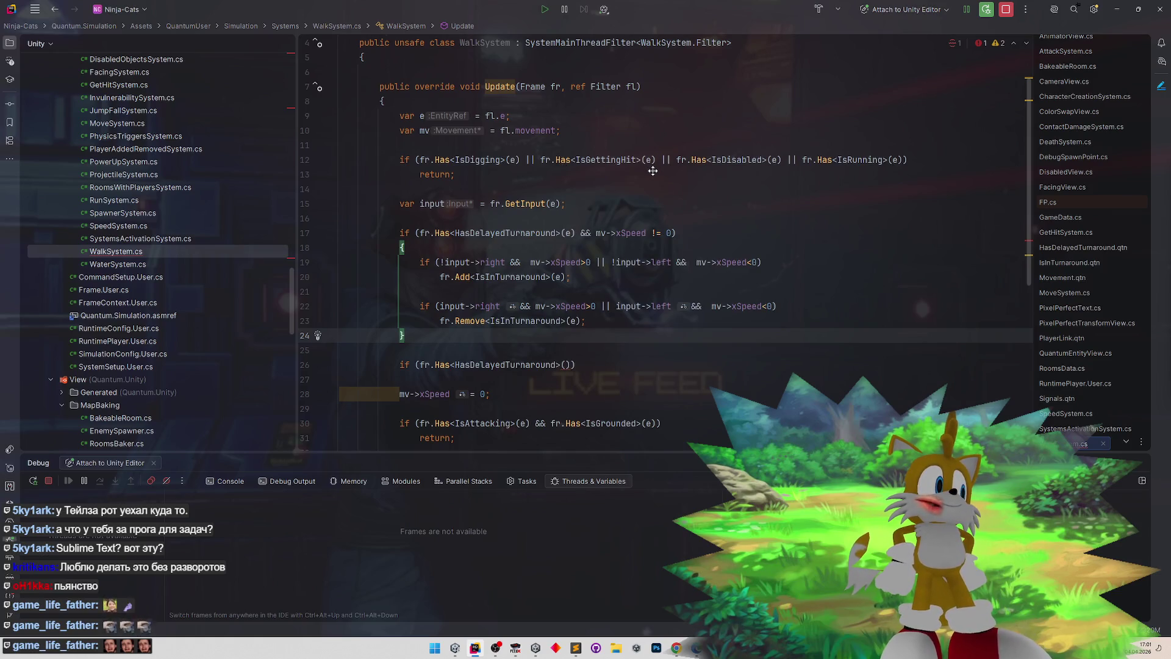
{"action": "scroll", "coordinate": [652, 174], "scroll_direction": "down", "scroll_amount": 1}
{"action": "scroll", "coordinate": [655, 177], "scroll_direction": "down", "scroll_amount": 1}
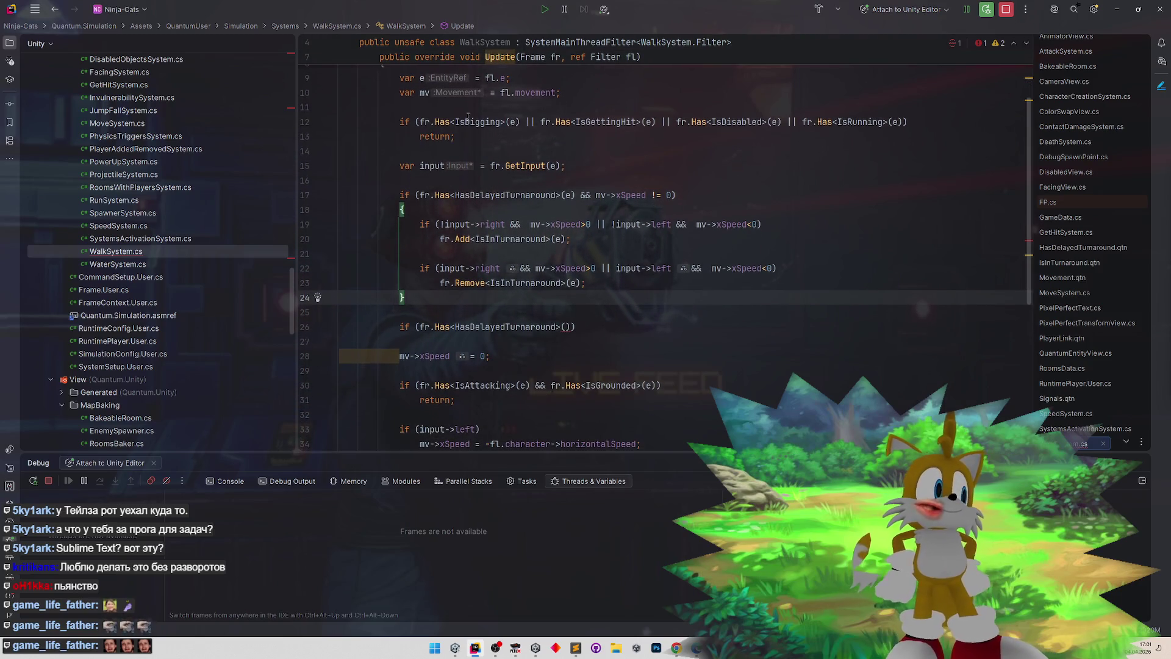
{"action": "left_click", "coordinate": [479, 138]}
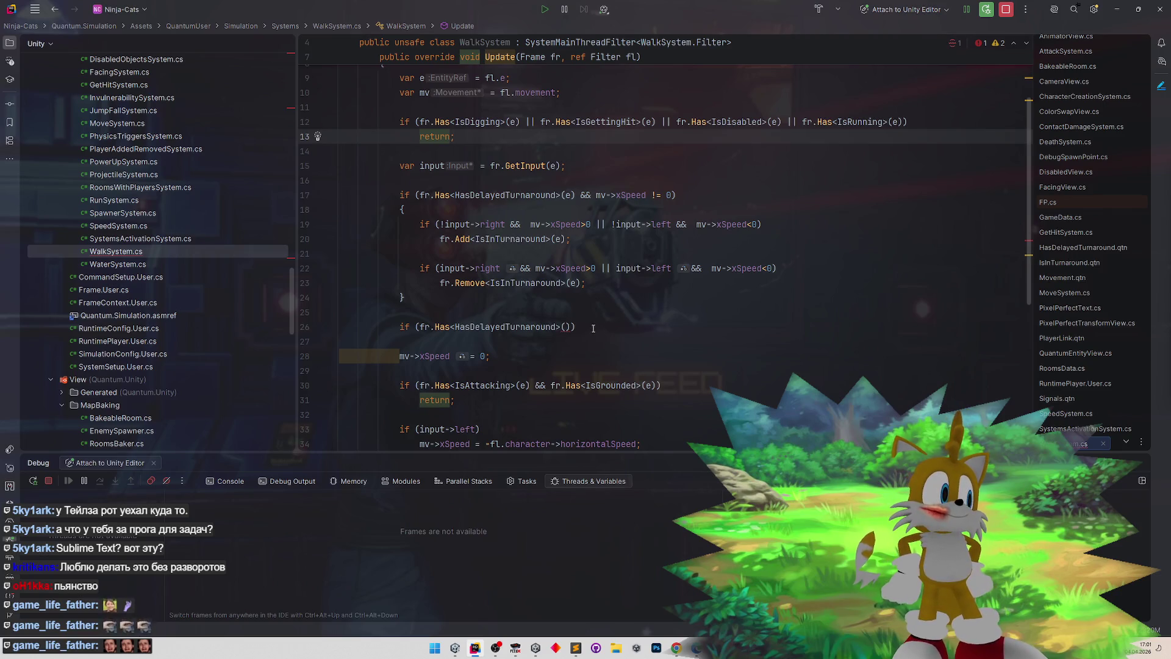
{"action": "left_click", "coordinate": [565, 327]}
{"action": "type", "text": "e"}
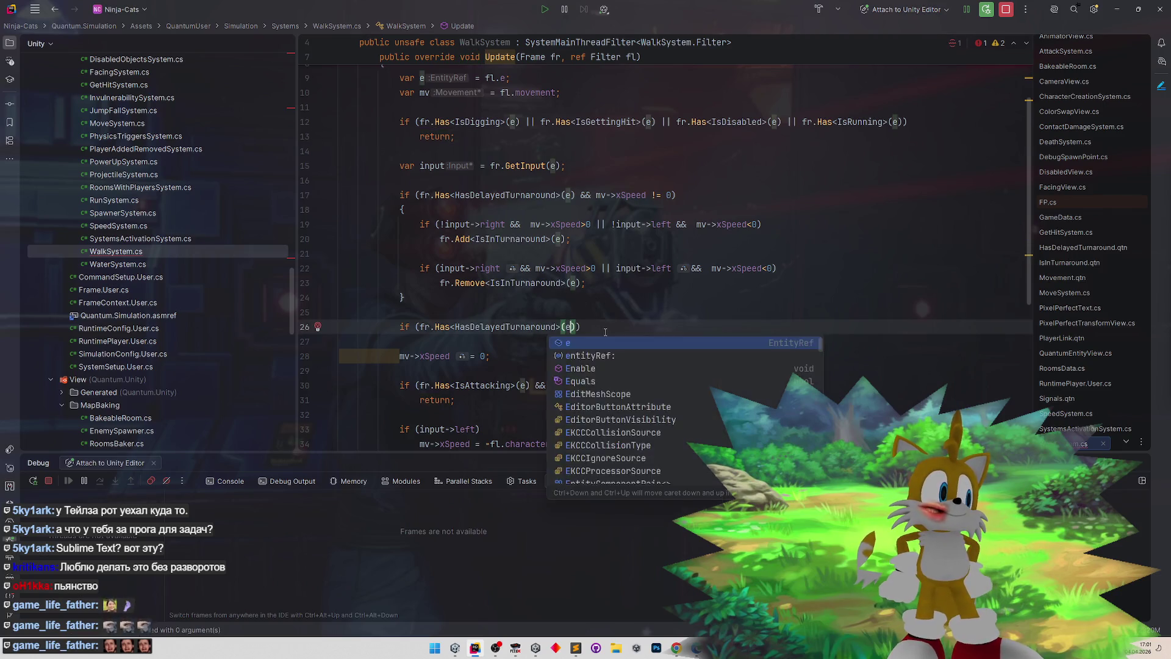
{"action": "key", "text": "End"}
{"action": "key", "text": "Return"}
{"action": "type", "text": "return;"}
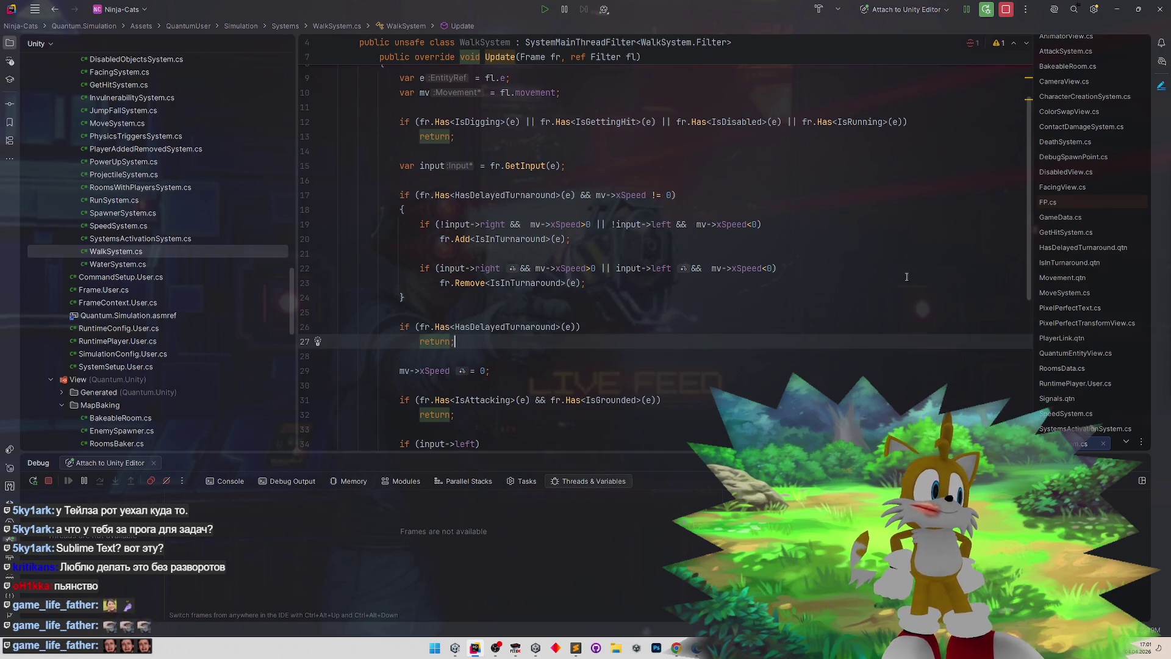
{"action": "scroll", "coordinate": [1026, 244], "scroll_direction": "down", "scroll_amount": 3}
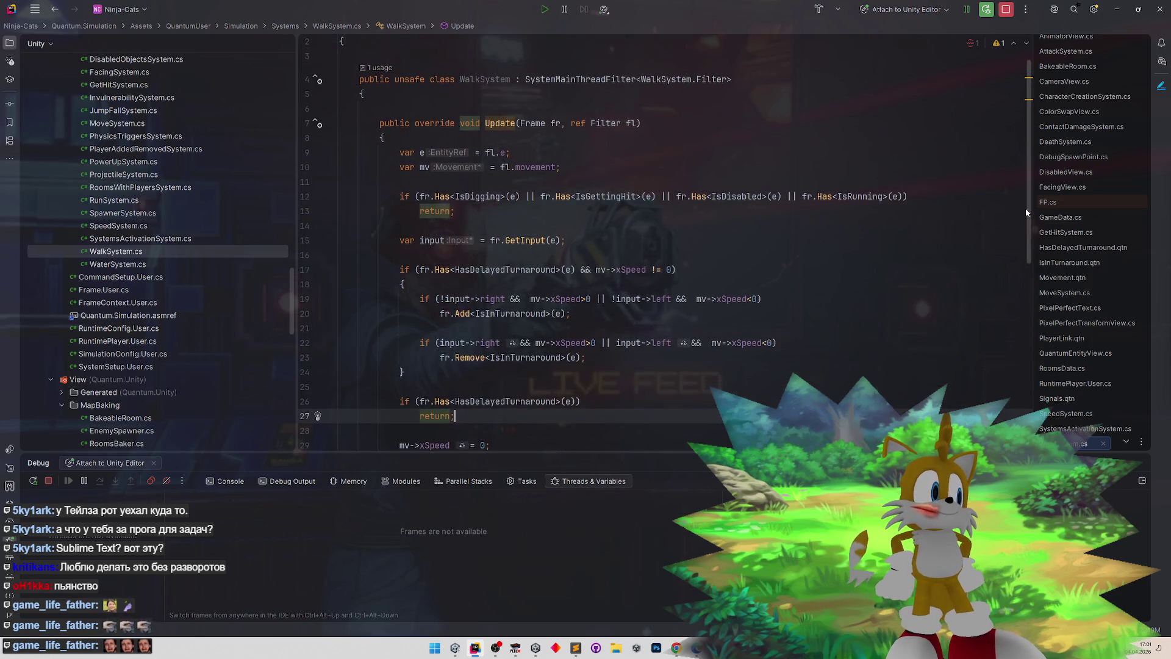
{"action": "scroll", "coordinate": [994, 257], "scroll_direction": "up", "scroll_amount": 6}
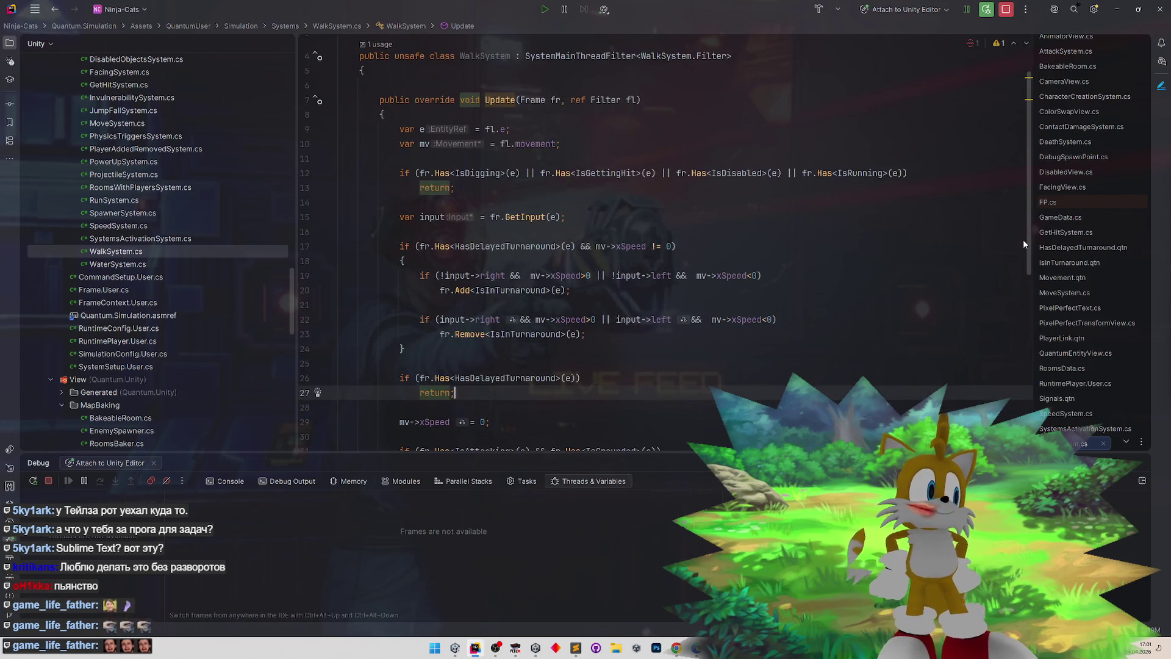
{"action": "scroll", "coordinate": [1023, 239], "scroll_direction": "down", "scroll_amount": 2}
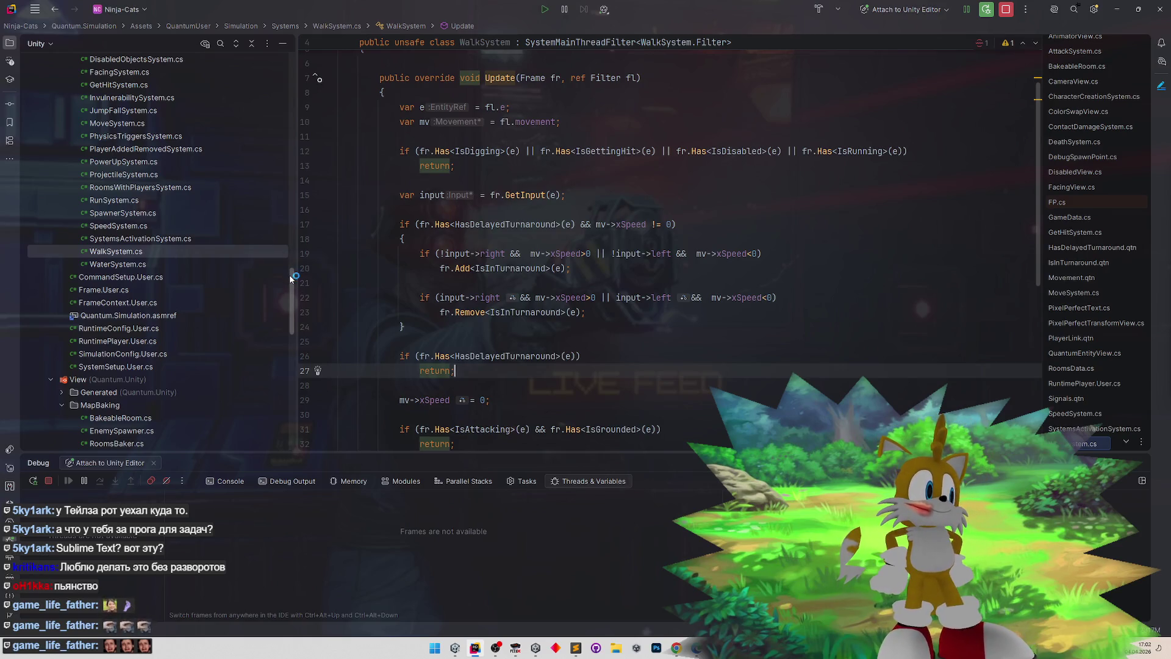
{"action": "left_click_drag", "start_coordinate": [290, 279], "coordinate": [292, 285]}
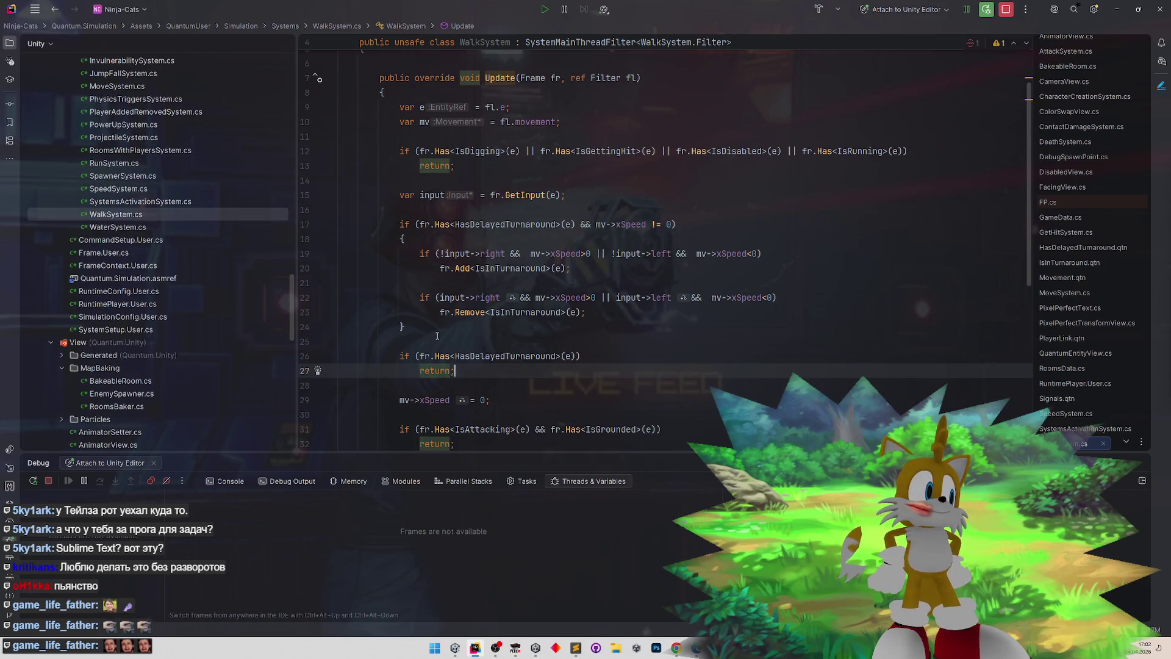
{"action": "left_click_drag", "start_coordinate": [292, 297], "coordinate": [296, 268]}
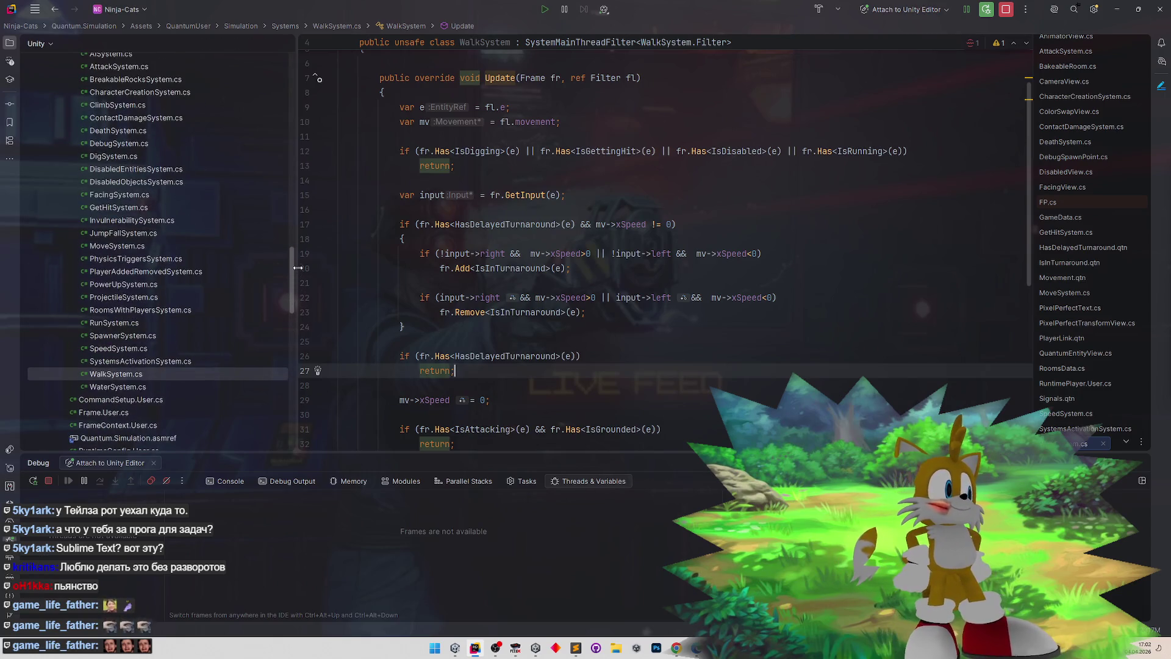
{"action": "double_click", "coordinate": [118, 349]}
- Add ISignalOnComponentAdded<IsInTurnaround> to SpeedSystem's interface list
{"action": "scroll", "coordinate": [655, 182], "scroll_direction": "up", "scroll_amount": 10}
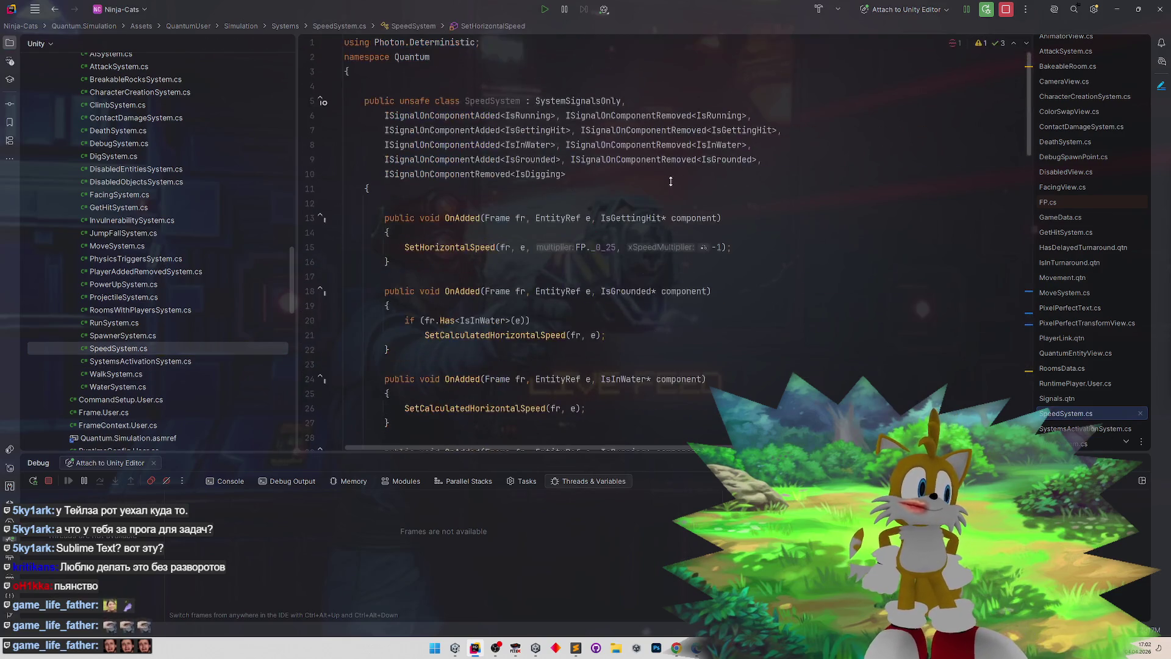
{"action": "left_click", "coordinate": [596, 176]}
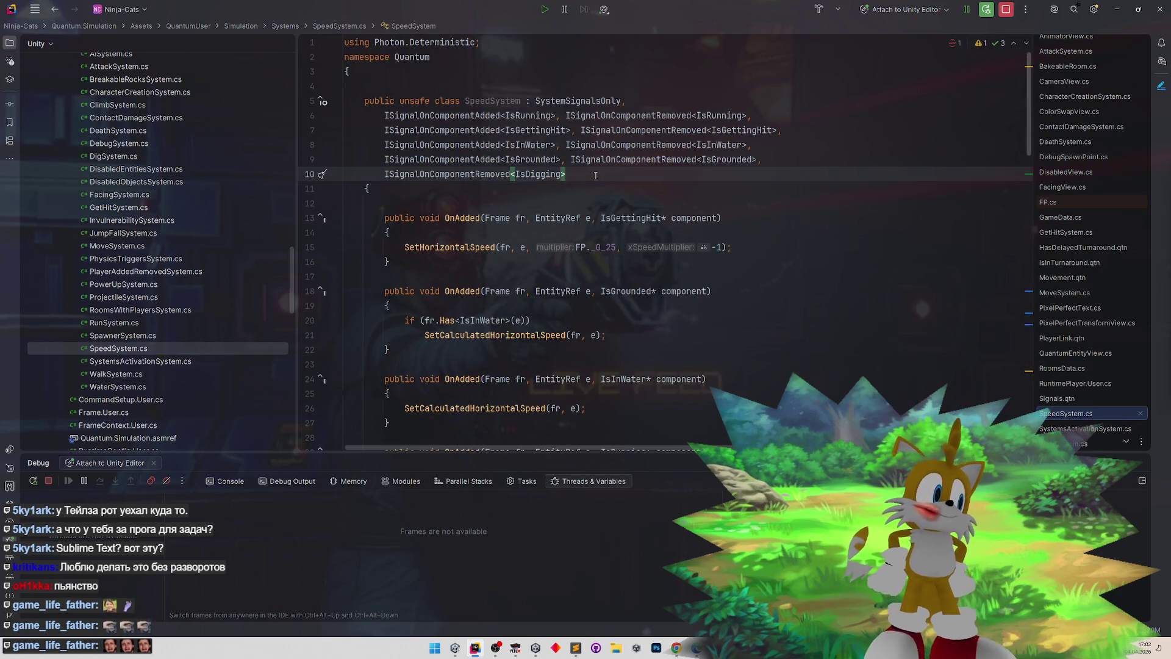
{"action": "key", "text": "Return"}
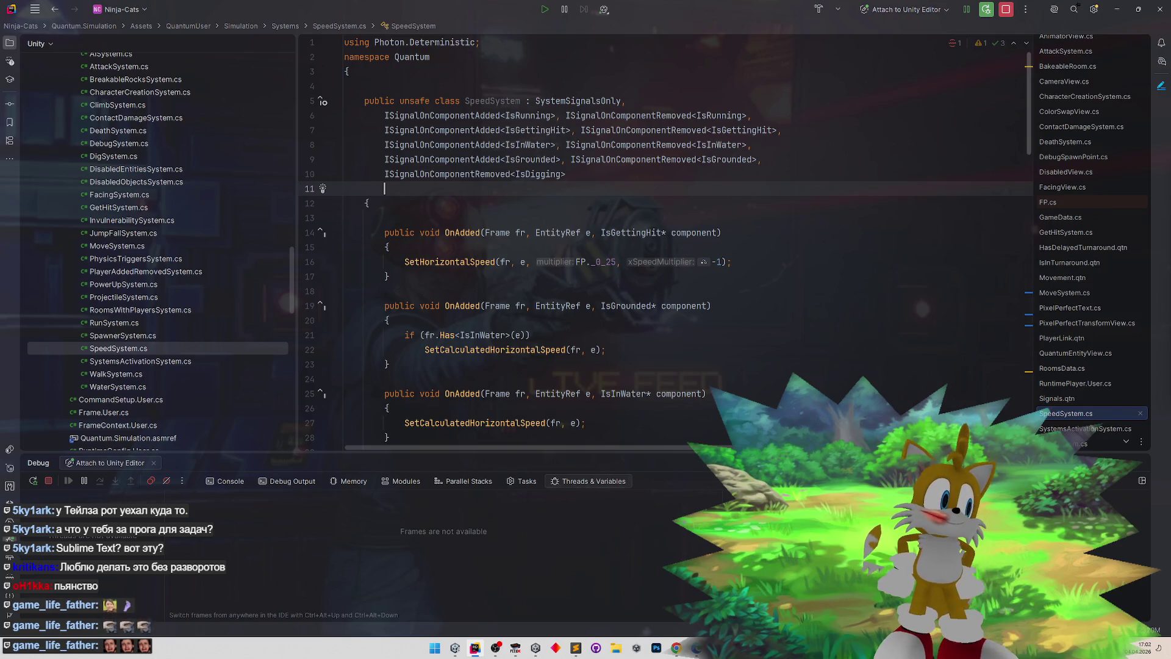
{"action": "type", "text": "ISignalO"}
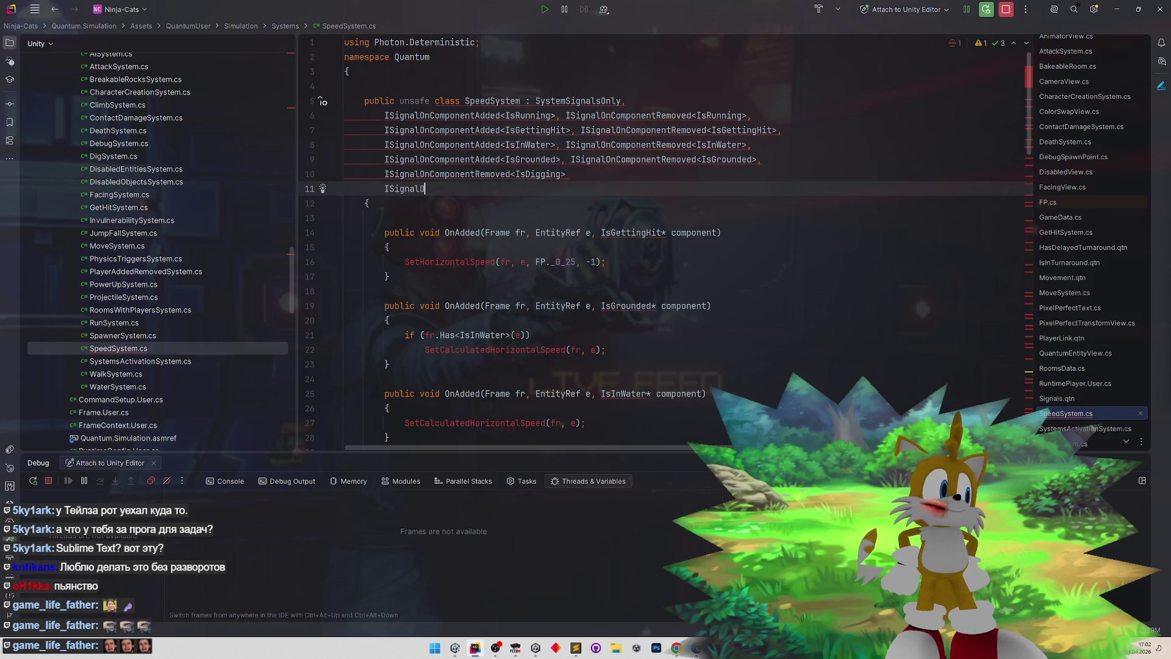
{"action": "type", "text": "nComponent"}
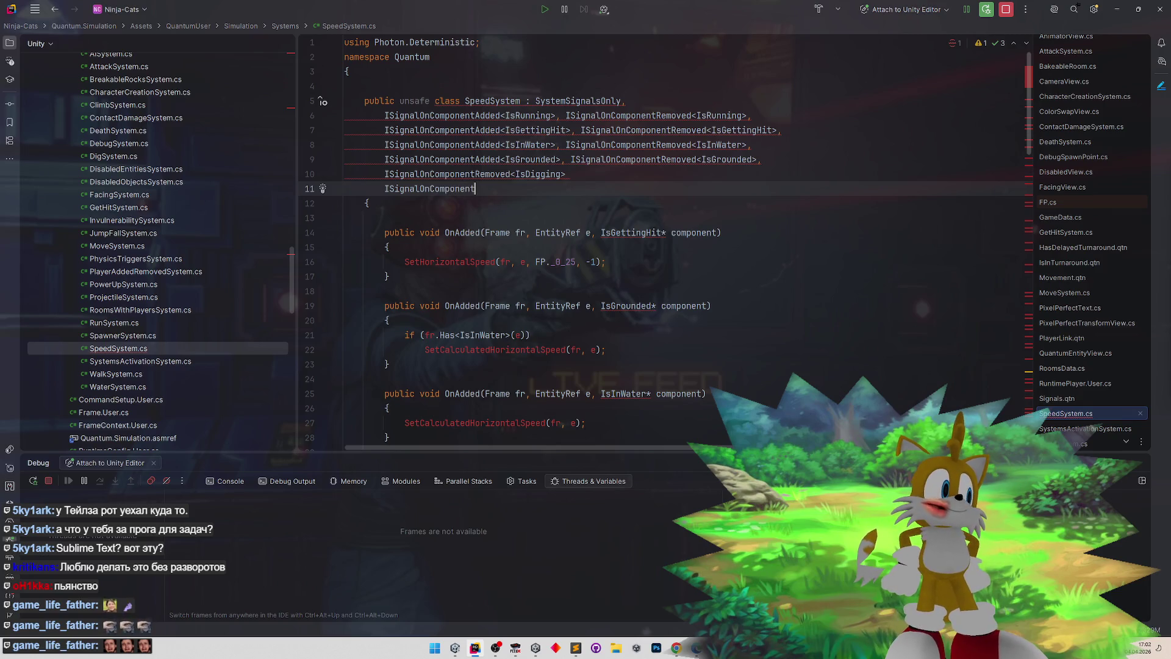
{"action": "type", "text": "Added<>"}
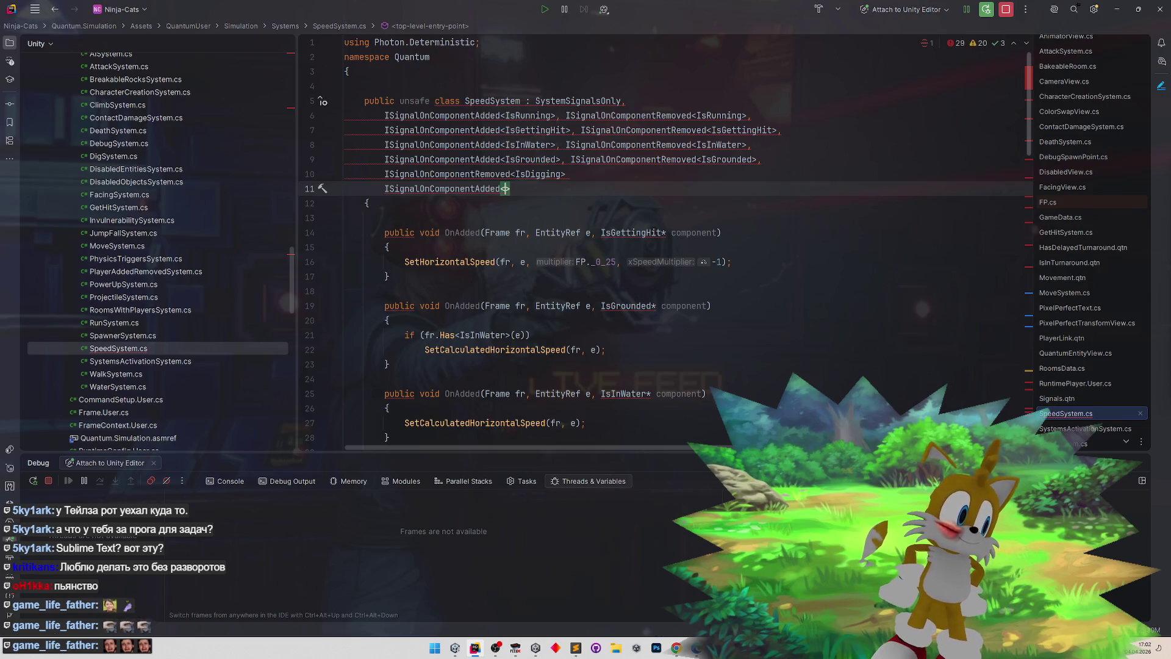
{"action": "type", "text": "Is"}
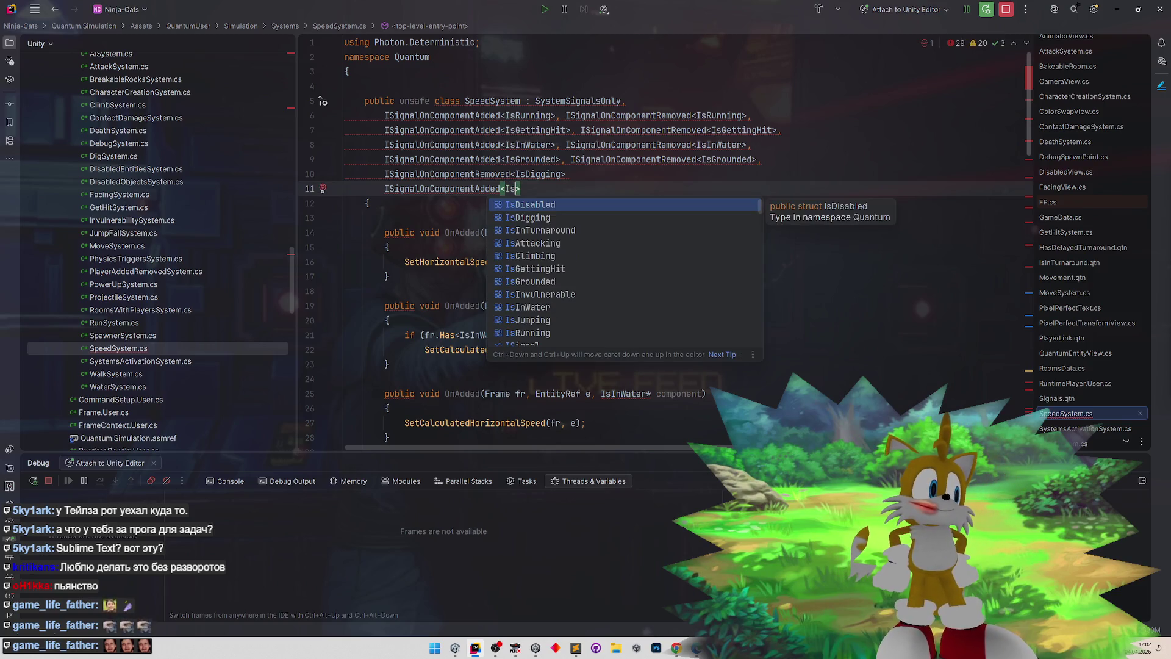
{"action": "key", "text": "Down"}
{"action": "key", "text": "Down"}
{"action": "key", "text": "Return"}
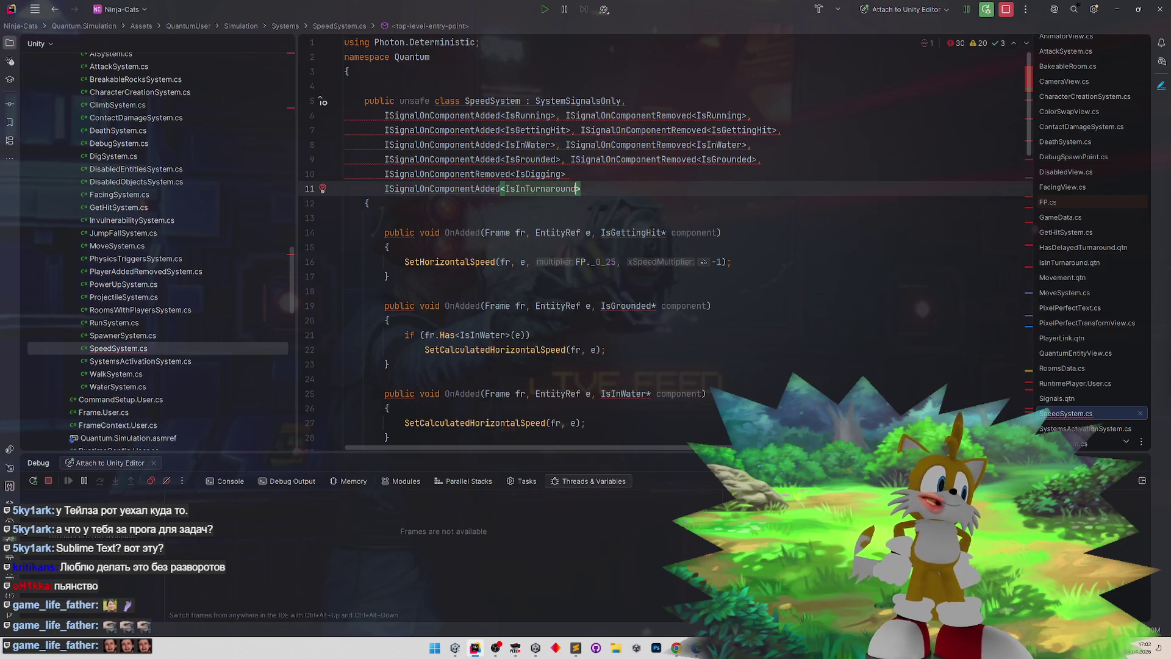
{"action": "left_click", "coordinate": [567, 174]}
{"action": "type", "text": ","}
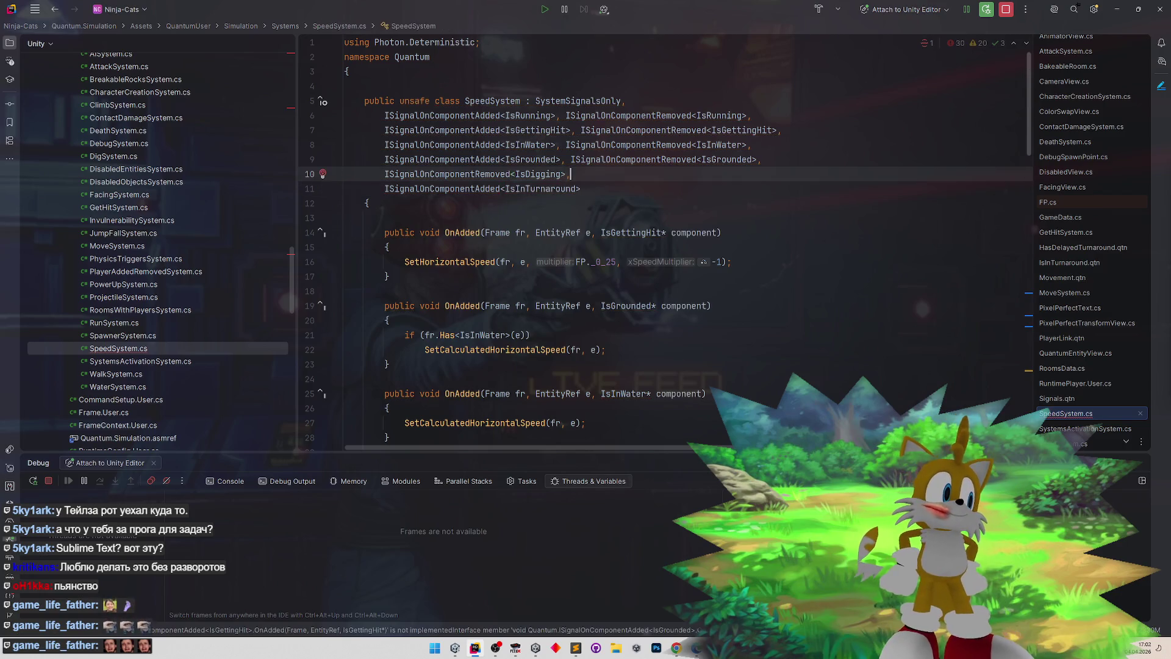
- Add a matching ISignalOnComponentRemoved<IsInTurnaround> interface
{"action": "key", "text": "Down"}
{"action": "key", "text": "End"}
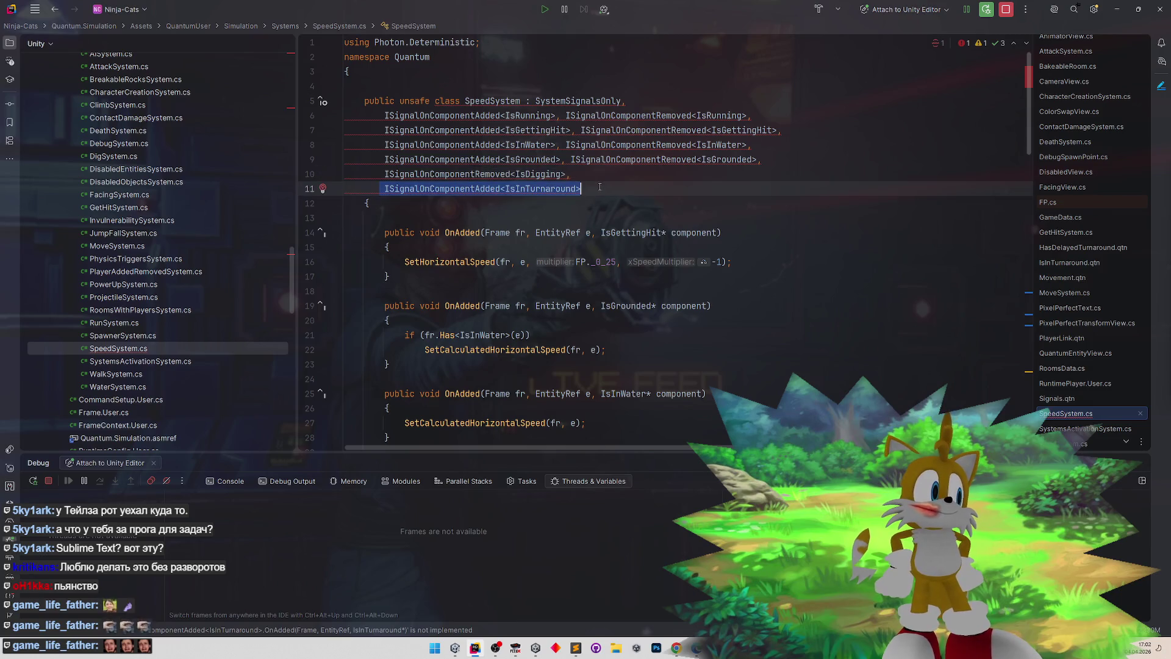
{"action": "type", "text": ","}
{"action": "type", "text": "ISignalOnComponentAdded<IsInTurnaround>"}
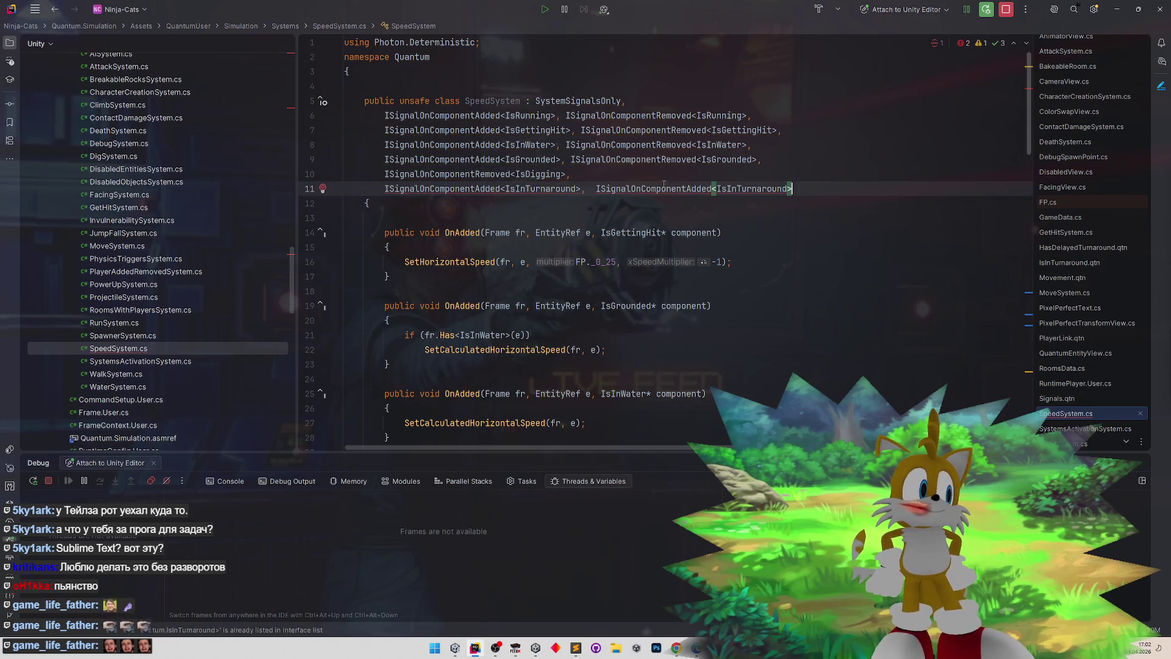
{"action": "left_click", "coordinate": [711, 189]}
{"action": "key", "text": "BackSpace"}
{"action": "key", "text": "BackSpace"}
{"action": "key", "text": "BackSpace"}
{"action": "type", "text": "Removed"}
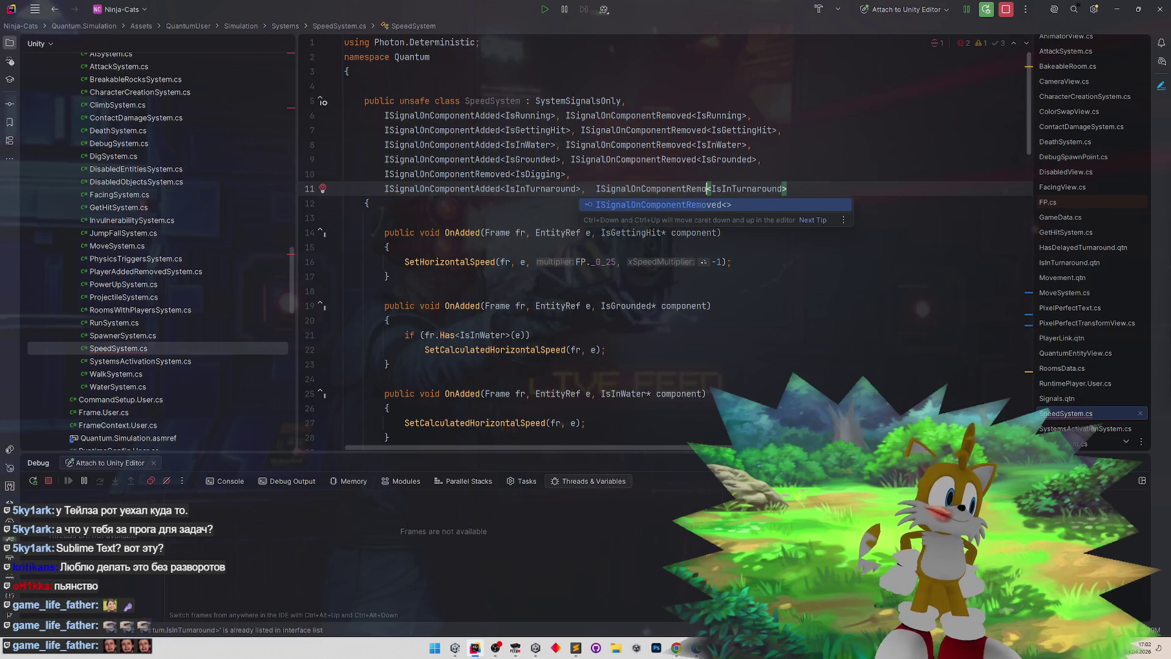
{"action": "key", "text": "Escape"}
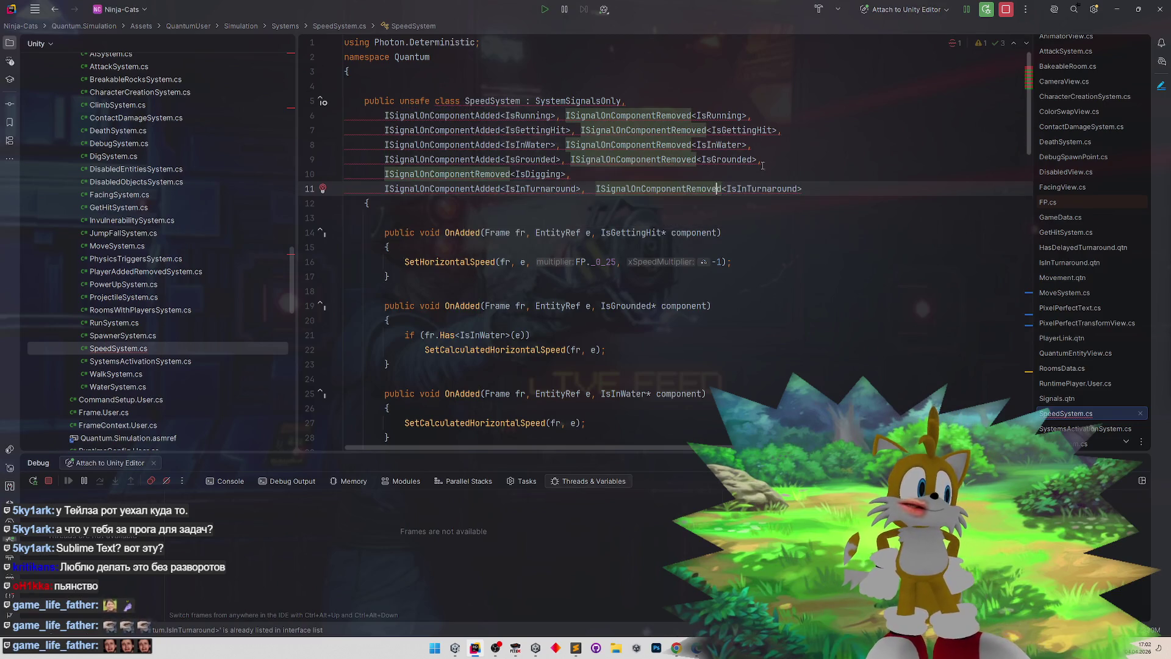
{"action": "left_click", "coordinate": [773, 166]}
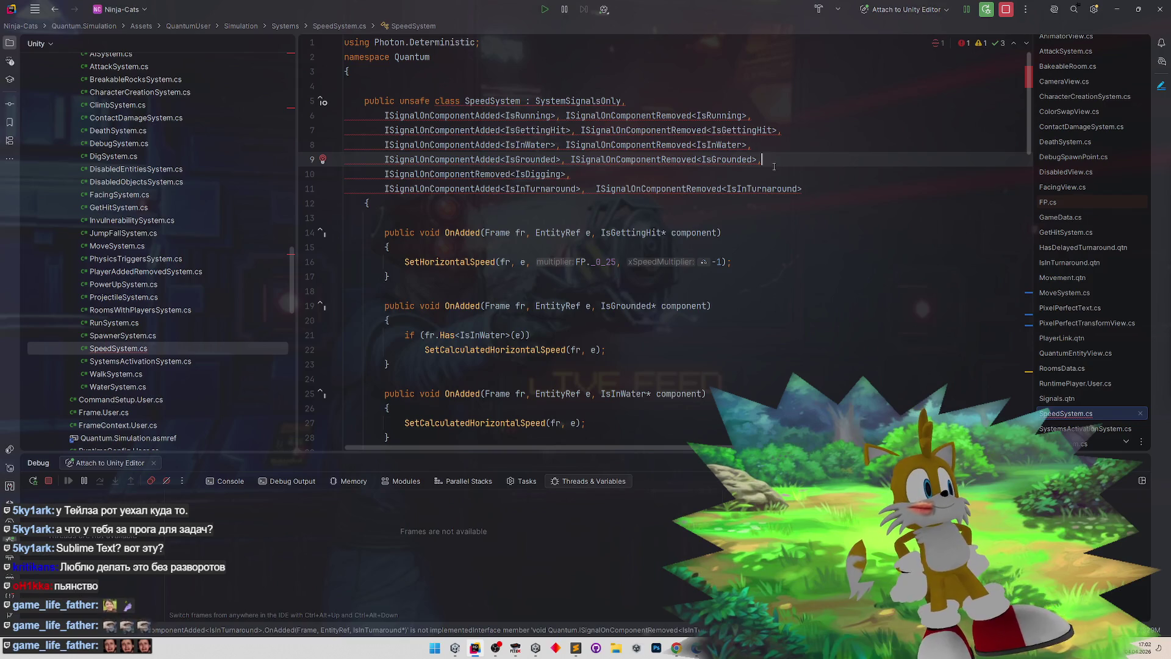
{"action": "left_click", "coordinate": [595, 188]}
{"action": "key", "text": "BackSpace"}
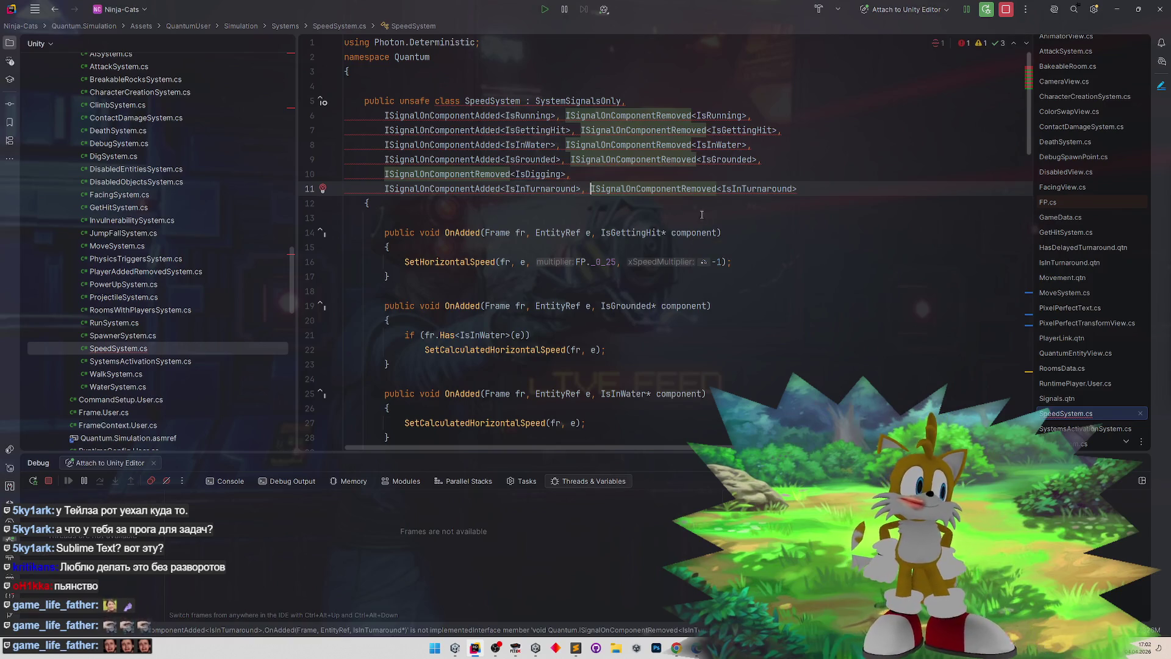
- Generate the missing IsInTurnaround OnAdded and OnRemoved member stubs
{"action": "key", "text": "alt+Return"}
{"action": "key", "text": "Return"}
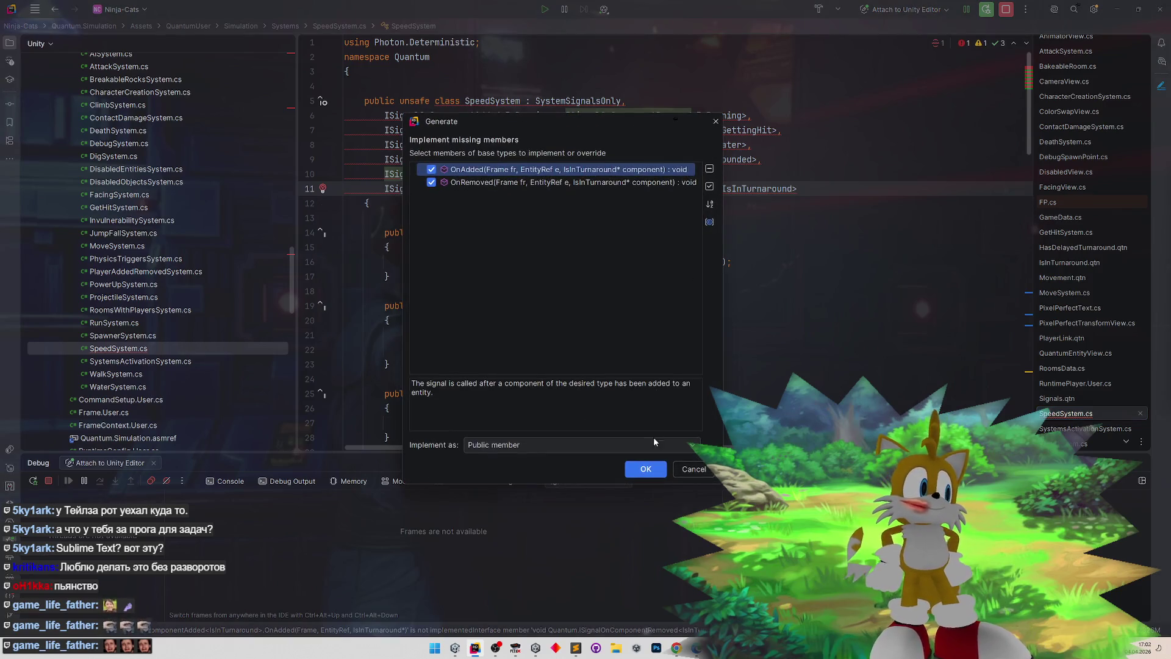
{"action": "left_click", "coordinate": [649, 463]}
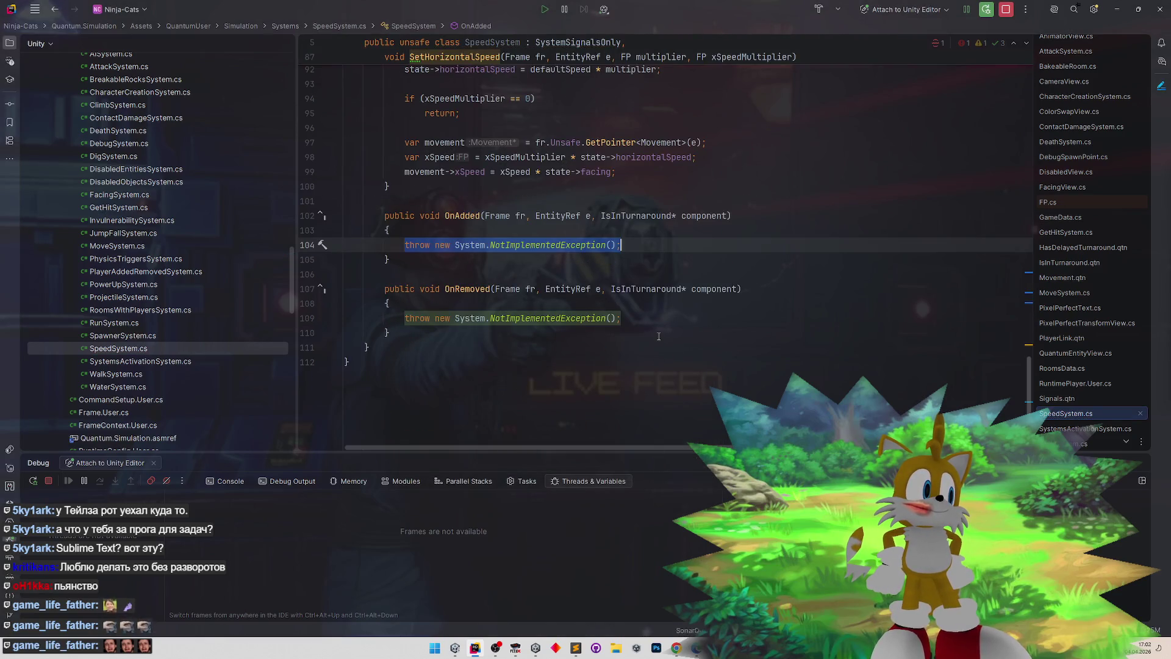
- Select the IsRunning handler's SetHorizontalSpeed call, then the new stub's throw line
{"action": "scroll", "coordinate": [662, 329], "scroll_direction": "up", "scroll_amount": 2}
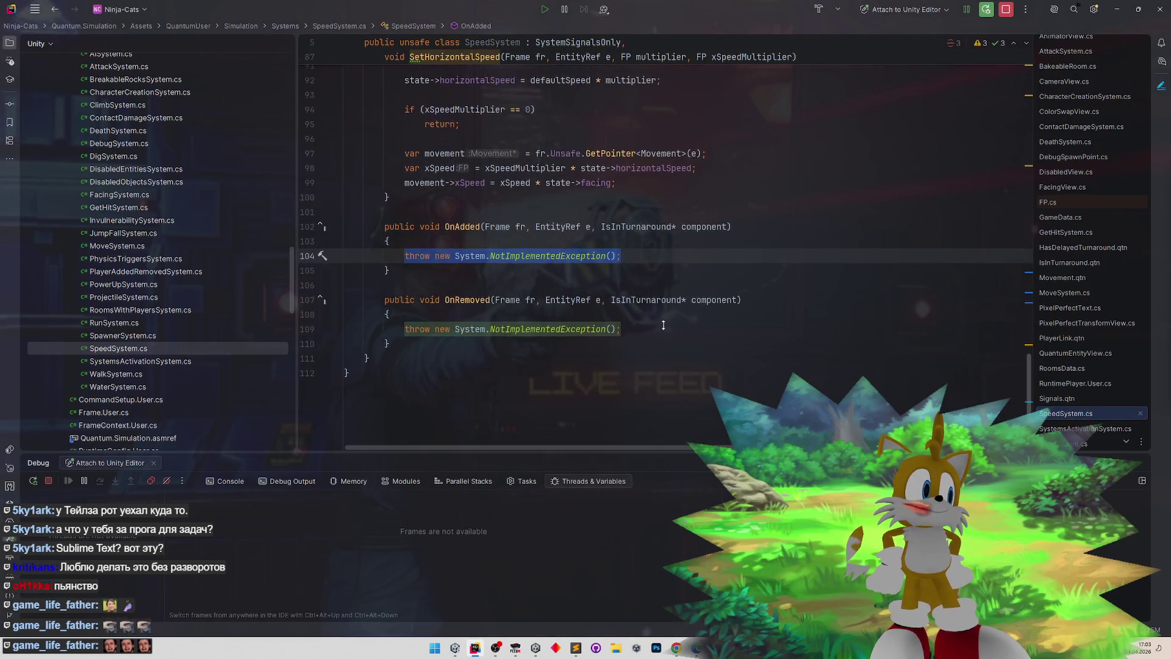
{"action": "scroll", "coordinate": [663, 325], "scroll_direction": "up", "scroll_amount": 3}
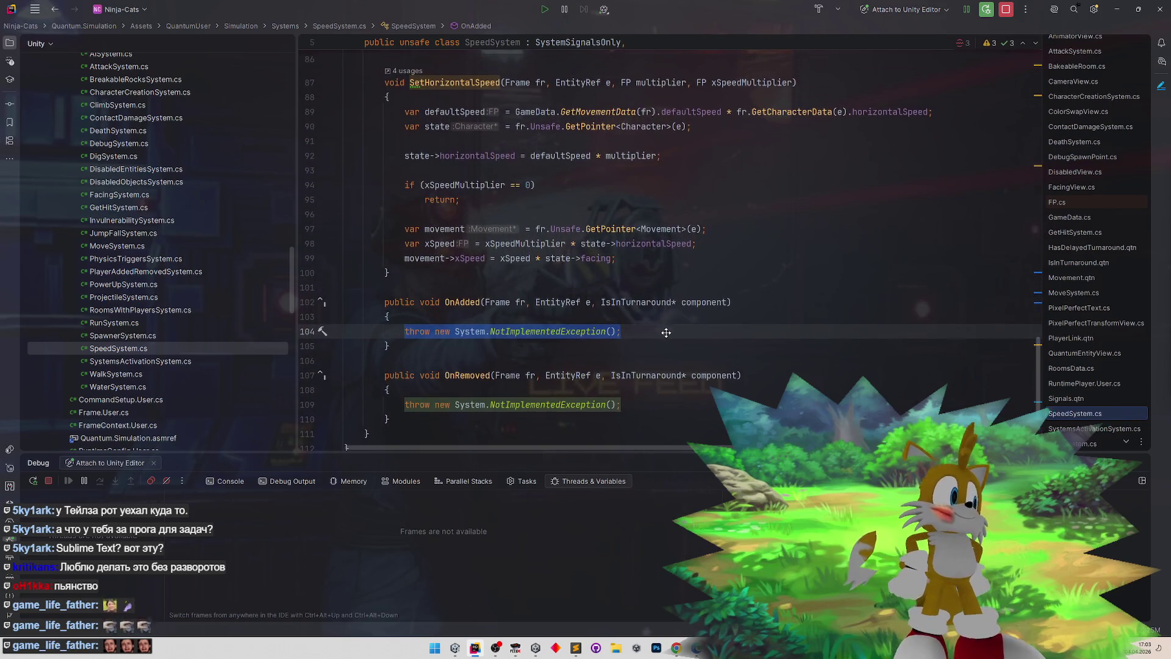
{"action": "scroll", "coordinate": [666, 337], "scroll_direction": "up", "scroll_amount": 1}
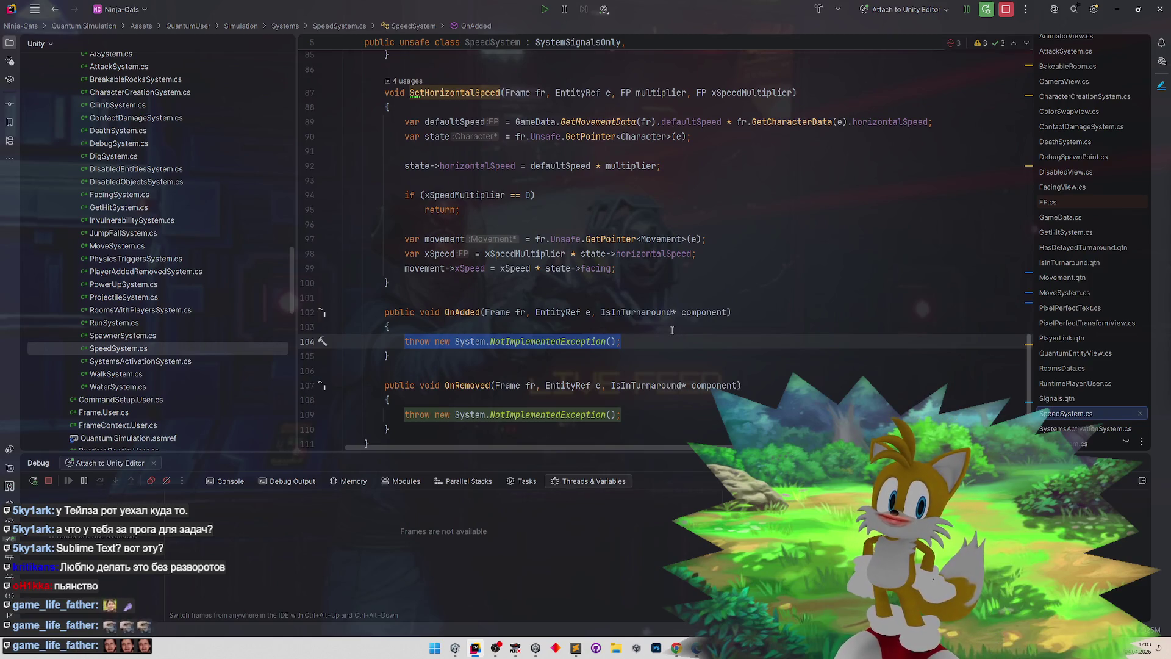
{"action": "scroll", "coordinate": [670, 330], "scroll_direction": "up", "scroll_amount": 6}
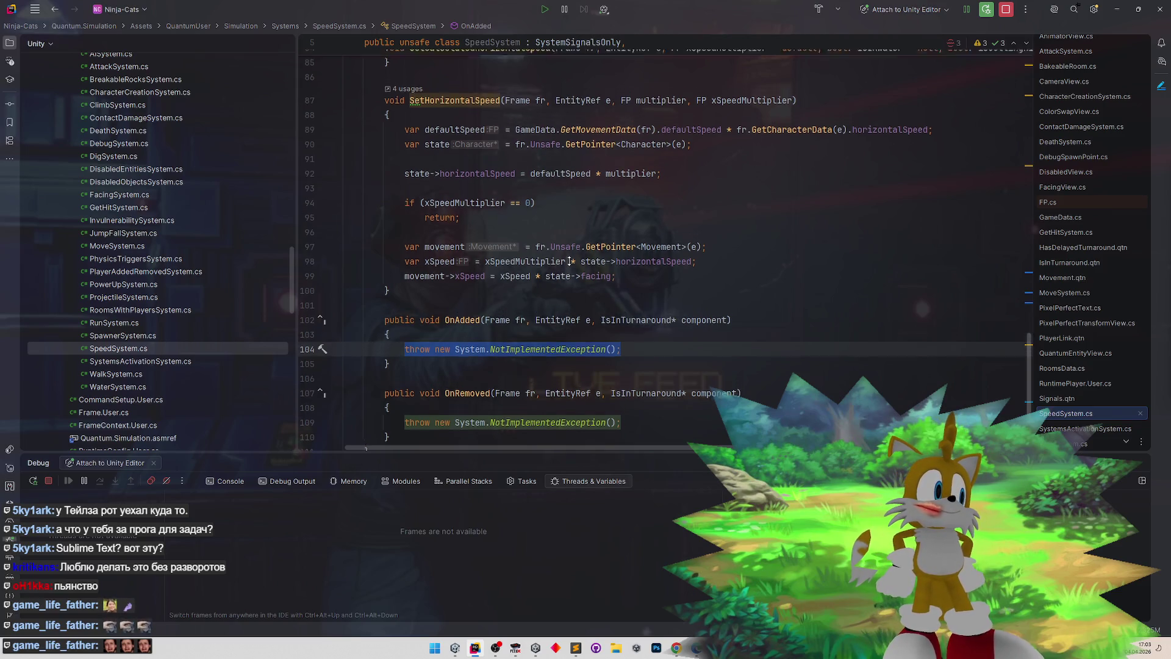
{"action": "scroll", "coordinate": [572, 248], "scroll_direction": "up", "scroll_amount": 7}
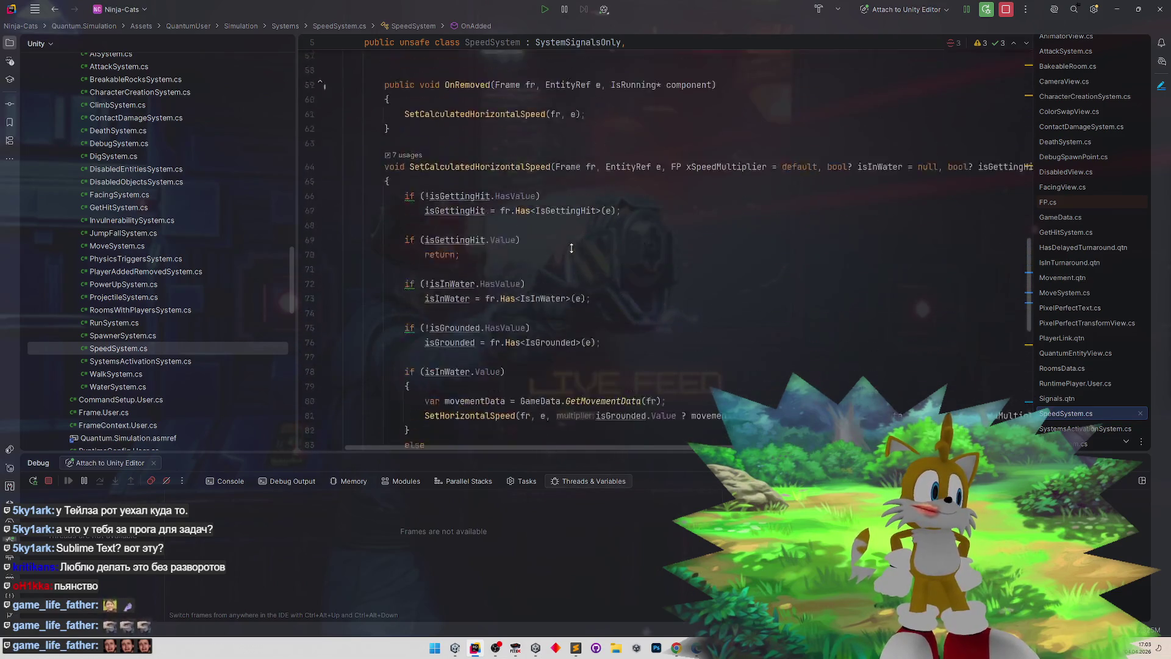
{"action": "scroll", "coordinate": [568, 268], "scroll_direction": "up", "scroll_amount": 3}
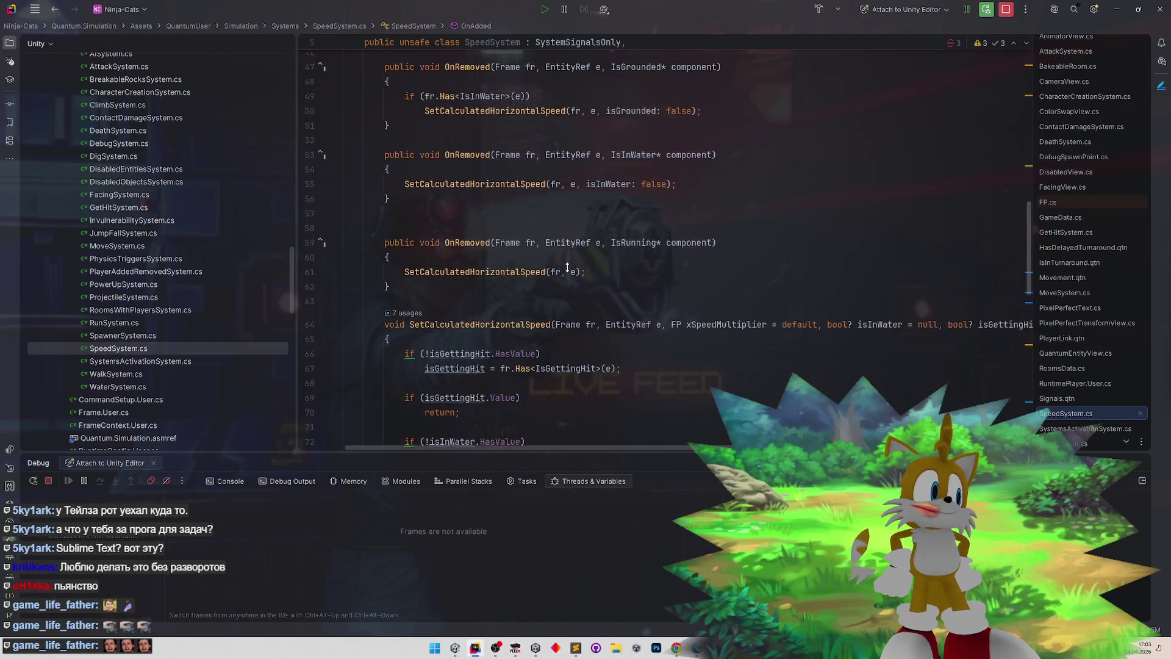
{"action": "scroll", "coordinate": [564, 279], "scroll_direction": "up", "scroll_amount": 8}
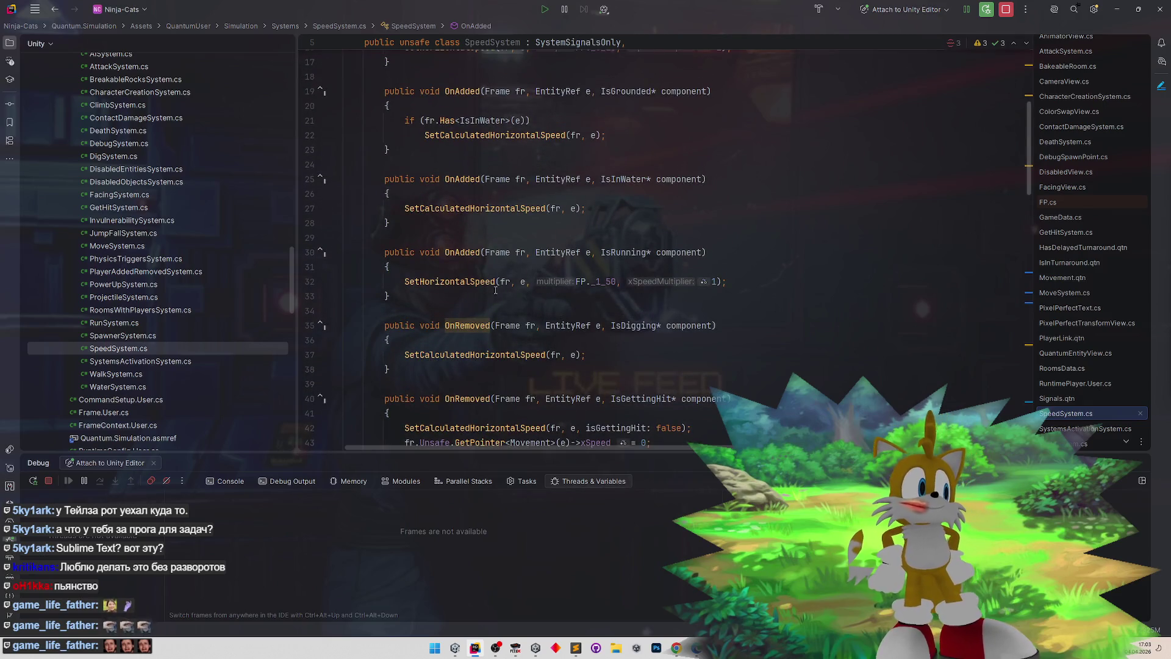
{"action": "left_click_drag", "start_coordinate": [405, 281], "coordinate": [727, 281]}
{"action": "key", "text": "ctrl+c"}
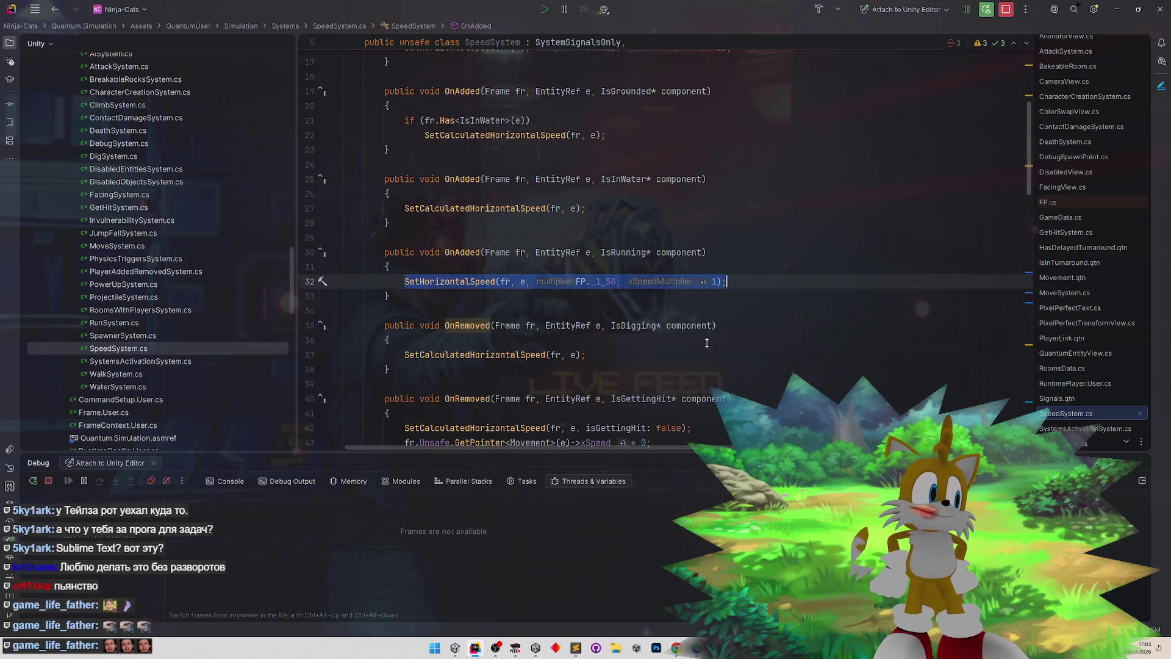
{"action": "scroll", "coordinate": [707, 343], "scroll_direction": "down", "scroll_amount": 20}
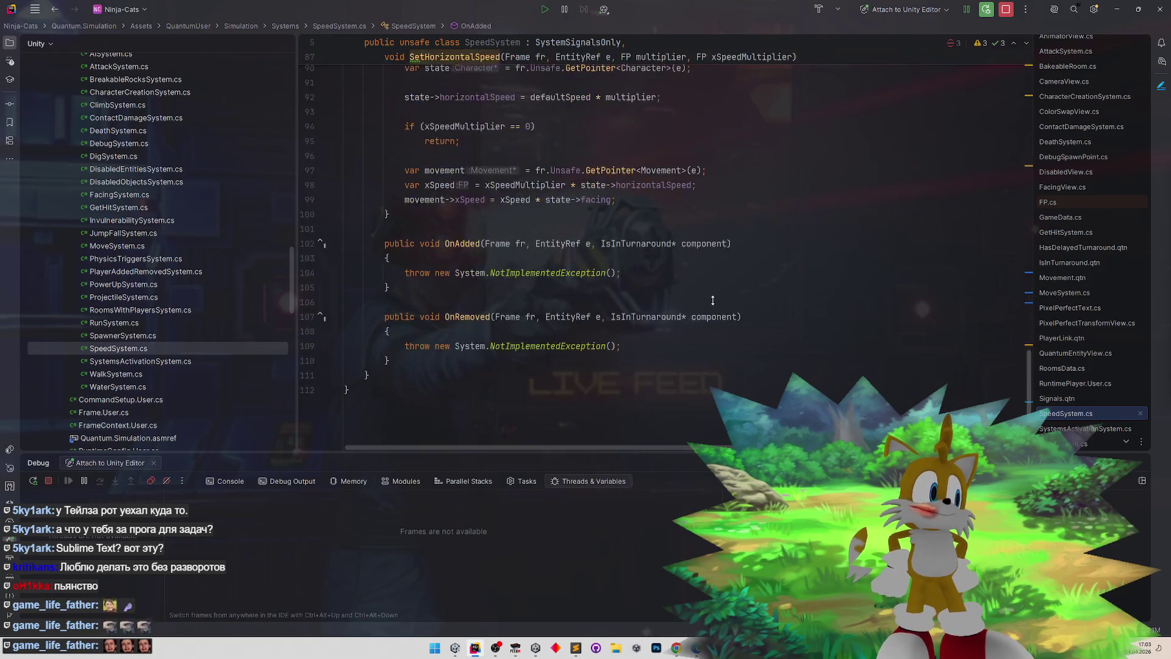
{"action": "scroll", "coordinate": [712, 300], "scroll_direction": "up", "scroll_amount": 3}
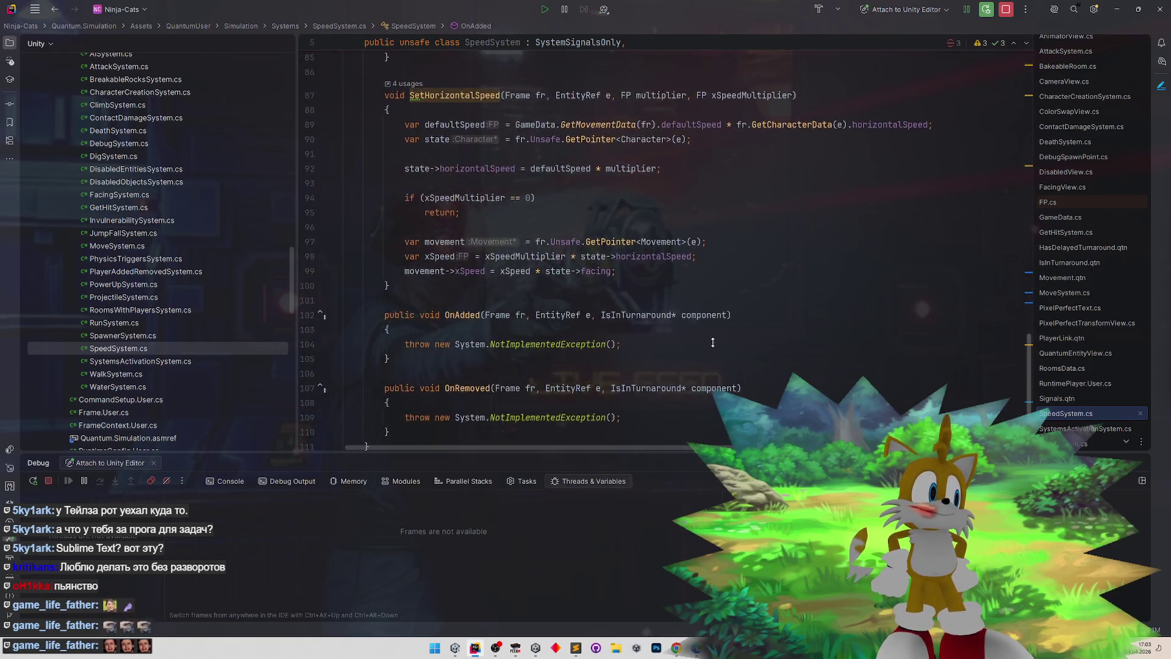
{"action": "scroll", "coordinate": [713, 342], "scroll_direction": "down", "scroll_amount": 3}
{"action": "left_click_drag", "start_coordinate": [405, 294], "coordinate": [621, 294]}
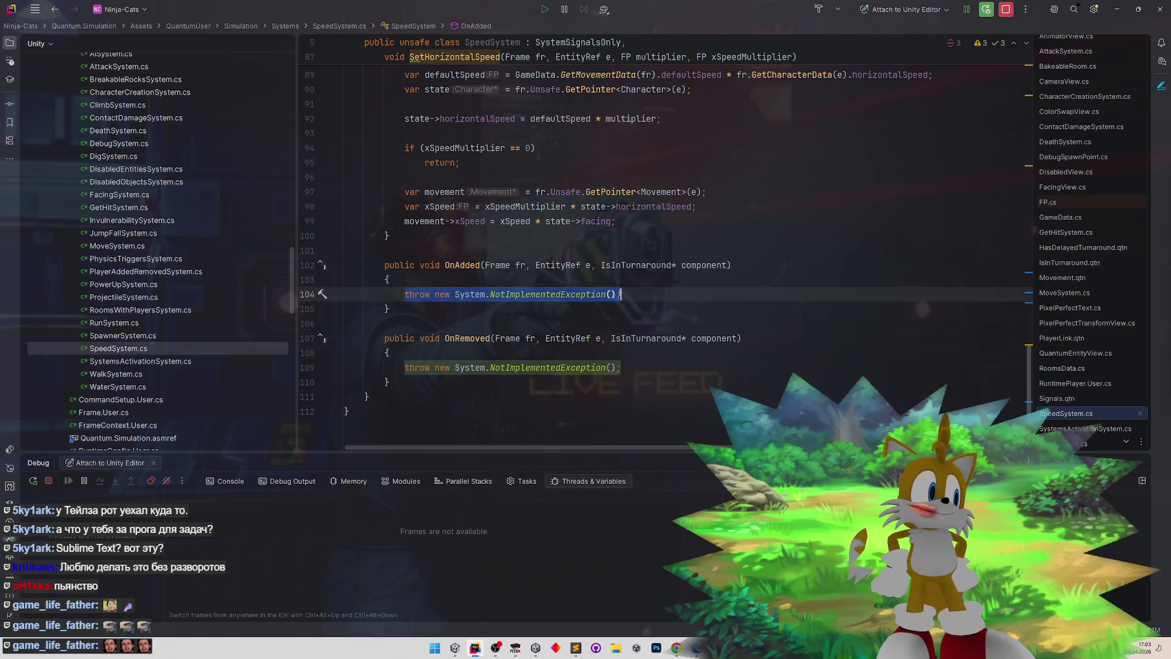
- Replace the OnAdded throw with SetHorizontalSpeed(fr, e, FP._0_50, 1)
{"action": "key", "text": "ctrl+v"}
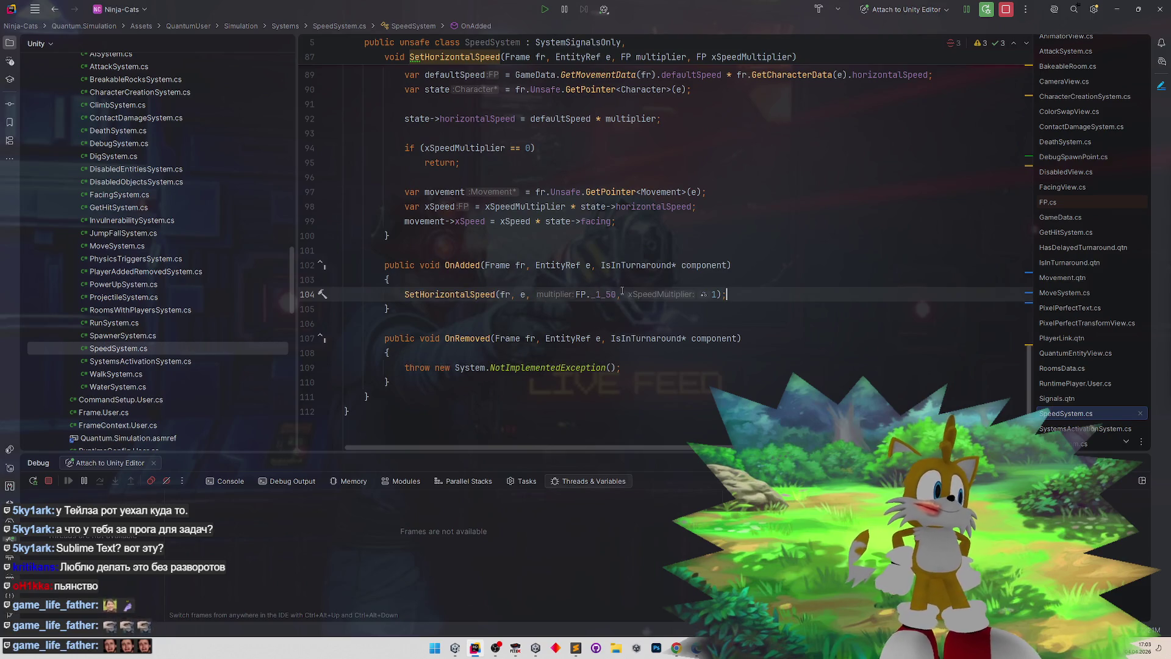
{"action": "double_click", "coordinate": [611, 295]}
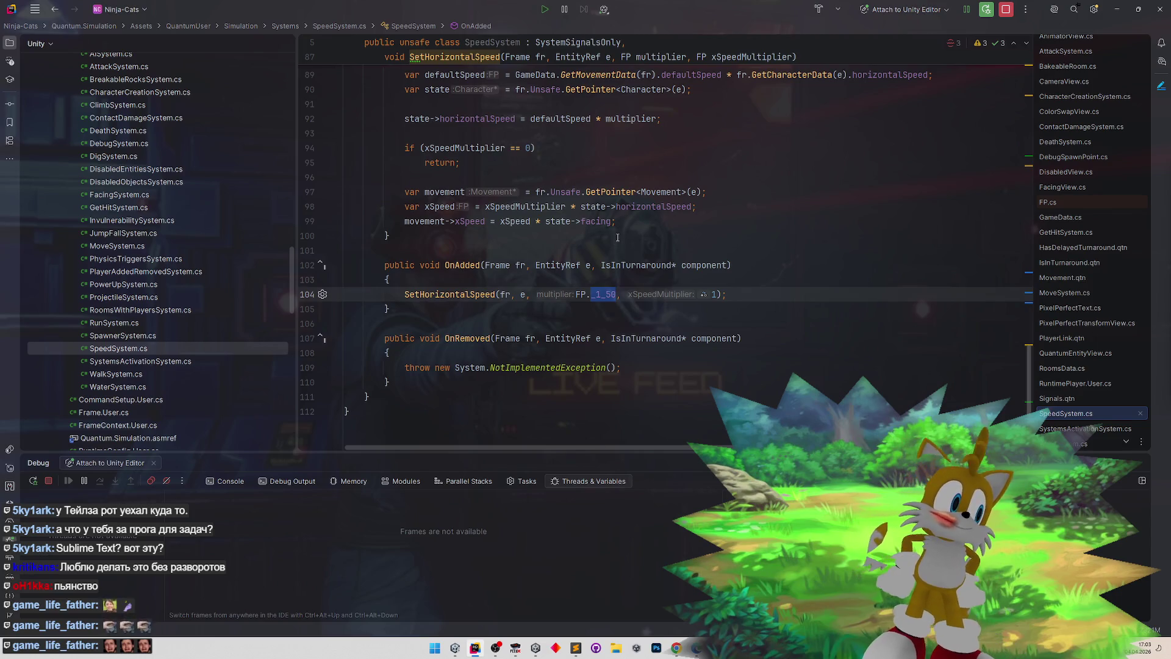
{"action": "type", "text": "_"}
{"action": "key", "text": "BackSpace"}
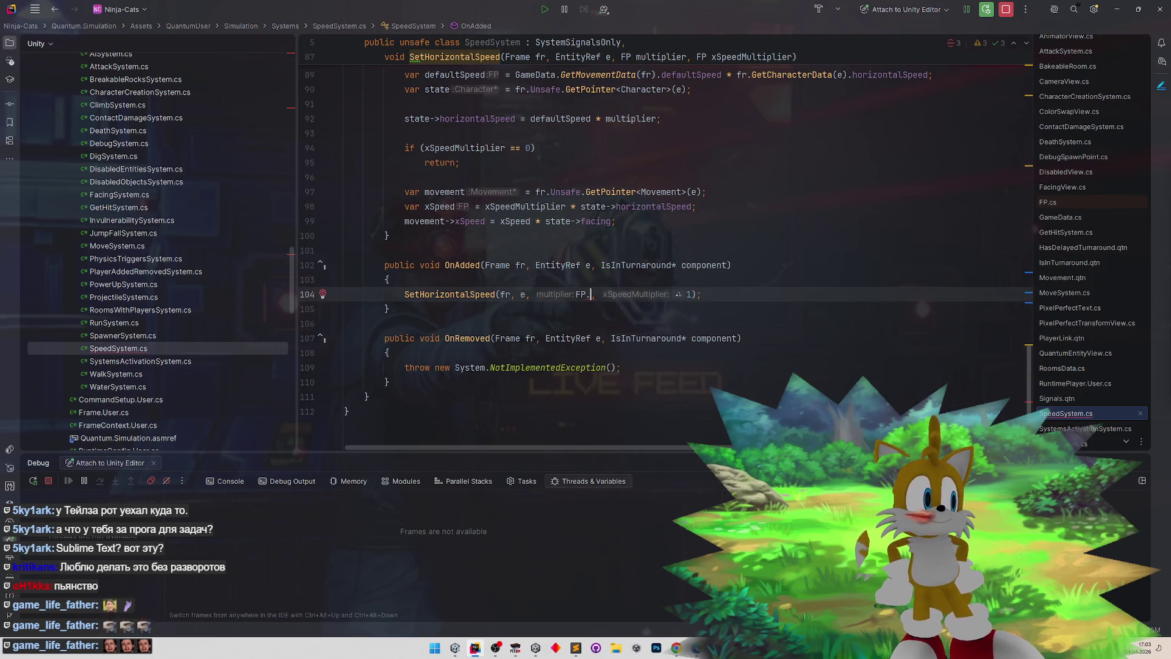
{"action": "type", "text": "_"}
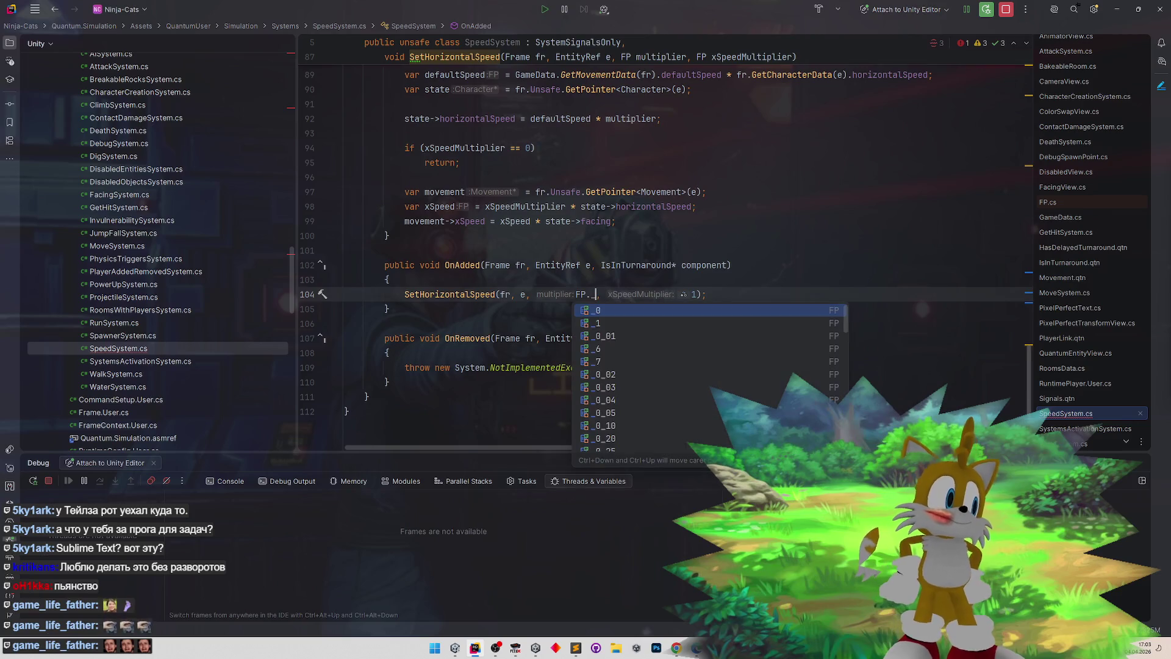
{"action": "key", "text": "Down"}
{"action": "key", "text": "Down"}
{"action": "key", "text": "Down"}
{"action": "type", "text": "0_5"}
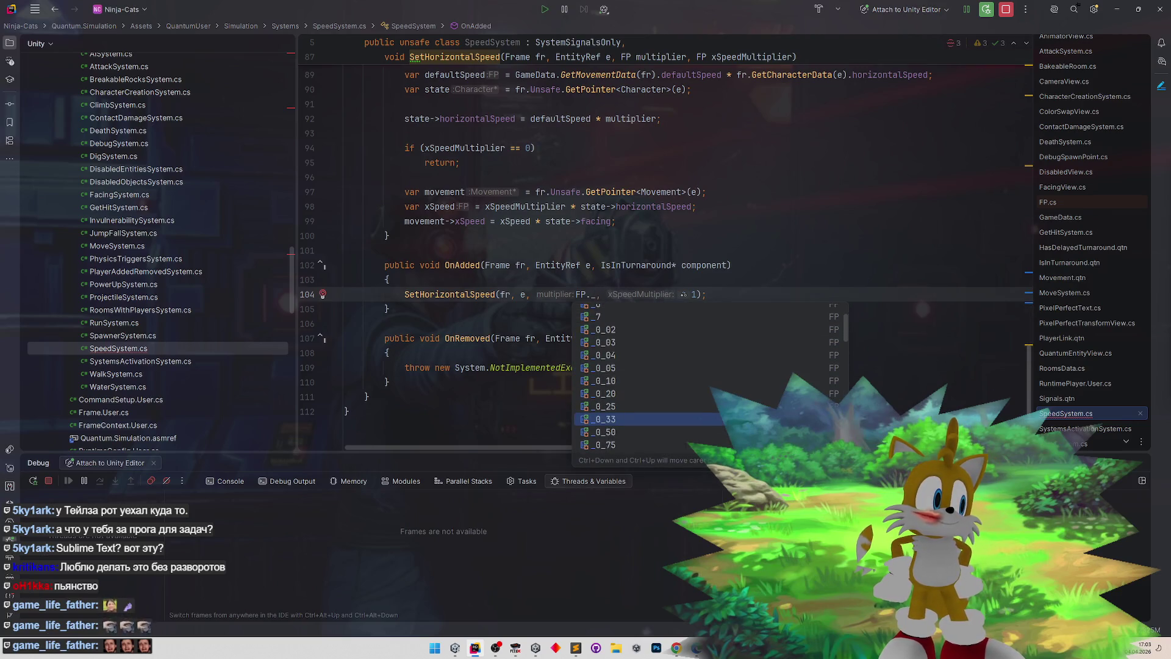
{"action": "key", "text": "Return"}
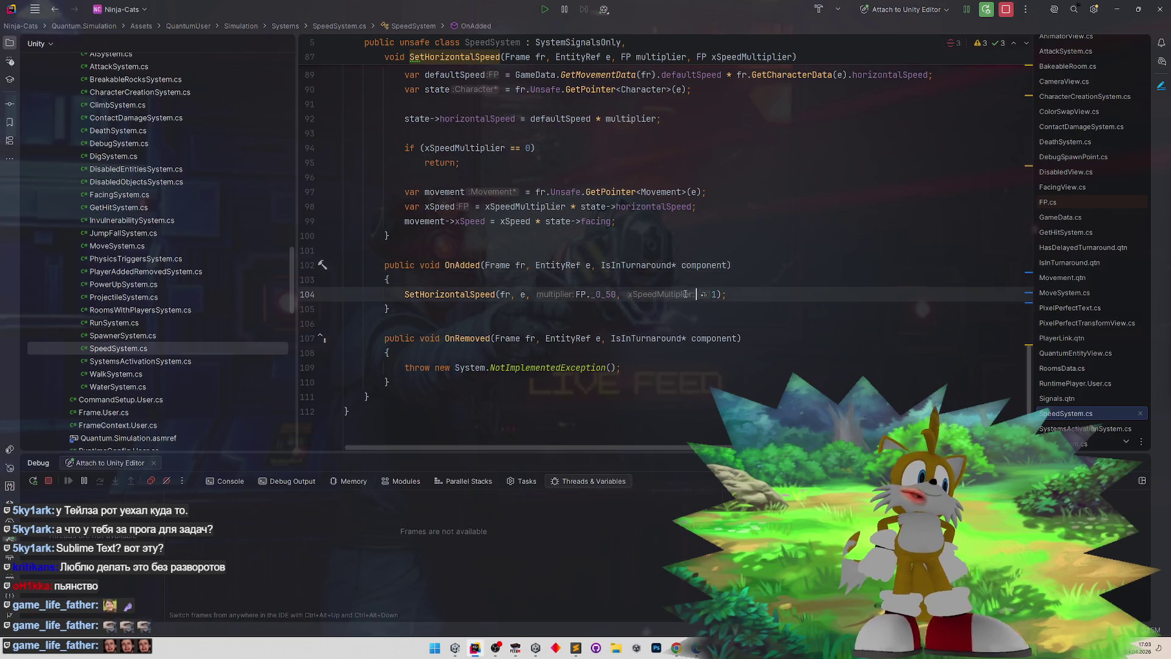
{"action": "left_click", "coordinate": [676, 314]}
{"action": "left_click", "coordinate": [474, 294], "text": "ctrl"}
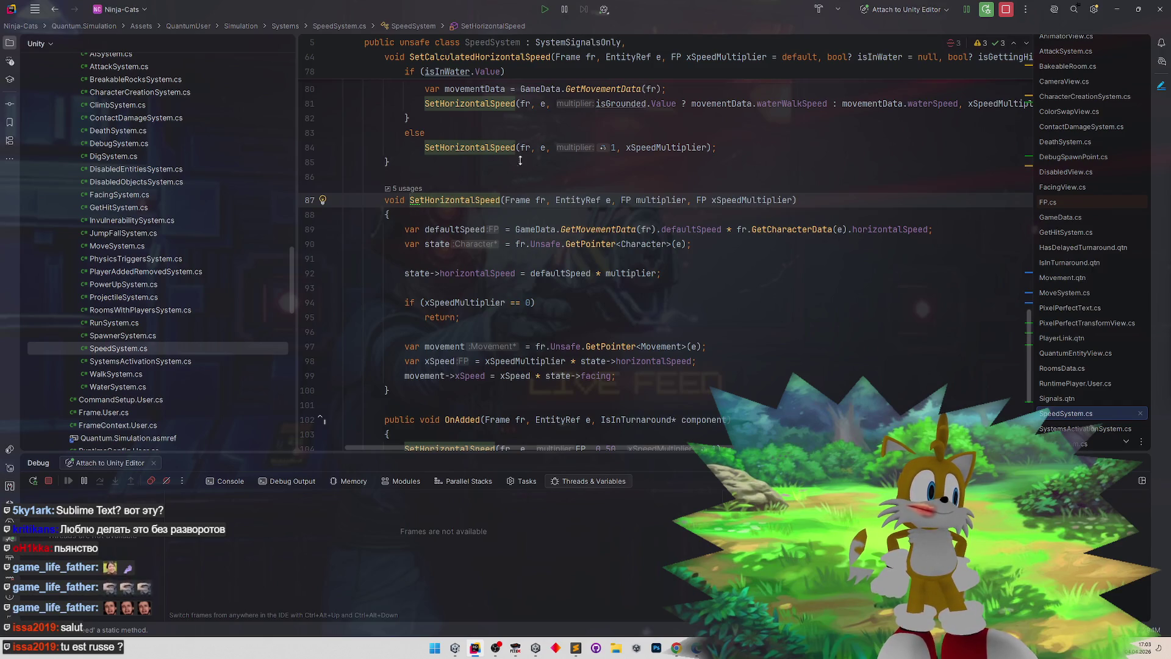
{"action": "scroll", "coordinate": [521, 160], "scroll_direction": "up", "scroll_amount": 8}
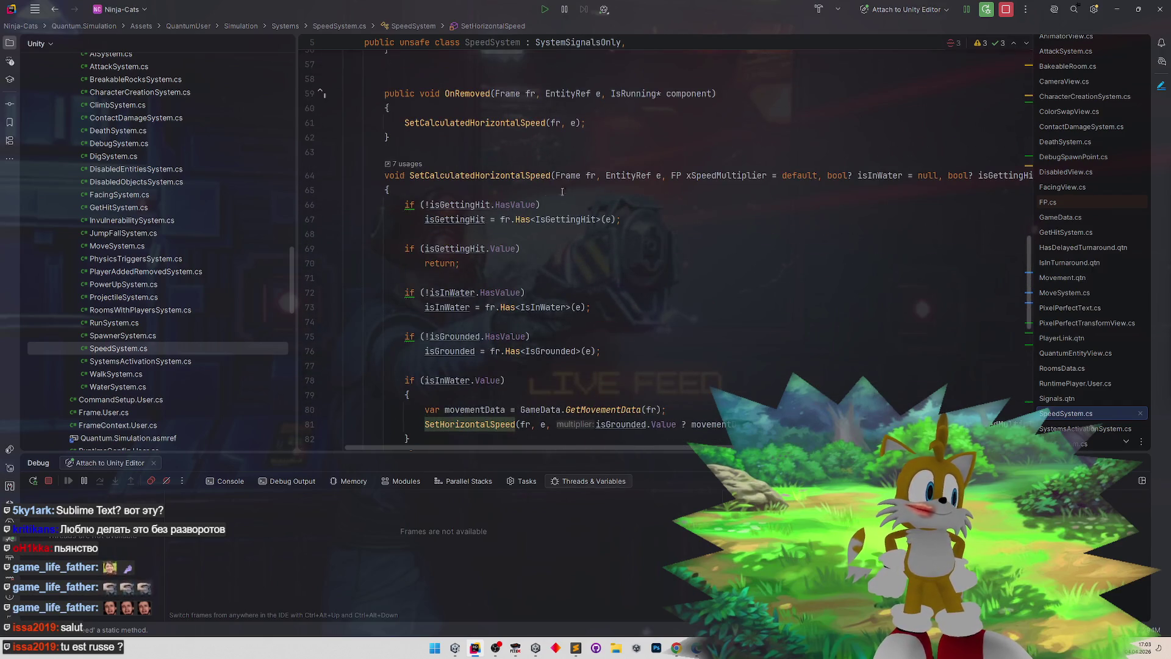
{"action": "scroll", "coordinate": [731, 437], "scroll_direction": "right", "scroll_amount": 5}
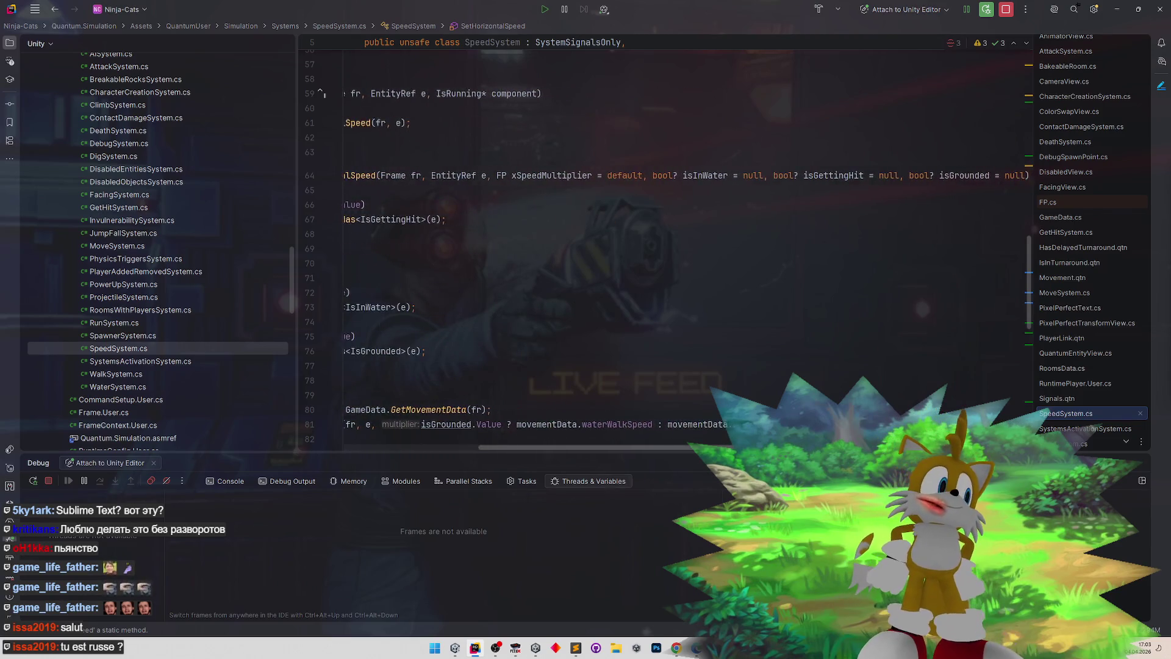
{"action": "scroll", "coordinate": [635, 438], "scroll_direction": "left", "scroll_amount": 5}
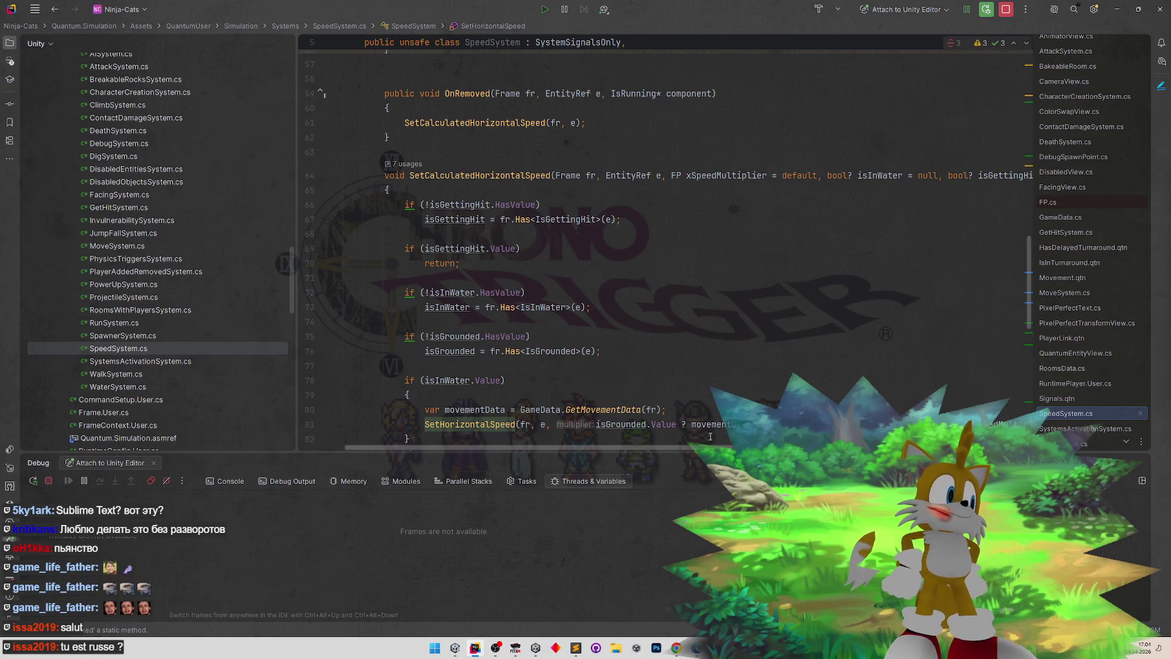
{"action": "scroll", "coordinate": [710, 437], "scroll_direction": "right", "scroll_amount": 5}
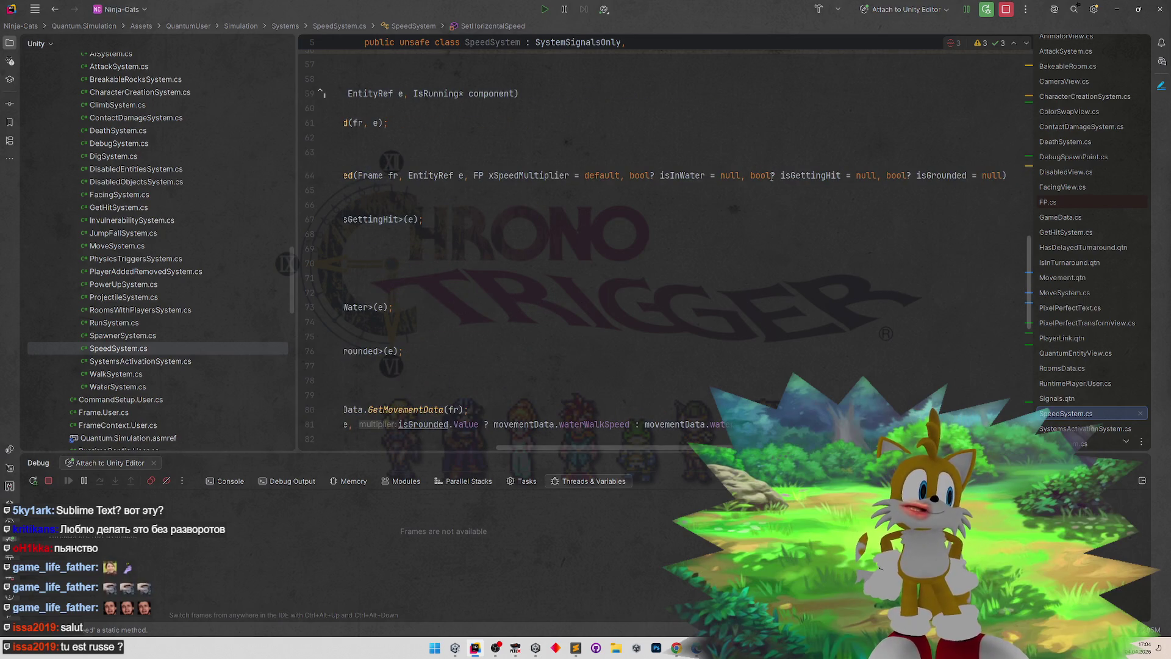
{"action": "left_click_drag", "start_coordinate": [756, 175], "coordinate": [1003, 176]}
- Duplicate the isGrounded parameter in SetCalculatedHorizontalSpeed as a new isInTurnAround parameter
{"action": "key", "text": "ctrl+c"}
{"action": "key", "text": "Right"}
{"action": "type", "text": ","}
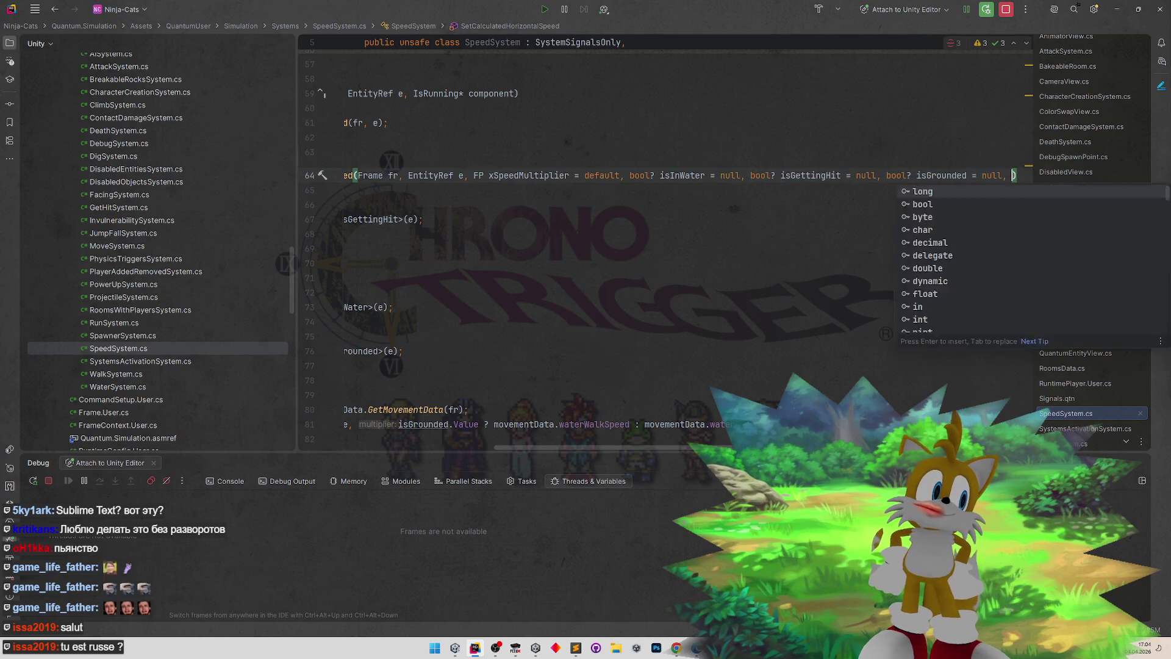
{"action": "key", "text": "ctrl+v"}
{"action": "double_click", "coordinate": [944, 175]}
{"action": "type", "text": "isInTurn"}
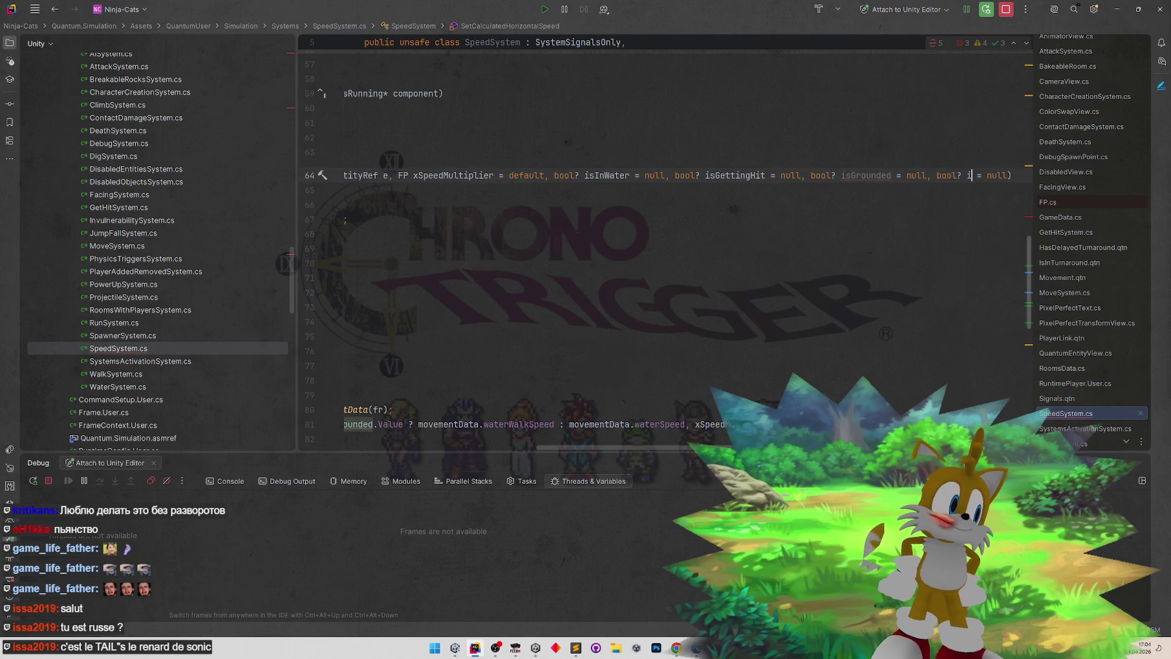
{"action": "type", "text": "Around"}
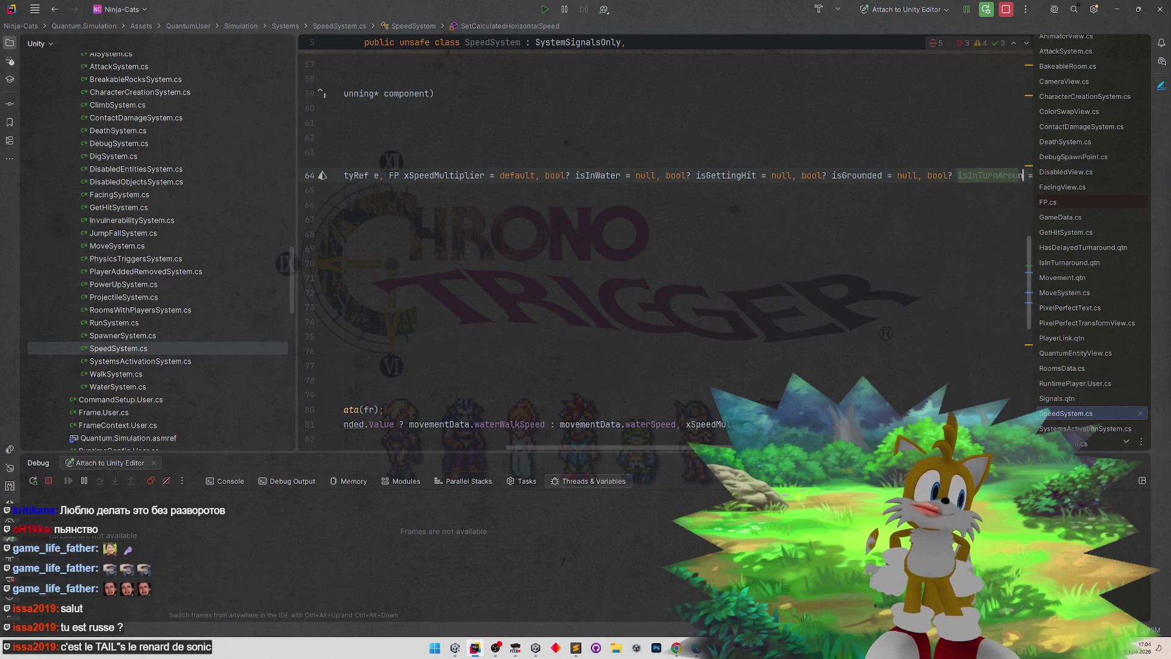
{"action": "key", "text": "ctrl+Left"}
{"action": "key", "text": "ctrl+Left"}
{"action": "key", "text": "ctrl+Left"}
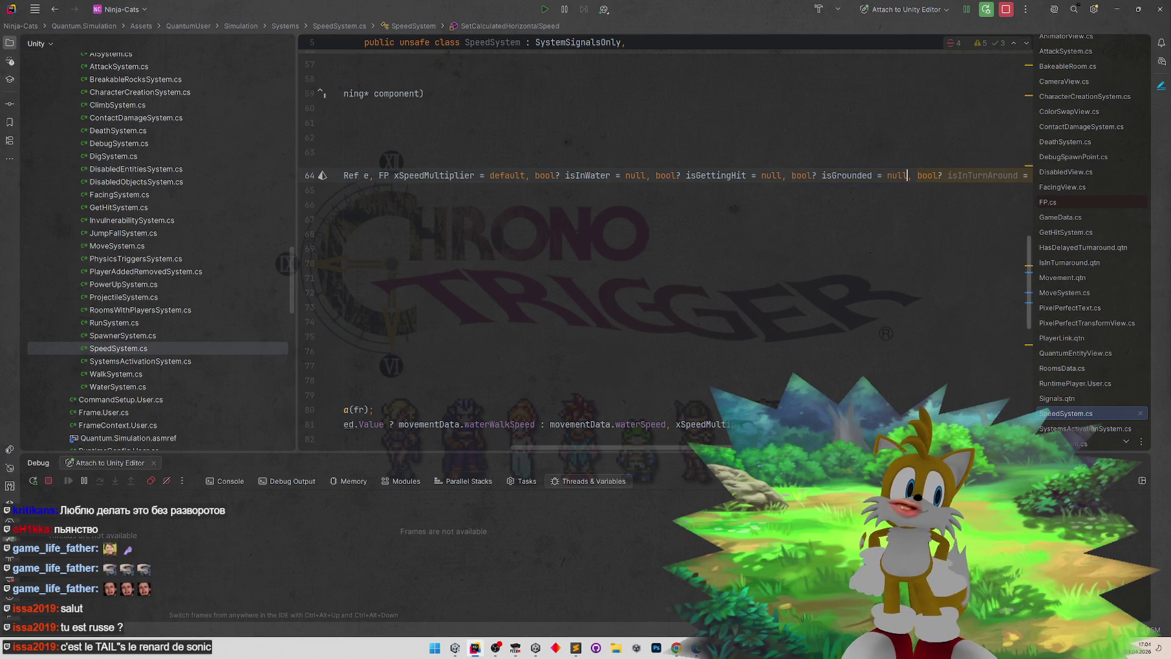
- Try renaming the new parameter to isInTurningAround, then undo back to isInTurnaround
{"action": "scroll", "coordinate": [689, 268], "scroll_direction": "right", "scroll_amount": 3}
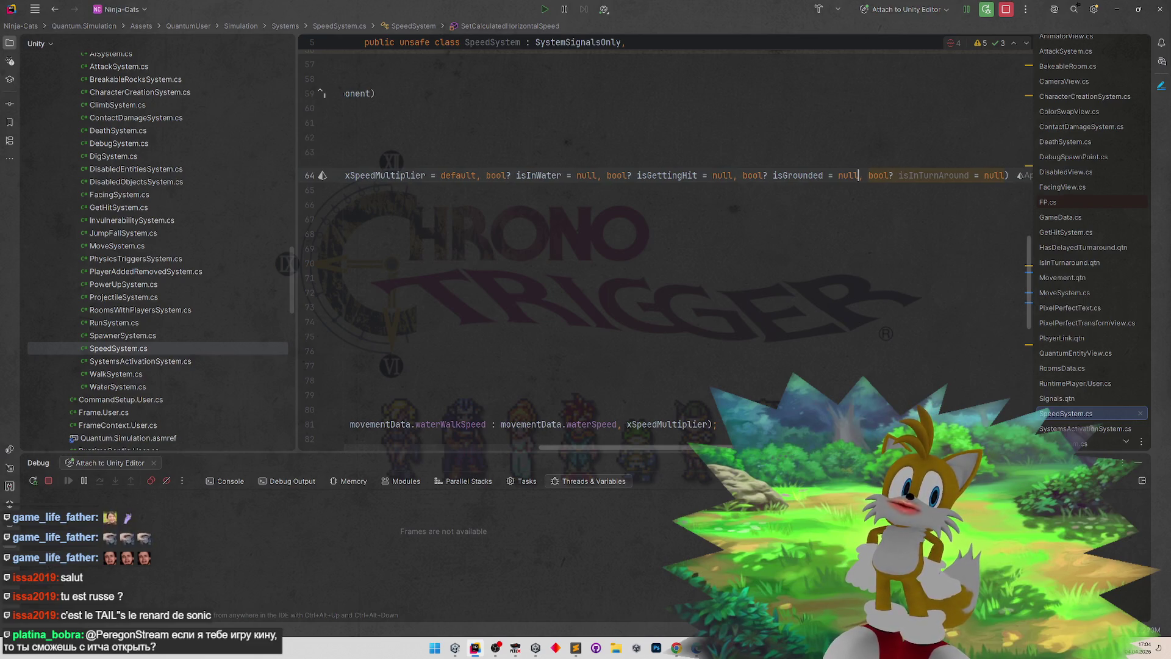
{"action": "scroll", "coordinate": [869, 233], "scroll_direction": "right", "scroll_amount": 4}
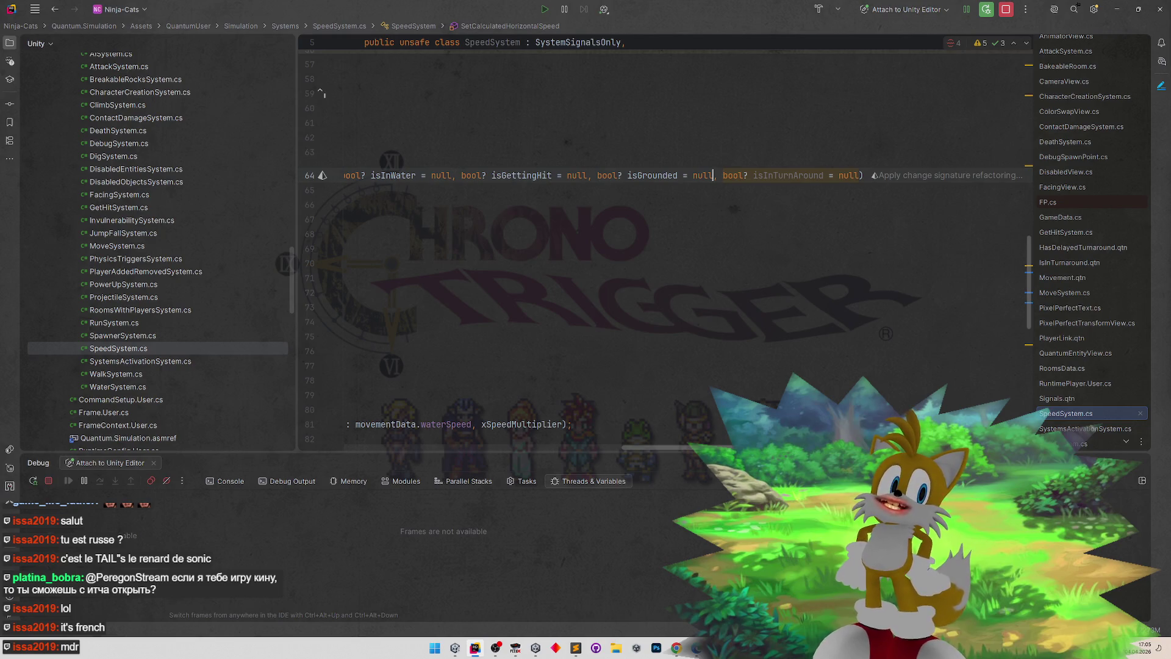
{"action": "left_click", "coordinate": [793, 176]}
{"action": "type", "text": "ing"}
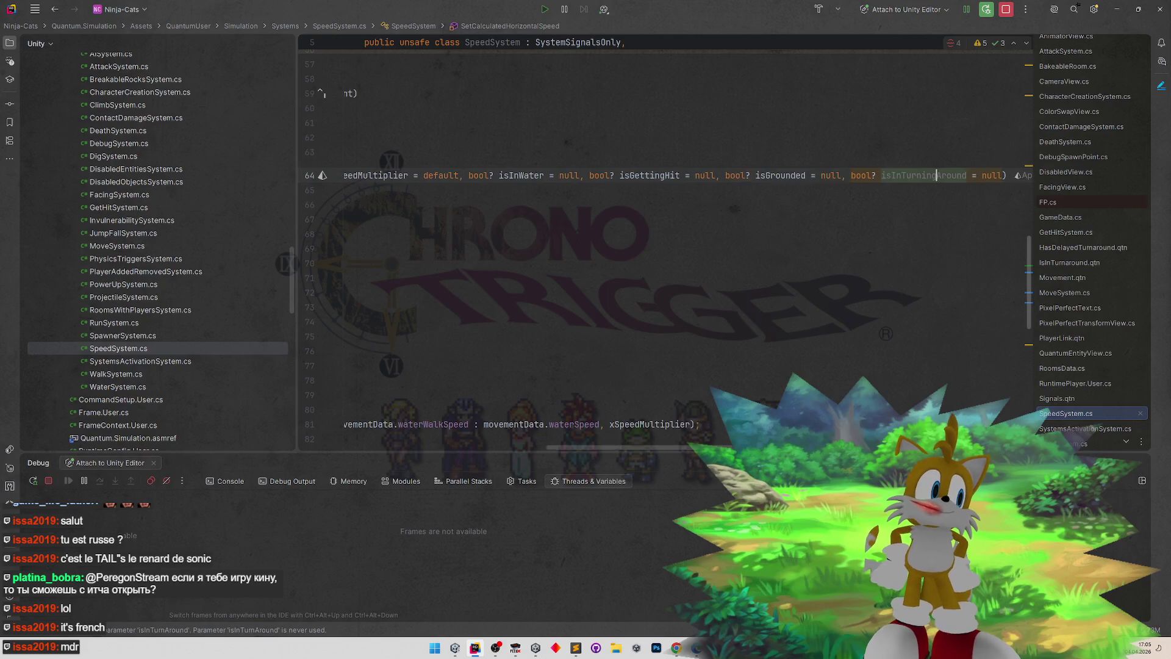
{"action": "double_click", "coordinate": [912, 176]}
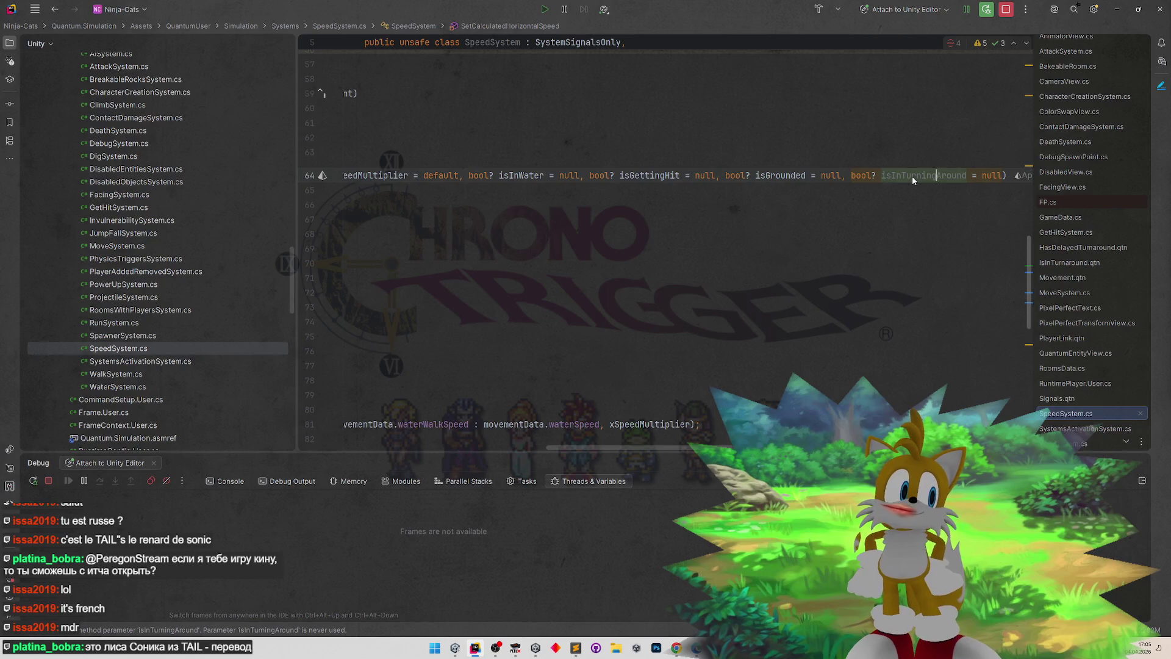
{"action": "key", "text": "ctrl+z"}
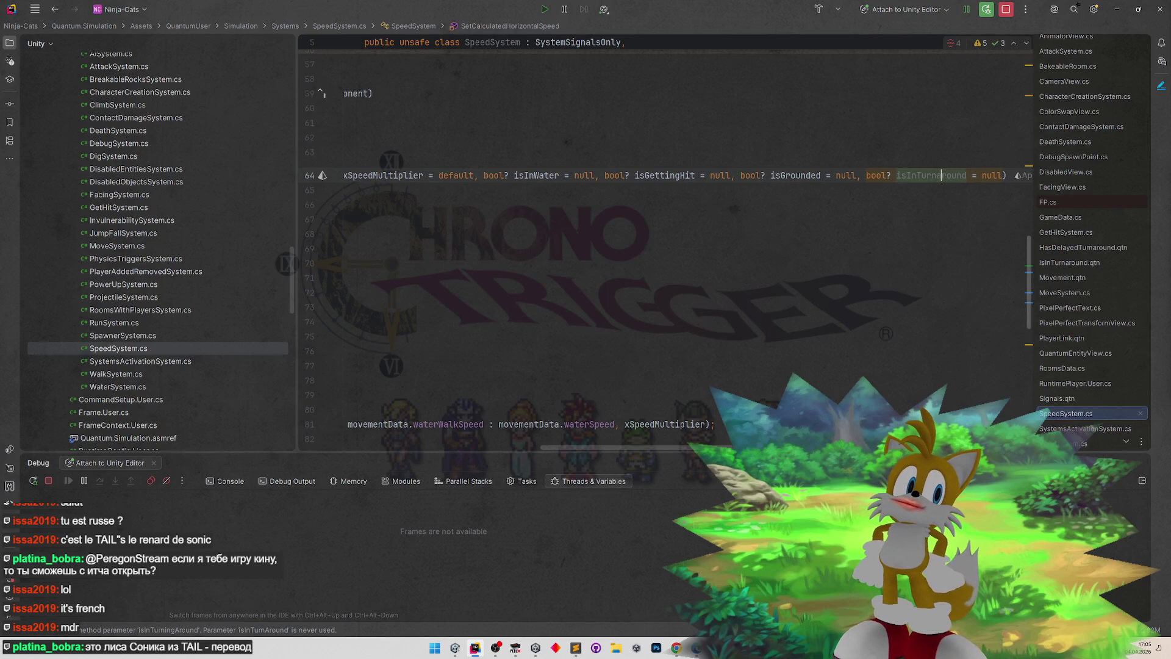
{"action": "key", "text": "Down"}
{"action": "key", "text": "Down"}
{"action": "key", "text": "Down"}
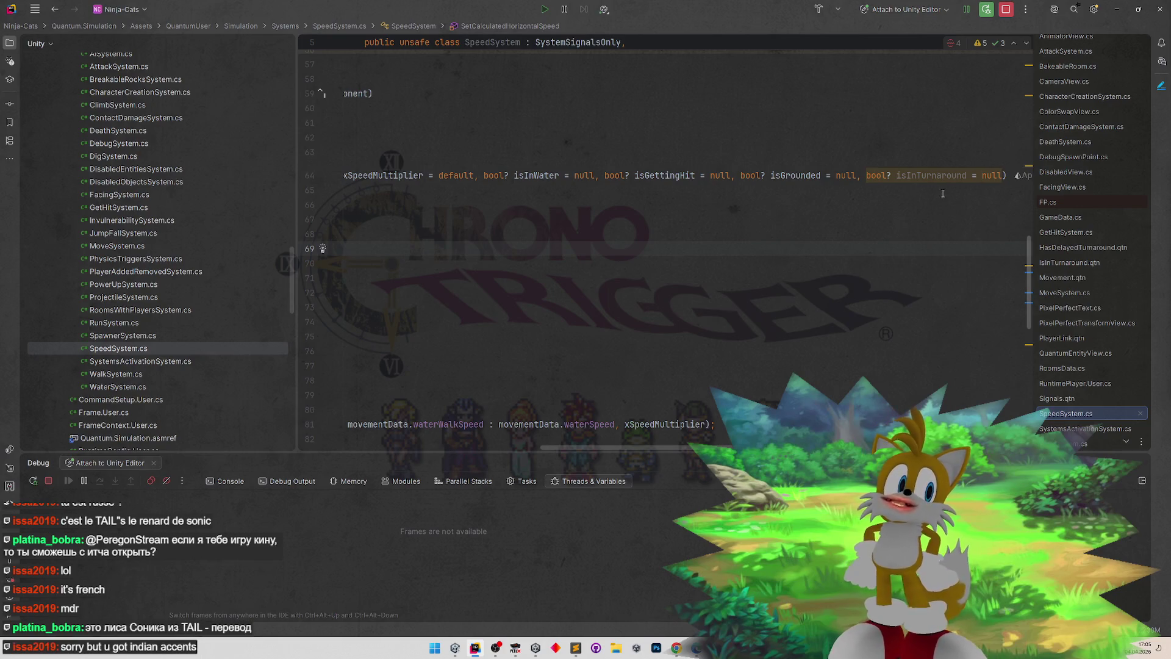
{"action": "double_click", "coordinate": [949, 175]}
- Check the isInTurnaround parameter in the signature and put the caret after line 70's return
{"action": "scroll", "coordinate": [671, 244], "scroll_direction": "right", "scroll_amount": 1}
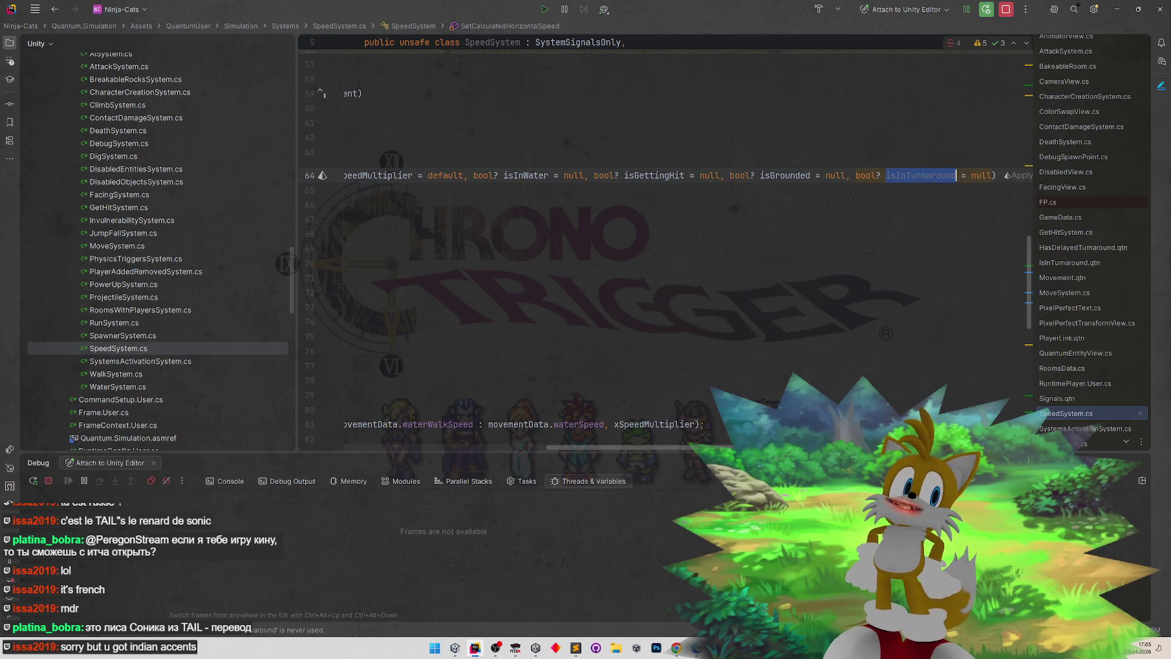
{"action": "scroll", "coordinate": [671, 244], "scroll_direction": "right", "scroll_amount": 2}
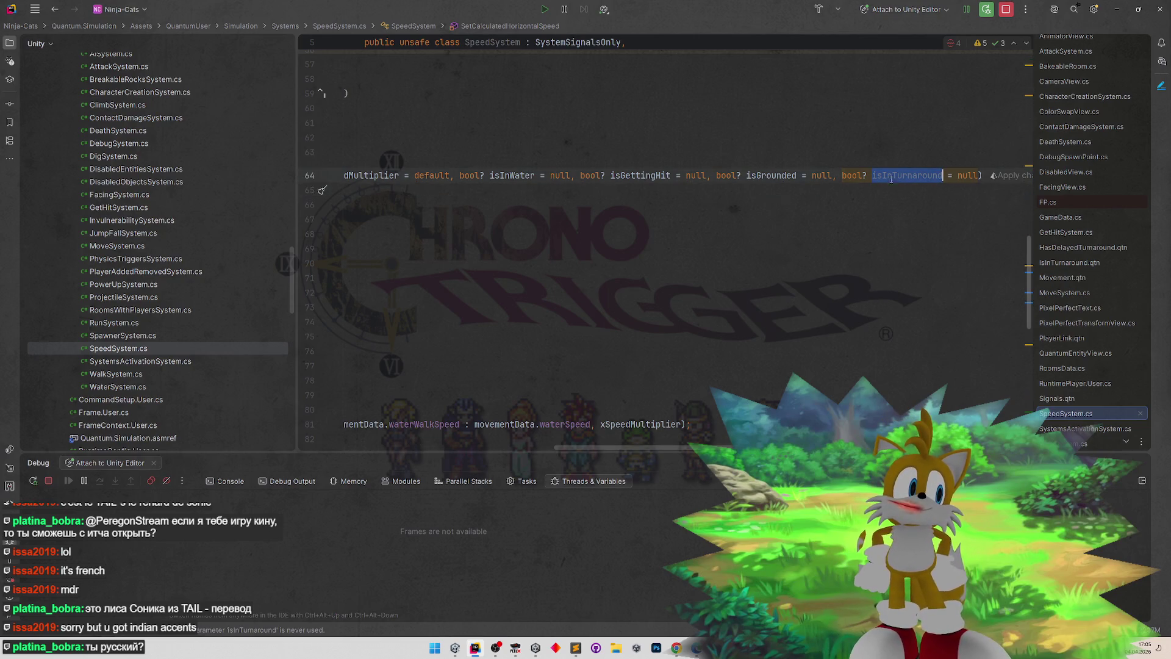
{"action": "left_click_drag", "start_coordinate": [799, 449], "coordinate": [590, 449]}
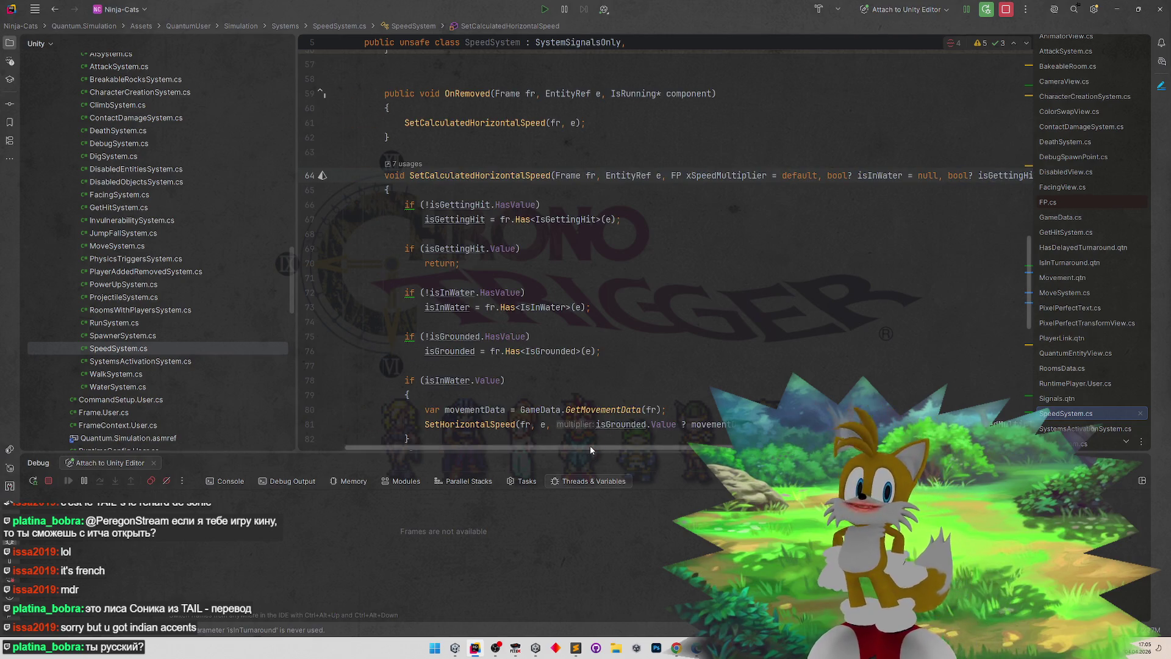
{"action": "scroll", "coordinate": [591, 449], "scroll_direction": "right", "scroll_amount": 1}
{"action": "scroll", "coordinate": [945, 177], "scroll_direction": "right", "scroll_amount": 10}
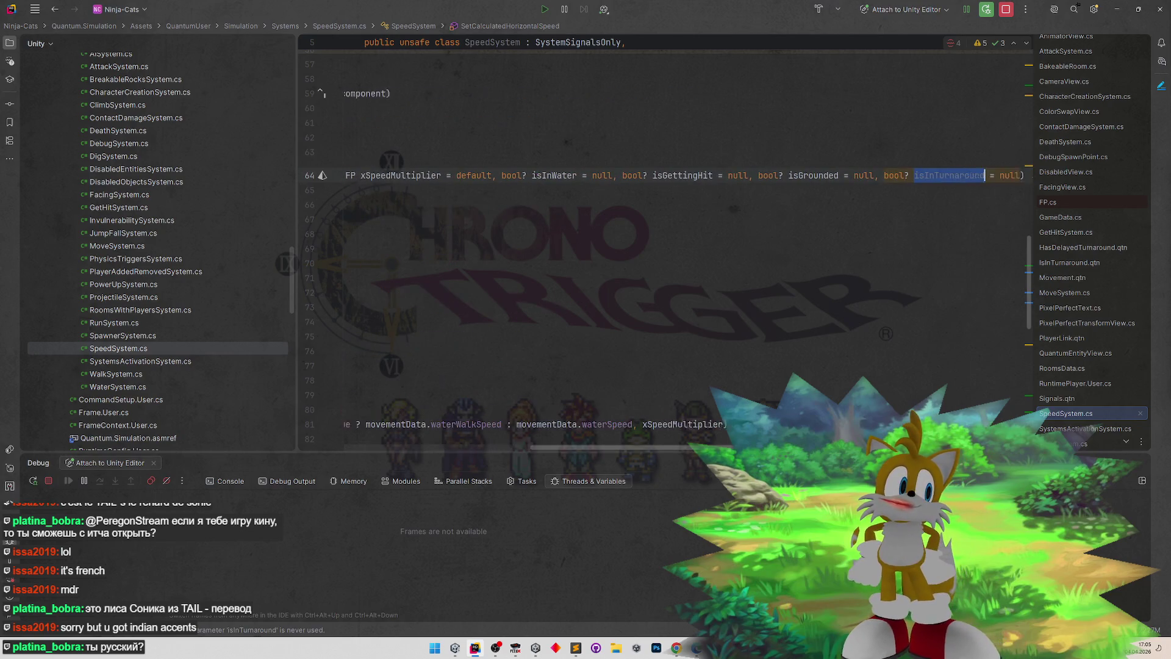
{"action": "double_click", "coordinate": [945, 176]}
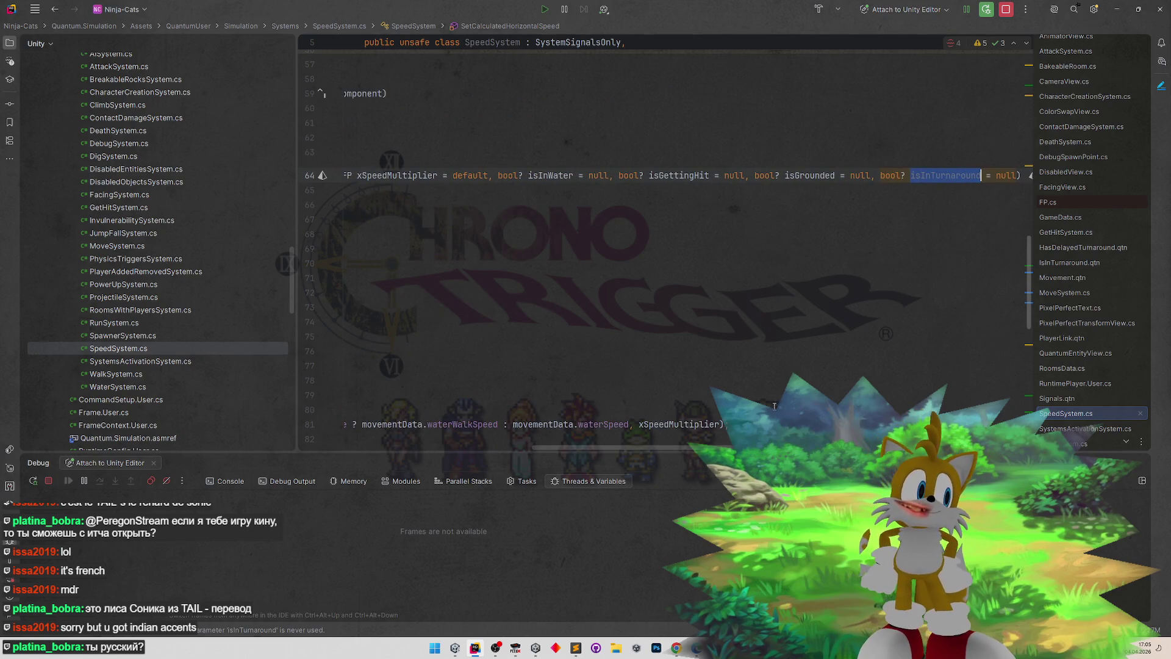
{"action": "scroll", "coordinate": [470, 449], "scroll_direction": "left", "scroll_amount": 10}
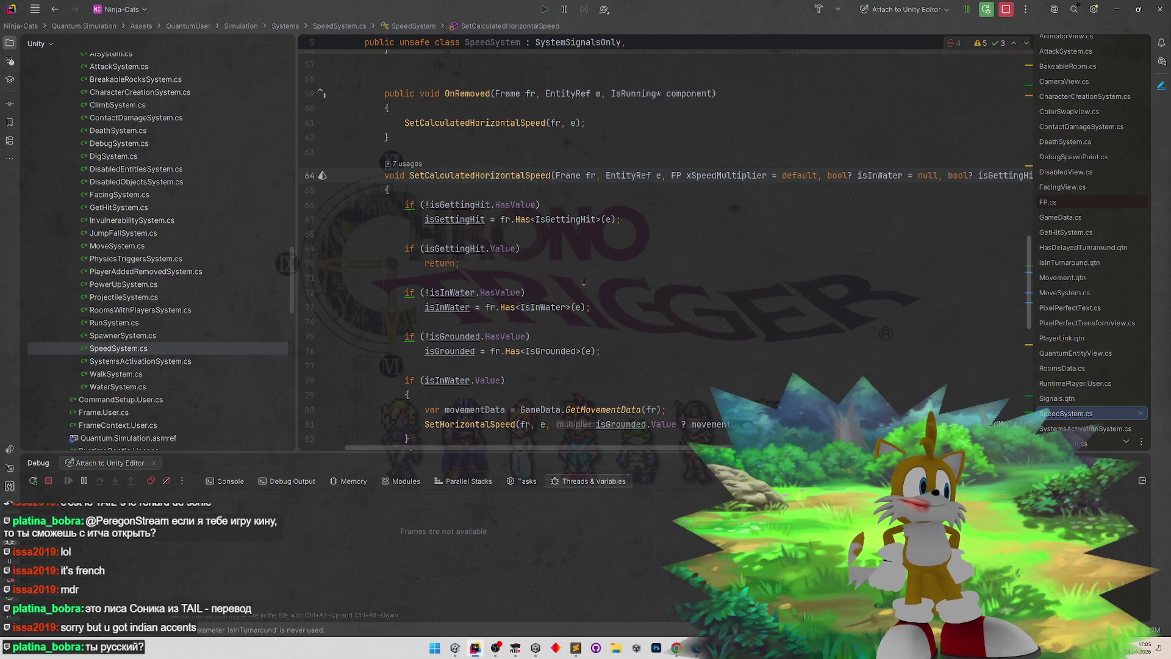
{"action": "left_click", "coordinate": [514, 269]}
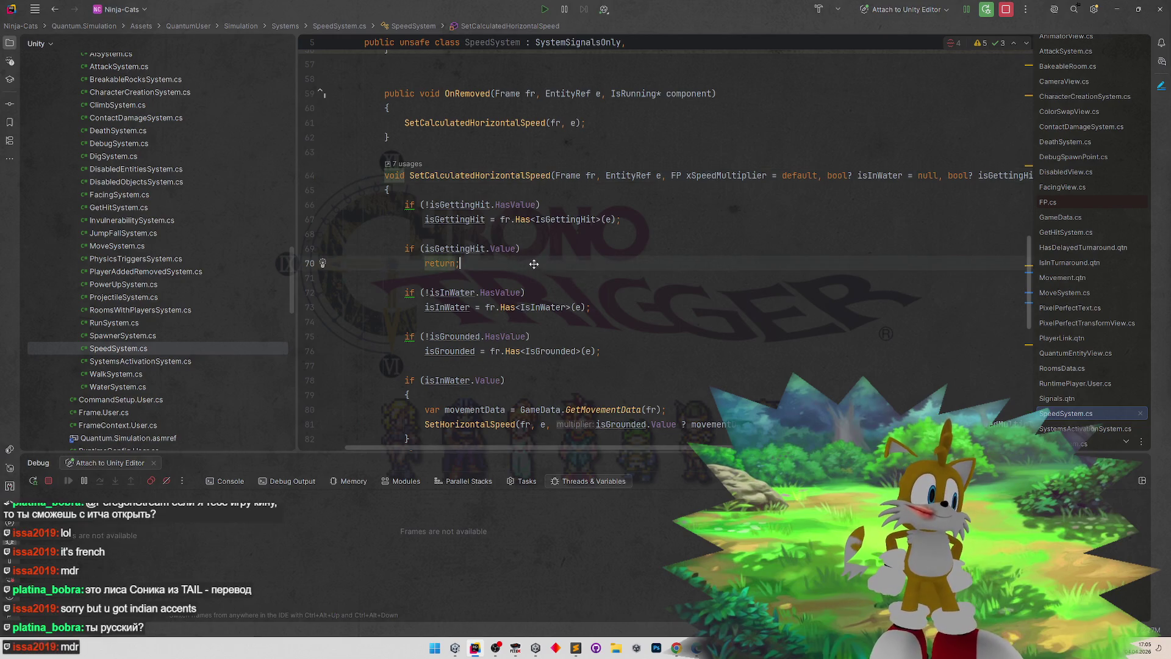
- Paste a copy of the isInWater check below the return, changing its component to IsInTurnaround
{"action": "scroll", "coordinate": [525, 275], "scroll_direction": "down", "scroll_amount": 2}
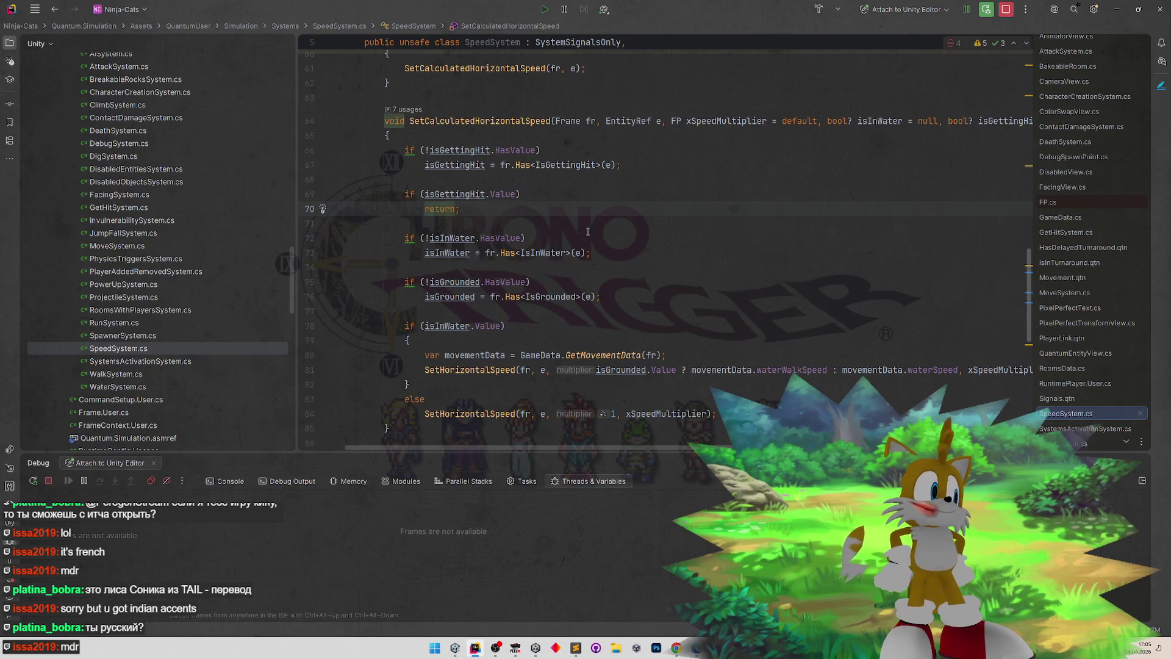
{"action": "key", "text": "Return"}
{"action": "key", "text": "Return"}
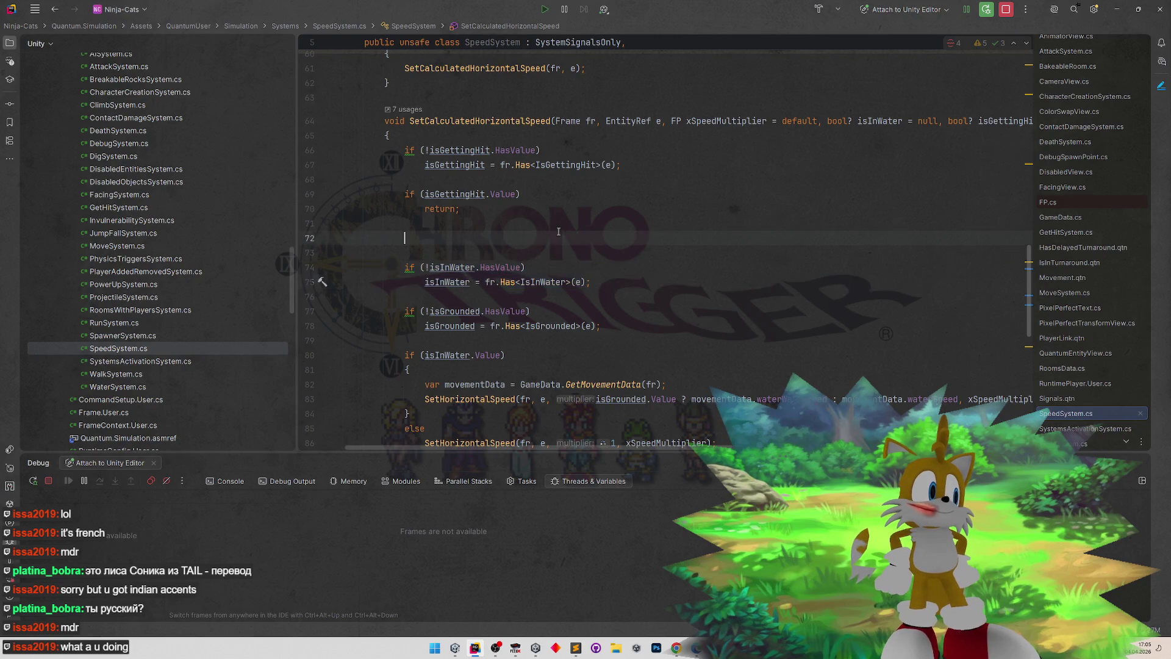
{"action": "type", "text": "if (!isInWater.HasValue)             isInWater = fr.Has<IsInWater>(e);"}
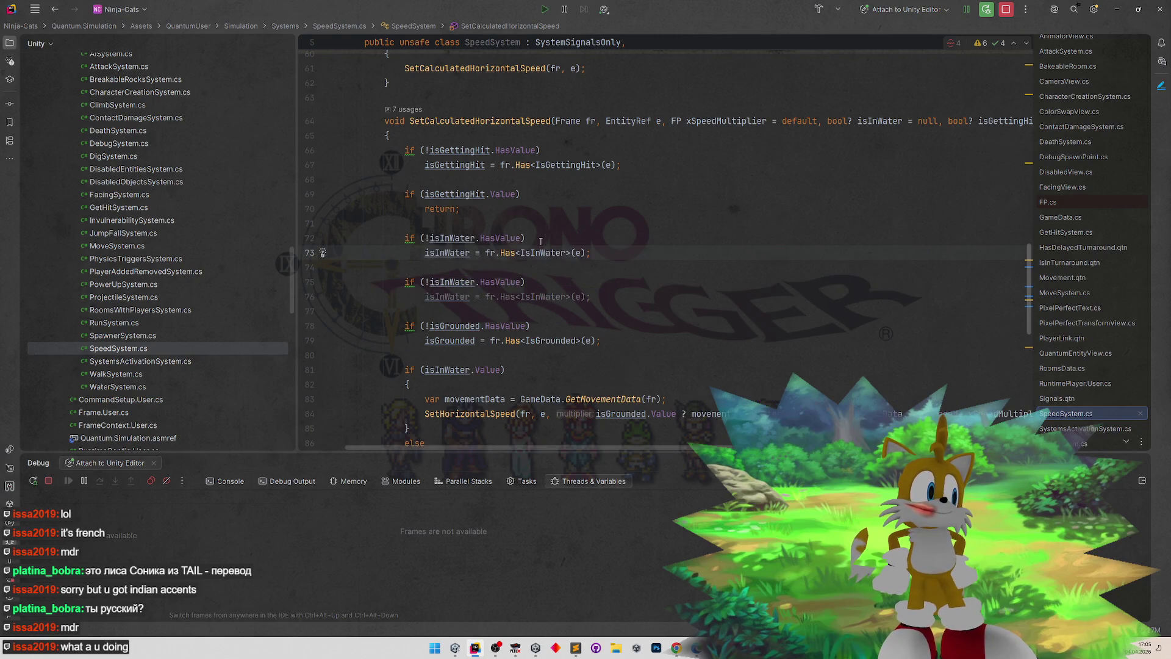
{"action": "double_click", "coordinate": [535, 253]}
{"action": "type", "text": "IsIntu"}
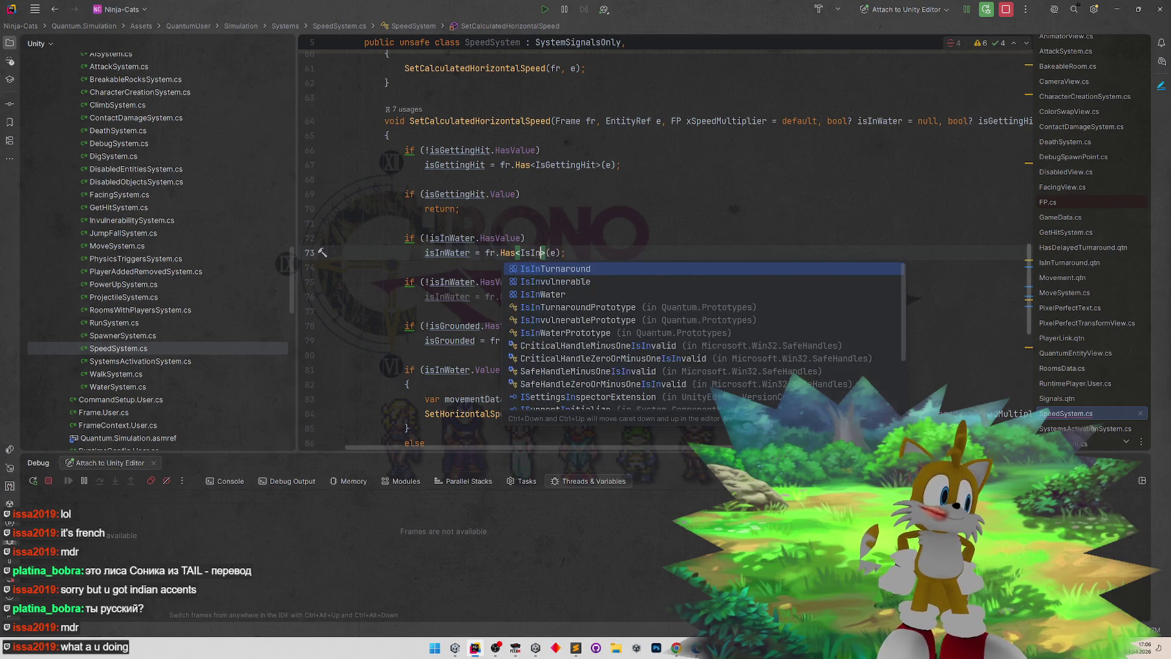
{"action": "key", "text": "Return"}
- Rename the copied condition and assignment variable to isInTurnaround and fix the undeclared-variable error
{"action": "double_click", "coordinate": [452, 237]}
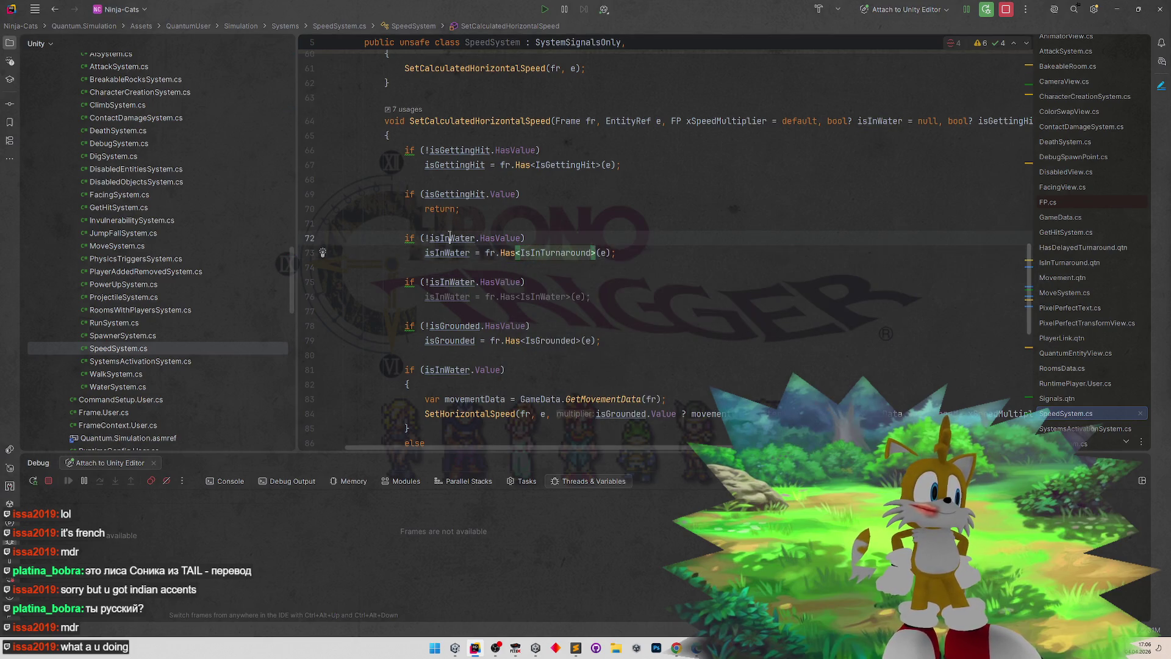
{"action": "type", "text": "isIntu"}
{"action": "key", "text": "Return"}
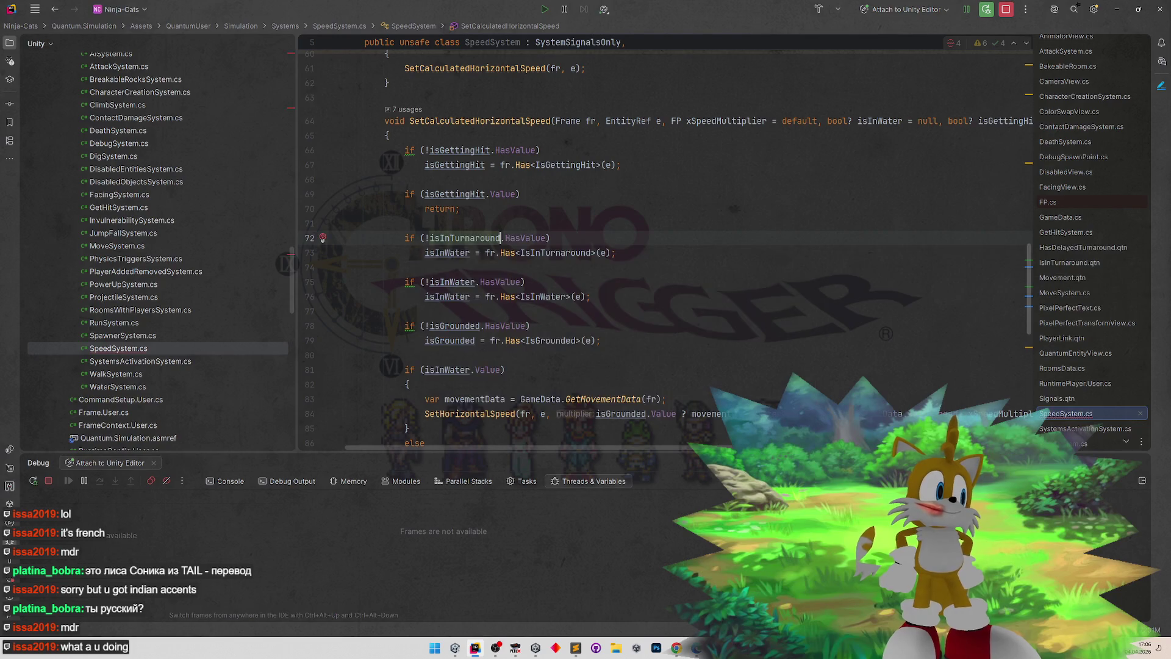
{"action": "double_click", "coordinate": [447, 253]}
{"action": "type", "text": "isIntu"}
{"action": "key", "text": "Return"}
{"action": "left_click", "coordinate": [520, 194]}
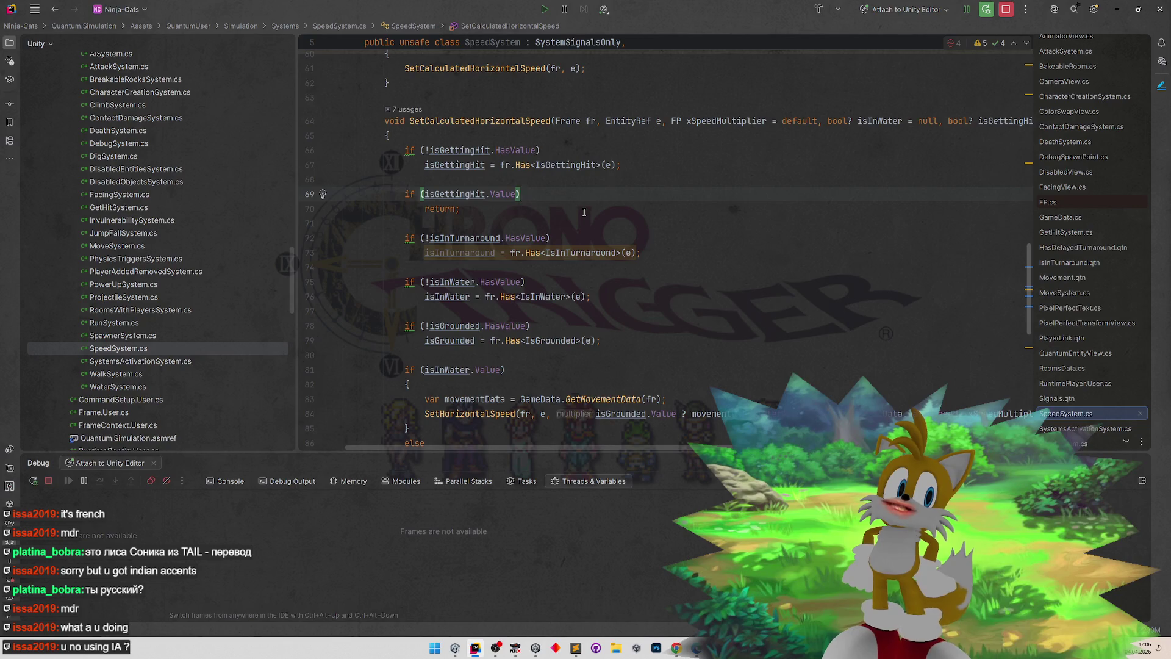
{"action": "key", "text": "F2"}
{"action": "key", "text": "alt+Return"}
{"action": "key", "text": "Return"}
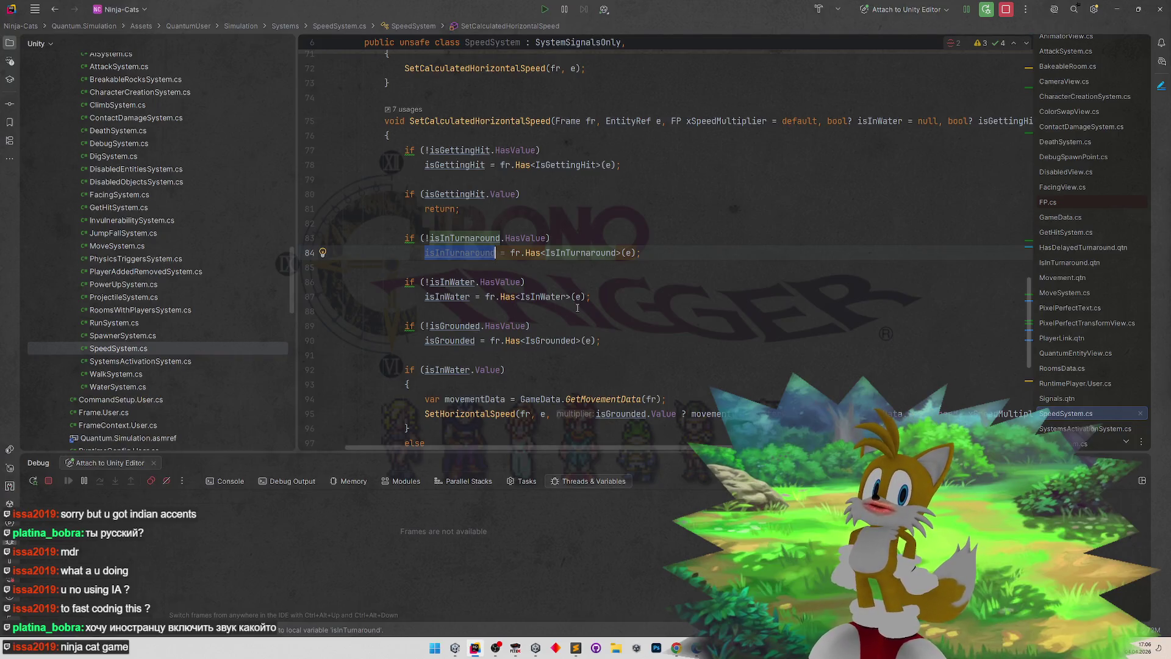
{"action": "scroll", "coordinate": [615, 329], "scroll_direction": "down", "scroll_amount": 2}
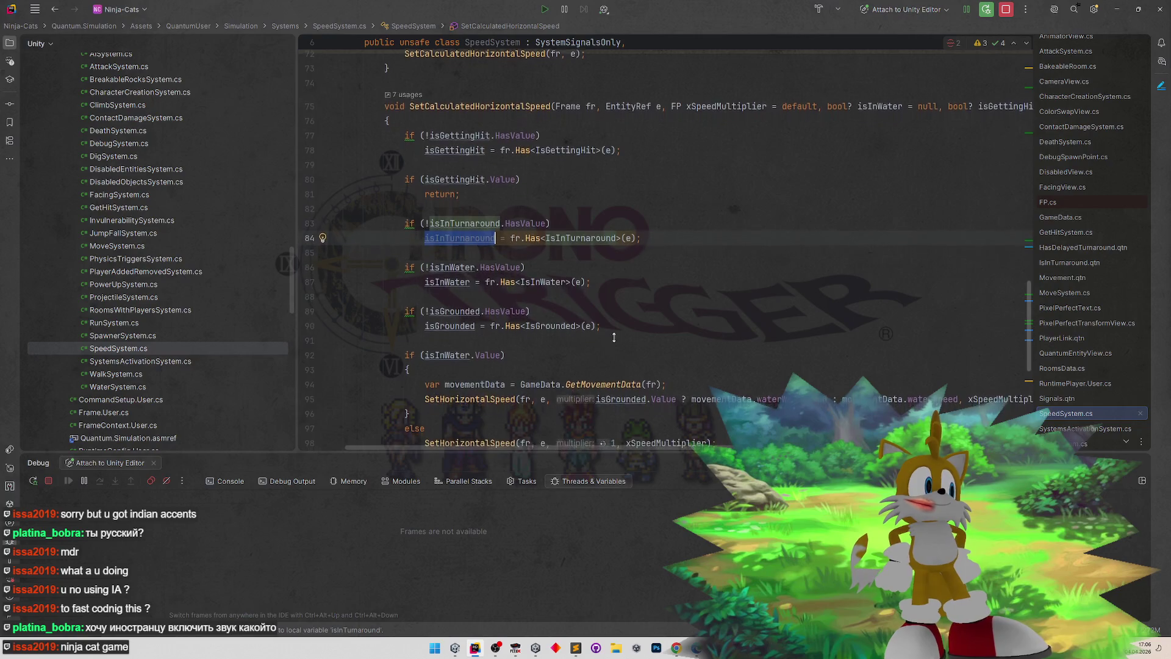
{"action": "scroll", "coordinate": [615, 338], "scroll_direction": "down", "scroll_amount": 1}
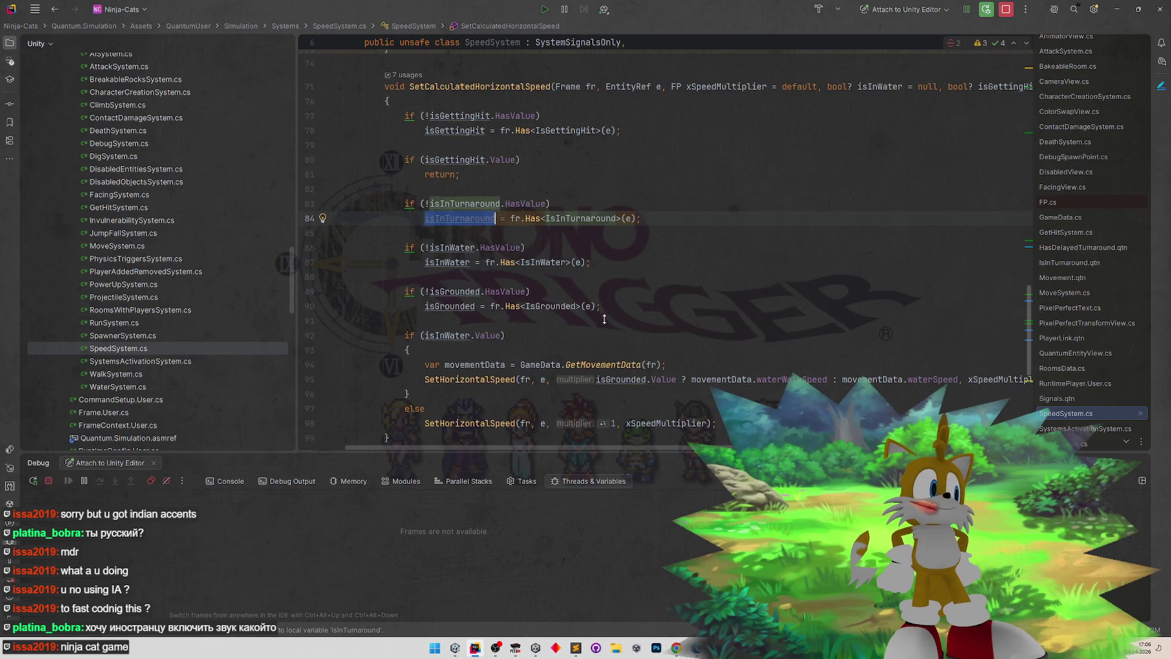
{"action": "scroll", "coordinate": [604, 319], "scroll_direction": "down", "scroll_amount": 4}
{"action": "scroll", "coordinate": [604, 319], "scroll_direction": "down", "scroll_amount": 3}
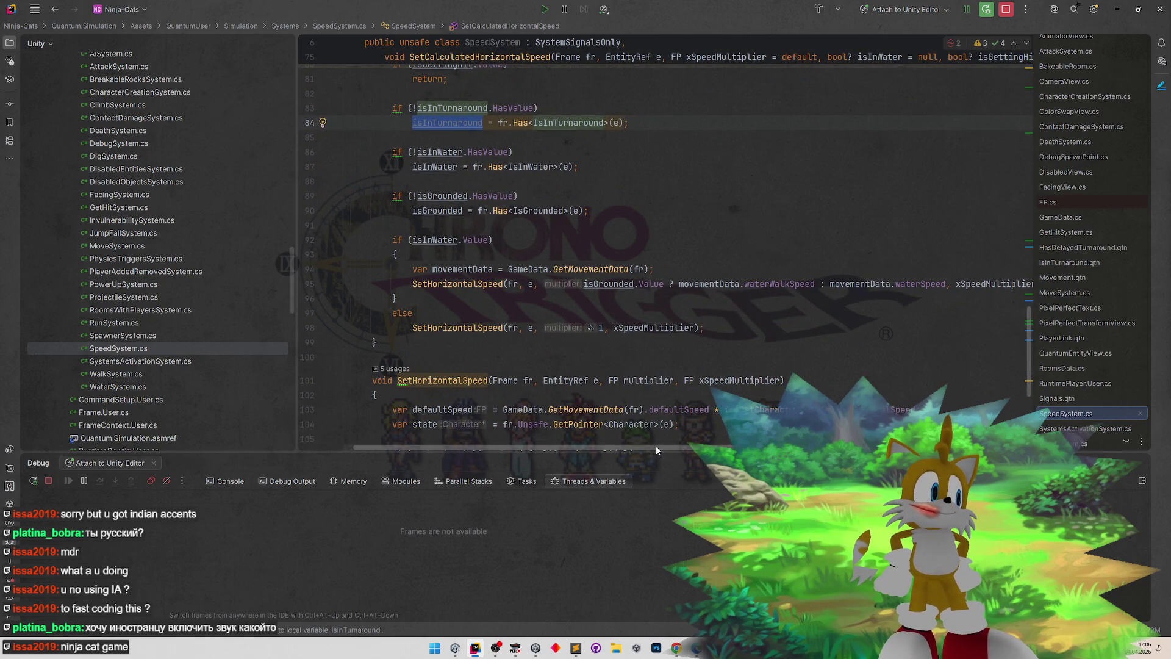
{"action": "scroll", "coordinate": [662, 442], "scroll_direction": "right", "scroll_amount": 3}
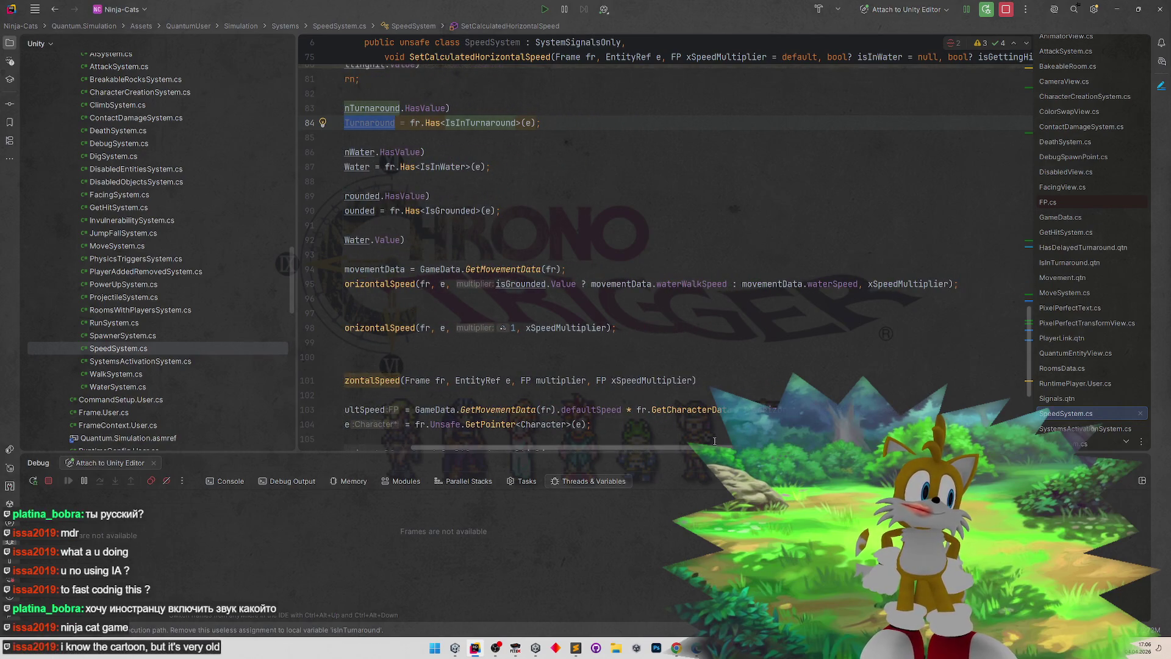
{"action": "scroll", "coordinate": [713, 441], "scroll_direction": "left", "scroll_amount": 1}
{"action": "scroll", "coordinate": [713, 440], "scroll_direction": "left", "scroll_amount": 3}
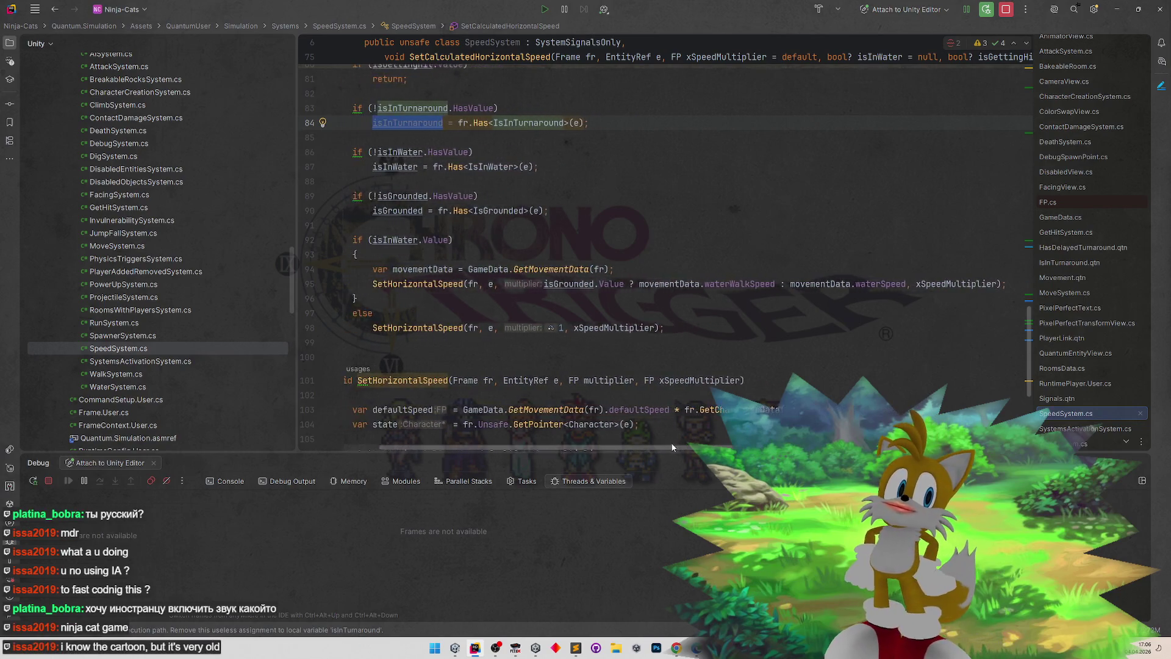
{"action": "scroll", "coordinate": [656, 447], "scroll_direction": "left", "scroll_amount": 1}
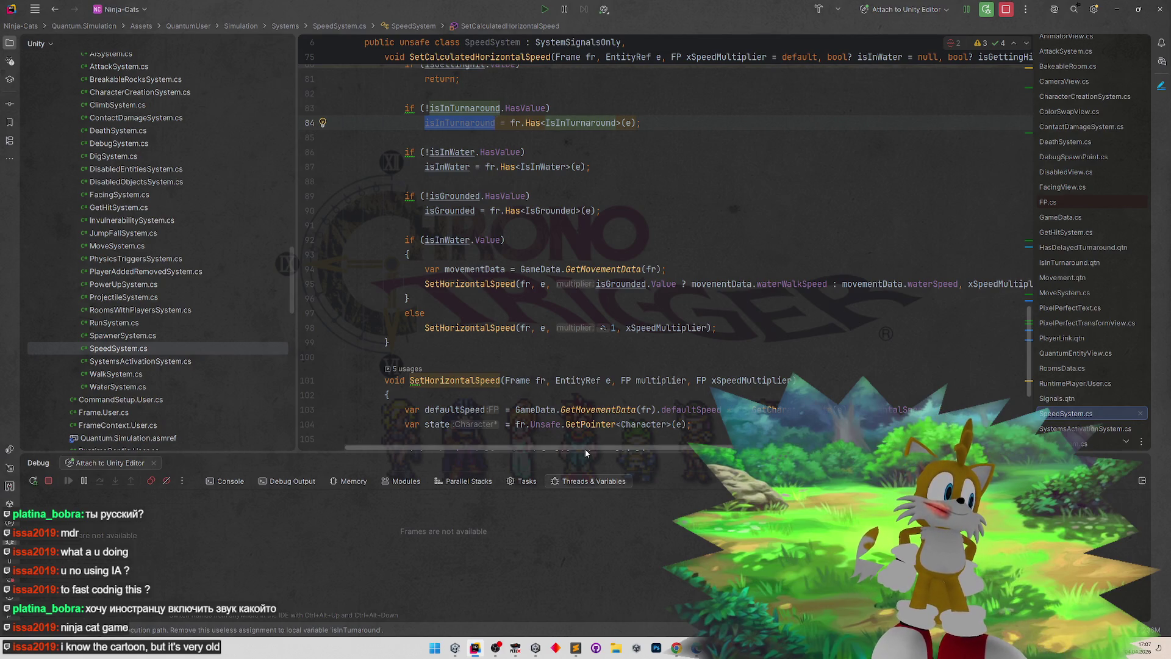
{"action": "left_click_drag", "start_coordinate": [584, 449], "coordinate": [613, 451]}
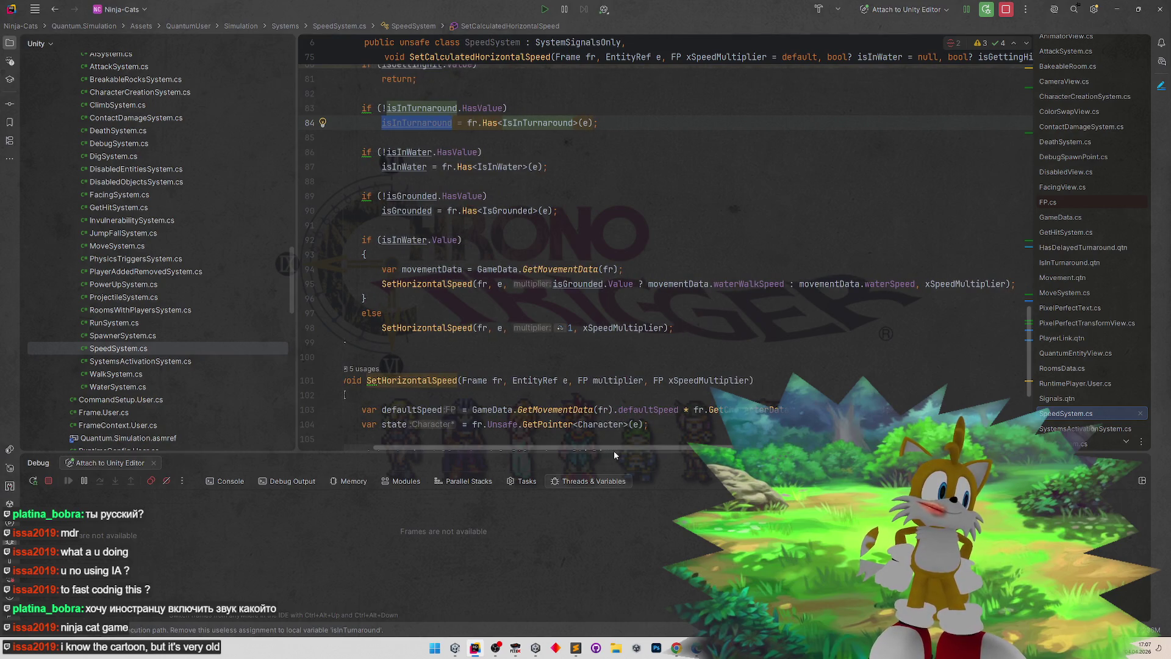
{"action": "left_click_drag", "start_coordinate": [614, 450], "coordinate": [585, 449]}
{"action": "left_click", "coordinate": [447, 224]}
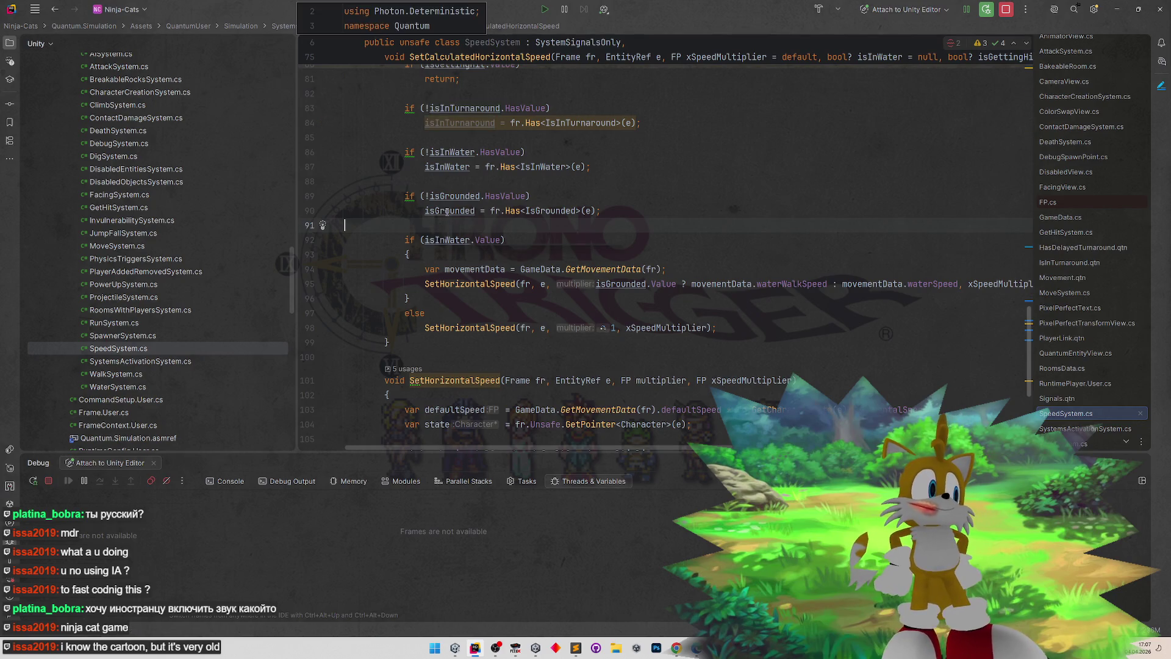
- Declare var turnAroundMultiplier = isInTurnaround ? FP._0_50 : 1; after the isGrounded check
{"action": "key", "text": "Return"}
{"action": "key", "text": "Return"}
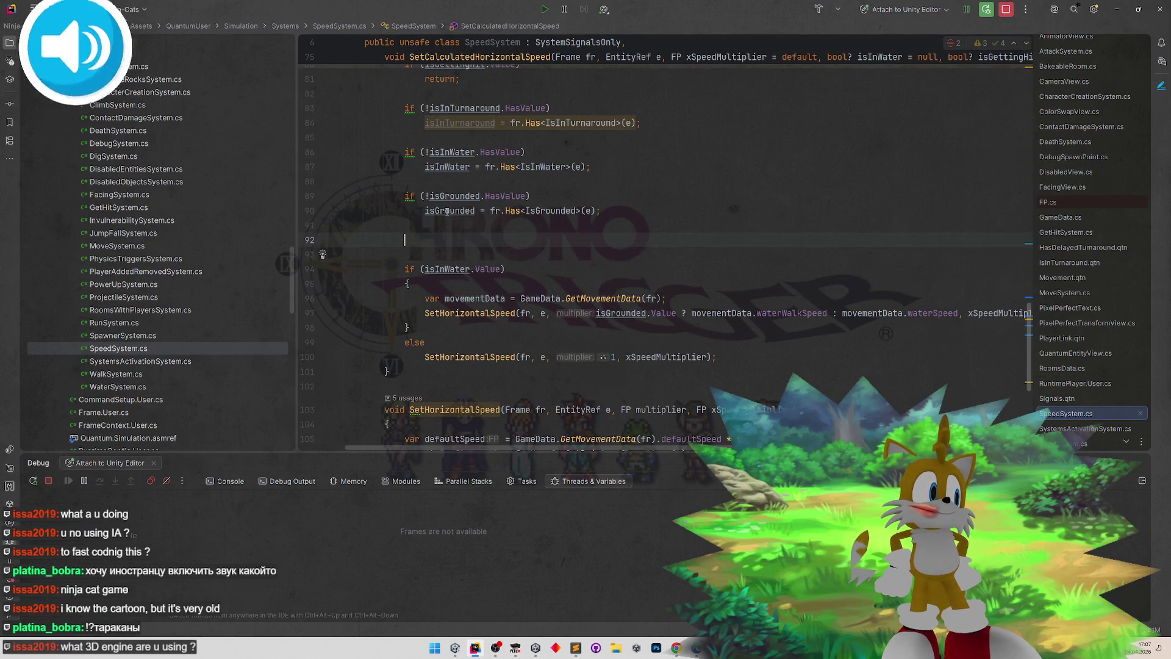
{"action": "key", "text": "Up"}
{"action": "type", "text": "var "}
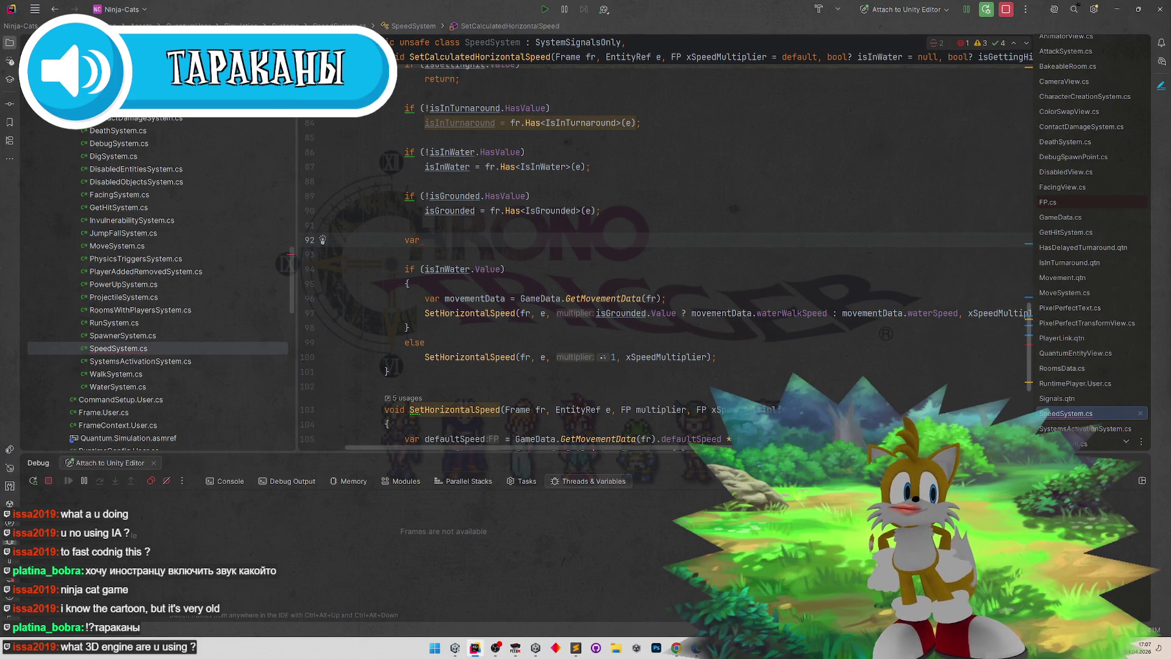
{"action": "type", "text": "turnA"}
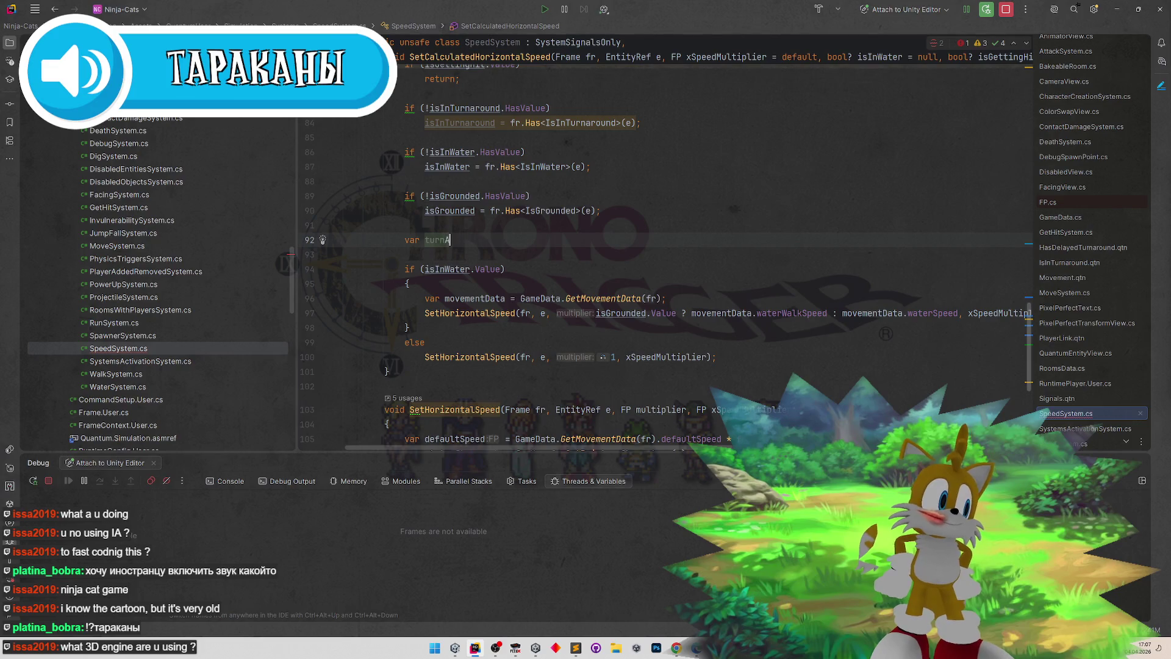
{"action": "type", "text": "round"}
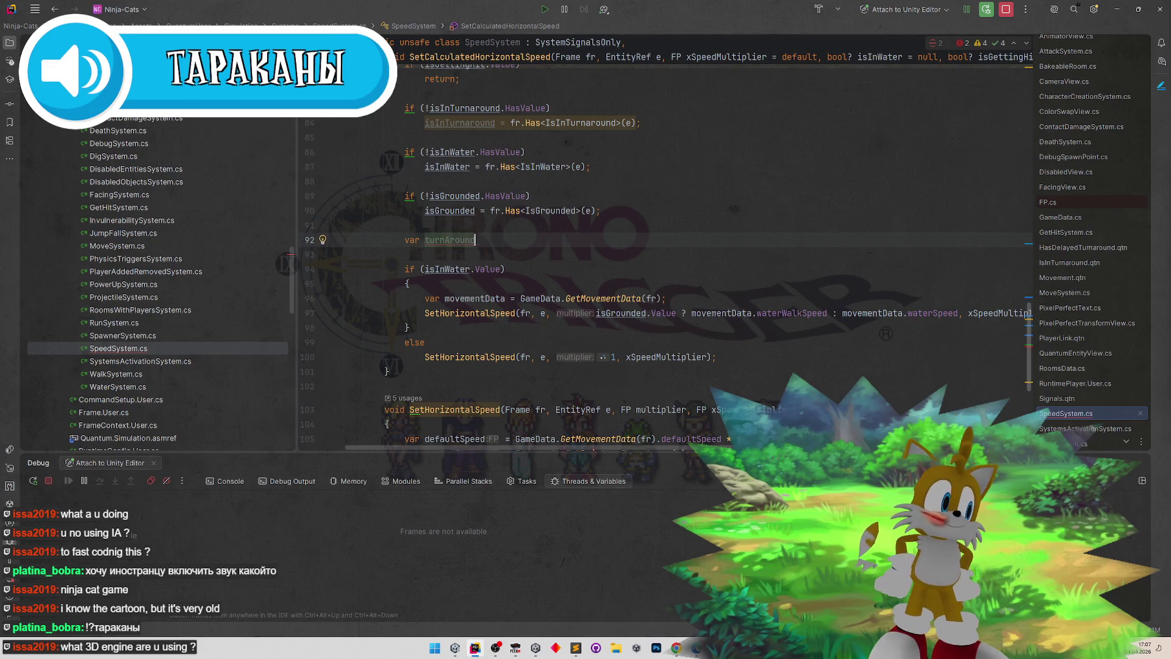
{"action": "type", "text": "Multiplier ="}
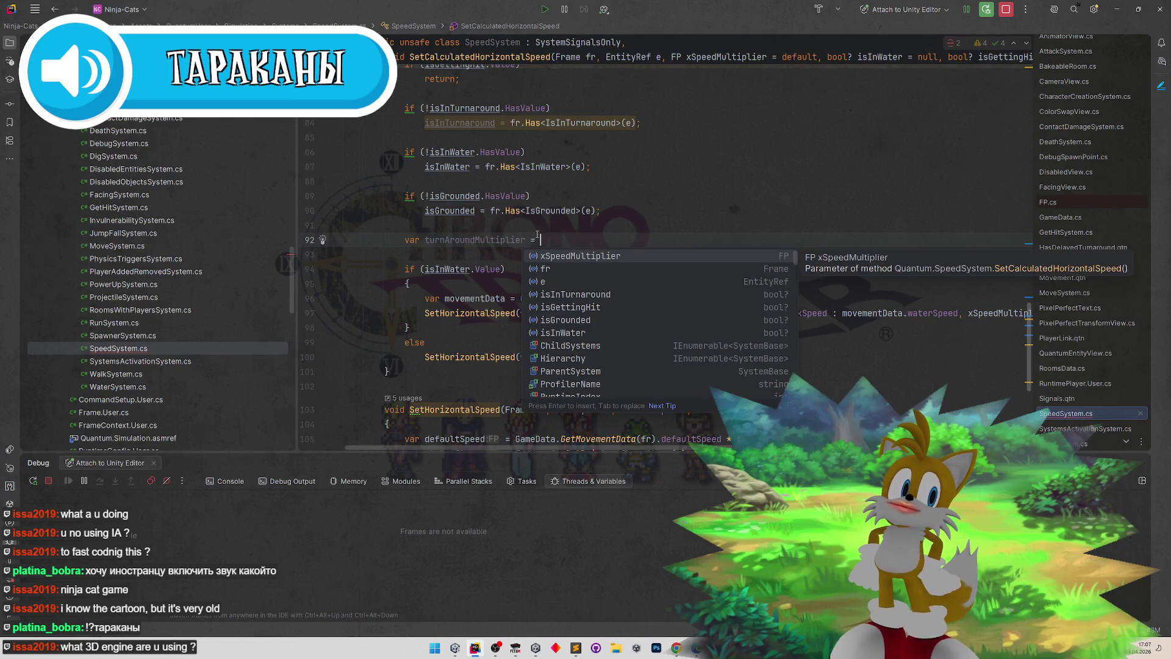
{"action": "key", "text": "Escape"}
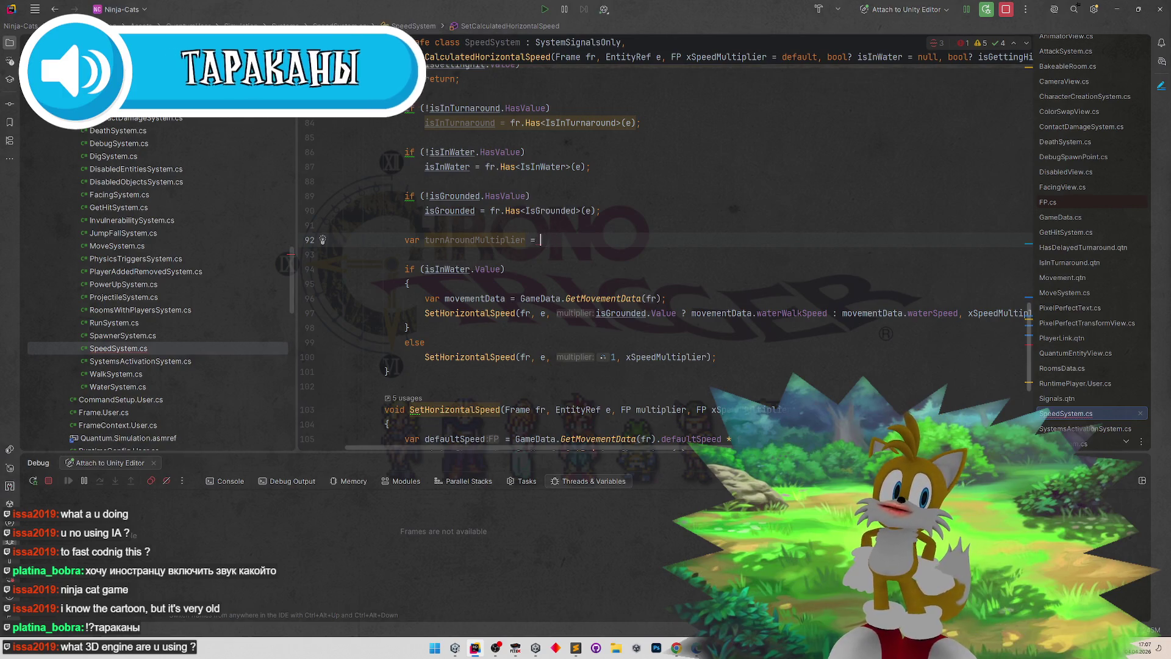
{"action": "key", "text": "BackSpace"}
{"action": "key", "text": "ctrl+space"}
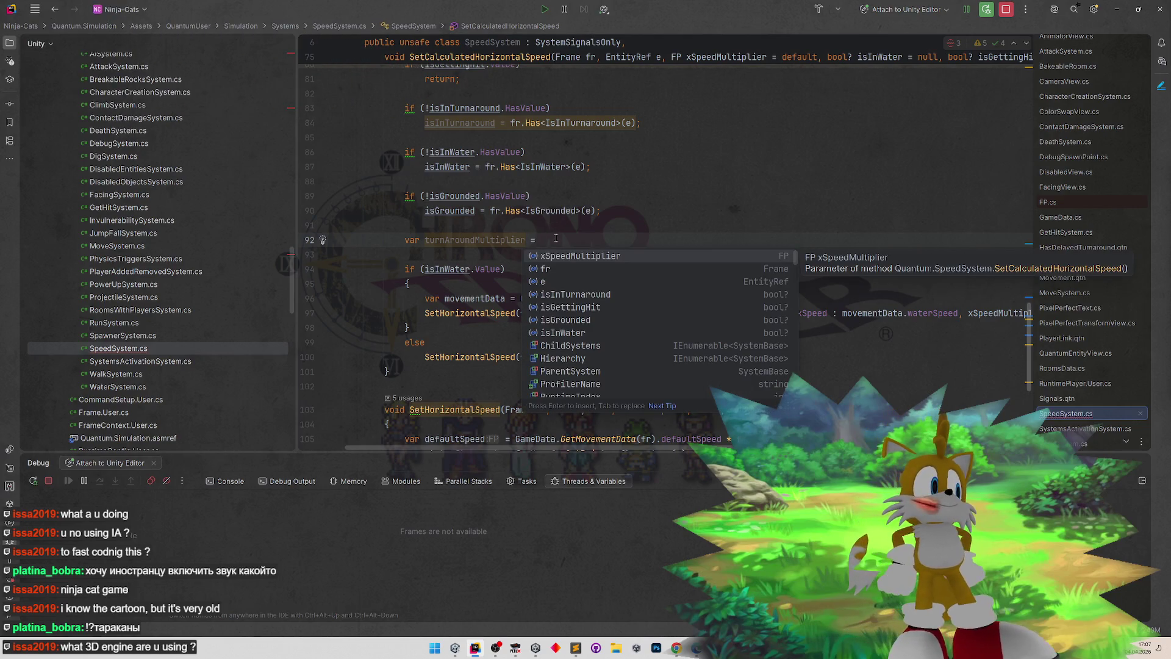
{"action": "key", "text": "Escape"}
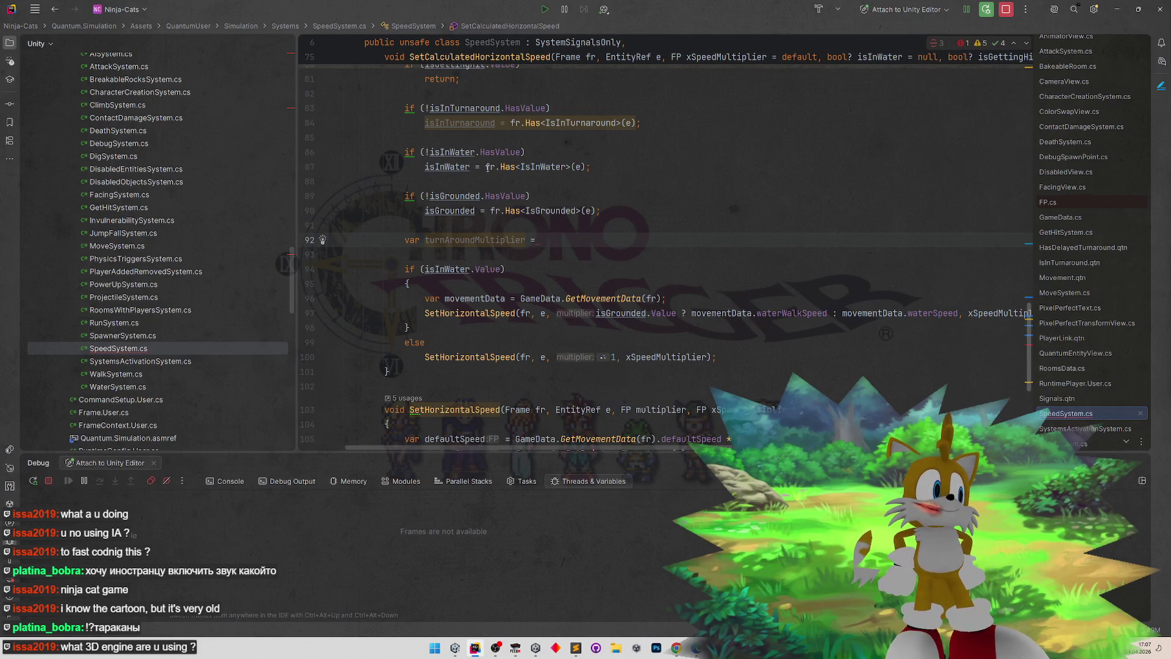
{"action": "type", "text": "isInTurnaround"}
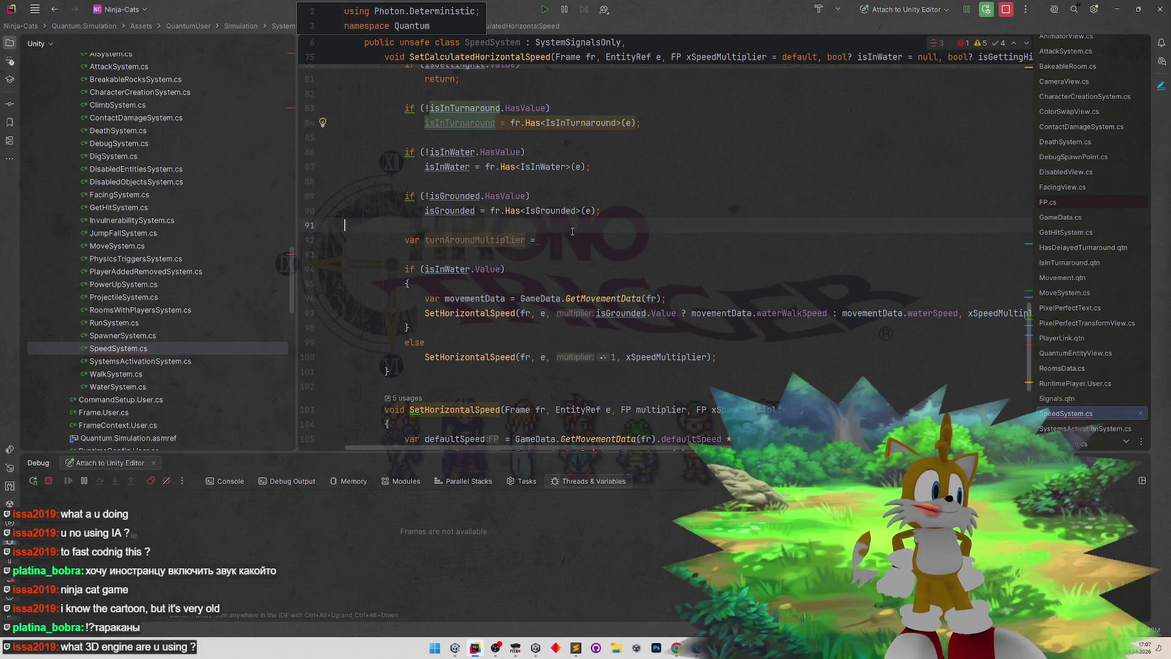
{"action": "type", "text": " ? "}
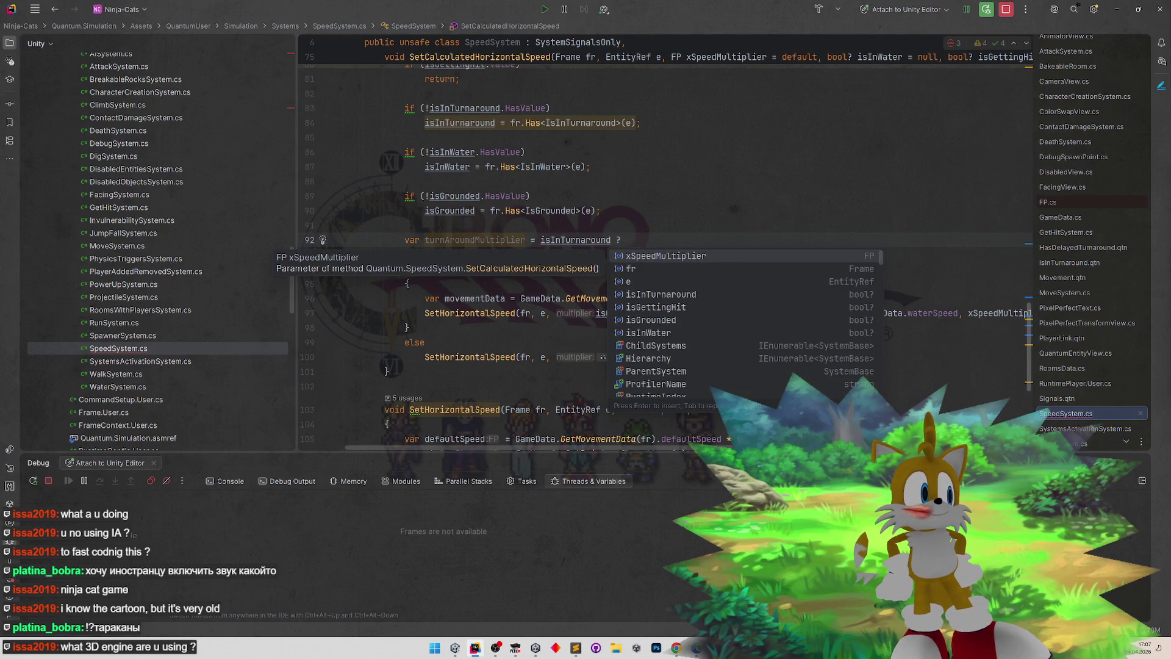
{"action": "type", "text": "FP."}
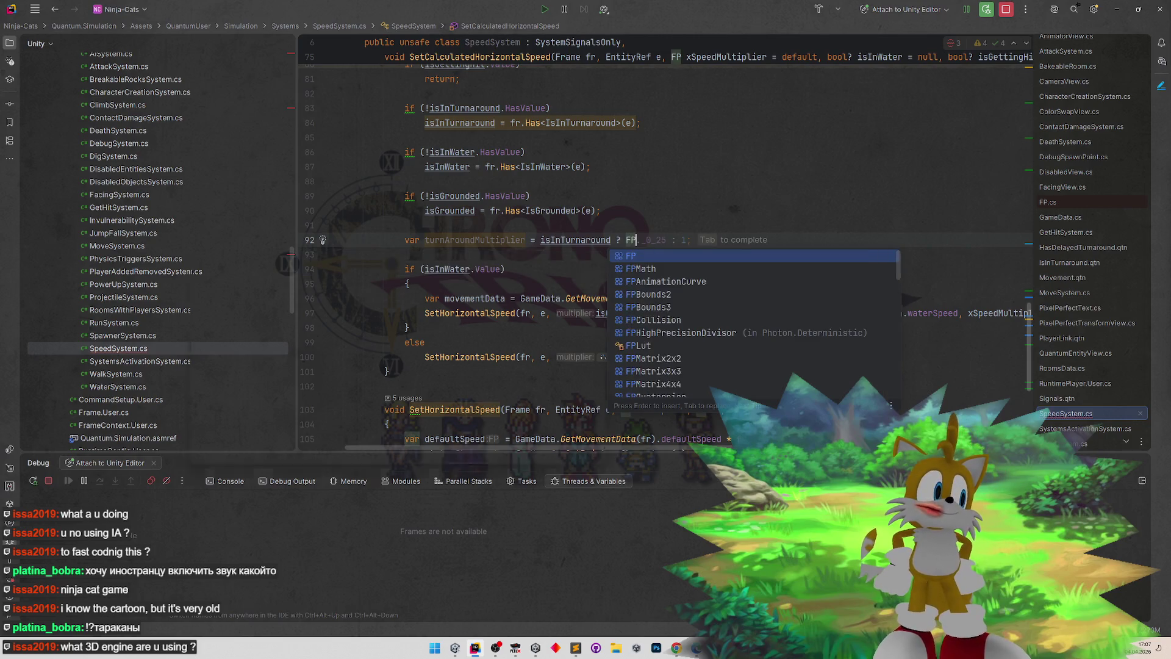
{"action": "type", "text": "._0_50"}
{"action": "key", "text": "Return"}
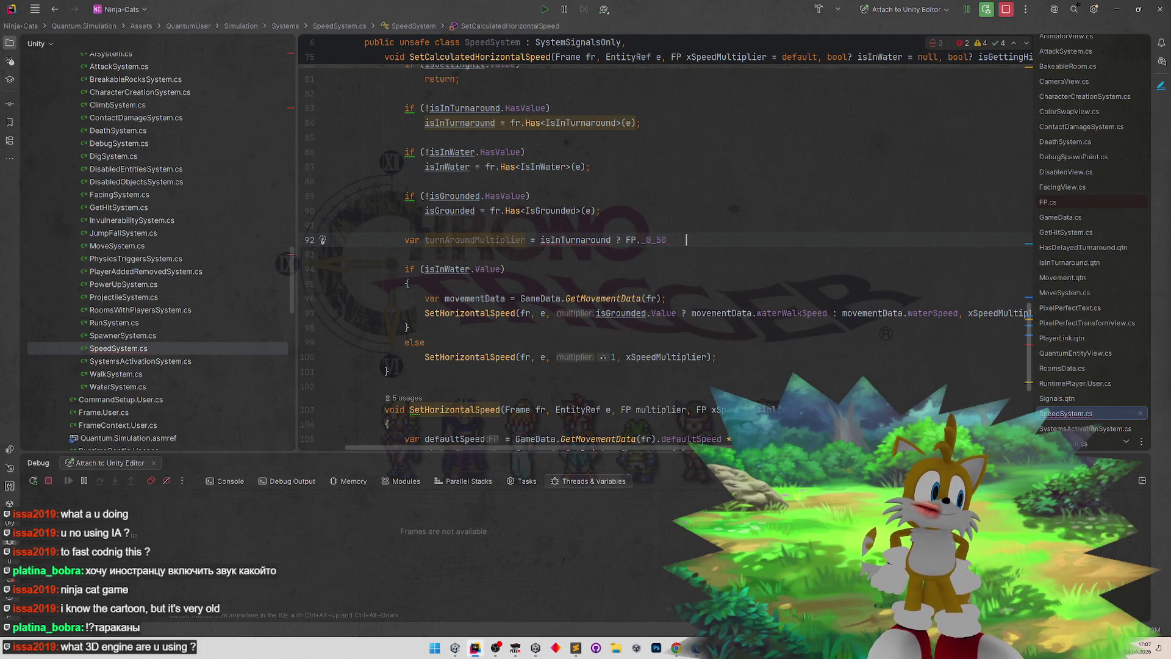
{"action": "type", "text": ": 1;"}
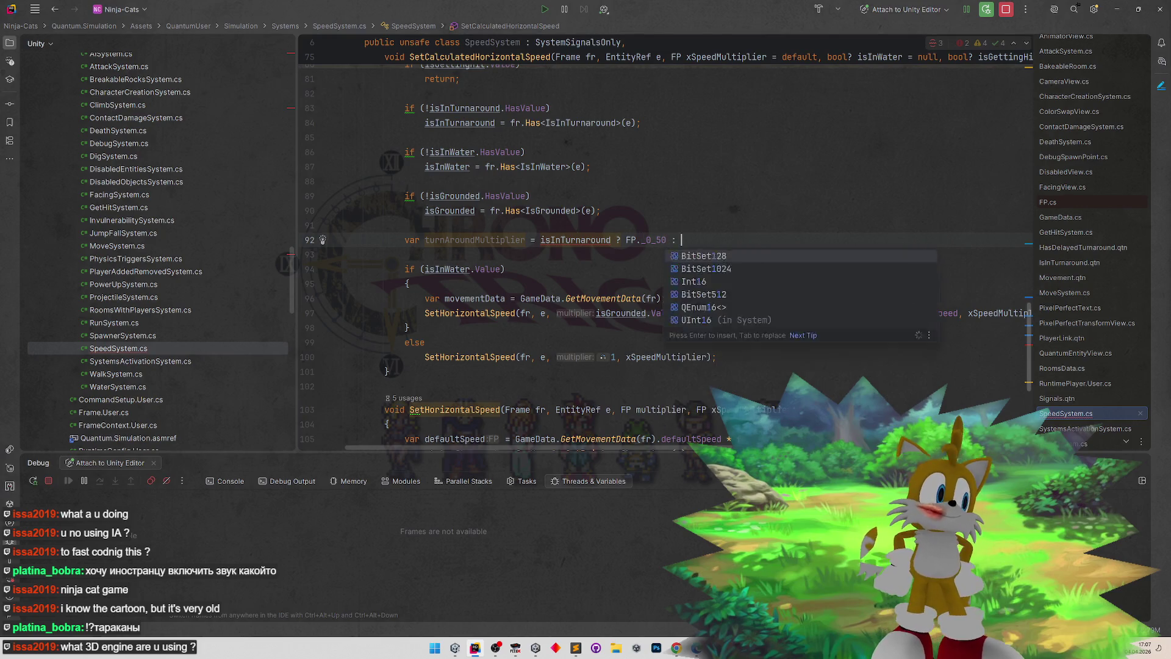
{"action": "key", "text": "Up"}
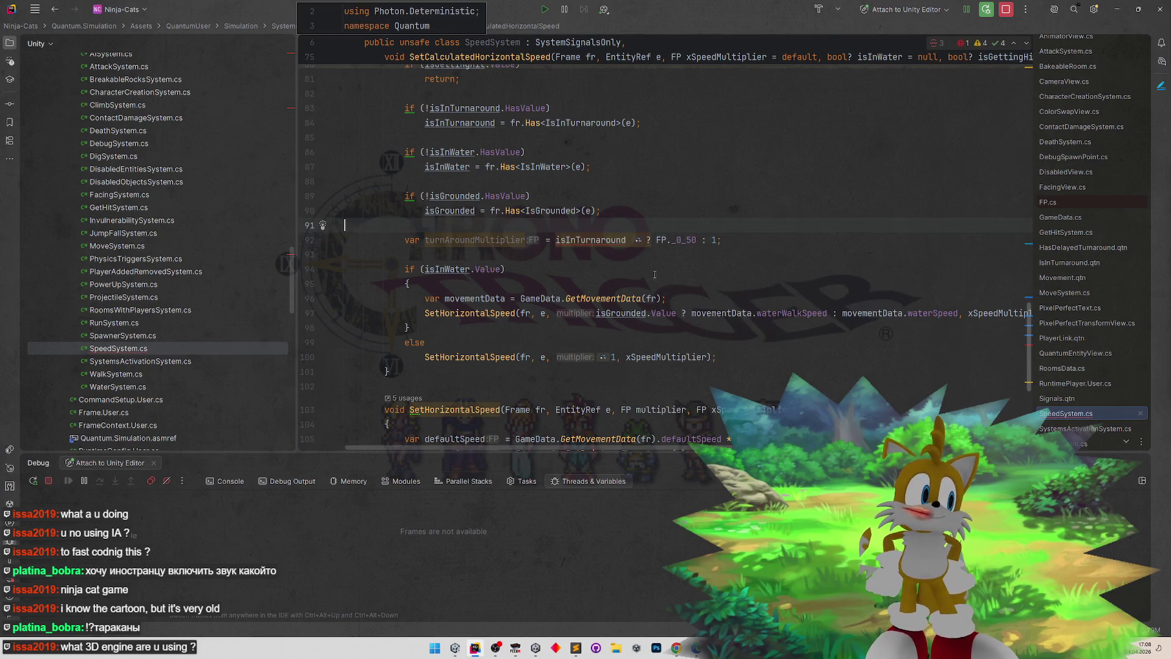
{"action": "scroll", "coordinate": [681, 452], "scroll_direction": "right", "scroll_amount": 1}
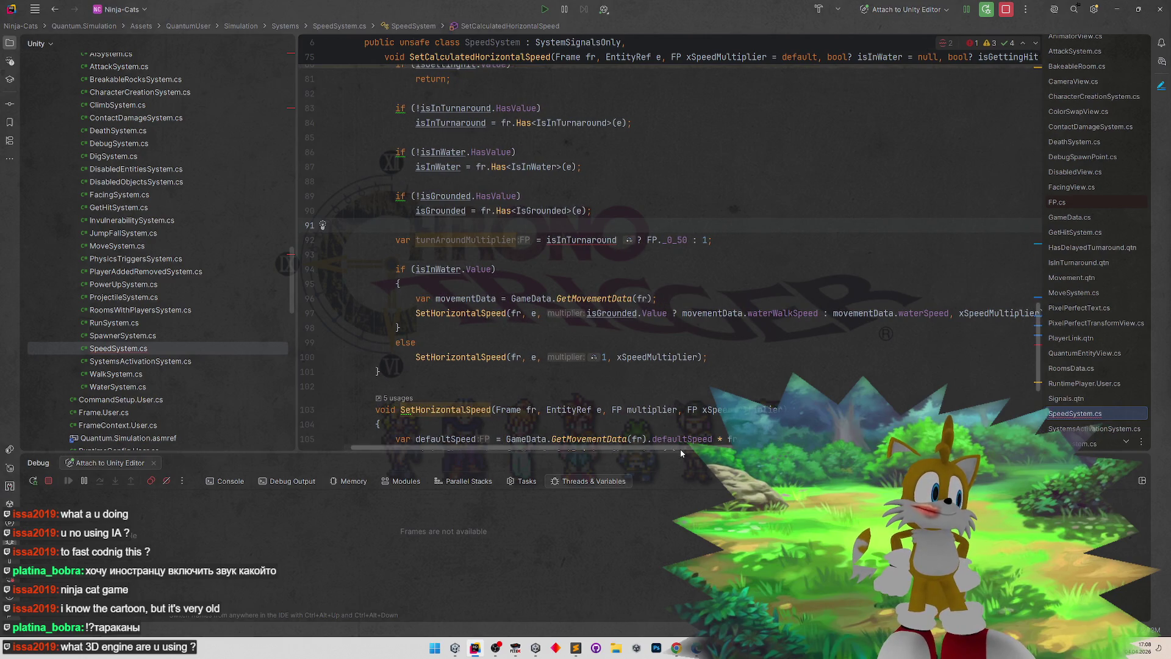
{"action": "scroll", "coordinate": [681, 452], "scroll_direction": "left", "scroll_amount": 1}
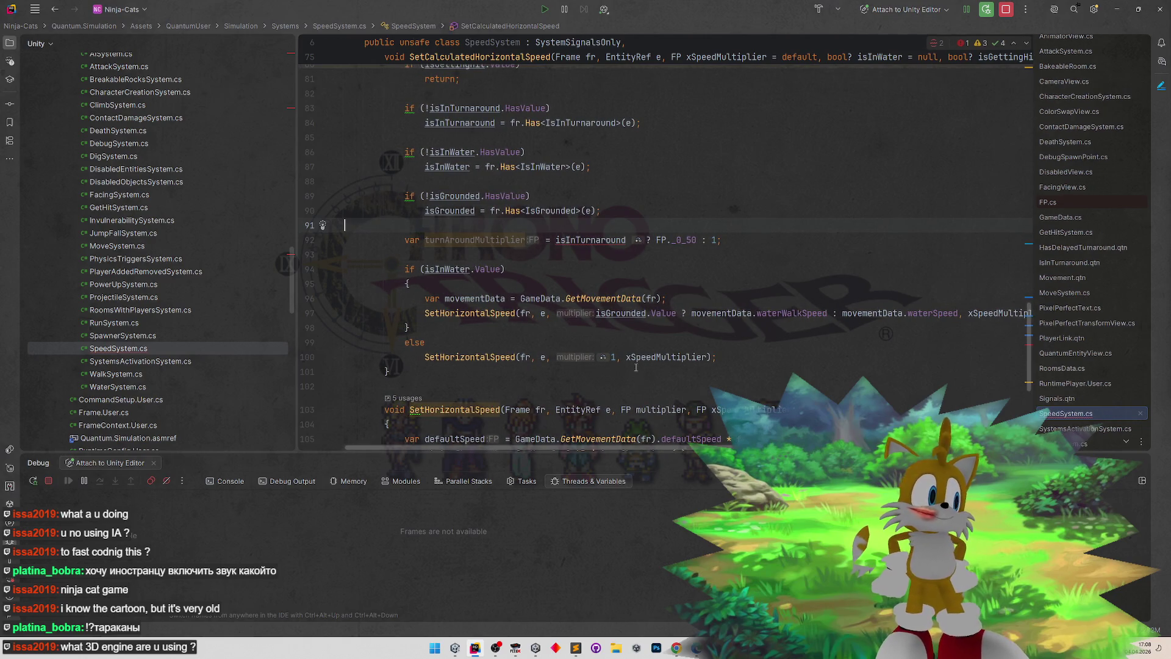
- Change the multiplier's condition to isInTurnaround.Value to clear the bool? conversion error
{"action": "double_click", "coordinate": [586, 240]}
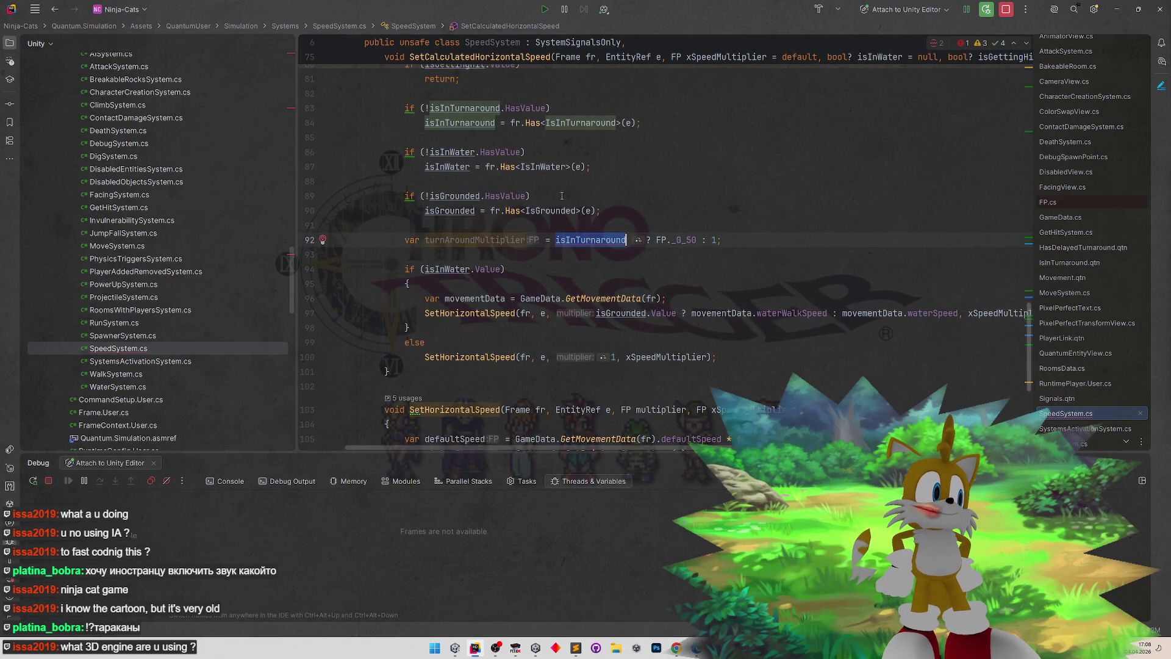
{"action": "left_click", "coordinate": [597, 261]}
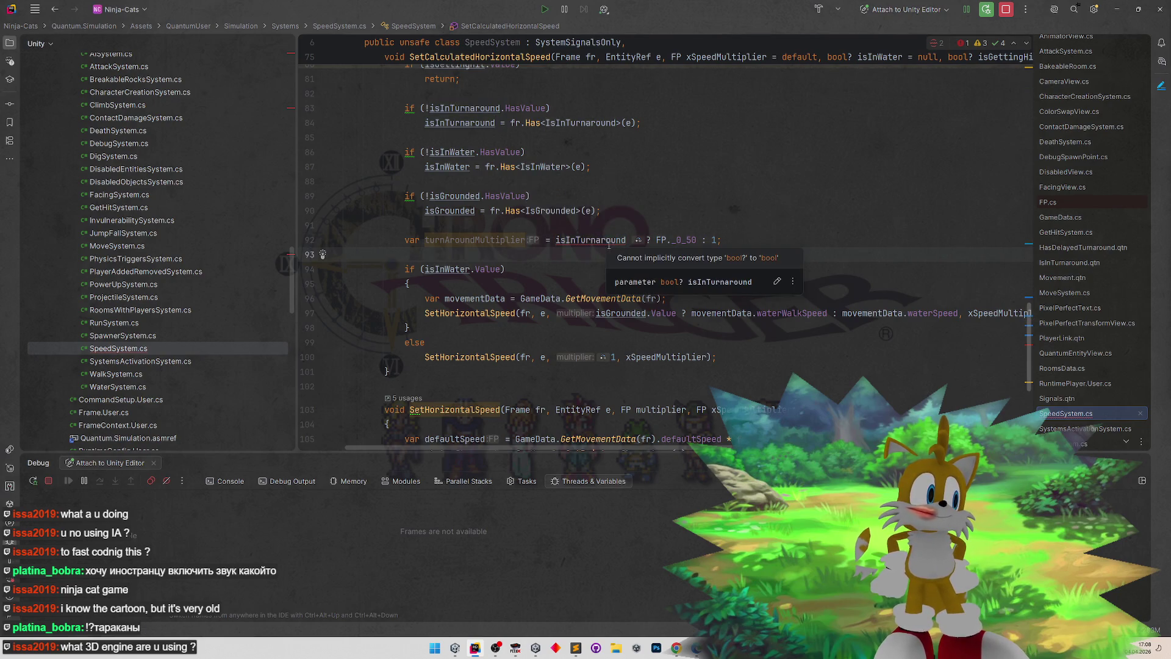
{"action": "left_click", "coordinate": [626, 240]}
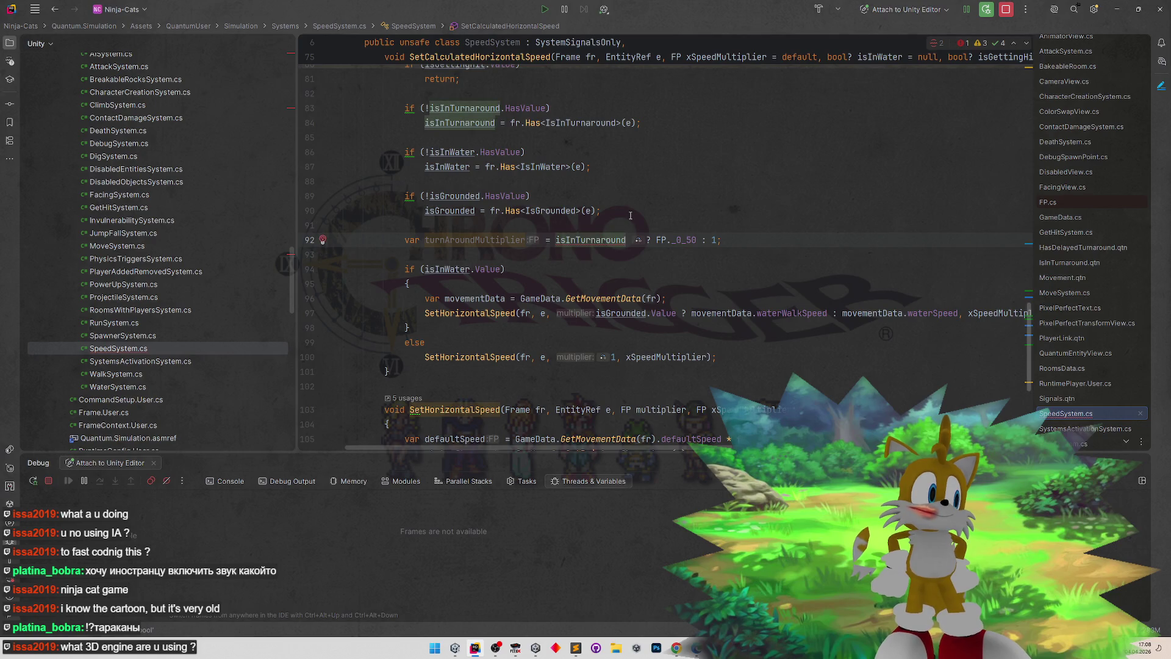
{"action": "scroll", "coordinate": [631, 200], "scroll_direction": "up", "scroll_amount": 1}
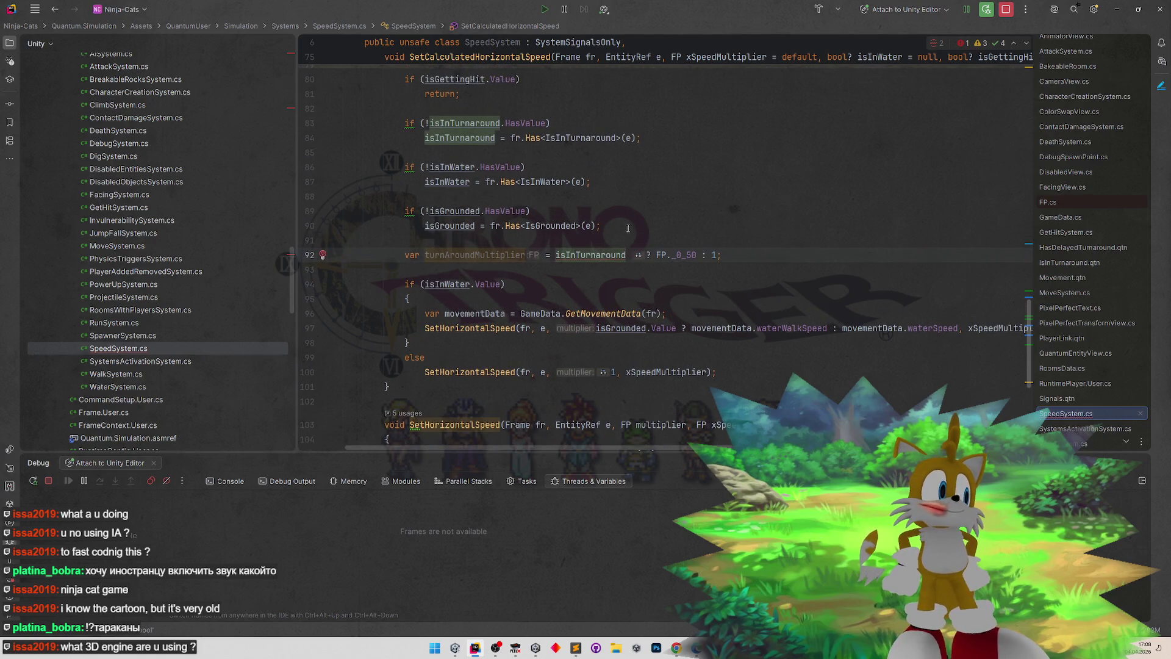
{"action": "scroll", "coordinate": [604, 221], "scroll_direction": "up", "scroll_amount": 1}
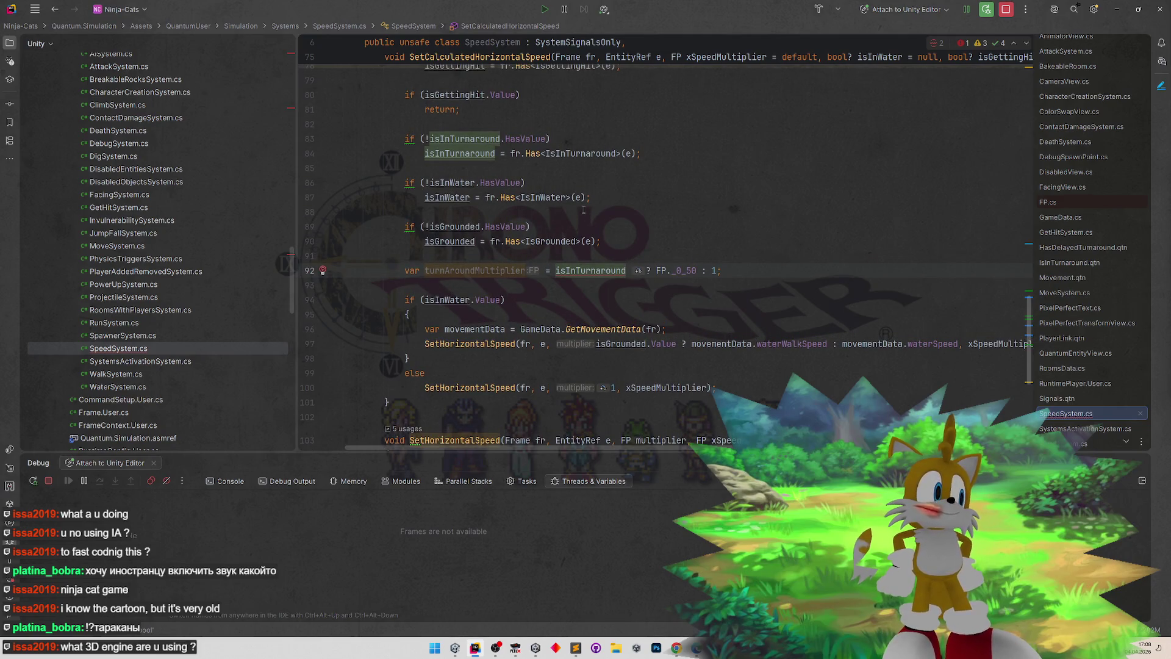
{"action": "type", "text": ".val"}
{"action": "key", "text": "Return"}
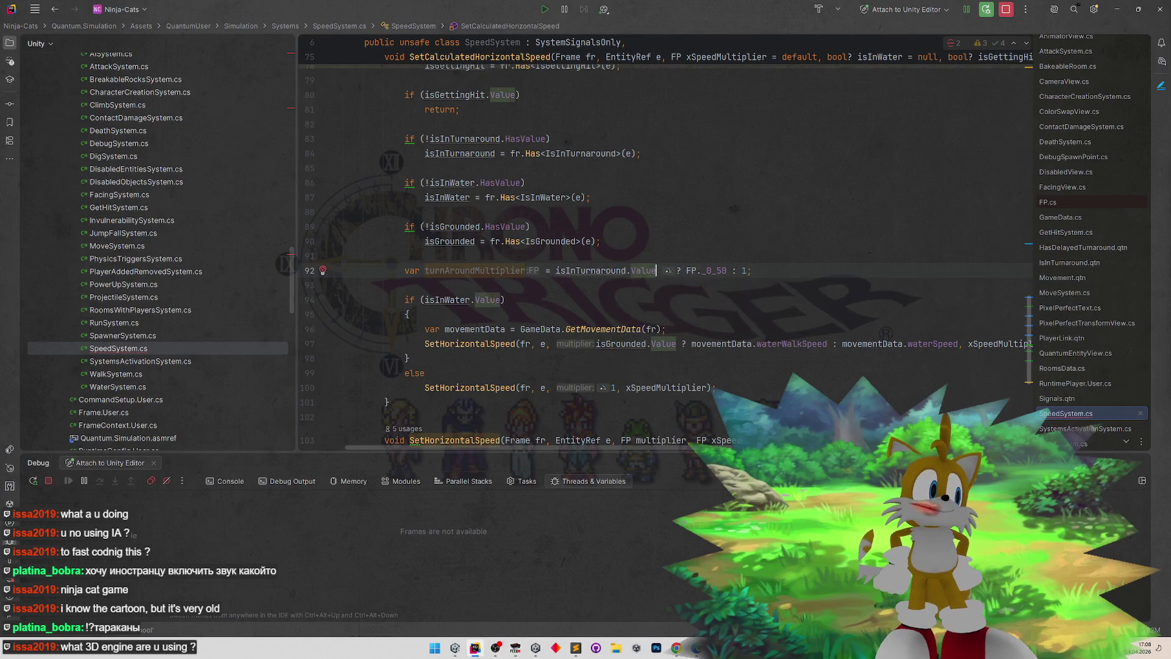
{"action": "left_click", "coordinate": [616, 300]}
{"action": "double_click", "coordinate": [495, 271]}
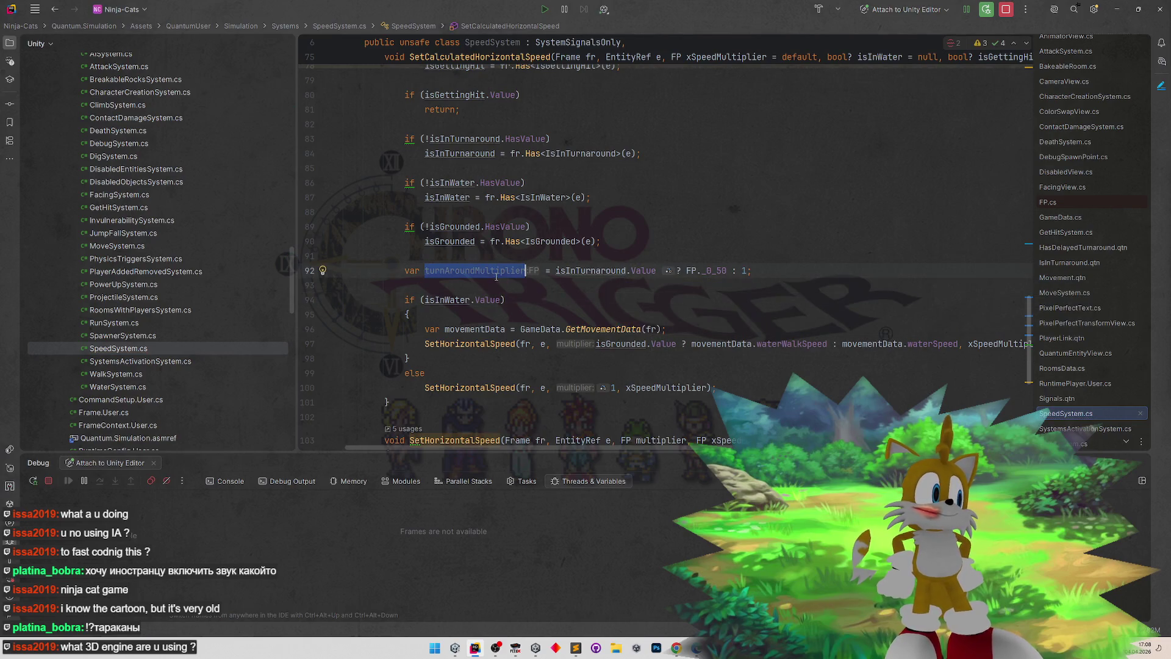
{"action": "scroll", "coordinate": [657, 257], "scroll_direction": "right", "scroll_amount": 3}
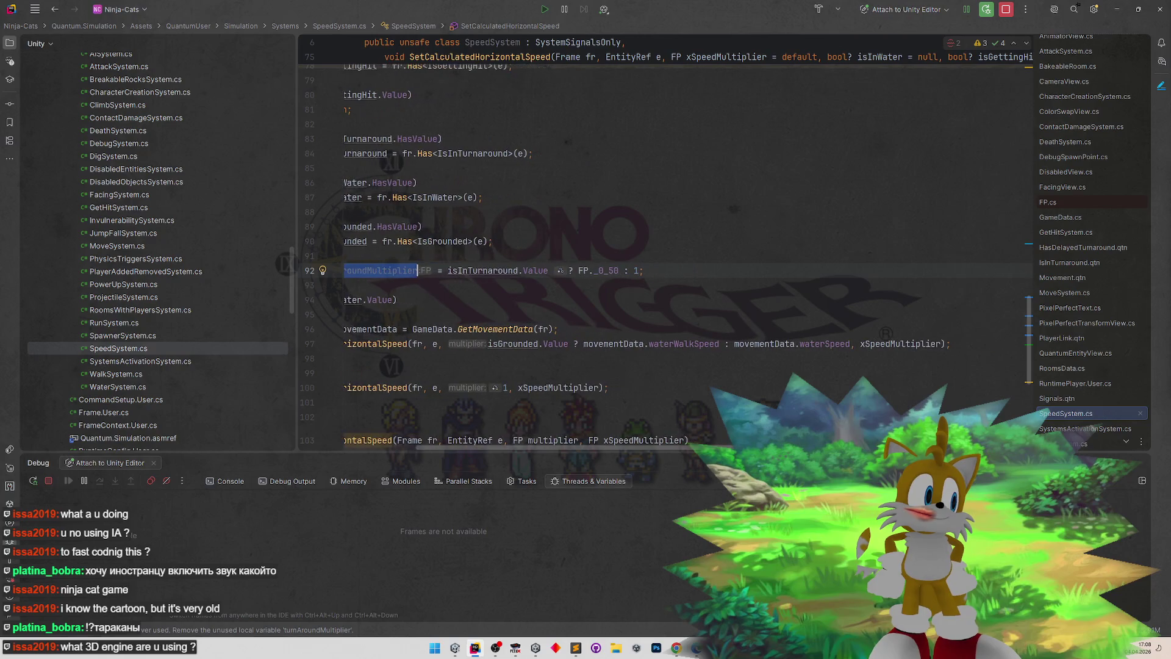
- Wrap line 97's water-speed ternary in parentheses and multiply it by turnAroundMultiplier
{"action": "scroll", "coordinate": [650, 256], "scroll_direction": "left", "scroll_amount": 1}
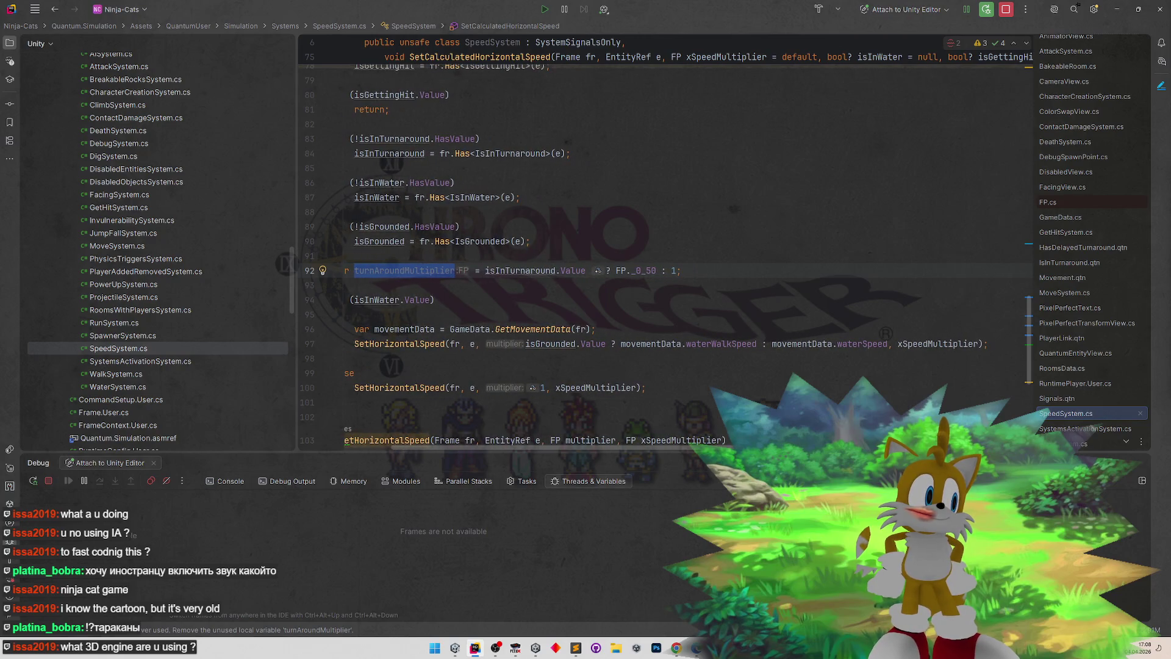
{"action": "left_click", "coordinate": [524, 344]}
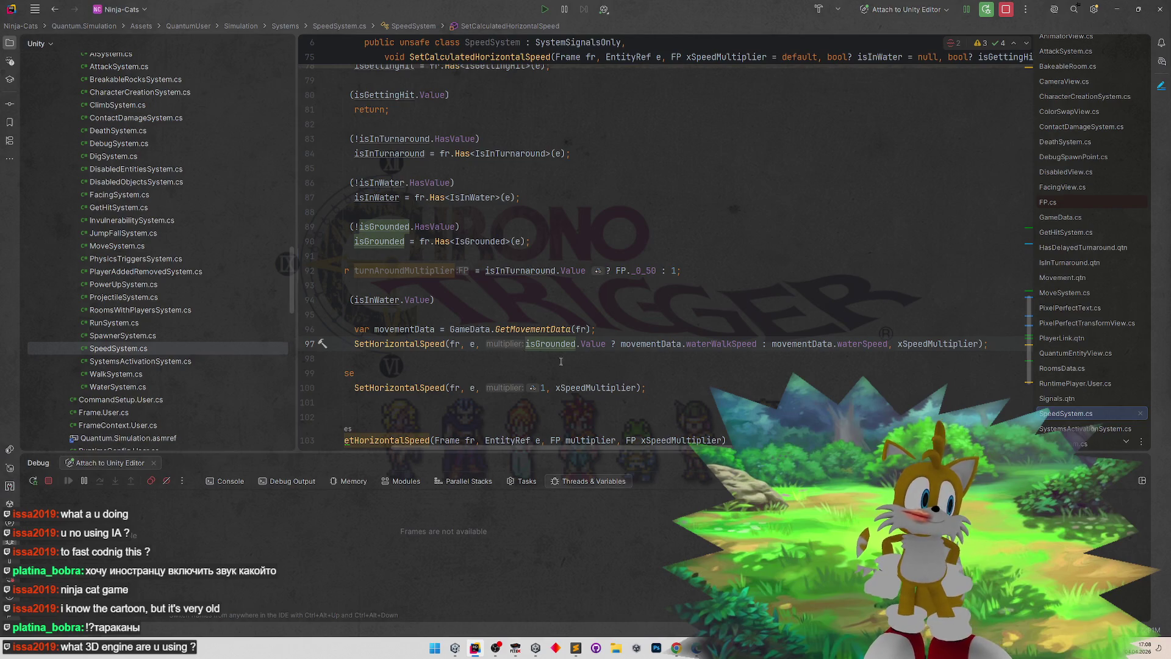
{"action": "type", "text": "("}
{"action": "left_click", "coordinate": [893, 345]}
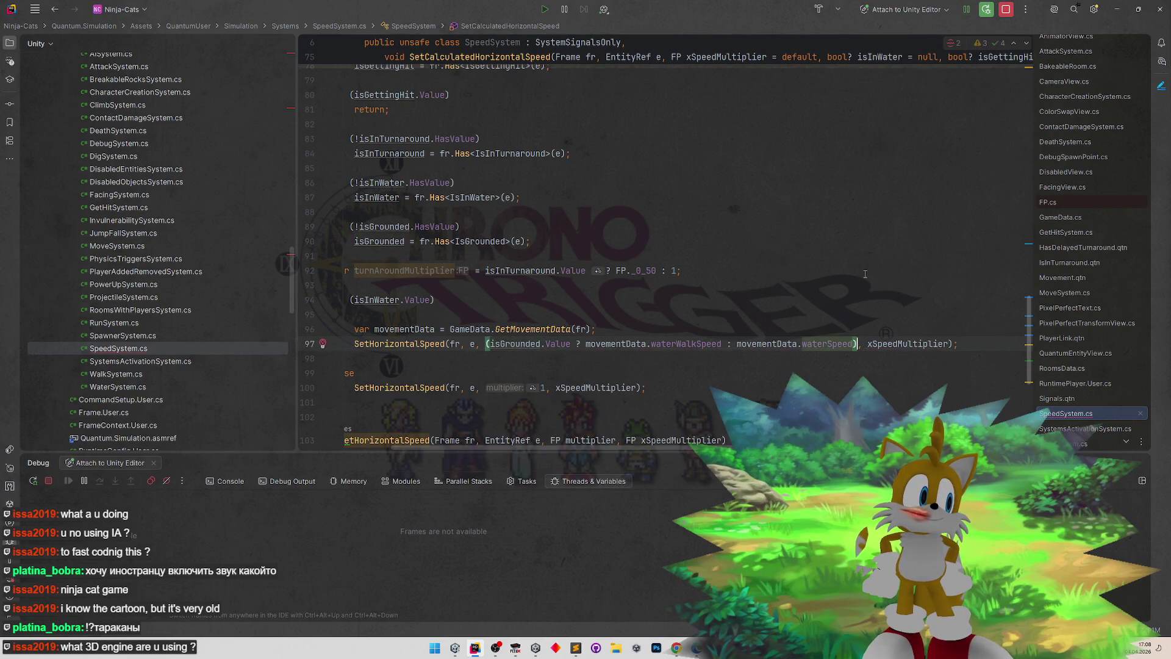
{"action": "type", "text": ") * turnAroundMultiplier"}
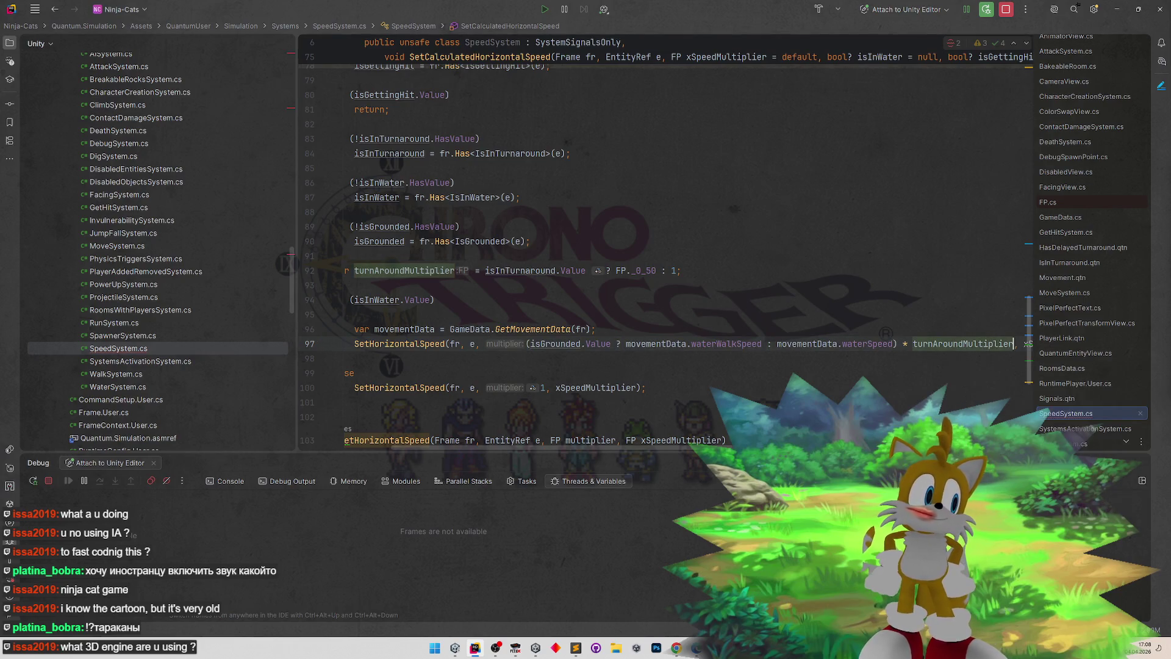
- Pass turnAroundMultiplier instead of 1 in the else-branch SetHorizontalSpeed call on line 100
{"action": "double_click", "coordinate": [941, 345]}
{"action": "key", "text": "ctrl+c"}
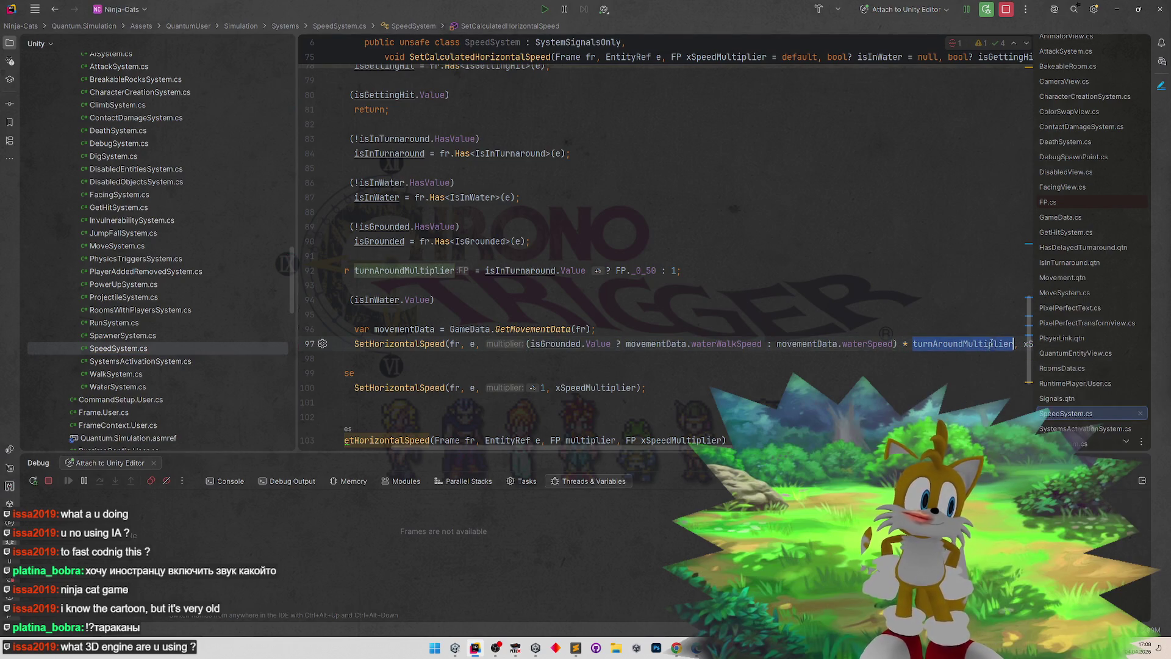
{"action": "left_click", "coordinate": [542, 388]}
{"action": "key", "text": "shift+Right"}
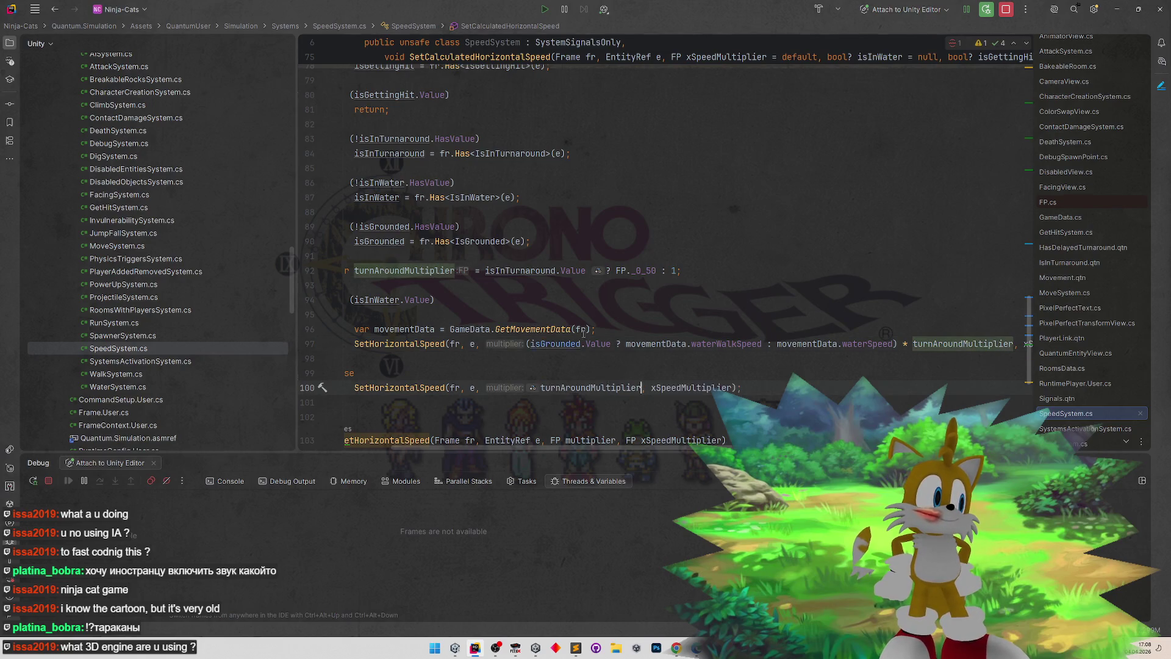
{"action": "key", "text": "ctrl+v"}
{"action": "left_click", "coordinate": [605, 289]}
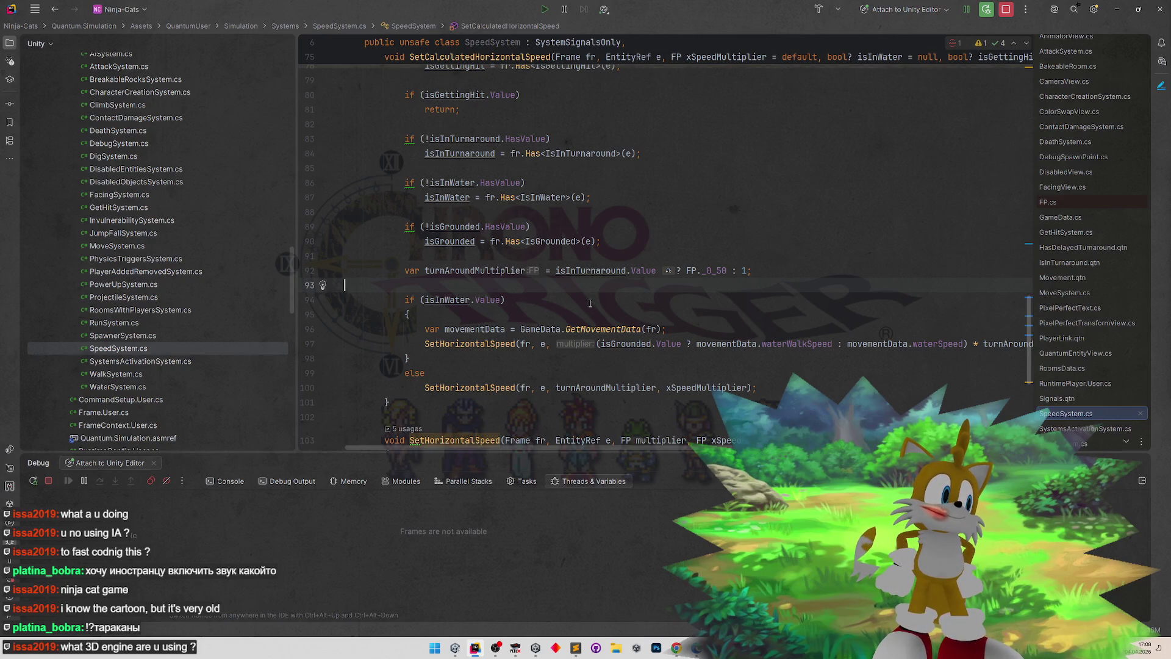
{"action": "scroll", "coordinate": [590, 303], "scroll_direction": "up", "scroll_amount": 6}
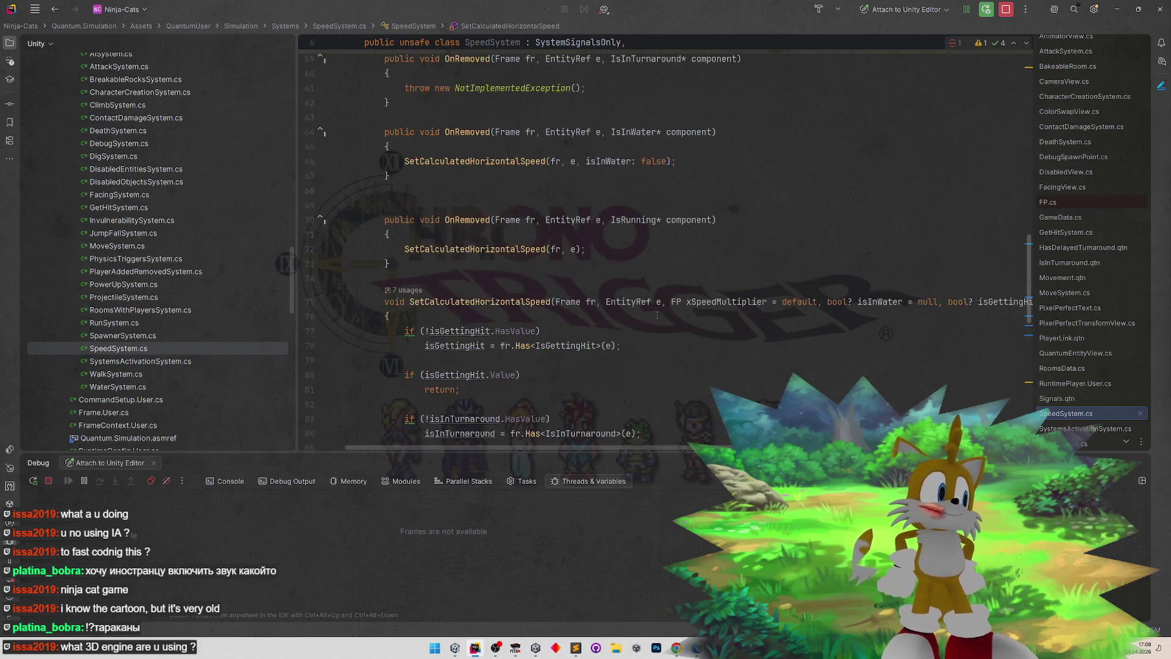
{"action": "scroll", "coordinate": [671, 397], "scroll_direction": "down", "scroll_amount": 12}
{"action": "scroll", "coordinate": [648, 344], "scroll_direction": "up", "scroll_amount": 13}
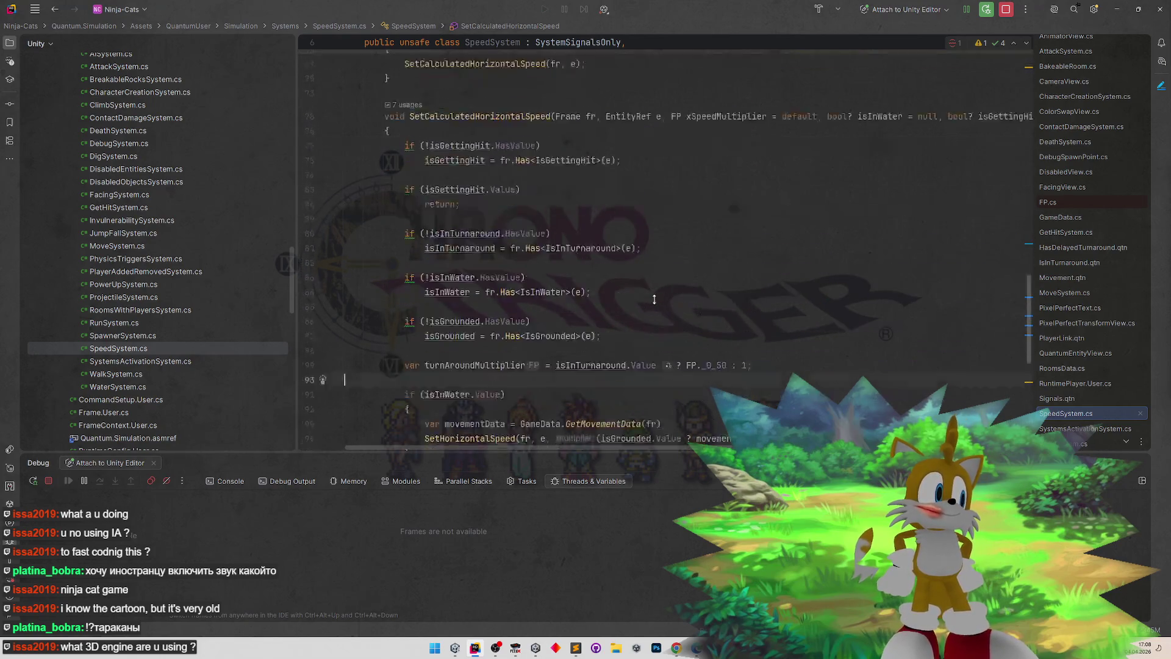
{"action": "scroll", "coordinate": [648, 344], "scroll_direction": "up", "scroll_amount": 1}
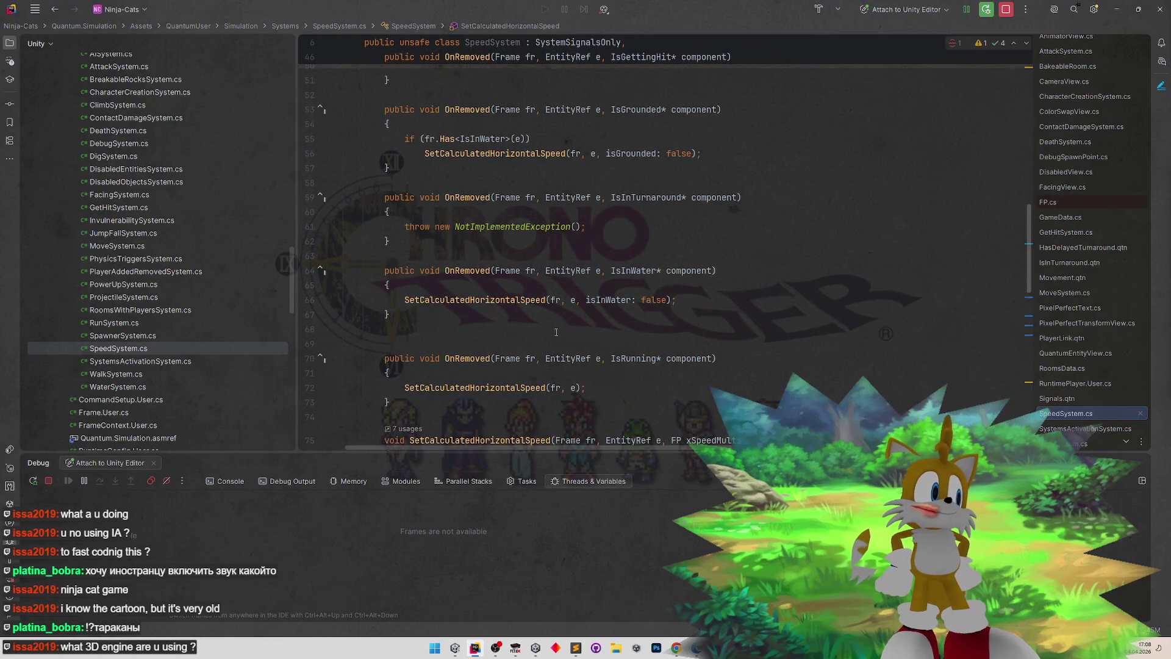
{"action": "scroll", "coordinate": [552, 317], "scroll_direction": "up", "scroll_amount": 6}
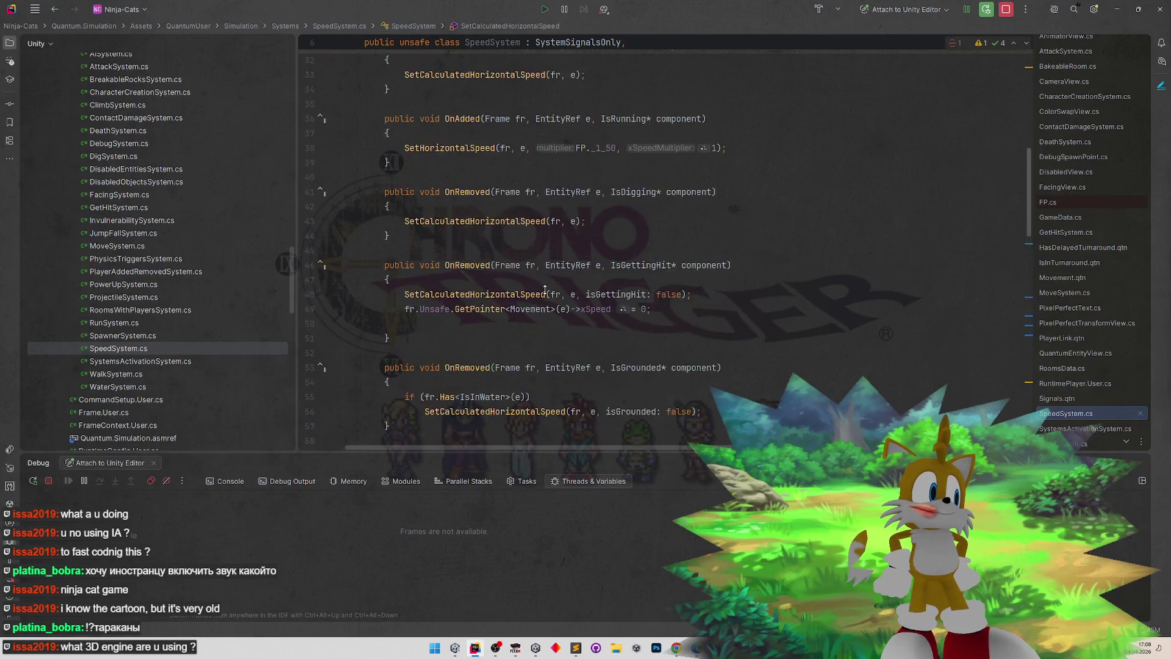
{"action": "scroll", "coordinate": [545, 290], "scroll_direction": "up", "scroll_amount": 5}
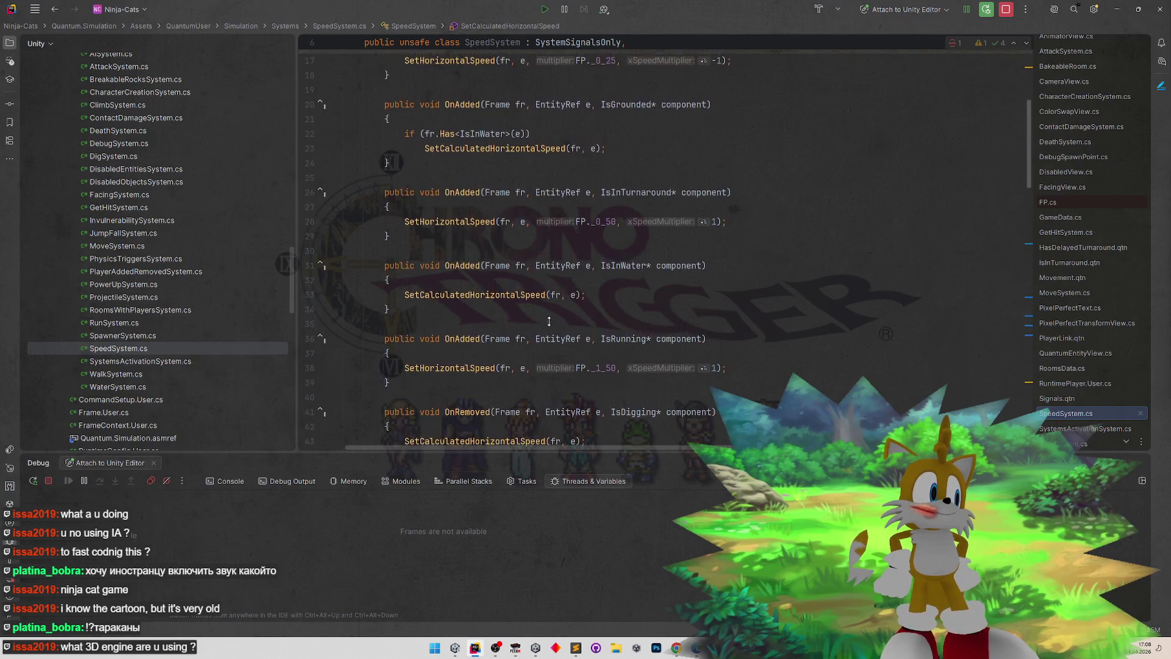
{"action": "scroll", "coordinate": [549, 321], "scroll_direction": "up", "scroll_amount": 1}
{"action": "left_click_drag", "start_coordinate": [424, 183], "coordinate": [605, 183]}
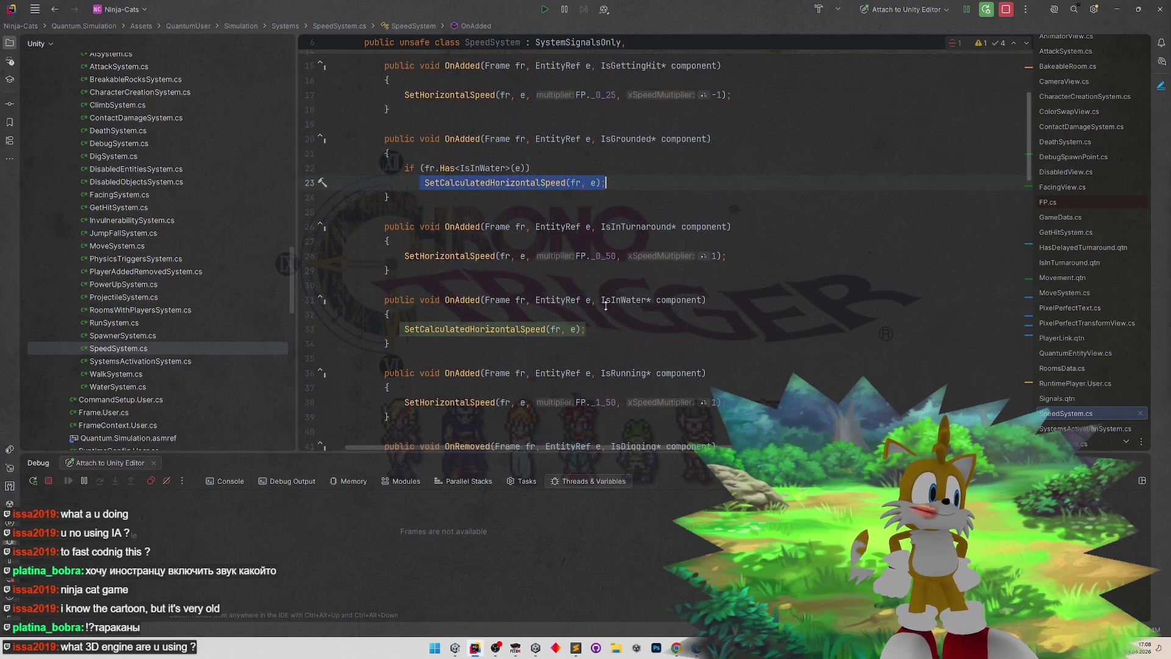
{"action": "scroll", "coordinate": [606, 305], "scroll_direction": "down", "scroll_amount": 10}
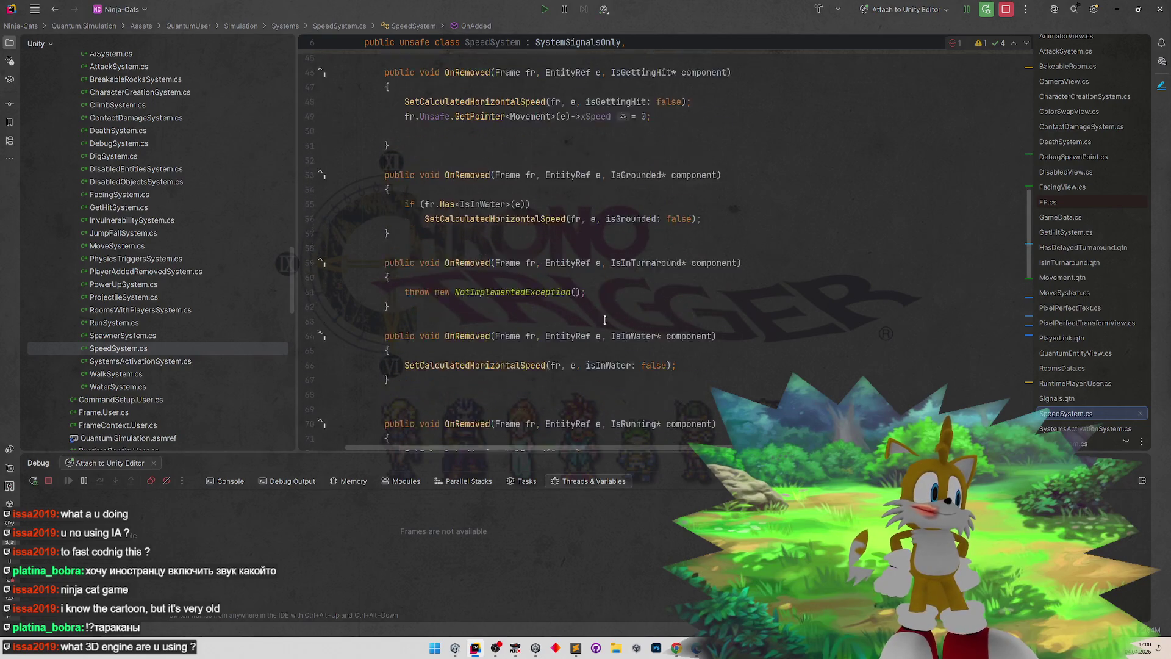
{"action": "scroll", "coordinate": [604, 320], "scroll_direction": "down", "scroll_amount": 2}
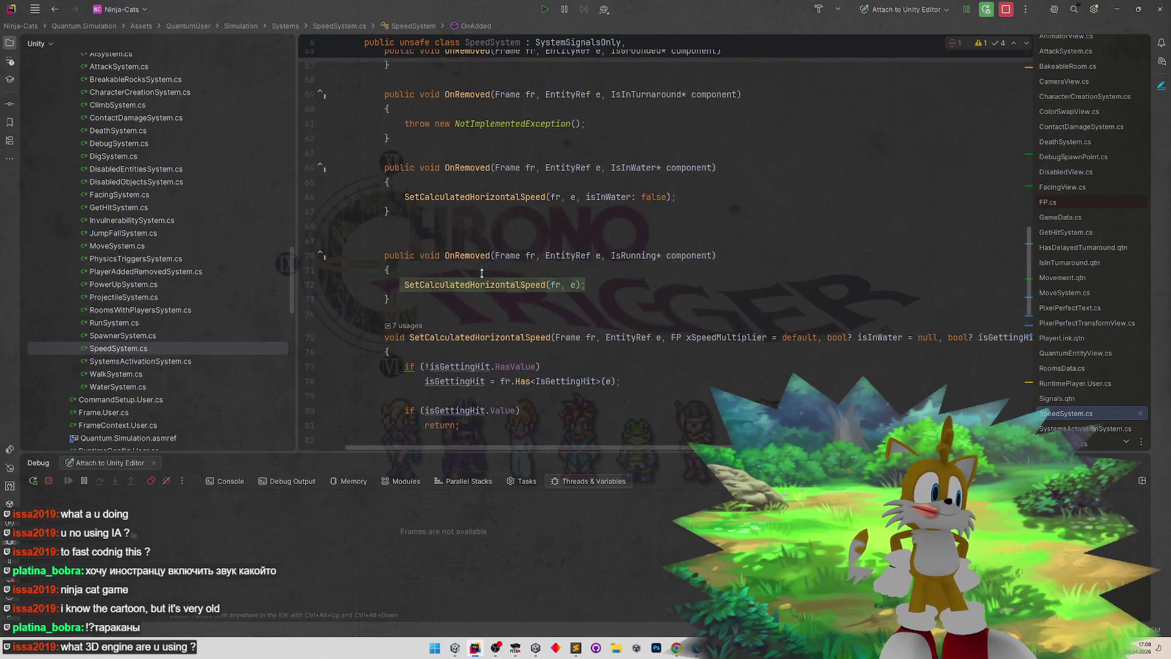
{"action": "scroll", "coordinate": [484, 289], "scroll_direction": "up", "scroll_amount": 2}
{"action": "scroll", "coordinate": [485, 289], "scroll_direction": "down", "scroll_amount": 10}
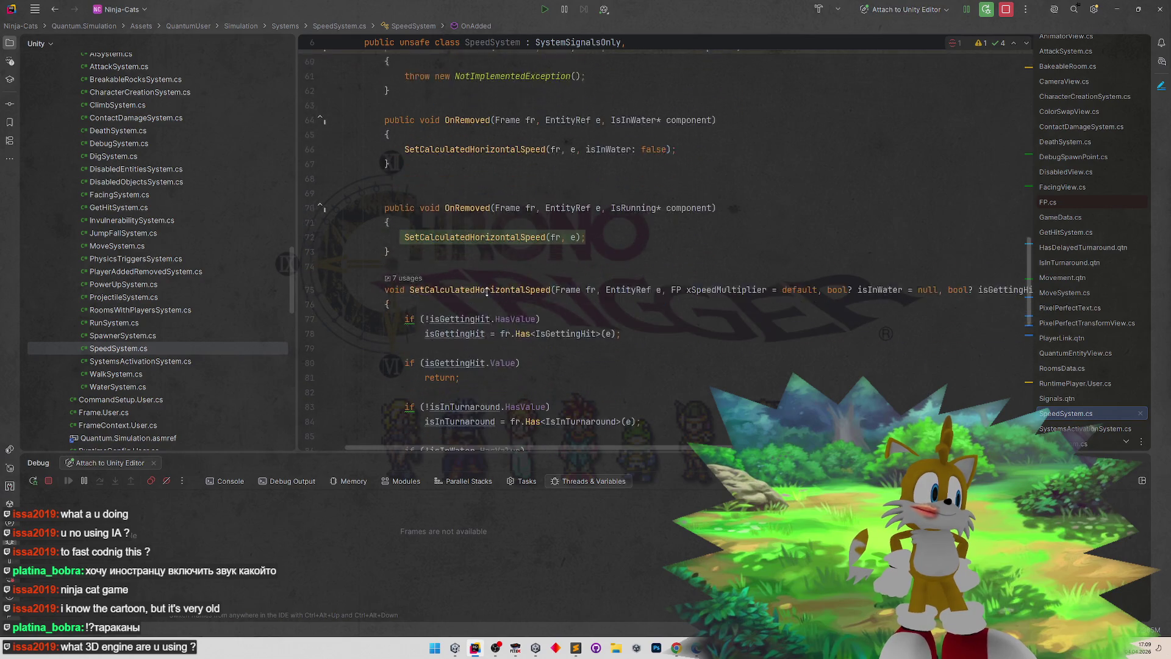
{"action": "scroll", "coordinate": [485, 340], "scroll_direction": "down", "scroll_amount": 4}
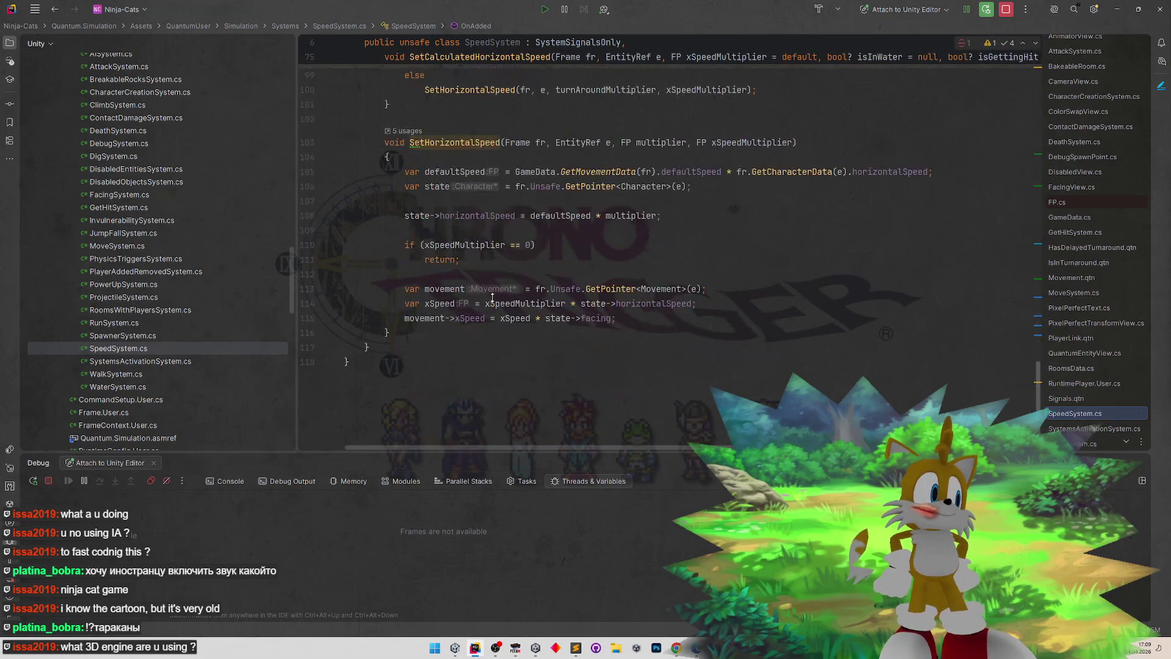
{"action": "scroll", "coordinate": [525, 218], "scroll_direction": "up", "scroll_amount": 9}
{"action": "scroll", "coordinate": [530, 288], "scroll_direction": "up", "scroll_amount": 4}
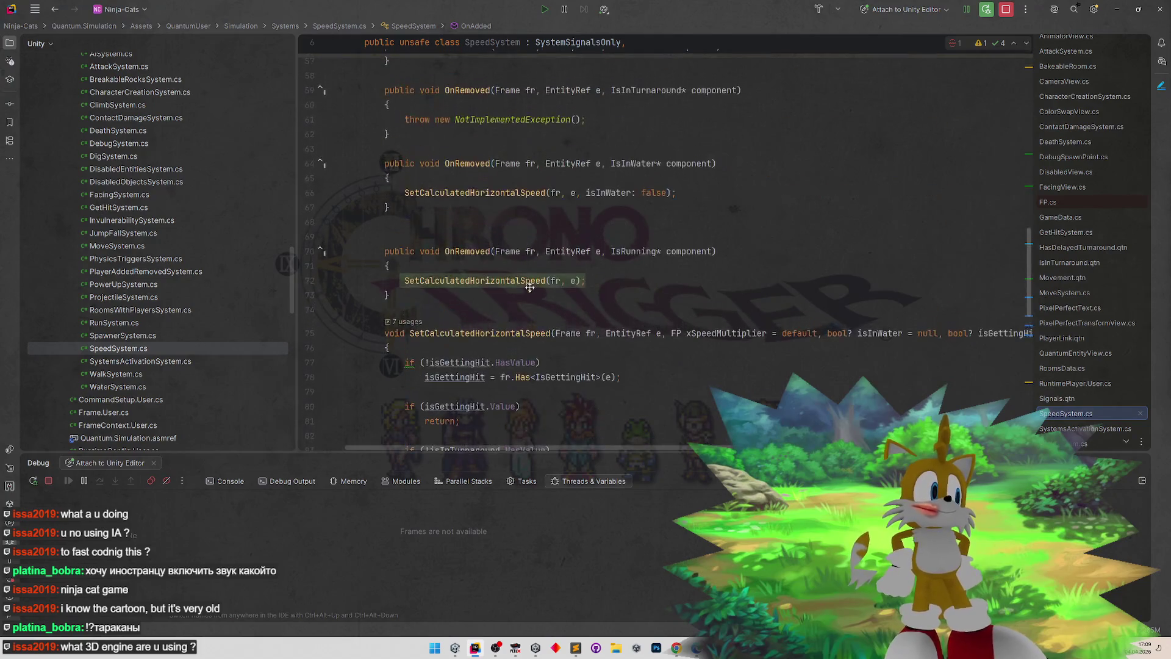
{"action": "scroll", "coordinate": [533, 281], "scroll_direction": "up", "scroll_amount": 3}
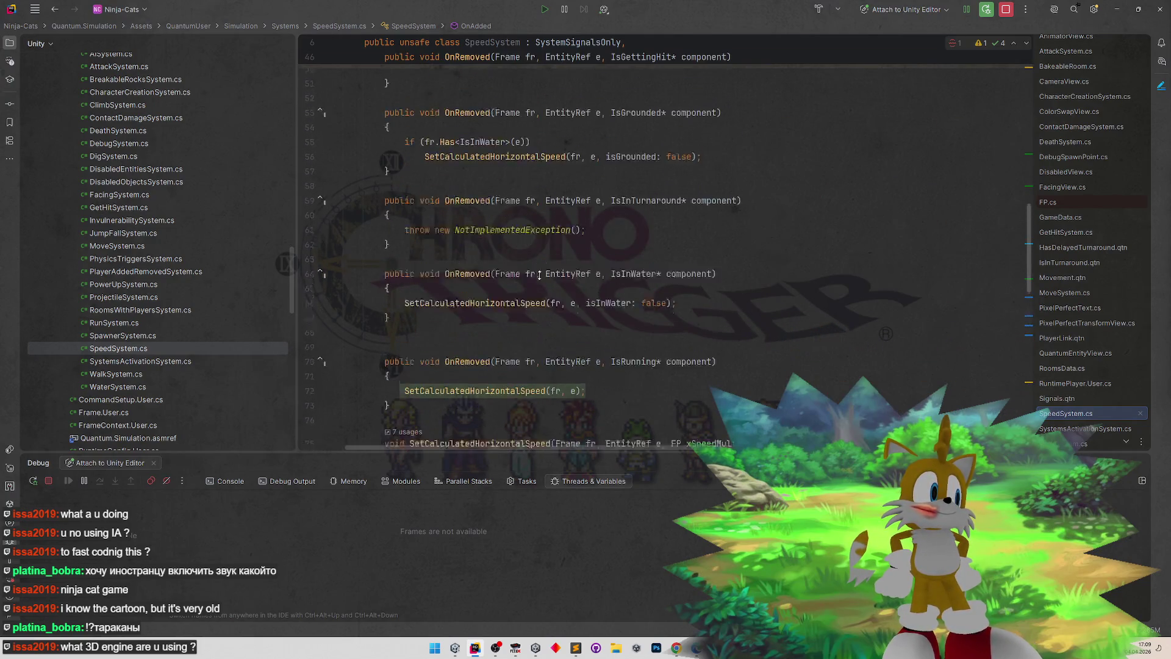
{"action": "scroll", "coordinate": [541, 276], "scroll_direction": "up", "scroll_amount": 7}
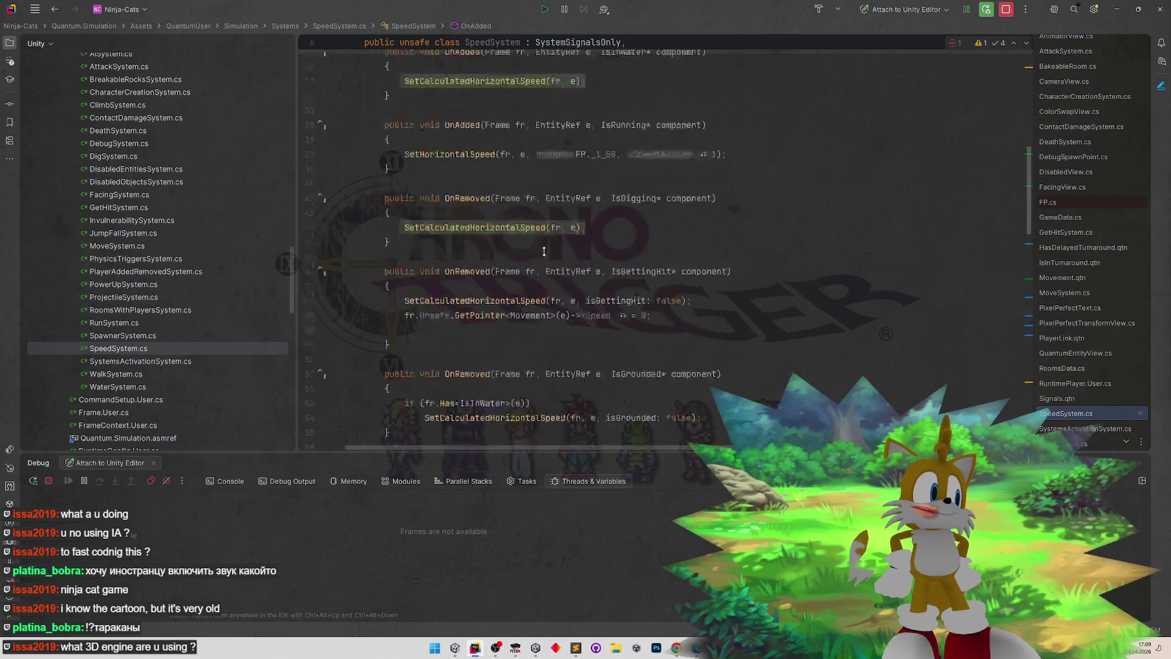
{"action": "scroll", "coordinate": [542, 276], "scroll_direction": "up", "scroll_amount": 8}
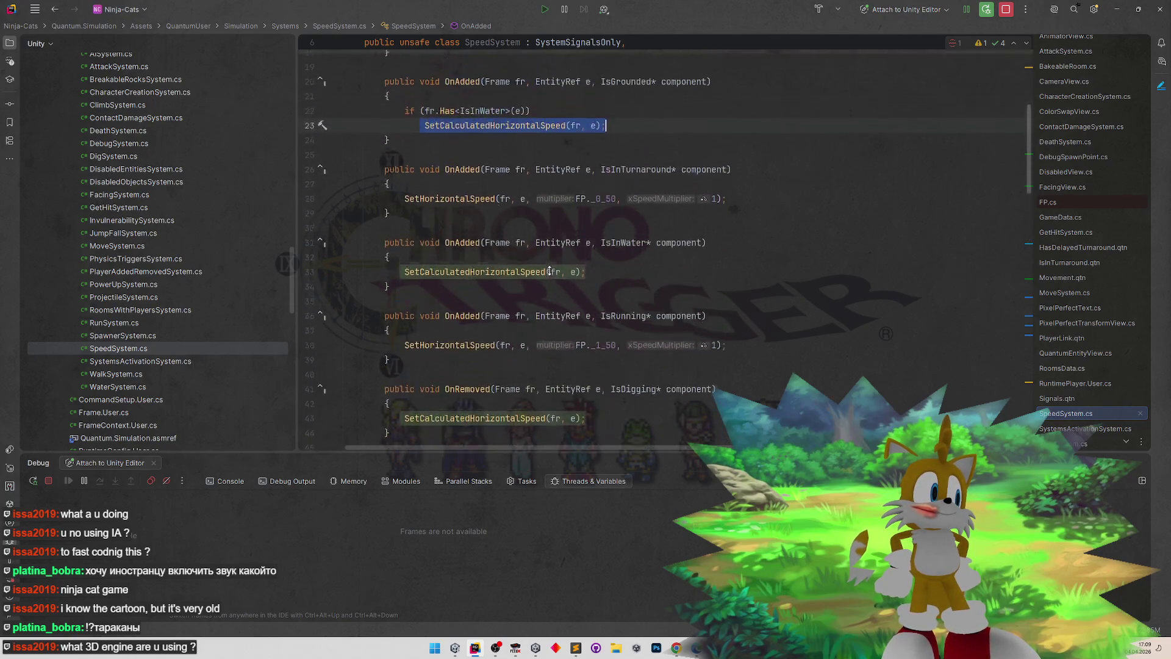
{"action": "scroll", "coordinate": [553, 293], "scroll_direction": "down", "scroll_amount": 4}
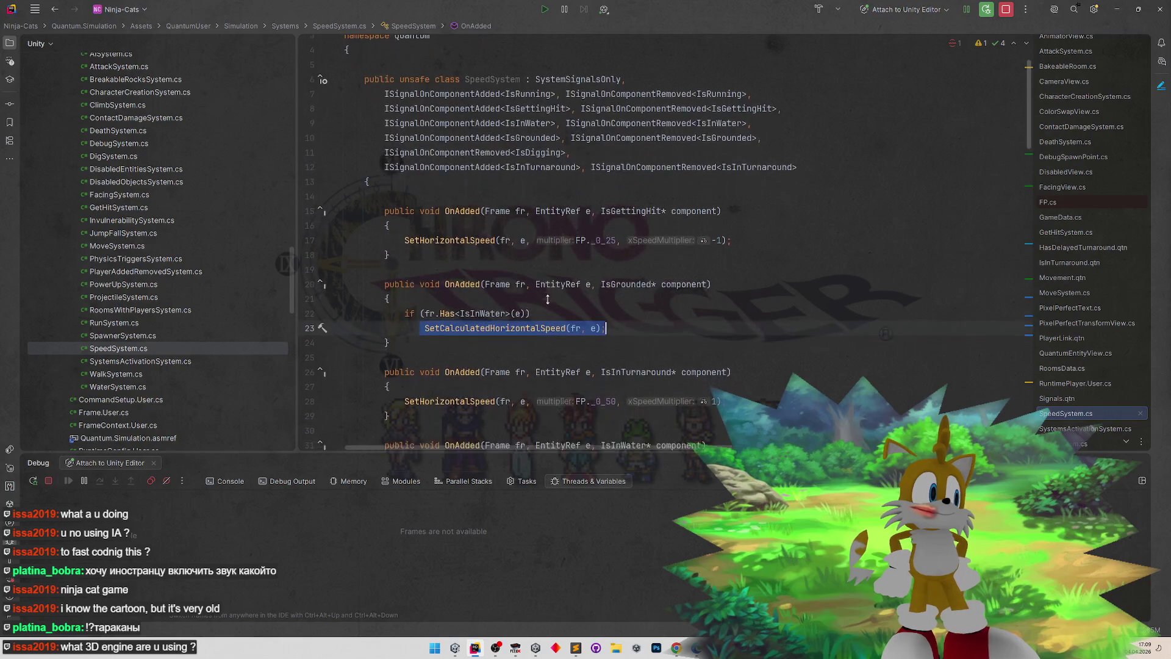
{"action": "scroll", "coordinate": [561, 276], "scroll_direction": "up", "scroll_amount": 6}
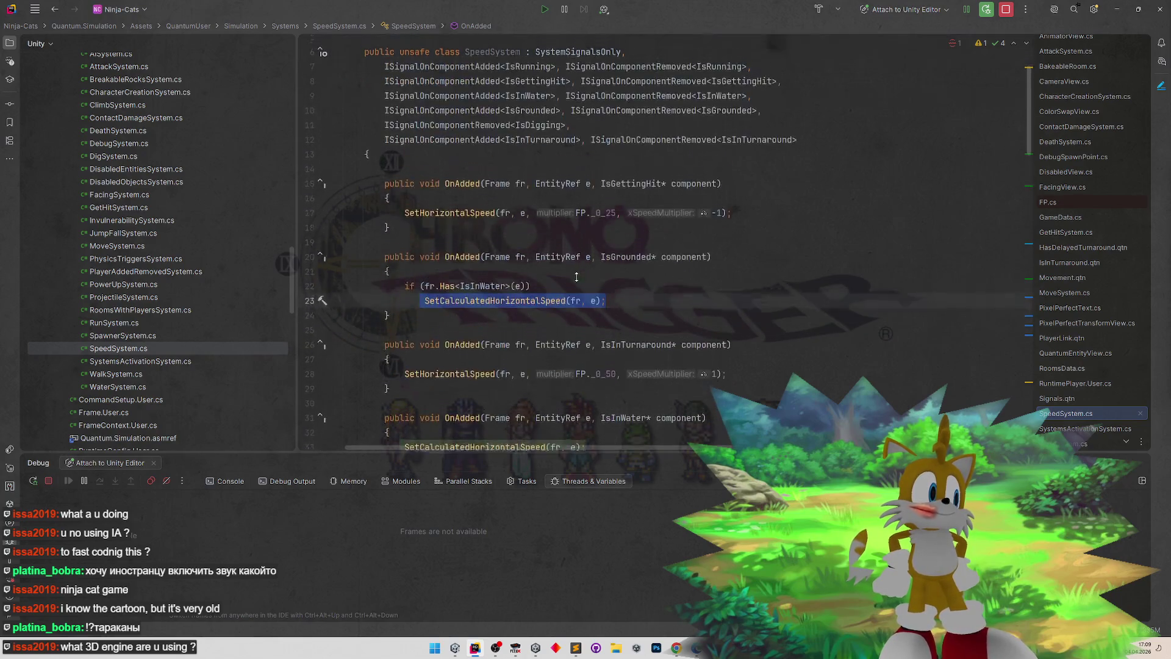
{"action": "scroll", "coordinate": [574, 305], "scroll_direction": "down", "scroll_amount": 1}
{"action": "scroll", "coordinate": [575, 305], "scroll_direction": "down", "scroll_amount": 3}
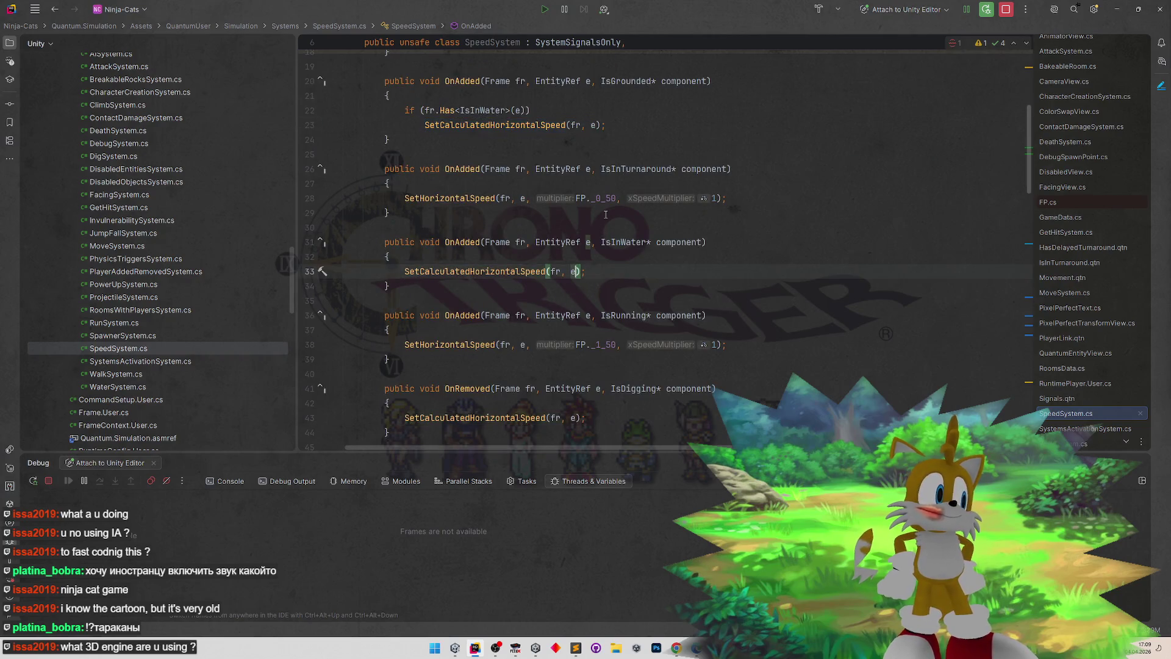
{"action": "left_click", "coordinate": [527, 270]}
{"action": "scroll", "coordinate": [667, 296], "scroll_direction": "down", "scroll_amount": 1}
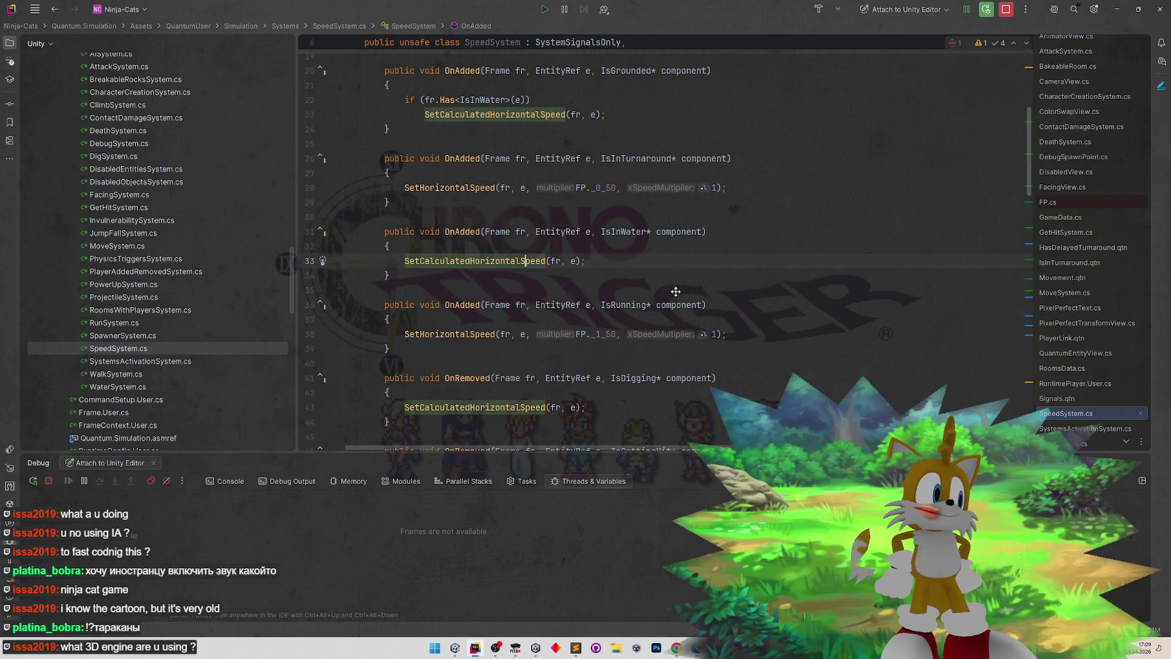
{"action": "scroll", "coordinate": [678, 286], "scroll_direction": "up", "scroll_amount": 4}
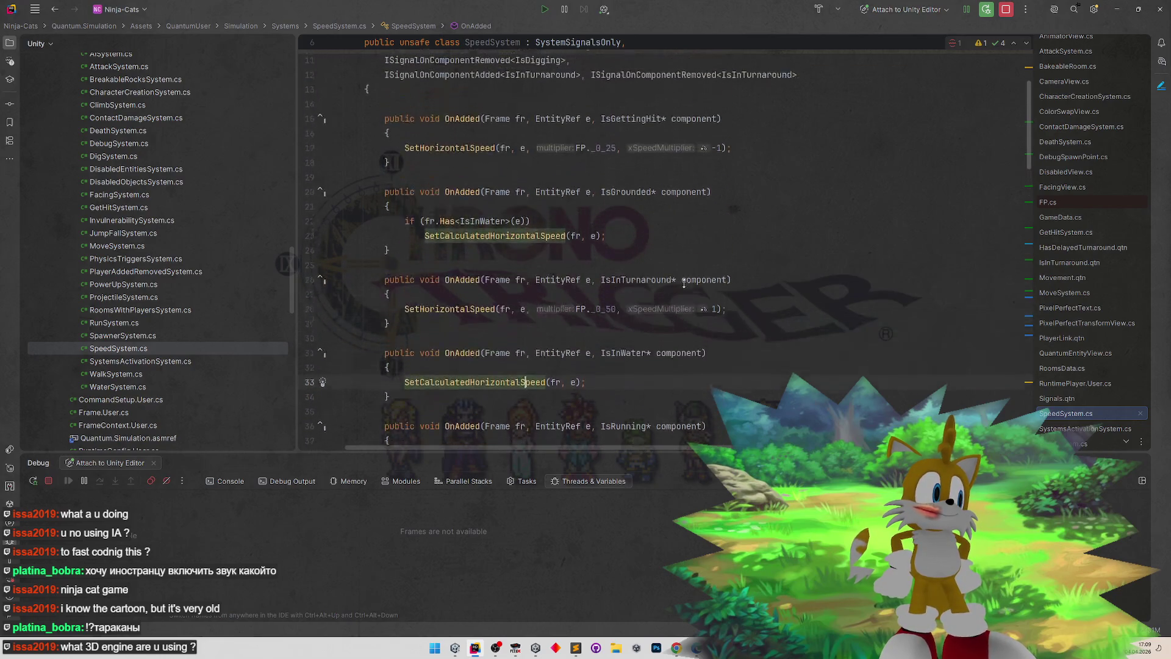
{"action": "scroll", "coordinate": [692, 276], "scroll_direction": "down", "scroll_amount": 3}
{"action": "key", "text": "Home"}
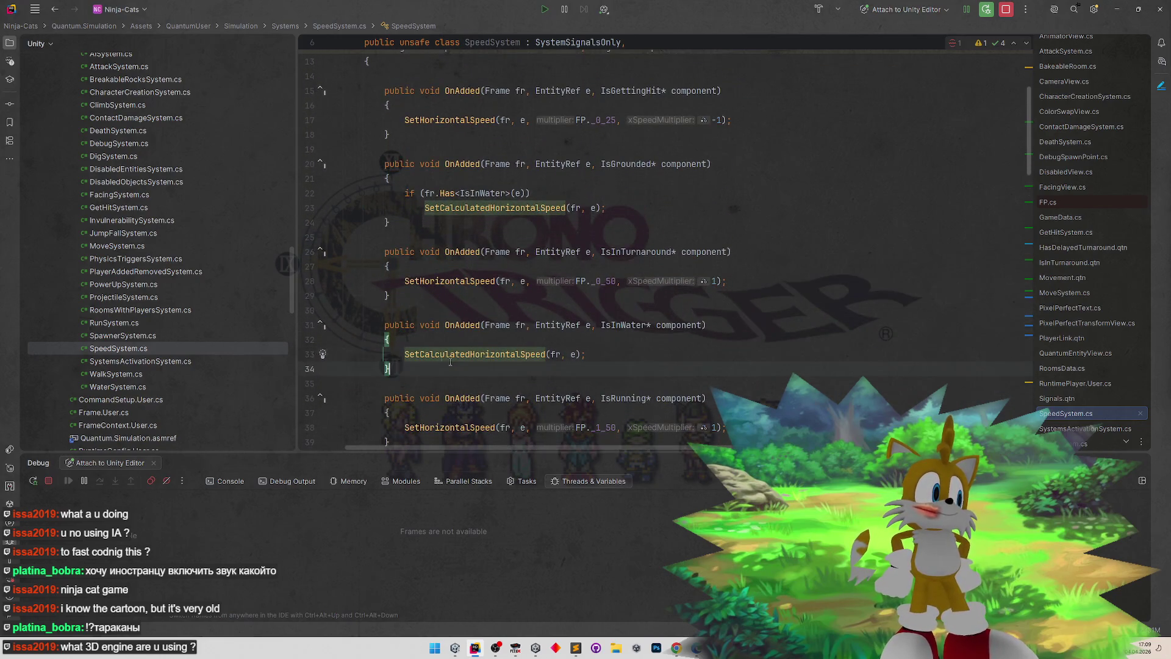
{"action": "key", "text": "shift+End"}
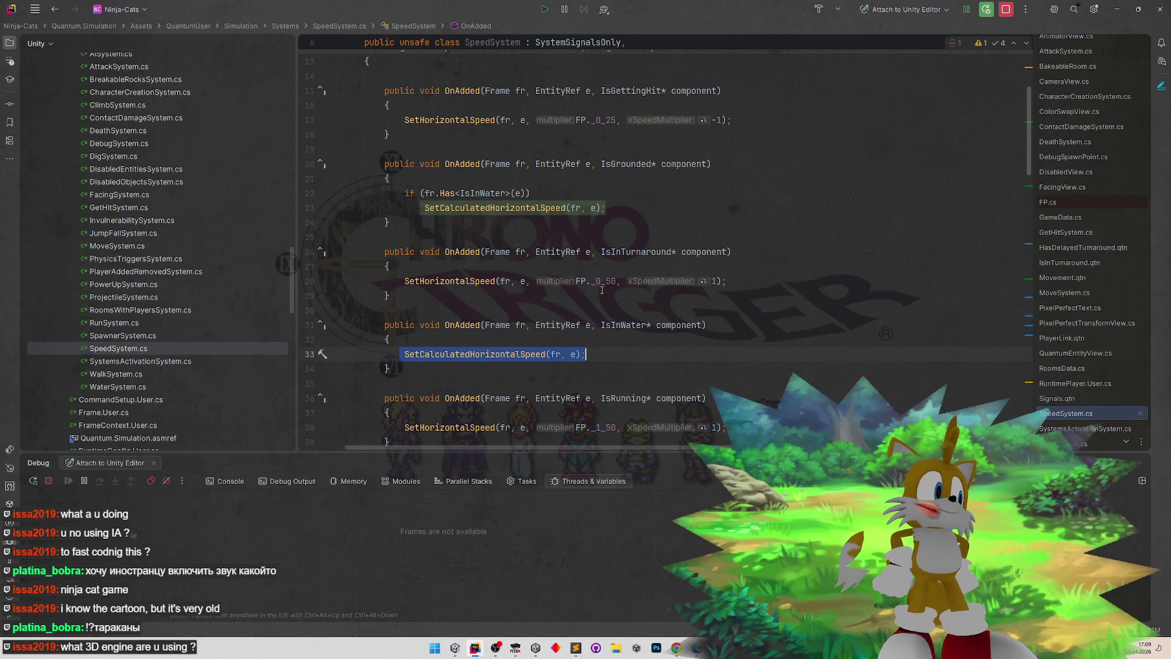
{"action": "left_click_drag", "start_coordinate": [586, 353], "coordinate": [405, 354]}
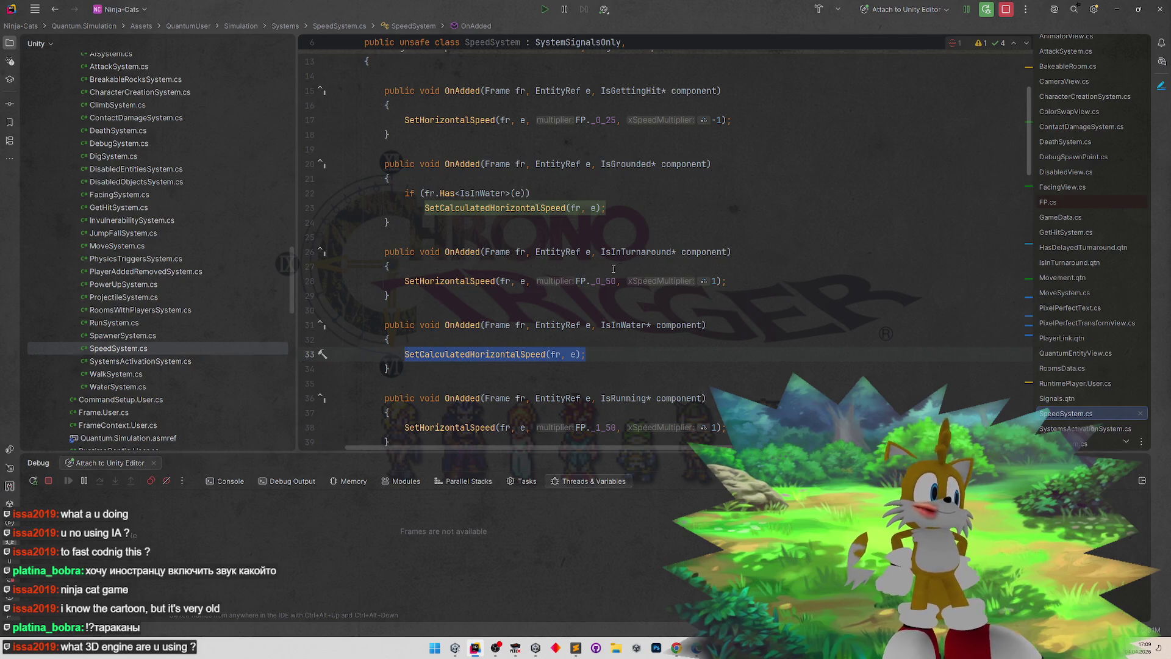
{"action": "scroll", "coordinate": [706, 328], "scroll_direction": "down", "scroll_amount": 2}
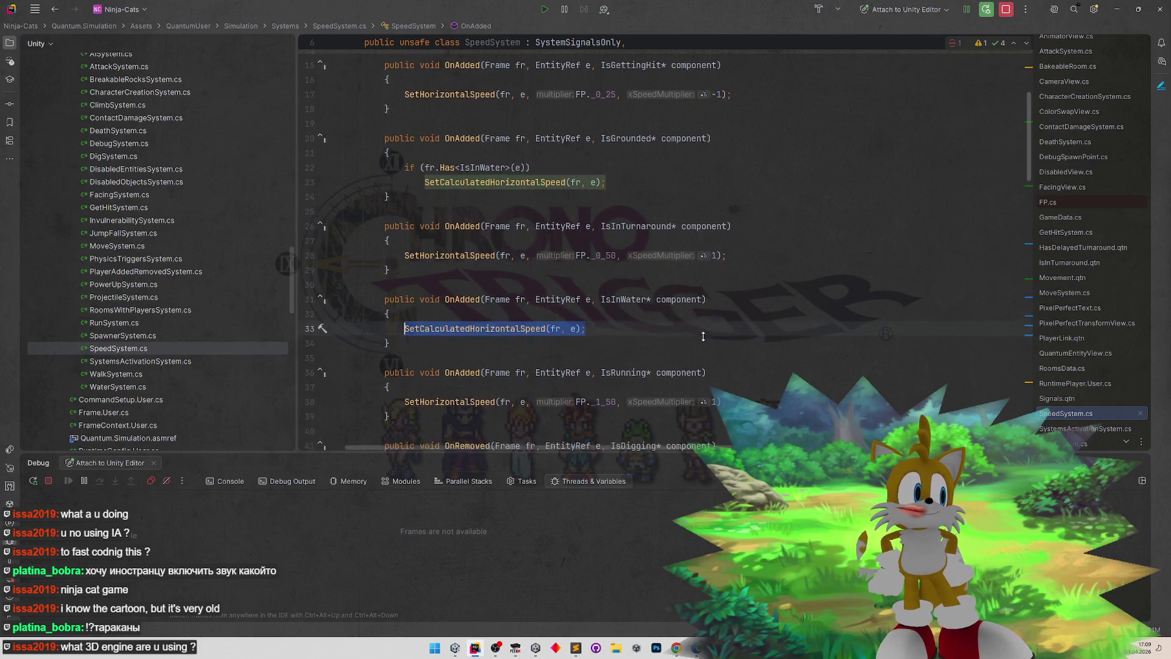
{"action": "scroll", "coordinate": [703, 336], "scroll_direction": "down", "scroll_amount": 2}
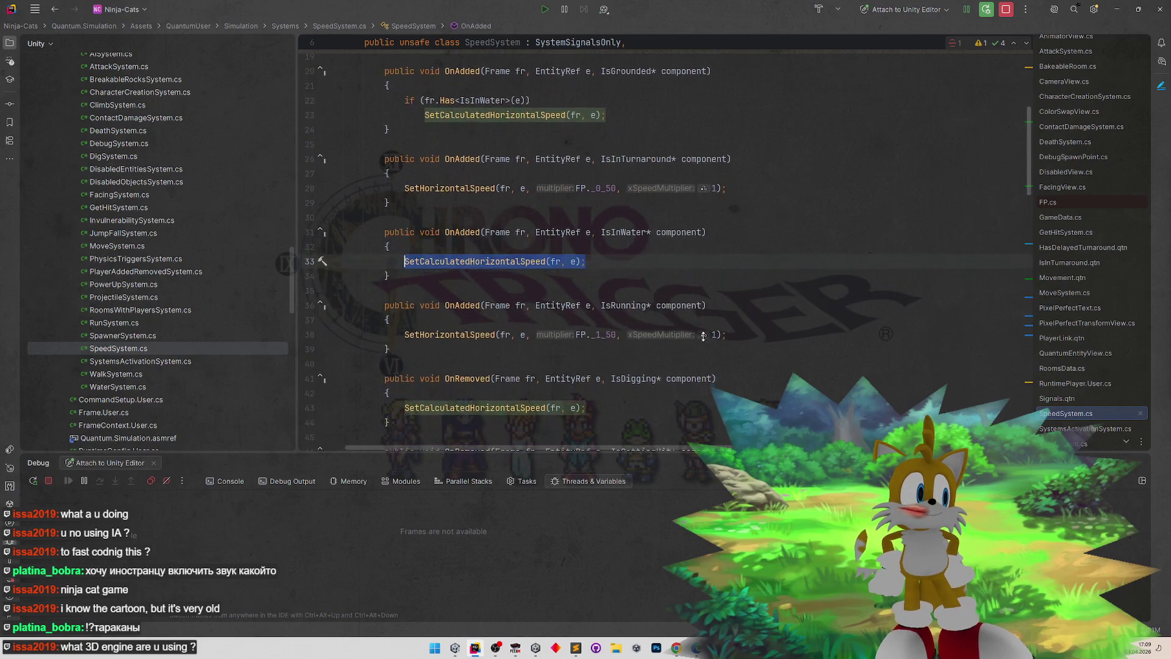
{"action": "scroll", "coordinate": [703, 336], "scroll_direction": "down", "scroll_amount": 2}
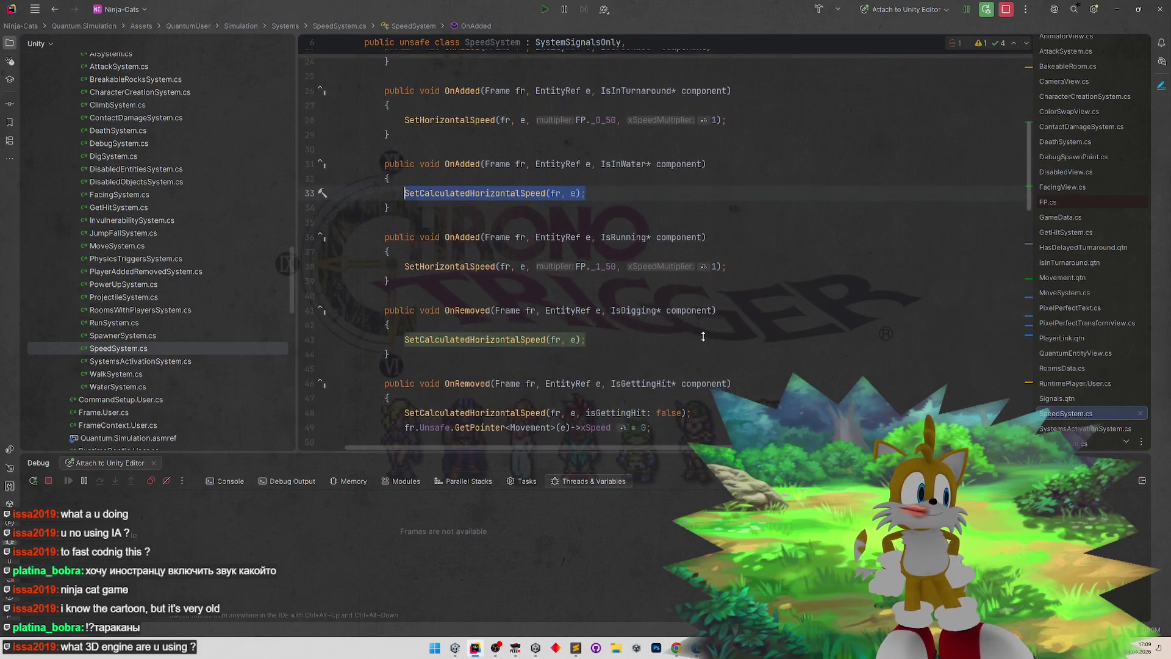
{"action": "scroll", "coordinate": [708, 303], "scroll_direction": "up", "scroll_amount": 2}
{"action": "scroll", "coordinate": [707, 311], "scroll_direction": "up", "scroll_amount": 1}
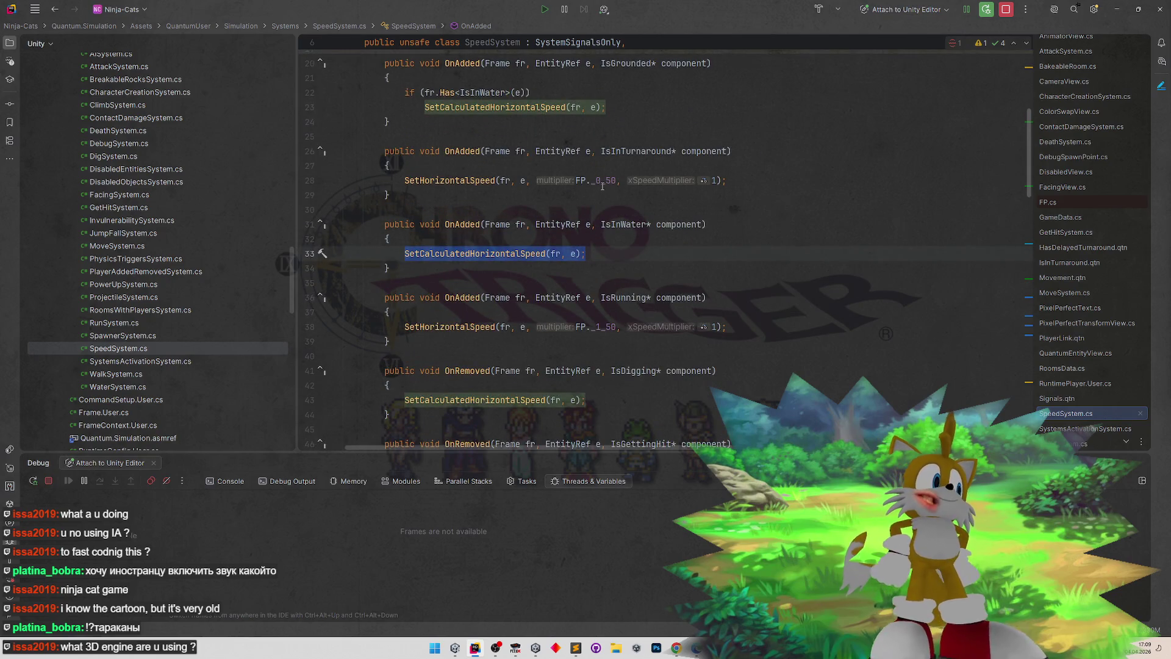
{"action": "left_click", "coordinate": [455, 252]}
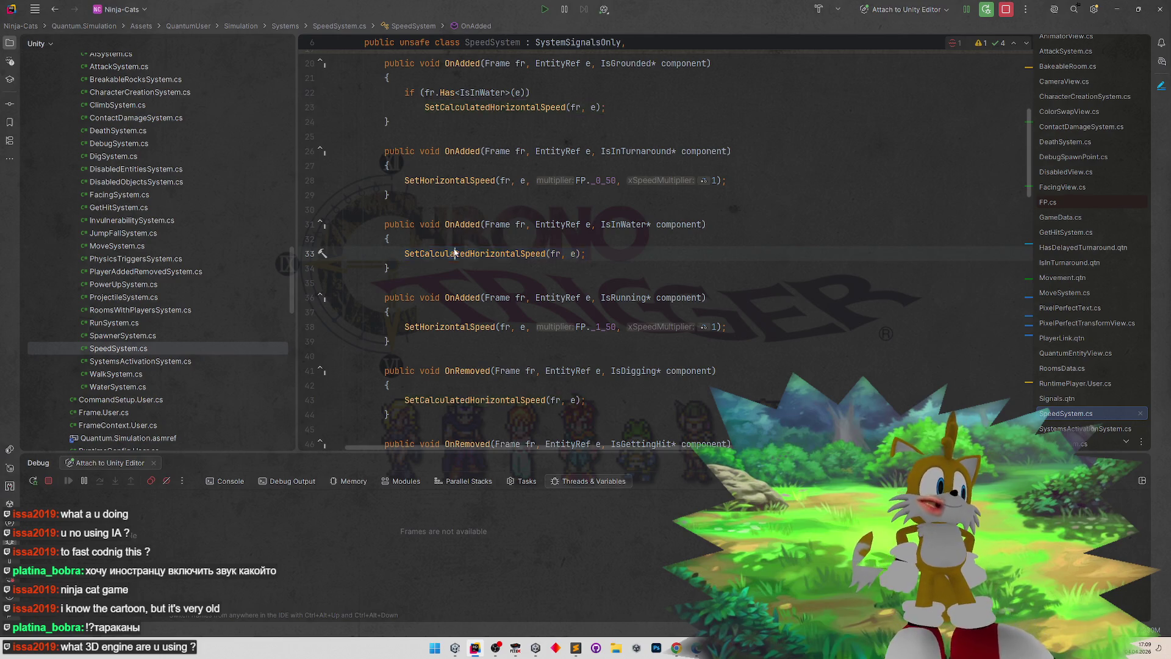
- Copy line 33's SetCalculatedHorizontalSpeed call over the SetHorizontalSpeed call on line 28
{"action": "key", "text": "Home"}
{"action": "key", "text": "shift+Right"}
{"action": "key", "text": "shift+Right"}
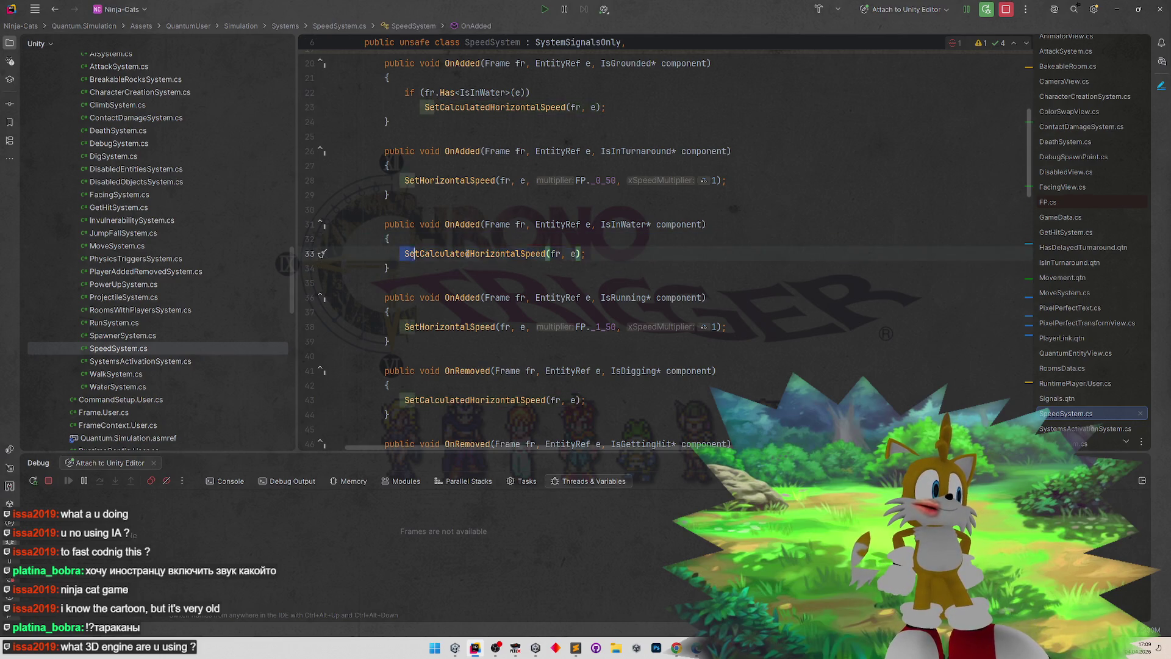
{"action": "key", "text": "shift+End"}
{"action": "key", "text": "ctrl+c"}
{"action": "left_click_drag", "start_coordinate": [403, 179], "coordinate": [728, 180]}
{"action": "key", "text": "ctrl+v"}
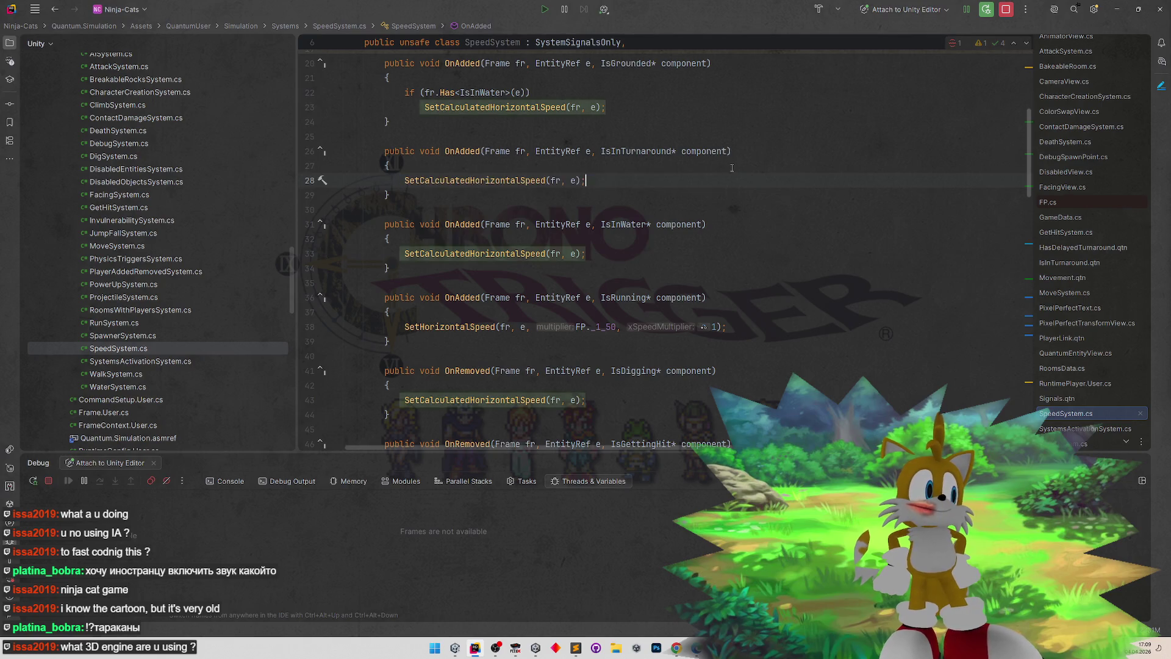
- Replace OnRemoved's NotImplementedException with the call passing isInTurnaround: false, then switch to Unity
{"action": "scroll", "coordinate": [666, 200], "scroll_direction": "down", "scroll_amount": 6}
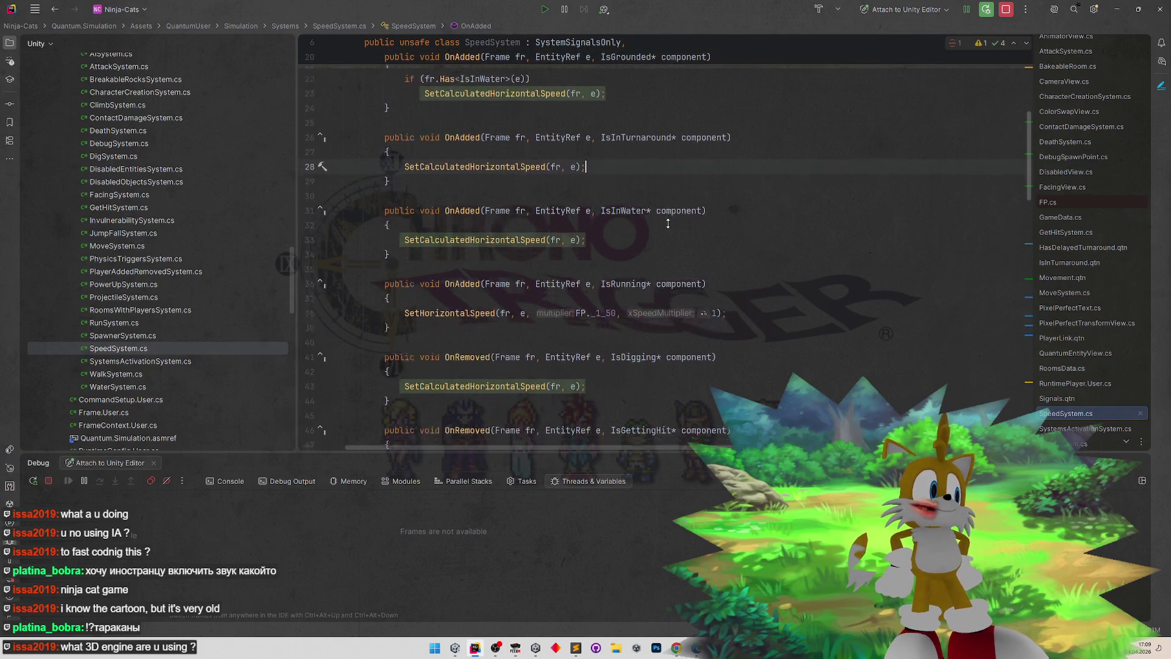
{"action": "scroll", "coordinate": [667, 224], "scroll_direction": "down", "scroll_amount": 3}
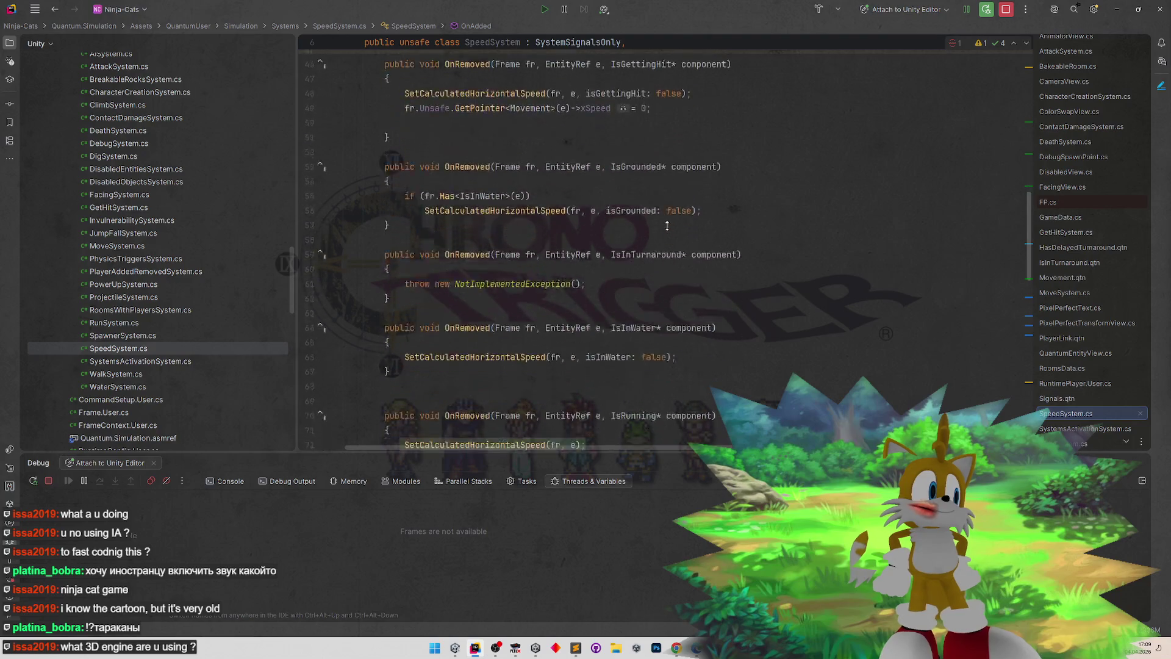
{"action": "left_click_drag", "start_coordinate": [589, 254], "coordinate": [403, 253]}
{"action": "key", "text": "ctrl+v"}
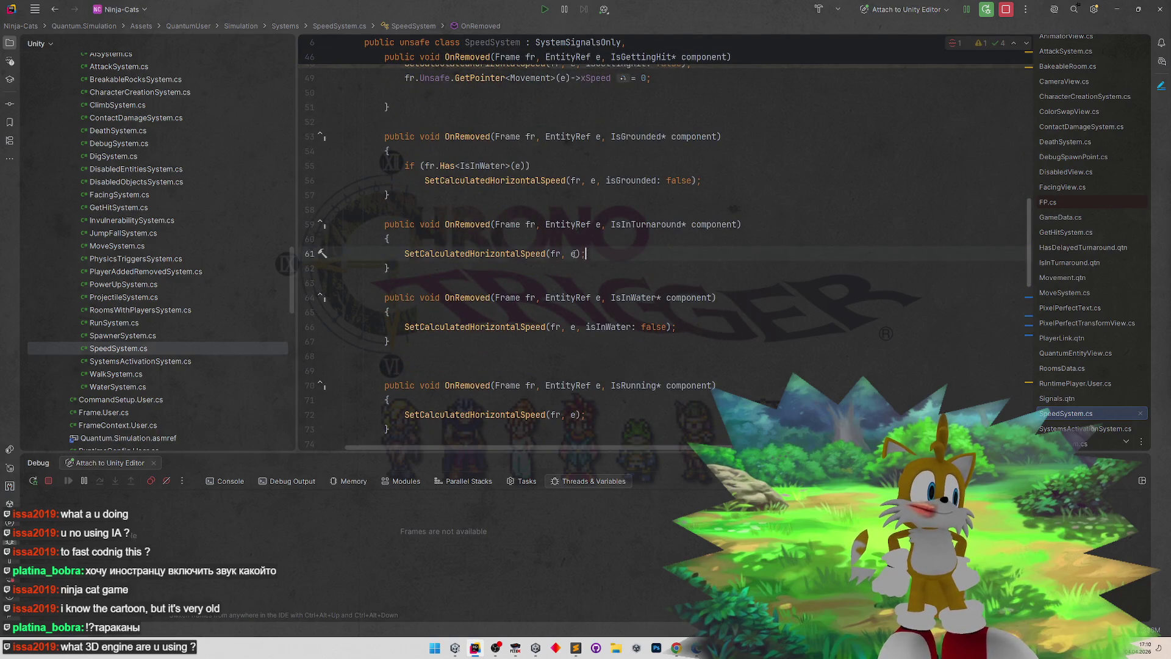
{"action": "type", "text": ", isInT"}
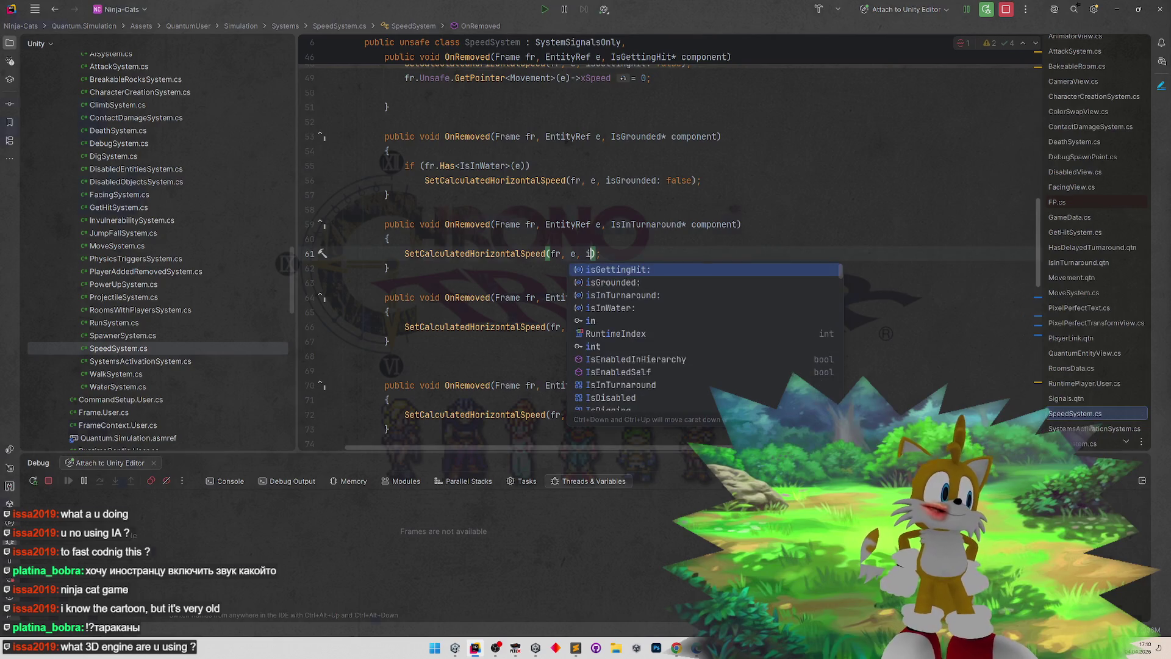
{"action": "key", "text": "Return"}
{"action": "type", "text": "false"}
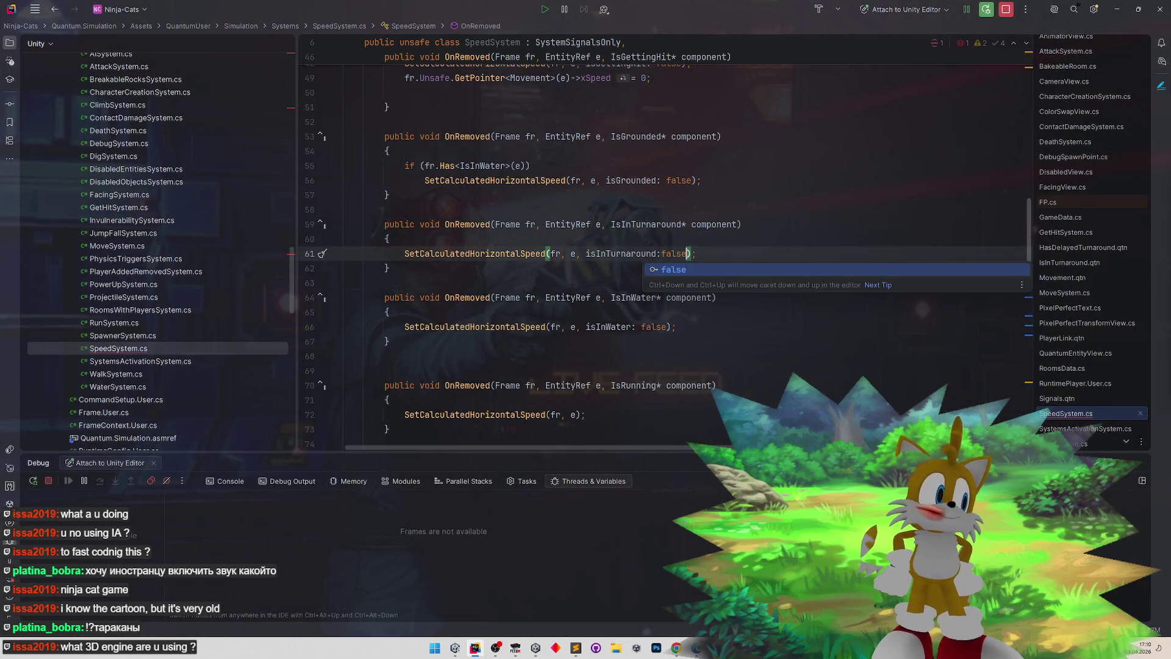
{"action": "left_click", "coordinate": [610, 168]}
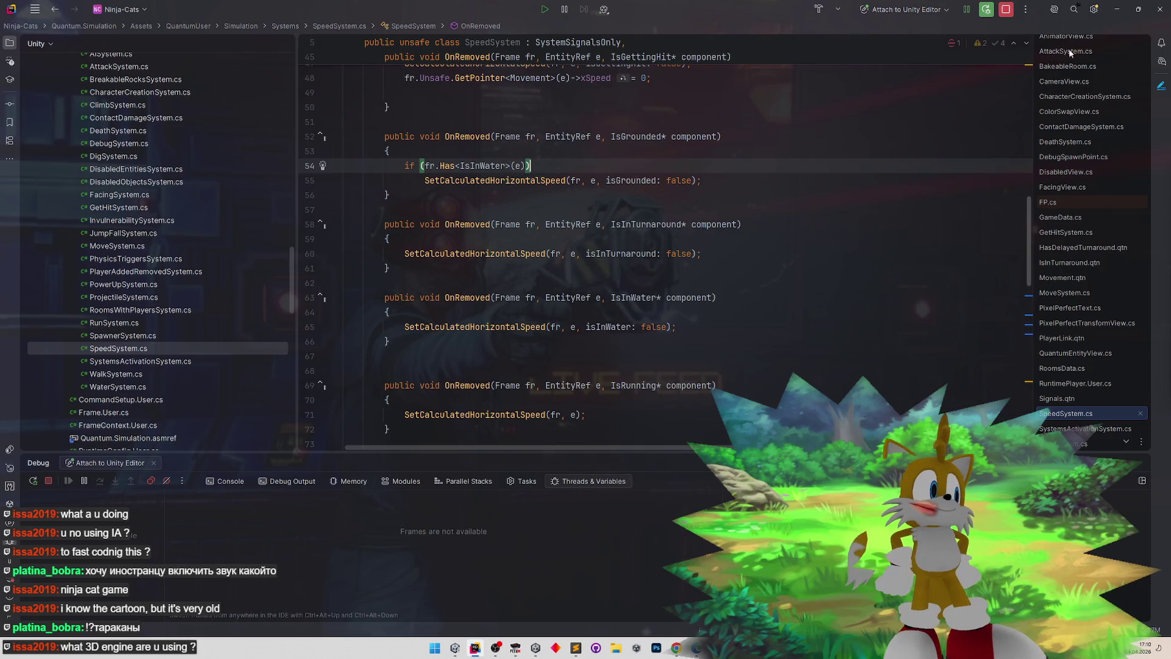
{"action": "left_click", "coordinate": [1117, 9]}
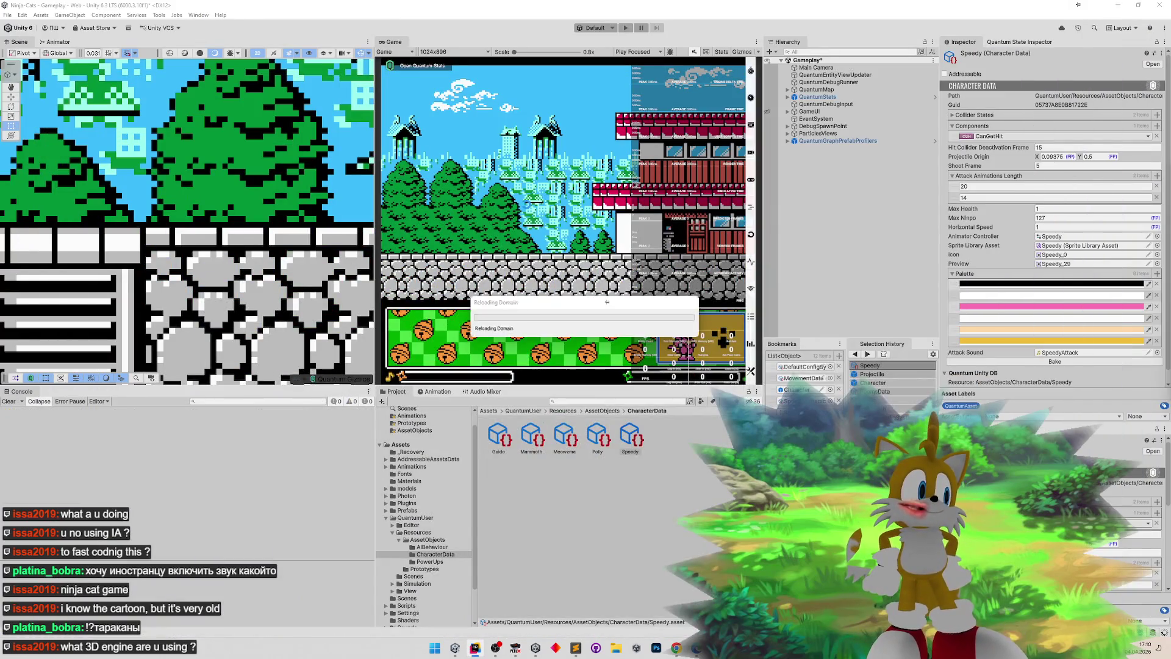
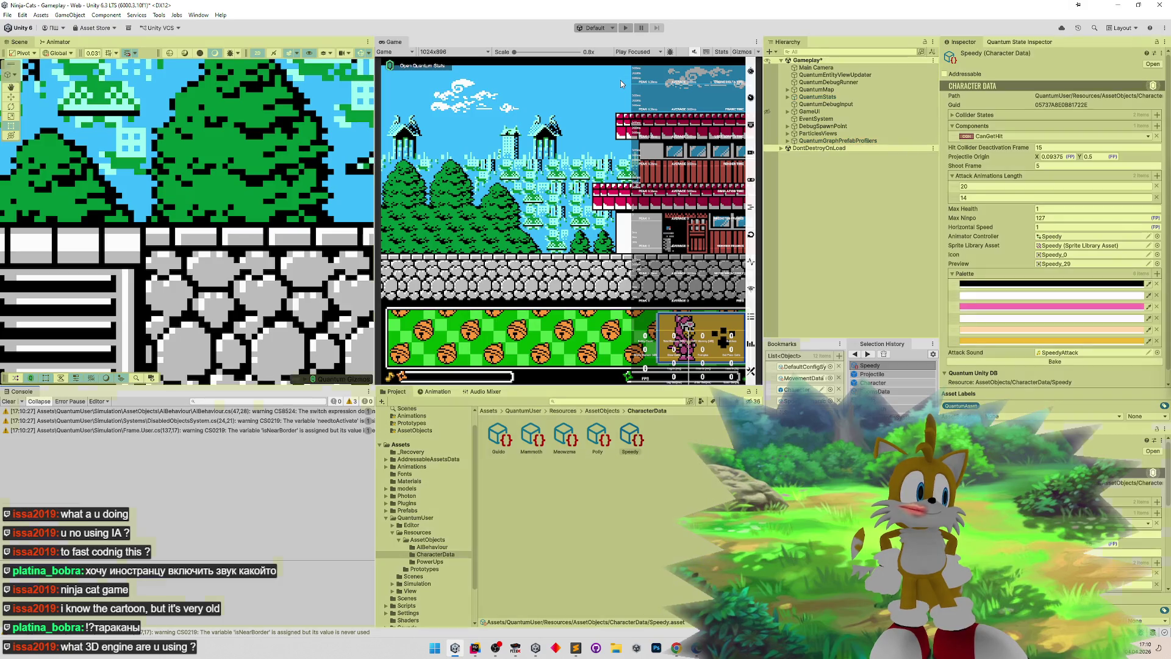
- Restart the game in play mode and maximize the Game view
{"action": "key", "text": "ctrl+p"}
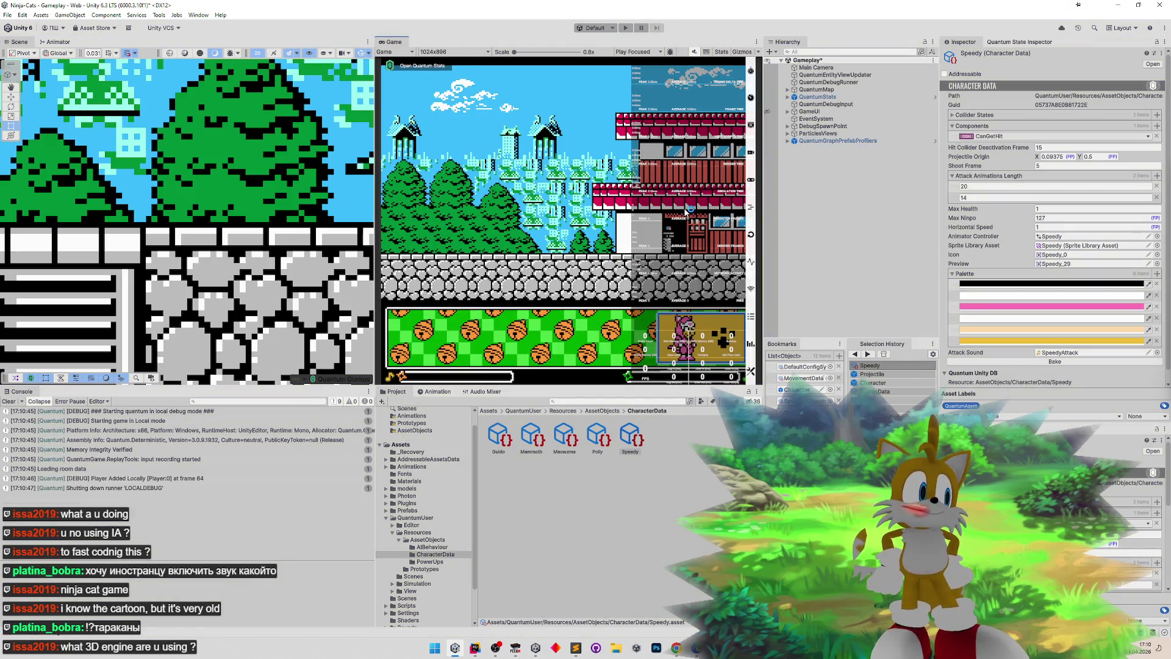
{"action": "key", "text": "ctrl+p"}
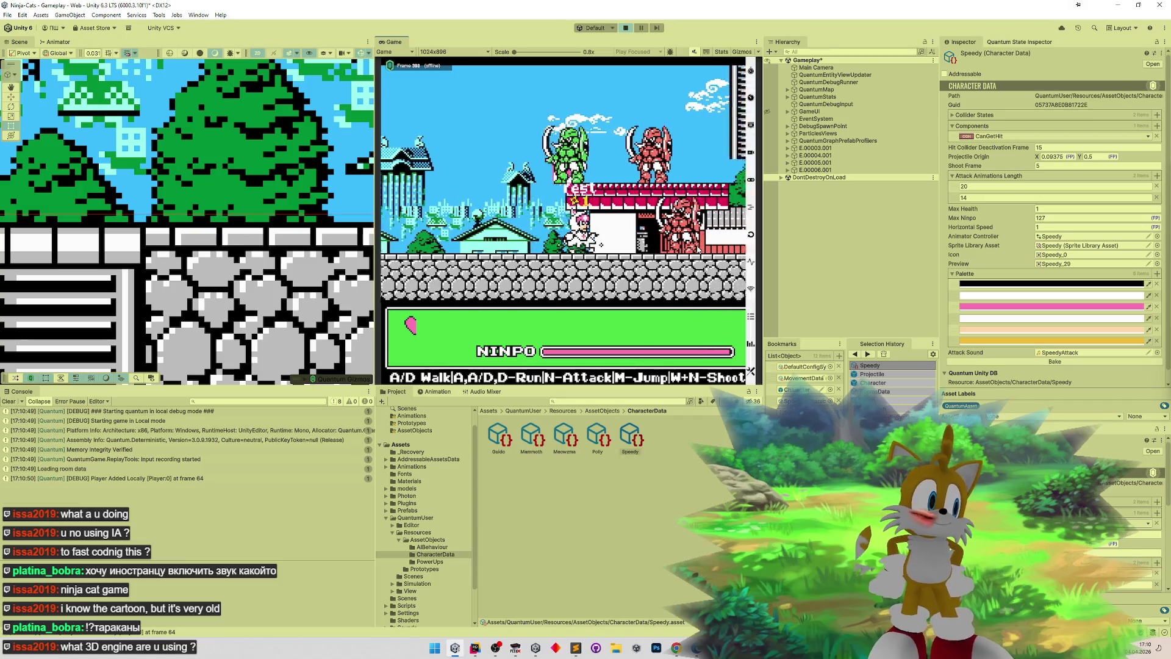
{"action": "key", "text": "shift+space"}
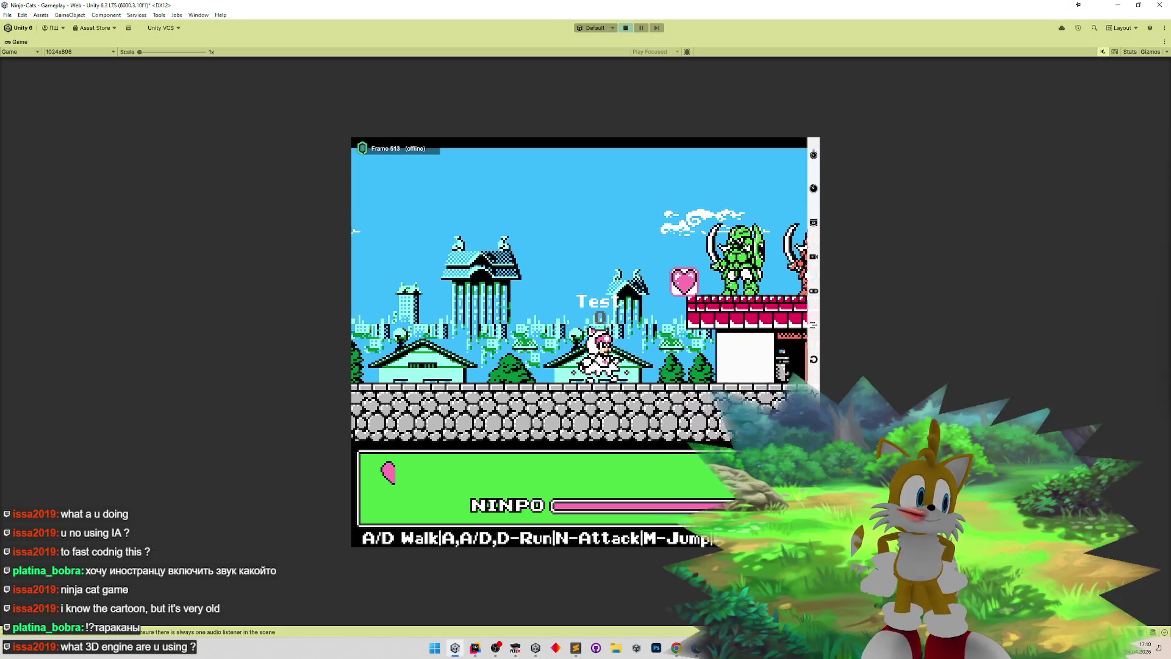
- Run the cat right through the level and jump it onto the red roof
{"action": "key", "text": "d"}
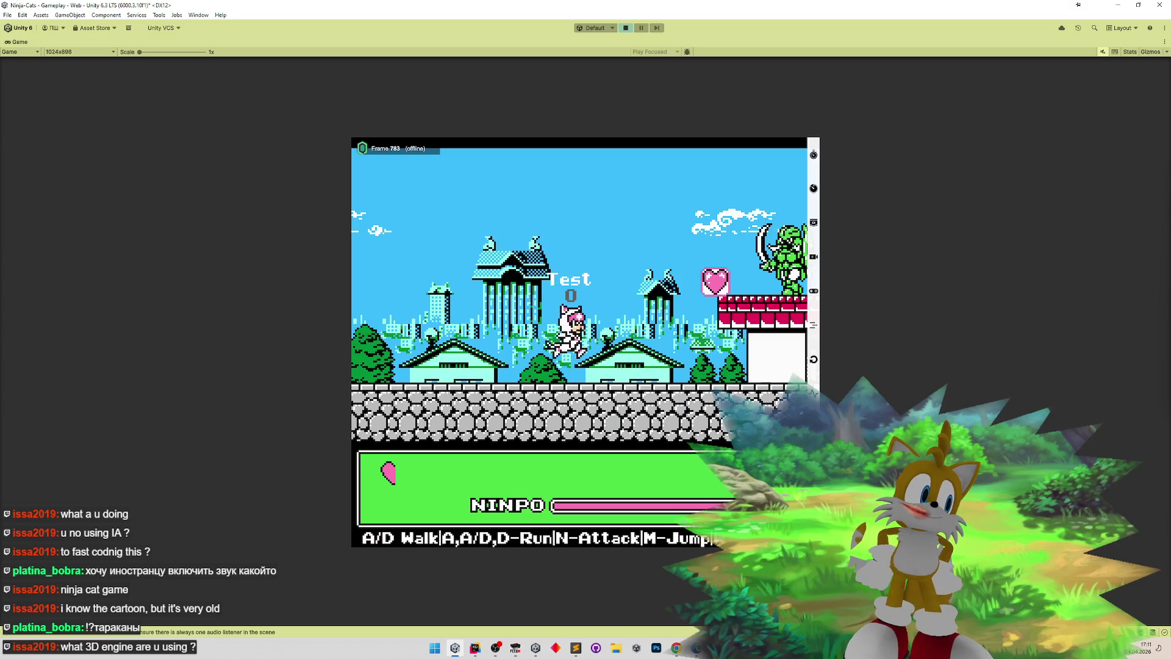
{"action": "key", "text": "d"}
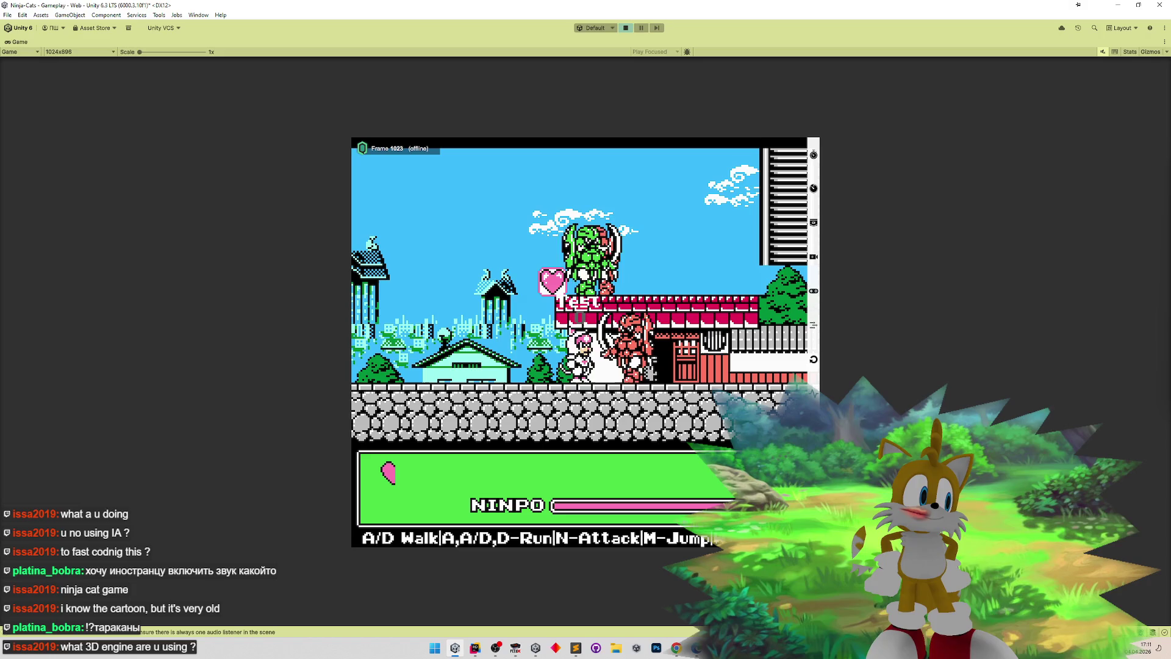
{"action": "key", "text": "a"}
{"action": "key", "text": "d"}
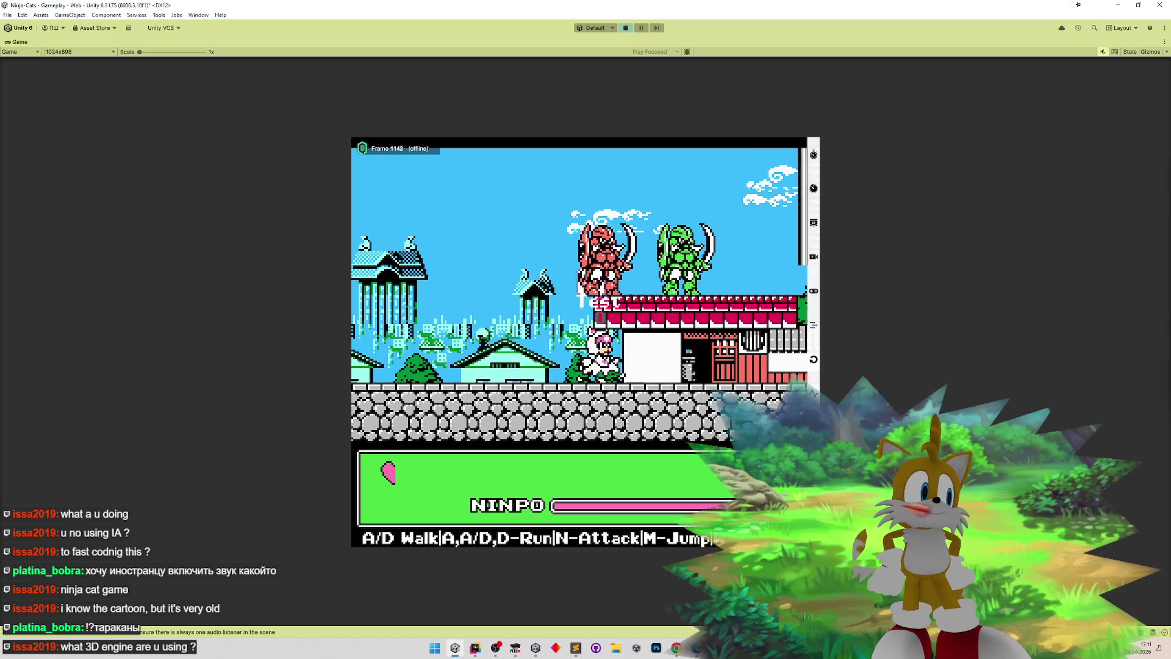
{"action": "key", "text": "m"}
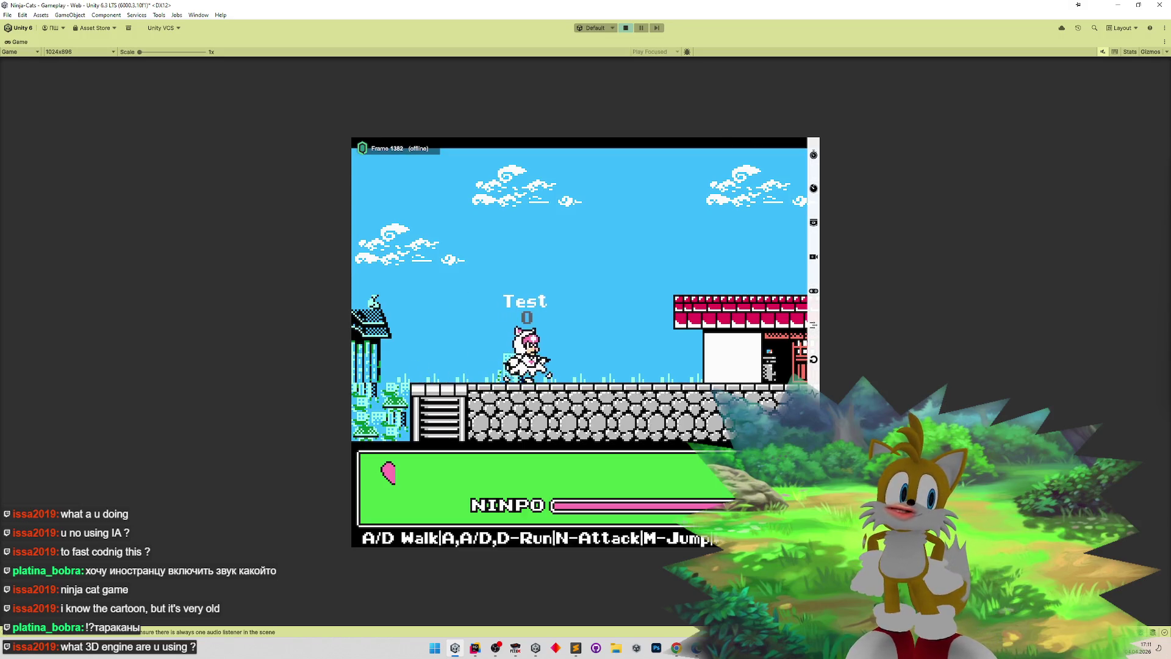
{"action": "key", "text": "d"}
{"action": "key", "text": "m"}
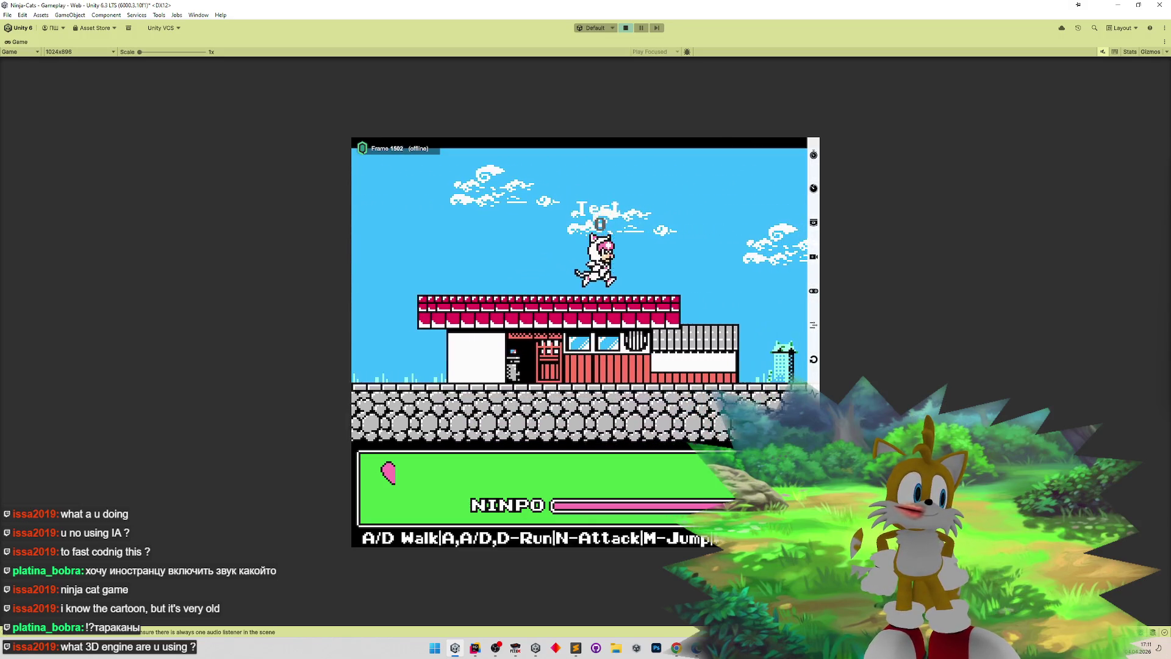
{"action": "key", "text": "d"}
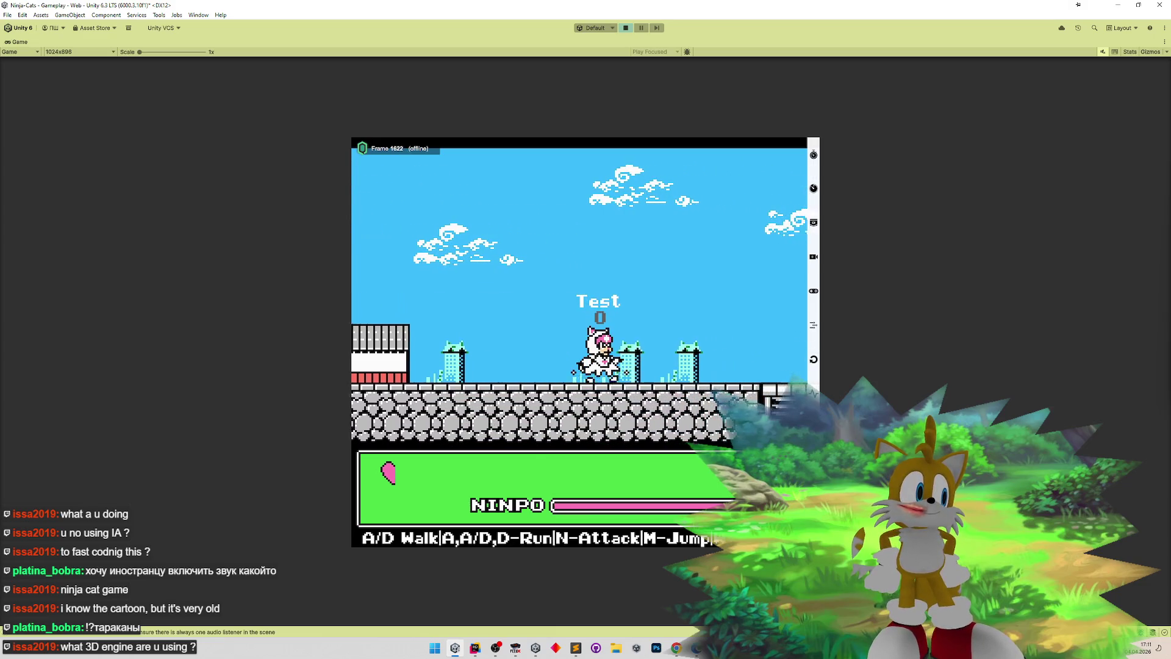
- Jump on into the next area to grab the box and heart, then stop play mode
{"action": "key", "text": "m"}
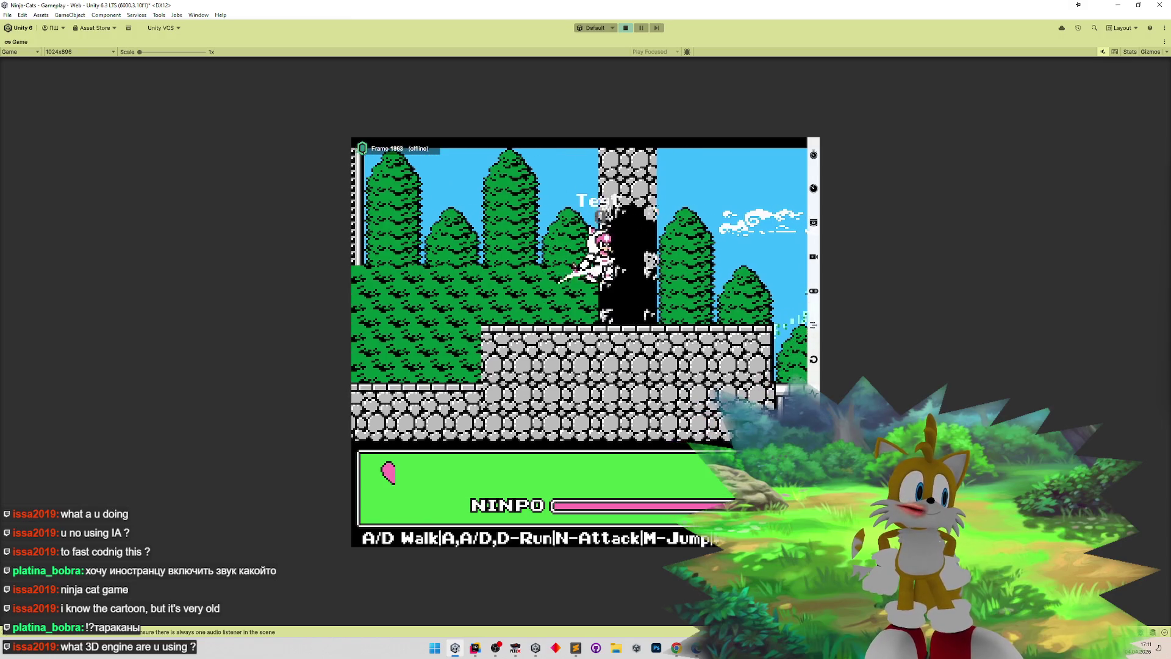
{"action": "key", "text": "d"}
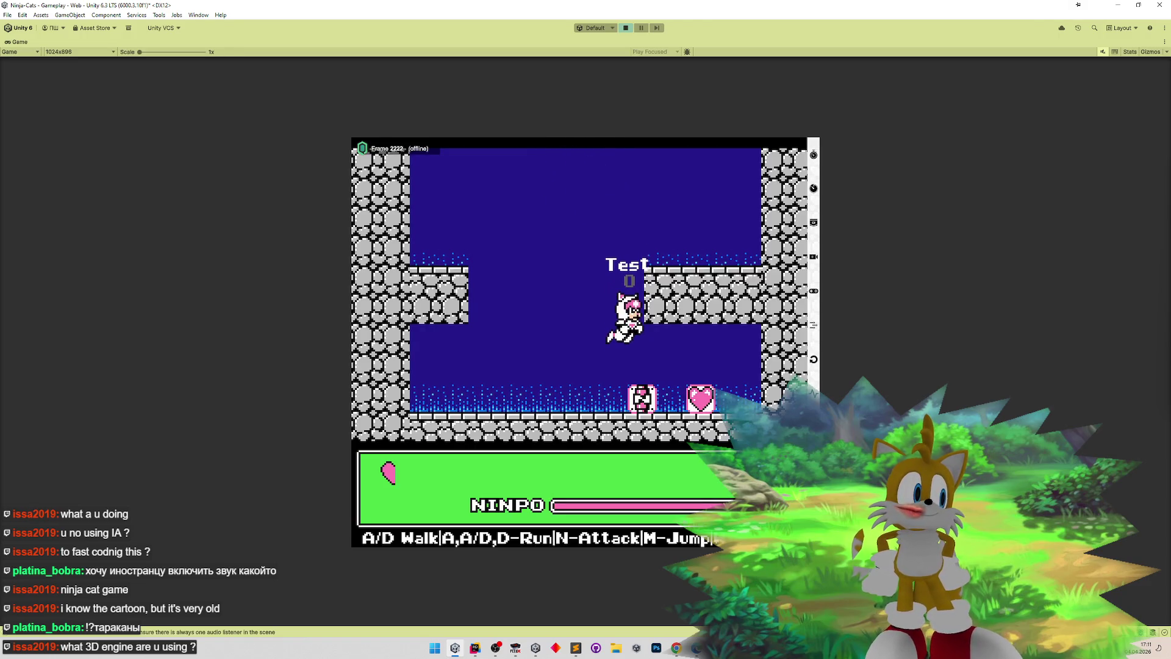
{"action": "key", "text": "d"}
{"action": "key", "text": "m"}
{"action": "key", "text": "a"}
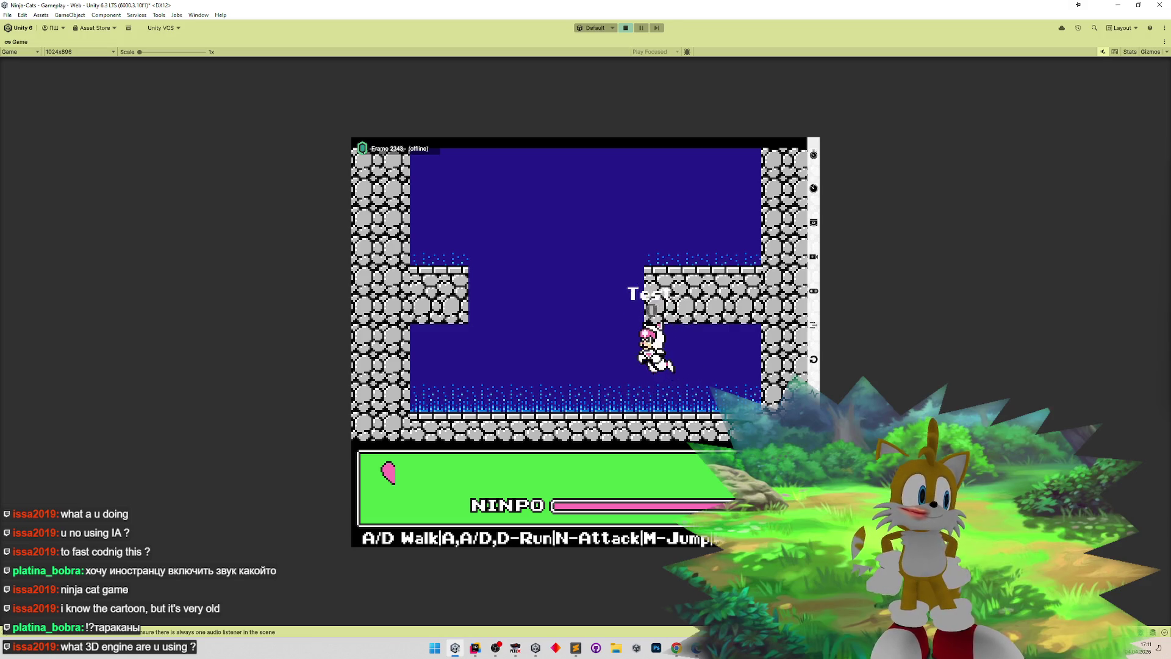
{"action": "key", "text": "ctrl+p"}
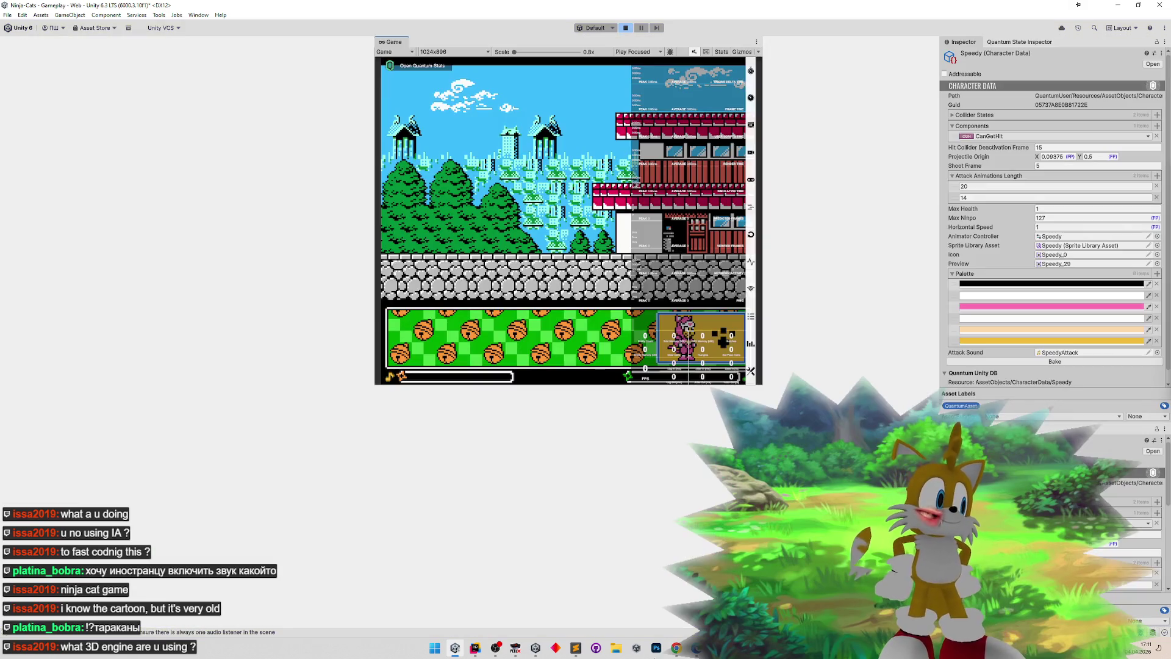
{"action": "key", "text": "alt+Tab"}
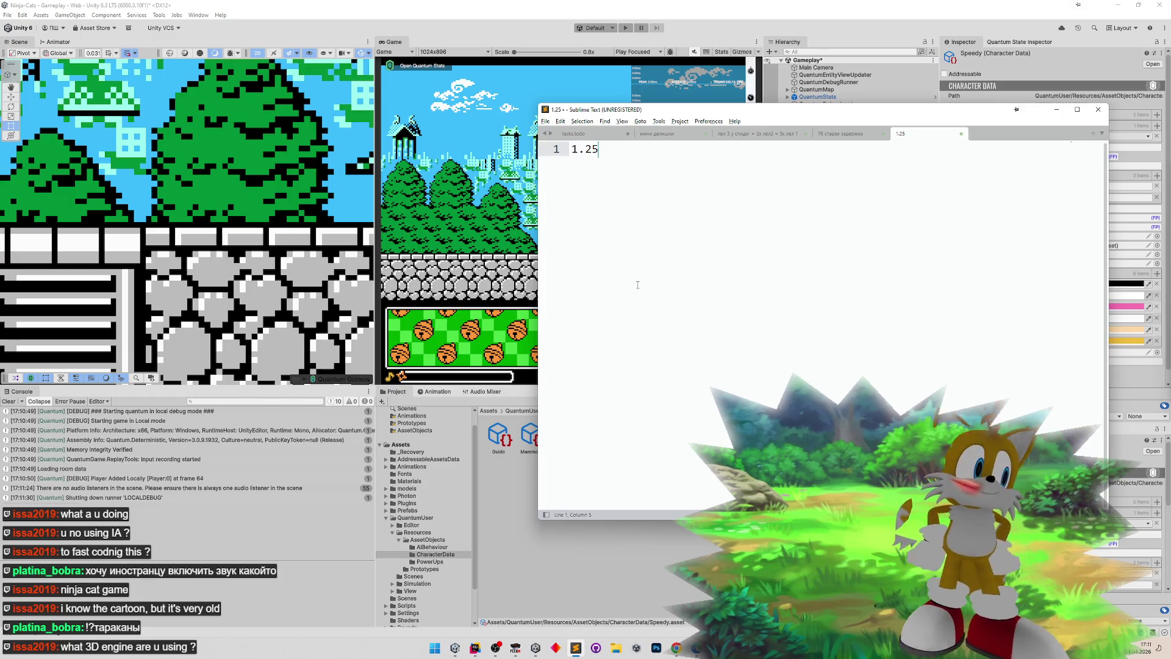
- Save the Gameplay scene in Unity and clear the Console
{"action": "left_click", "coordinate": [1057, 110]}
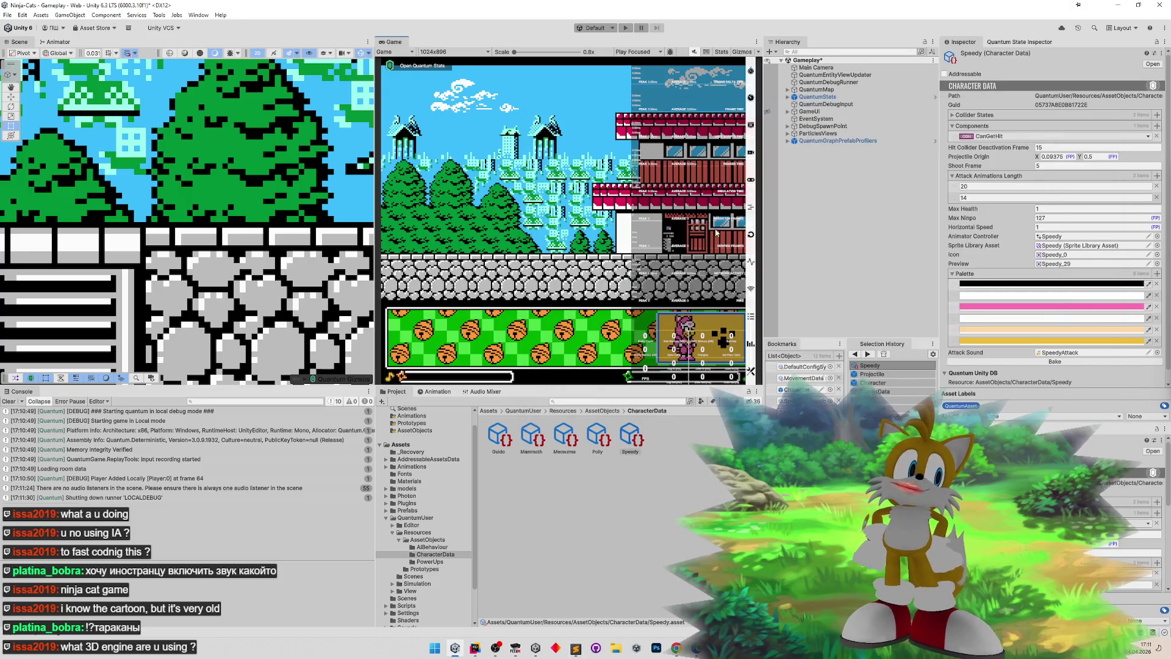
{"action": "key", "text": "ctrl+s"}
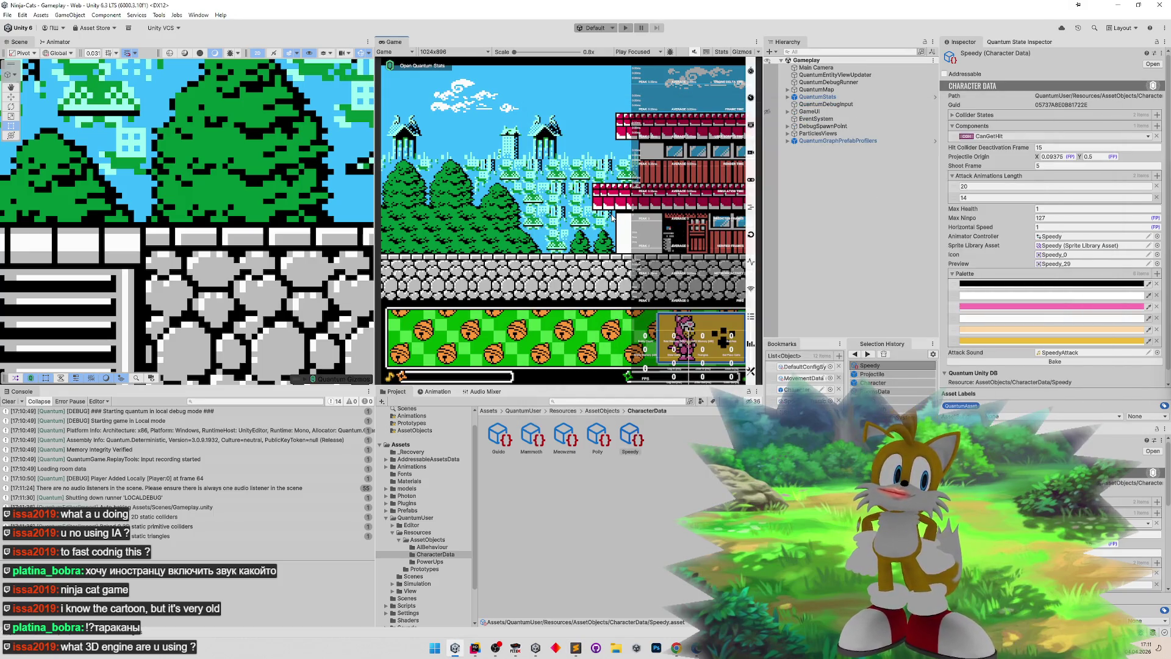
{"action": "left_click", "coordinate": [16, 404]}
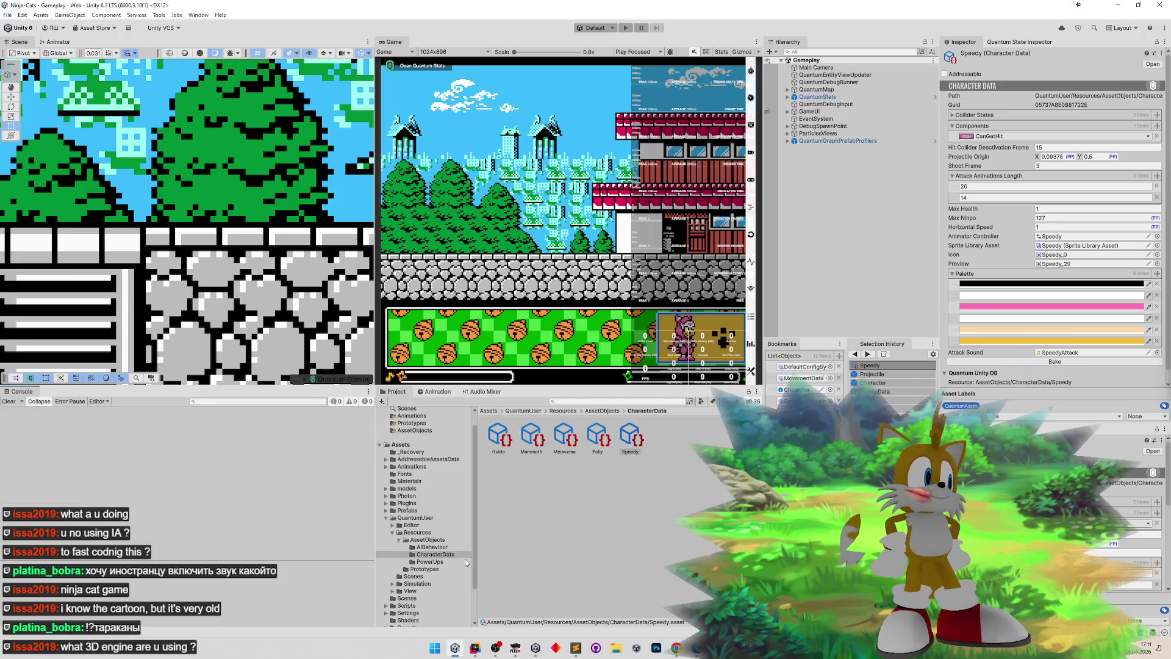
- Close the '76 старая задержка' note in Sublime Text without saving
{"action": "left_click", "coordinate": [576, 647]}
{"action": "left_click", "coordinate": [832, 135]}
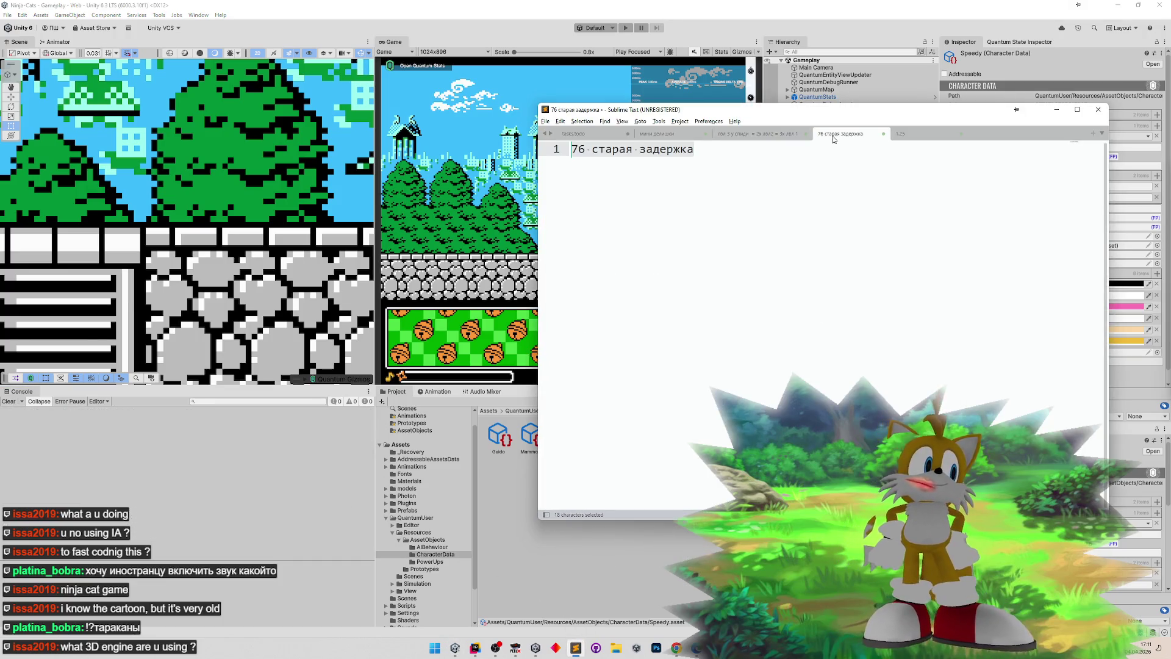
{"action": "left_click", "coordinate": [784, 135]}
{"action": "left_click", "coordinate": [829, 135]}
{"action": "left_click", "coordinate": [882, 134]}
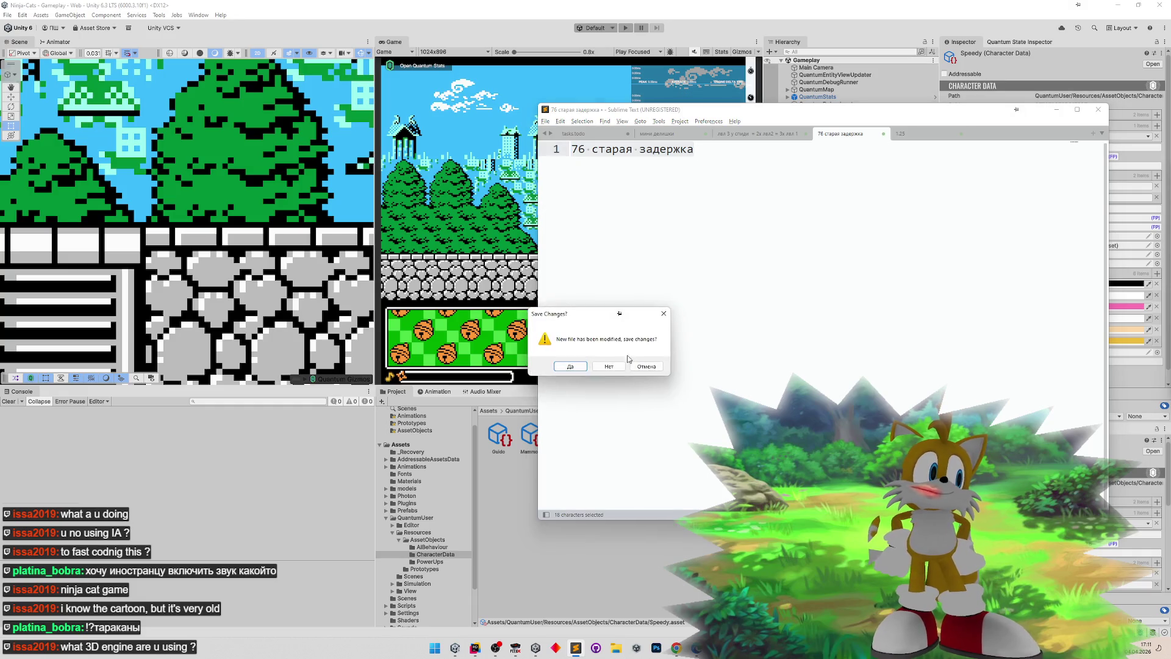
{"action": "key", "text": "Tab"}
{"action": "key", "text": "Return"}
- Move 'мини делишки' ahead of tasks.todo, review the done tasks, then minimise Sublime
{"action": "left_click", "coordinate": [832, 137]}
{"action": "left_click", "coordinate": [738, 137]}
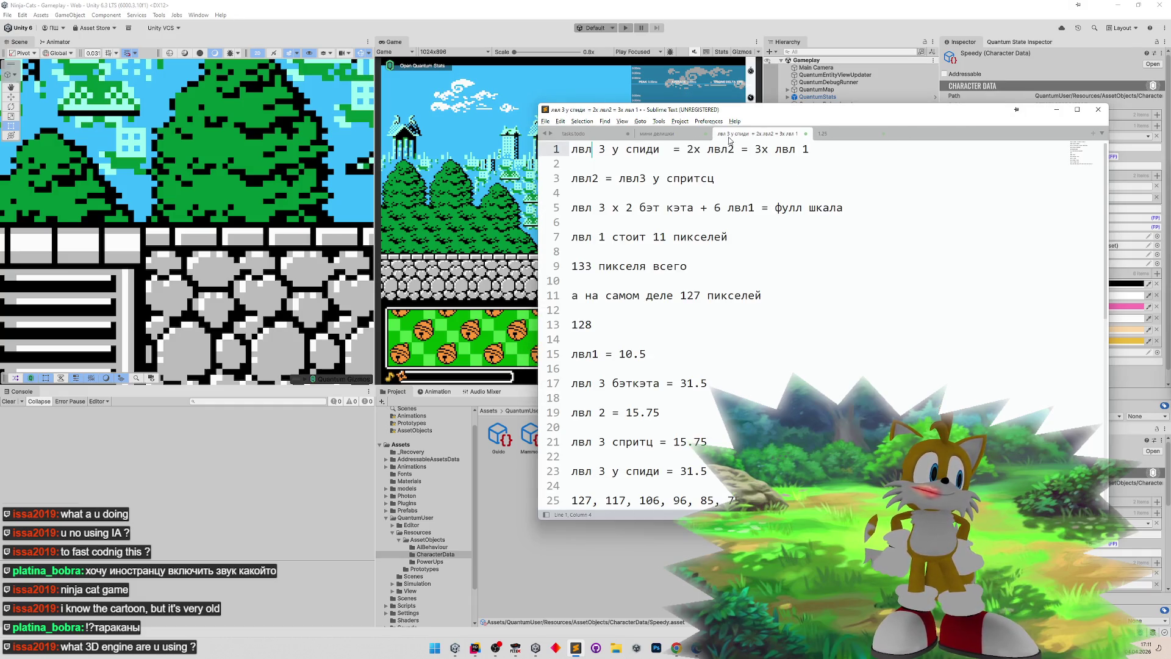
{"action": "left_click", "coordinate": [670, 136]}
{"action": "left_click_drag", "start_coordinate": [665, 139], "coordinate": [610, 136]}
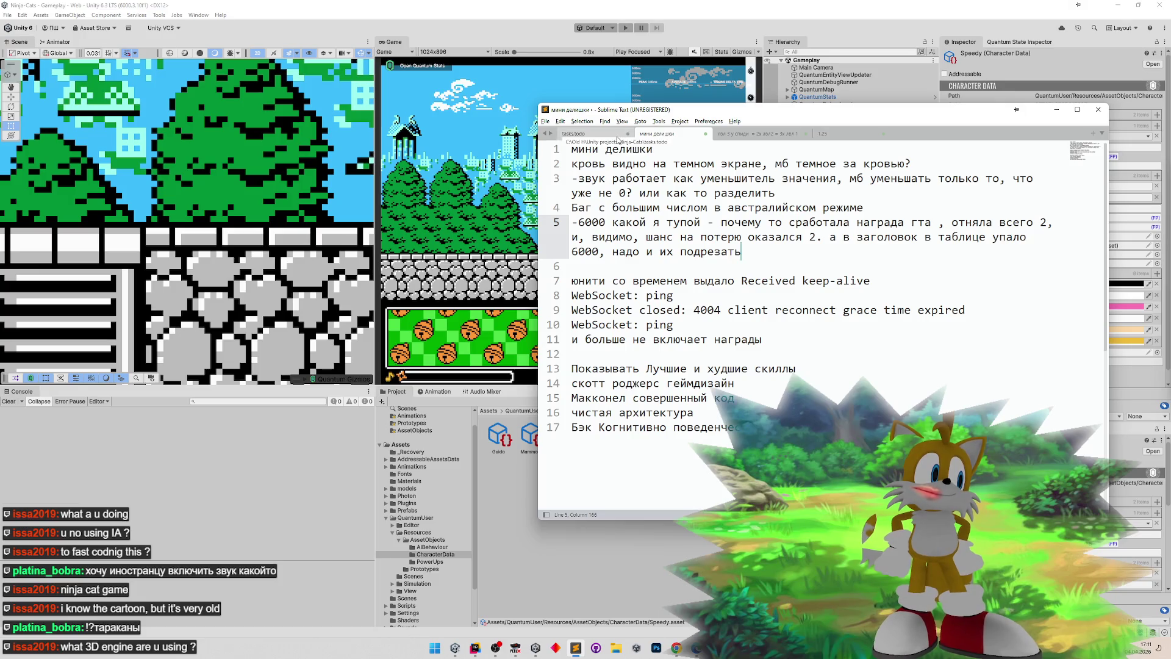
{"action": "left_click", "coordinate": [653, 135]}
{"action": "left_click", "coordinate": [580, 134]}
{"action": "left_click", "coordinate": [659, 138]}
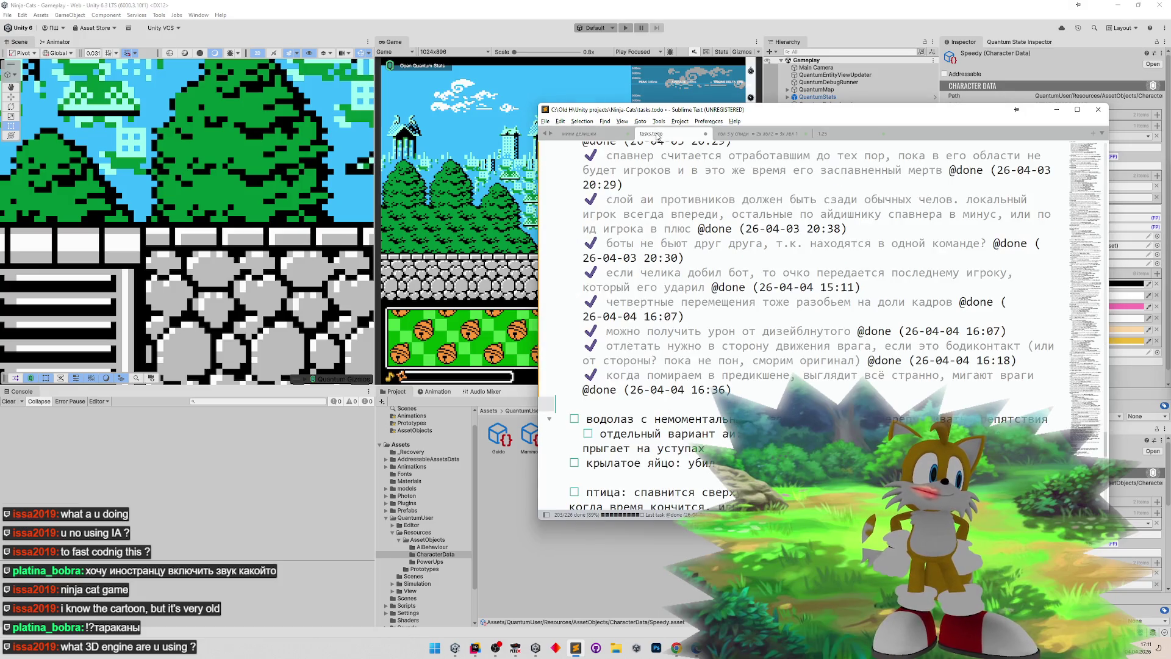
{"action": "left_click", "coordinate": [773, 316]}
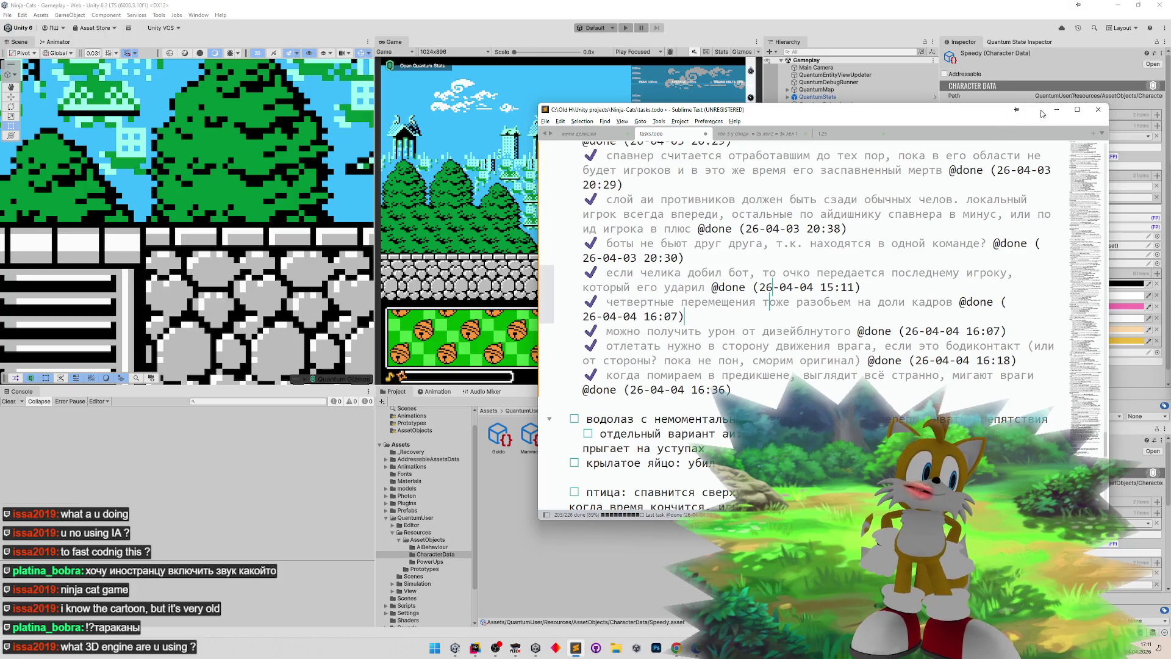
{"action": "left_click", "coordinate": [1057, 110]}
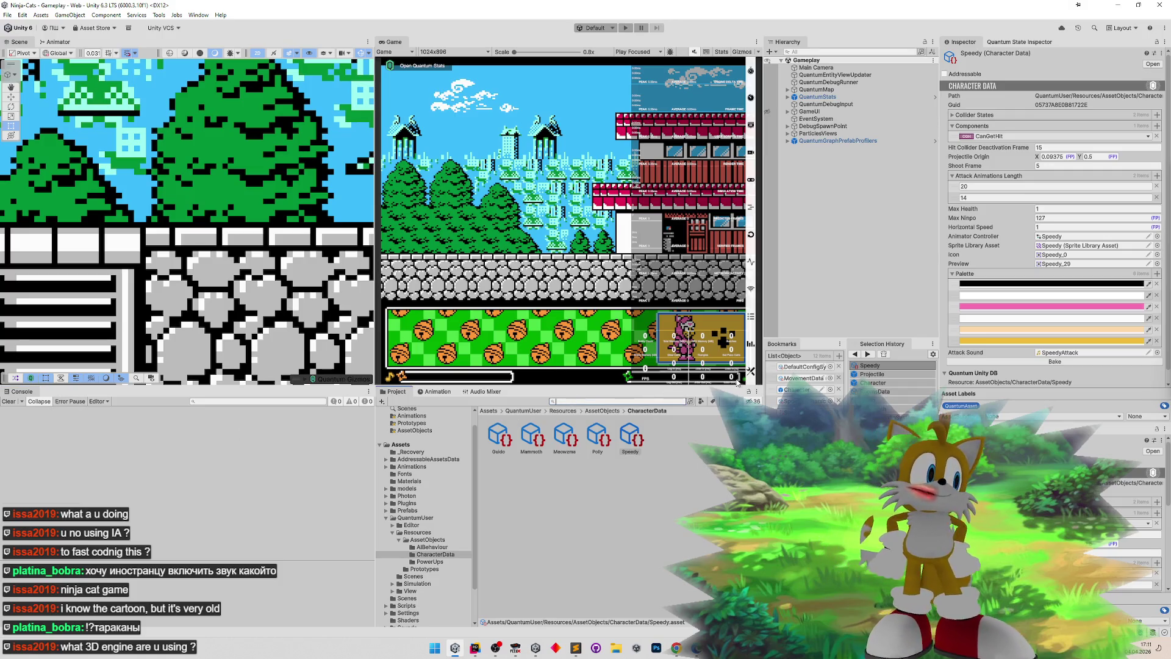
{"action": "left_click", "coordinate": [516, 648]}
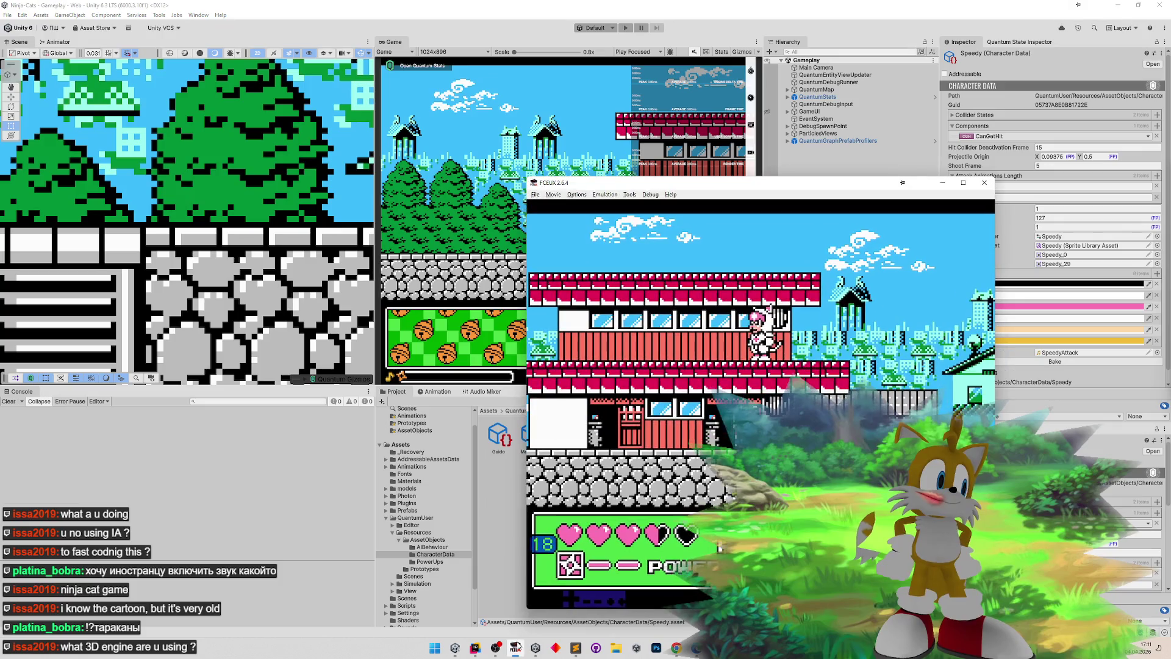
{"action": "key", "text": "Left"}
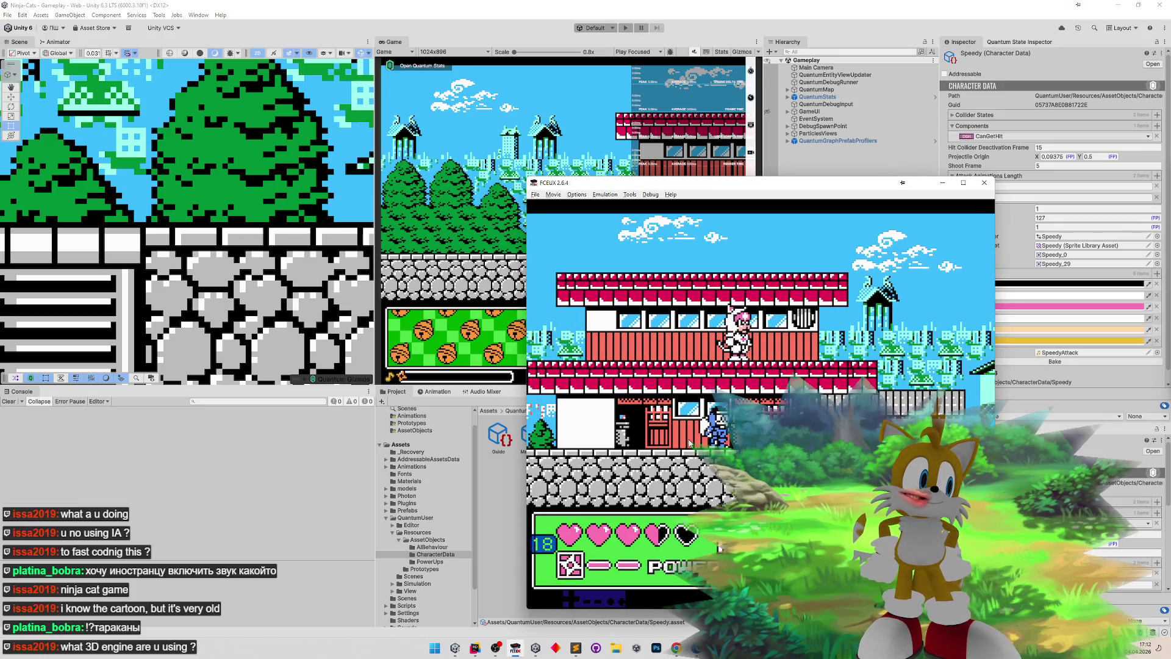
{"action": "key", "text": "Right"}
{"action": "key", "text": "Right"}
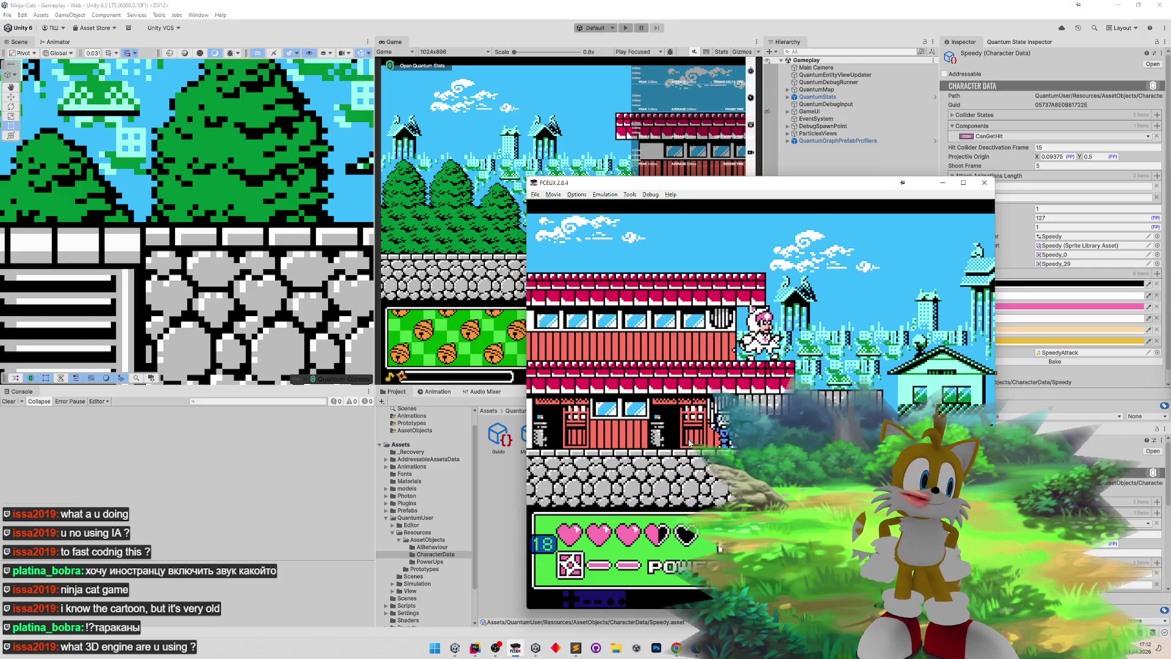
{"action": "key", "text": "Left"}
{"action": "key", "text": "Left"}
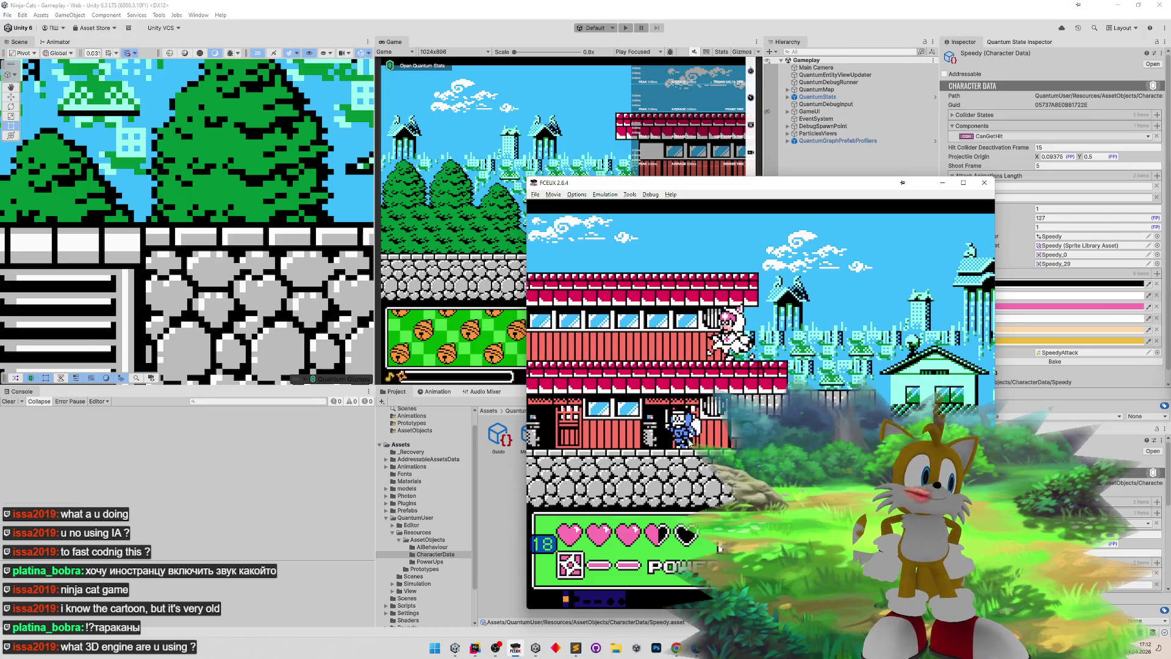
{"action": "key", "text": "Left"}
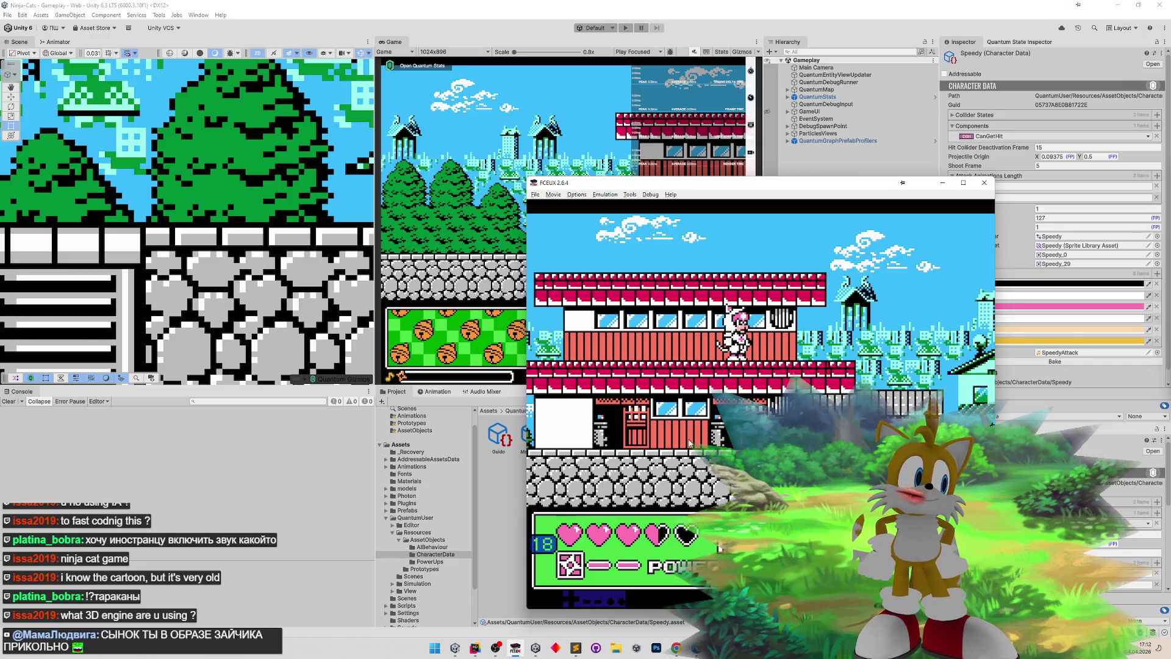
{"action": "left_click", "coordinate": [943, 182]}
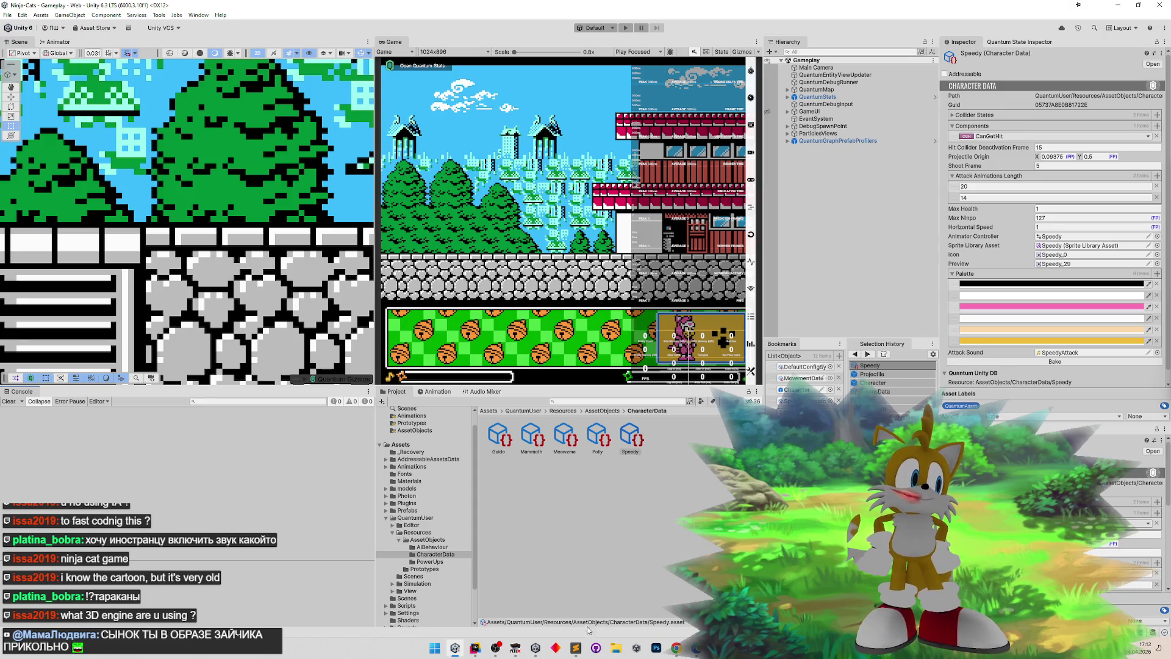
{"action": "mouse_move", "coordinate": [579, 652]}
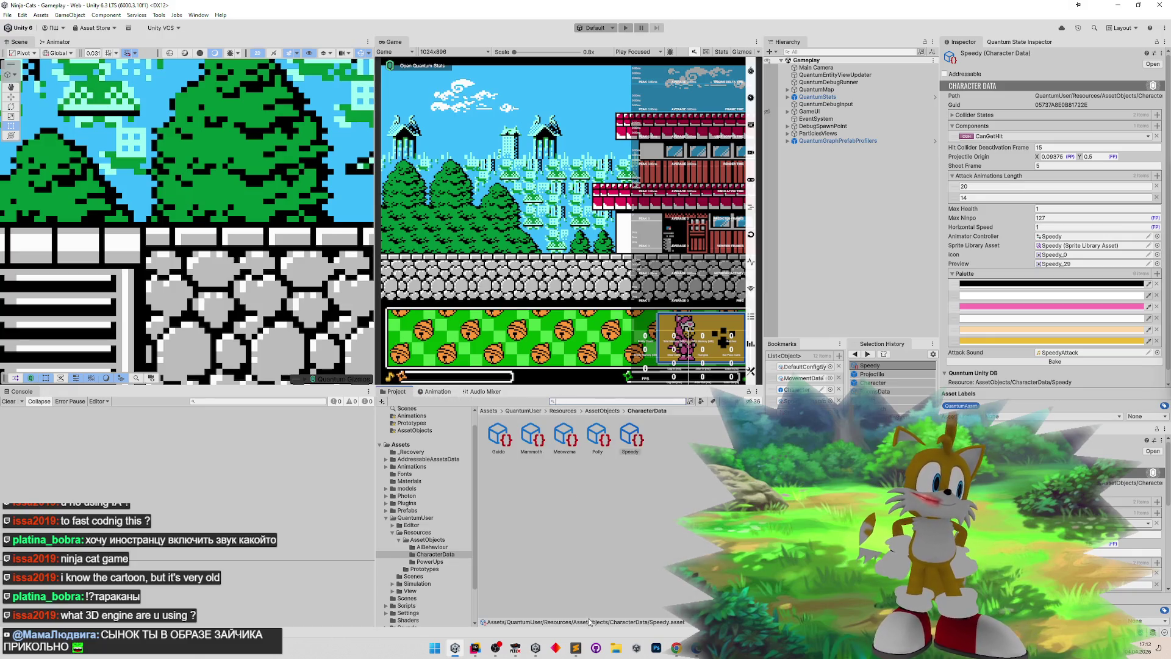
- Minimise the tasks.todo window to reveal Unity, then switch to Photoshop
{"action": "left_click", "coordinate": [583, 652]}
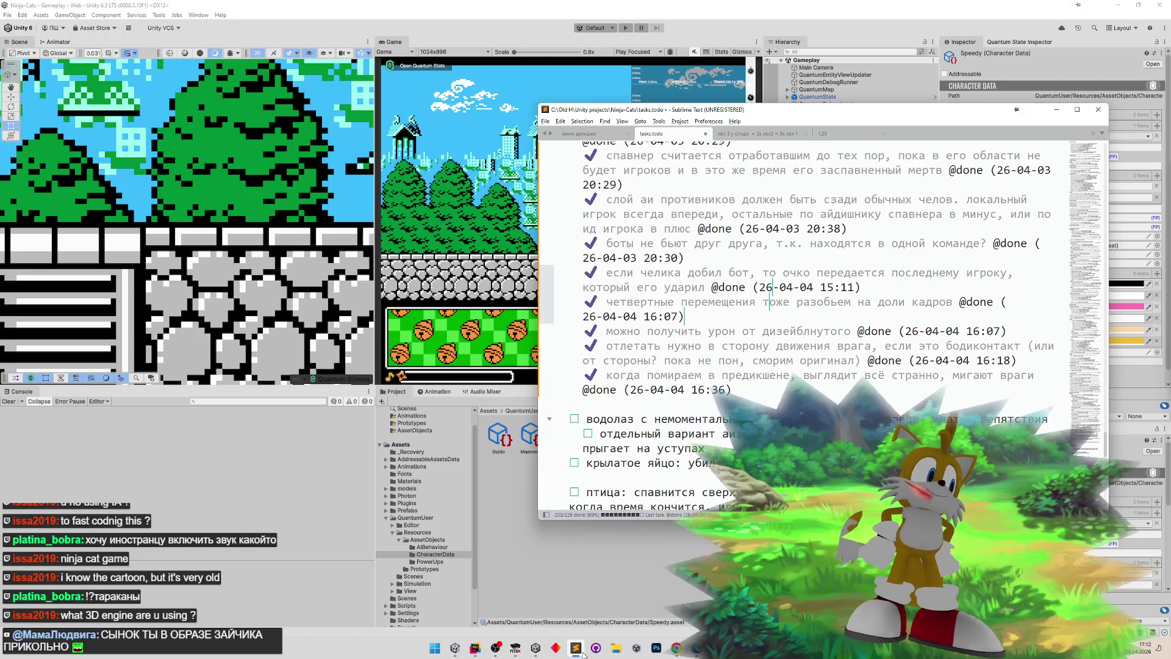
{"action": "left_click", "coordinate": [583, 652]}
{"action": "left_click", "coordinate": [580, 647]}
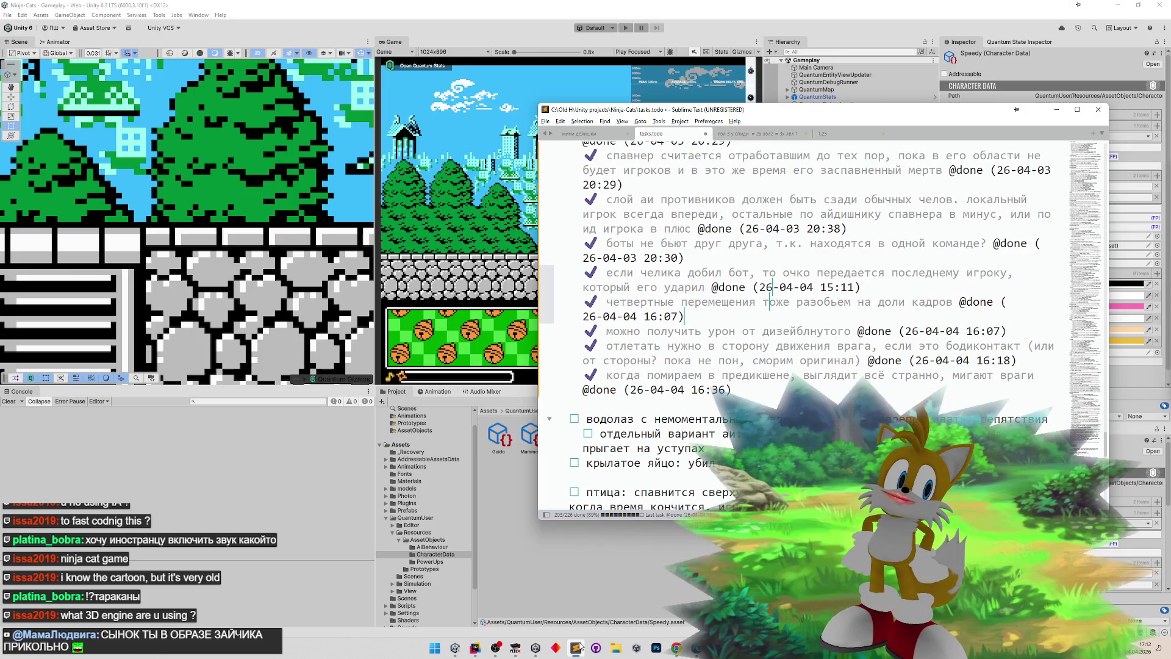
{"action": "left_click", "coordinate": [580, 648]}
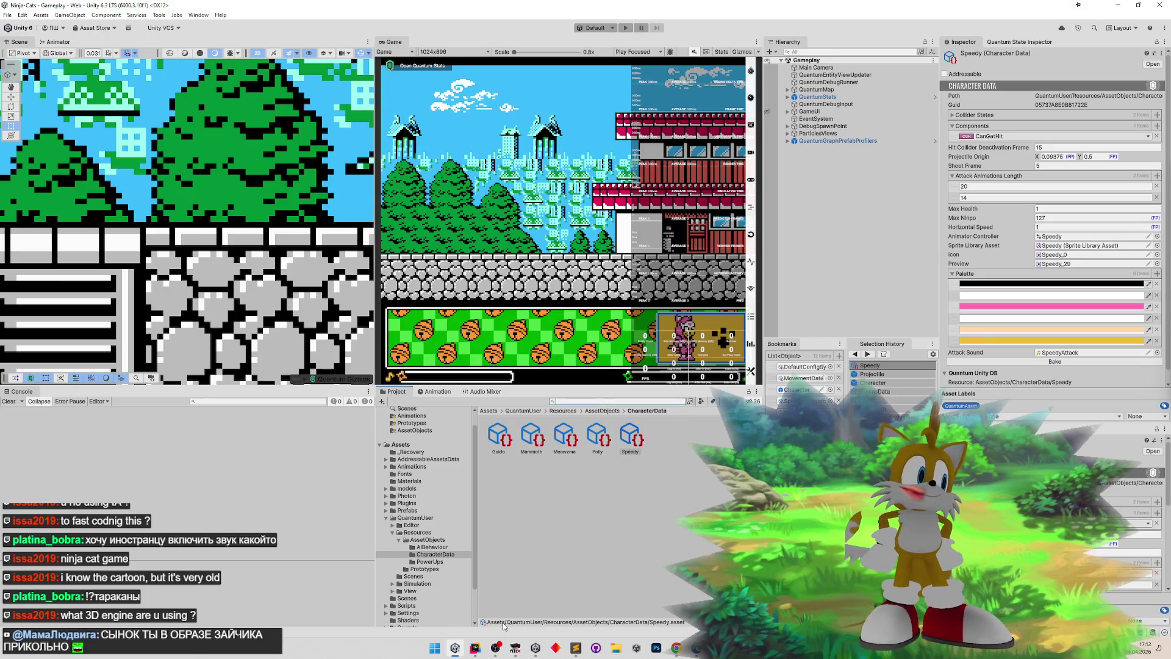
{"action": "left_click", "coordinate": [656, 648]}
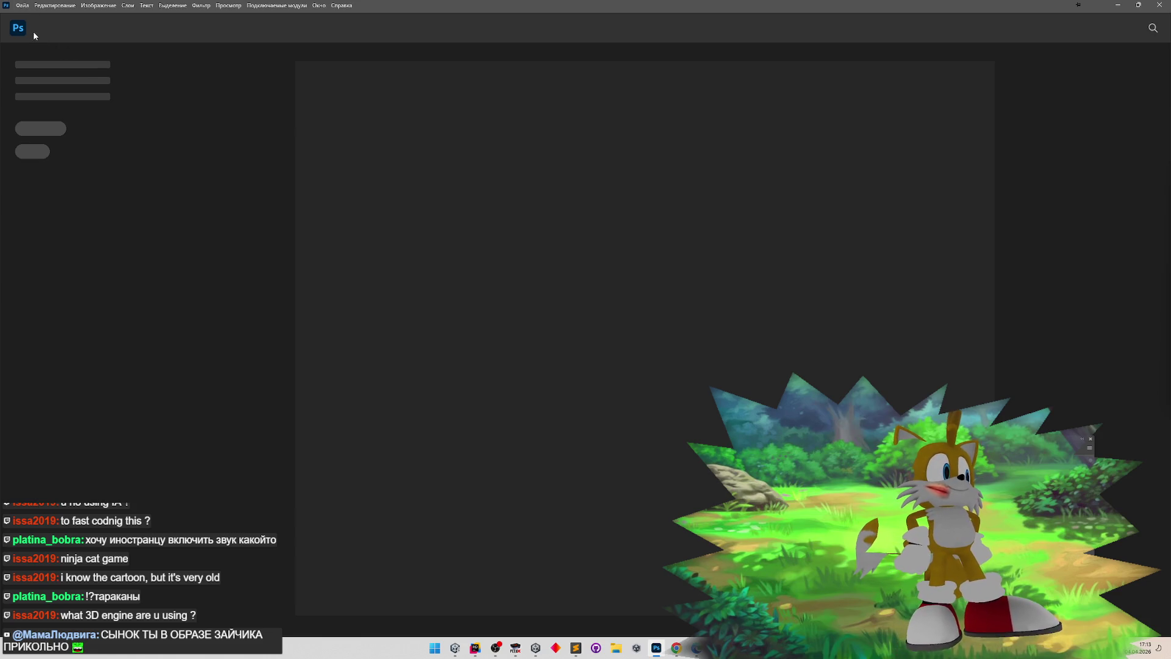
- Open the Enemies.png sprite sheet and zoom in on the enemy sprites
{"action": "left_click", "coordinate": [22, 5]}
{"action": "left_click", "coordinate": [22, 5]}
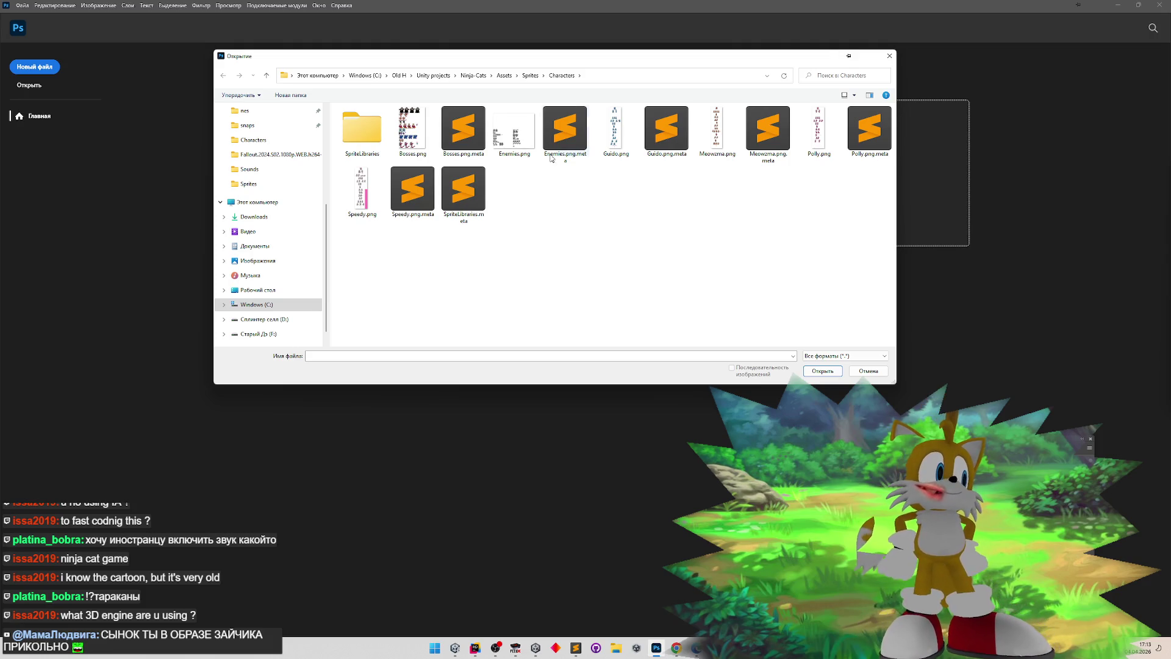
{"action": "double_click", "coordinate": [515, 131]}
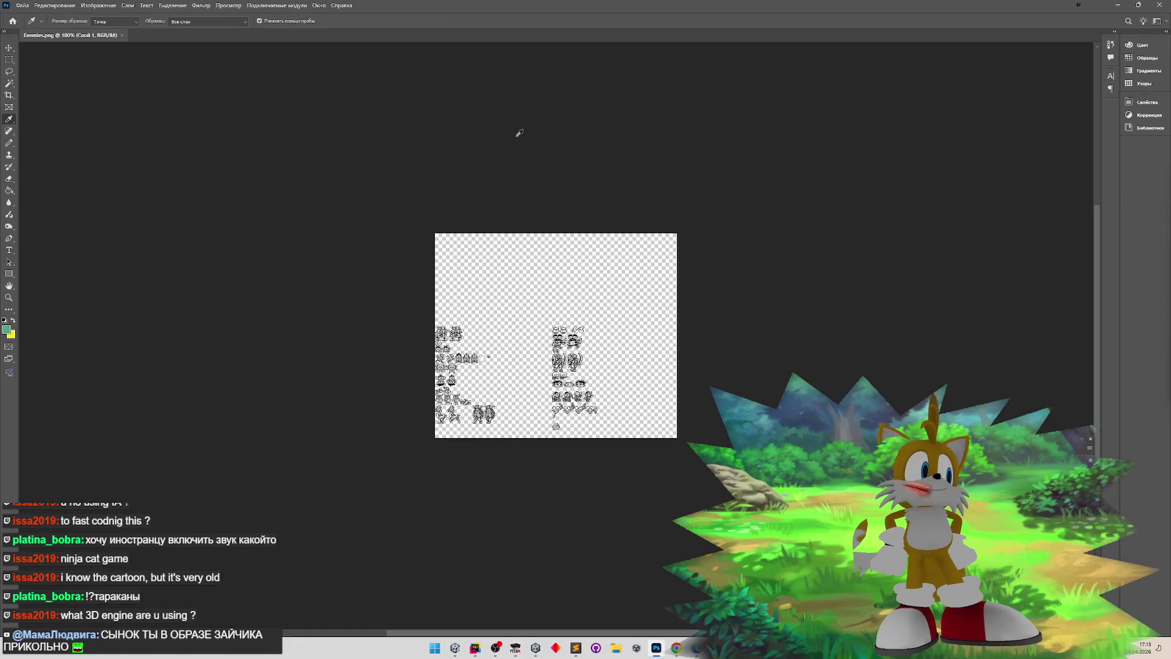
{"action": "key", "text": "z"}
{"action": "left_click_drag", "start_coordinate": [576, 393], "coordinate": [577, 393]}
{"action": "mouse_move", "coordinate": [586, 436]}
{"action": "left_mouse_down"}
{"action": "mouse_move", "coordinate": [604, 437]}
{"action": "mouse_move", "coordinate": [500, 431]}
{"action": "left_mouse_up"}
- Marquee-select the second knight sprite precisely
{"action": "key", "text": "i"}
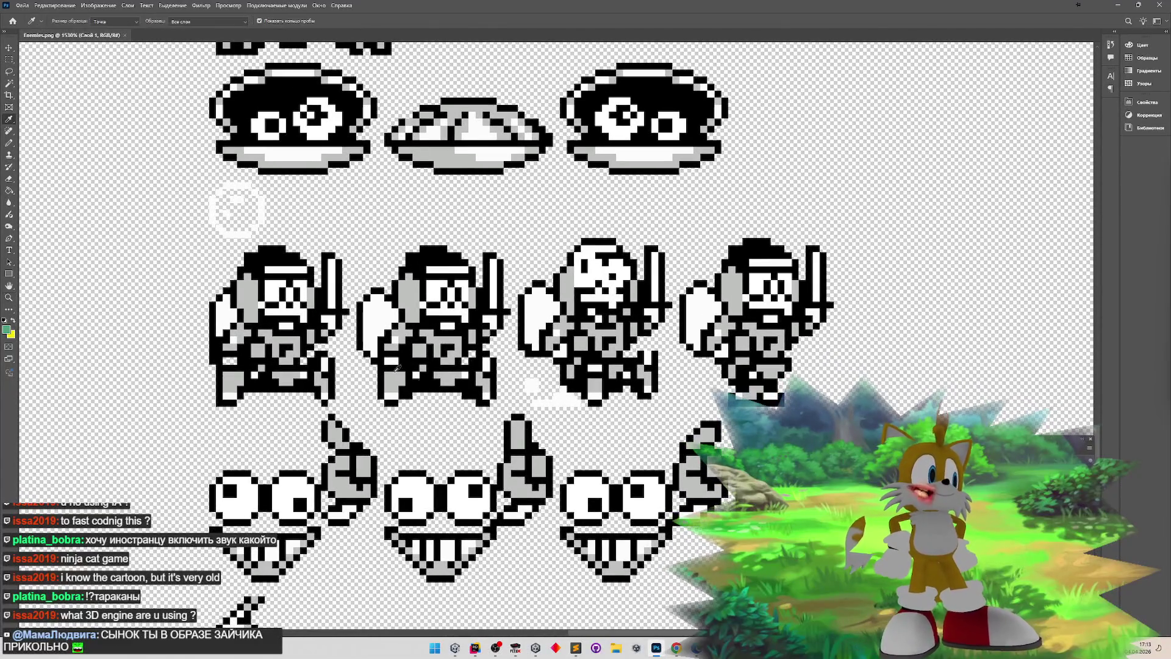
{"action": "left_click", "coordinate": [9, 60]}
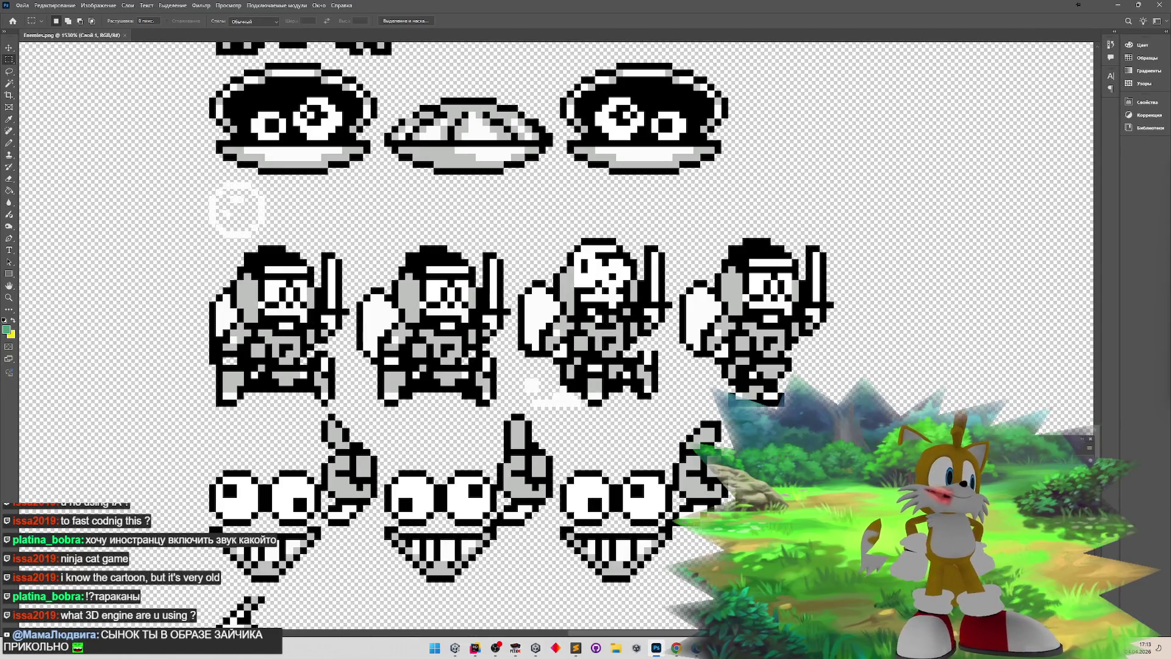
{"action": "left_click_drag", "start_coordinate": [208, 246], "coordinate": [511, 405]}
{"action": "left_click", "coordinate": [488, 427]}
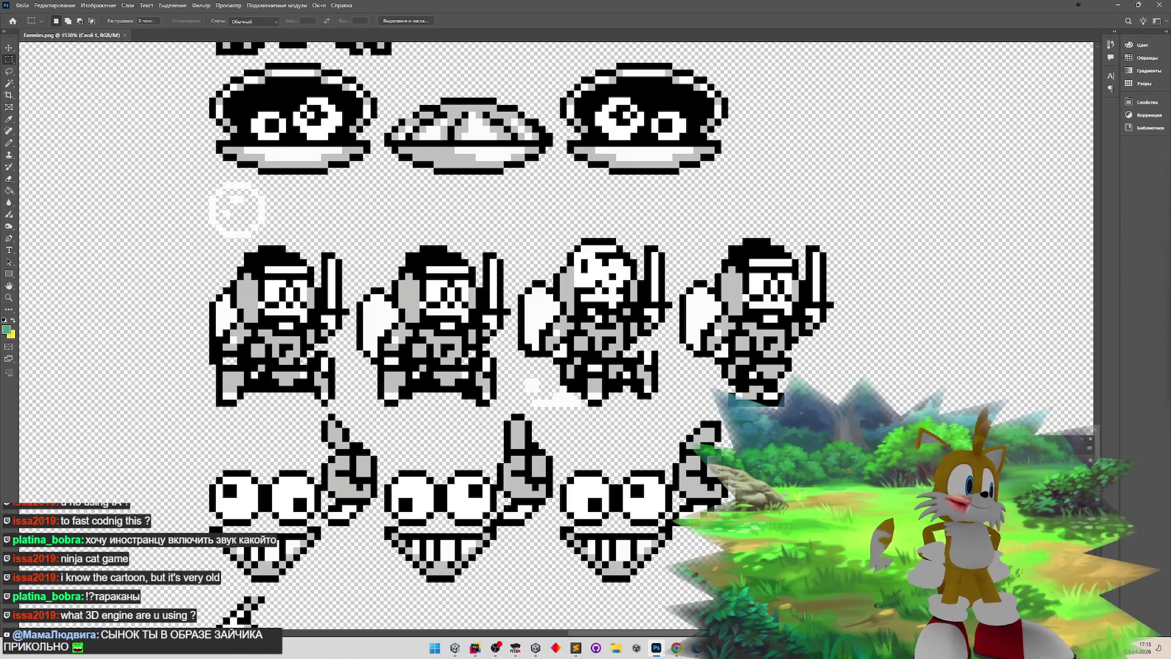
{"action": "mouse_move", "coordinate": [350, 247]}
{"action": "left_mouse_down"}
{"action": "mouse_move", "coordinate": [430, 313]}
{"action": "mouse_move", "coordinate": [511, 412]}
{"action": "left_mouse_up"}
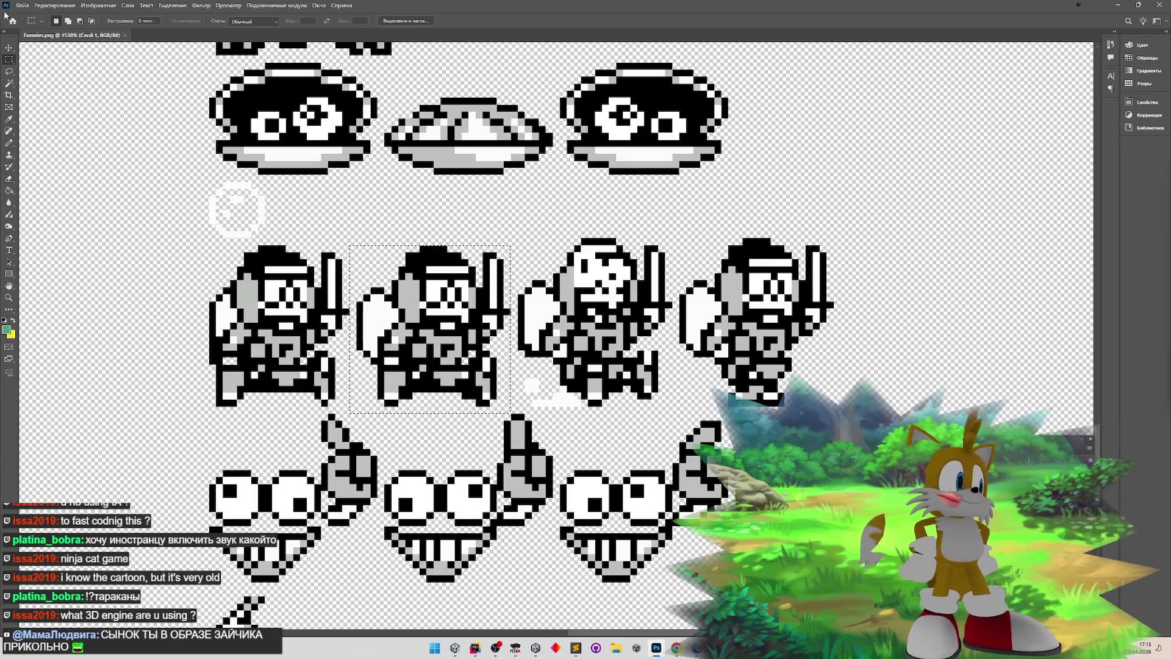
{"action": "left_click", "coordinate": [373, 269]}
{"action": "mouse_move", "coordinate": [357, 246]}
{"action": "left_mouse_down"}
{"action": "mouse_move", "coordinate": [504, 382]}
{"action": "mouse_move", "coordinate": [505, 405]}
{"action": "left_mouse_up"}
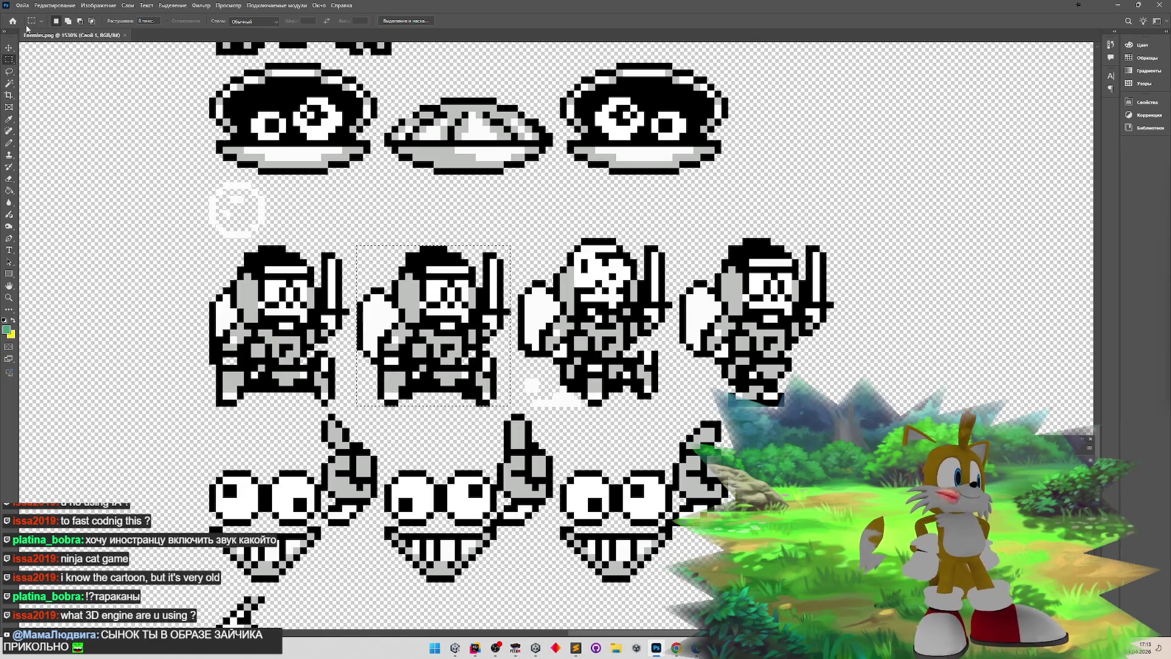
- Lay the second knight over the first to compare alignment, then deselect and return to Unity
{"action": "key", "text": "v"}
{"action": "mouse_move", "coordinate": [457, 337]}
{"action": "left_mouse_down"}
{"action": "mouse_move", "coordinate": [282, 331]}
{"action": "mouse_move", "coordinate": [454, 333]}
{"action": "left_mouse_up"}
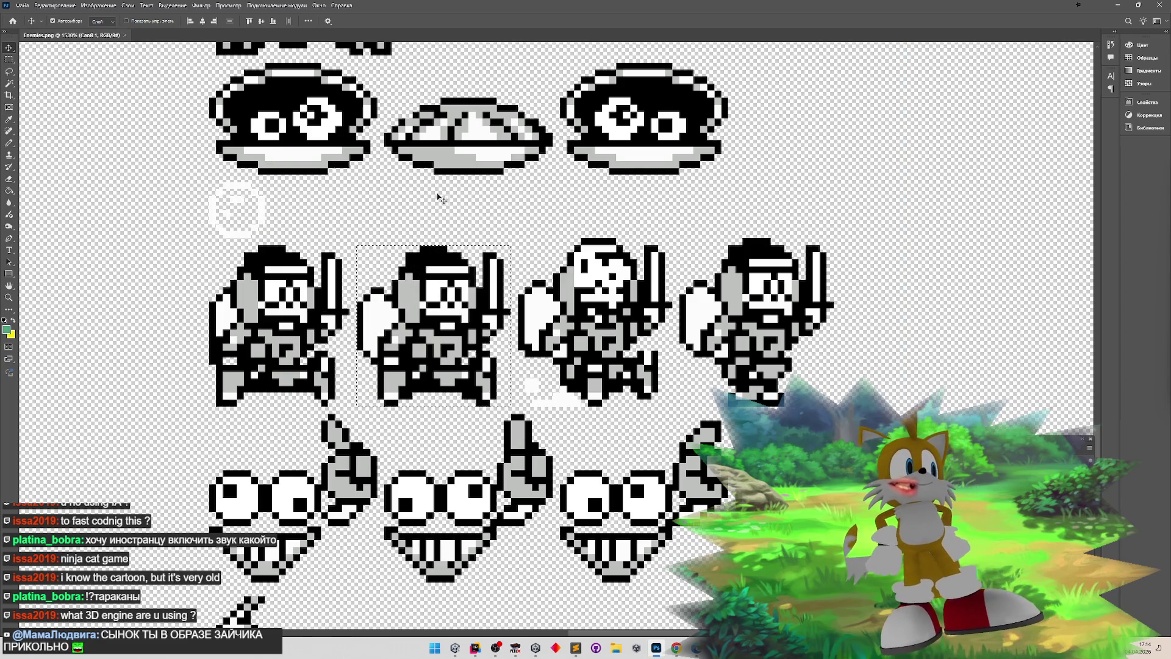
{"action": "left_click", "coordinate": [9, 59]}
{"action": "left_click", "coordinate": [230, 156]}
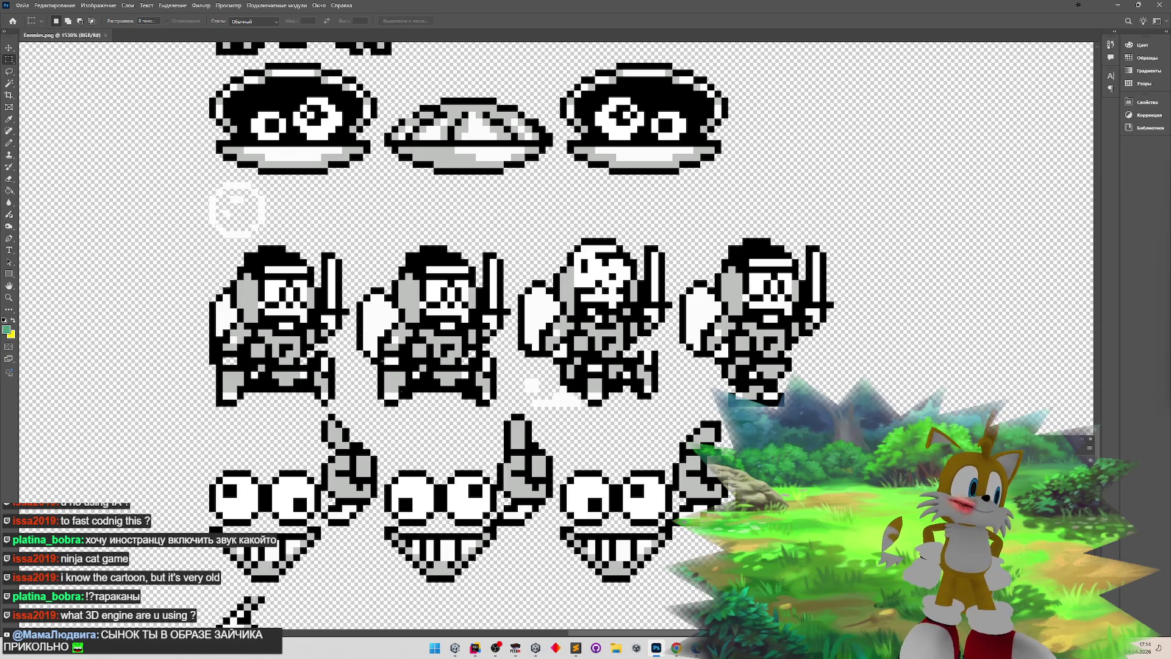
{"action": "left_click", "coordinate": [635, 647]}
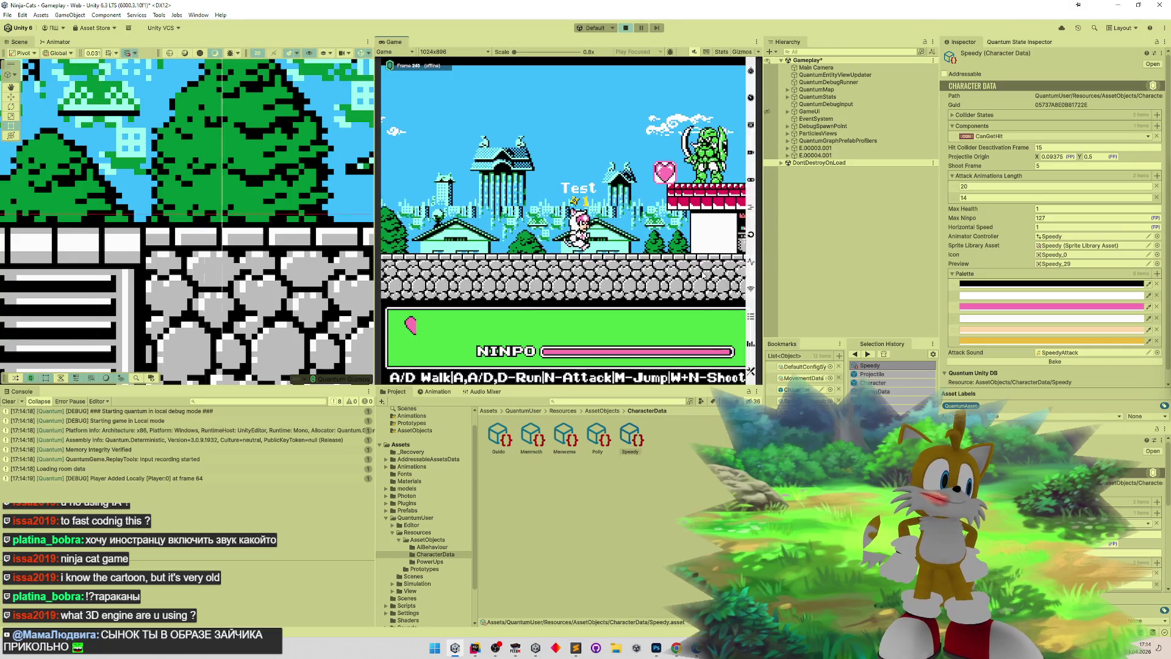
- Compare the running game against the NES original in FCEUX and the Enemies.png sheet
{"action": "left_click", "coordinate": [516, 648]}
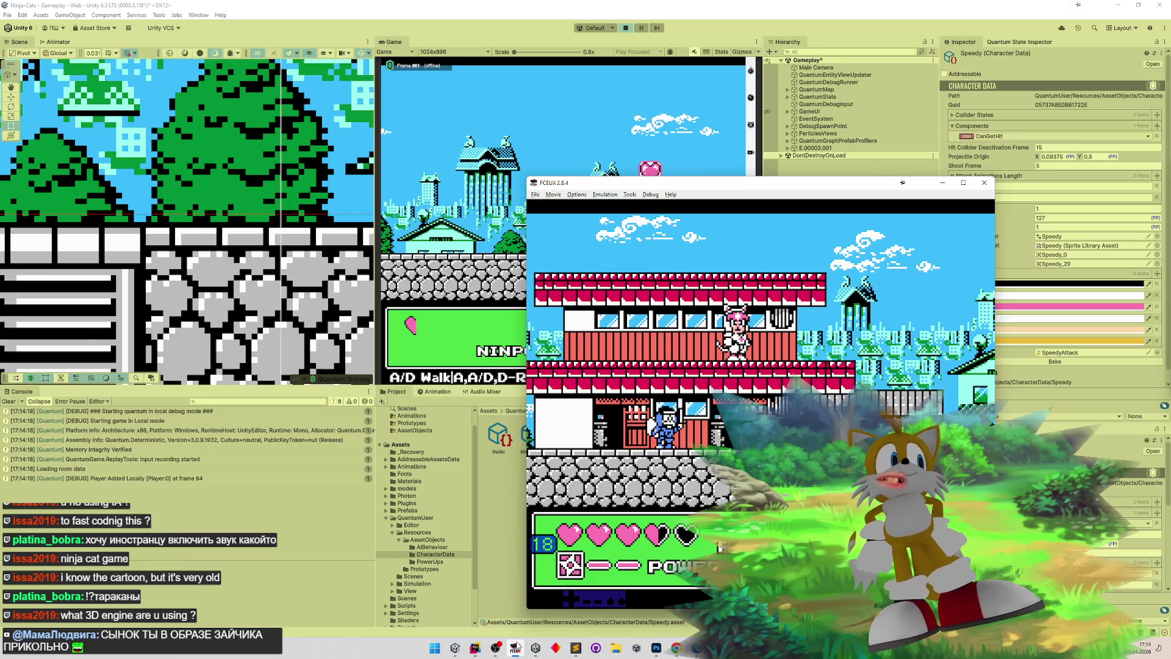
{"action": "left_click", "coordinate": [943, 183]}
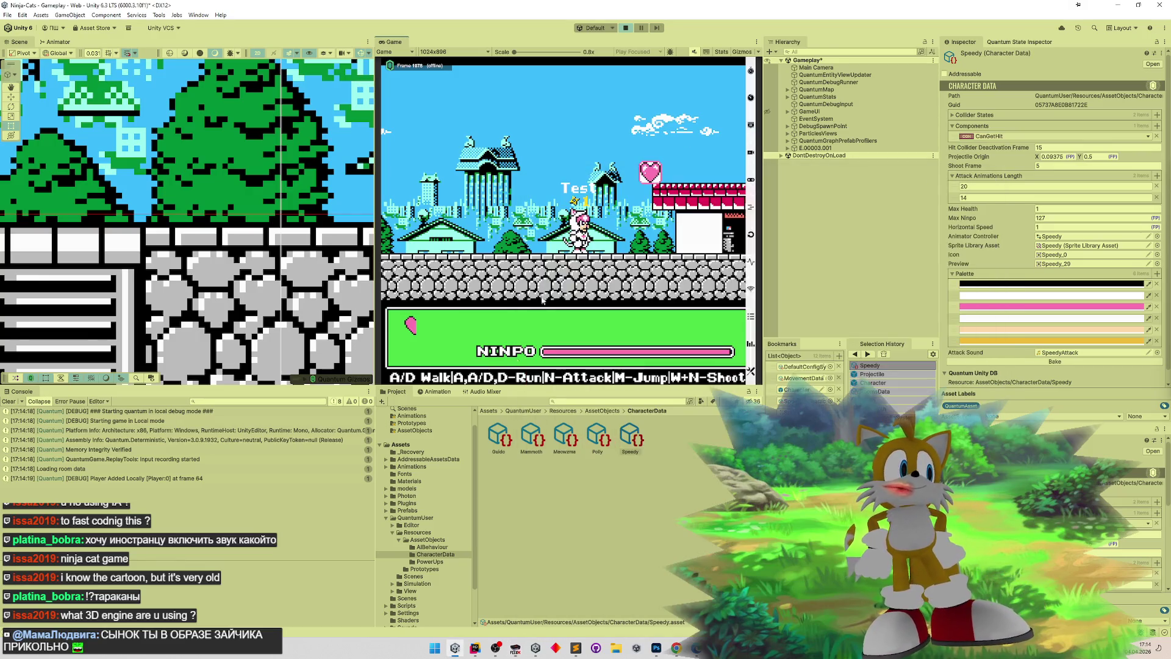
{"action": "left_click", "coordinate": [657, 648]}
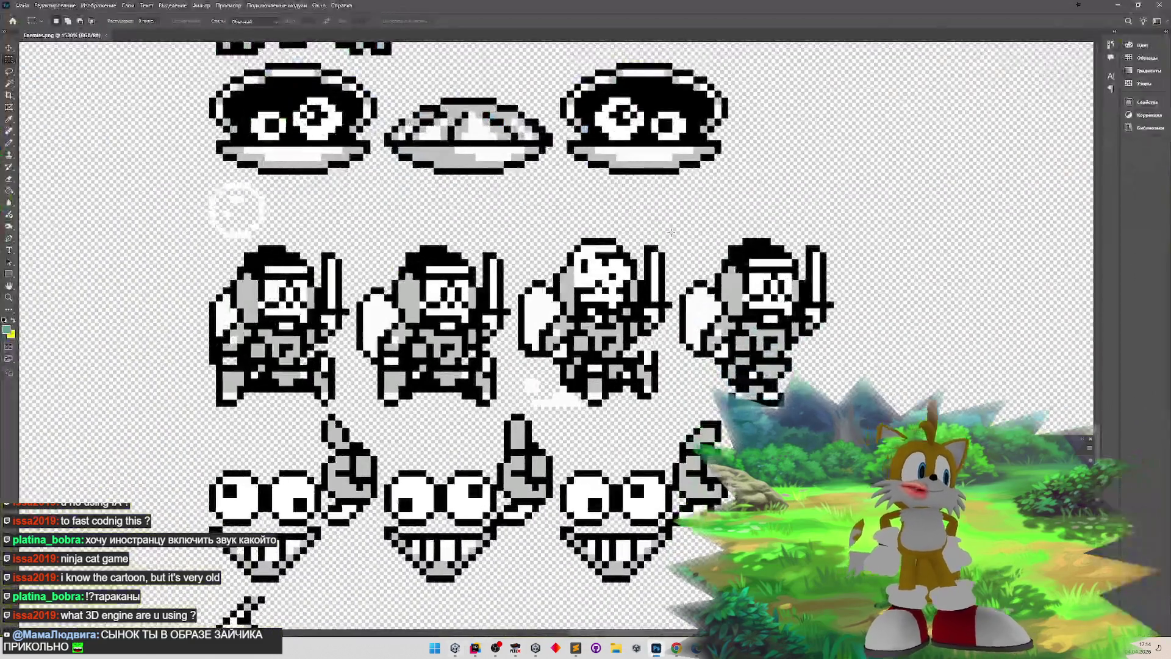
{"action": "scroll", "coordinate": [533, 360], "scroll_direction": "down", "scroll_amount": 5}
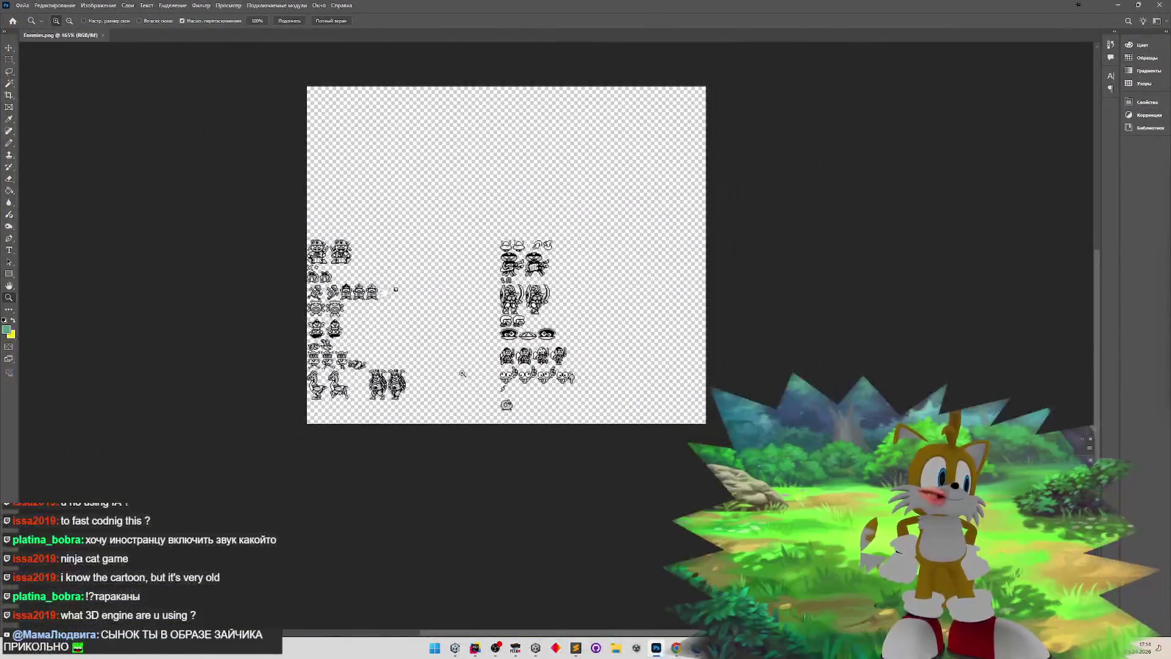
{"action": "scroll", "coordinate": [558, 373], "scroll_direction": "up", "scroll_amount": 2}
{"action": "key", "text": "m"}
- Bring up tasks.todo and place the caret at the end of the diver task line
{"action": "left_click", "coordinate": [576, 648]}
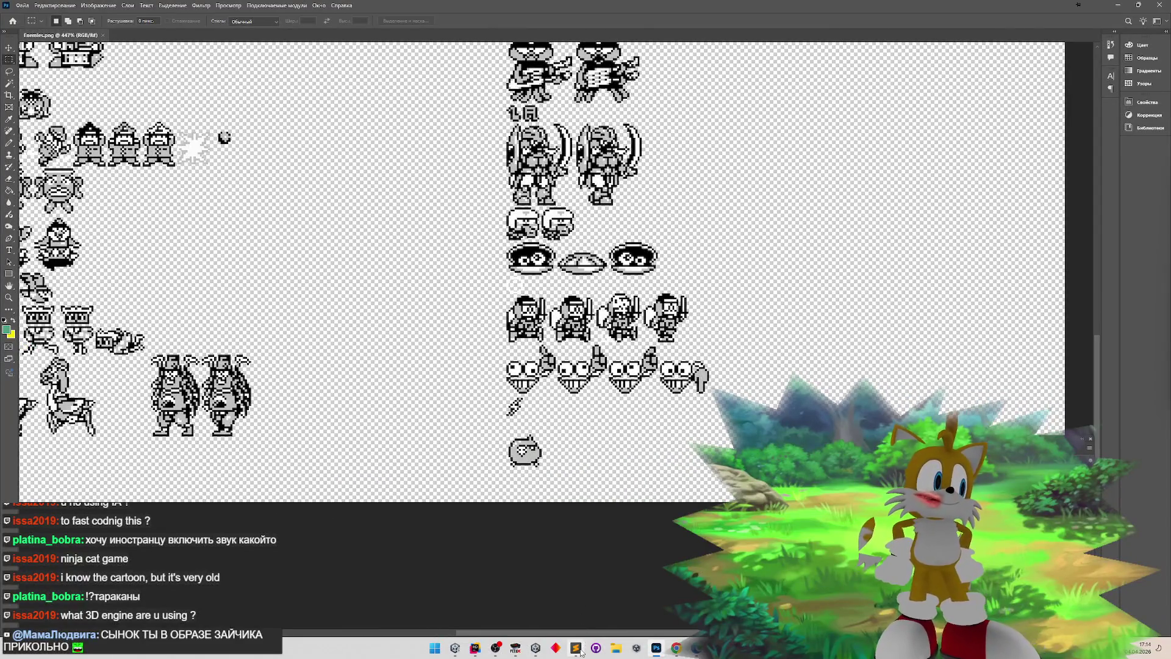
{"action": "scroll", "coordinate": [722, 317], "scroll_direction": "down", "scroll_amount": 3}
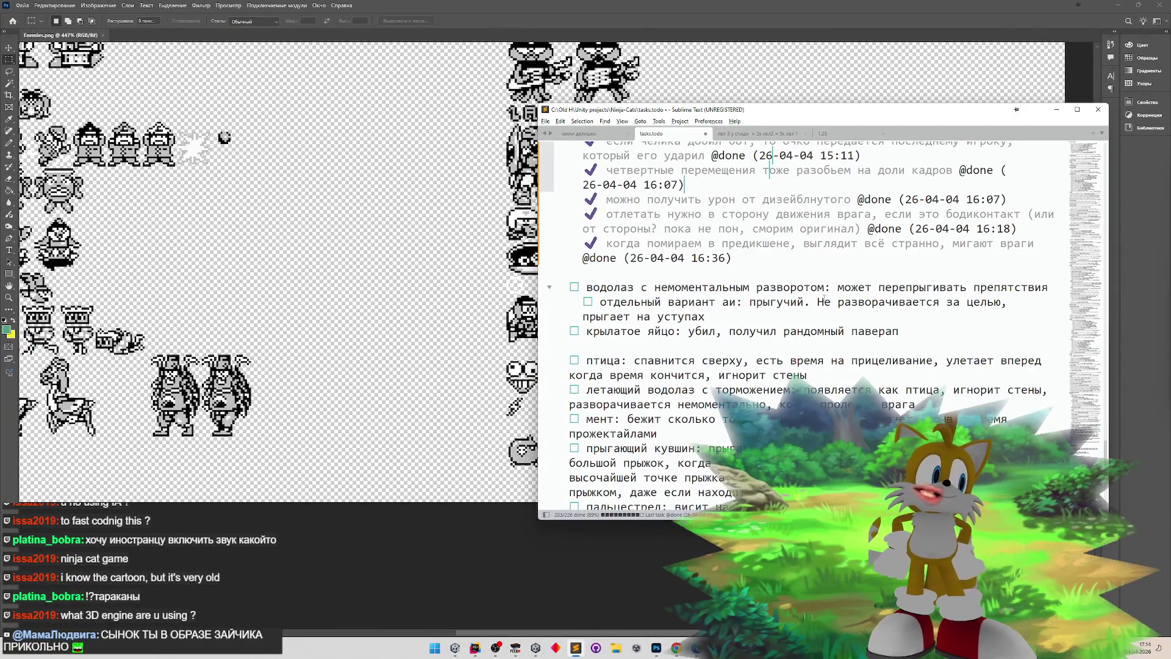
{"action": "left_click", "coordinate": [1055, 288]}
- Add diver sub-tasks 'логика плавного разворота' and 'эффект пыли под ногами'
{"action": "key", "text": "Return"}
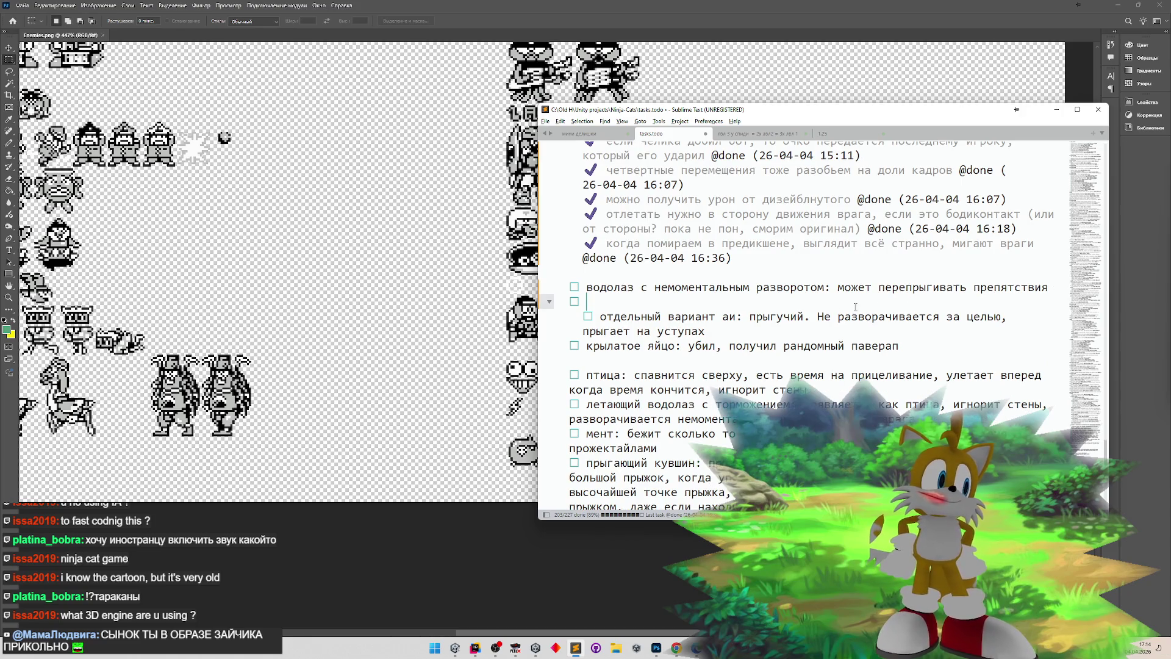
{"action": "key", "text": "Tab"}
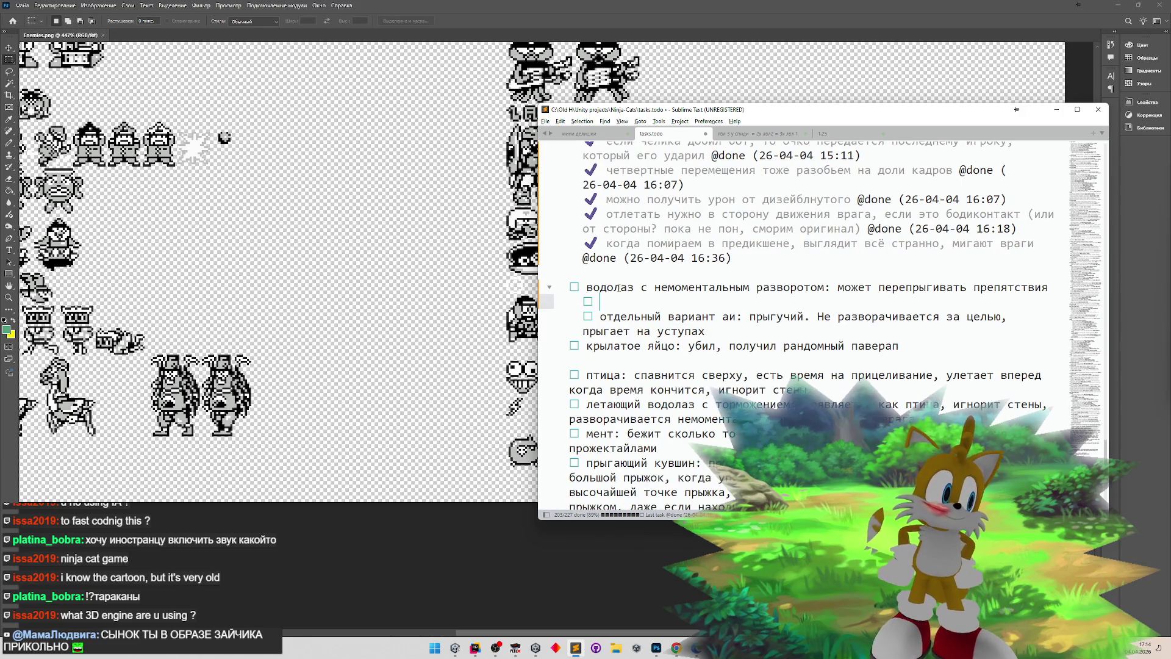
{"action": "type", "text": "kj"}
{"action": "key", "text": "BackSpace"}
{"action": "key", "text": "BackSpace"}
{"action": "type", "text": "ло"}
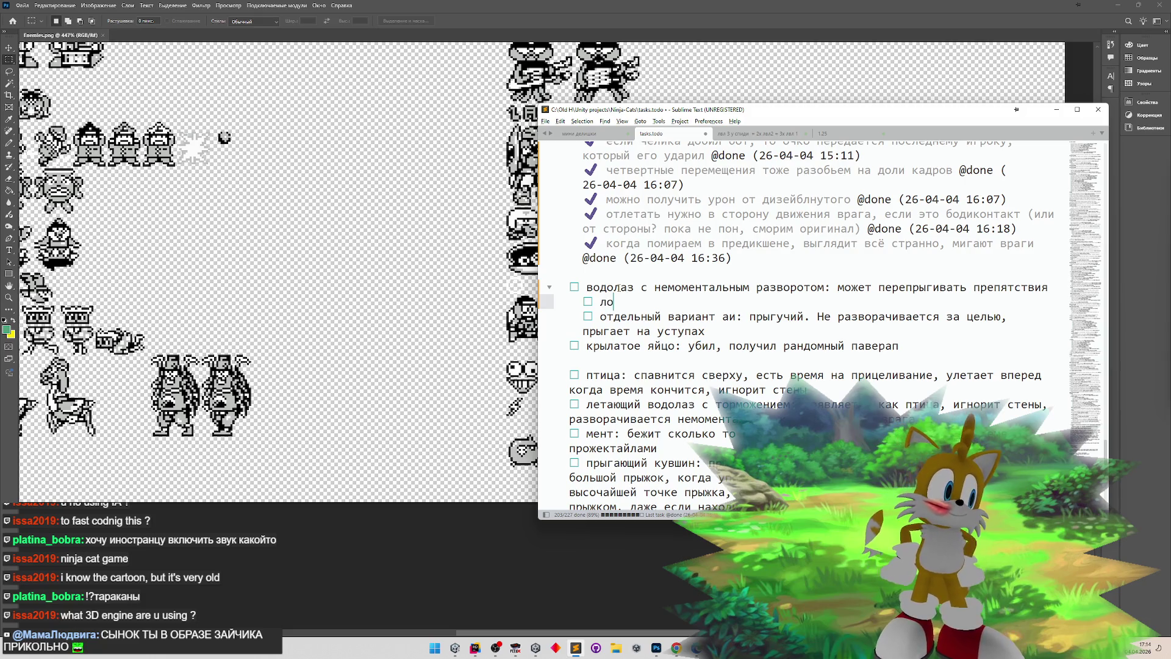
{"action": "type", "text": "гика пра"}
{"action": "key", "text": "BackSpace"}
{"action": "key", "text": "BackSpace"}
{"action": "key", "text": "BackSpace"}
{"action": "type", "text": "п"}
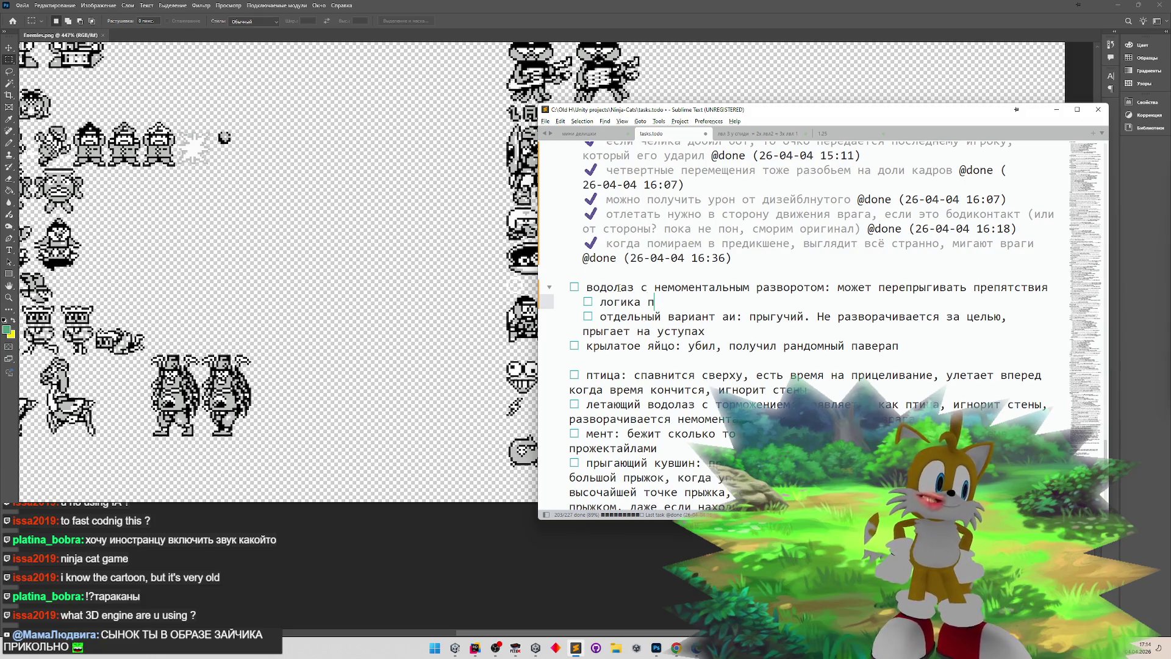
{"action": "type", "text": "лавного"}
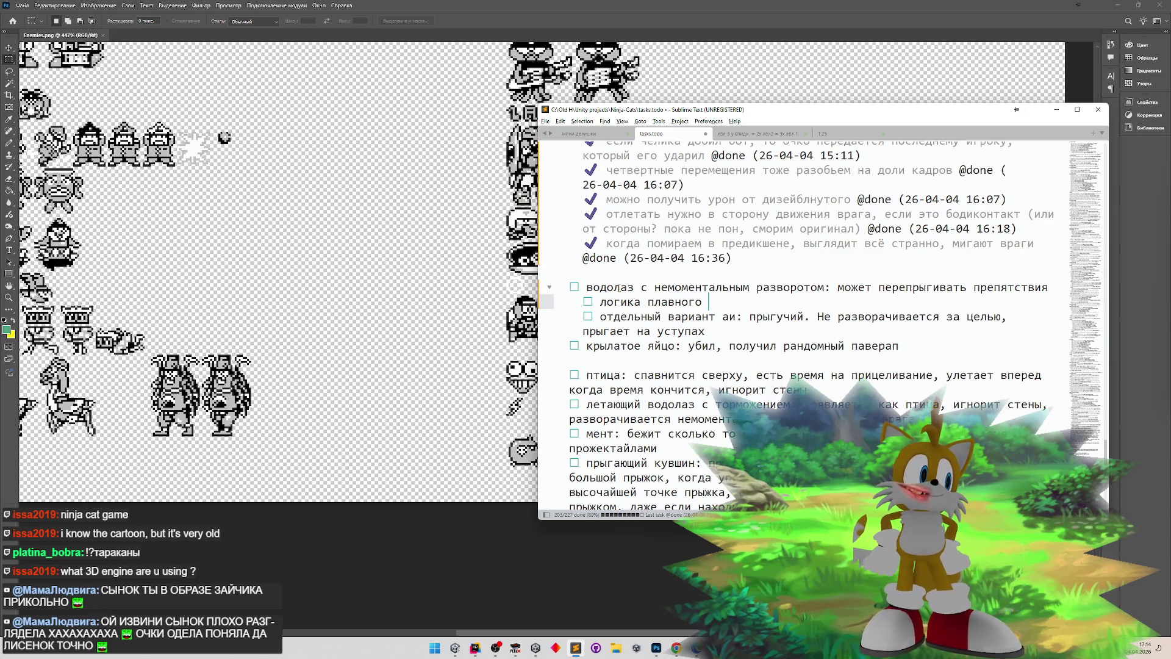
{"action": "type", "text": "разворота"}
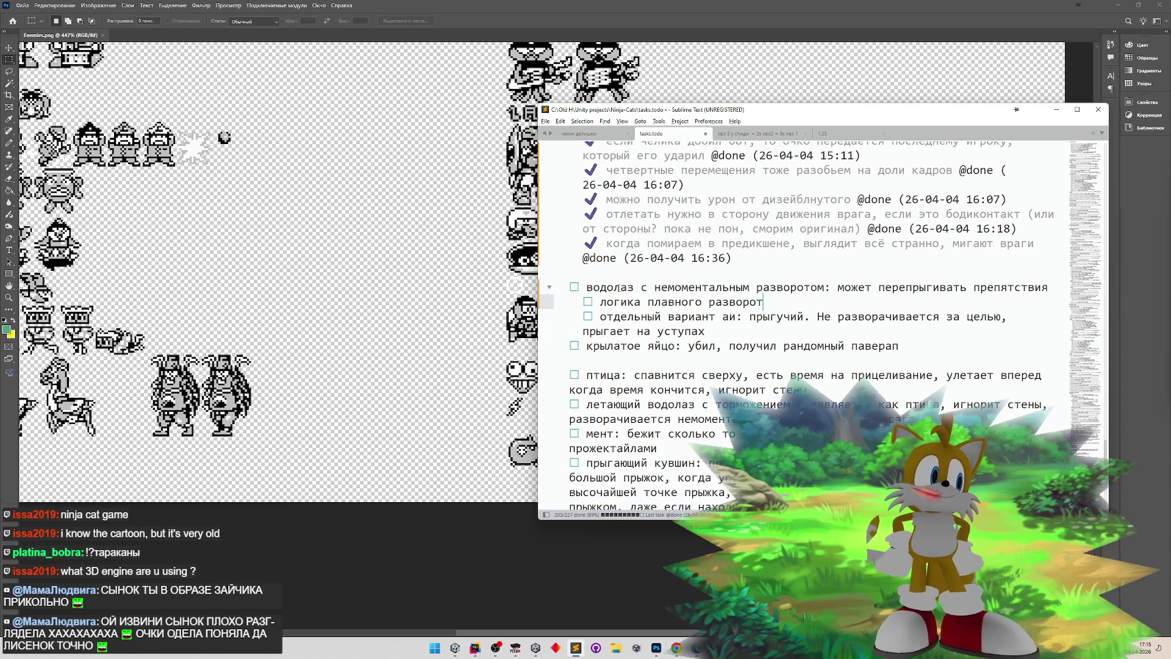
{"action": "key", "text": "Return"}
{"action": "type", "text": "эффект плц"}
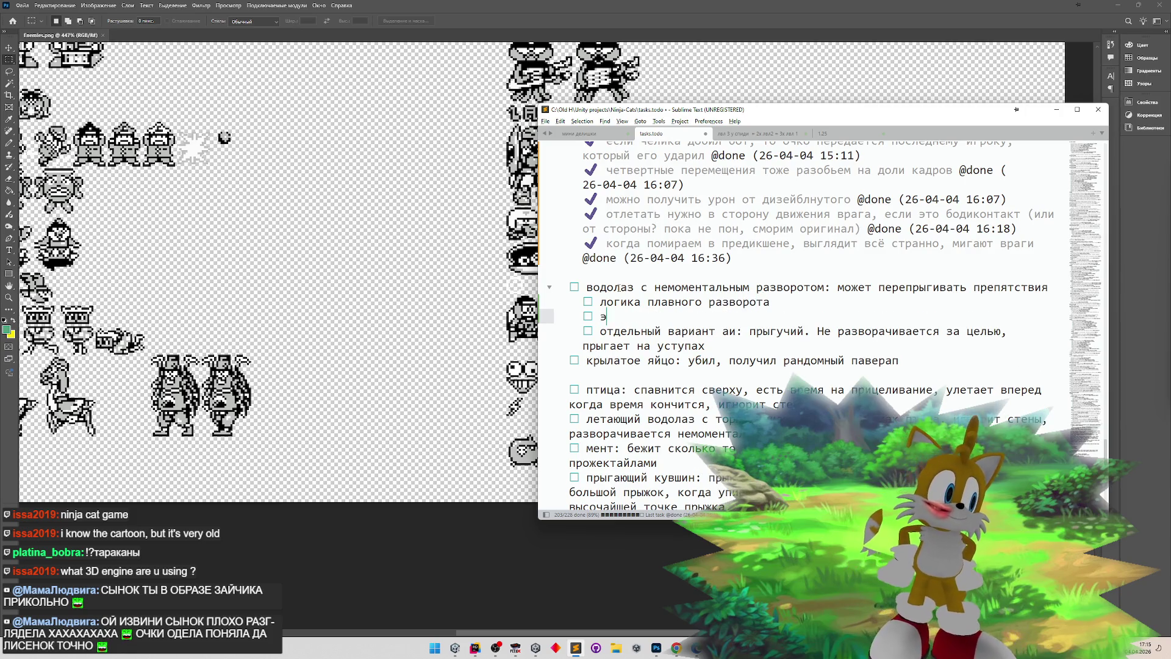
{"action": "key", "text": "BackSpace"}
{"action": "key", "text": "BackSpace"}
{"action": "type", "text": "ы"}
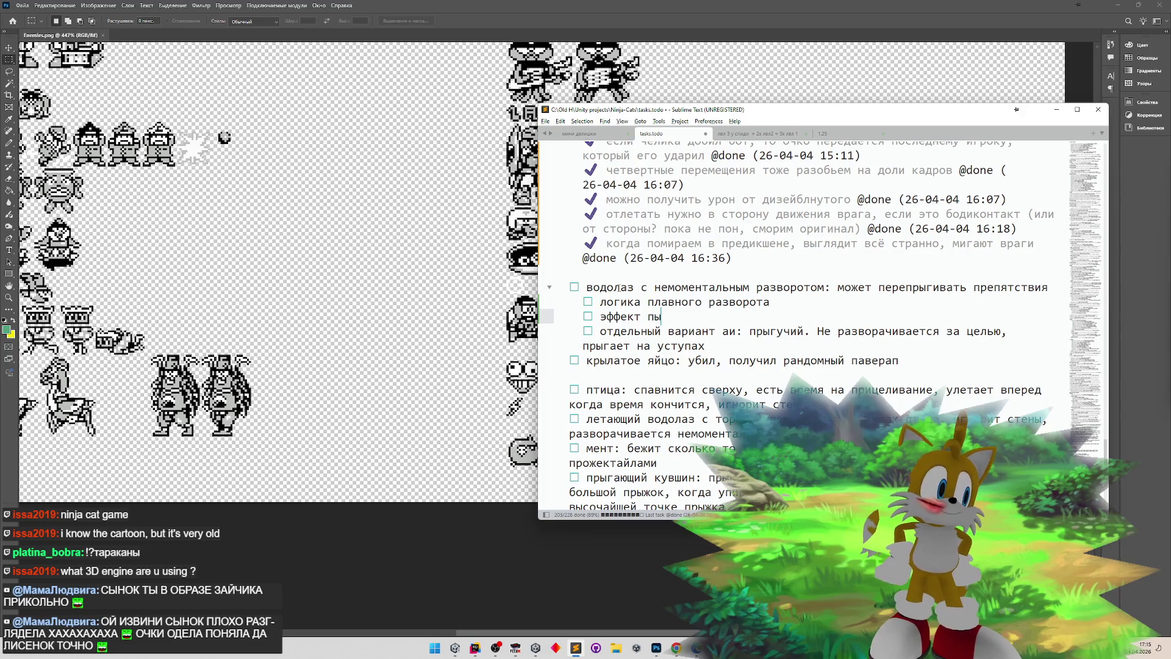
{"action": "type", "text": "ли под ногами"}
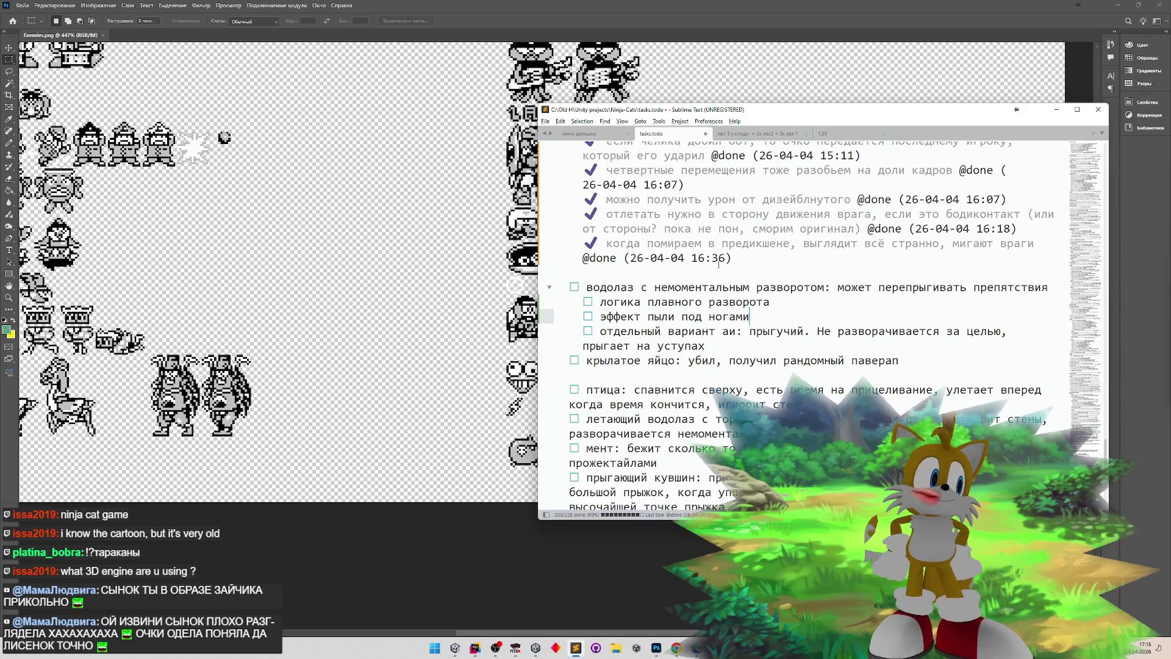
- Add a 'соответствующая анимации' sub-task under the smooth-turn item
{"action": "left_click", "coordinate": [771, 304]}
{"action": "key", "text": "Return"}
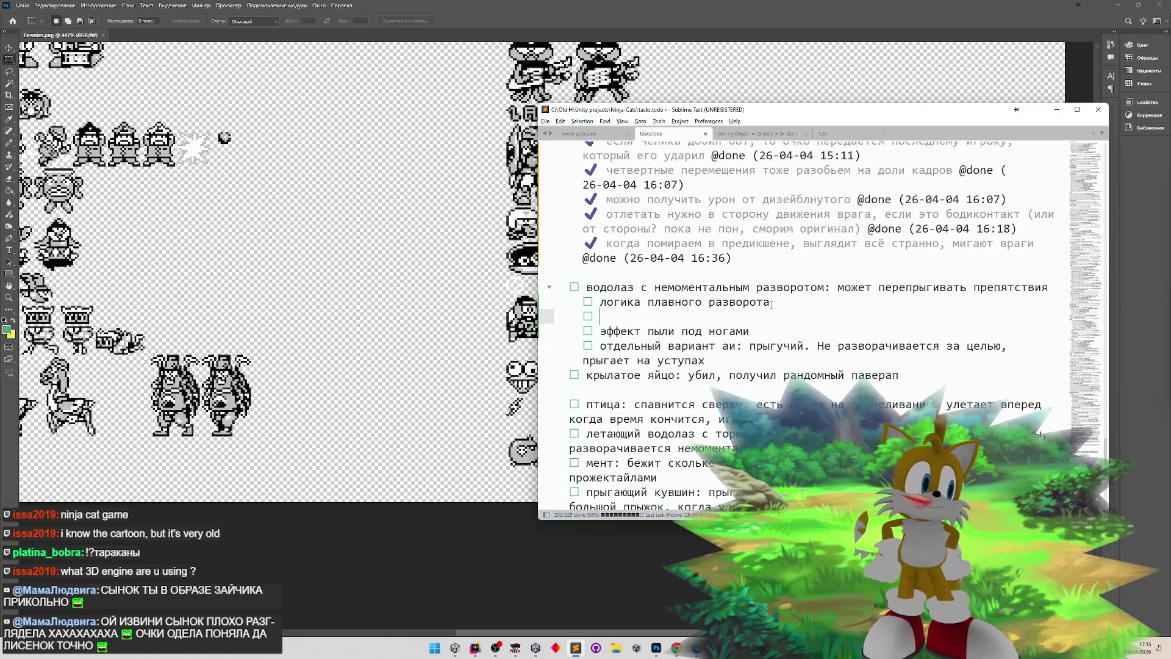
{"action": "type", "text": "соотнветствующая "}
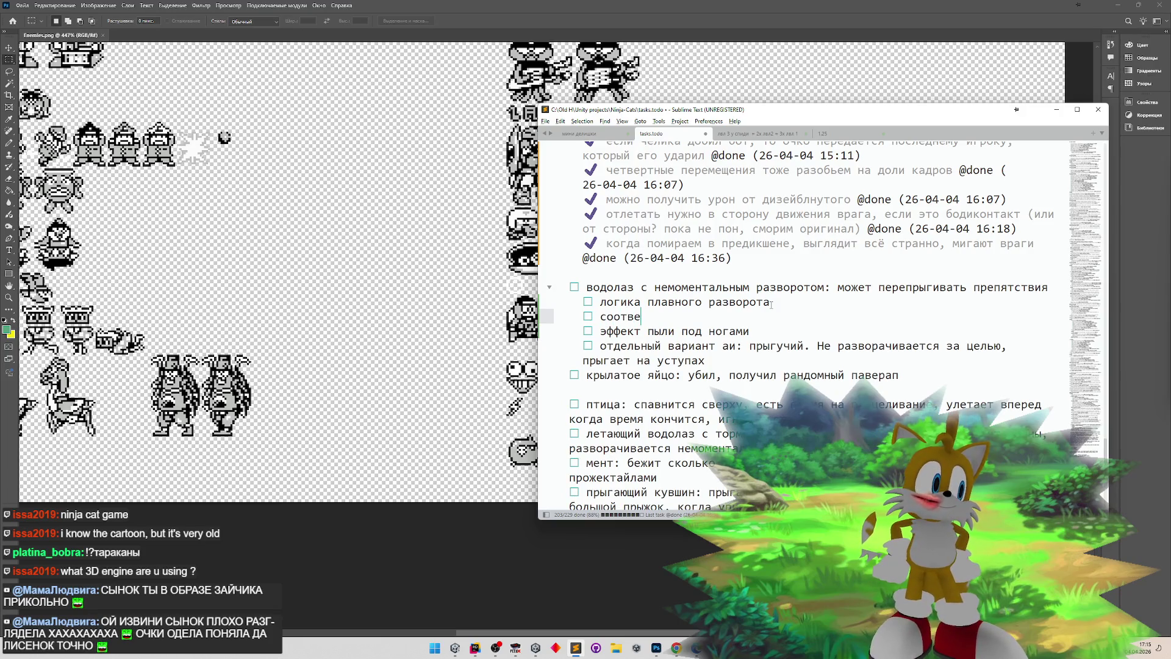
{"action": "type", "text": "анимации"}
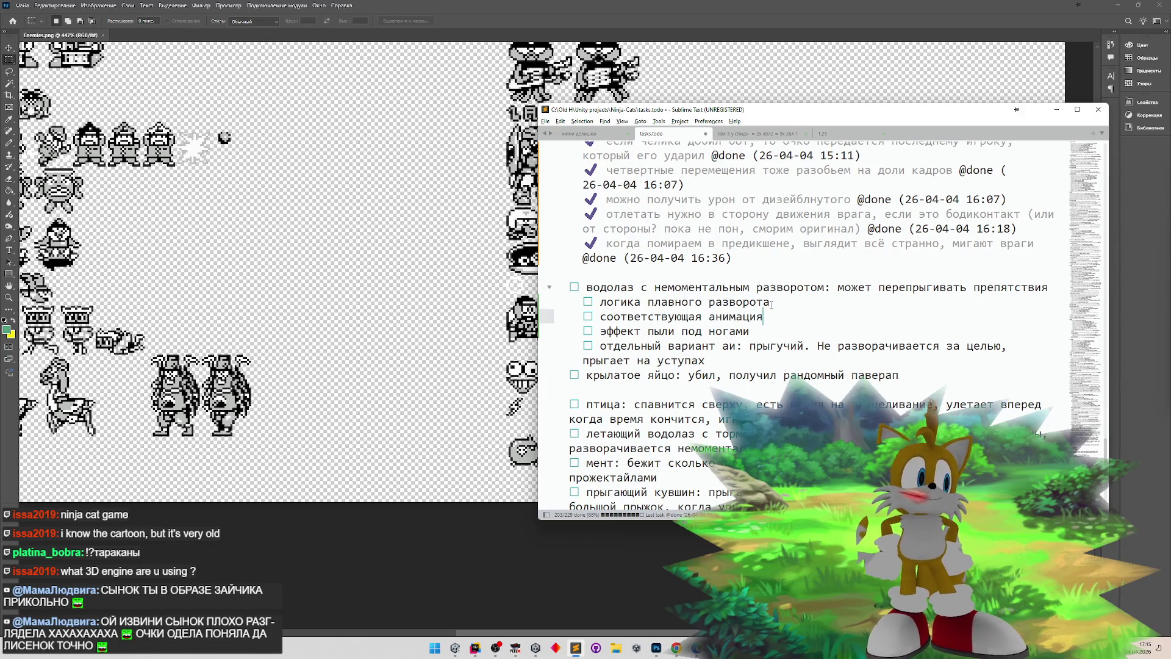
- Append 'для всех' to the dust line and add the AI task 'аи, который будет не сразу реагировать на необходимость развернуться'
{"action": "left_click", "coordinate": [756, 332]}
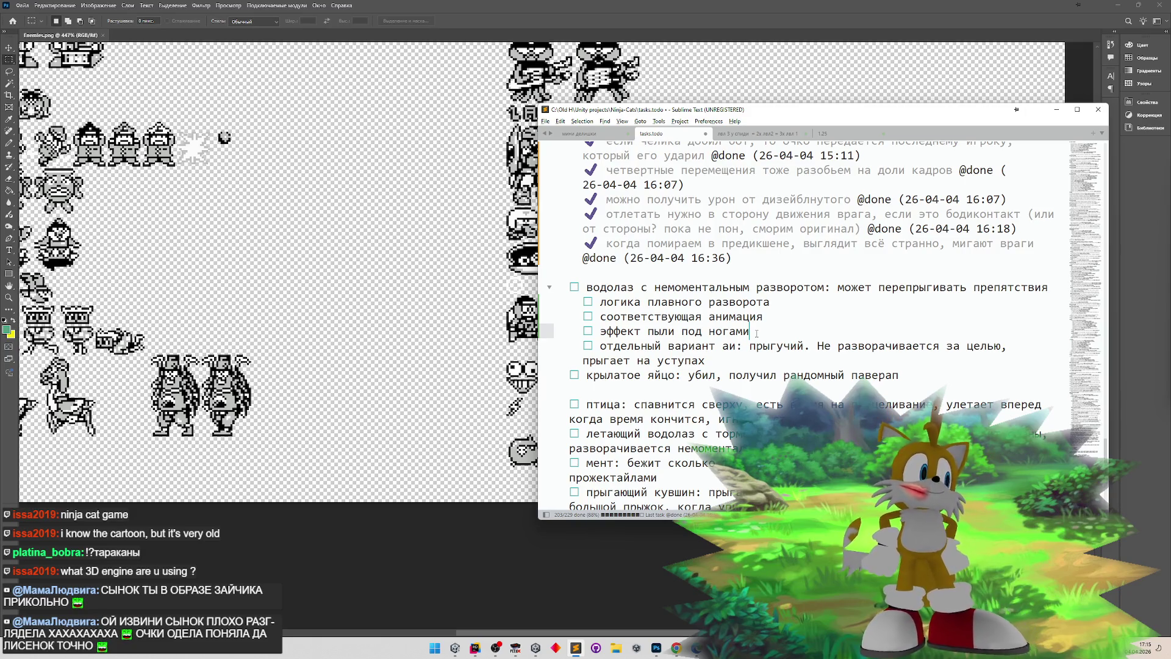
{"action": "type", "text": " для всех"}
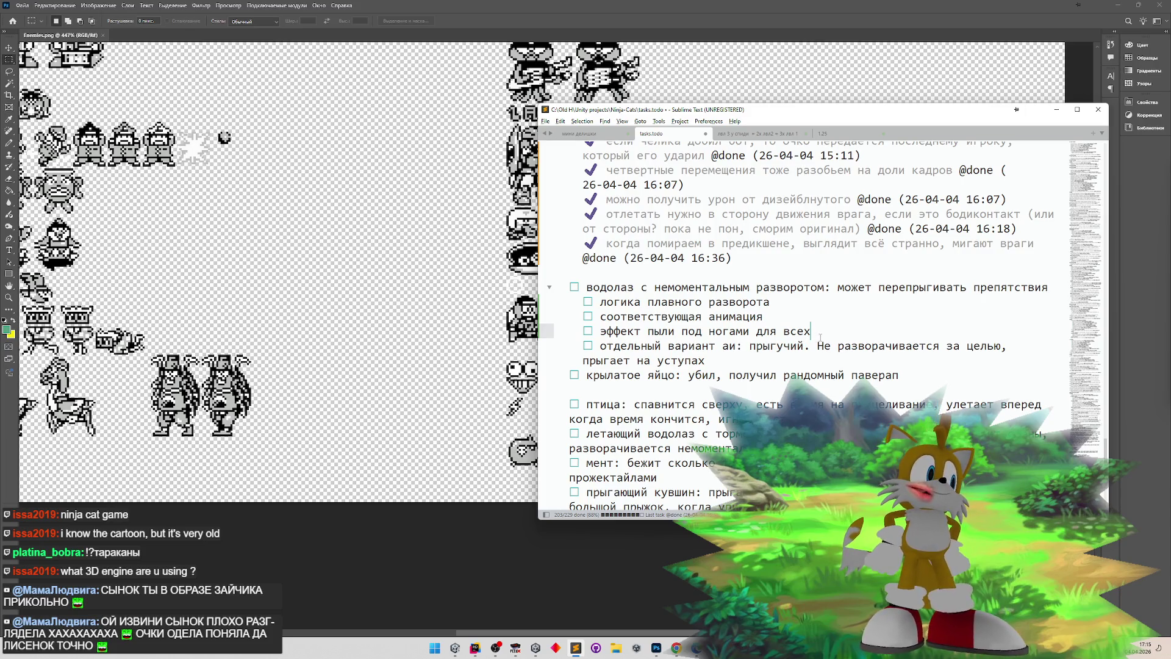
{"action": "key", "text": "Return"}
{"action": "type", "text": "аи, "}
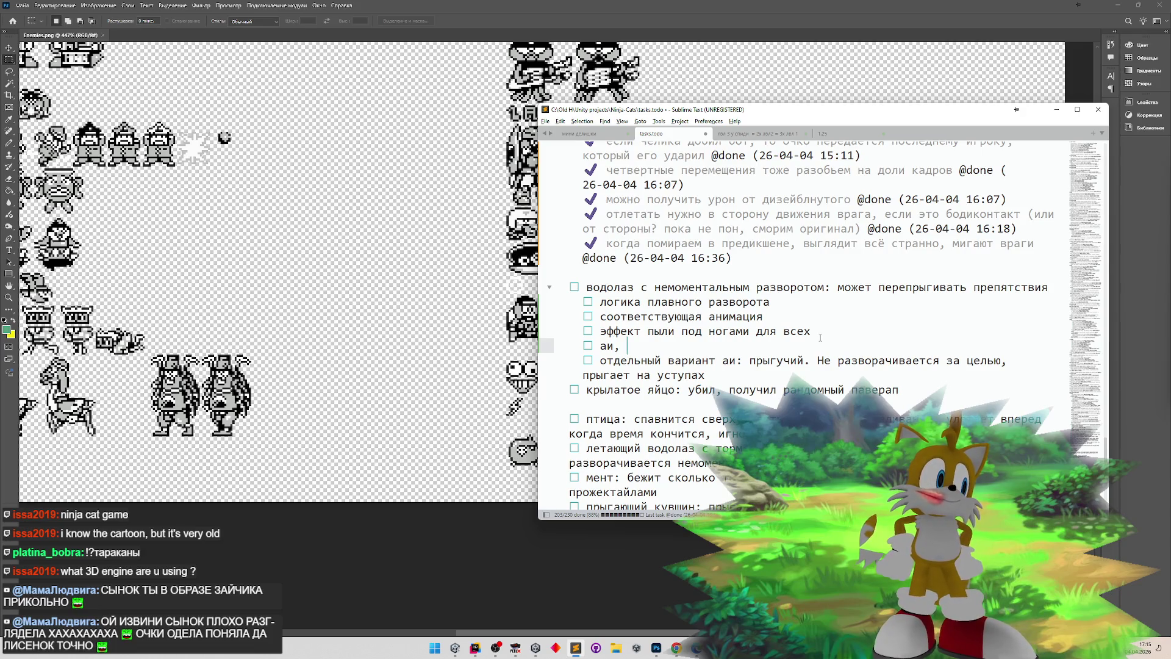
{"action": "type", "text": "который будек"}
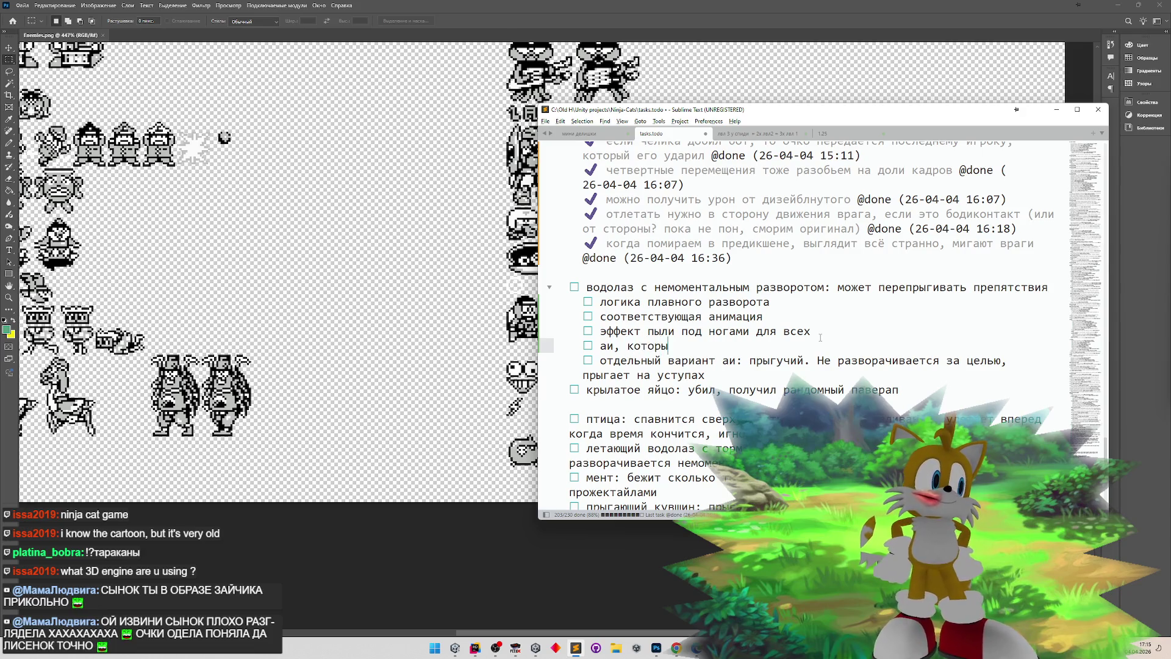
{"action": "key", "text": "BackSpace"}
{"action": "type", "text": "ь "}
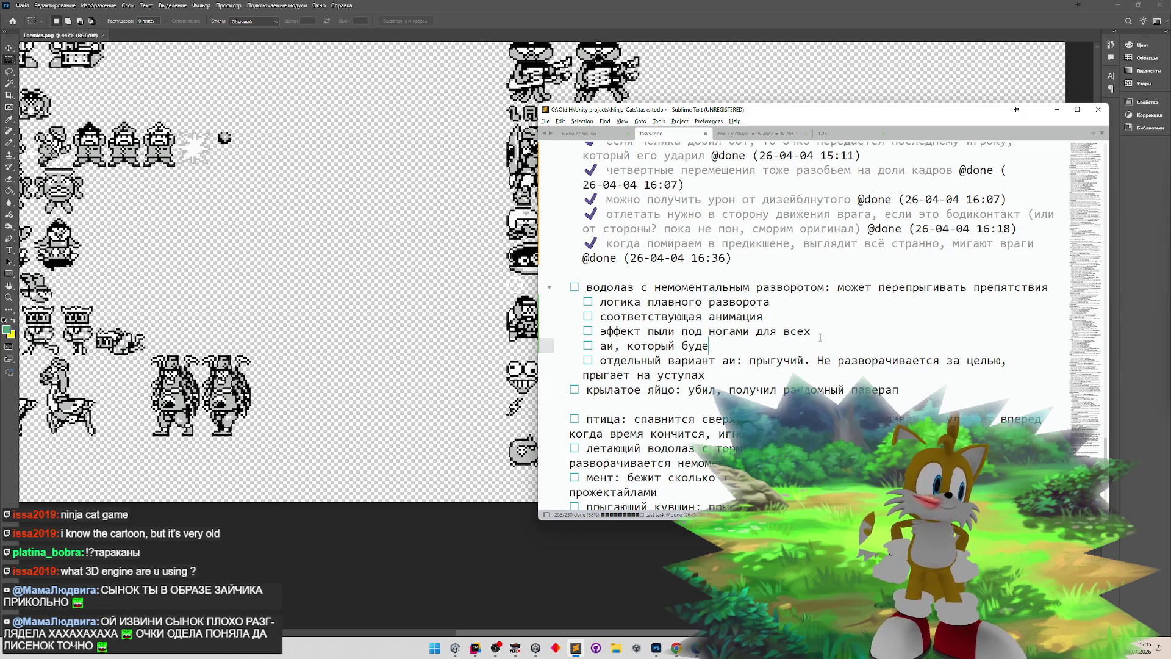
{"action": "type", "text": "т не сразу реаг"}
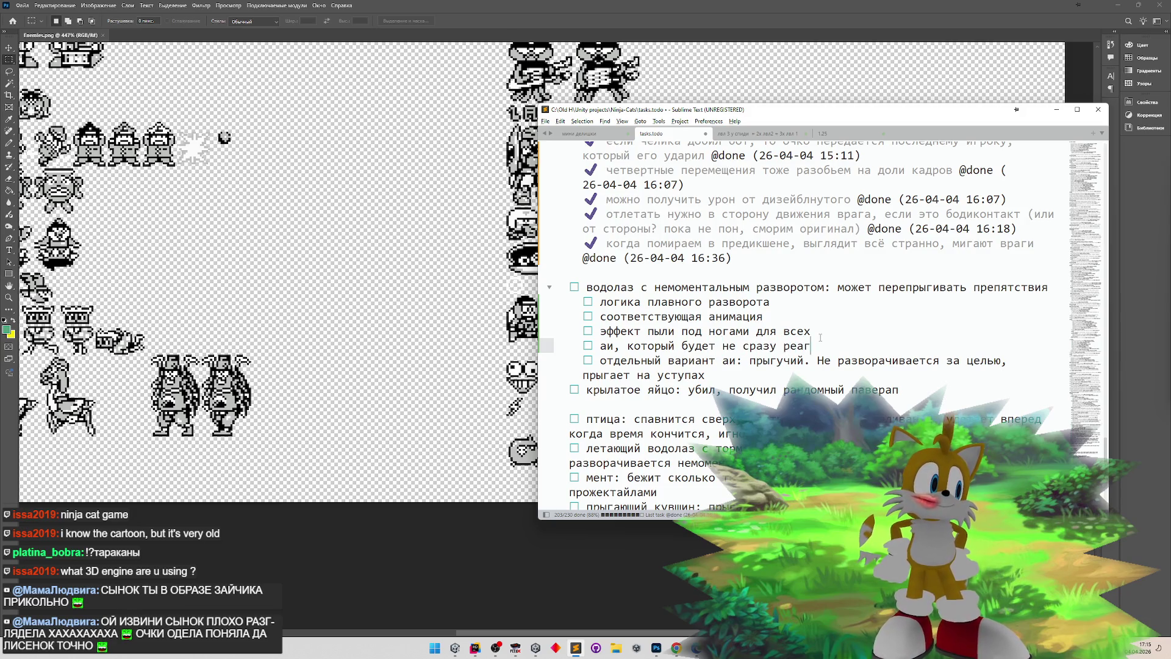
{"action": "type", "text": "ировать на необход"}
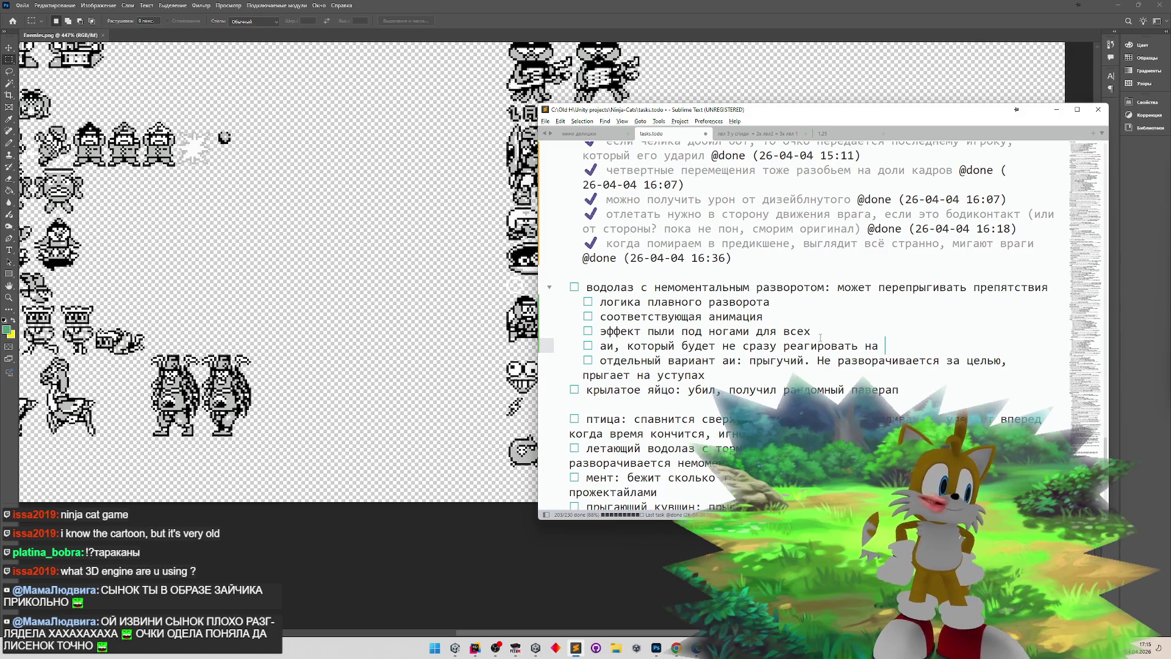
{"action": "type", "text": "имость рав"}
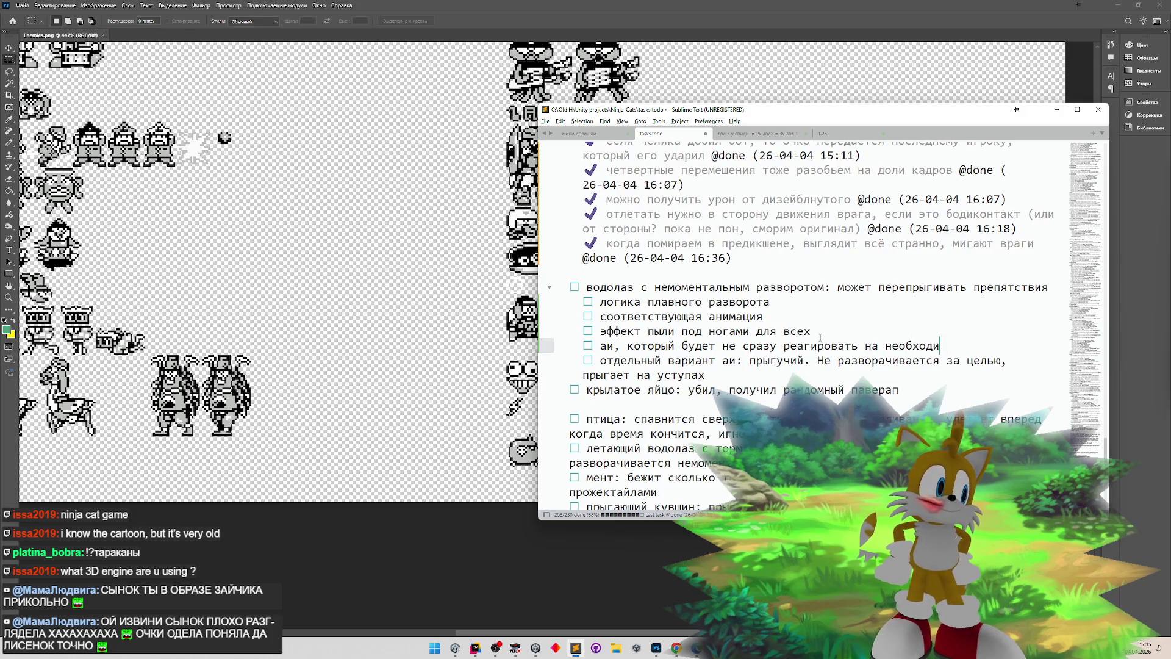
{"action": "key", "text": "BackSpace"}
{"action": "type", "text": "азвернуться"}
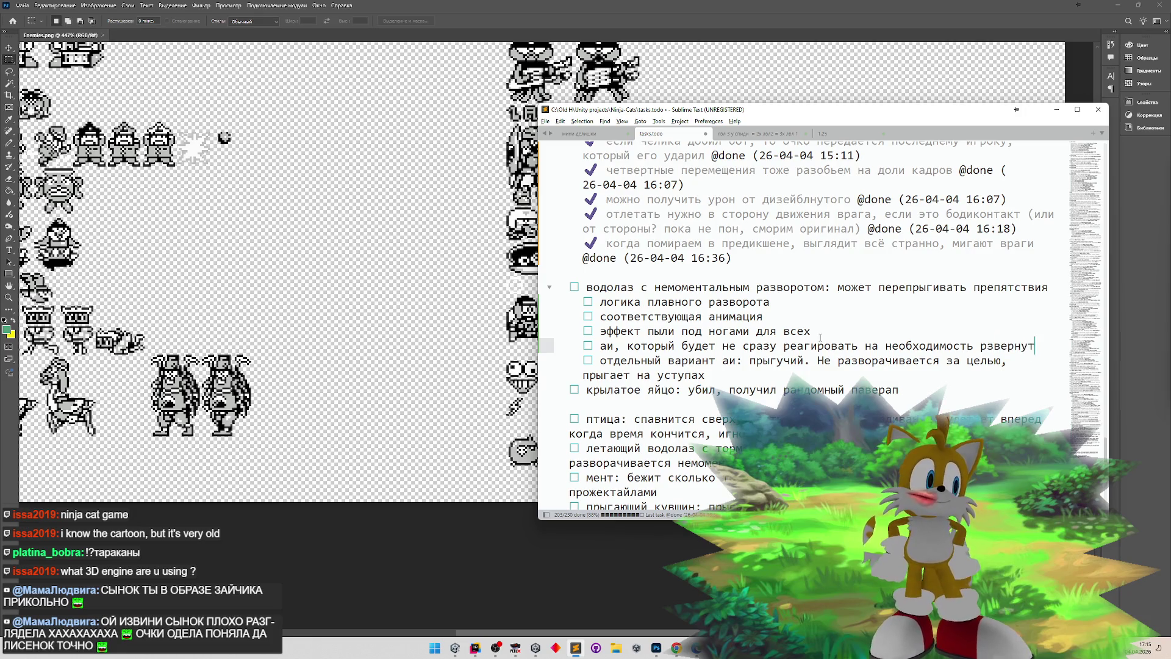
{"action": "left_click", "coordinate": [988, 345]}
{"action": "type", "text": "а"}
{"action": "left_click", "coordinate": [1064, 342]}
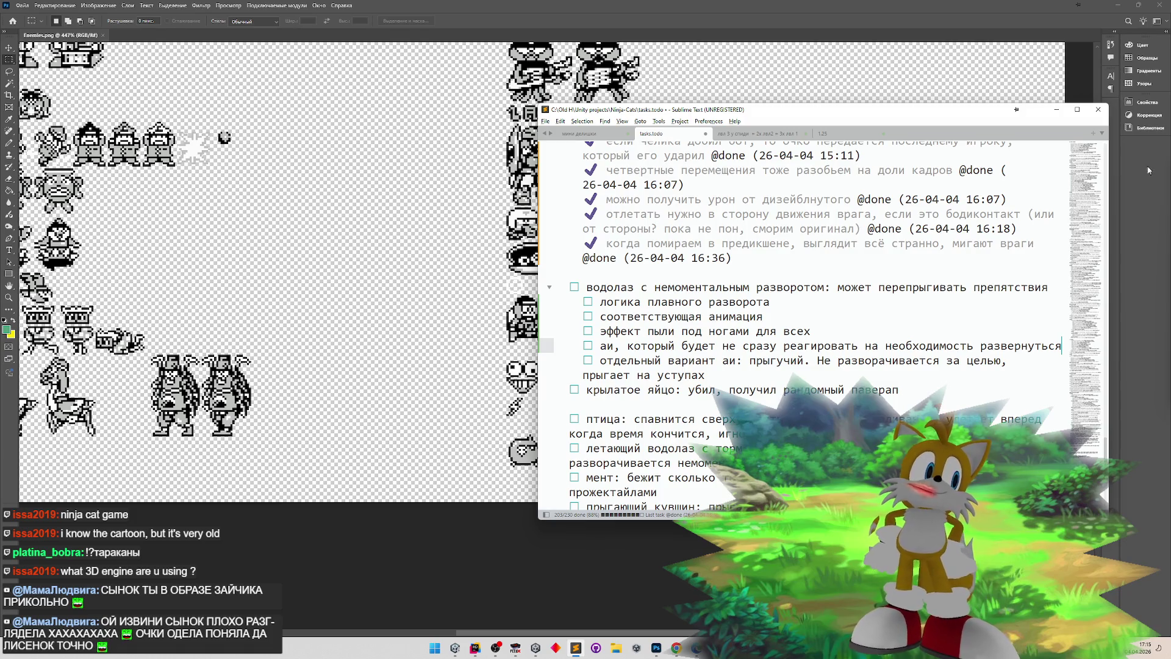
{"action": "left_click", "coordinate": [1056, 109]}
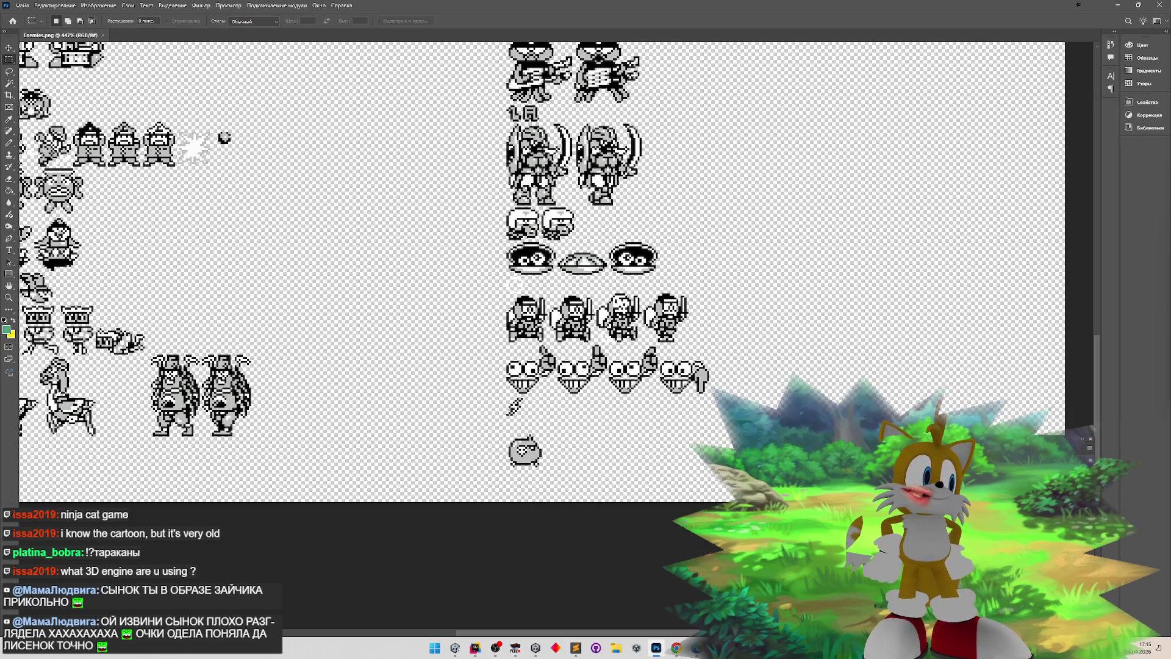
- Zoom into the enemy sprites on Enemies.png, pick Rectangular Marquee, and bring FCEUX back up
{"action": "left_click", "coordinate": [516, 649]}
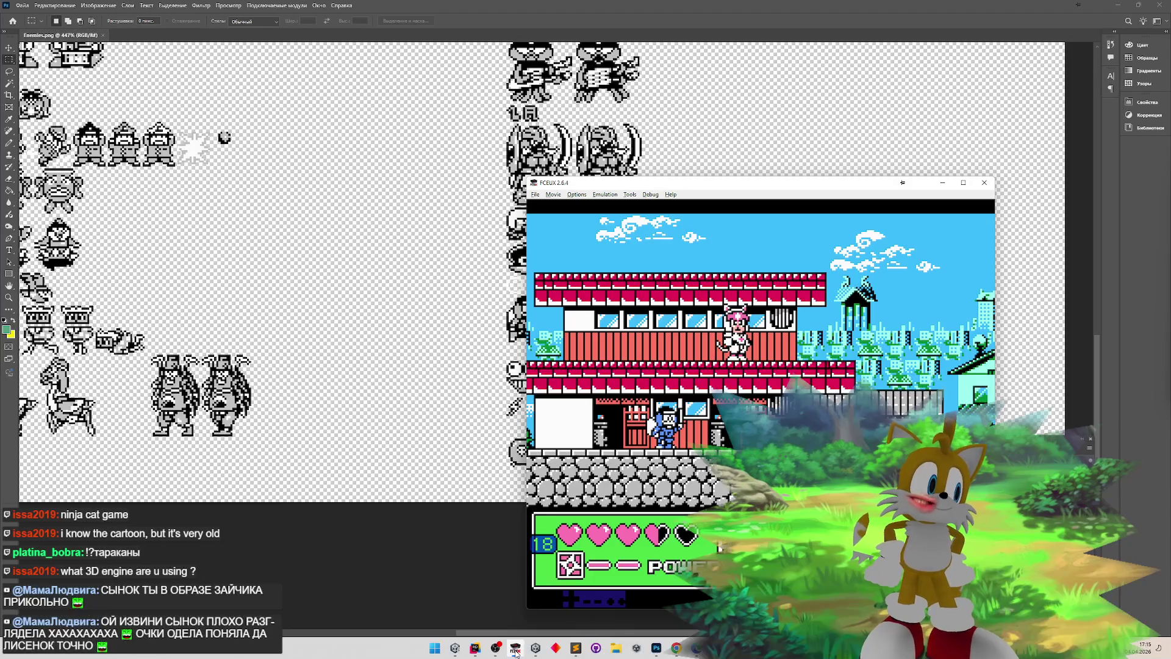
{"action": "left_click", "coordinate": [515, 649]}
{"action": "key", "text": "z"}
{"action": "left_click_drag", "start_coordinate": [621, 331], "coordinate": [658, 341]}
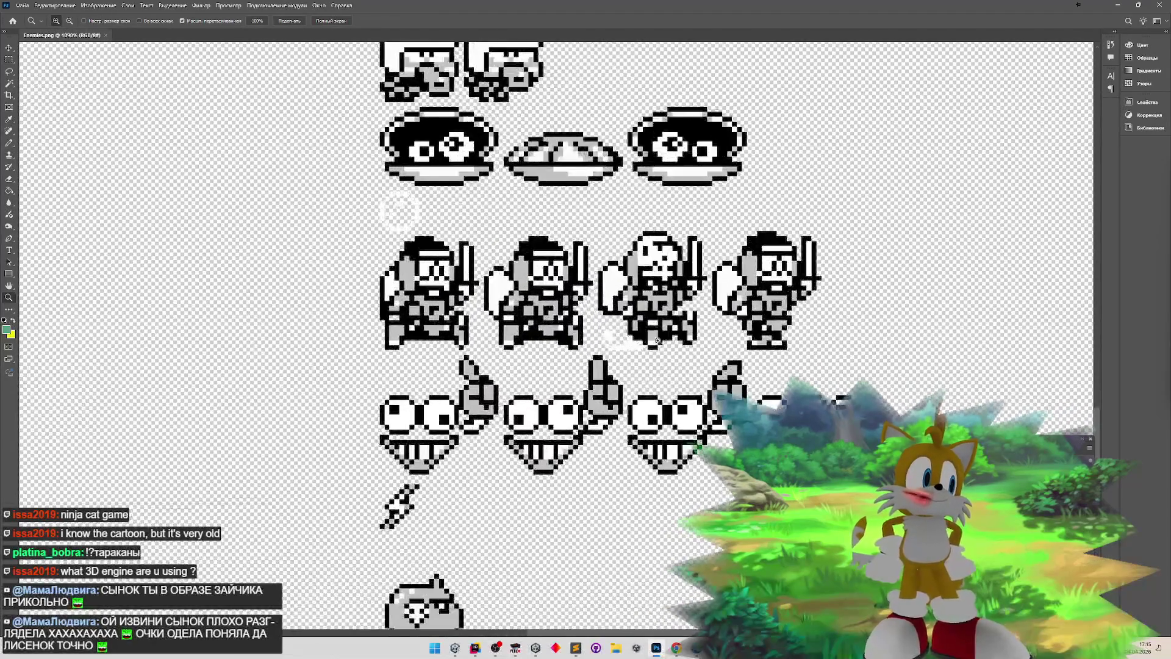
{"action": "key", "text": "m"}
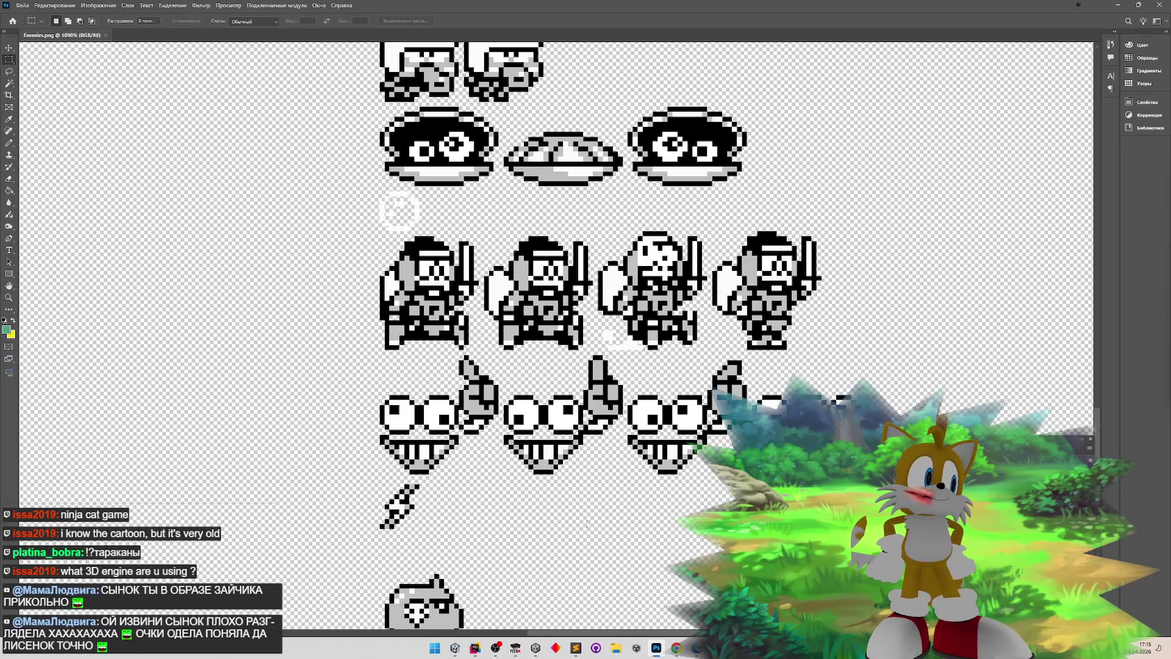
{"action": "left_click", "coordinate": [516, 648]}
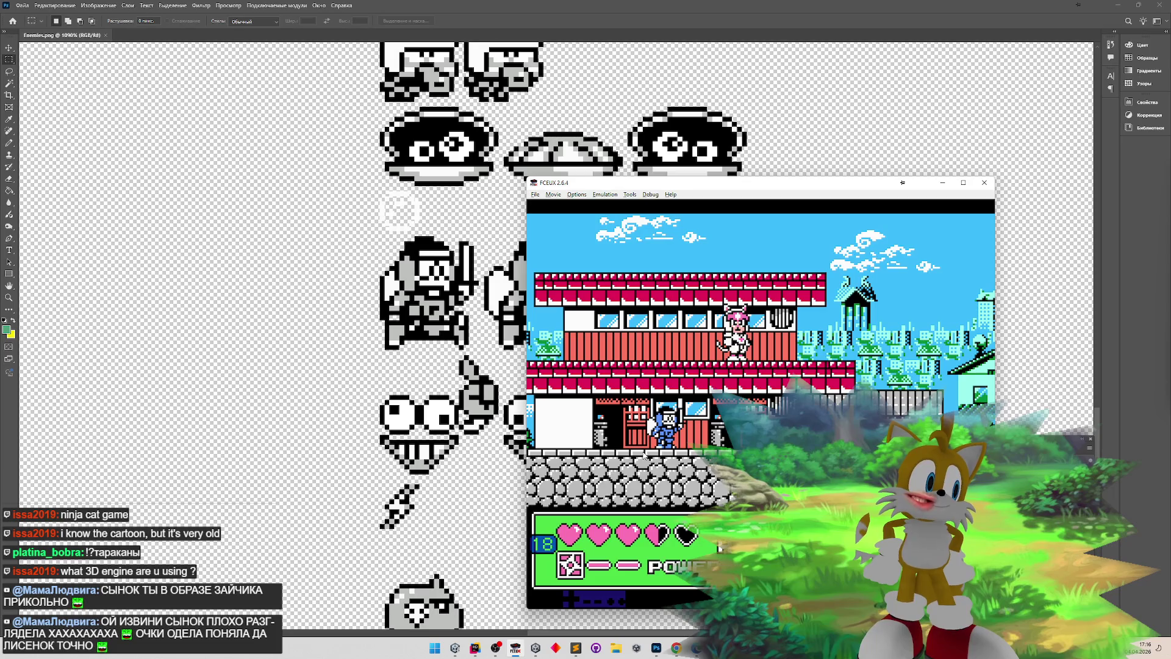
- Walk the player right through the original level past the enemies and red building, adjusting emulation speed
{"action": "key", "text": "Right"}
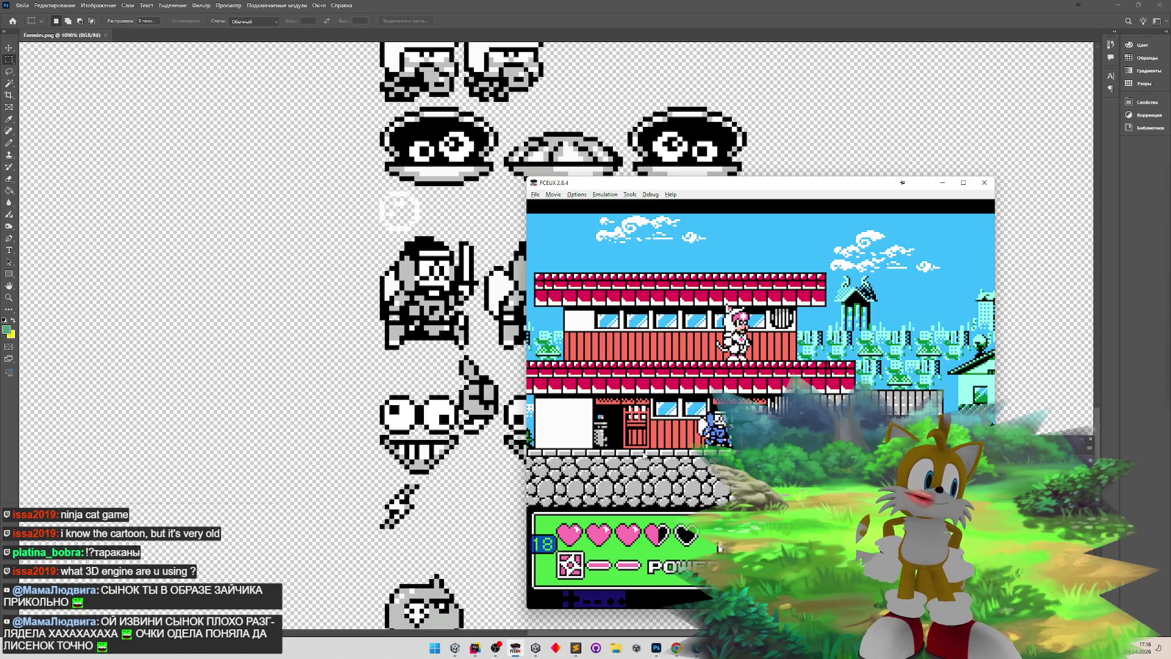
{"action": "key", "text": "Right"}
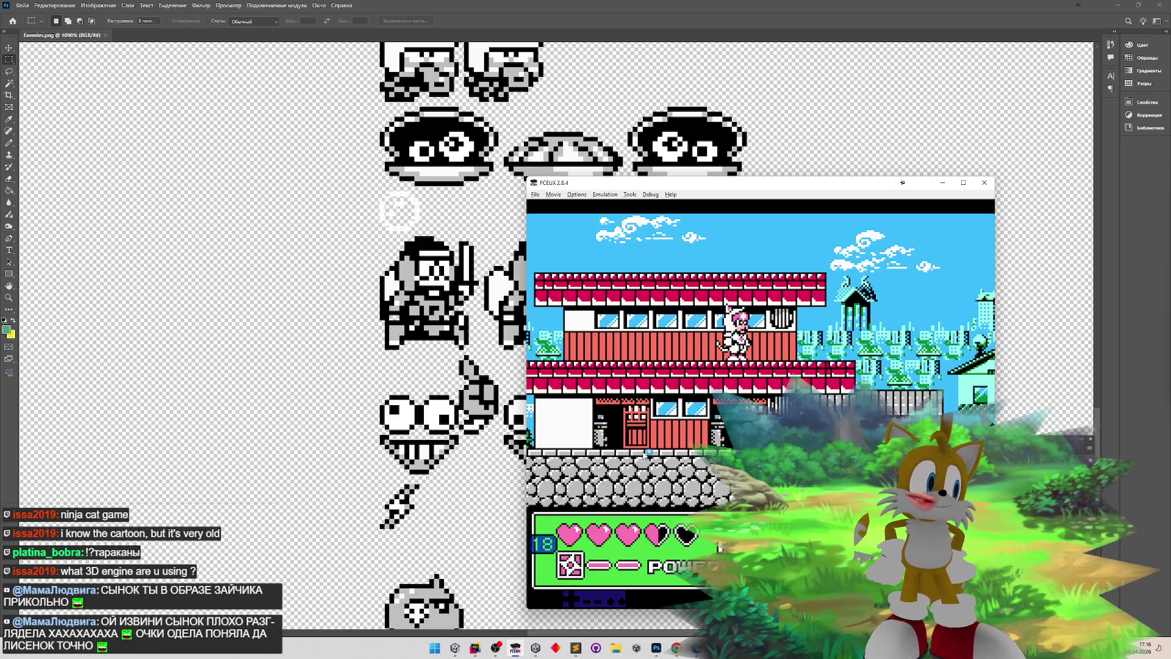
{"action": "key", "text": "Right"}
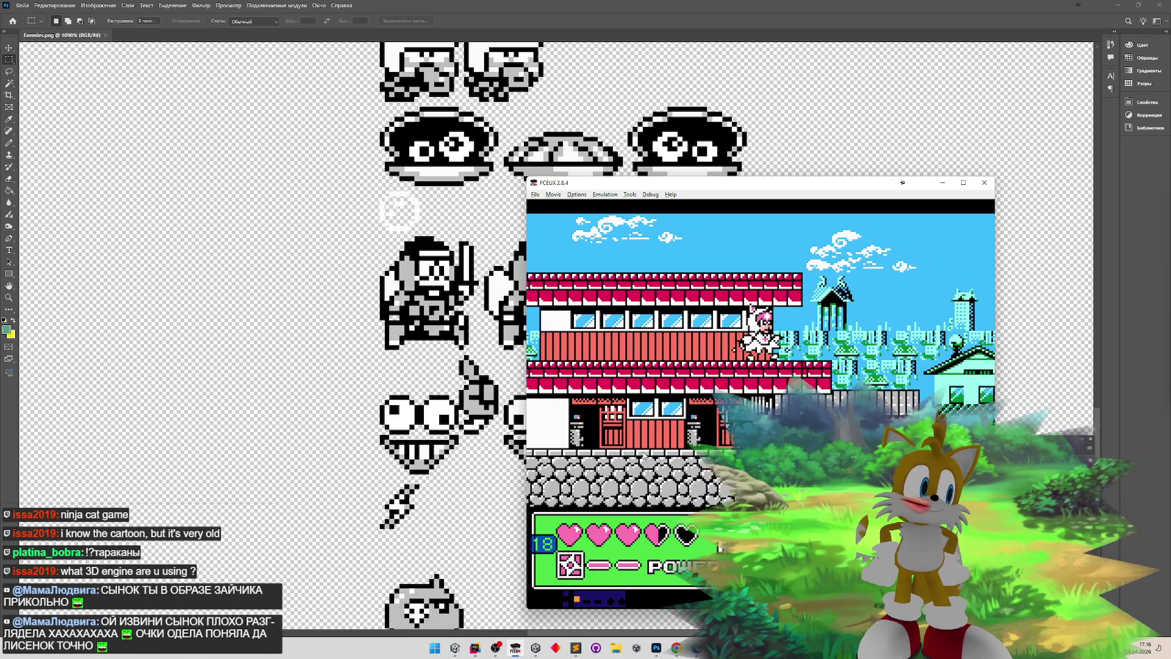
{"action": "key", "text": "equal"}
{"action": "key", "text": "equal"}
{"action": "key", "text": "equal"}
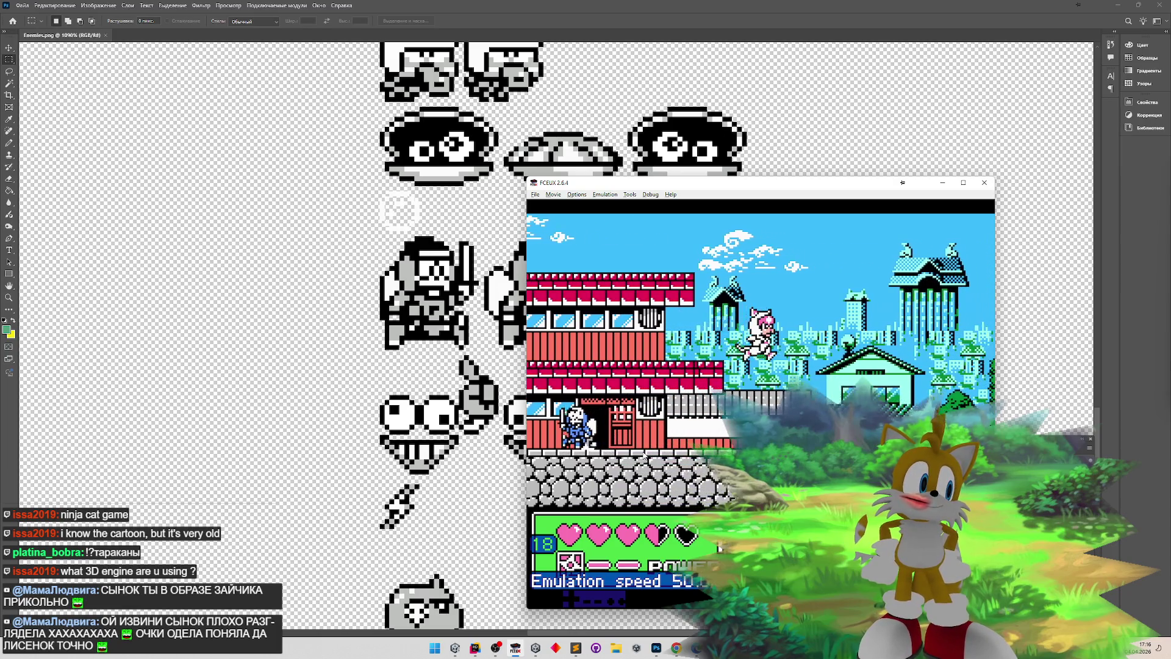
{"action": "key", "text": "equal"}
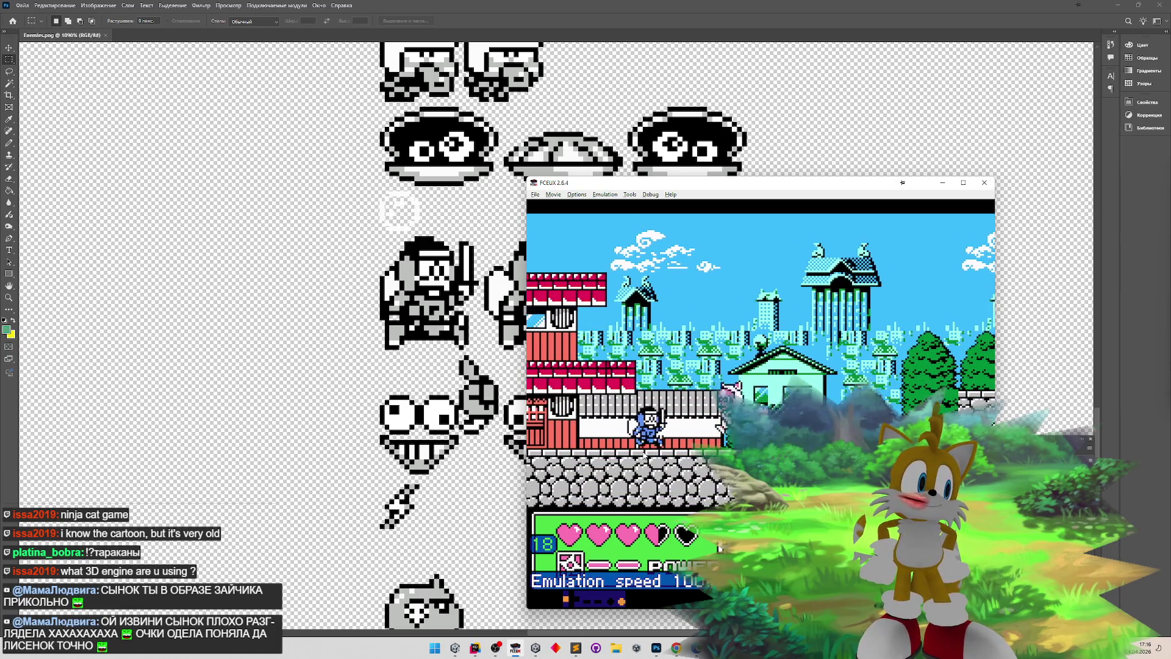
{"action": "key", "text": "Right"}
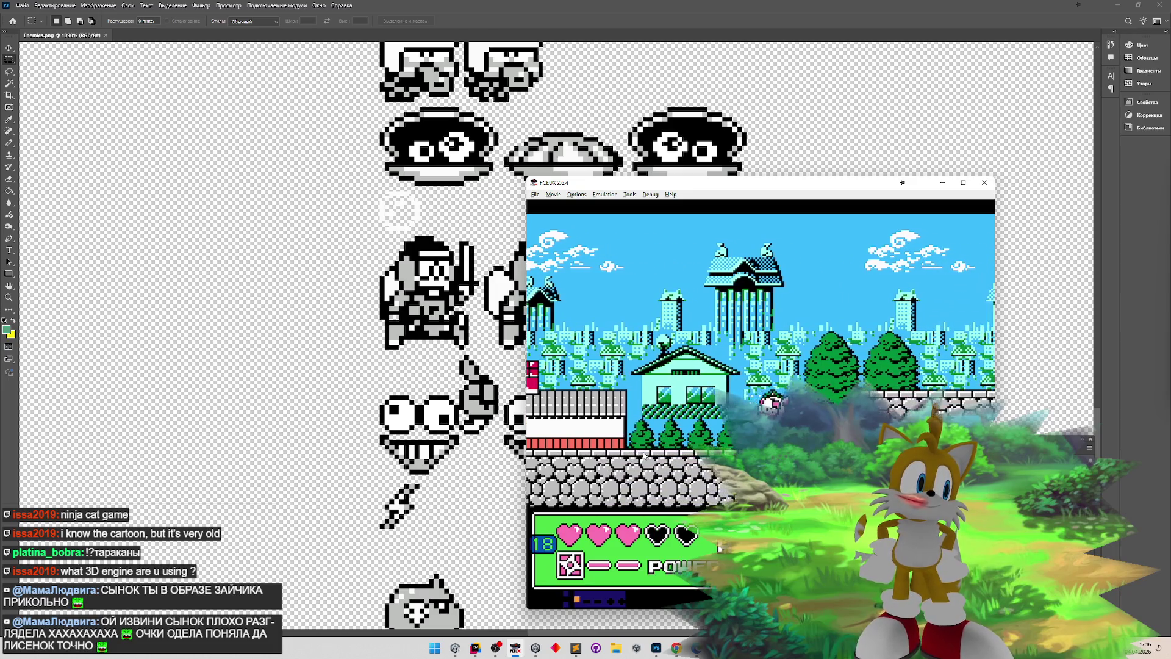
{"action": "key", "text": "Right"}
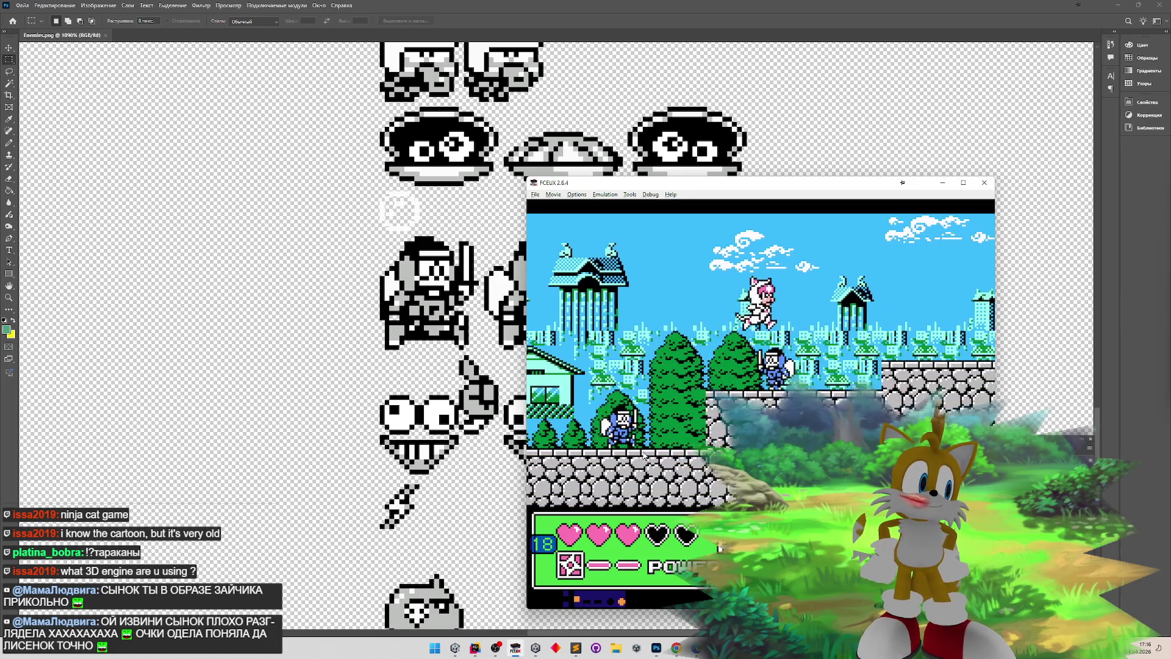
{"action": "key", "text": "Right"}
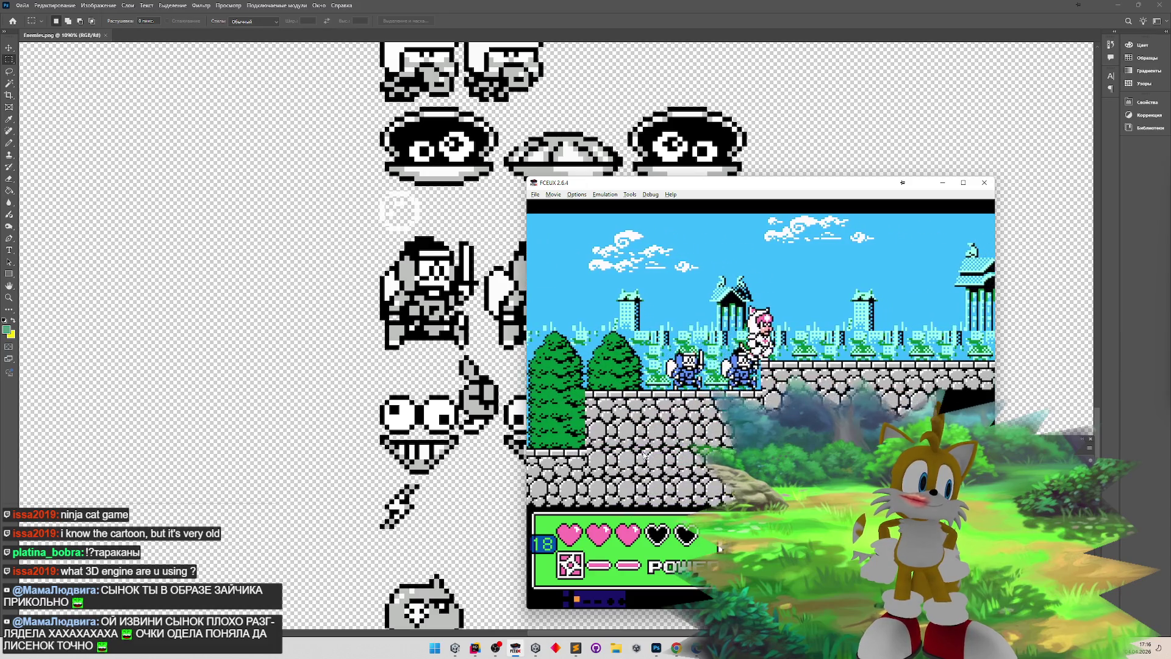
{"action": "key", "text": "Right"}
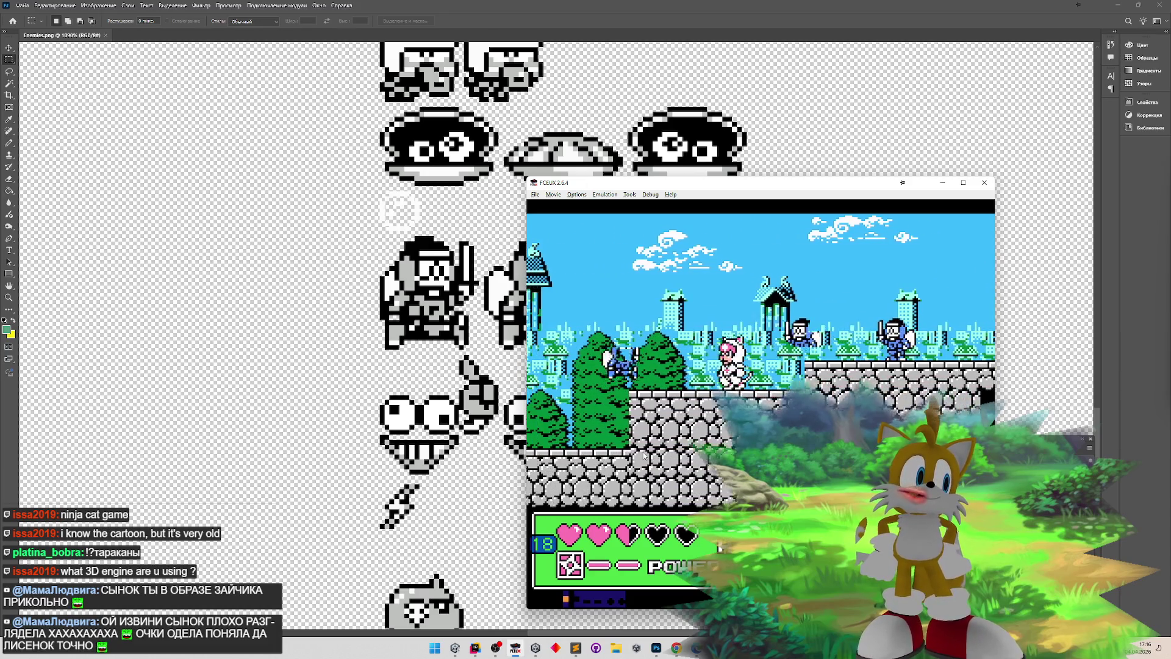
{"action": "key", "text": "Right"}
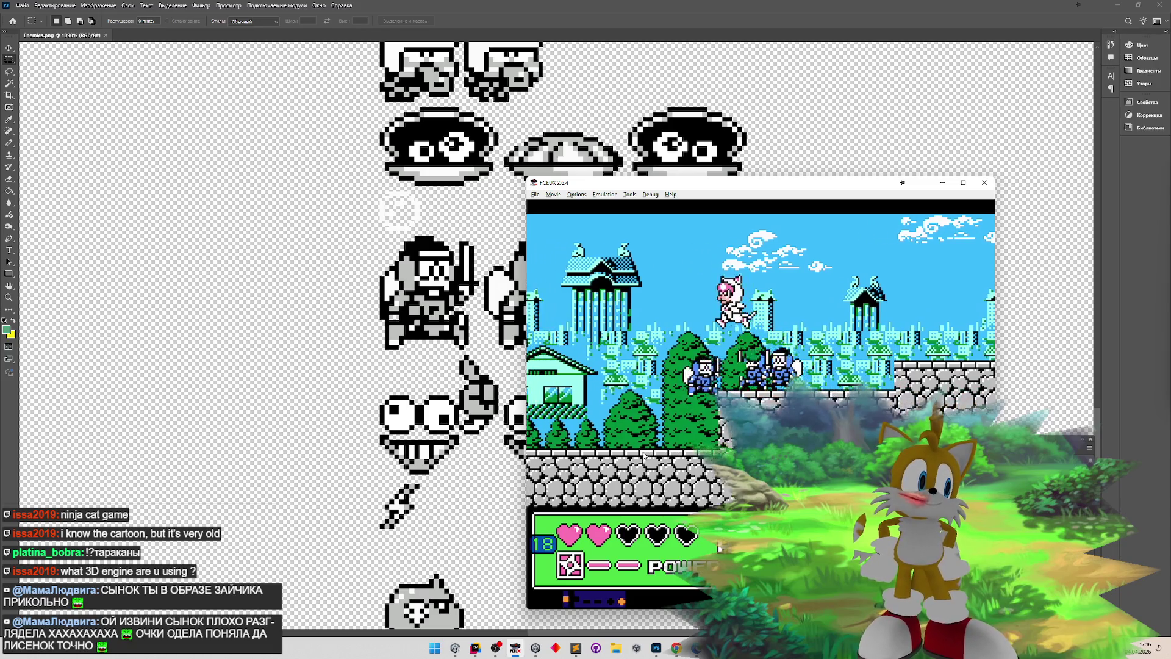
{"action": "key", "text": "Right"}
{"action": "key", "text": "Right"}
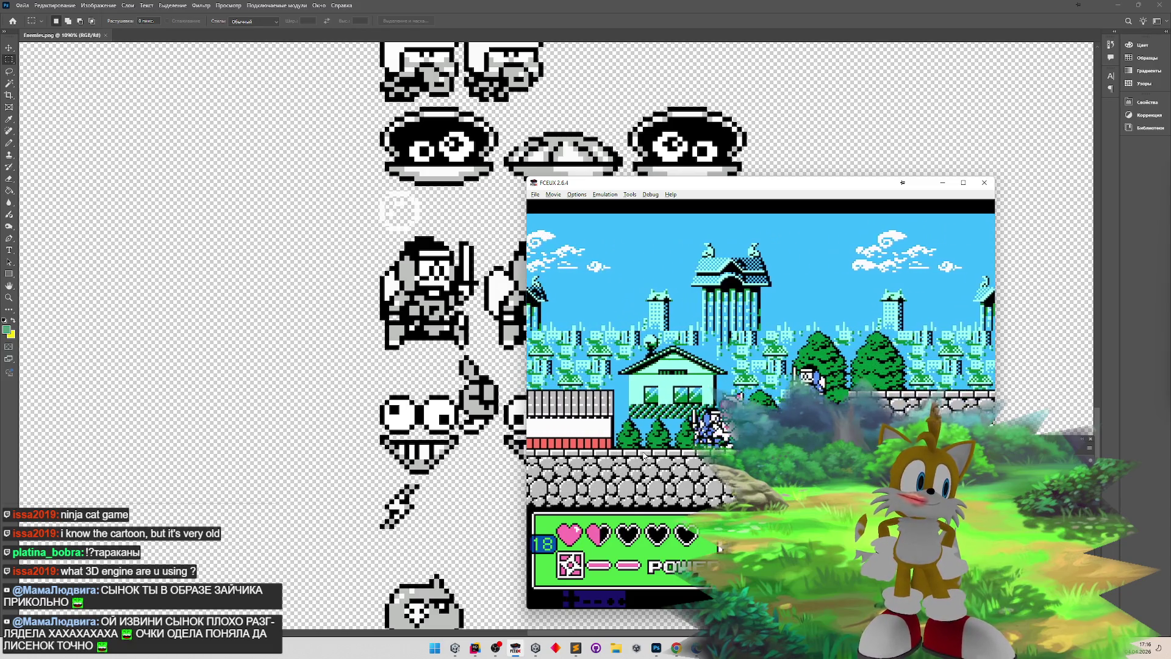
{"action": "key", "text": "Right"}
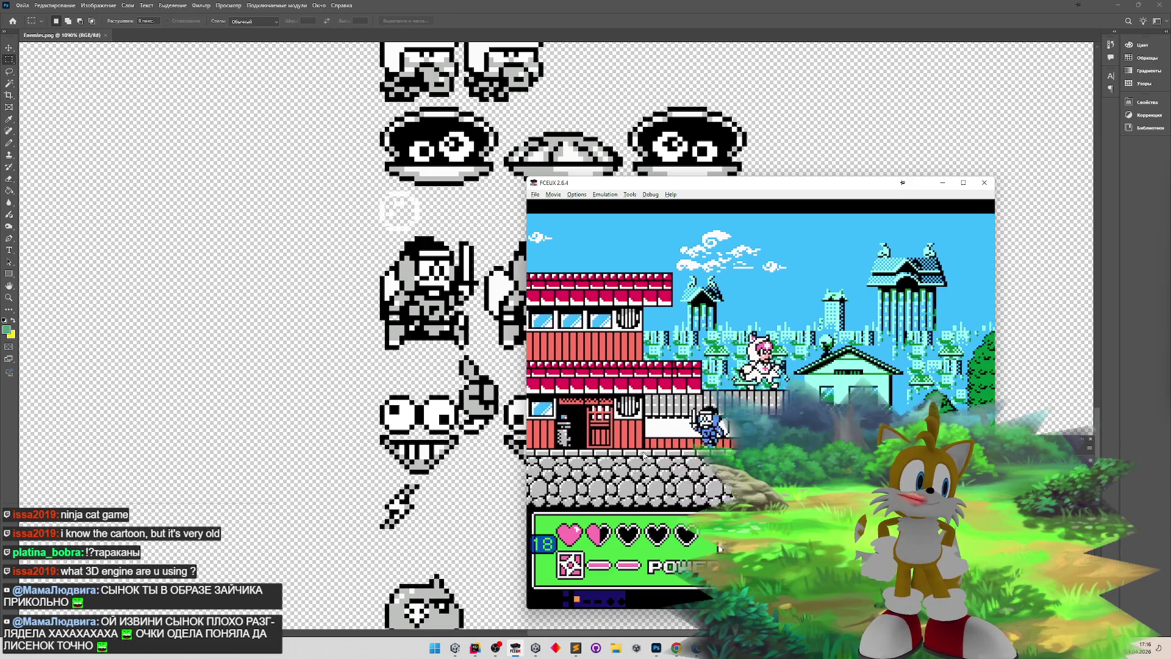
{"action": "key", "text": "Right"}
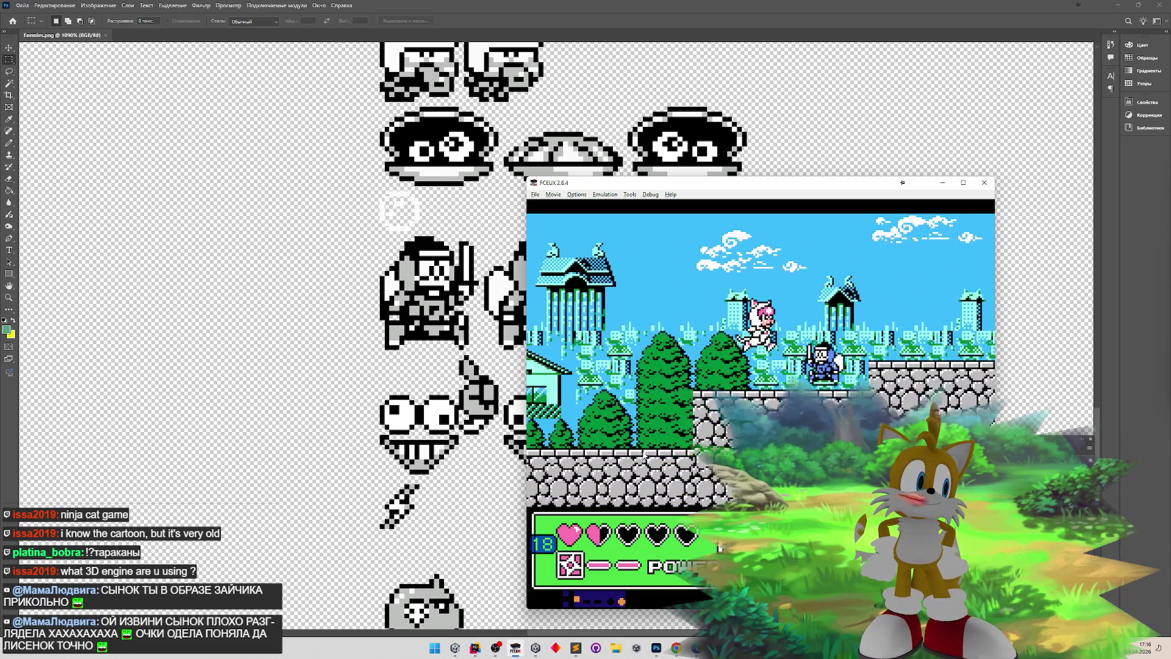
{"action": "key", "text": "Right"}
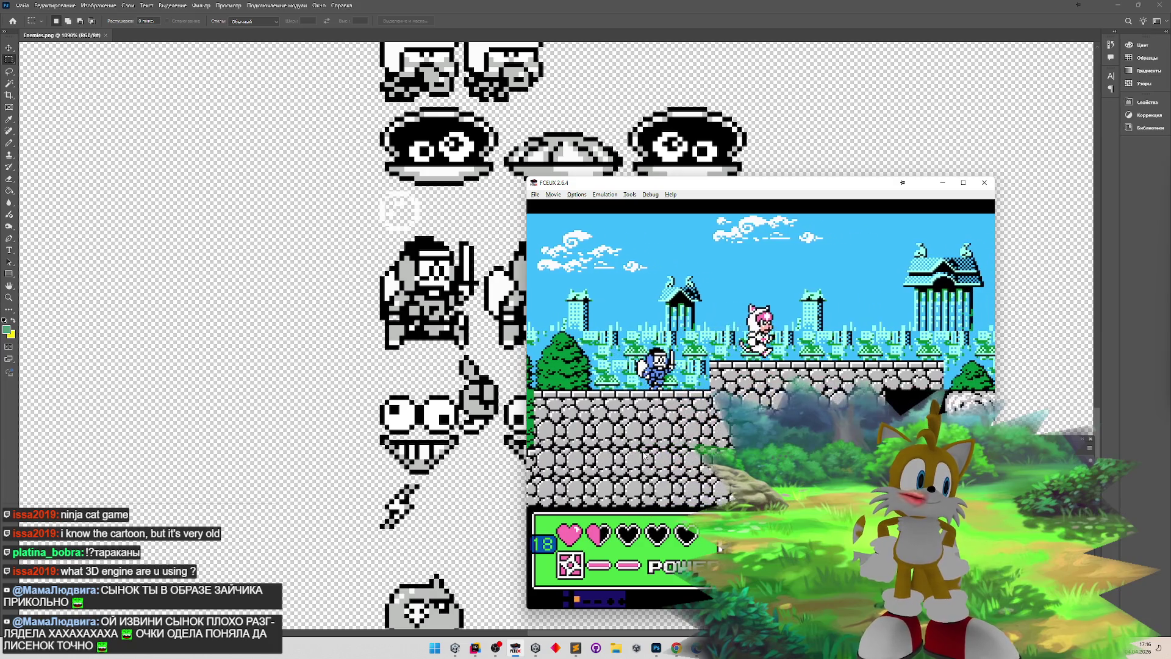
- Jump the pink cat back and forth past the ninja, then minimise FCEUX
{"action": "key", "text": "Left"}
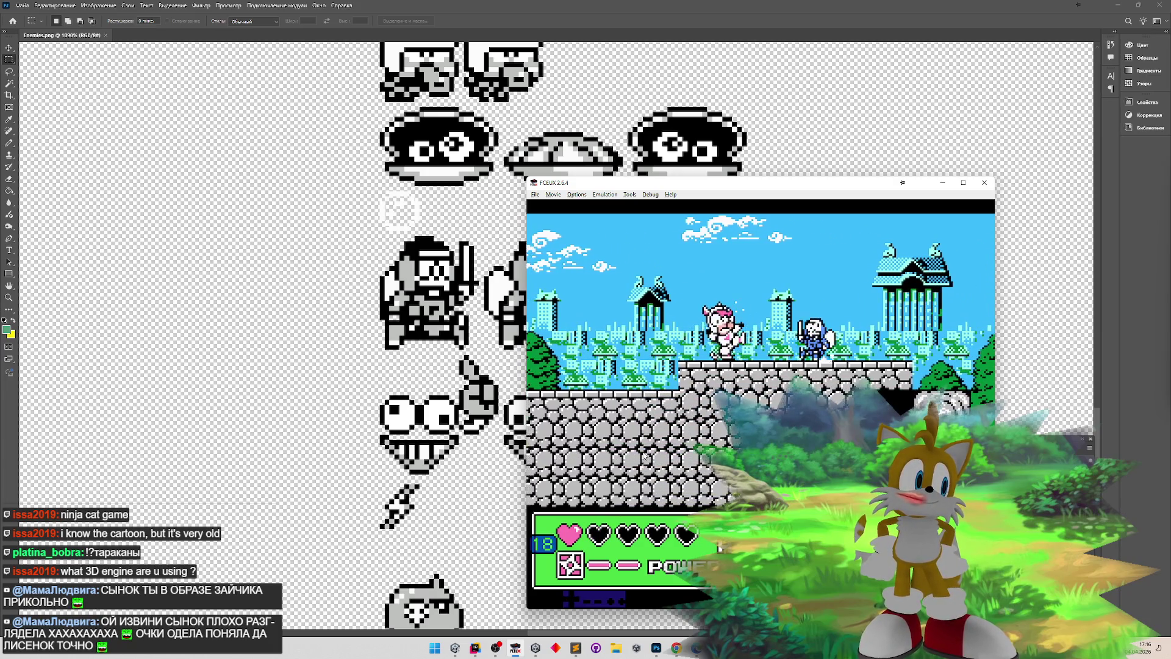
{"action": "key", "text": "Right"}
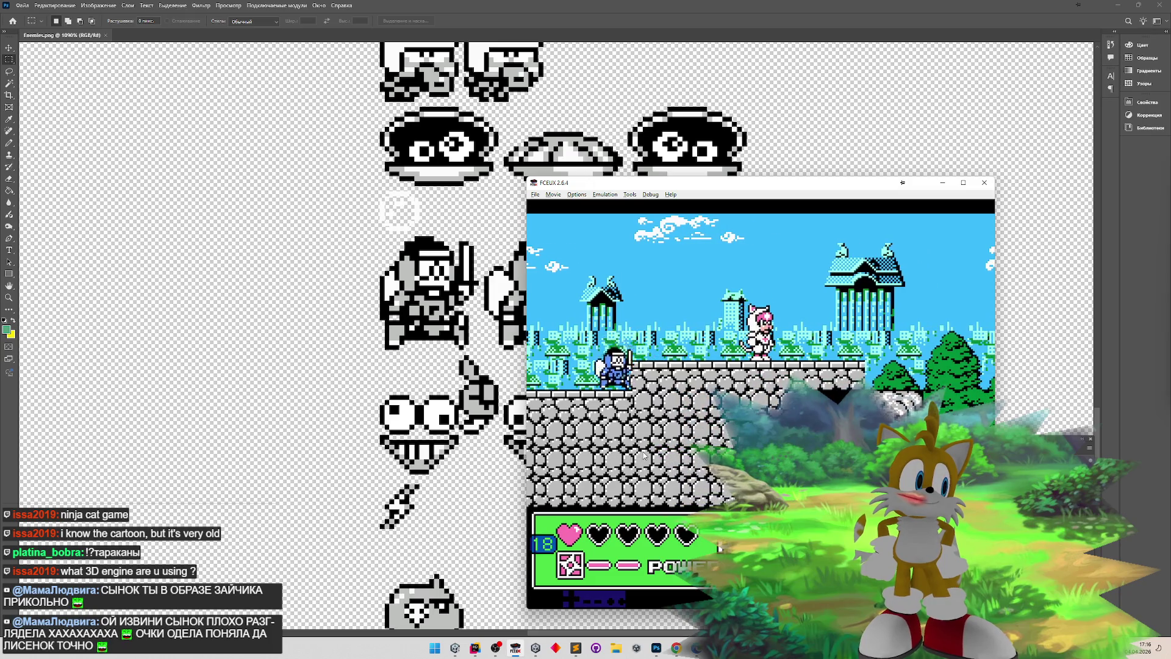
{"action": "key", "text": "Left"}
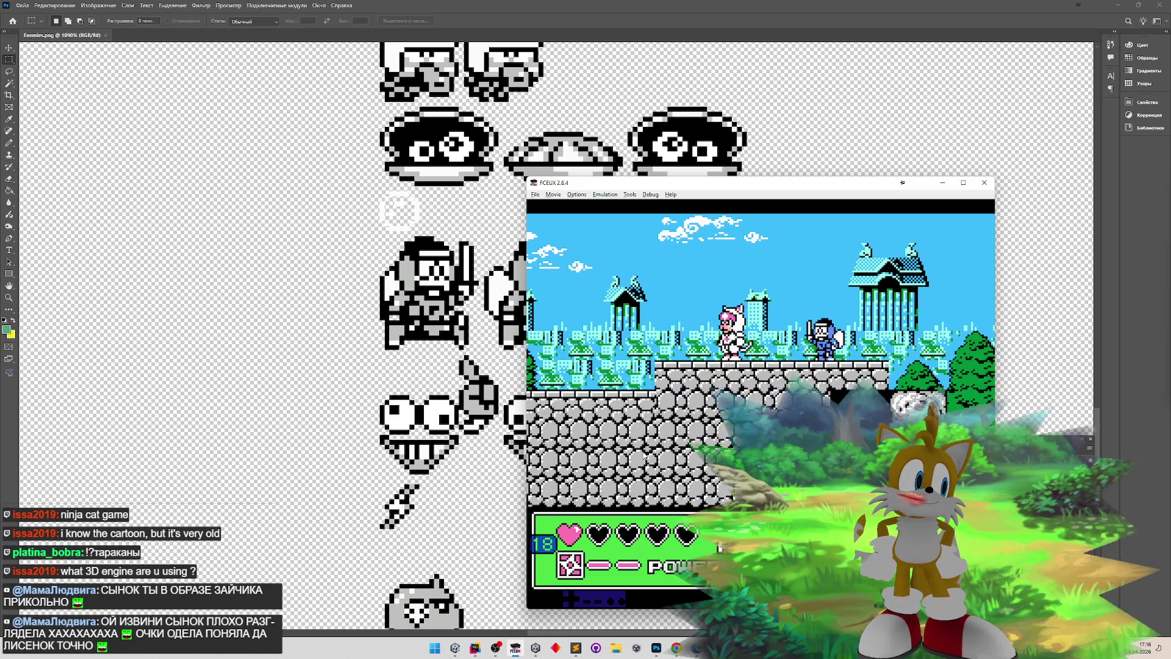
{"action": "key", "text": "Right"}
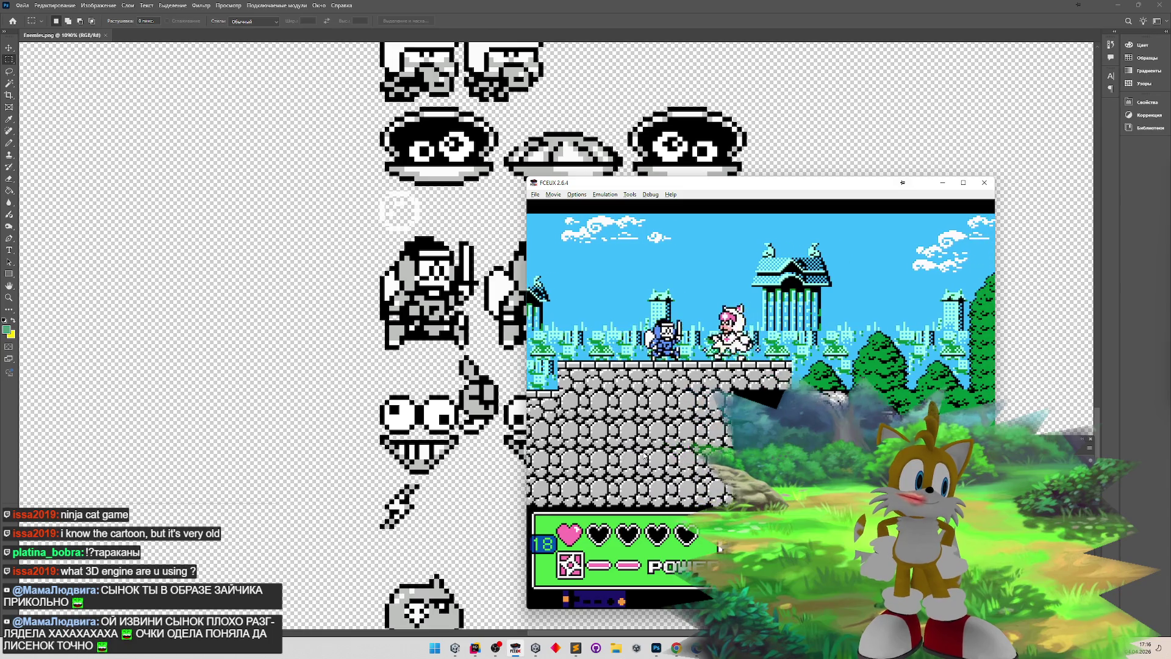
{"action": "key", "text": "Right"}
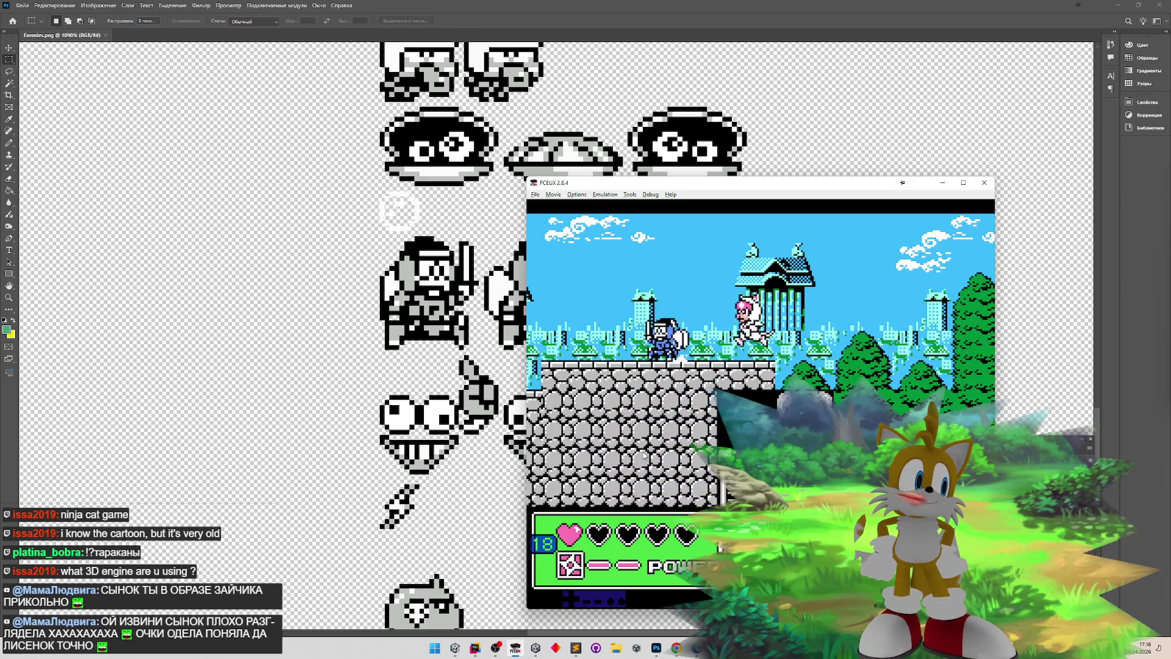
{"action": "key", "text": "Left"}
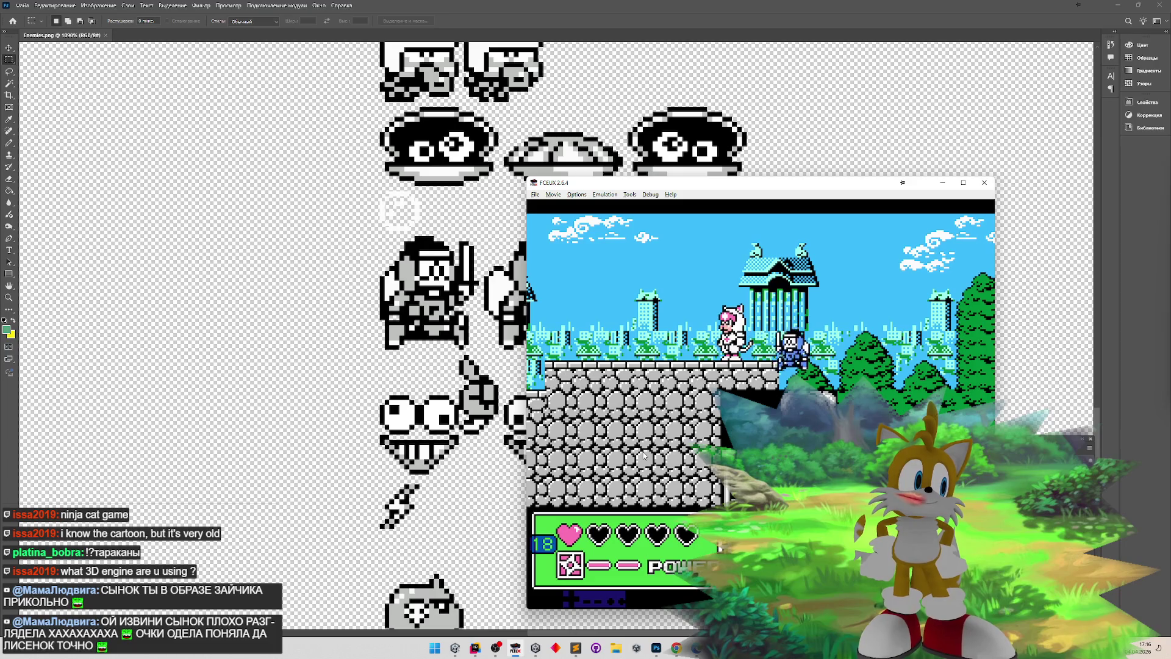
{"action": "key", "text": "Left"}
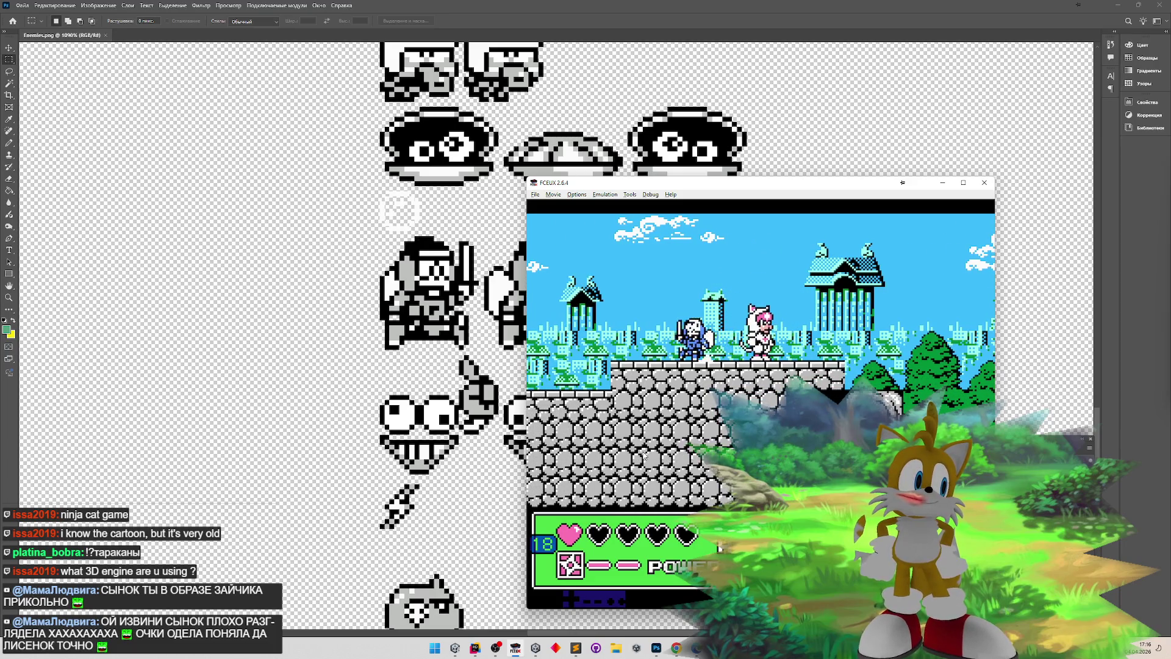
{"action": "key", "text": "Left"}
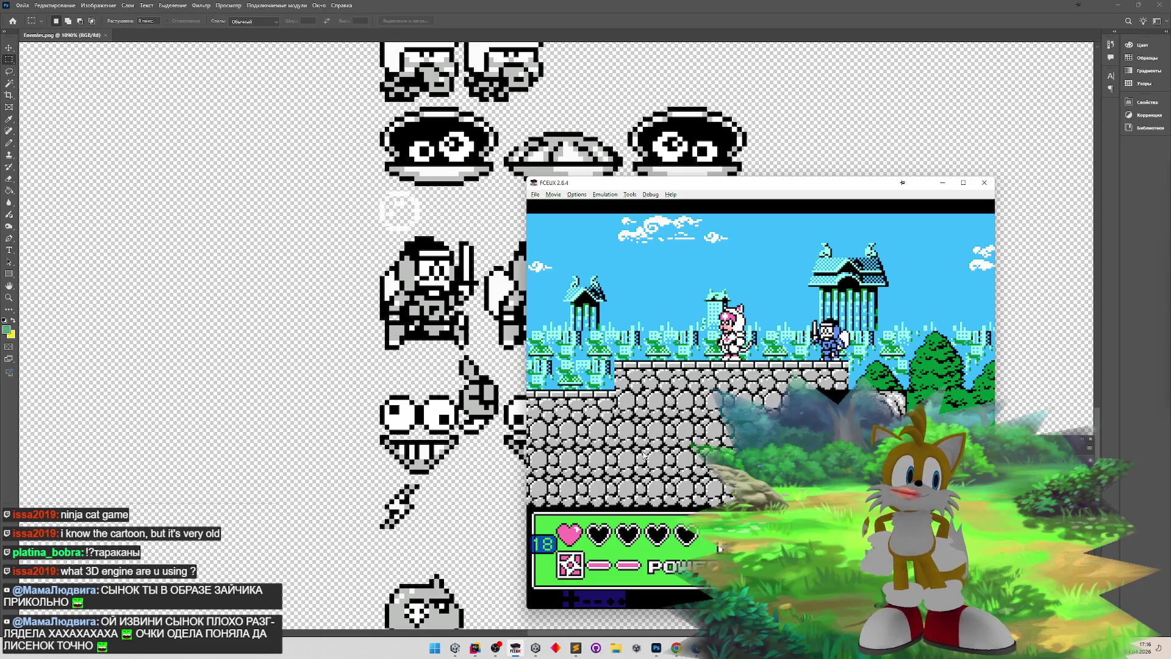
{"action": "key", "text": "super+Down"}
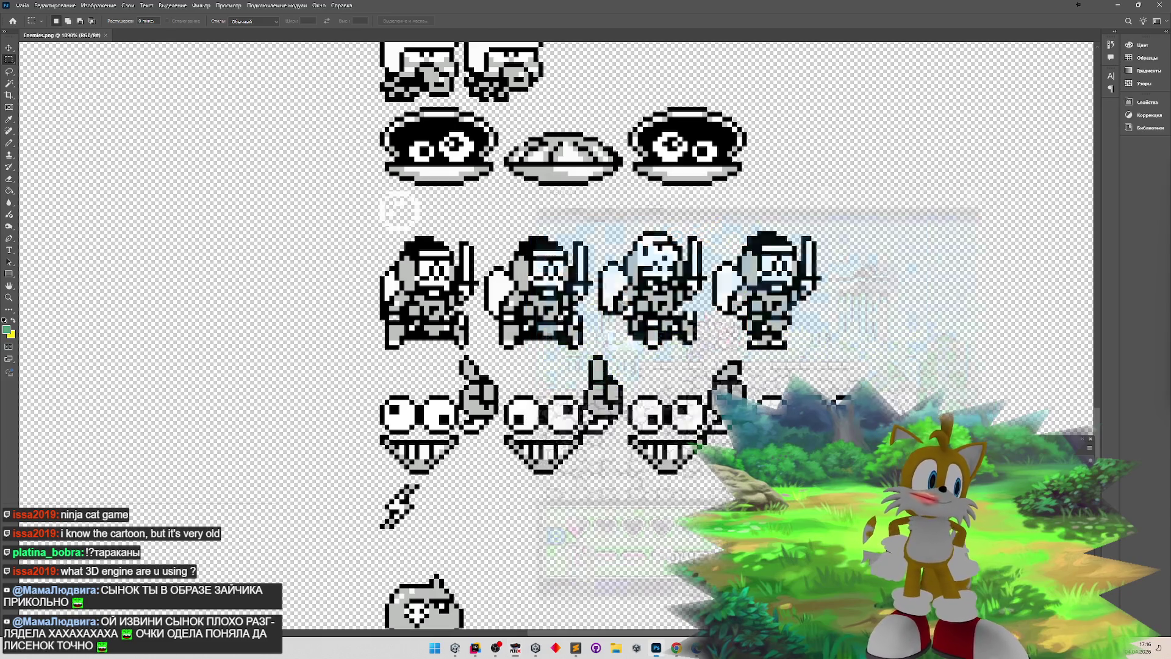
- Add 'аи не нужна земля чтобы прыгать от стены' below the dust-effect task, then hide Sublime
{"action": "left_click", "coordinate": [576, 648]}
{"action": "left_click_drag", "start_coordinate": [776, 332], "coordinate": [827, 332]}
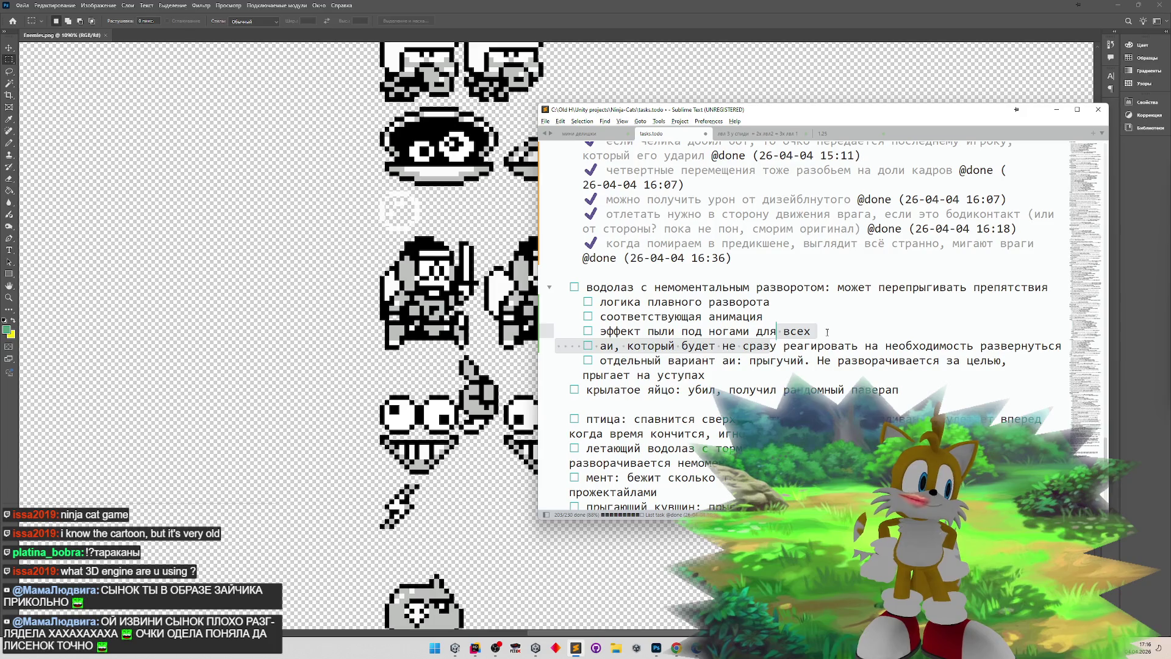
{"action": "left_click", "coordinate": [827, 331]}
{"action": "key", "text": "Return"}
{"action": "type", "text": "fq"}
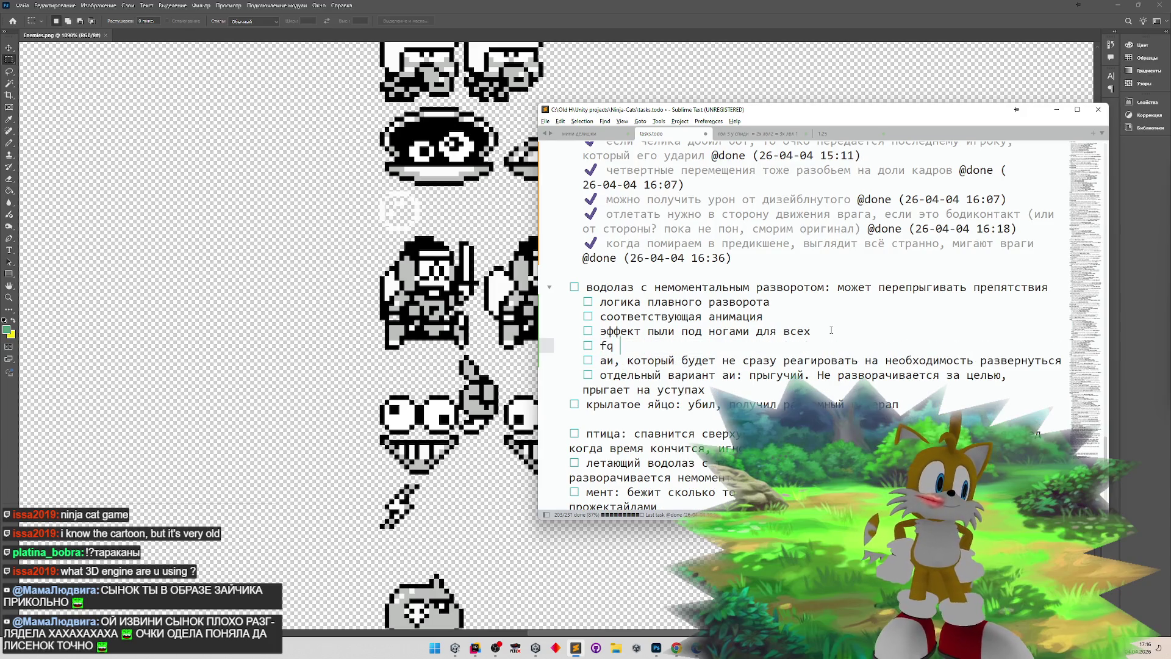
{"action": "key", "text": "BackSpace"}
{"action": "key", "text": "BackSpace"}
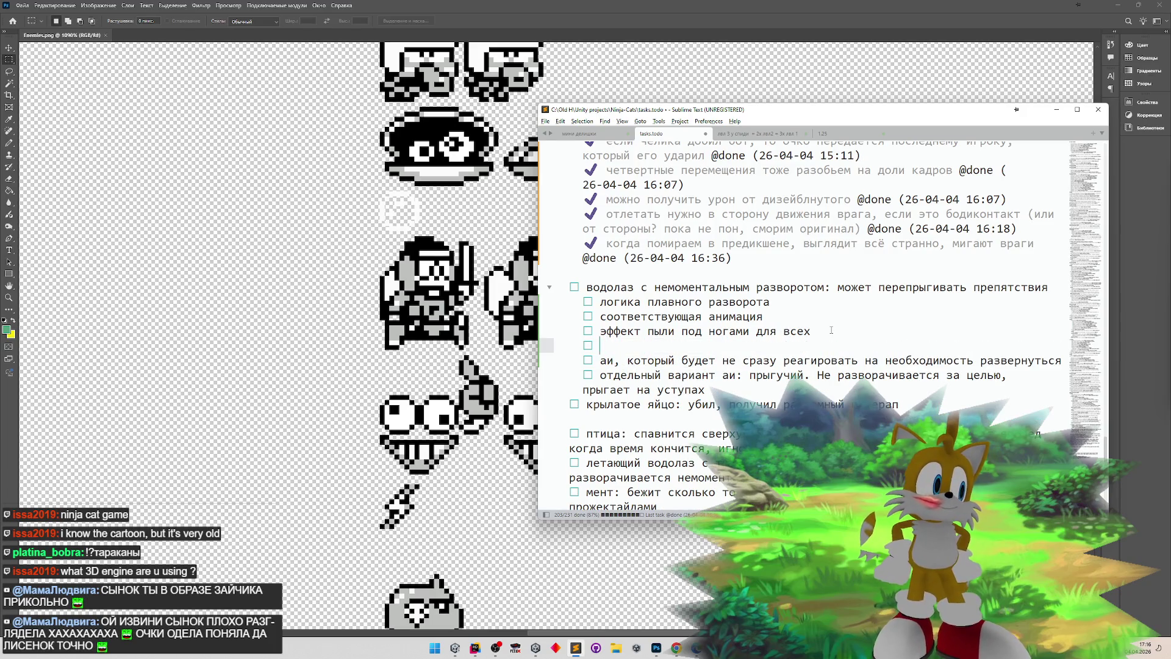
{"action": "type", "text": "ай"}
{"action": "key", "text": "BackSpace"}
{"action": "type", "text": "и "}
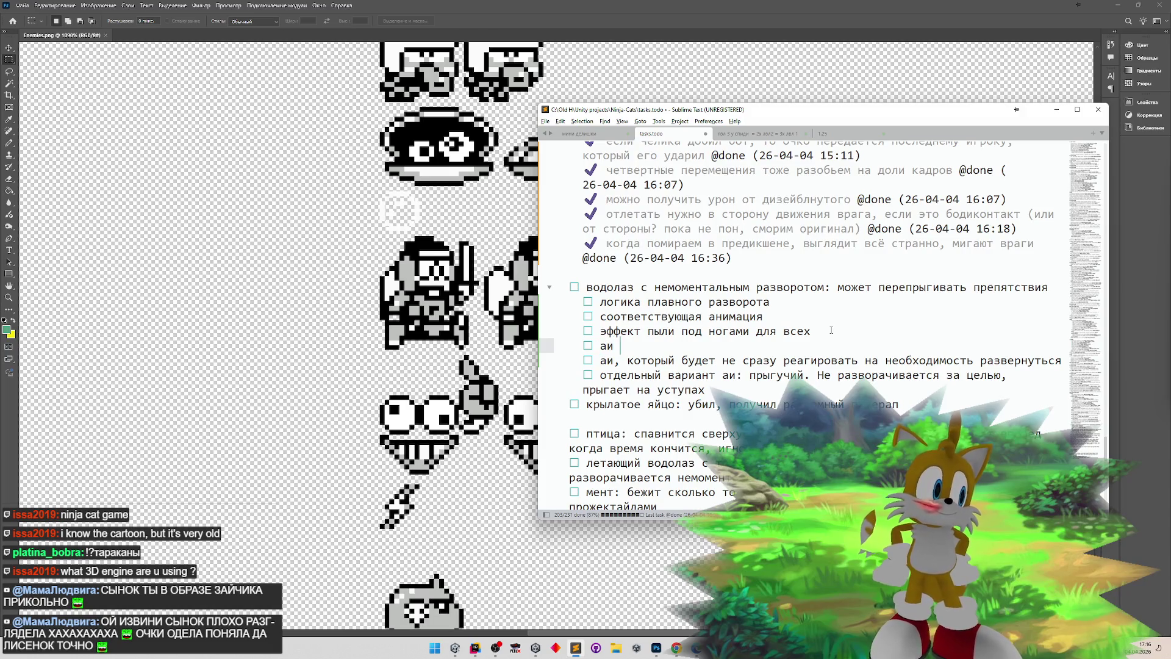
{"action": "type", "text": "не нужня з"}
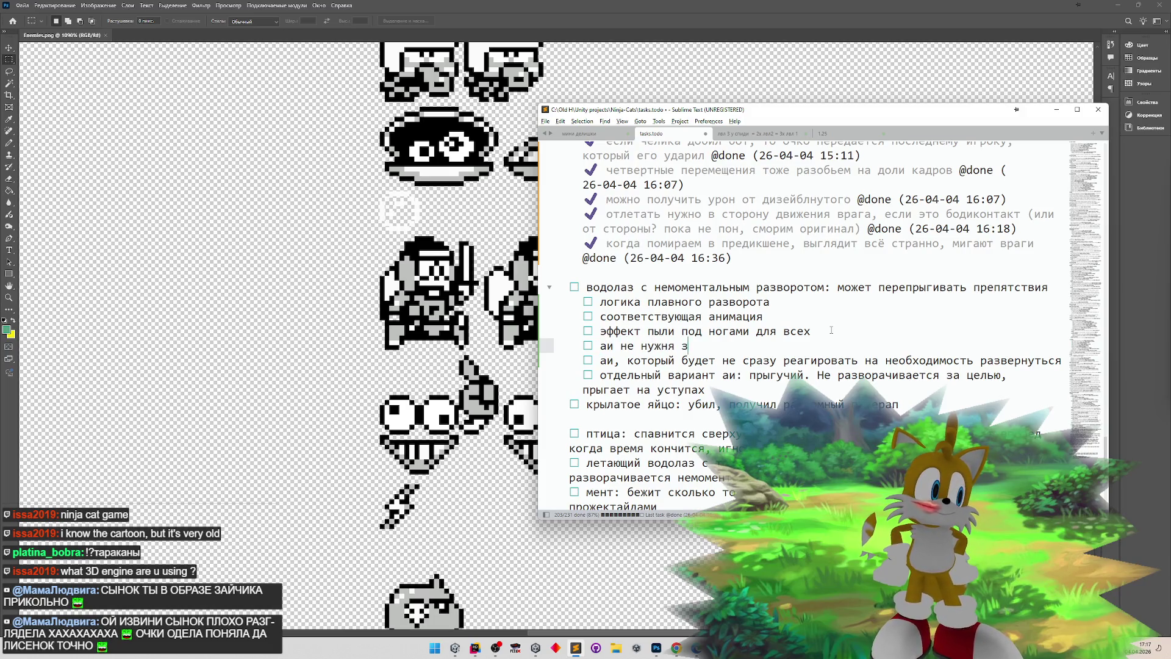
{"action": "type", "text": "емля чтобы прыгать от стены"}
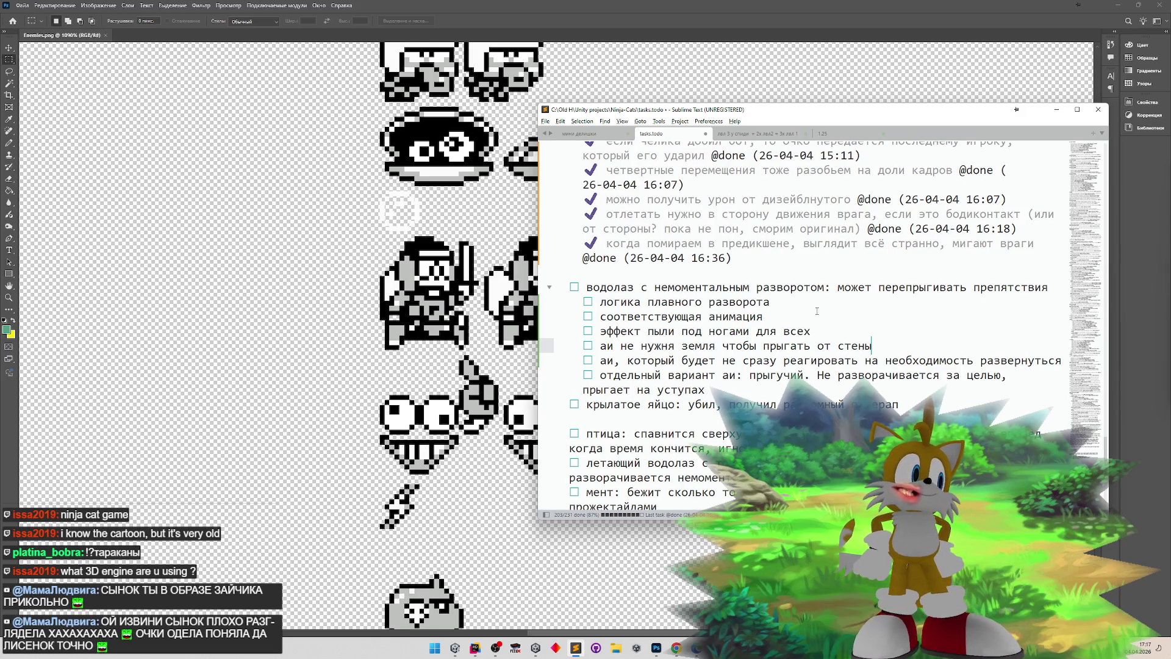
{"action": "left_click", "coordinate": [1056, 109]}
- Minimise Photoshop, exit Unity play mode, focus the Project search, and bring up the translation browser
{"action": "left_click", "coordinate": [1117, 5]}
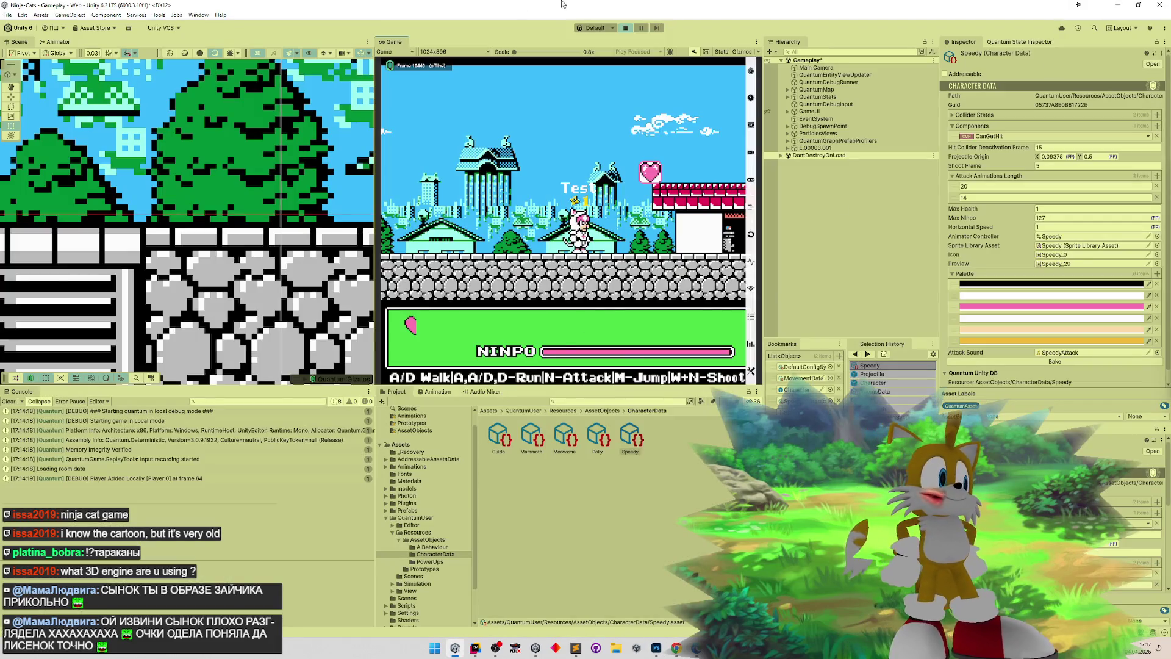
{"action": "left_click", "coordinate": [7, 401]}
{"action": "key", "text": "ctrl+p"}
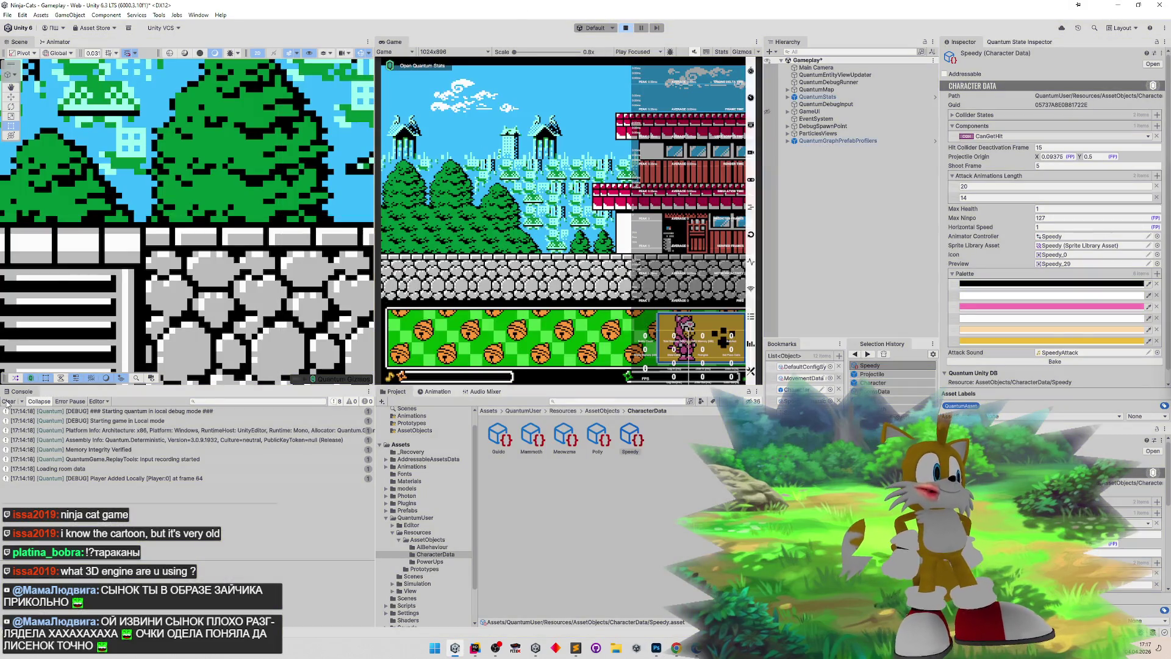
{"action": "left_click", "coordinate": [676, 402]}
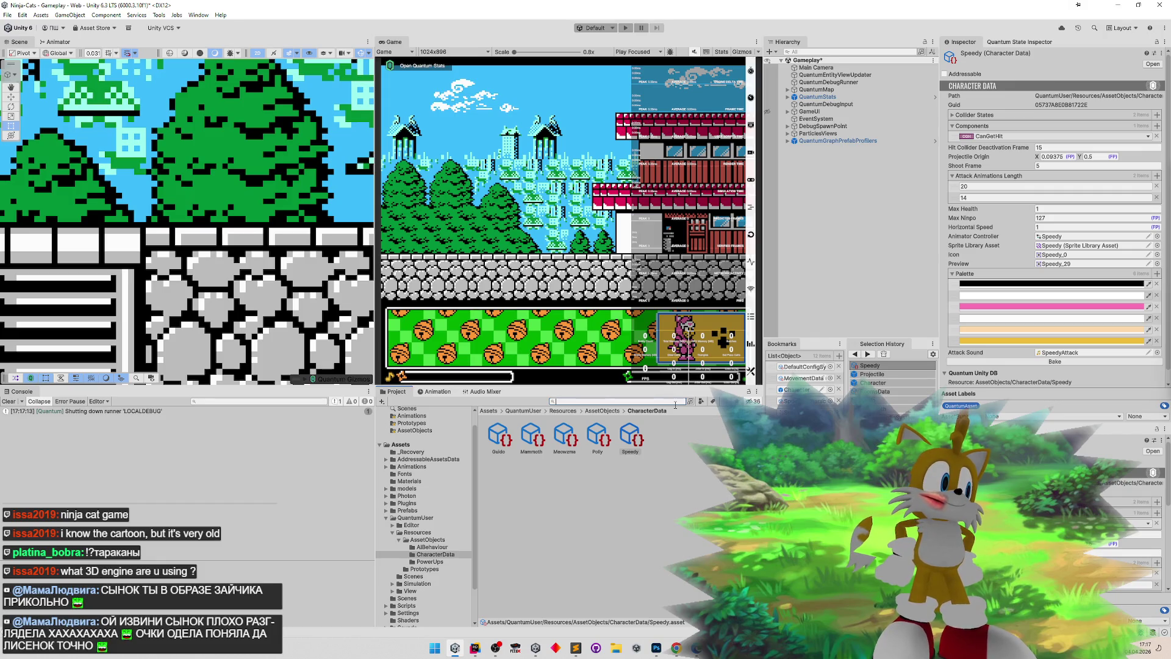
{"action": "left_click", "coordinate": [676, 647]}
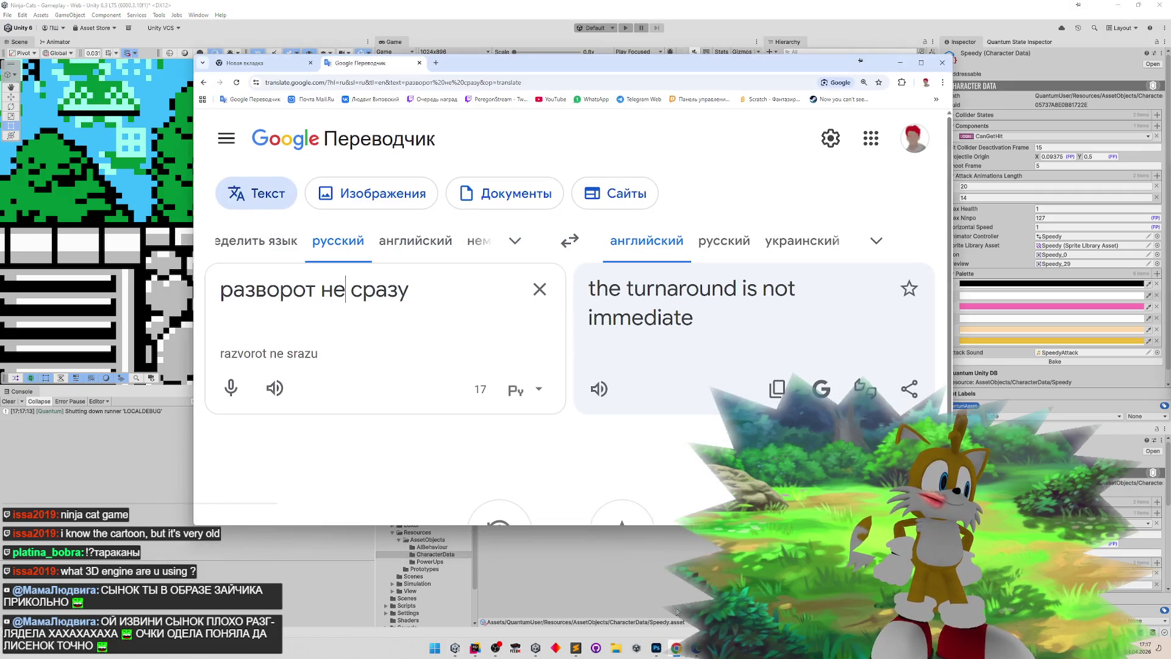
- Add a blank tab beside Google Translate, look over the overflow bookmarks, then minimize Chrome
{"action": "left_click", "coordinate": [437, 64]}
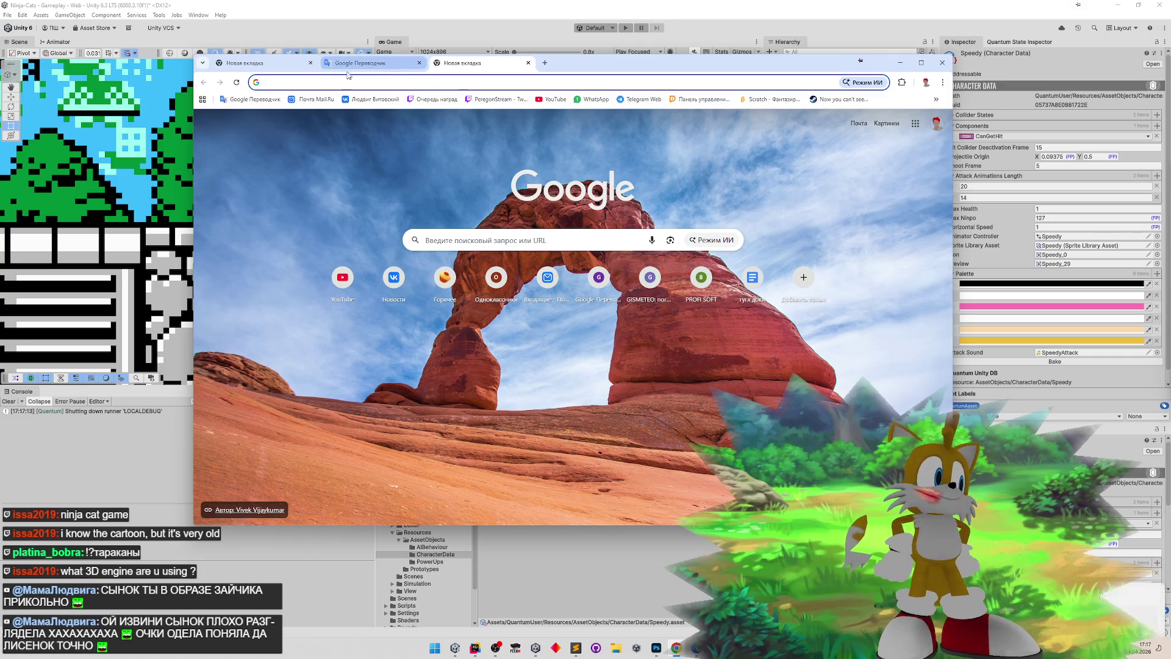
{"action": "left_click", "coordinate": [936, 99]}
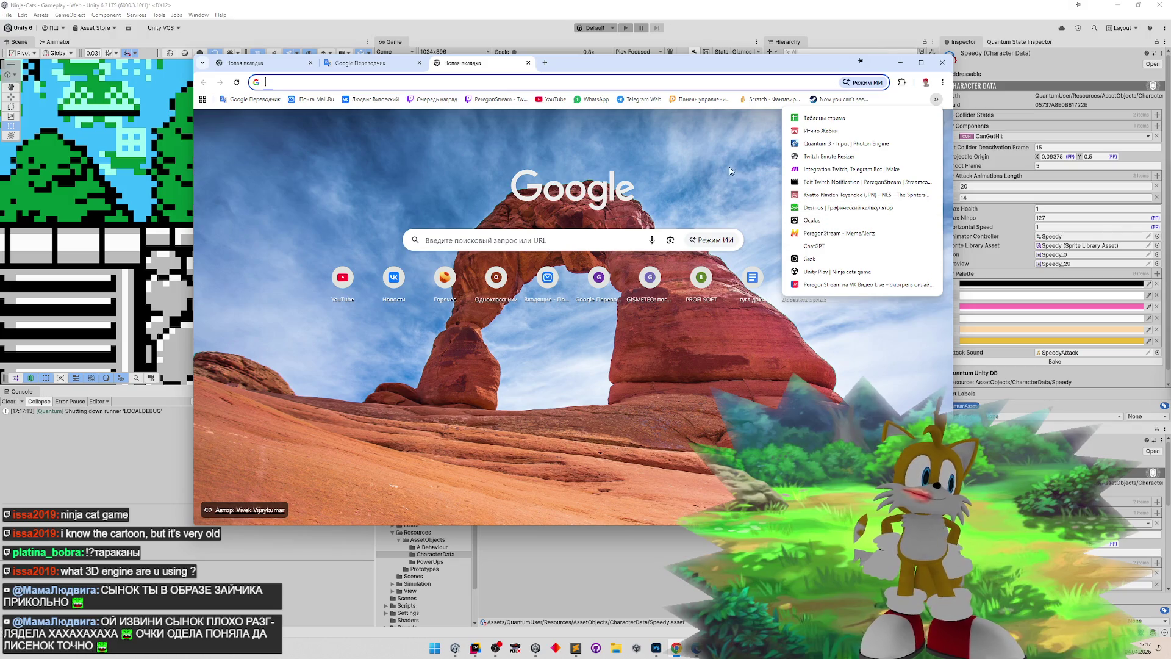
{"action": "left_click", "coordinate": [683, 154]}
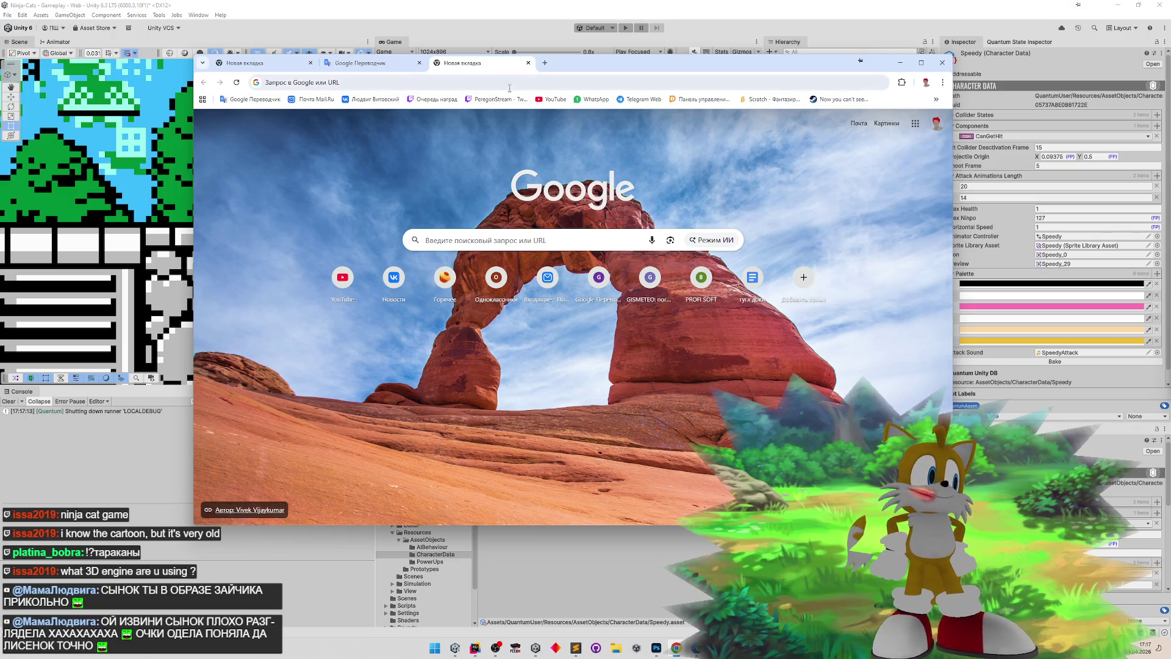
{"action": "left_click", "coordinate": [937, 98]}
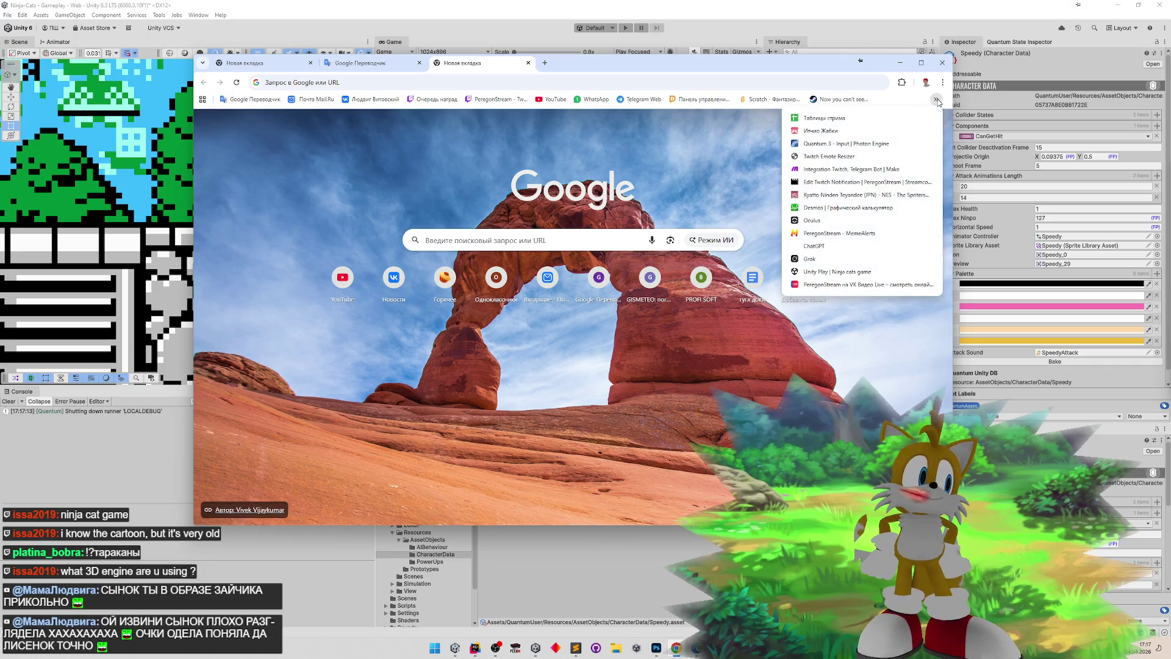
{"action": "left_click", "coordinate": [762, 146]}
{"action": "left_click", "coordinate": [900, 62]}
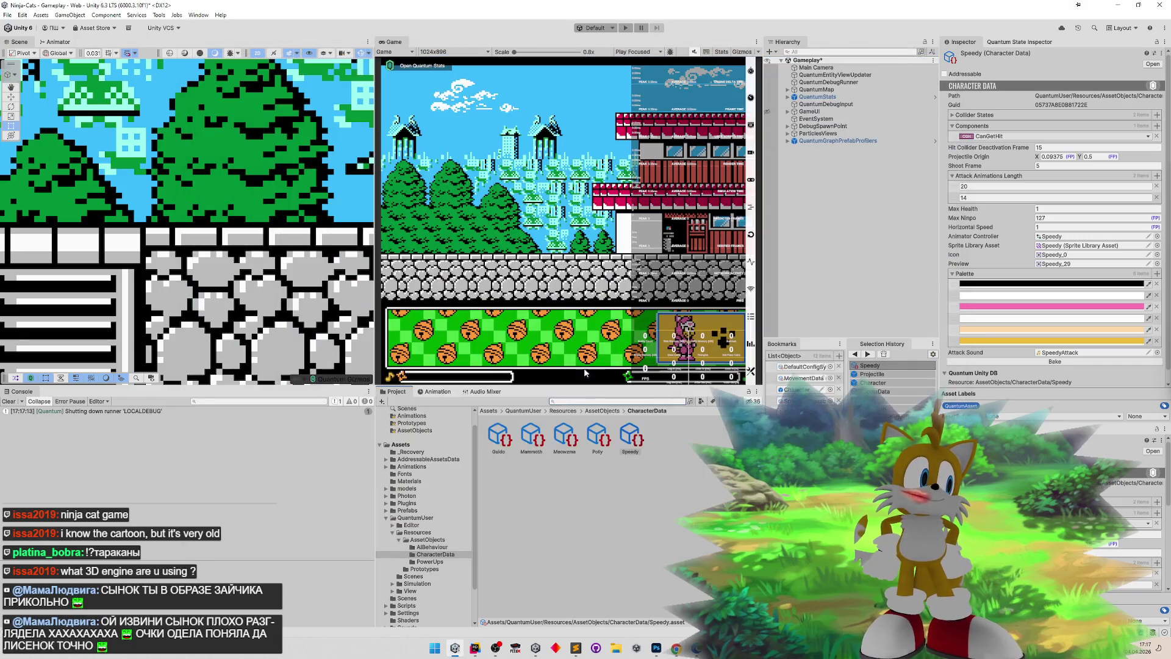
- Duplicate the Mammoth character data and rename the copy CrowSoldier
{"action": "left_click", "coordinate": [530, 434]}
{"action": "key", "text": "ctrl+d"}
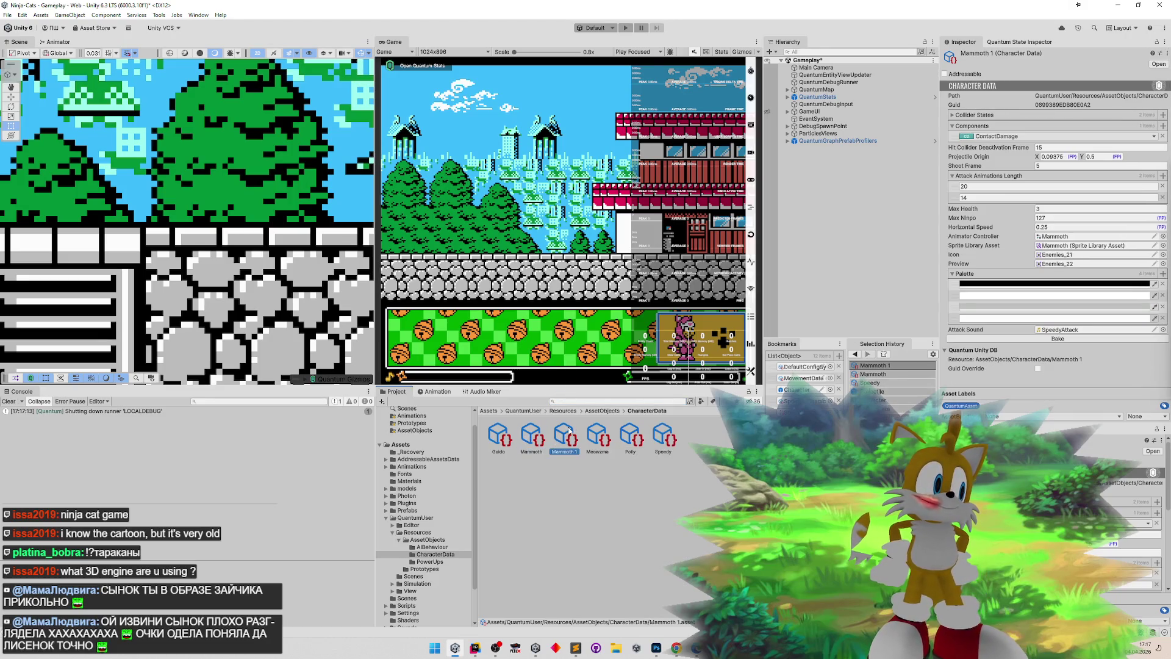
{"action": "key", "text": "F2"}
{"action": "type", "text": "Cl"}
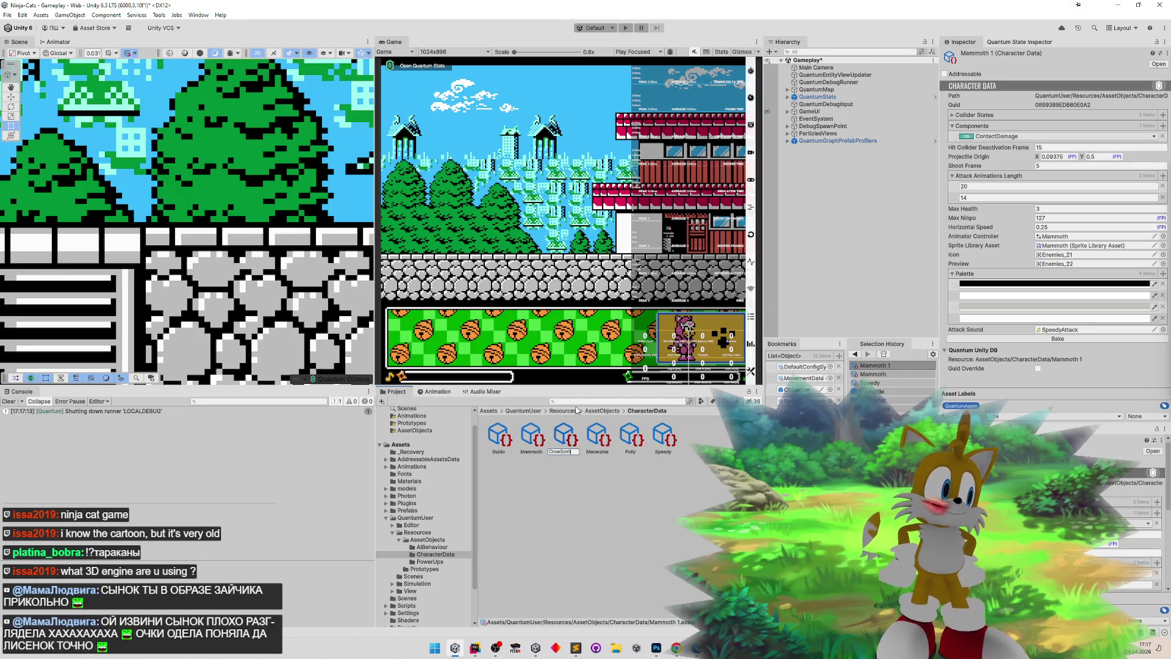
{"action": "type", "text": "ier"}
{"action": "key", "text": "Return"}
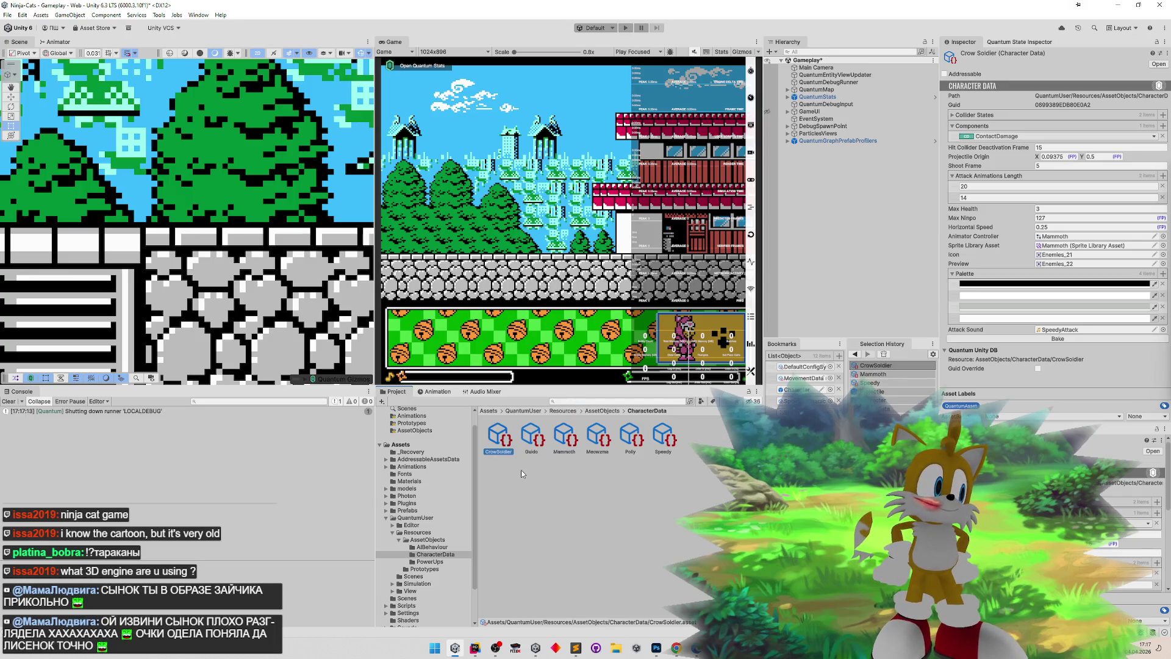
- Create a new folder in CharacterData named 'Enemies Lvl 1'
{"action": "key", "text": "ctrl+shift+n"}
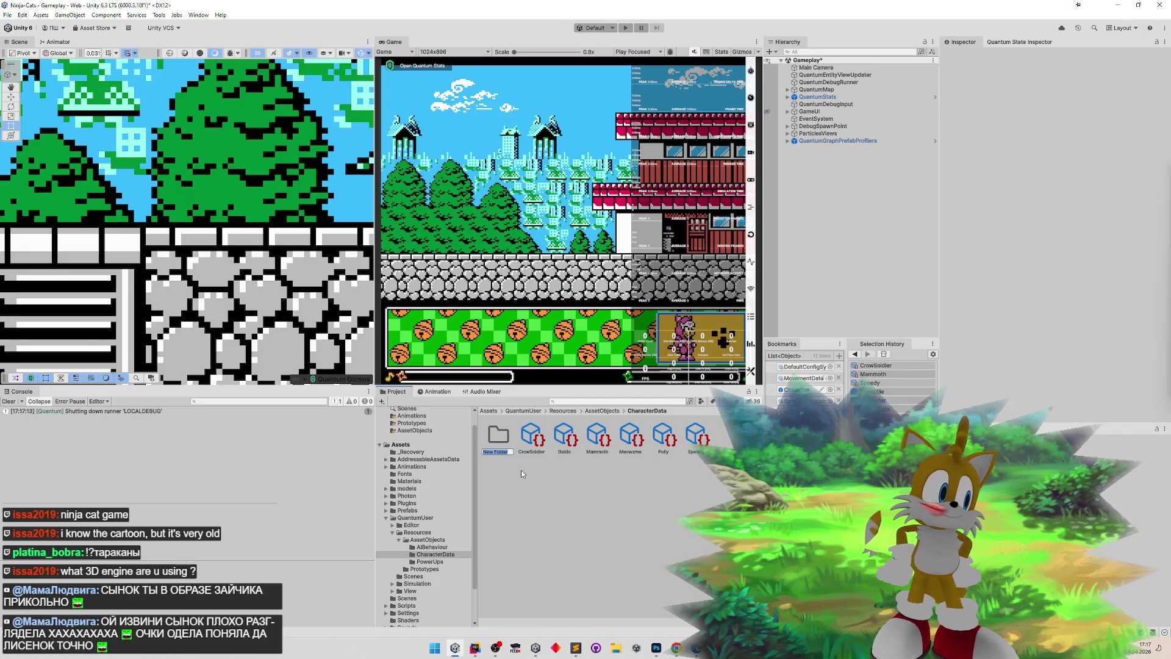
{"action": "type", "text": "Enemies"}
{"action": "key", "text": "Return"}
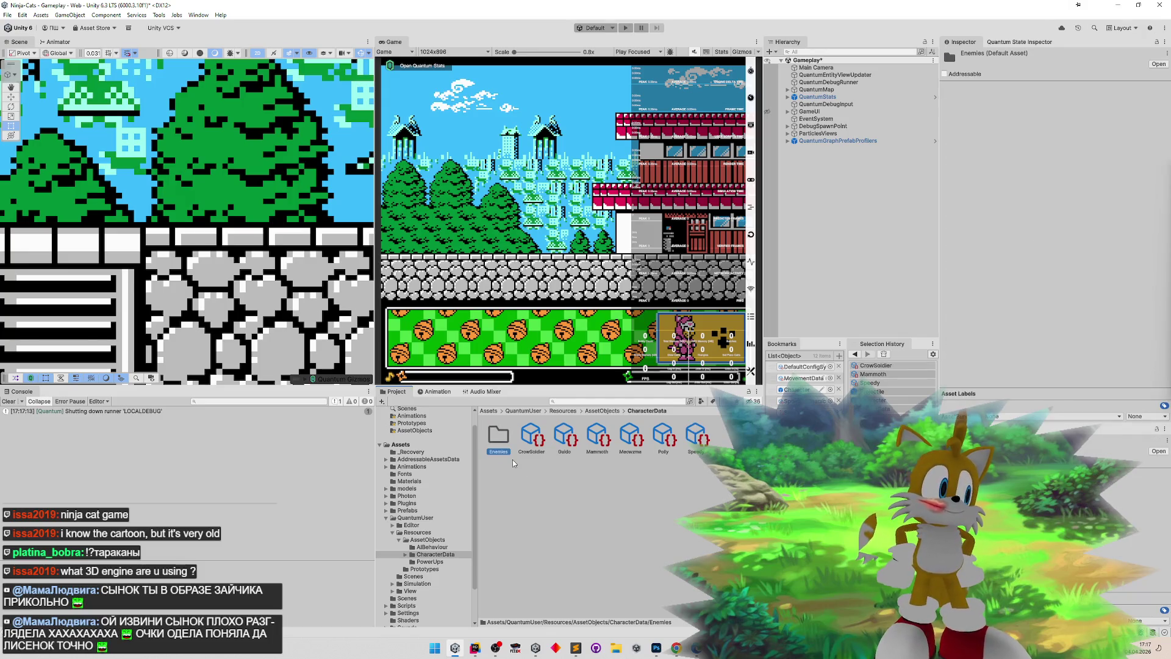
{"action": "left_click", "coordinate": [507, 453]}
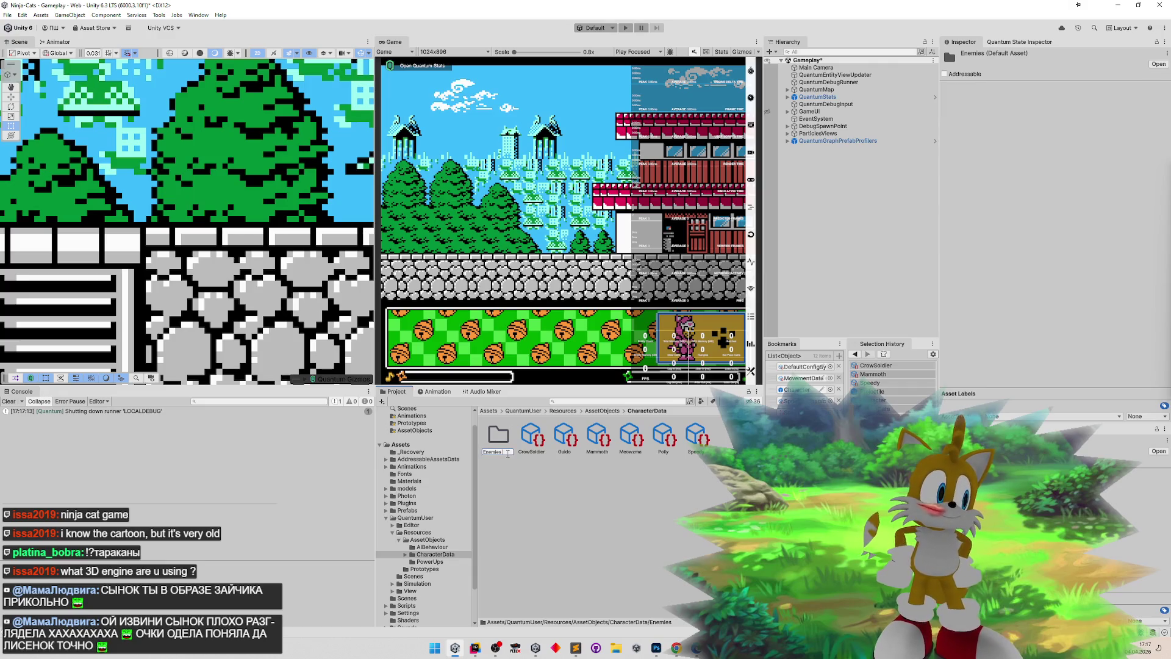
{"action": "type", "text": "Lvl 1"}
{"action": "key", "text": "Return"}
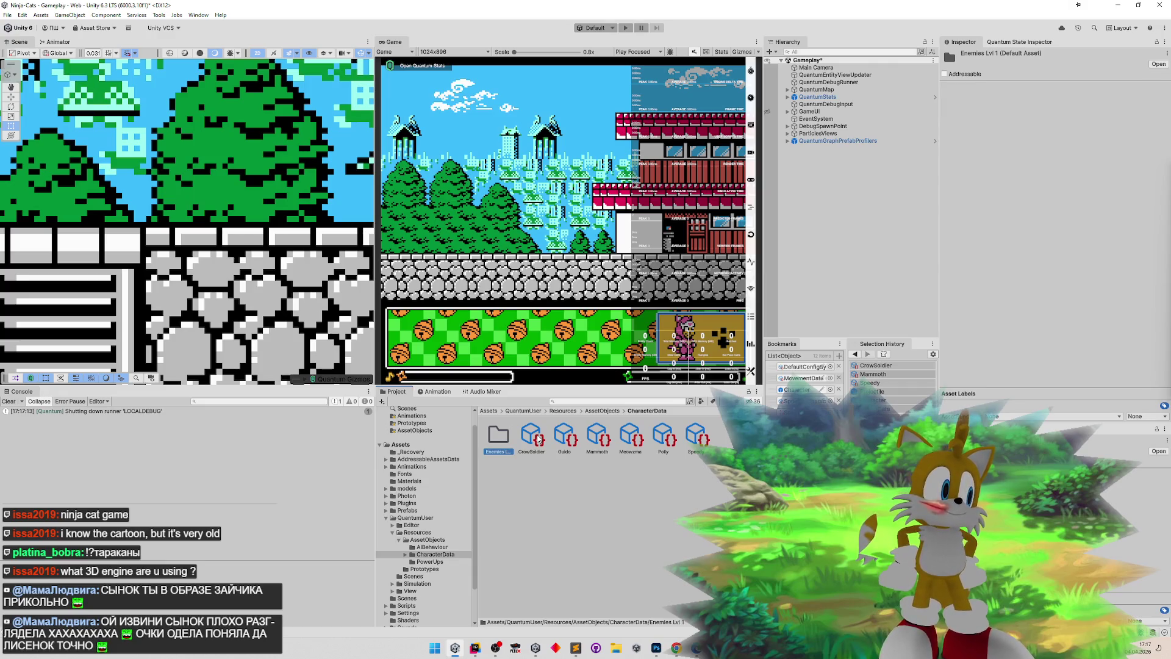
- Move the CrowSoldier and Mammoth assets into Enemies Lvl 1 and select CrowSoldier there
{"action": "left_click", "coordinate": [539, 439]}
{"action": "left_click", "coordinate": [596, 438], "text": "ctrl"}
{"action": "left_click_drag", "start_coordinate": [596, 438], "coordinate": [502, 442]}
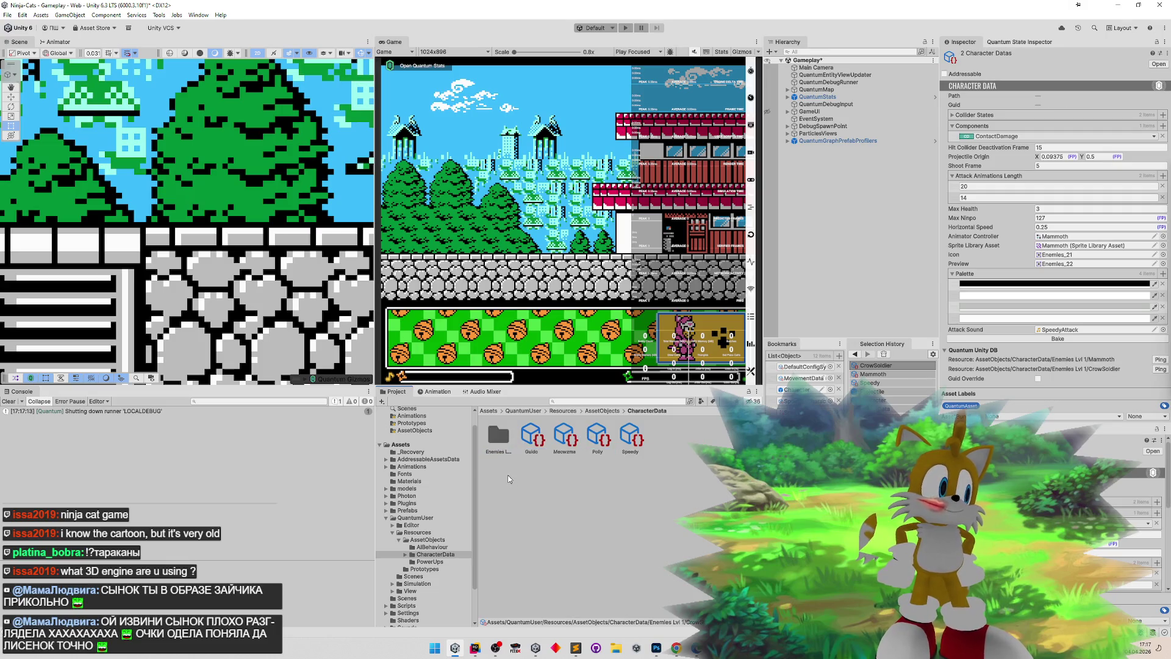
{"action": "double_click", "coordinate": [498, 436]}
{"action": "left_click", "coordinate": [504, 448]}
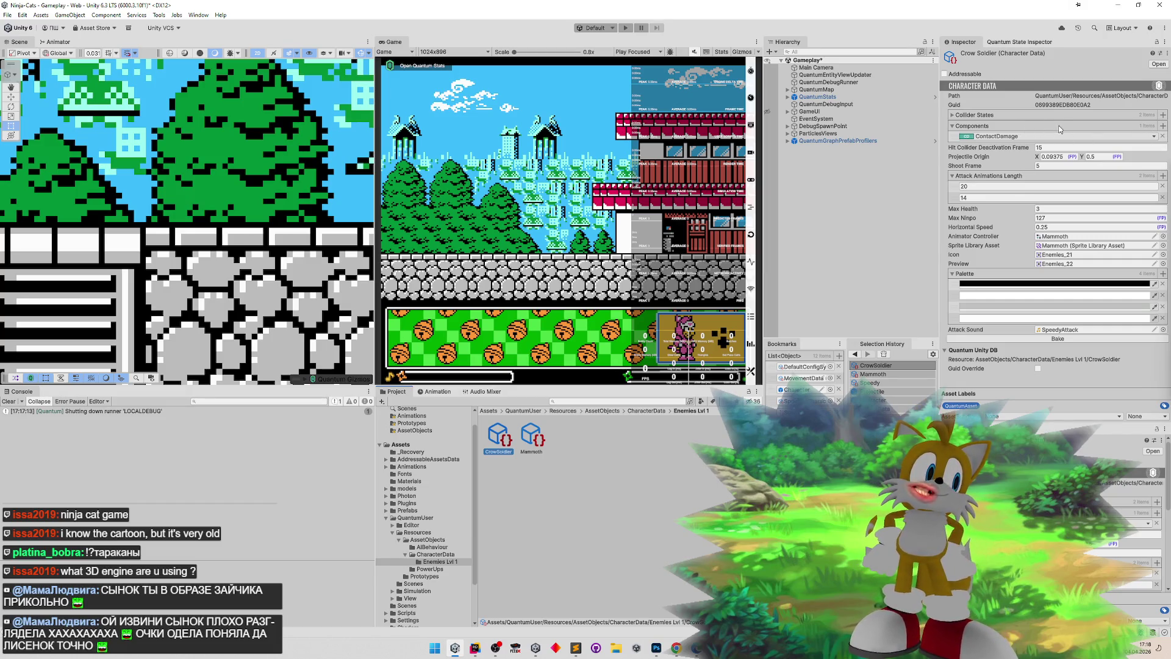
- Set CrowSoldier's Max Health to 1 and Horizontal Speed to 1.25
{"action": "left_click", "coordinate": [991, 117]}
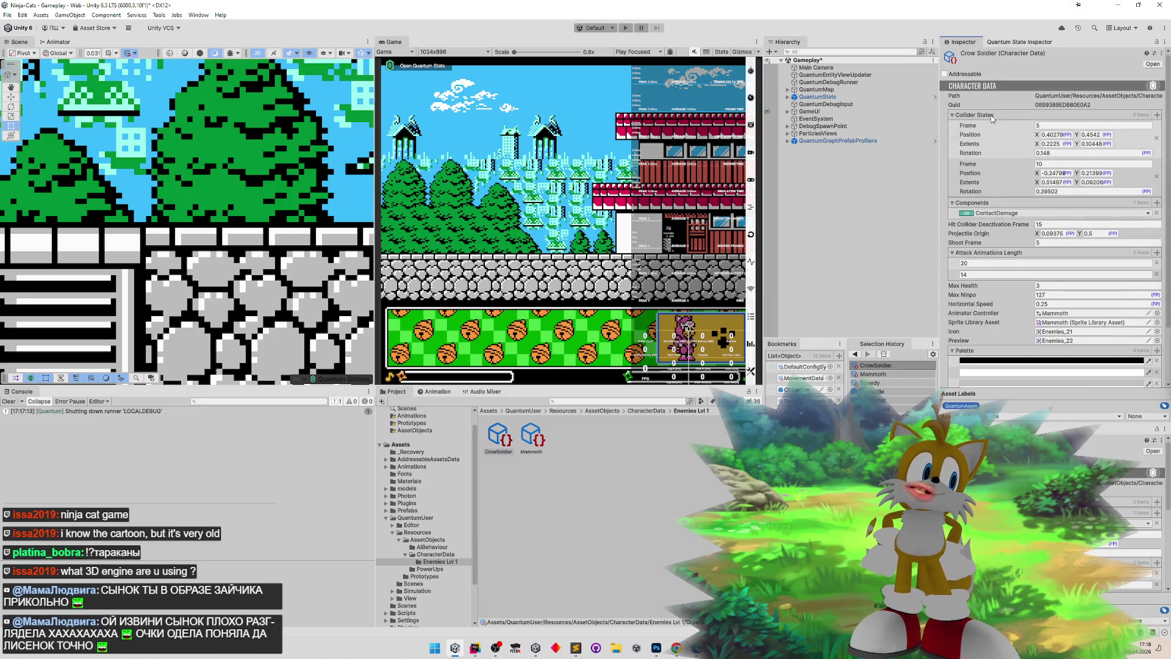
{"action": "left_click", "coordinate": [992, 117]}
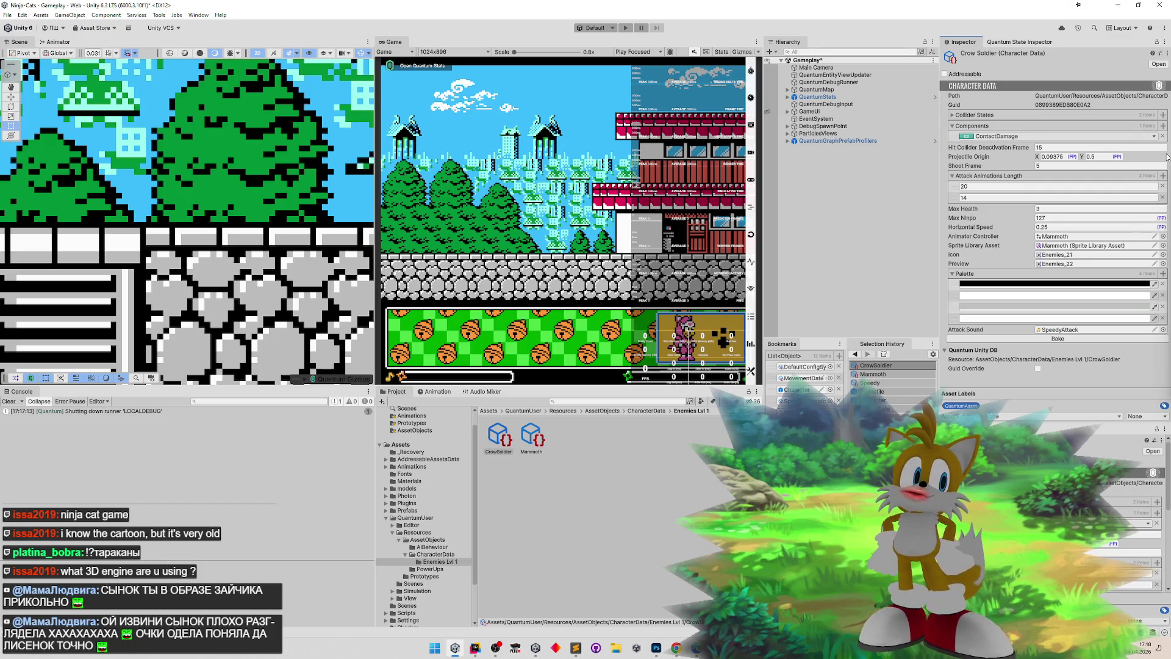
{"action": "left_click", "coordinate": [976, 174]}
{"action": "left_click", "coordinate": [1061, 187]}
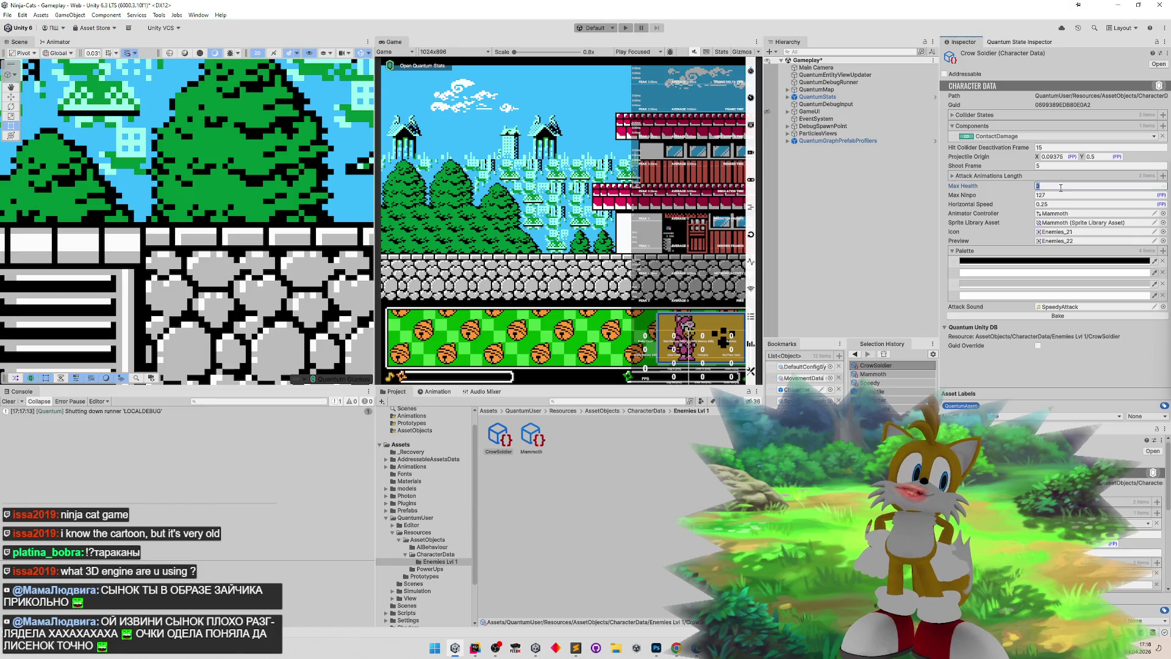
{"action": "type", "text": "1"}
{"action": "left_click", "coordinate": [1059, 194]}
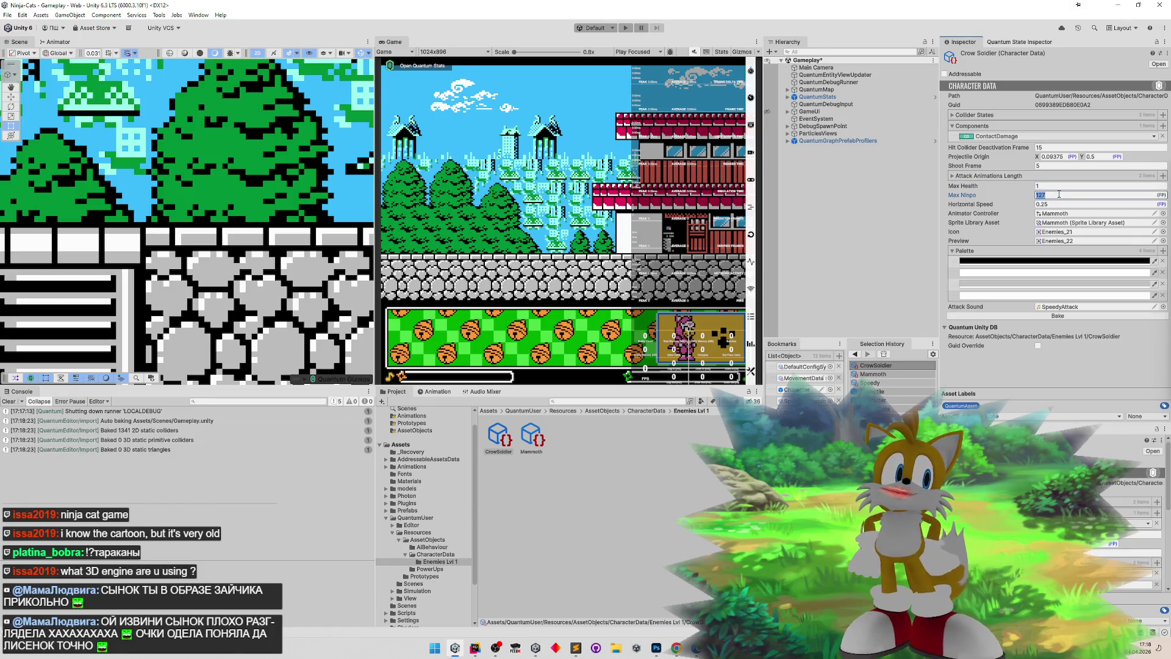
{"action": "left_click", "coordinate": [1054, 202]}
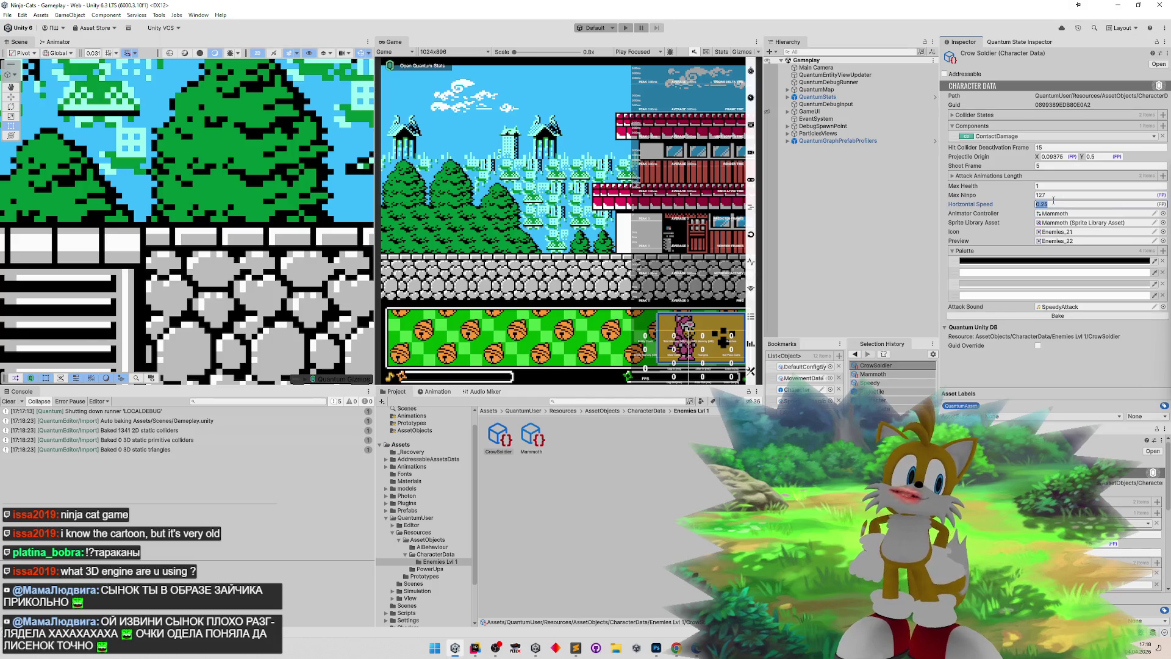
{"action": "type", "text": "1.2"}
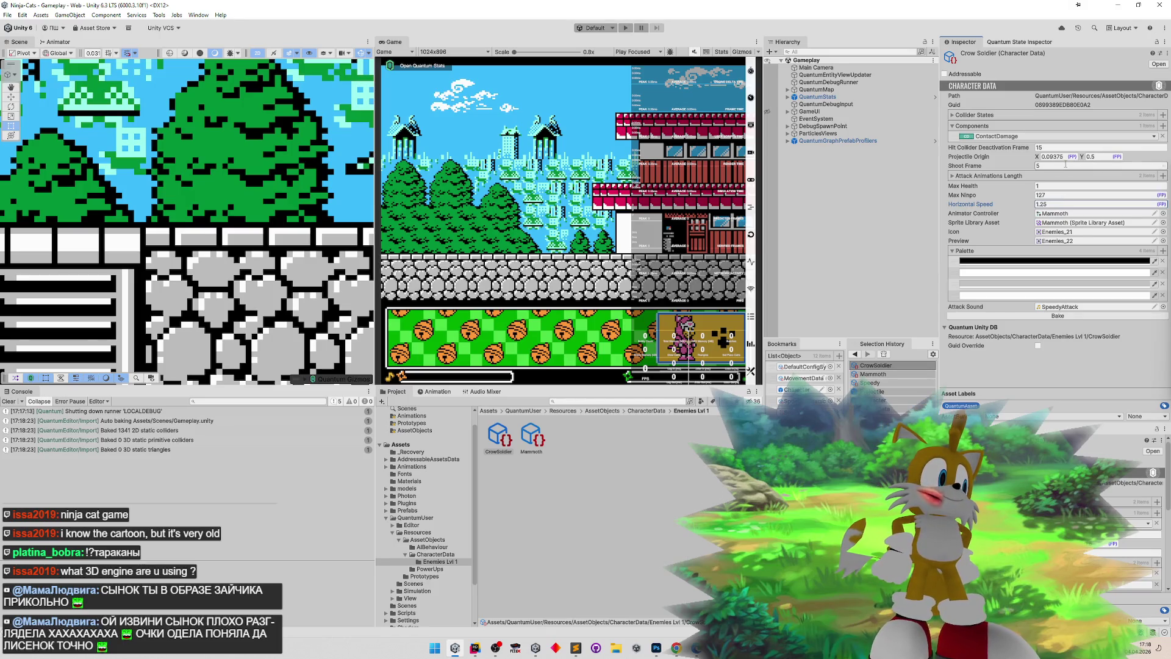
- Swap CrowSoldier's Animator Controller to Speedy
{"action": "left_click", "coordinate": [1064, 213]}
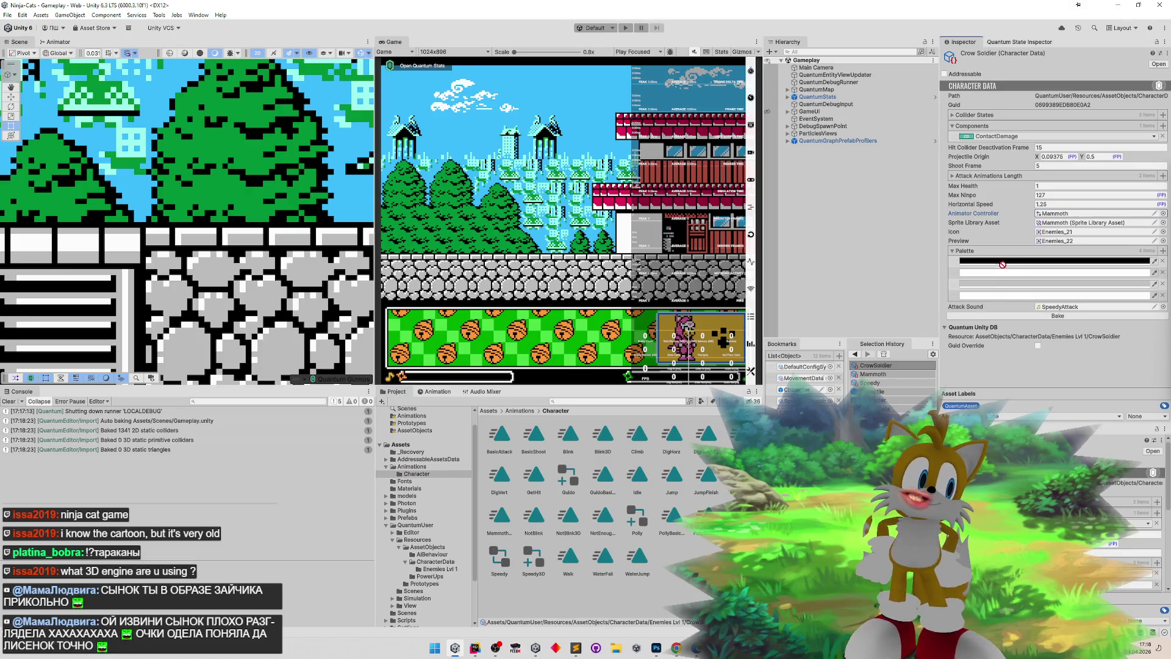
{"action": "left_click", "coordinate": [1056, 215]}
{"action": "key", "text": "ctrl+v"}
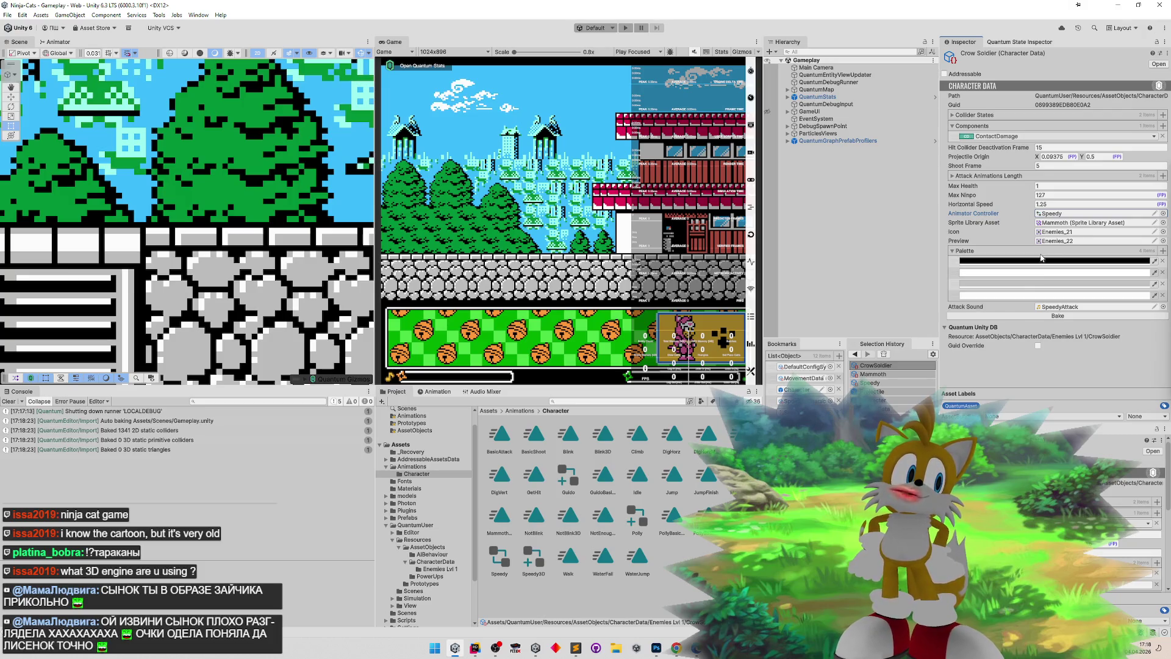
{"action": "left_click", "coordinate": [1058, 233]}
{"action": "left_click", "coordinate": [1163, 241]}
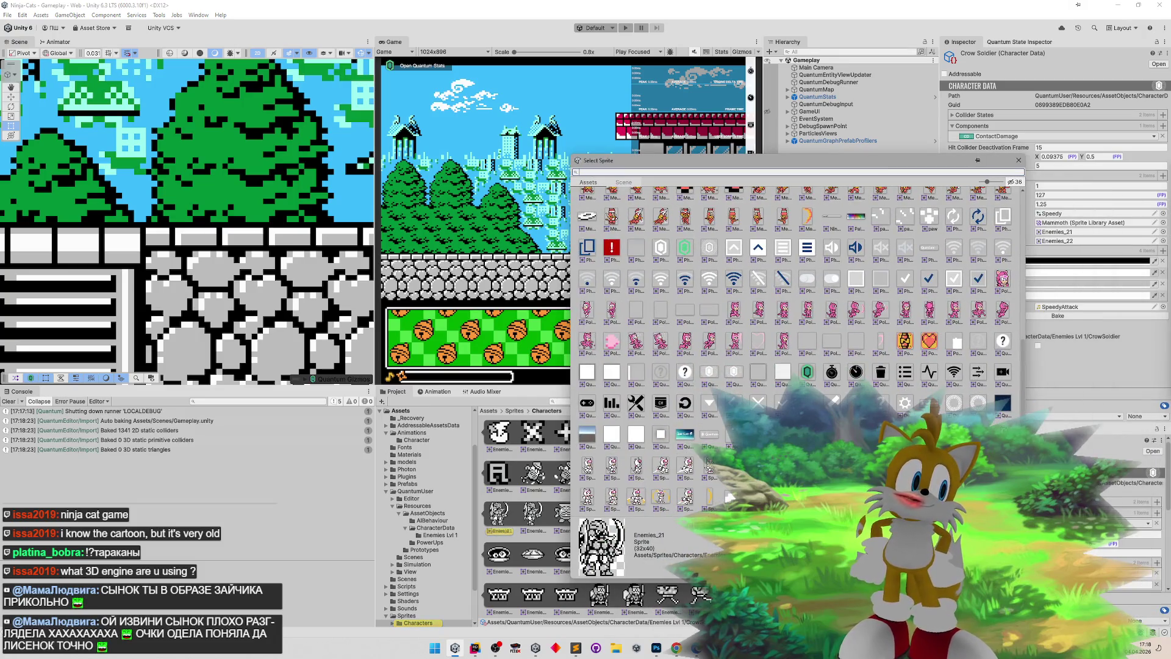
- Set CrowSoldier's Icon sprite to Enemies_36 and its Preview sprite to Enemies_41
{"action": "scroll", "coordinate": [988, 314], "scroll_direction": "up", "scroll_amount": 10}
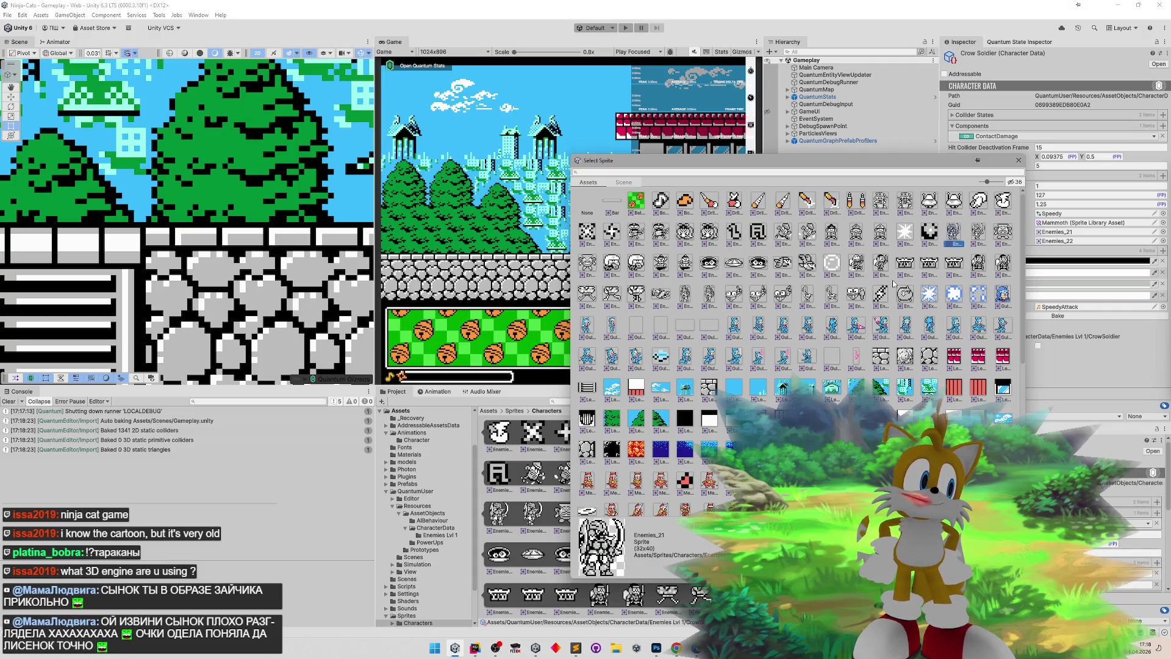
{"action": "double_click", "coordinate": [882, 264]}
{"action": "left_click", "coordinate": [1163, 241]}
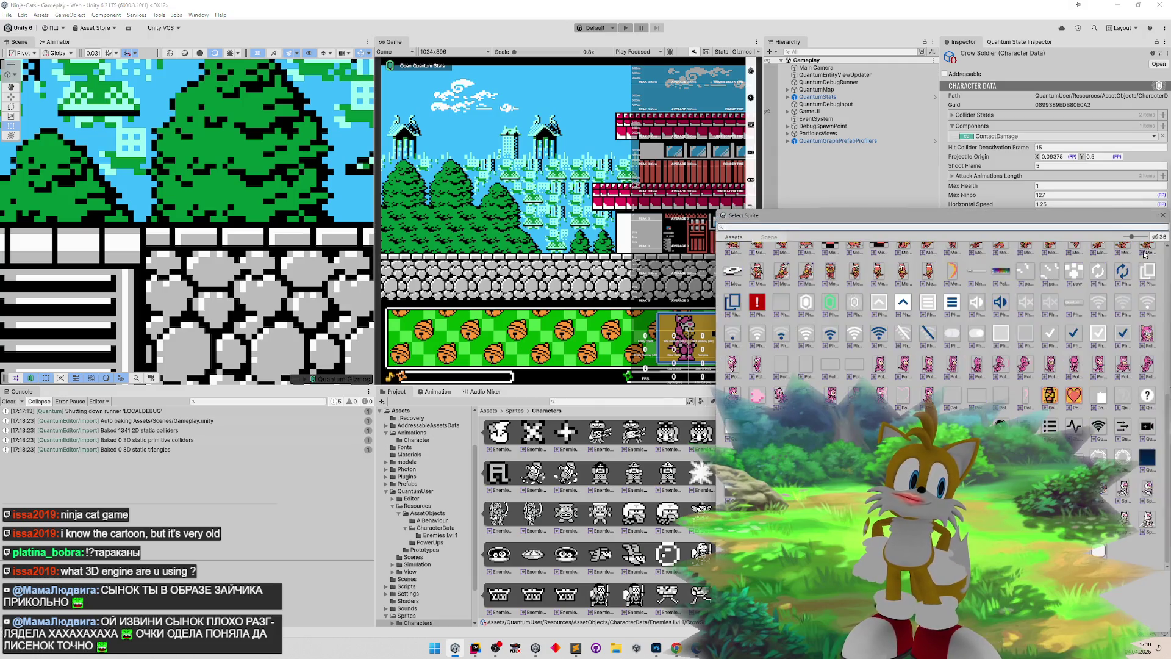
{"action": "left_click_drag", "start_coordinate": [987, 223], "coordinate": [875, 200]}
{"action": "left_click_drag", "start_coordinate": [1056, 412], "coordinate": [1065, 280]}
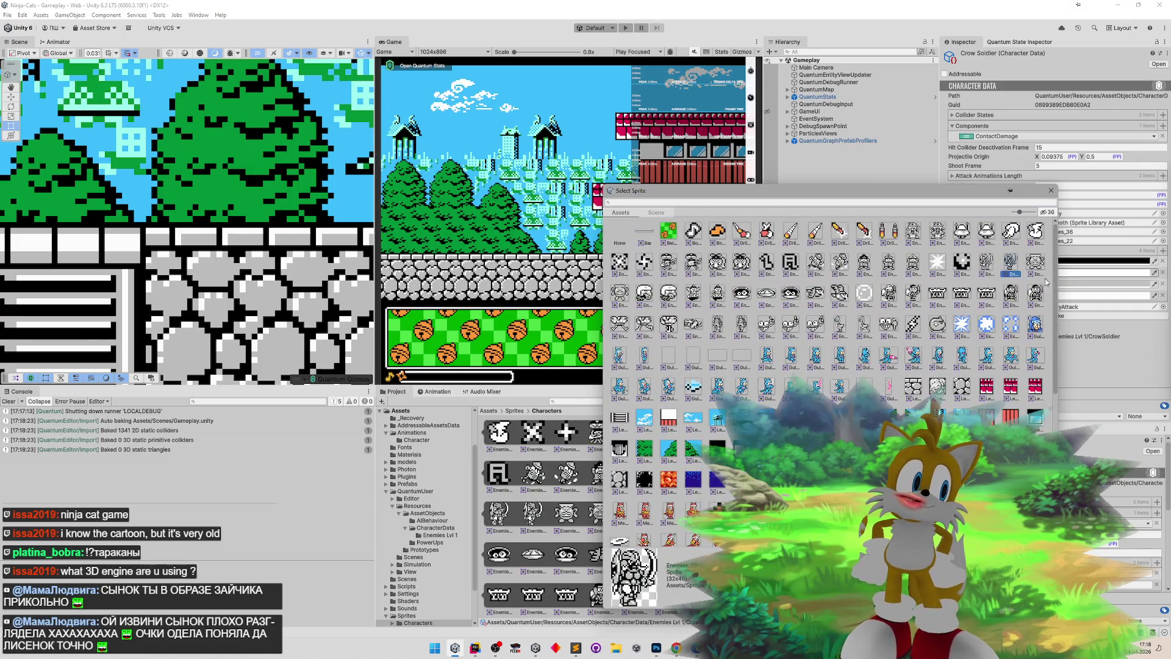
{"action": "double_click", "coordinate": [1033, 297]}
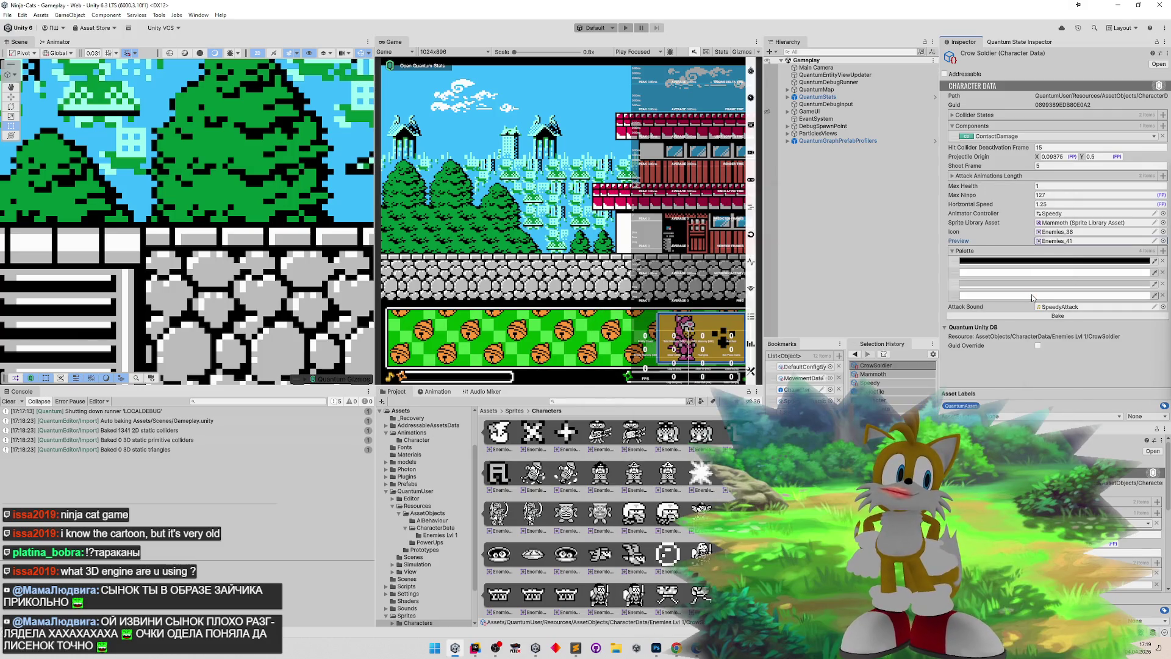
{"action": "left_click", "coordinate": [1074, 223]}
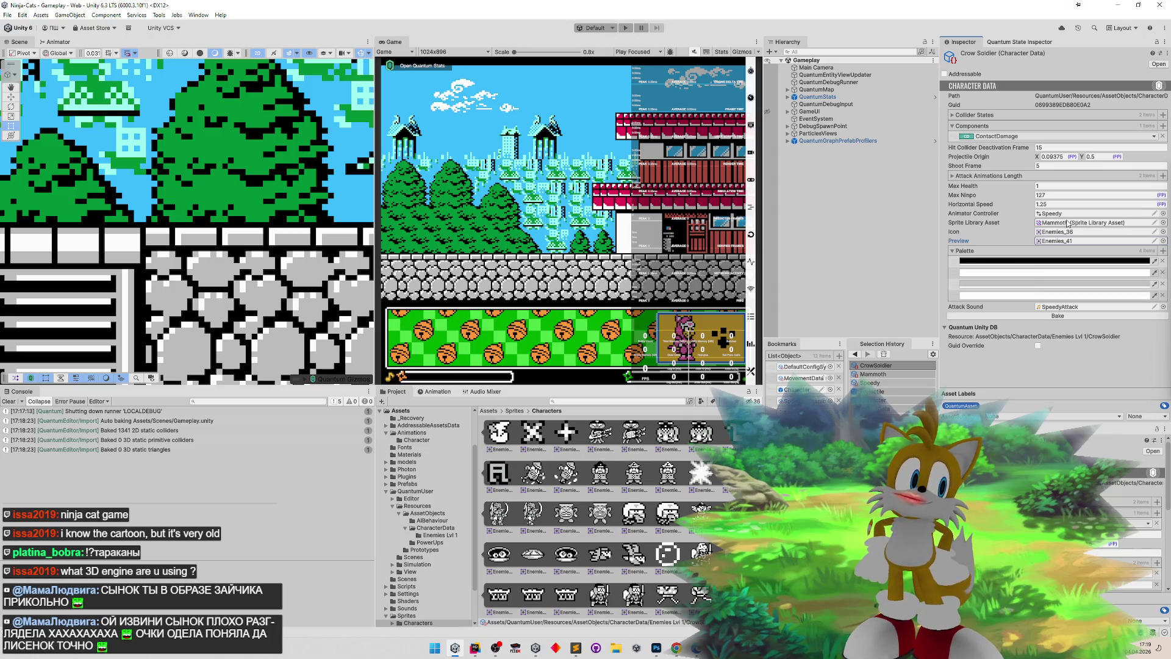
- Duplicate the Mammoth sprite library as CrowSoldier and open it in the Sprite Library Editor
{"action": "left_click", "coordinate": [531, 434]}
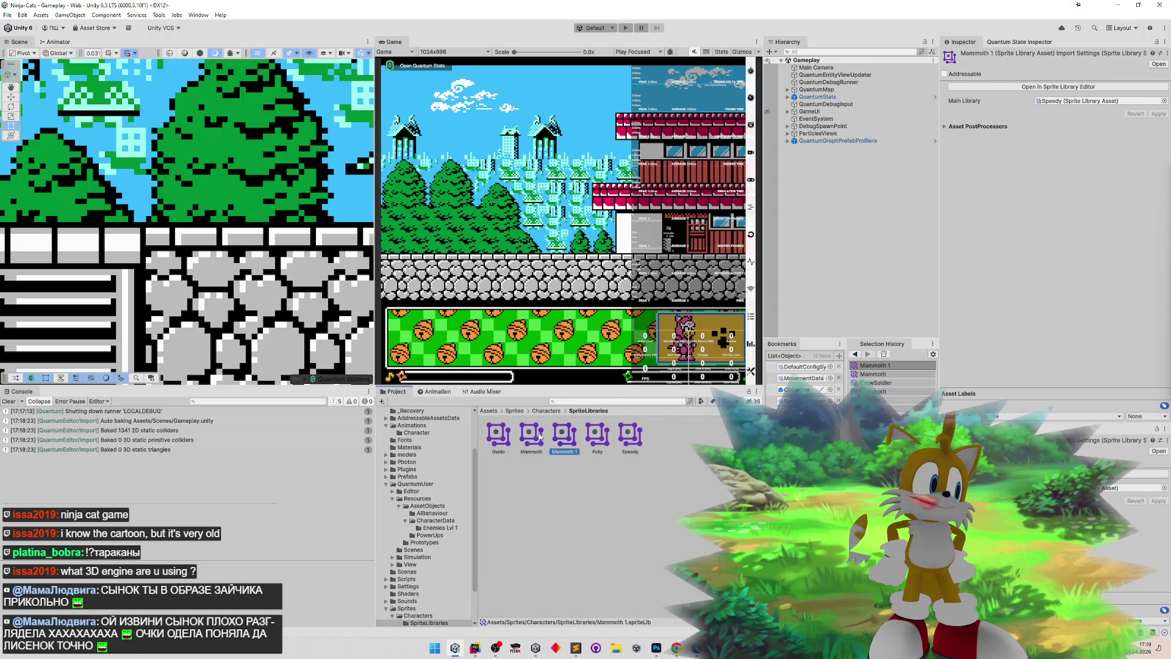
{"action": "key", "text": "ctrl+d"}
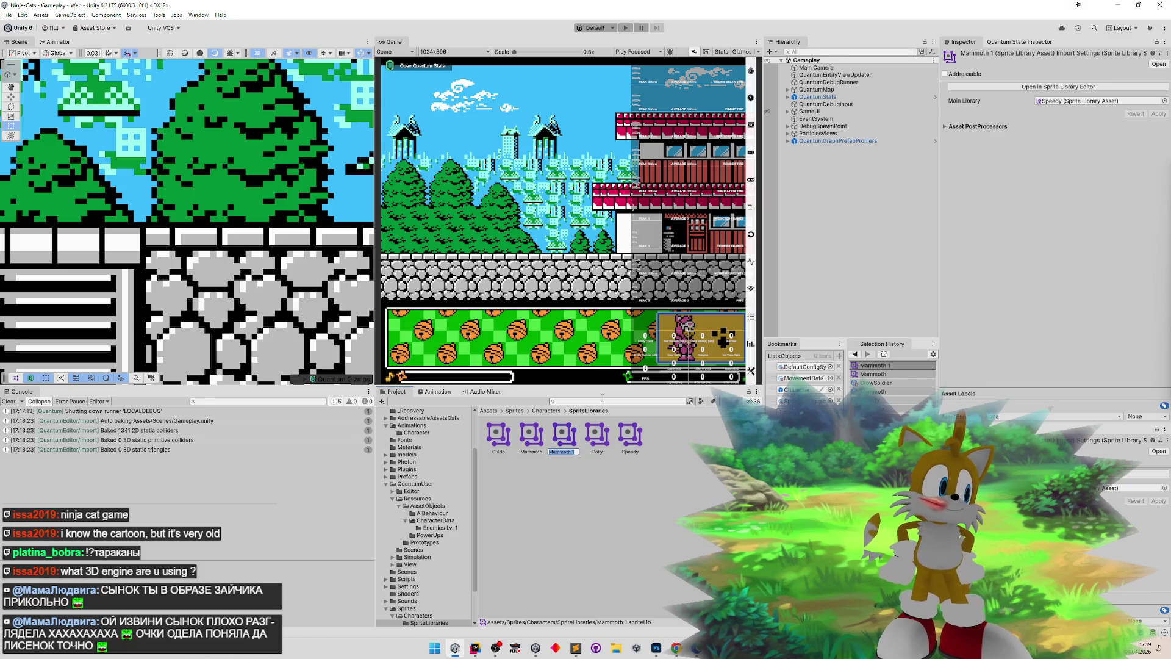
{"action": "type", "text": "CrowSoldier"}
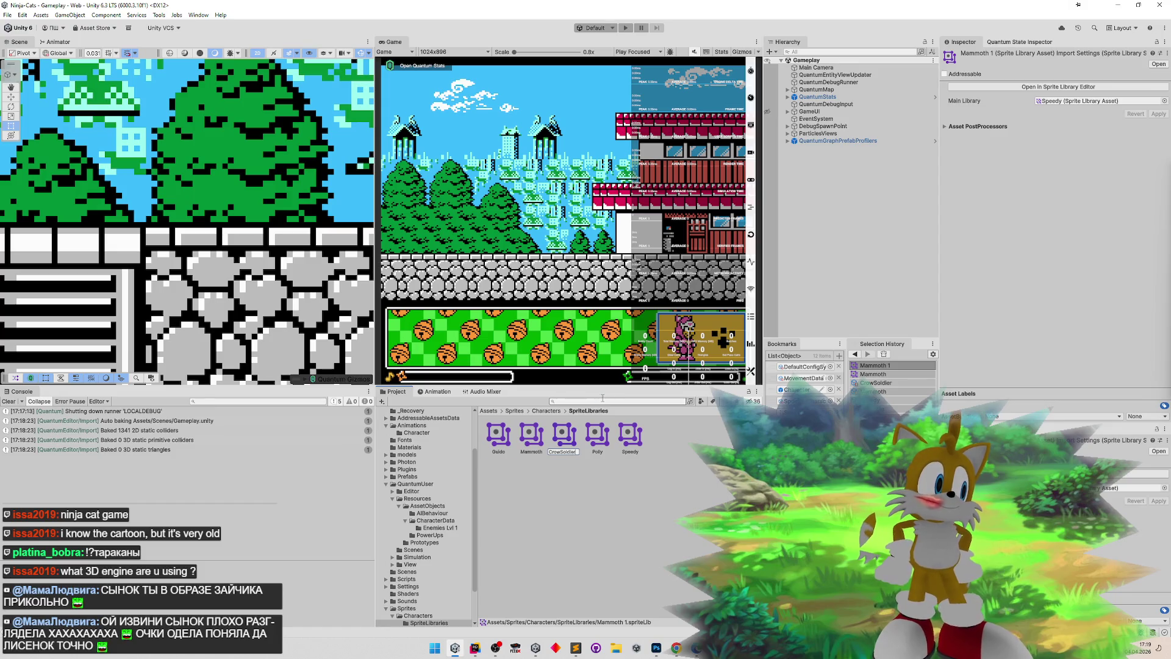
{"action": "key", "text": "Return"}
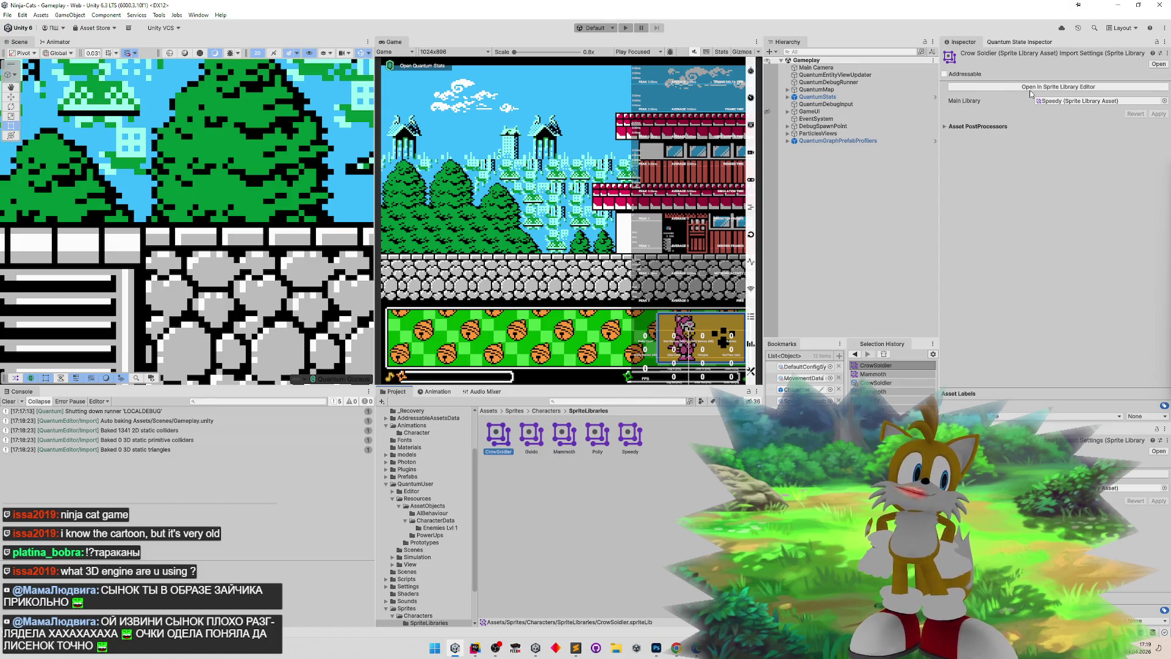
{"action": "left_click", "coordinate": [1030, 87]}
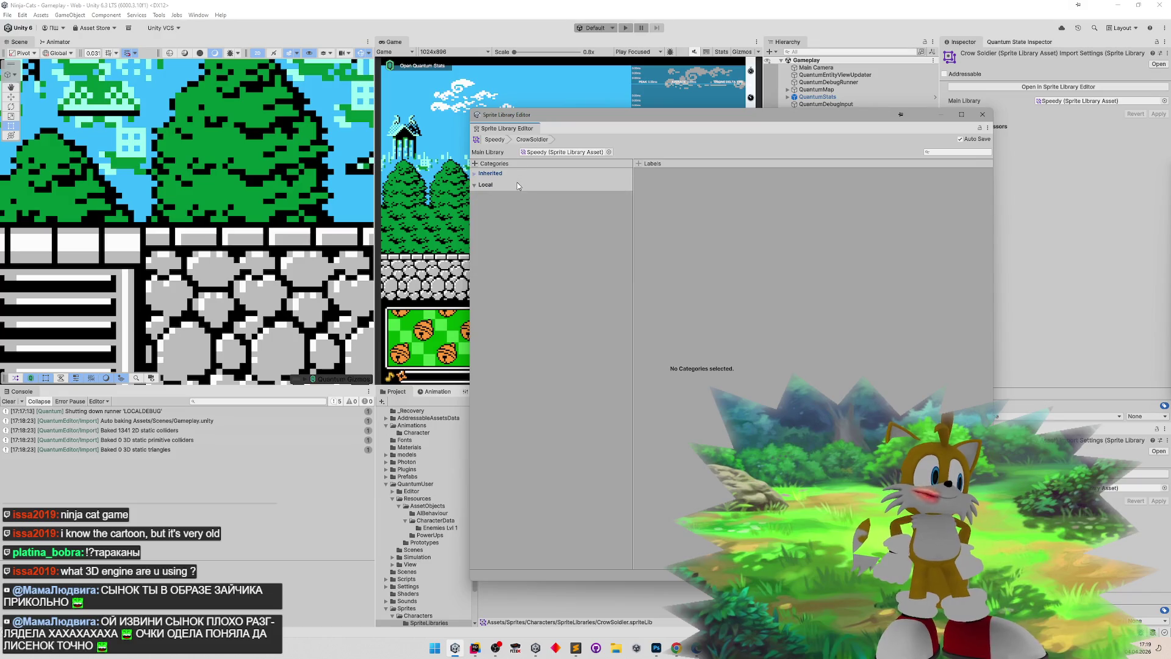
- Assign Enemies_36 to Idle1 and Enemies_35 to Idle2, then switch to the Photoshop sprite sheet
{"action": "left_click", "coordinate": [517, 176]}
{"action": "left_click", "coordinate": [518, 184]}
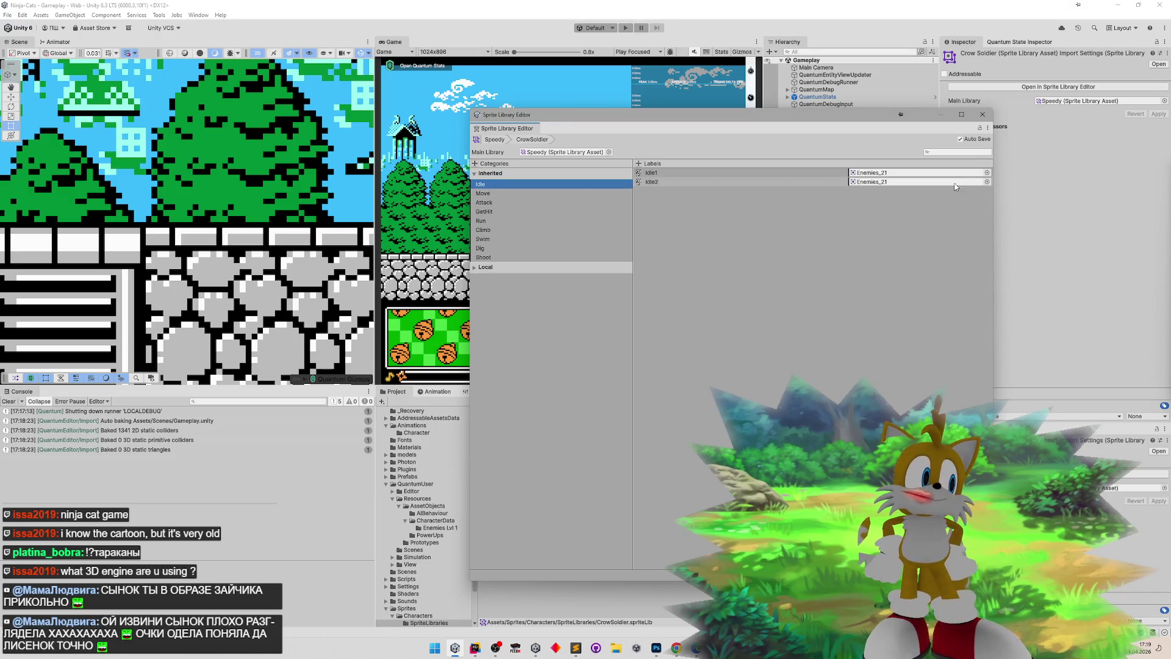
{"action": "left_click", "coordinate": [987, 172]}
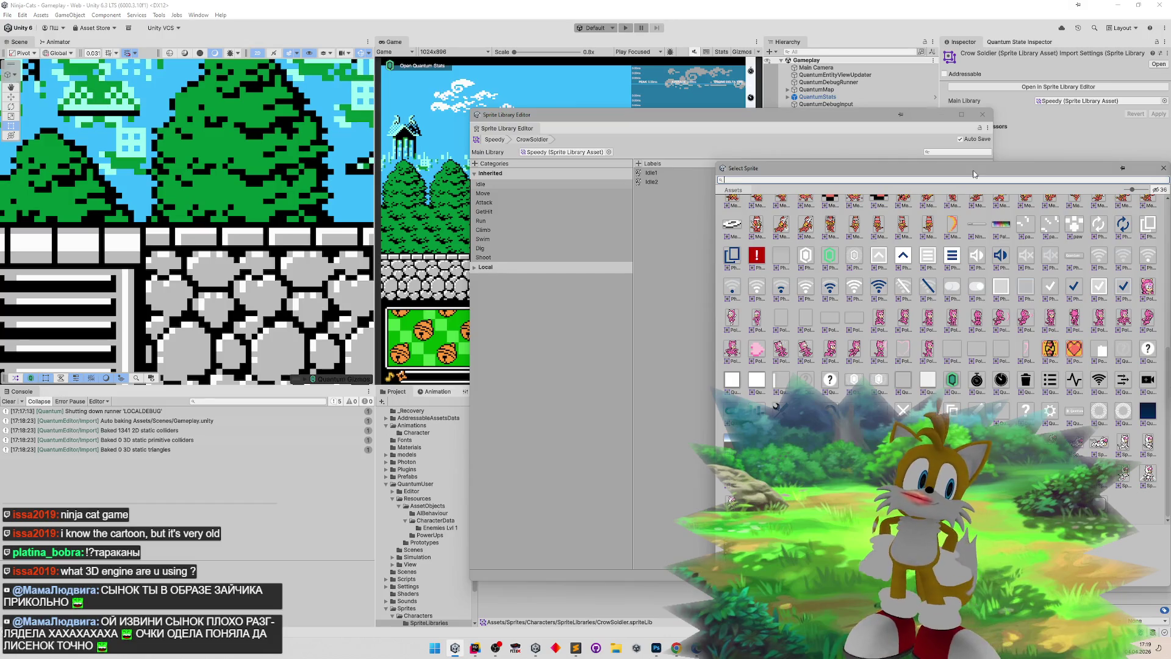
{"action": "left_click_drag", "start_coordinate": [1165, 356], "coordinate": [1165, 201]}
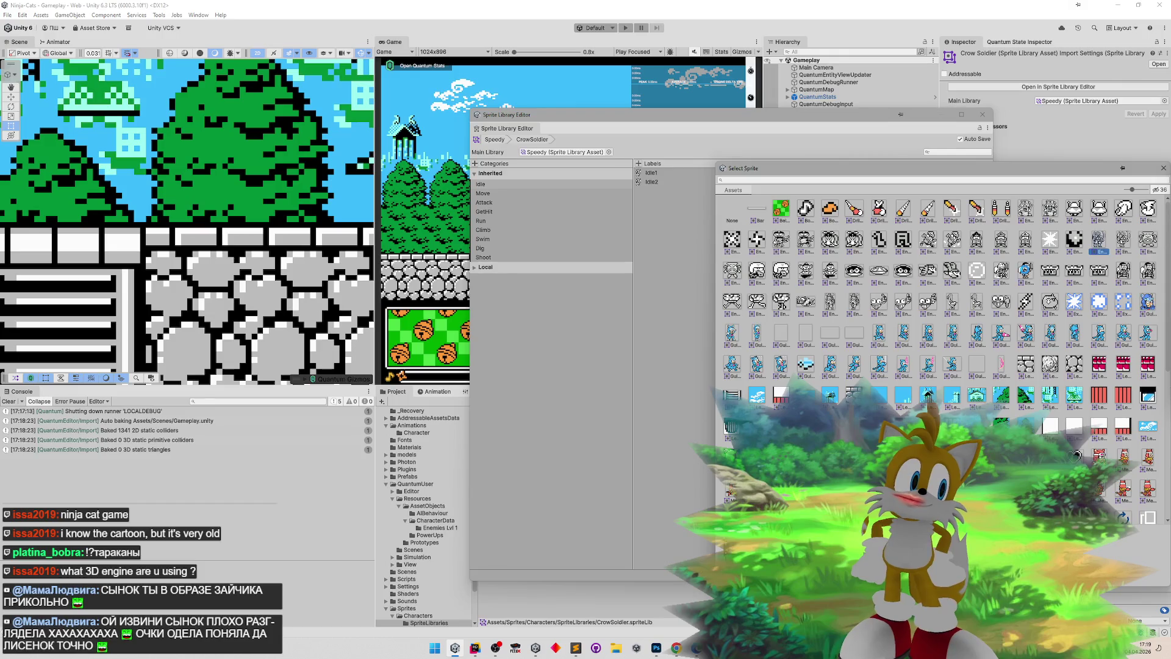
{"action": "double_click", "coordinate": [1099, 240]}
{"action": "left_click", "coordinate": [987, 182]}
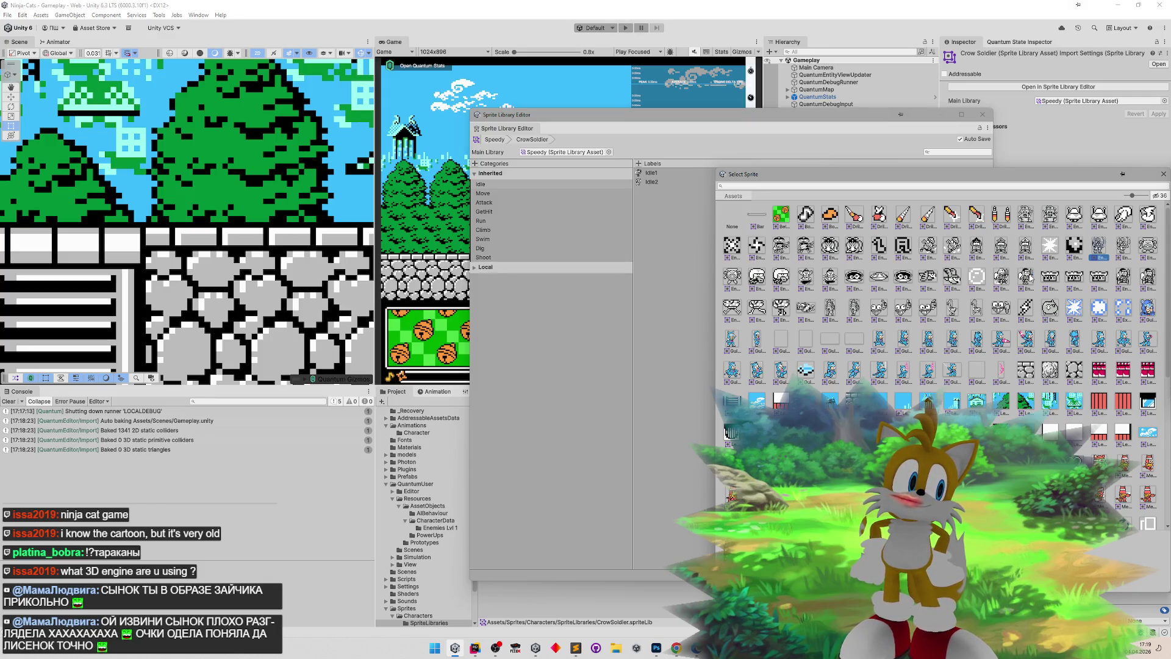
{"action": "double_click", "coordinate": [1009, 278]}
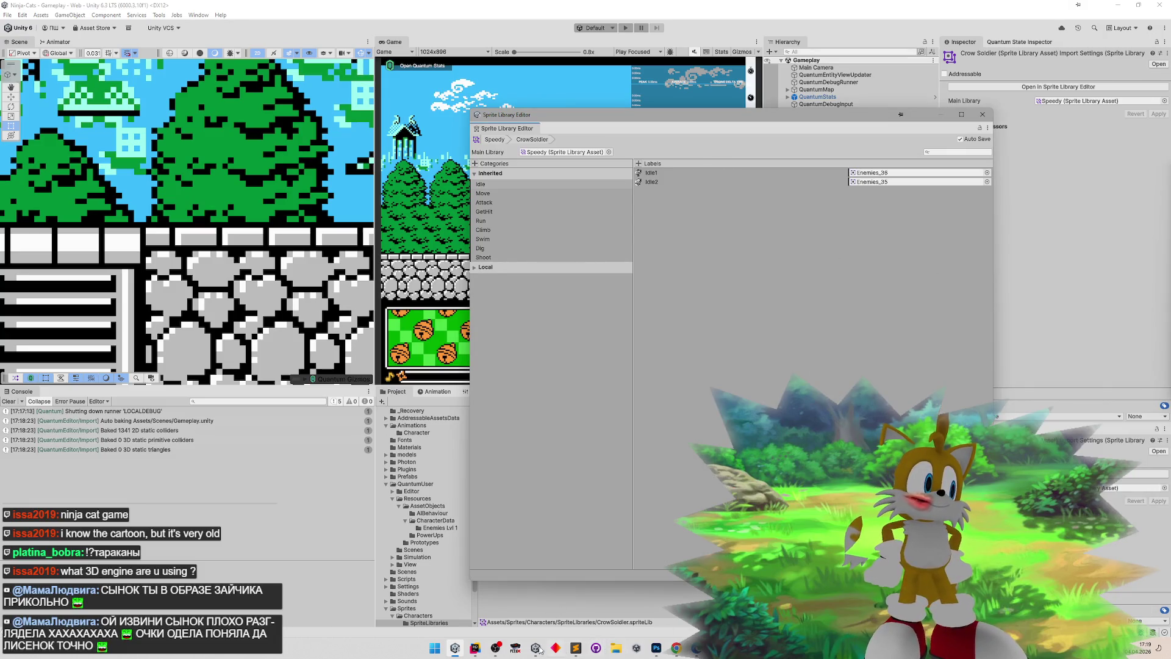
{"action": "left_click", "coordinate": [657, 648]}
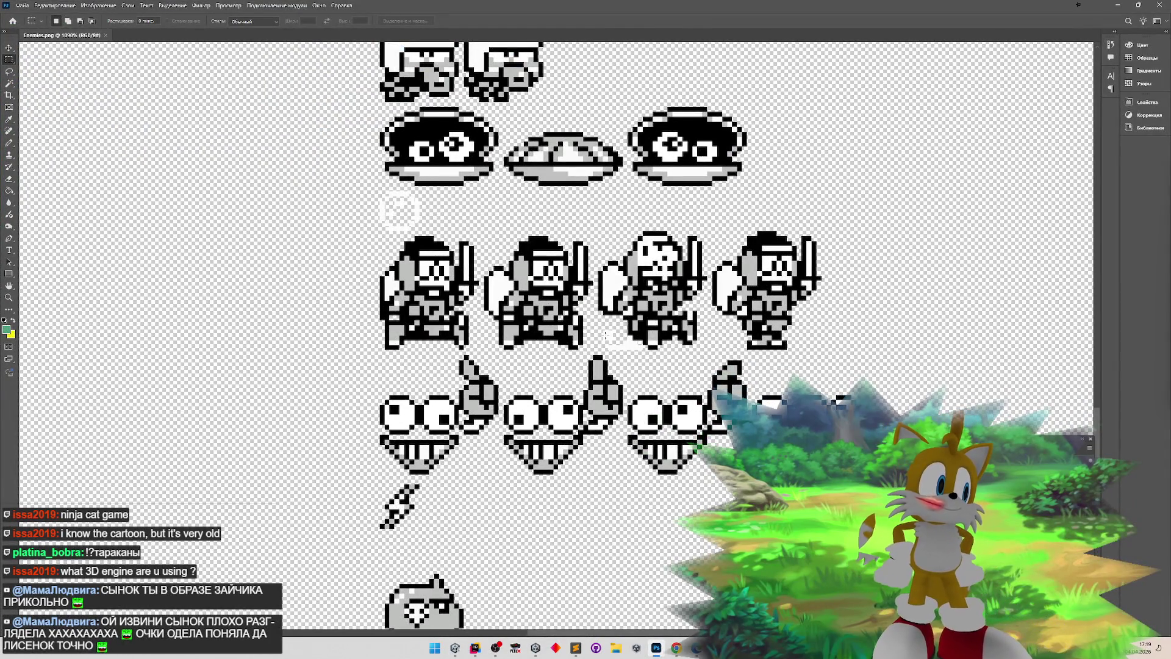
- Copy a small area below the third soldier sprite onto a new layer and save Enemies.png
{"action": "left_click_drag", "start_coordinate": [599, 330], "coordinate": [627, 350]}
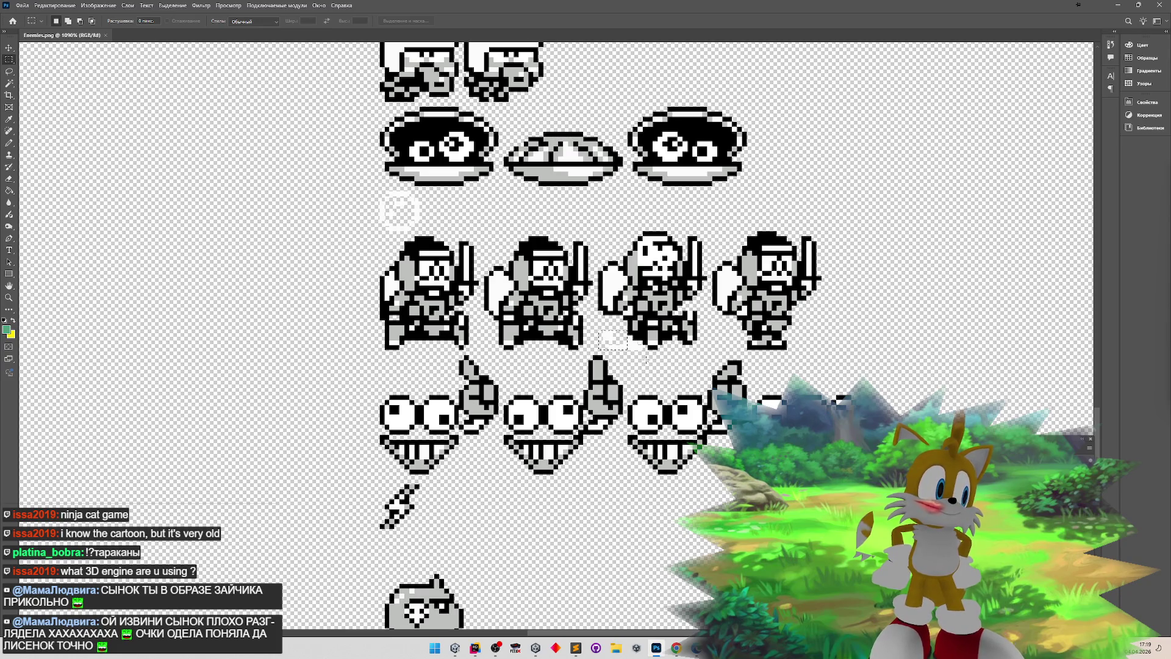
{"action": "key", "text": "ctrl+j"}
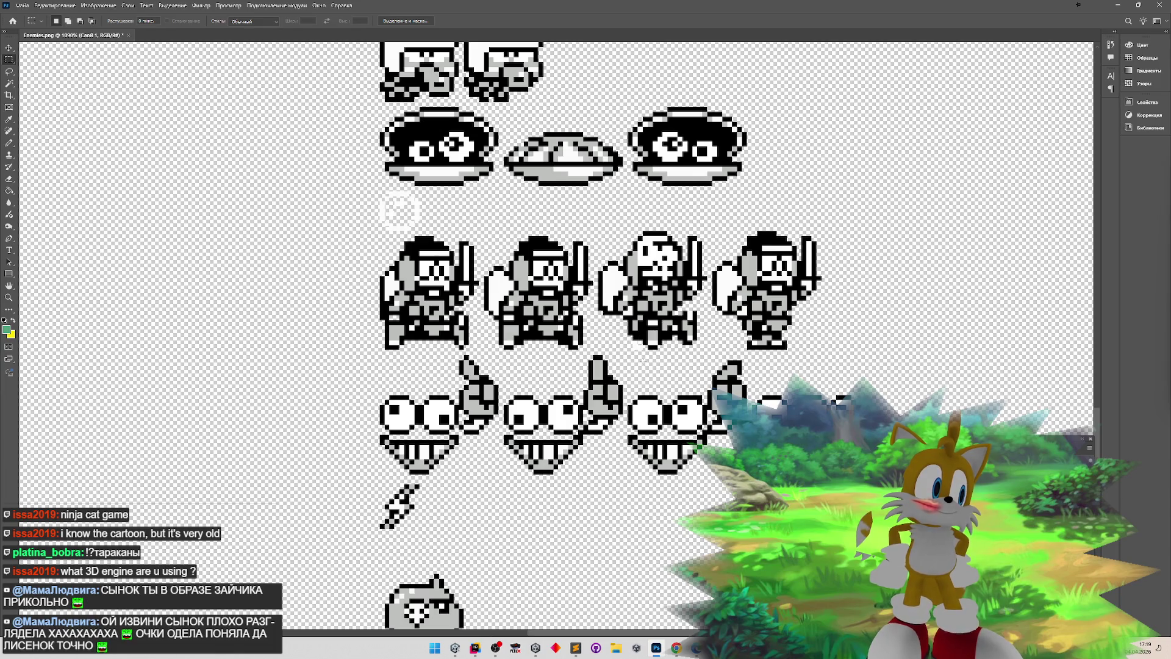
{"action": "mouse_move", "coordinate": [646, 364]}
{"action": "left_mouse_down"}
{"action": "mouse_move", "coordinate": [624, 344]}
{"action": "mouse_move", "coordinate": [643, 349]}
{"action": "left_mouse_up"}
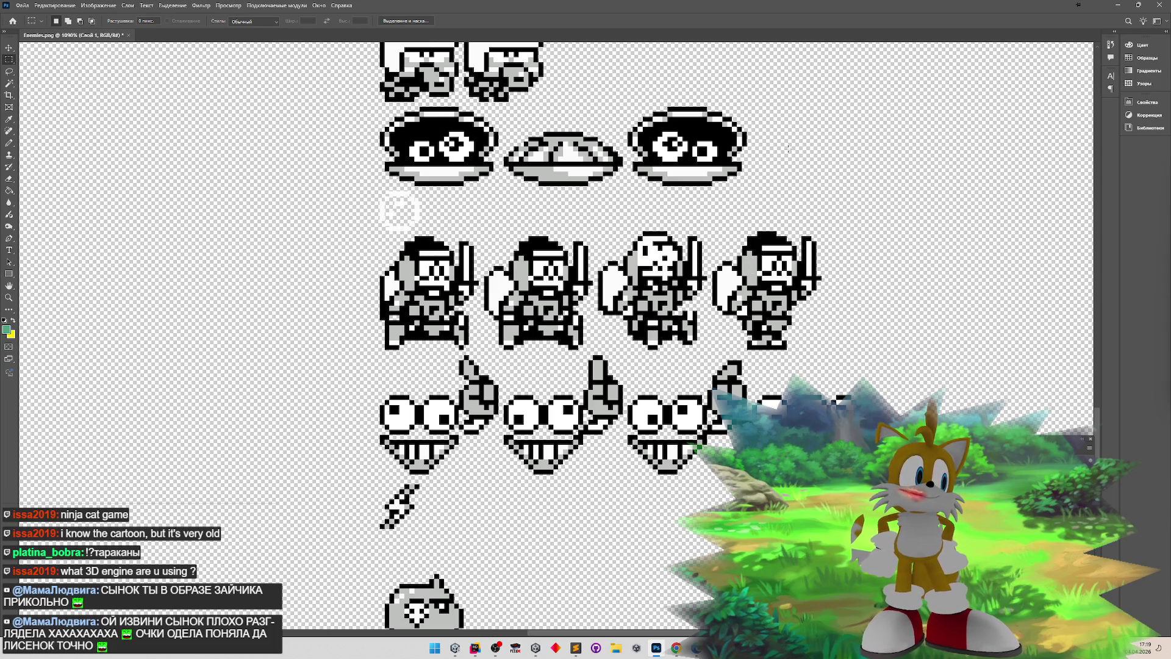
{"action": "key", "text": "ctrl+s"}
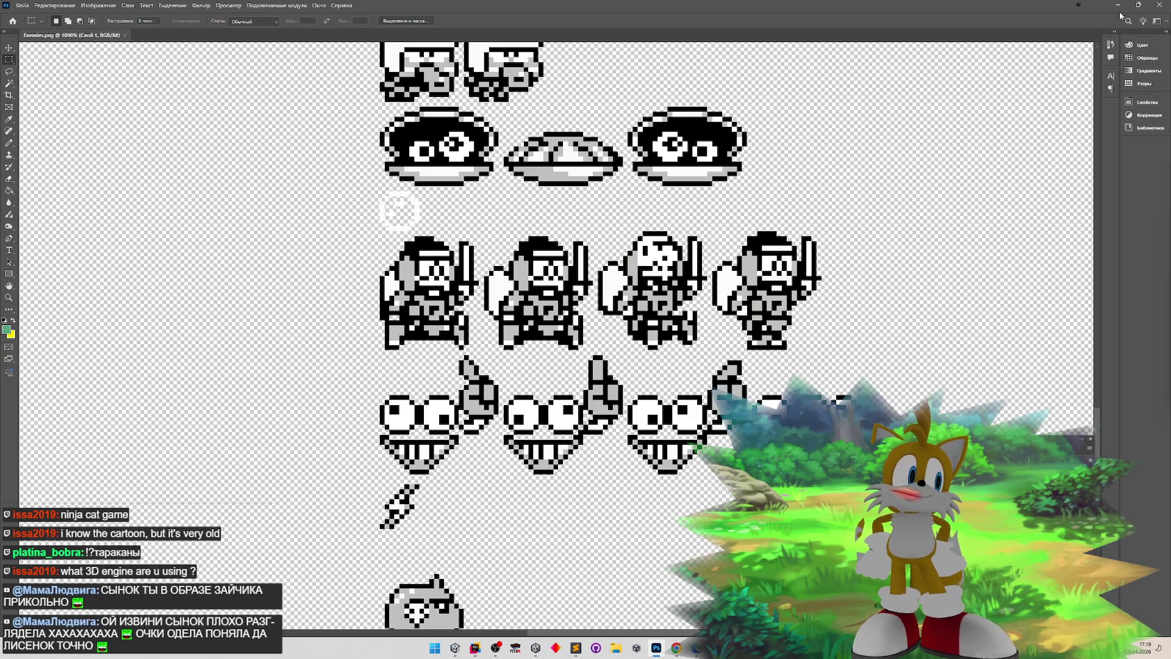
{"action": "left_click", "coordinate": [1119, 6]}
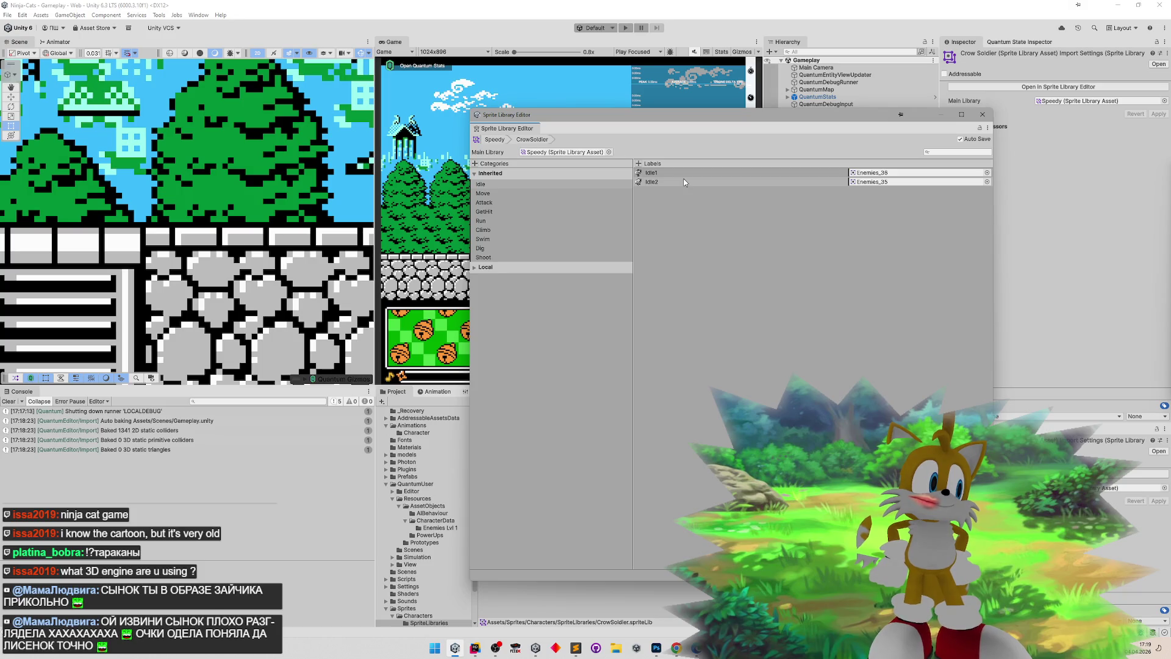
- Expand the Attack category and make initial Enemies sprite picks, settling Attack1 on Enemies_35
{"action": "left_click", "coordinate": [544, 193]}
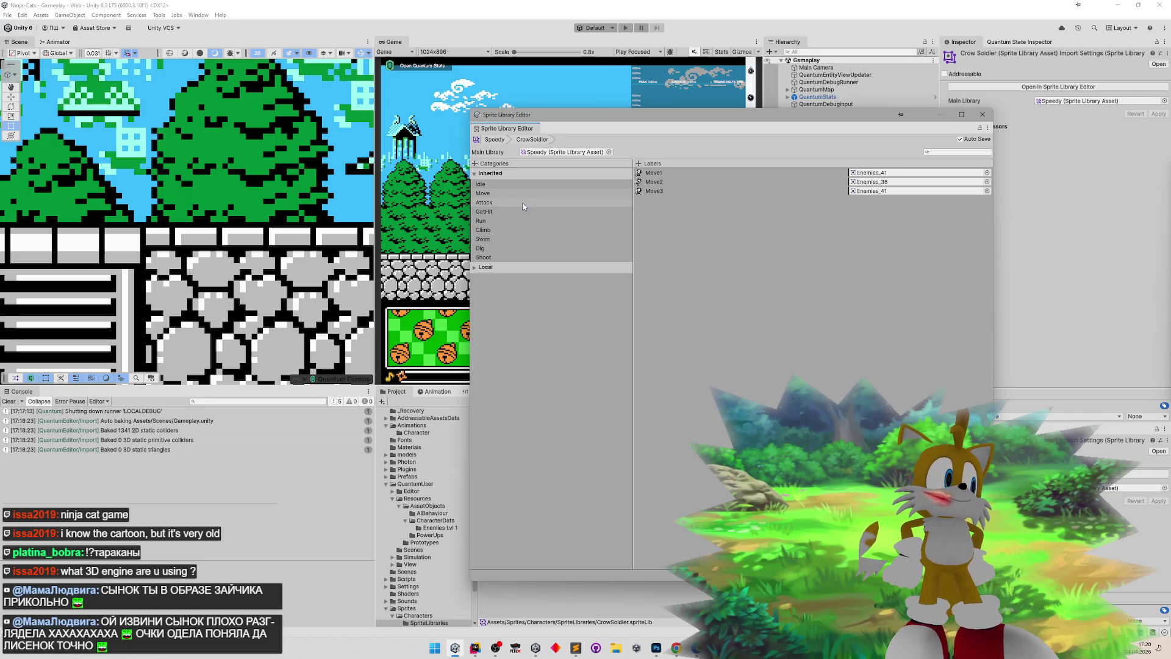
{"action": "left_click", "coordinate": [522, 206]}
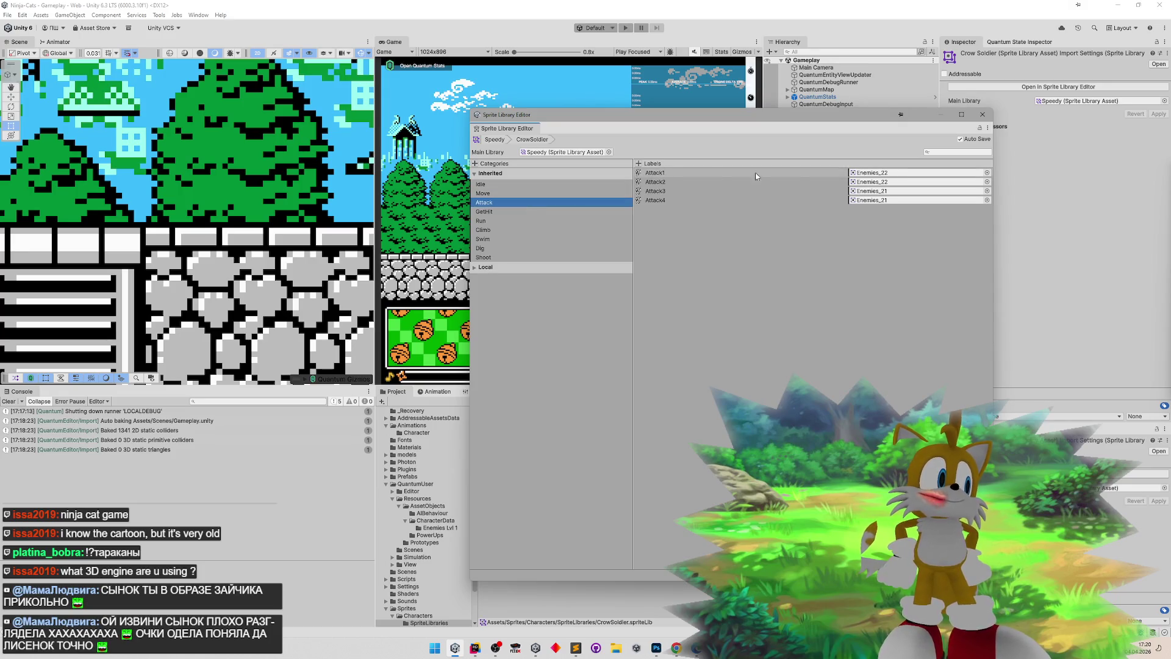
{"action": "left_click", "coordinate": [987, 172]}
{"action": "left_click_drag", "start_coordinate": [1167, 412], "coordinate": [1165, 250]}
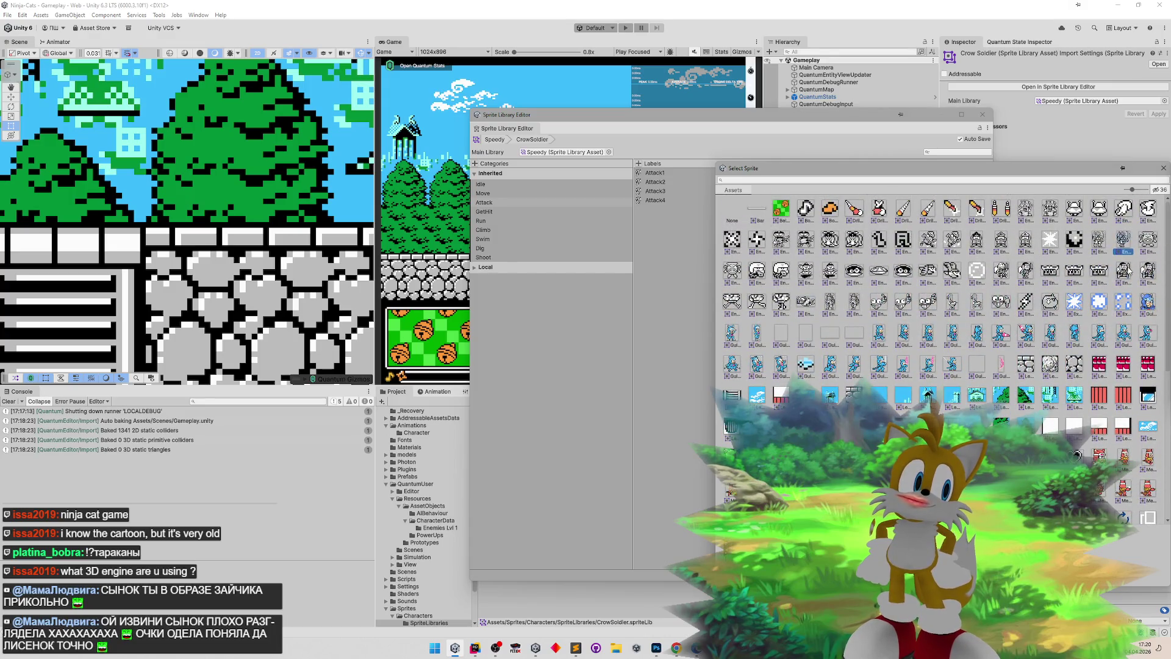
{"action": "double_click", "coordinate": [1109, 273]}
{"action": "left_click", "coordinate": [1007, 197]}
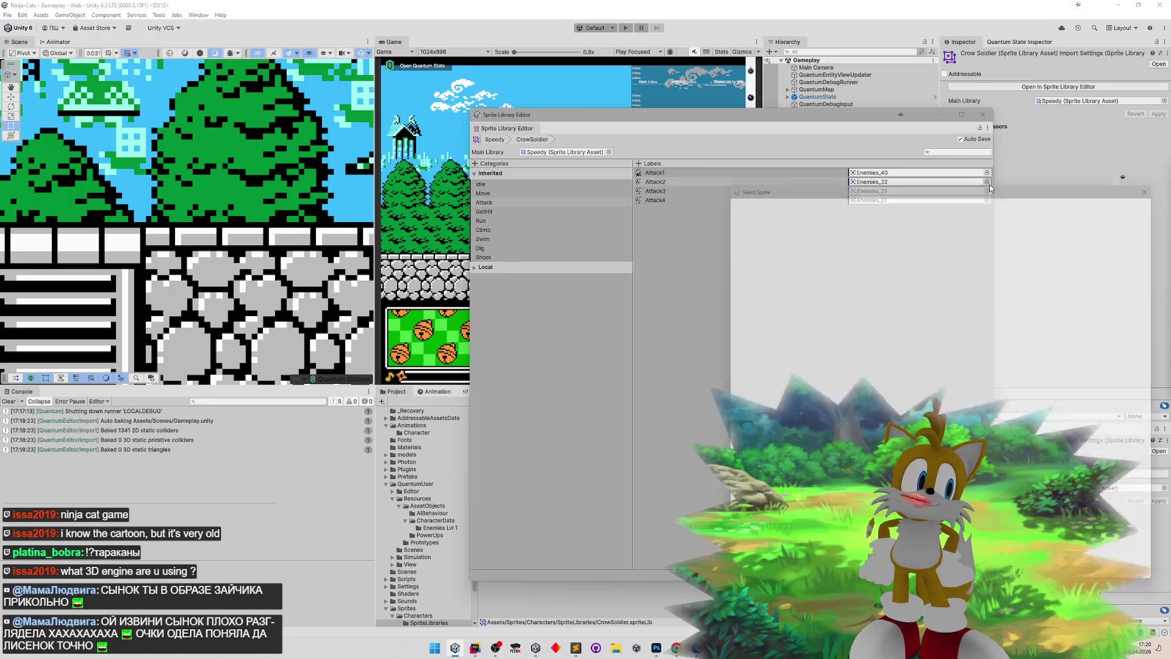
{"action": "scroll", "coordinate": [1161, 373], "scroll_direction": "up", "scroll_amount": 10}
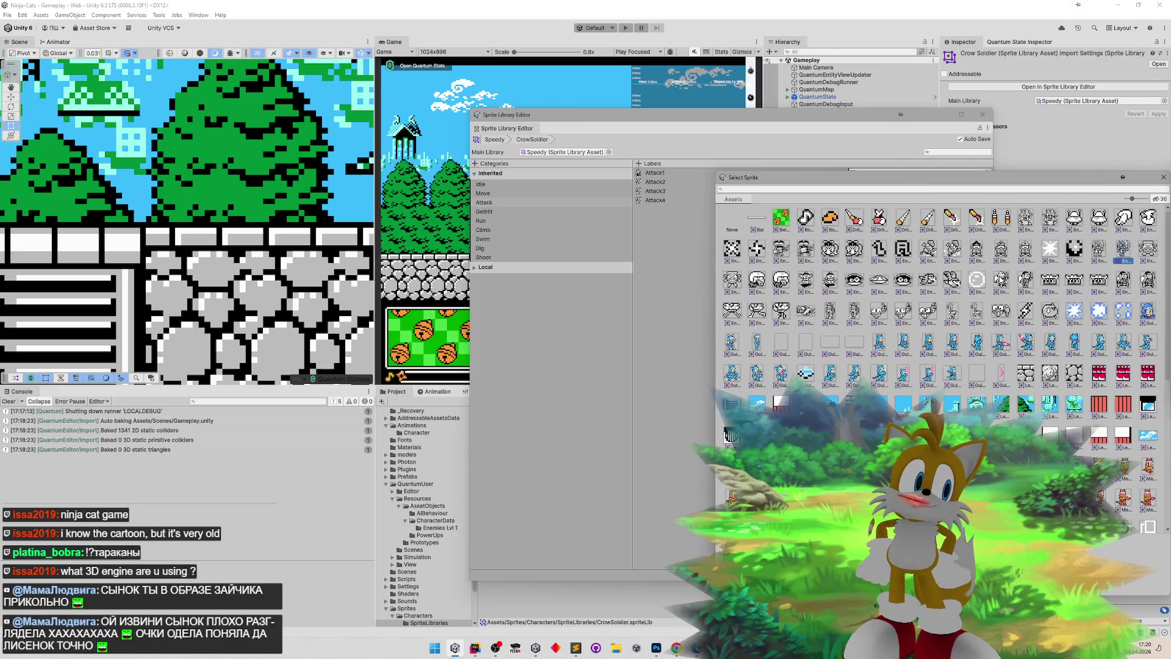
{"action": "double_click", "coordinate": [1001, 280]}
{"action": "left_click", "coordinate": [990, 172]}
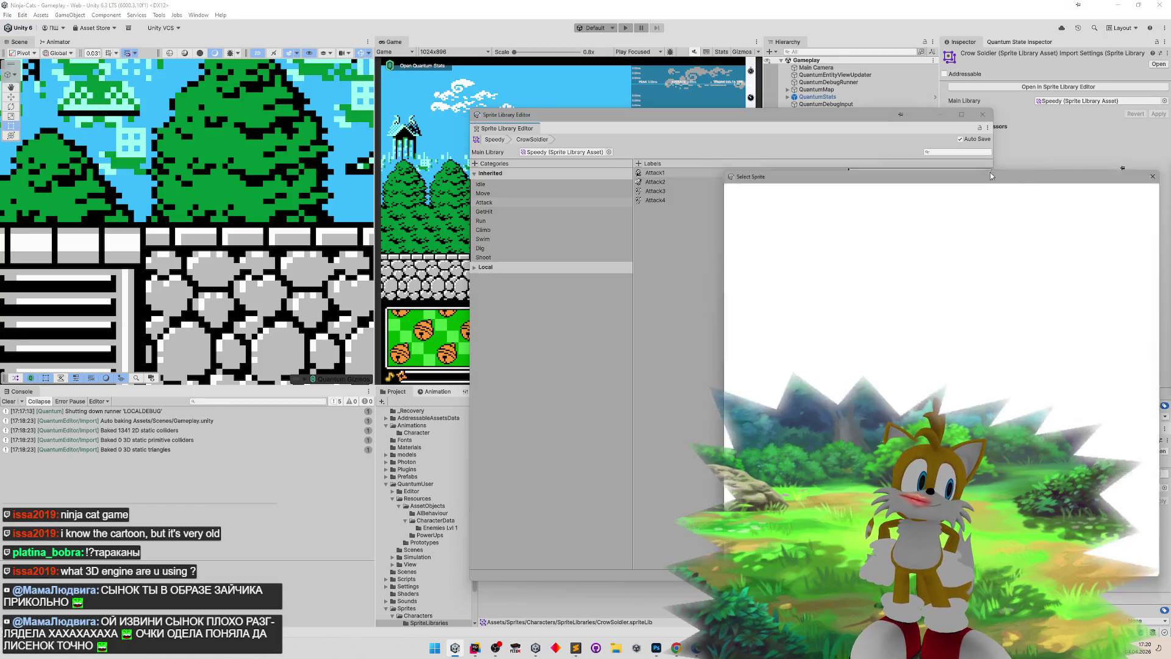
{"action": "scroll", "coordinate": [1166, 360], "scroll_direction": "up", "scroll_amount": 10}
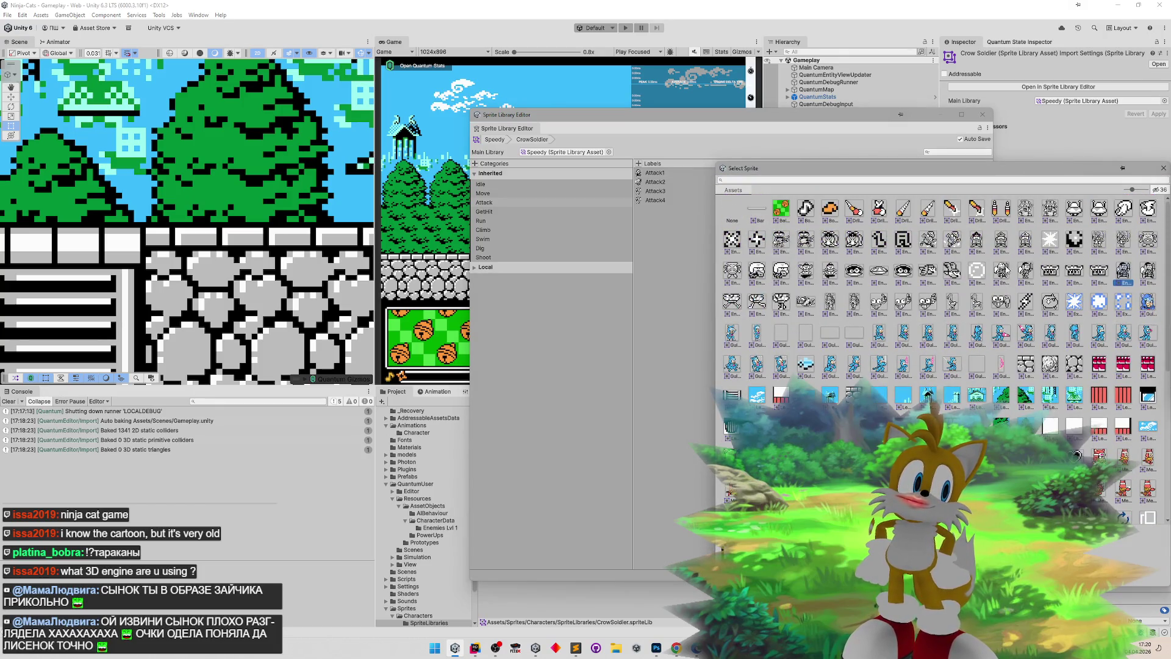
{"action": "double_click", "coordinate": [1007, 270]}
- Set Attack2 to Enemies_40, Attack3 to Enemies_36 and Attack4 to Enemies_41
{"action": "left_click", "coordinate": [987, 182]}
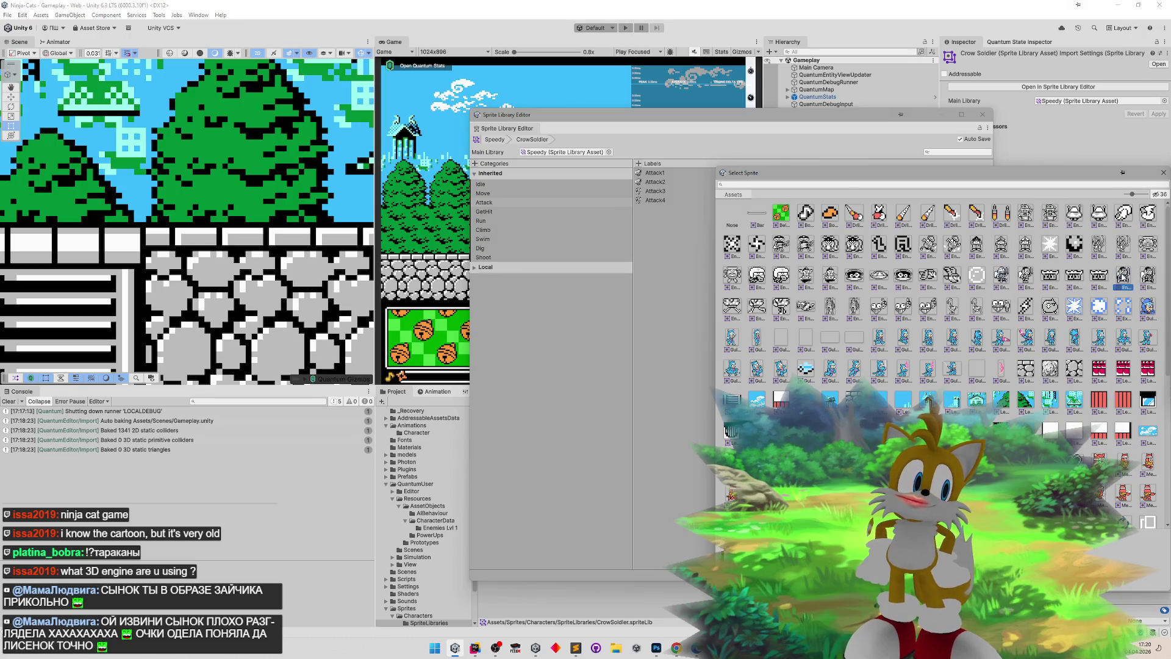
{"action": "double_click", "coordinate": [1123, 276]}
{"action": "left_click", "coordinate": [987, 191]}
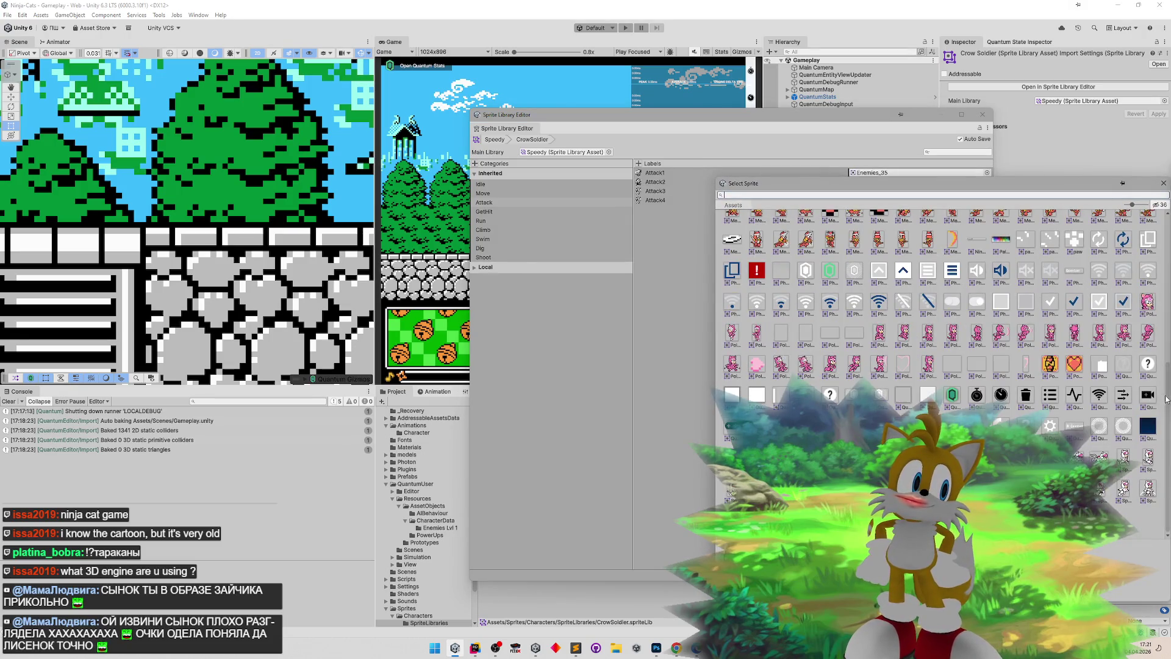
{"action": "double_click", "coordinate": [1148, 284]}
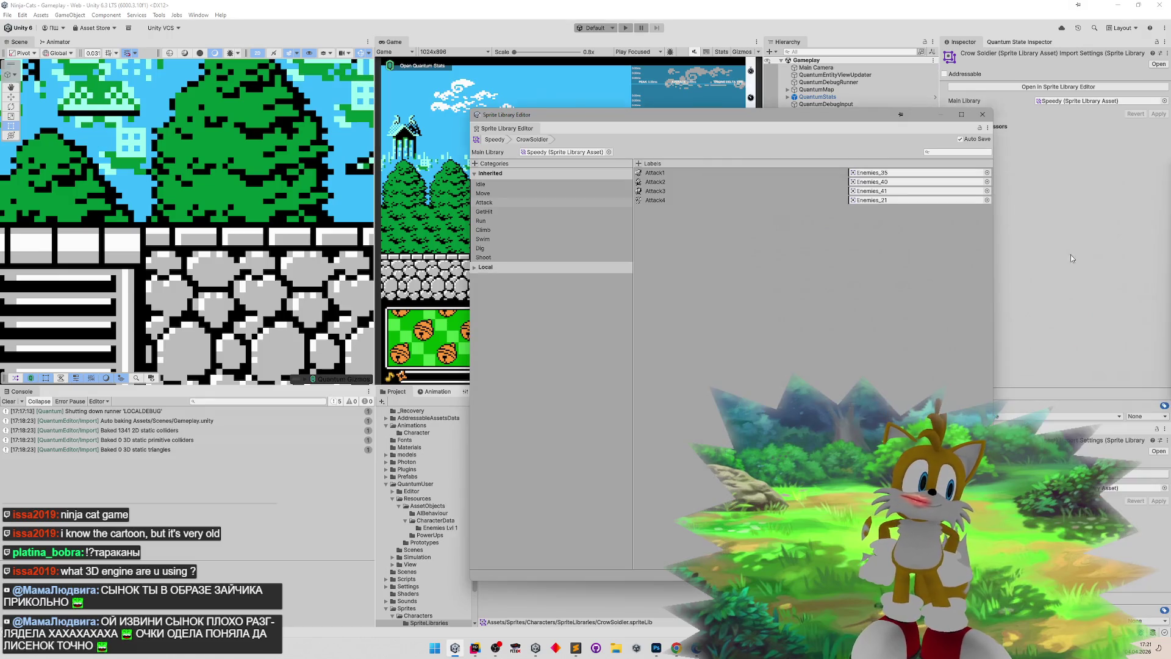
{"action": "left_click", "coordinate": [987, 200]}
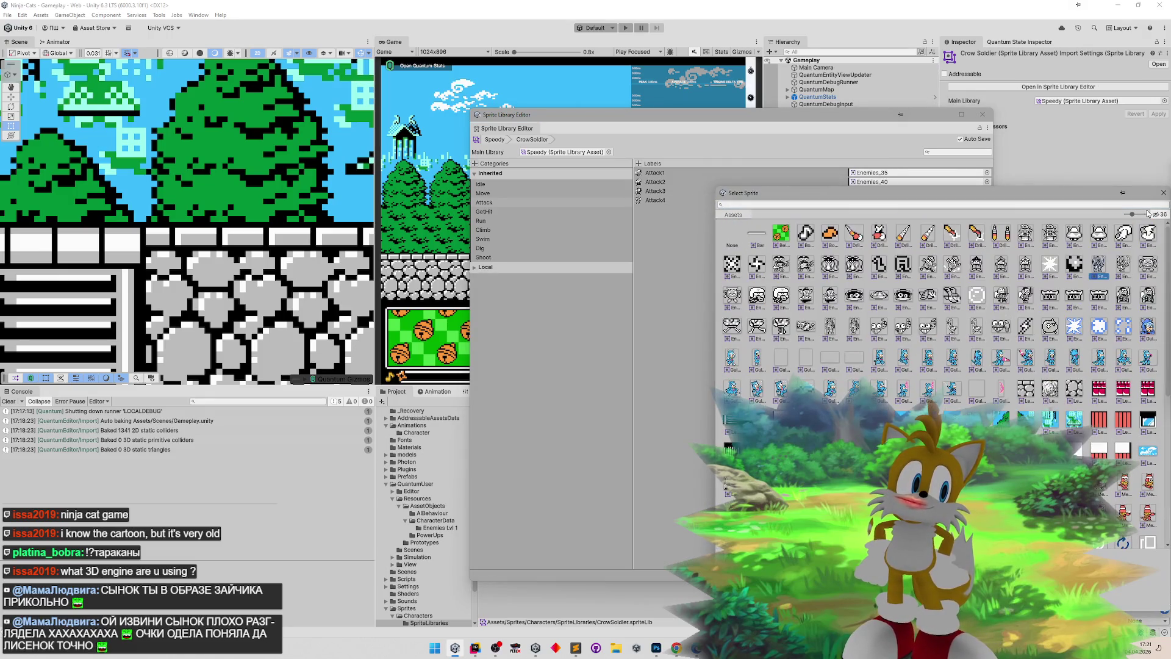
{"action": "double_click", "coordinate": [1026, 296]}
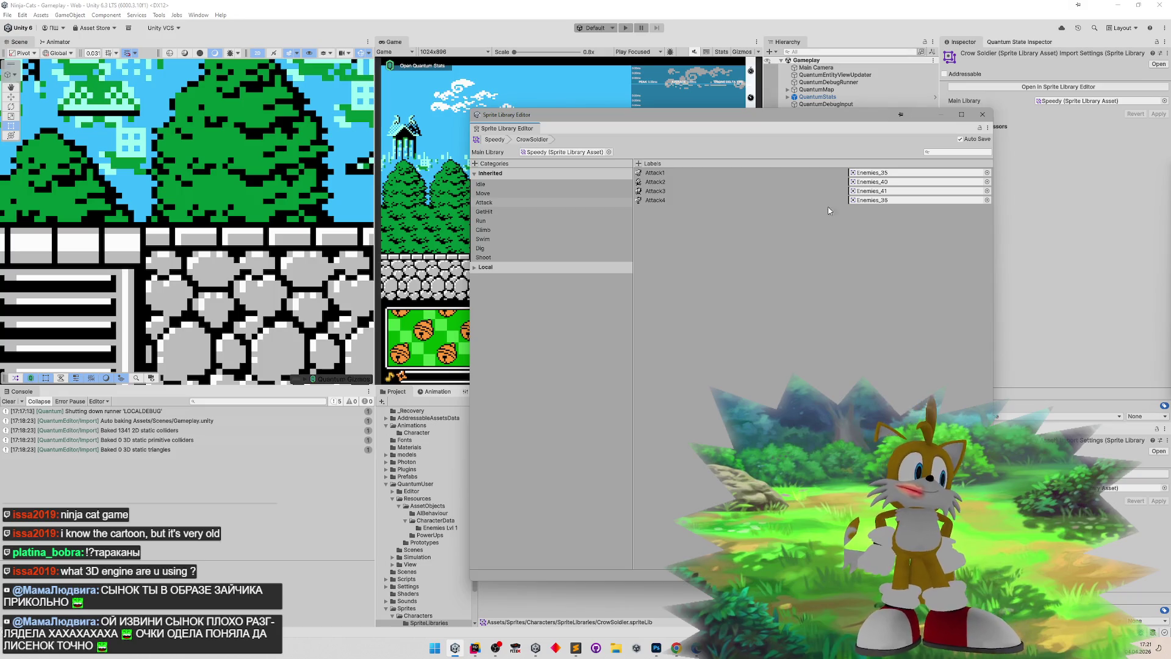
{"action": "left_click", "coordinate": [987, 191]}
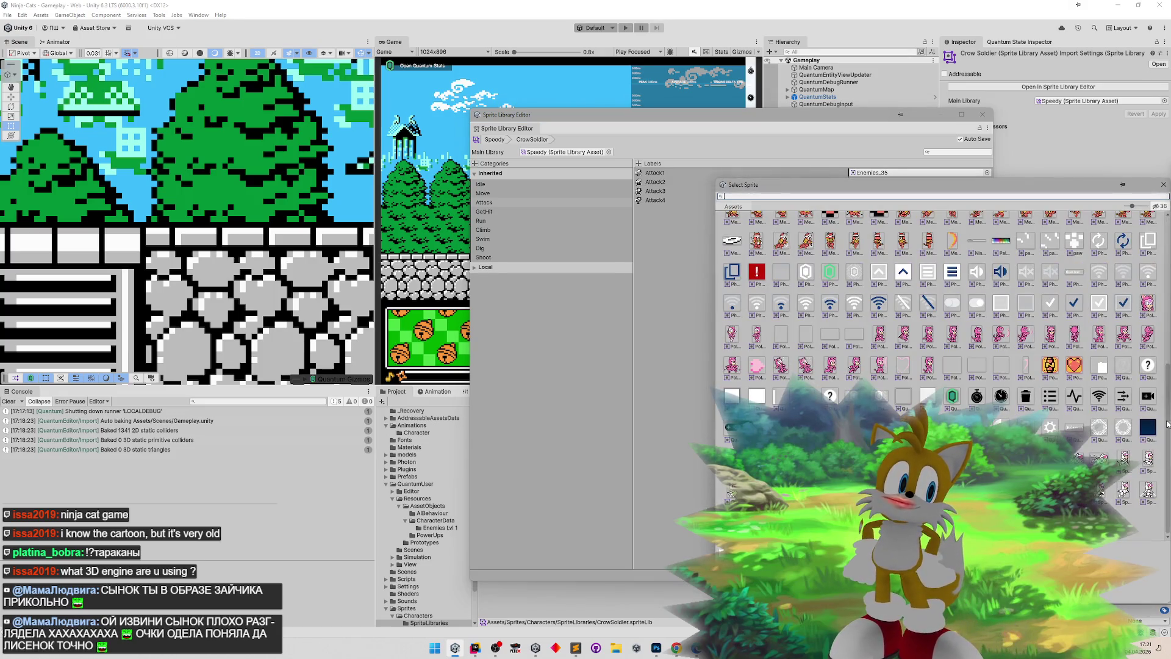
{"action": "double_click", "coordinate": [1025, 287]}
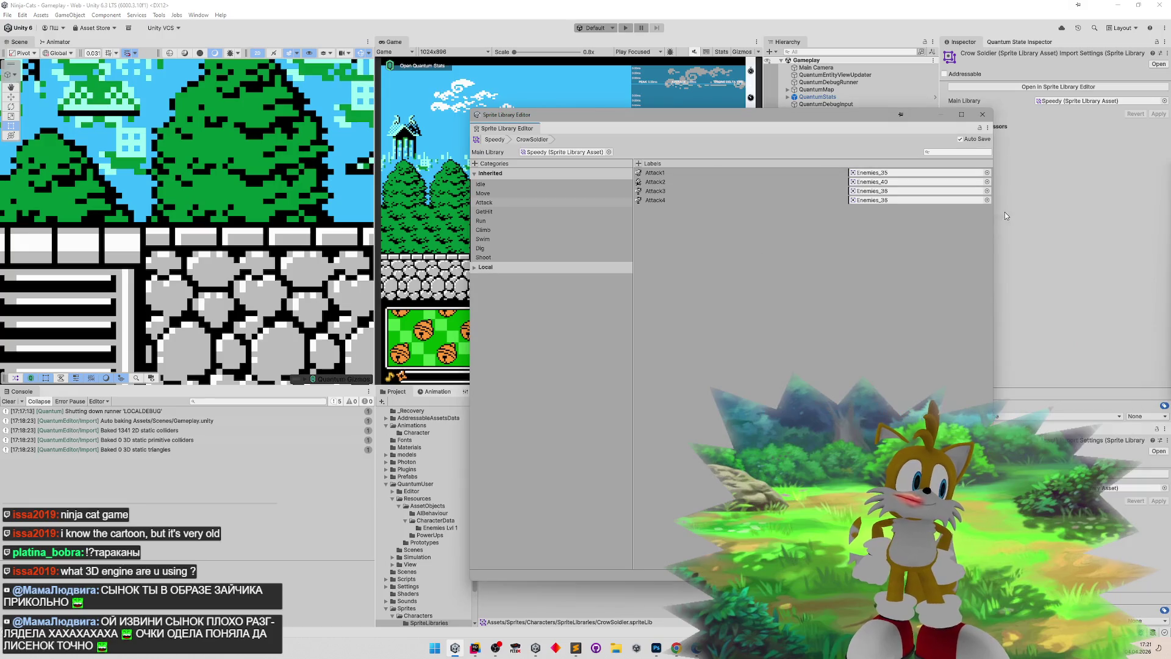
{"action": "left_click", "coordinate": [987, 200]}
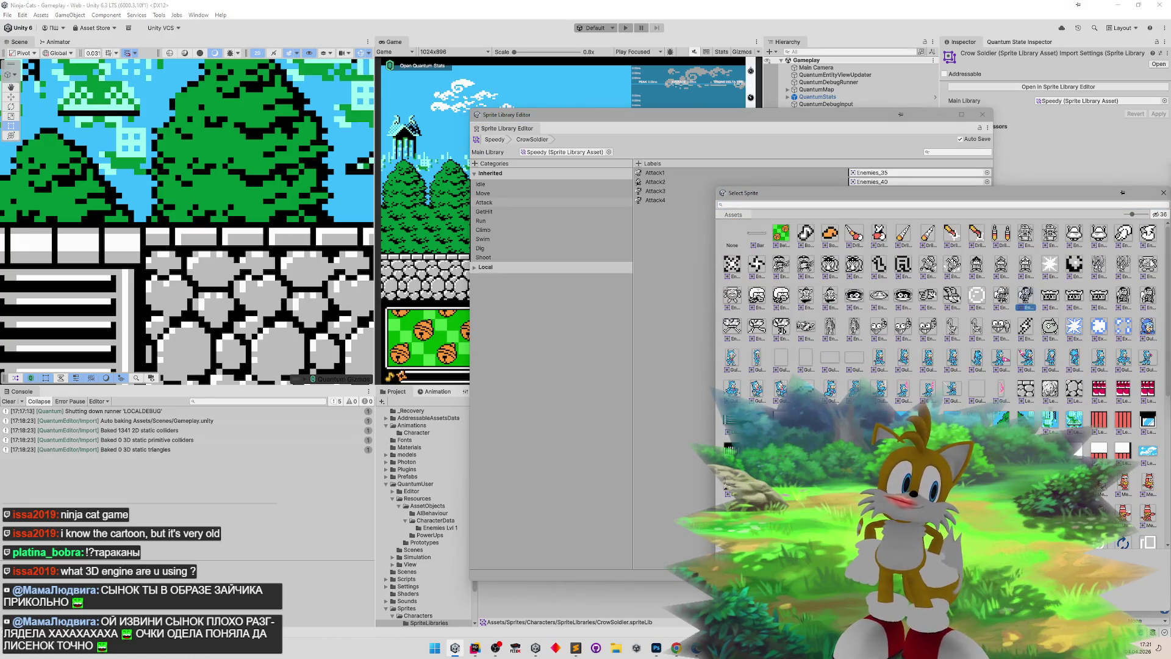
{"action": "left_click", "coordinate": [1147, 298]}
{"action": "double_click", "coordinate": [1148, 296]}
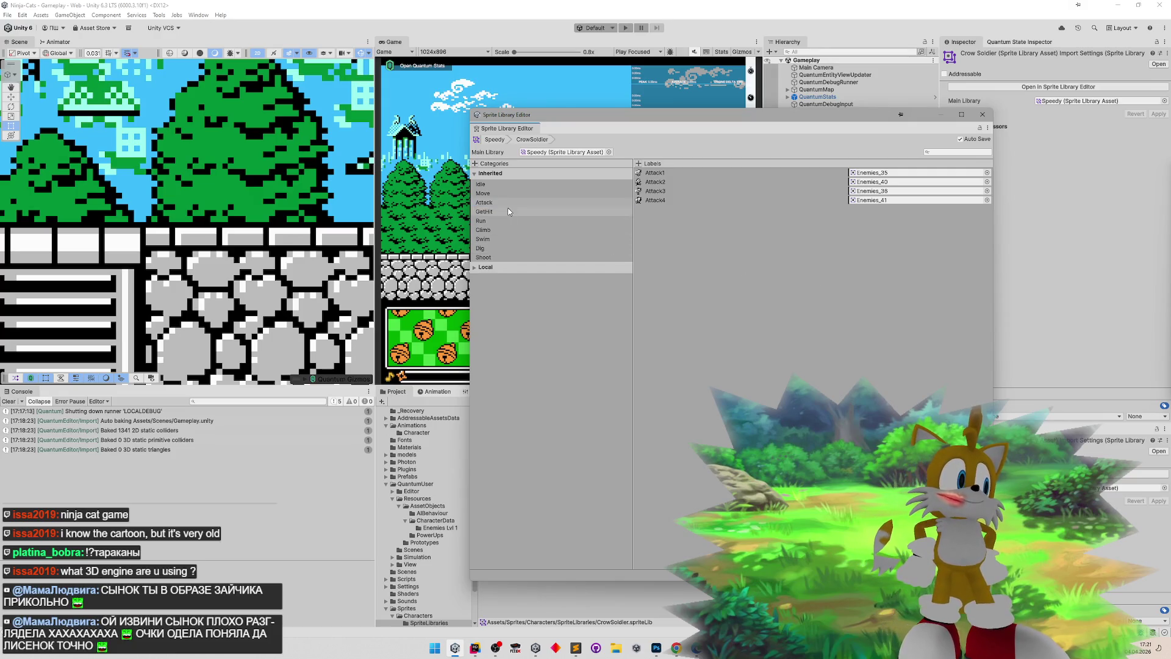
- Set both GetHit1 and GetHit2 to the Enemies_35 sprite
{"action": "left_click", "coordinate": [604, 212]}
{"action": "left_click", "coordinate": [987, 173]}
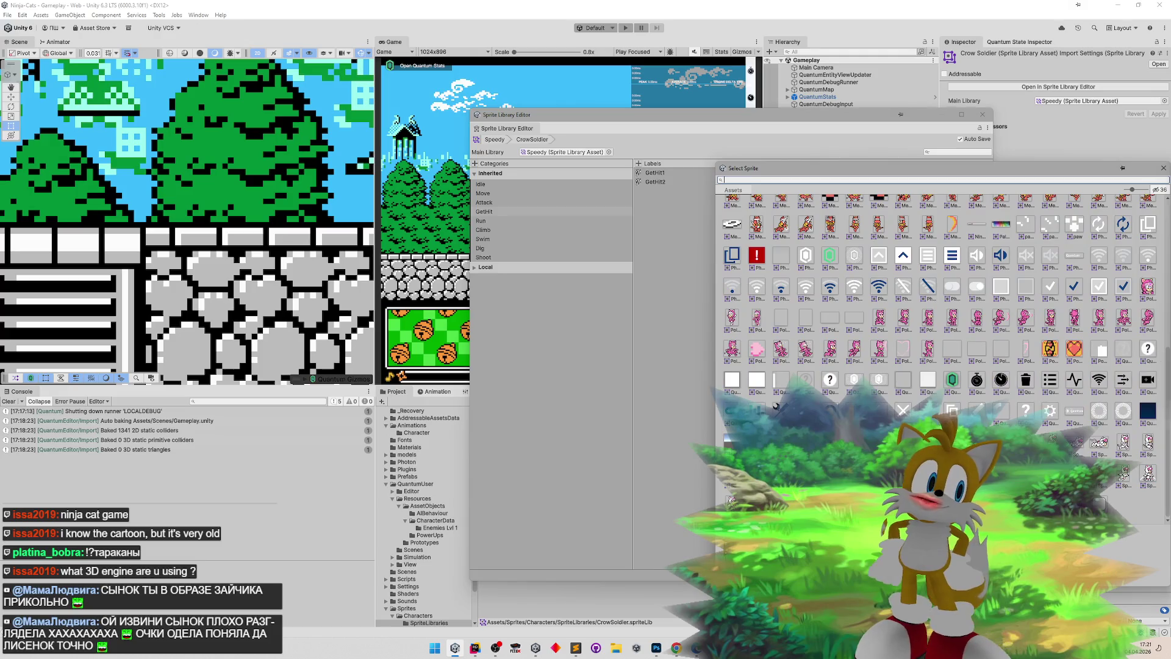
{"action": "scroll", "coordinate": [1155, 226], "scroll_direction": "up", "scroll_amount": 10}
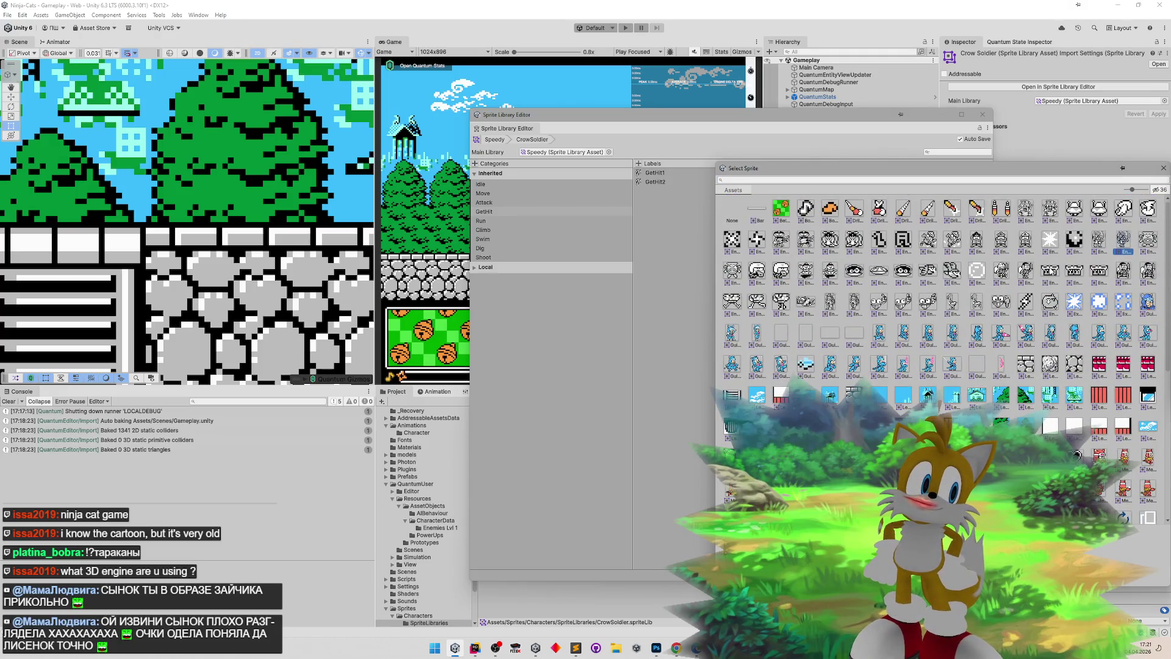
{"action": "double_click", "coordinate": [1003, 272]}
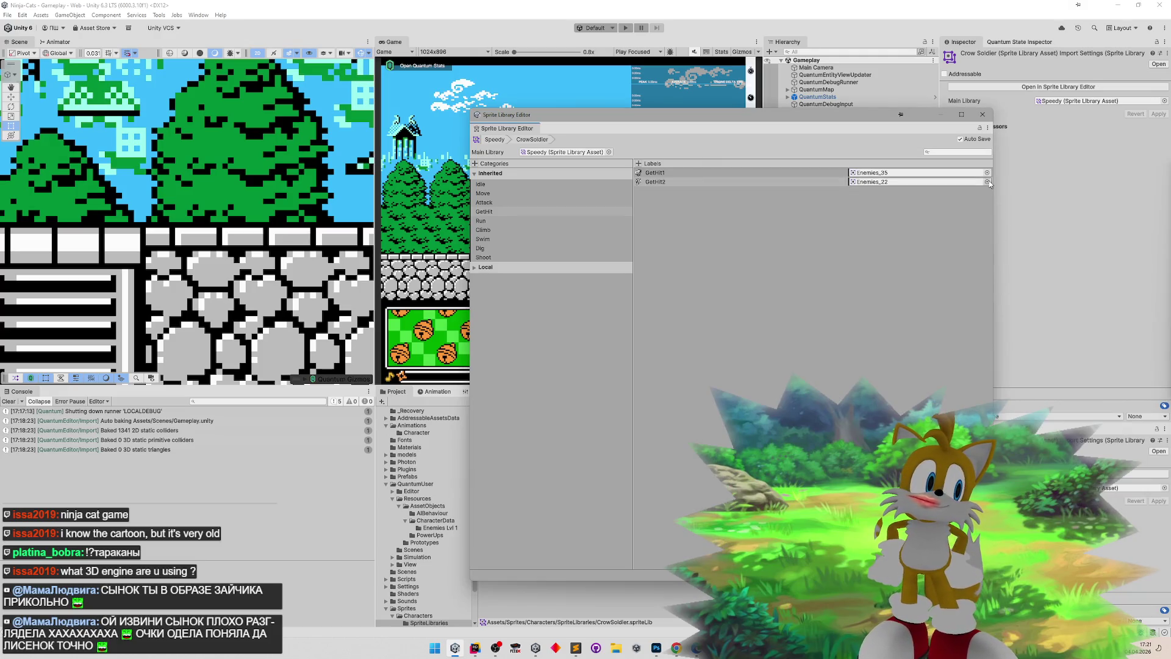
{"action": "left_click", "coordinate": [987, 182]}
{"action": "scroll", "coordinate": [1011, 261], "scroll_direction": "up", "scroll_amount": 5}
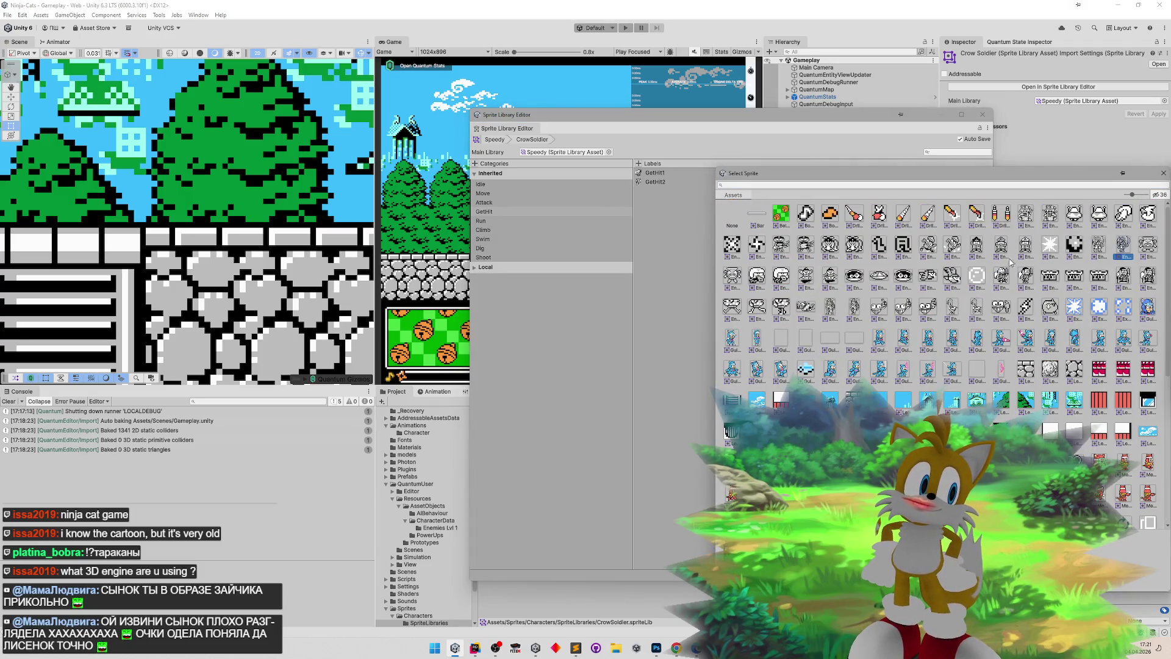
{"action": "double_click", "coordinate": [1001, 275]}
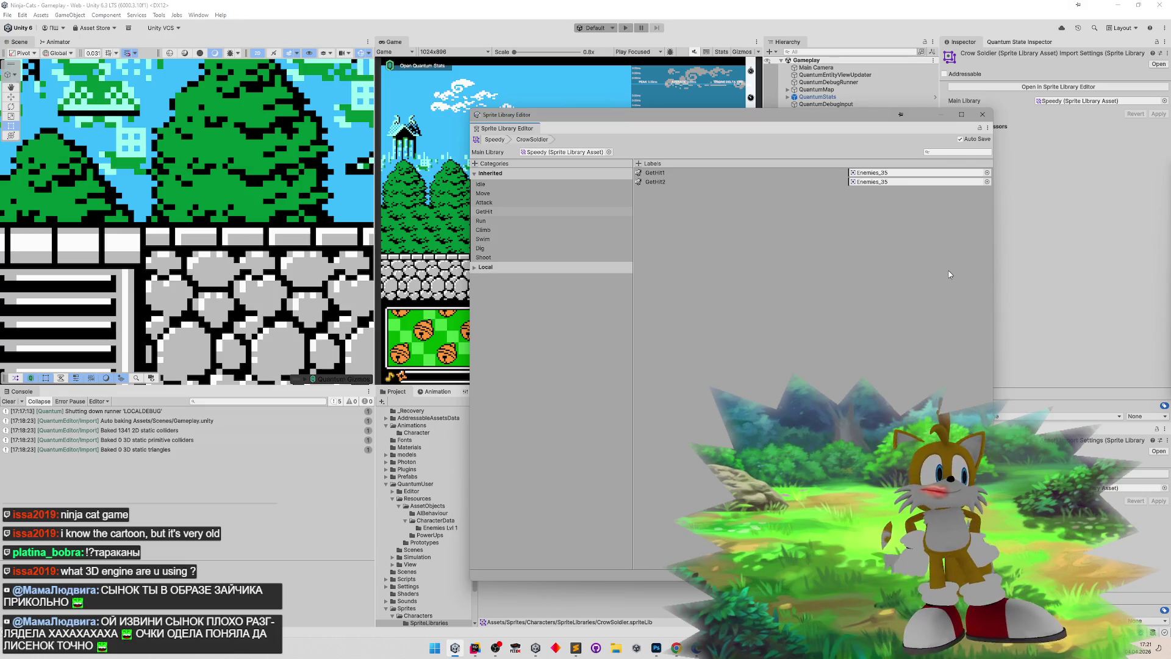
- Set the Run1 and Run2 frames to Enemies_41 and Enemies_40
{"action": "left_click", "coordinate": [591, 222]}
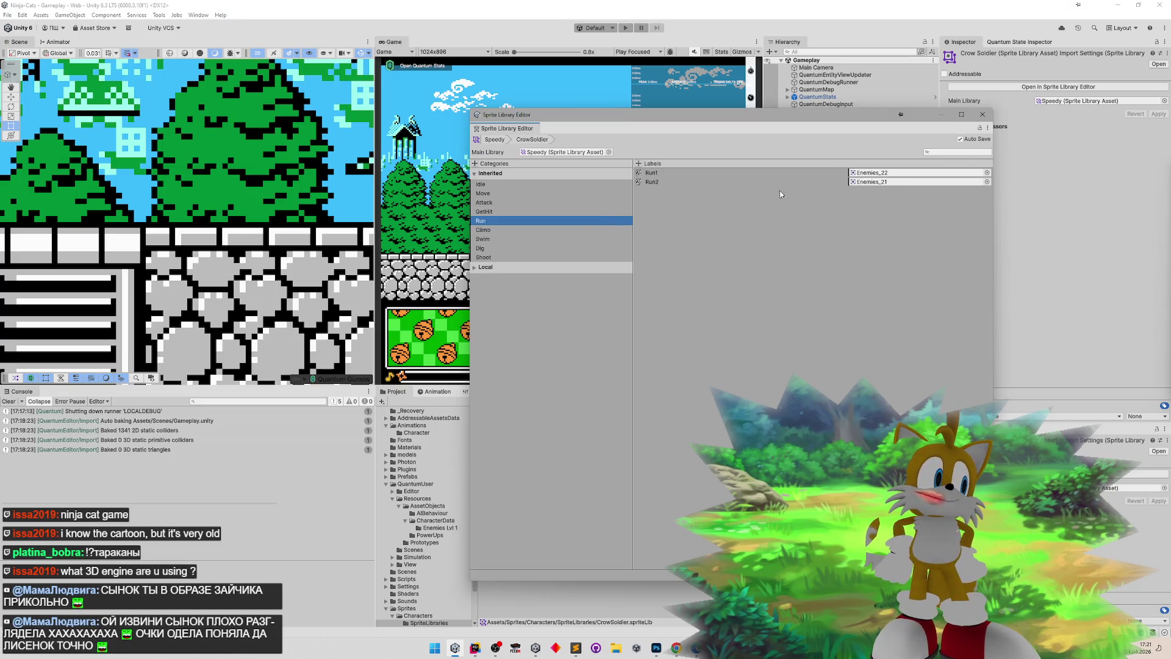
{"action": "left_click", "coordinate": [987, 173]}
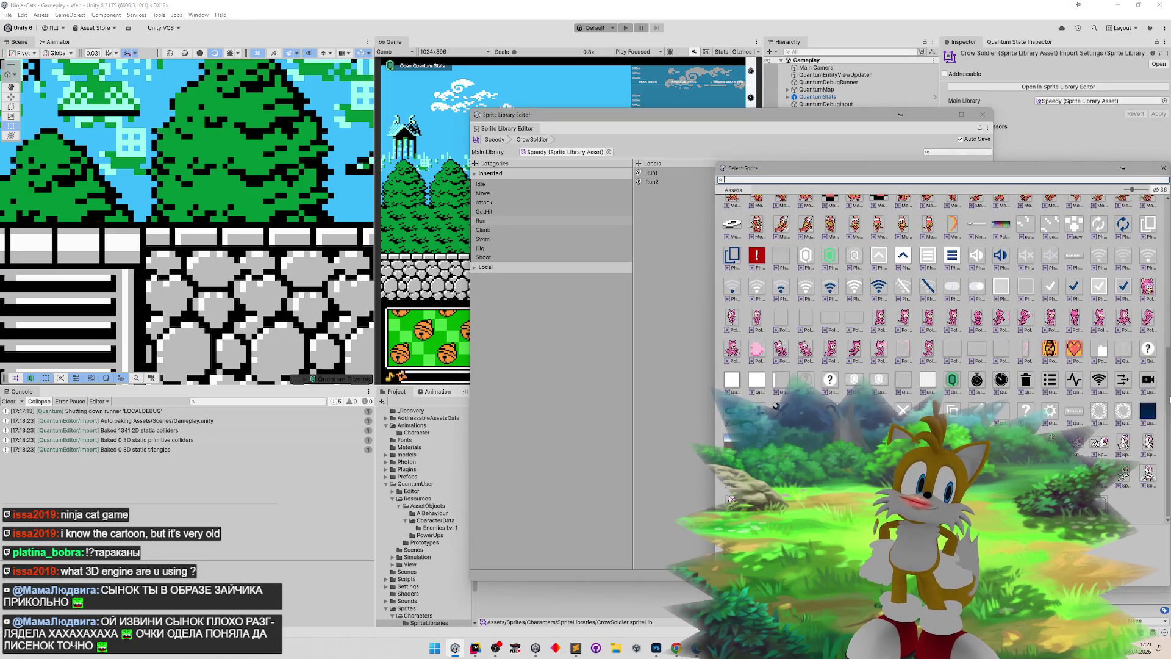
{"action": "left_click_drag", "start_coordinate": [1169, 398], "coordinate": [1150, 214]}
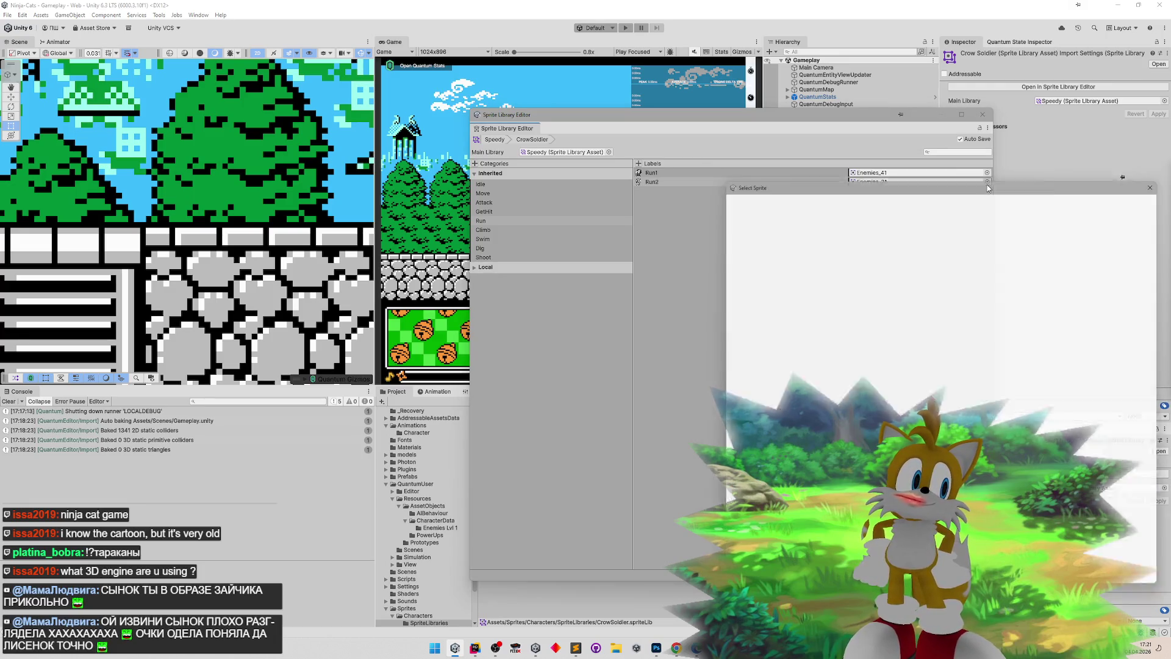
{"action": "scroll", "coordinate": [1161, 224], "scroll_direction": "up", "scroll_amount": 1}
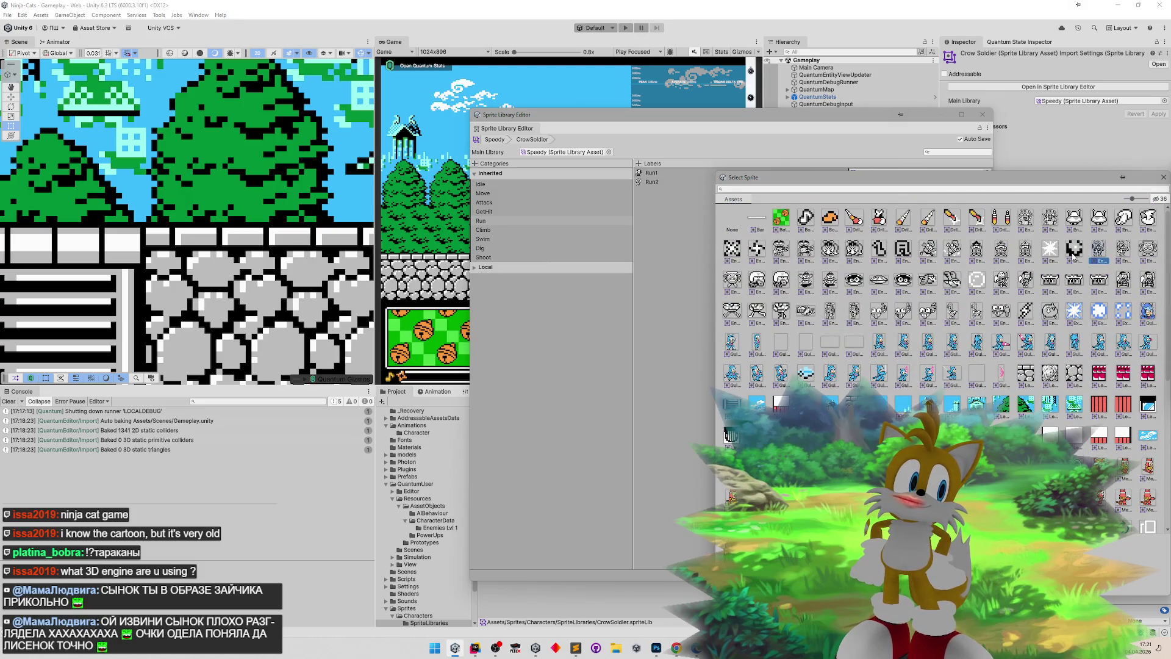
{"action": "double_click", "coordinate": [1125, 281]}
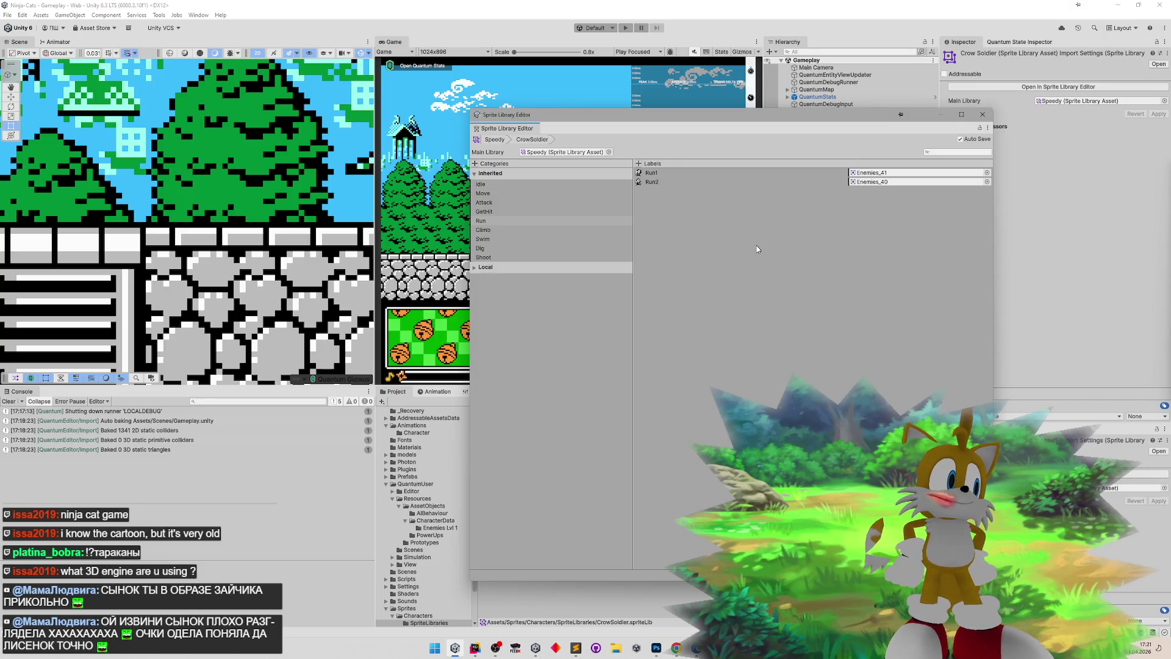
{"action": "left_click", "coordinate": [541, 231]}
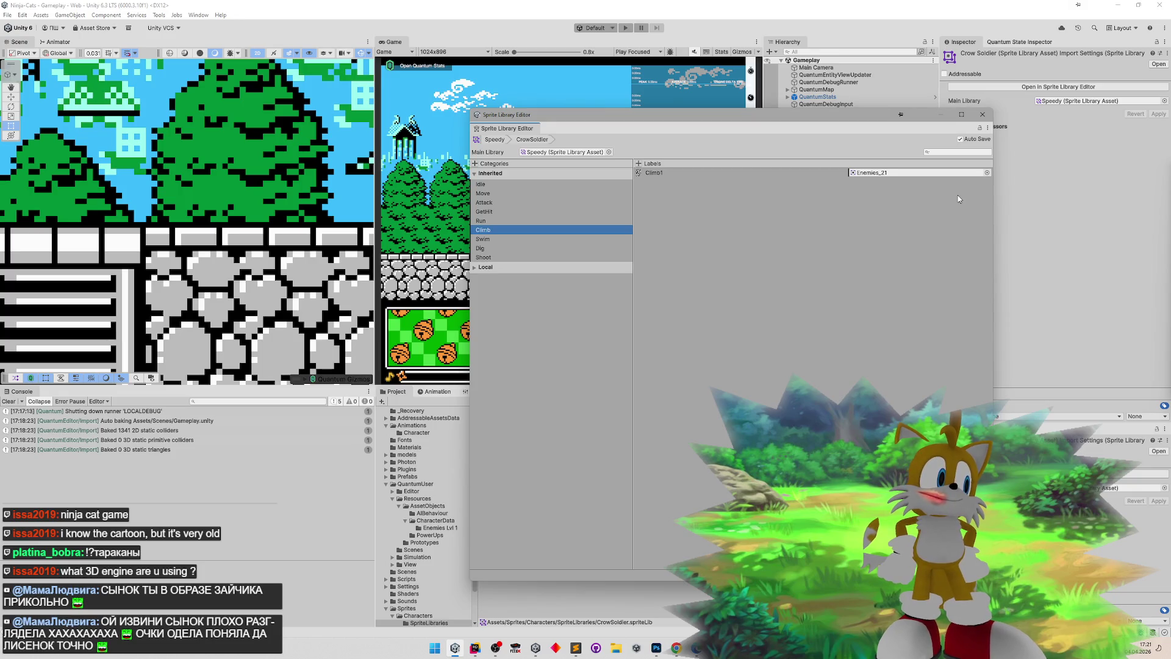
- Set Climb1 to Enemies_36, and Swim1 and Swim2 to Enemies_41 and Enemies_40
{"action": "left_click", "coordinate": [987, 172]}
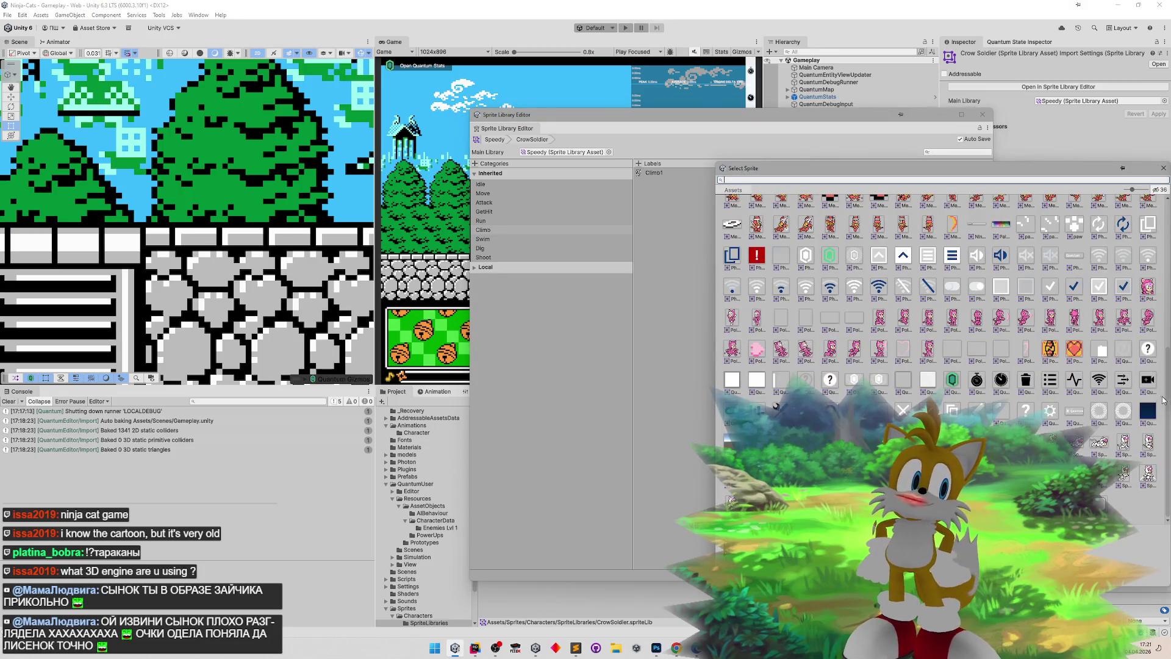
{"action": "double_click", "coordinate": [1025, 271]}
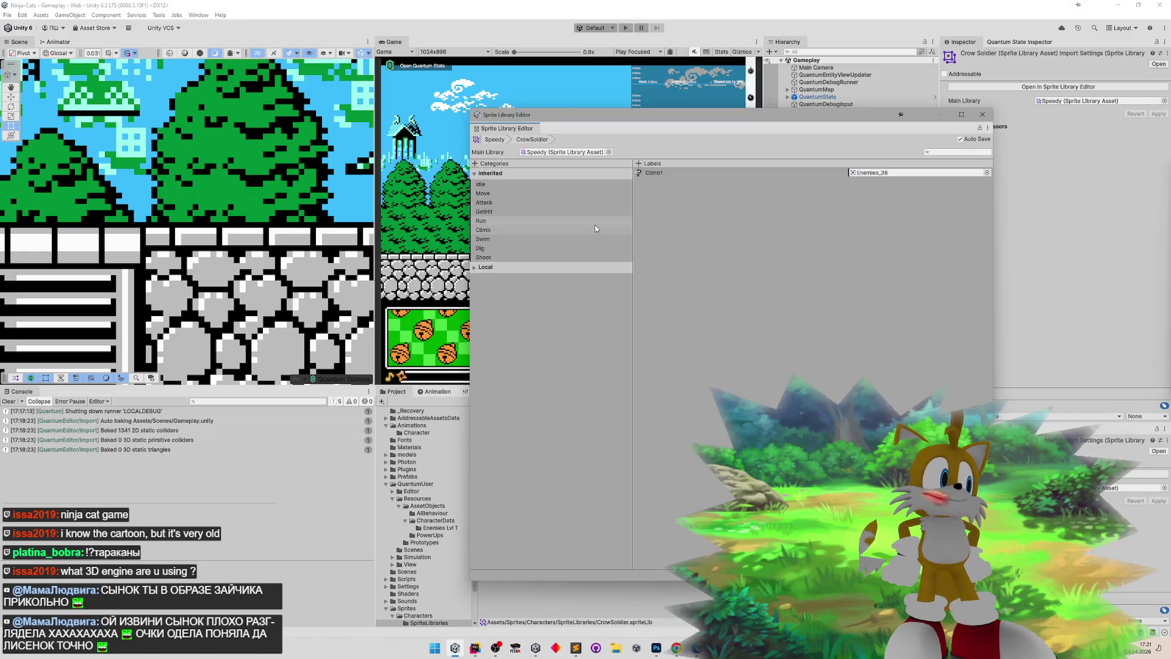
{"action": "left_click", "coordinate": [565, 239]}
{"action": "left_click", "coordinate": [987, 173]}
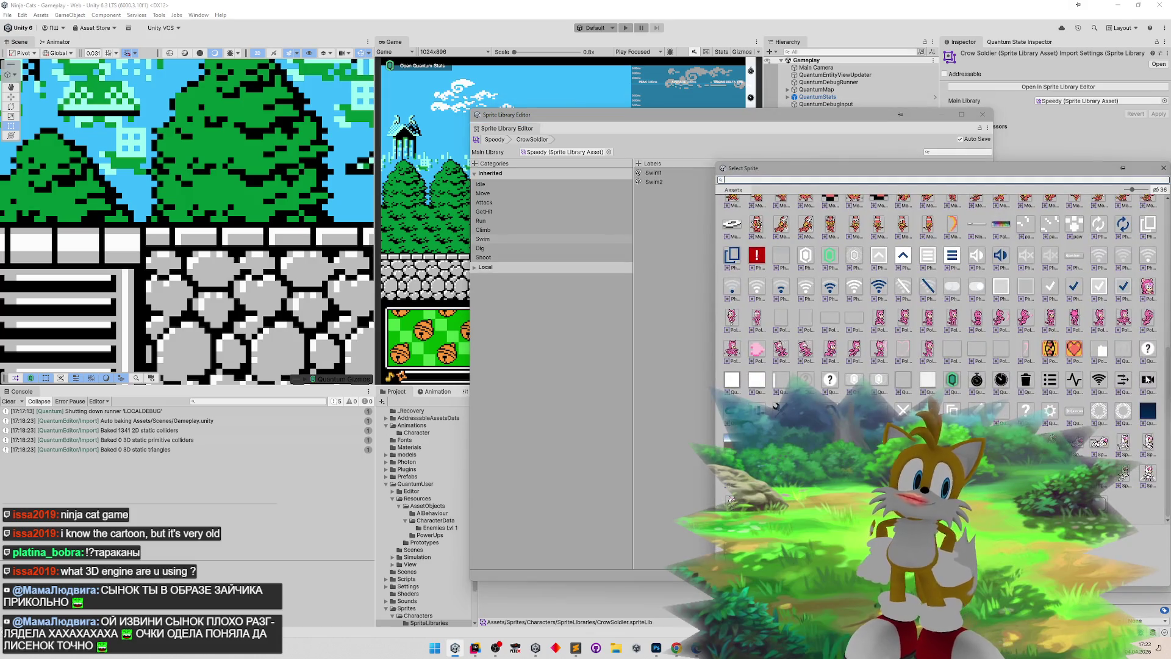
{"action": "left_click_drag", "start_coordinate": [1166, 391], "coordinate": [1162, 230]}
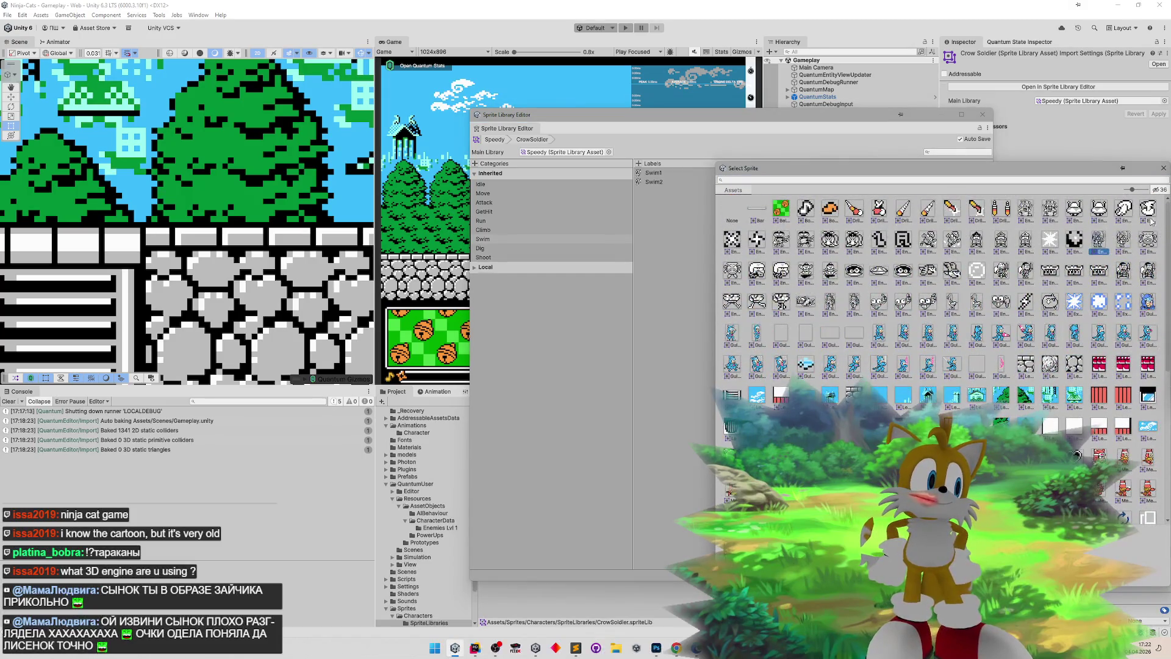
{"action": "left_click_drag", "start_coordinate": [1045, 173], "coordinate": [1003, 163]}
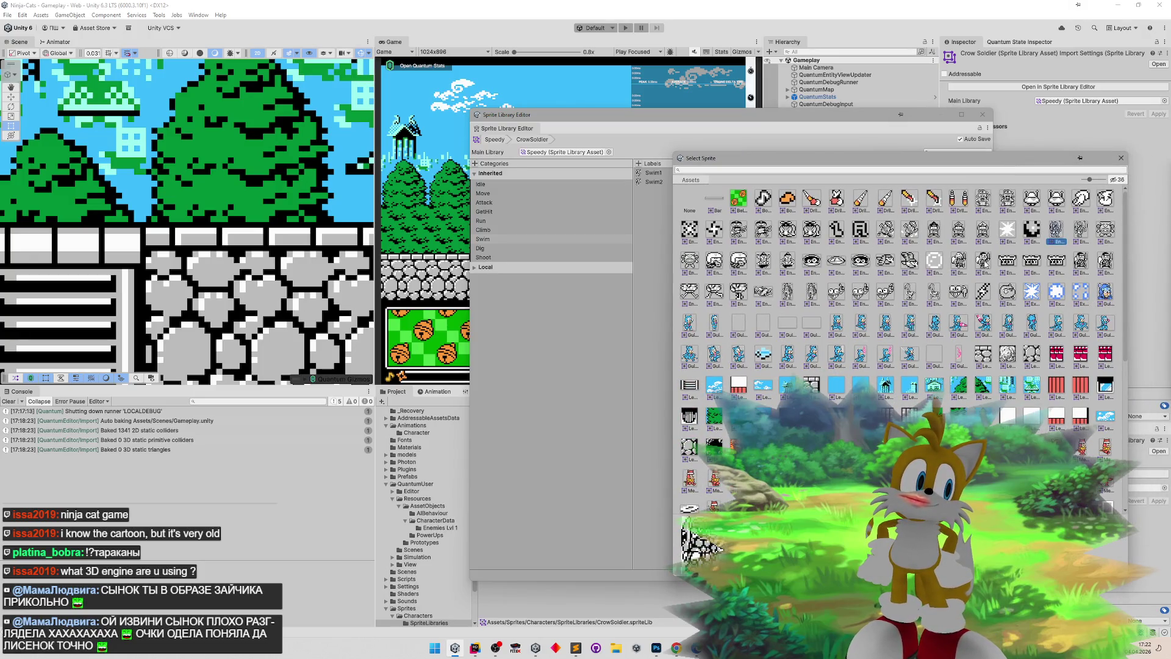
{"action": "double_click", "coordinate": [1025, 233]}
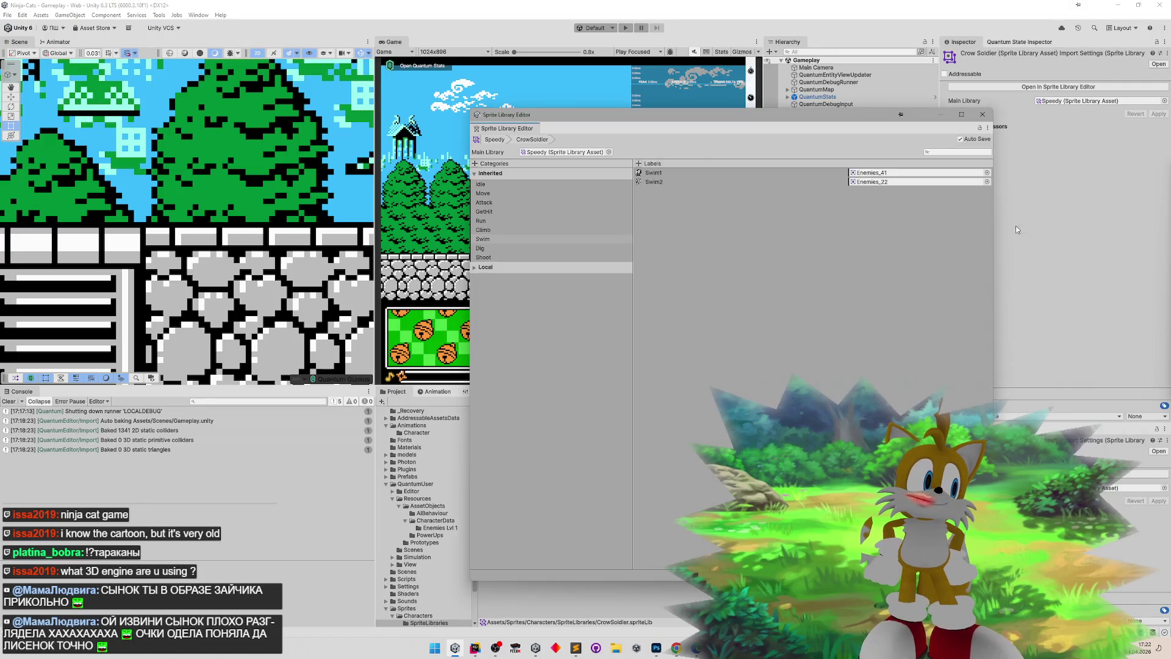
{"action": "left_click", "coordinate": [986, 182]}
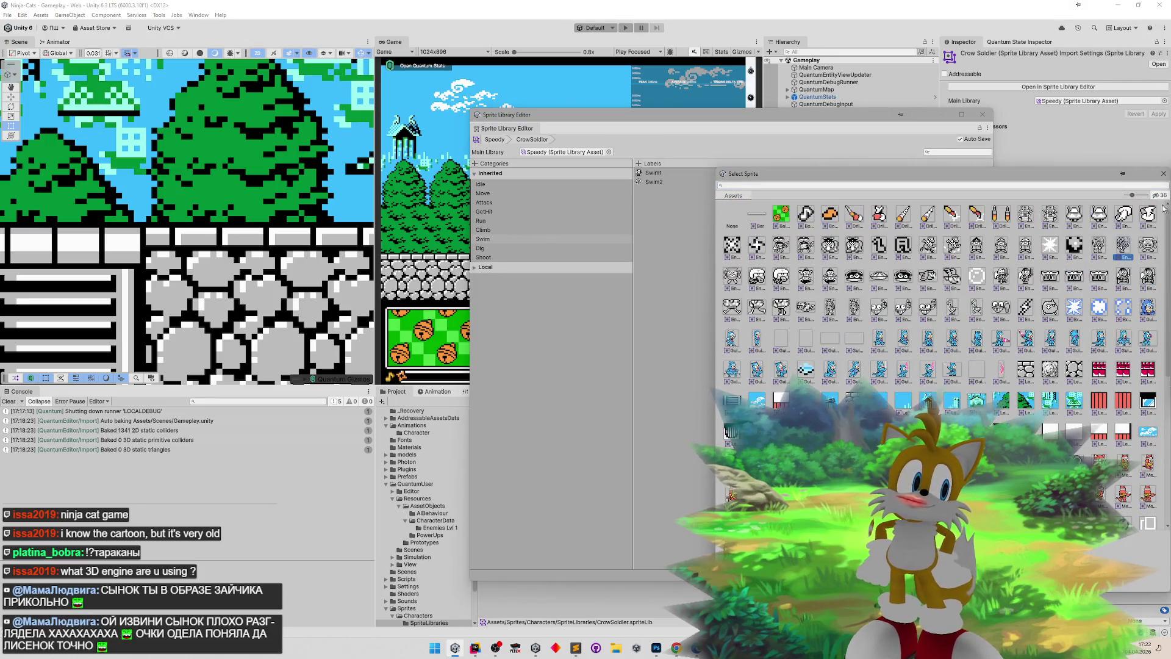
{"action": "double_click", "coordinate": [1123, 245]}
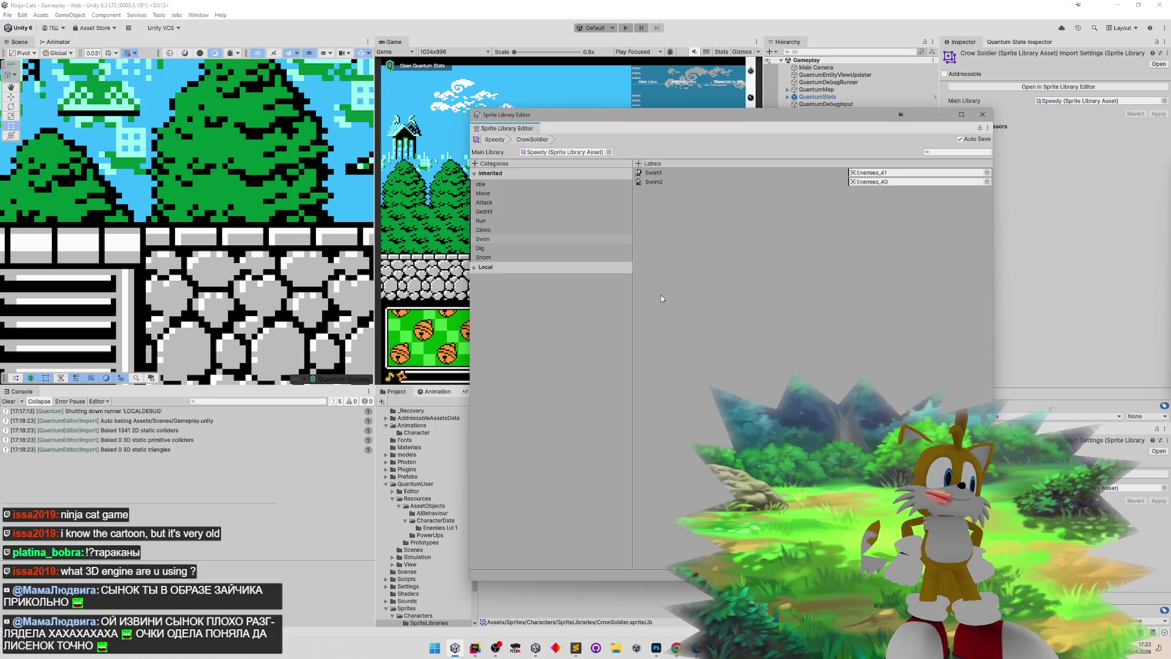
- Open the Dig category and assign enemy sprites to DigIdle and the next Dig label
{"action": "left_click", "coordinate": [549, 249]}
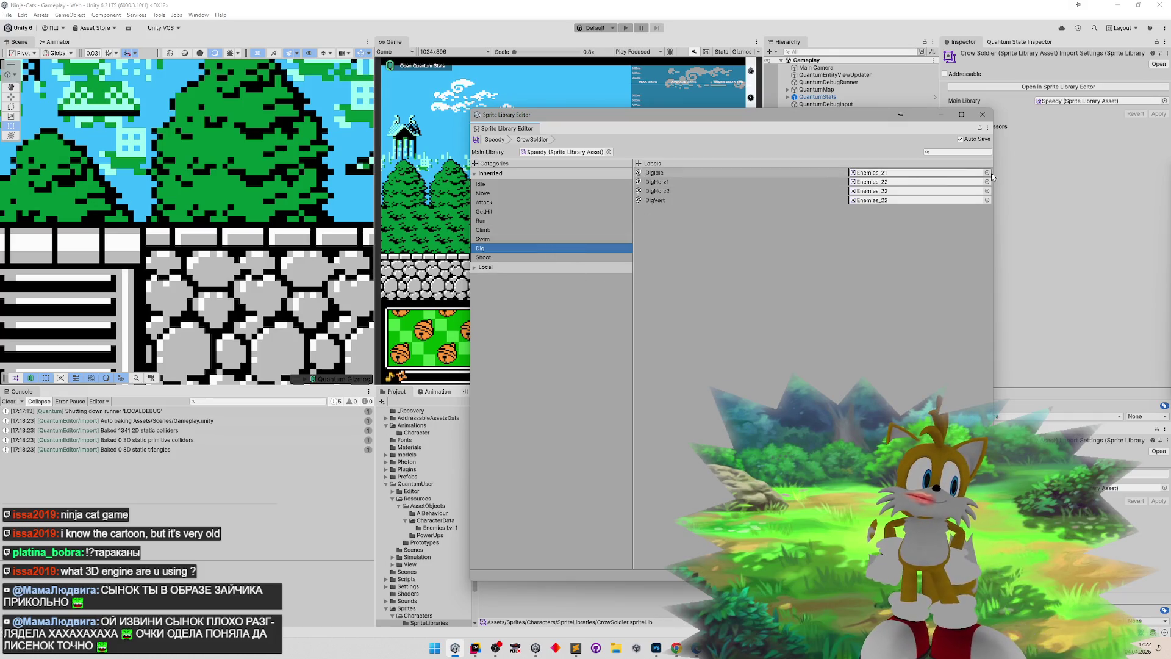
{"action": "left_click", "coordinate": [732, 173]}
{"action": "left_click", "coordinate": [987, 173]}
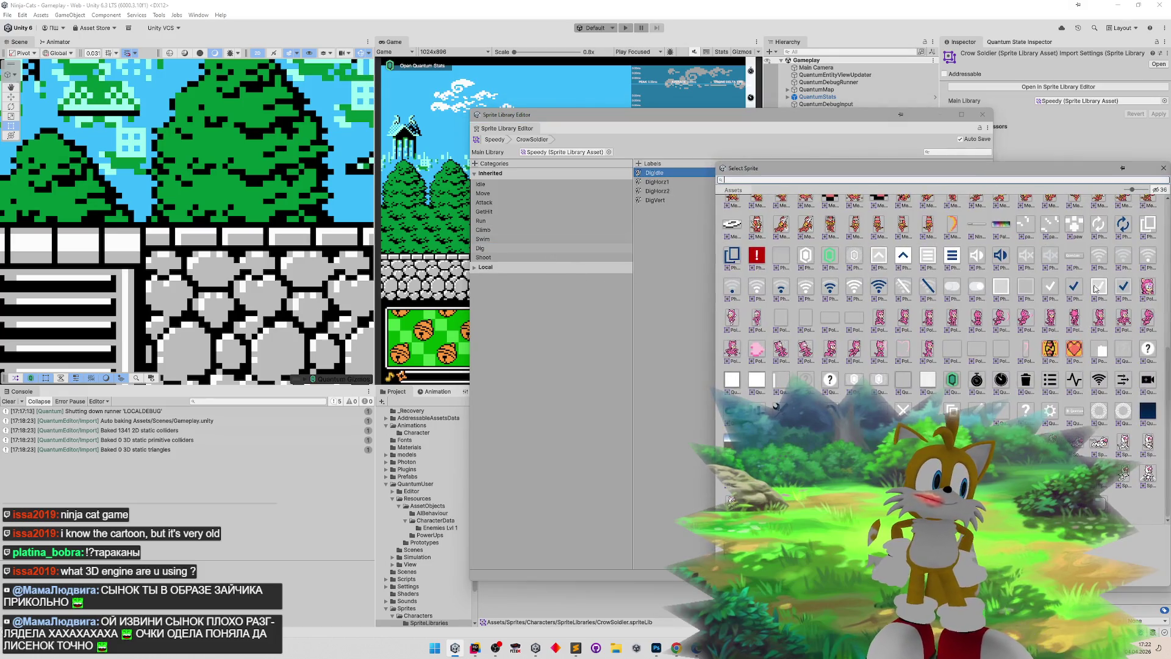
{"action": "left_click_drag", "start_coordinate": [1166, 355], "coordinate": [1166, 201]}
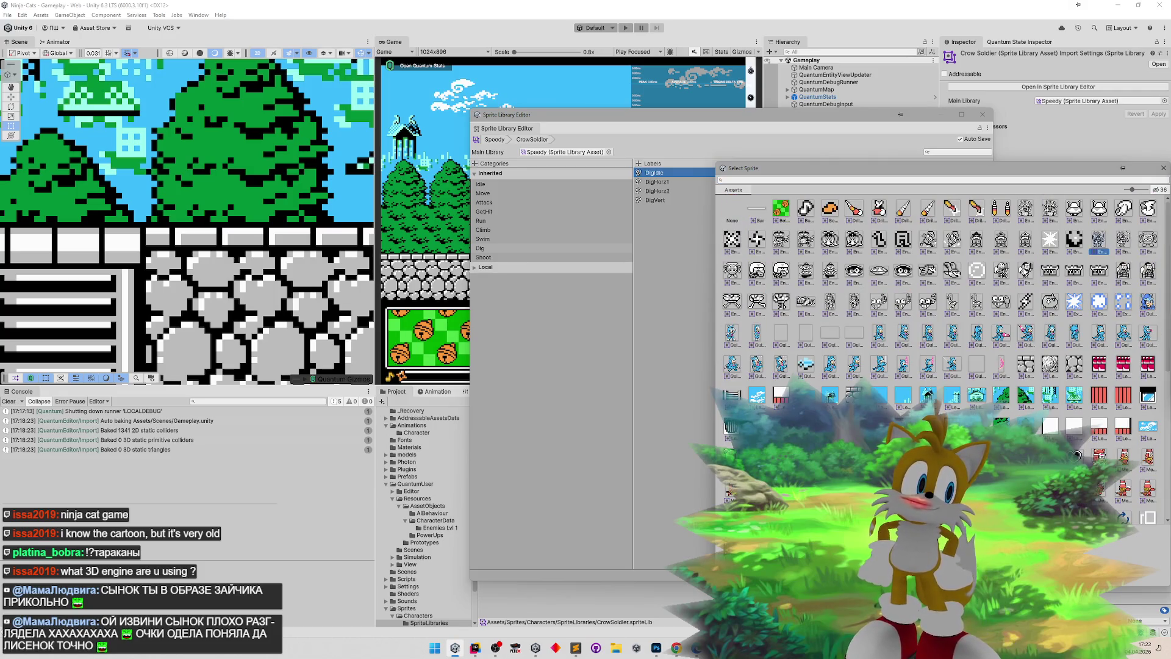
{"action": "double_click", "coordinate": [1026, 271]}
{"action": "left_click", "coordinate": [988, 182]}
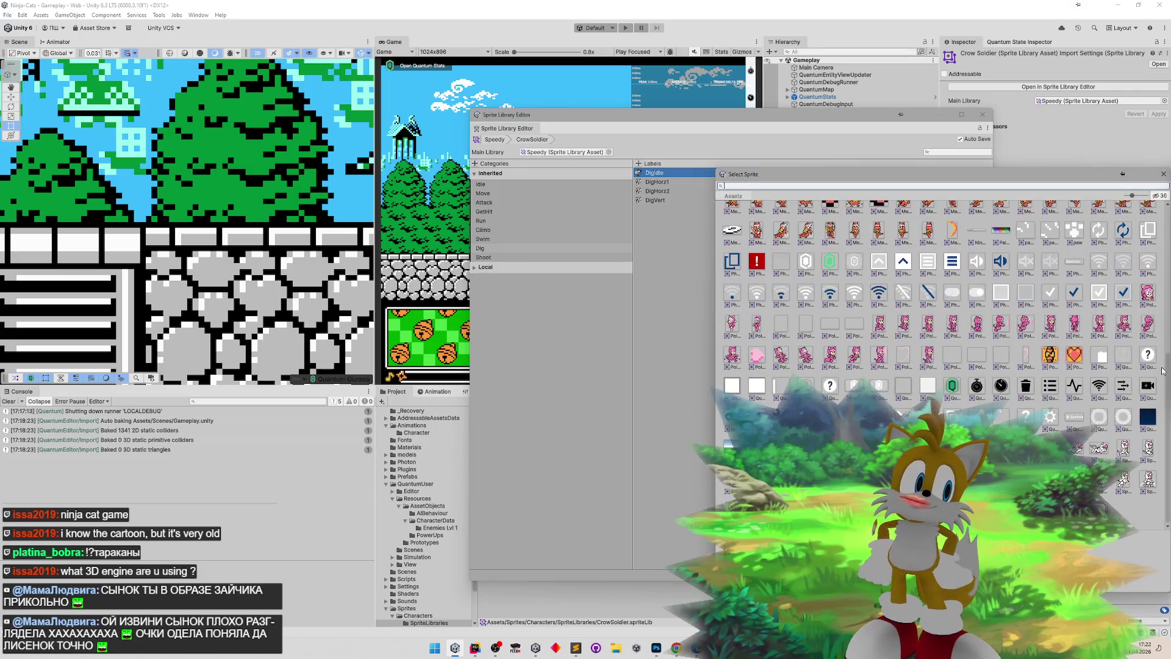
{"action": "left_click_drag", "start_coordinate": [1162, 370], "coordinate": [1168, 217]}
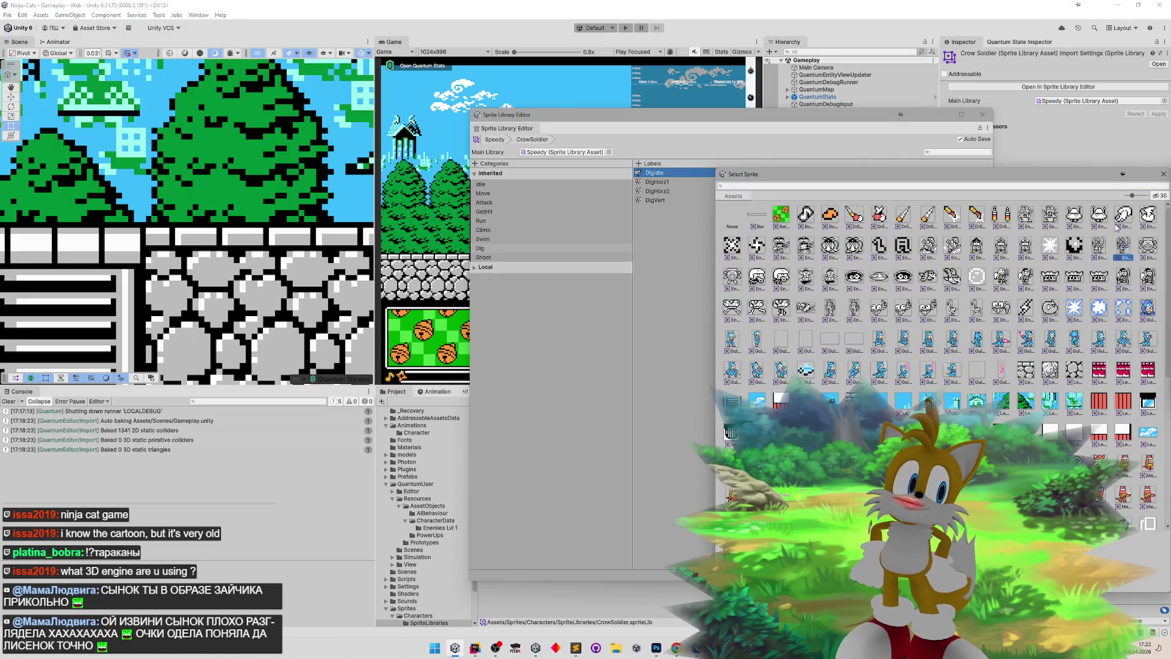
{"action": "double_click", "coordinate": [1003, 276]}
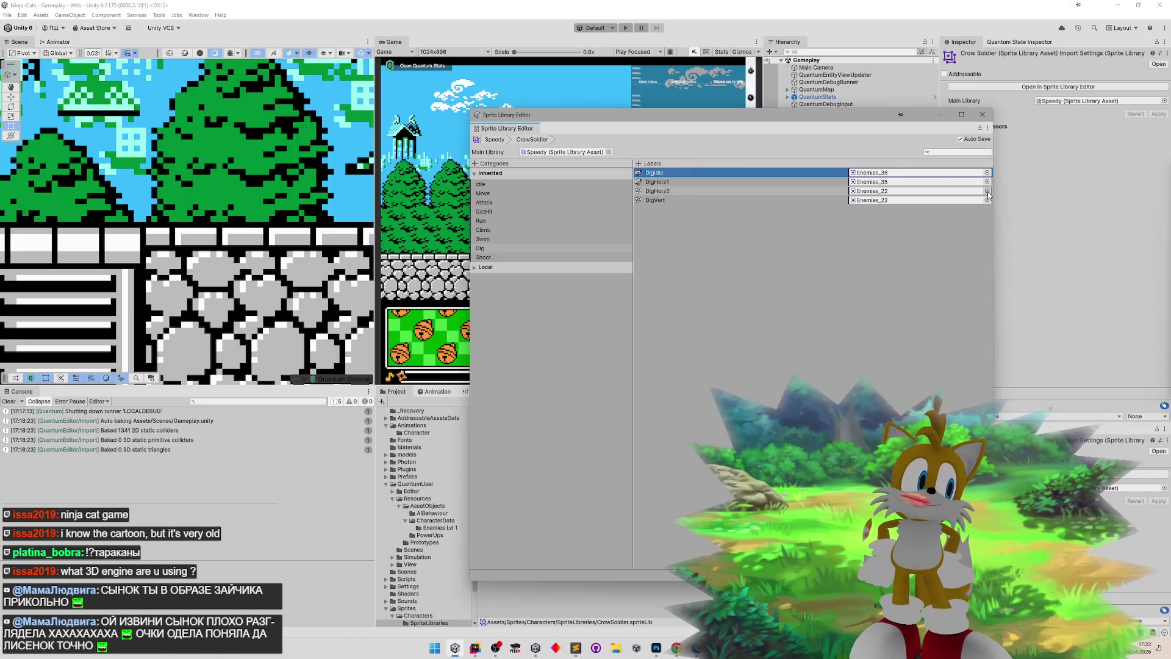
- Set DigHorz2 to Enemies_40, DigHorz1 to Enemies_41 and DigVert to Enemies_36
{"action": "left_click", "coordinate": [987, 192]}
{"action": "scroll", "coordinate": [1100, 231], "scroll_direction": "up", "scroll_amount": 5}
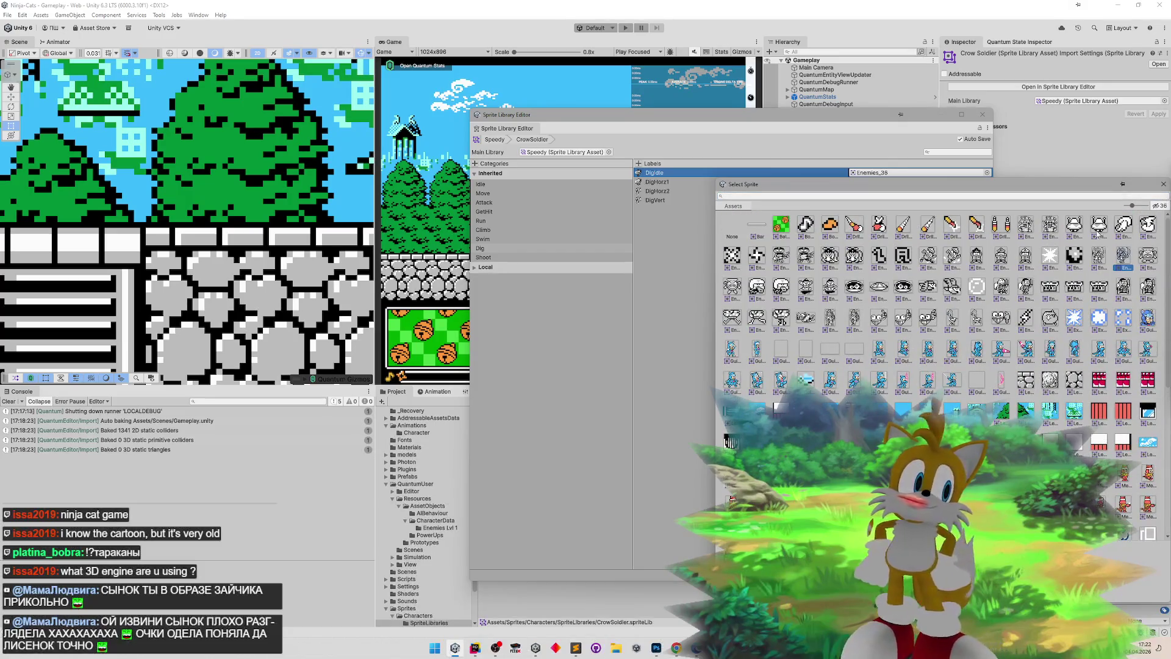
{"action": "double_click", "coordinate": [1126, 289]}
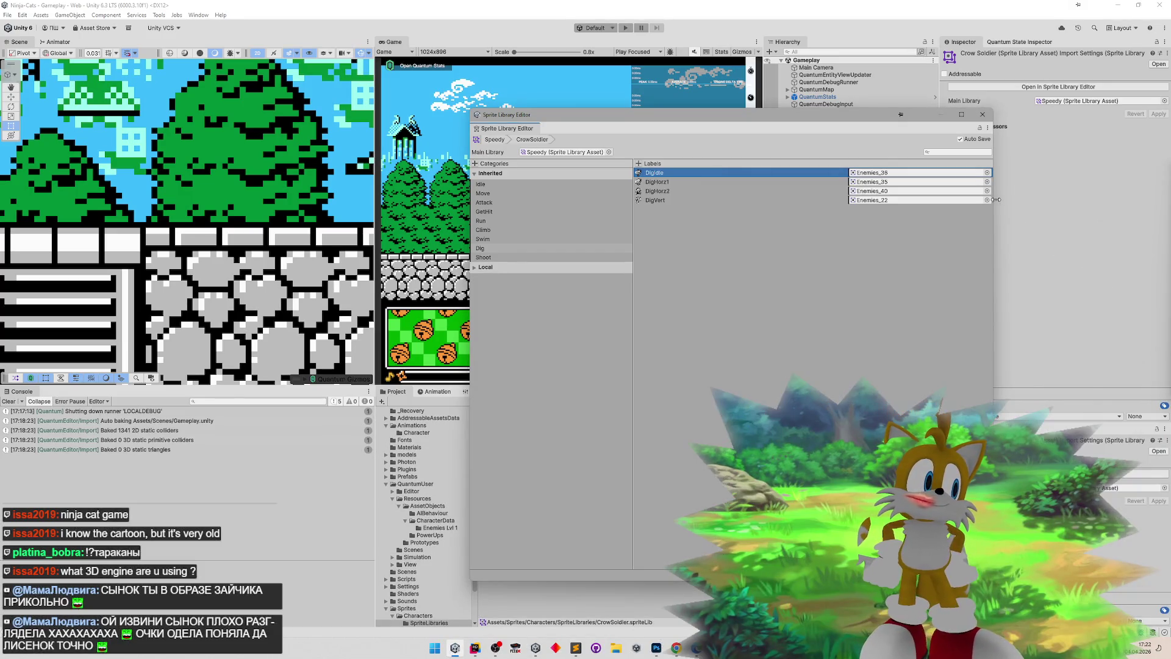
{"action": "left_click", "coordinate": [988, 191]}
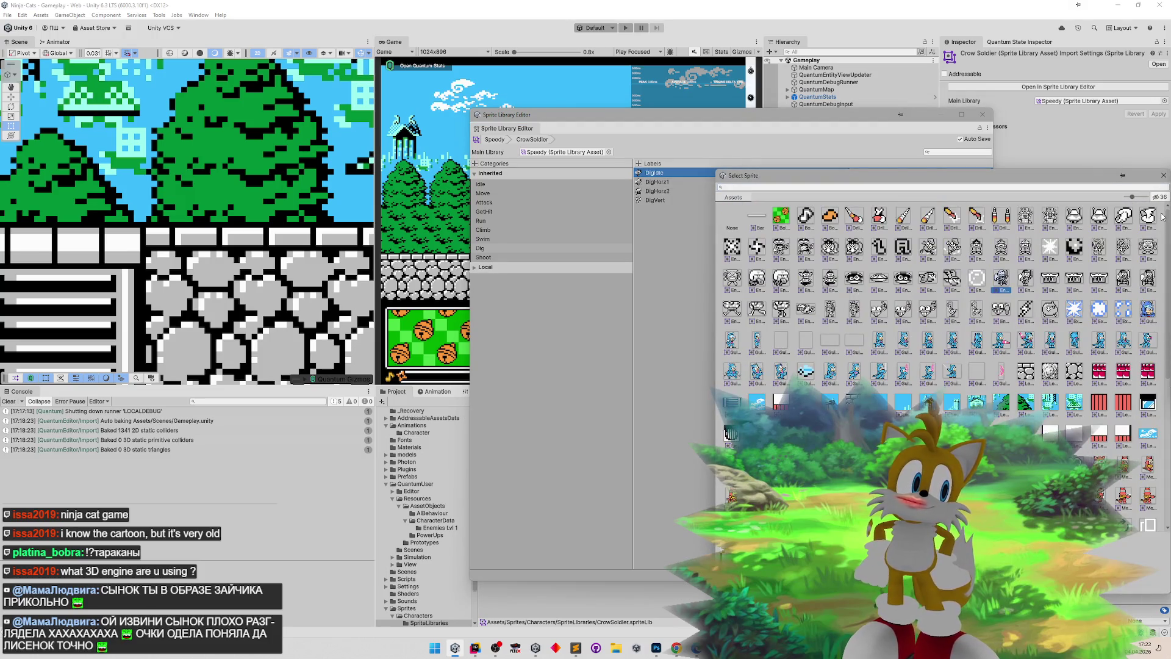
{"action": "double_click", "coordinate": [1001, 280]}
{"action": "left_click", "coordinate": [987, 200]}
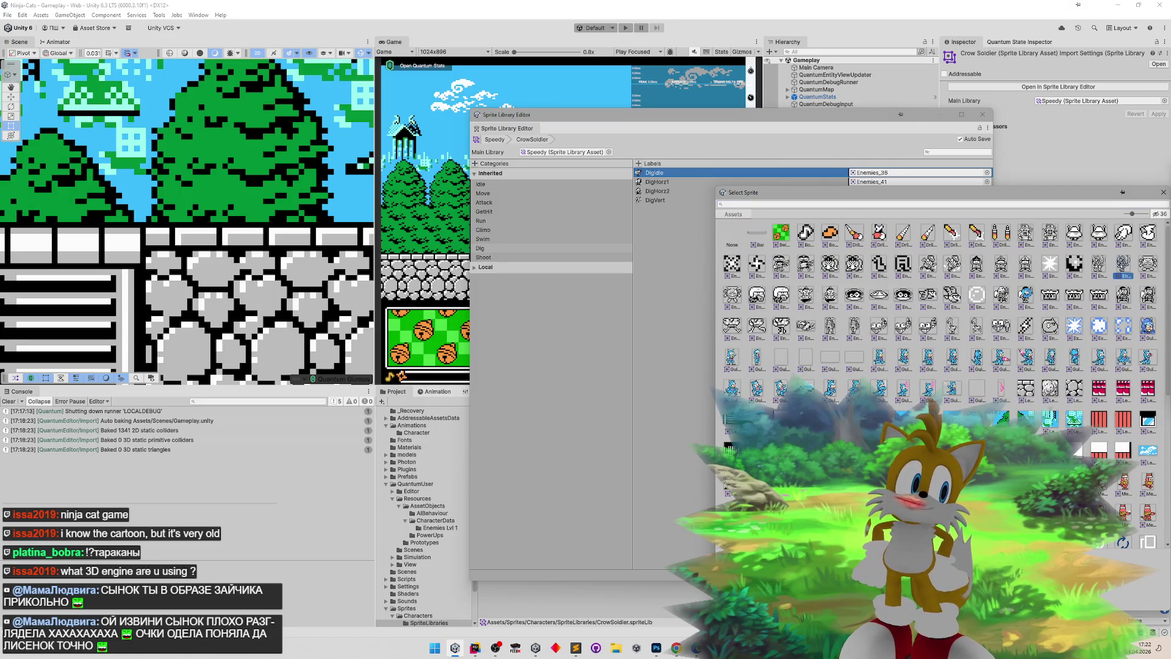
{"action": "double_click", "coordinate": [1026, 294]}
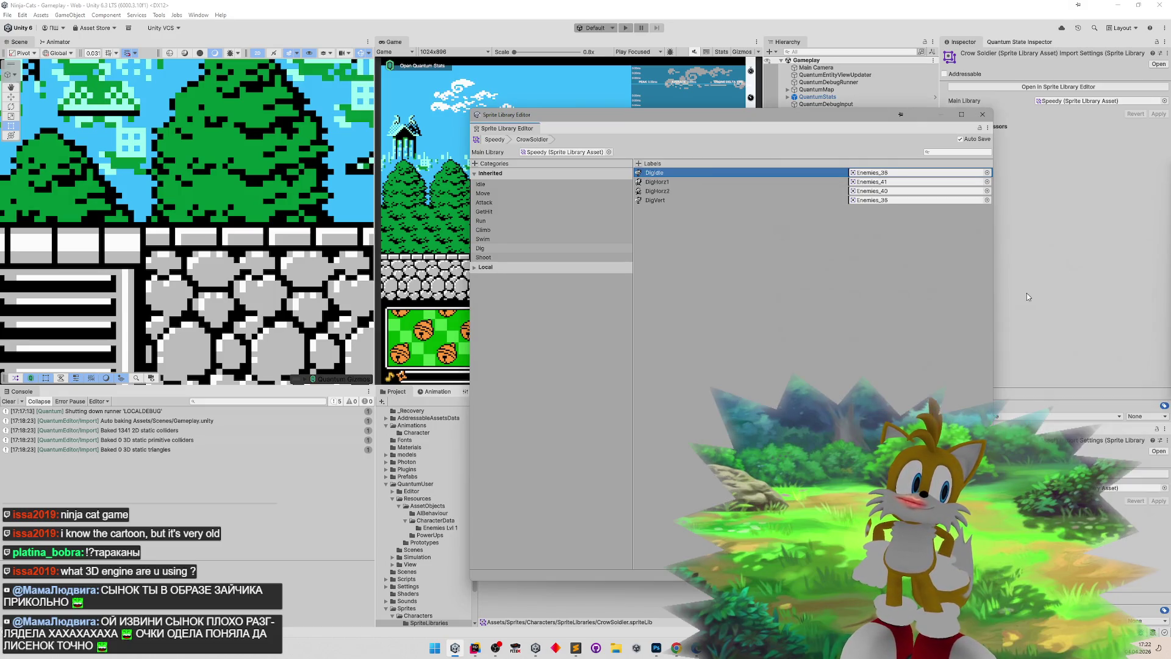
{"action": "left_click", "coordinate": [589, 257]}
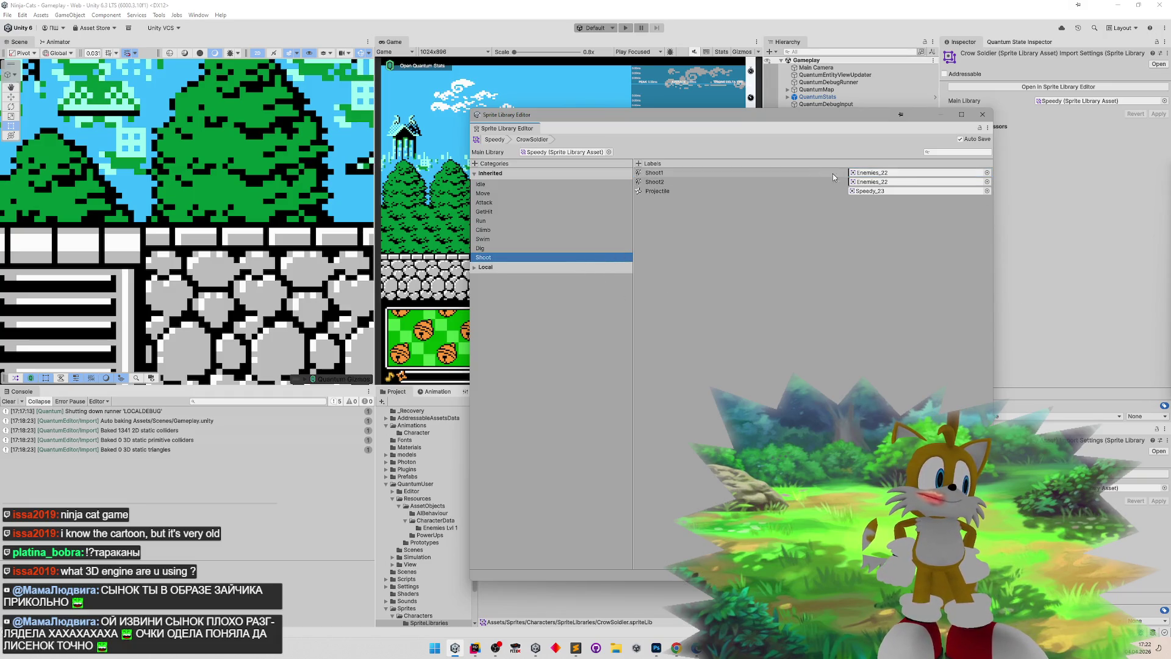
{"action": "left_click", "coordinate": [987, 181]}
- Assign Enemies_35 to Shoot1 and Enemies_40 to Shoot2, then close the Sprite Library Editor
{"action": "left_click_drag", "start_coordinate": [1167, 401], "coordinate": [1162, 224]}
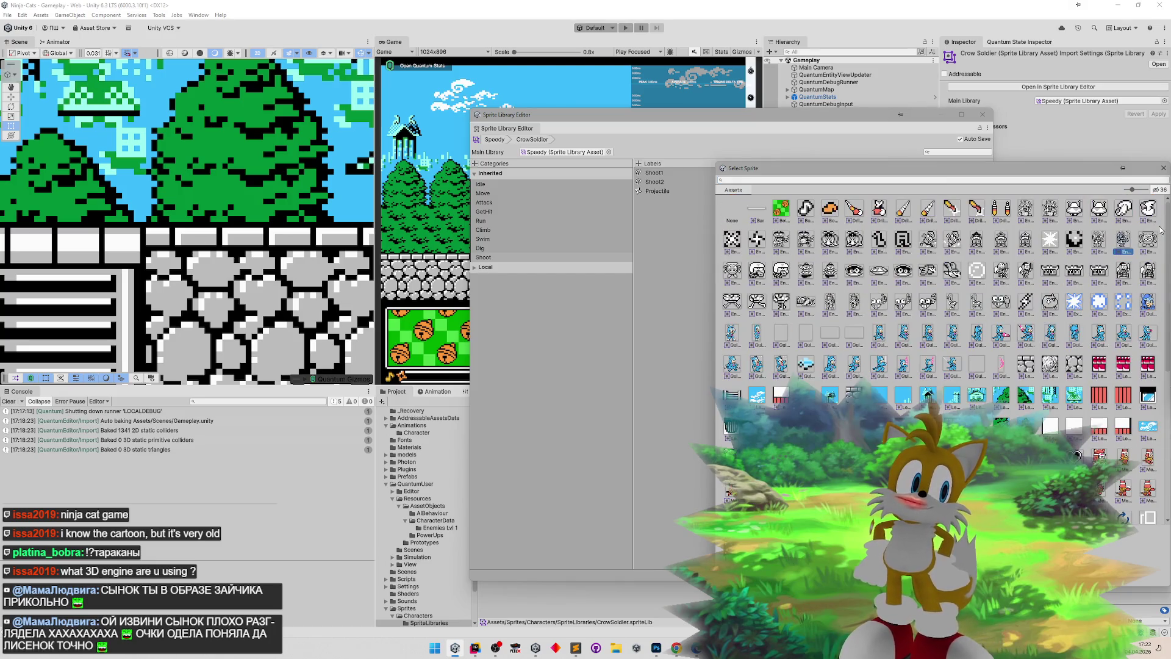
{"action": "double_click", "coordinate": [1003, 268]}
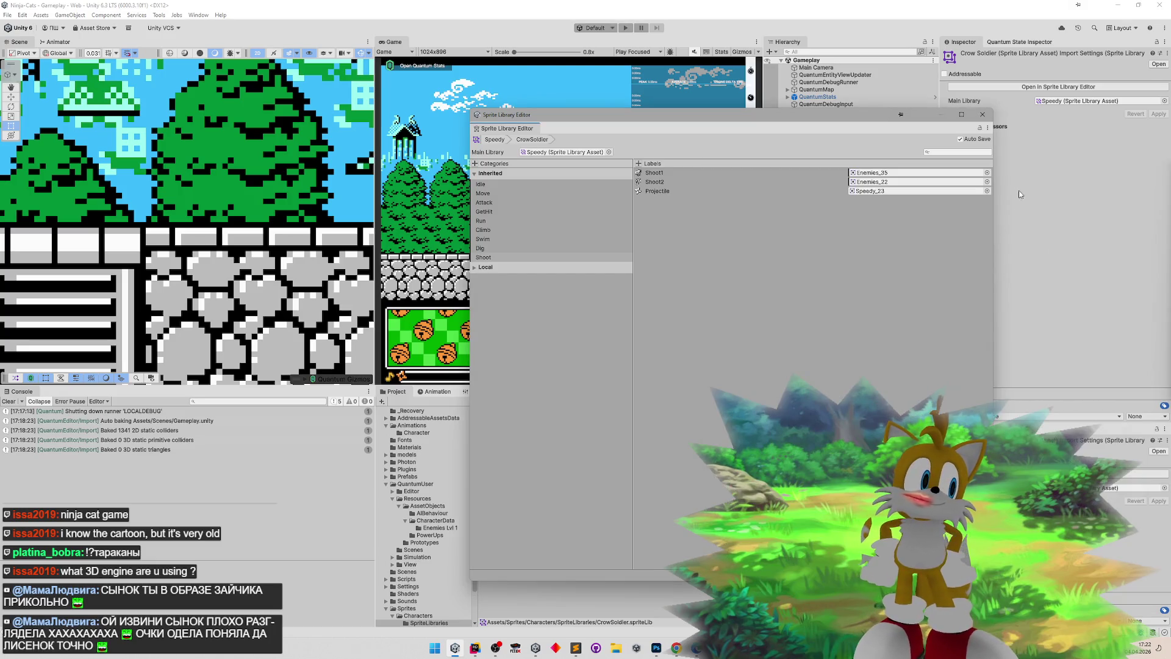
{"action": "left_click", "coordinate": [847, 182]}
{"action": "scroll", "coordinate": [1146, 244], "scroll_direction": "up", "scroll_amount": 10}
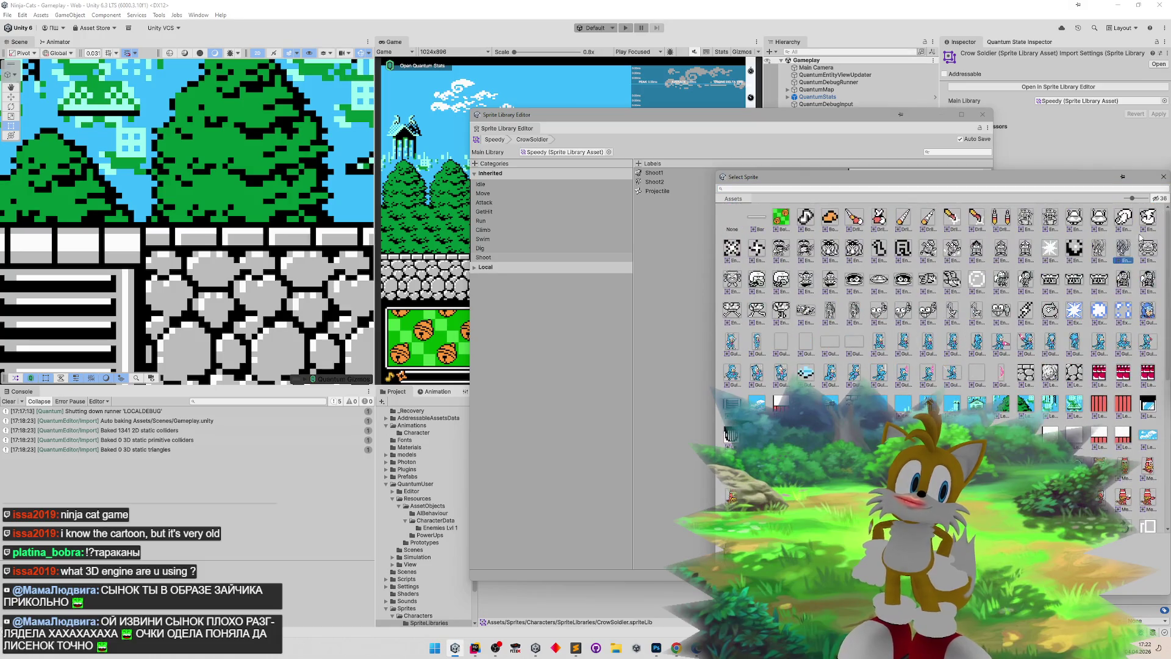
{"action": "double_click", "coordinate": [1122, 282]}
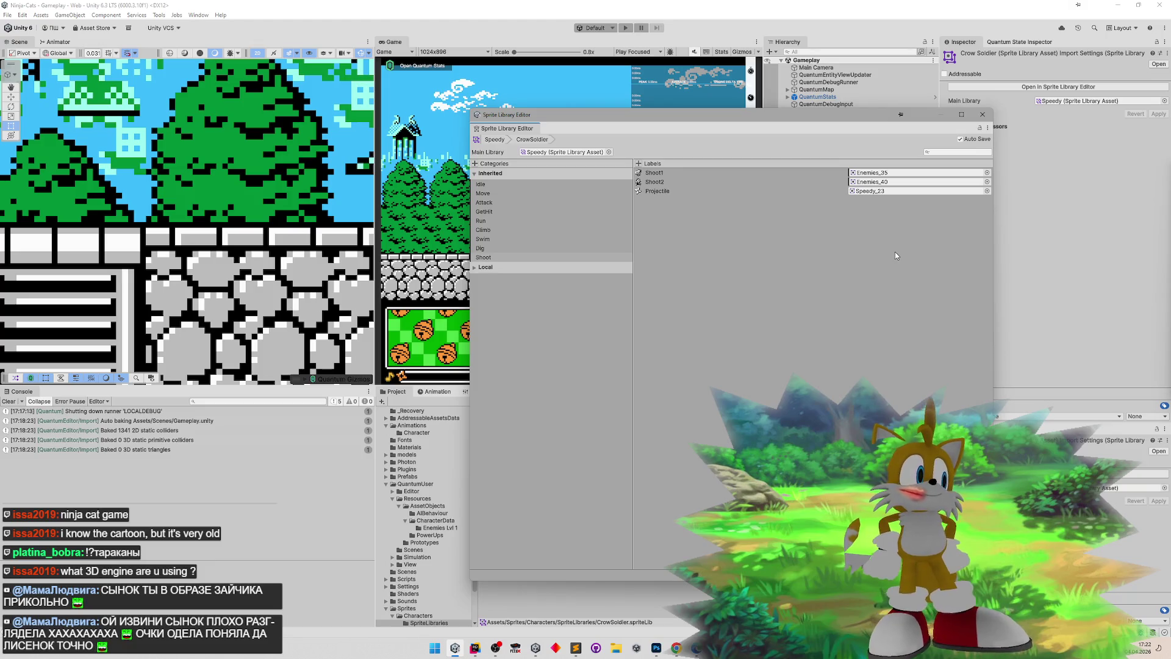
{"action": "left_click", "coordinate": [982, 114]}
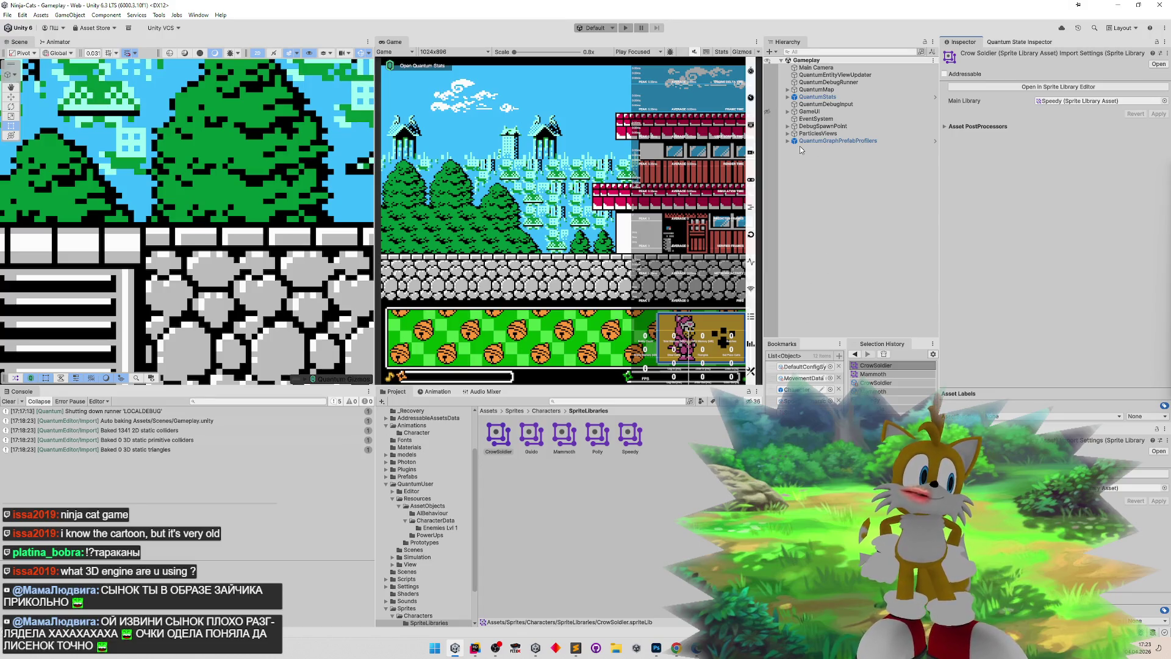
{"action": "left_click", "coordinate": [787, 126]}
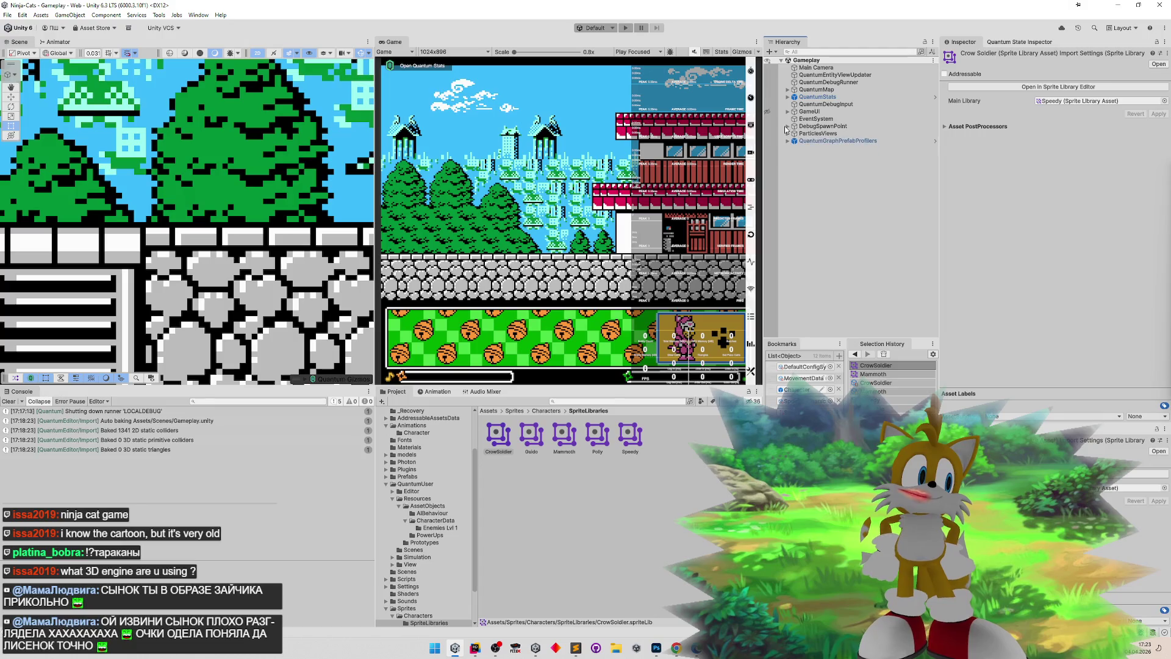
{"action": "left_click", "coordinate": [786, 127]}
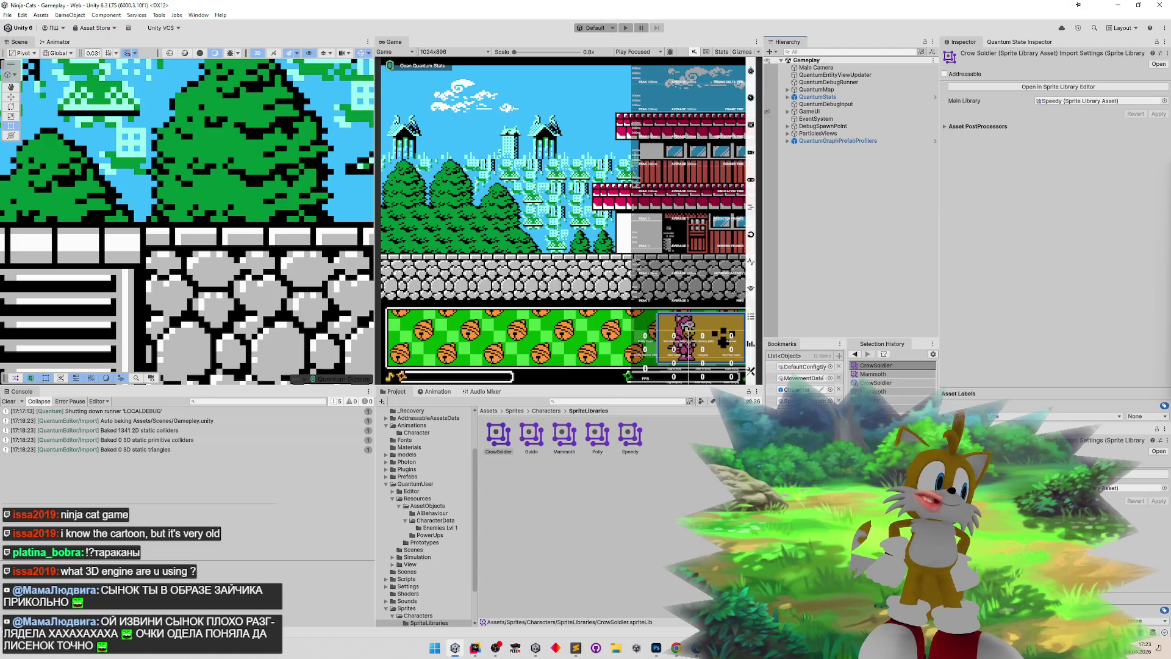
- Bring up tasks.todo, add a stray sub-task line under the jumper AI item, then undo it
{"action": "left_click", "coordinate": [575, 648]}
{"action": "scroll", "coordinate": [752, 316], "scroll_direction": "down", "scroll_amount": 5}
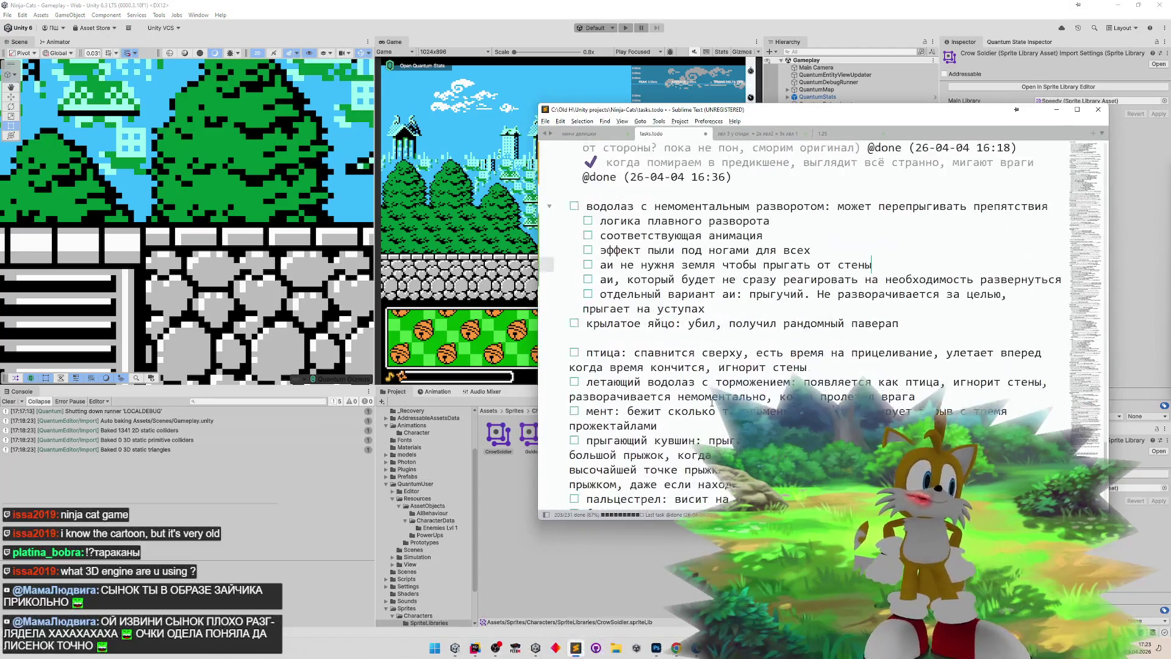
{"action": "left_click", "coordinate": [745, 298]}
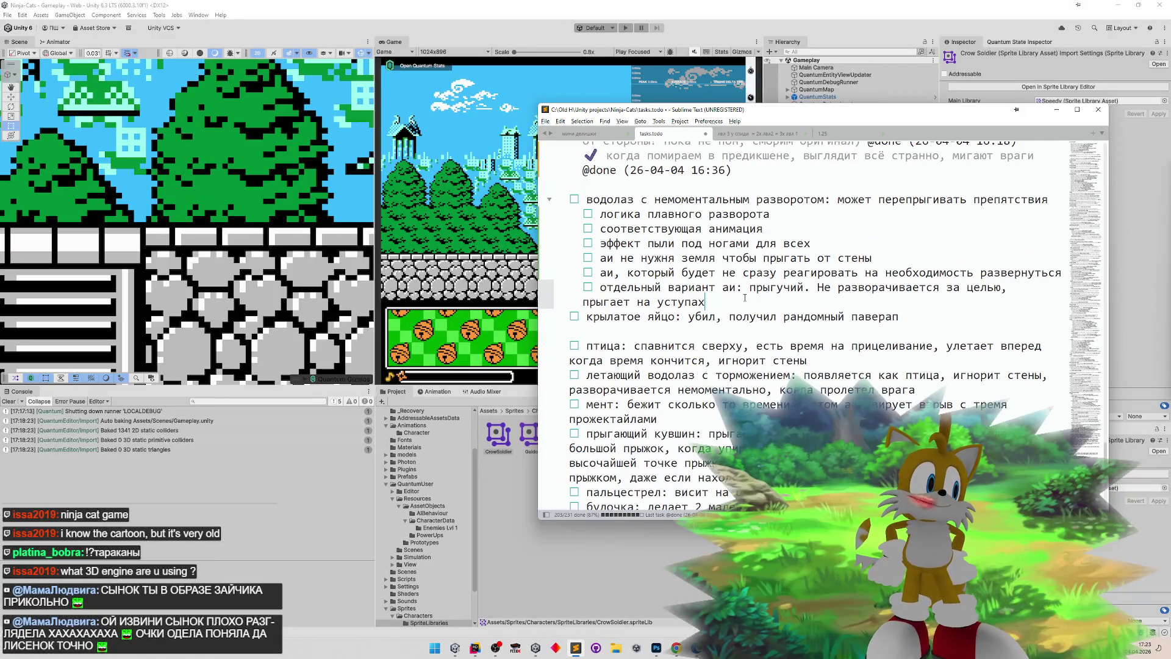
{"action": "key", "text": "Return"}
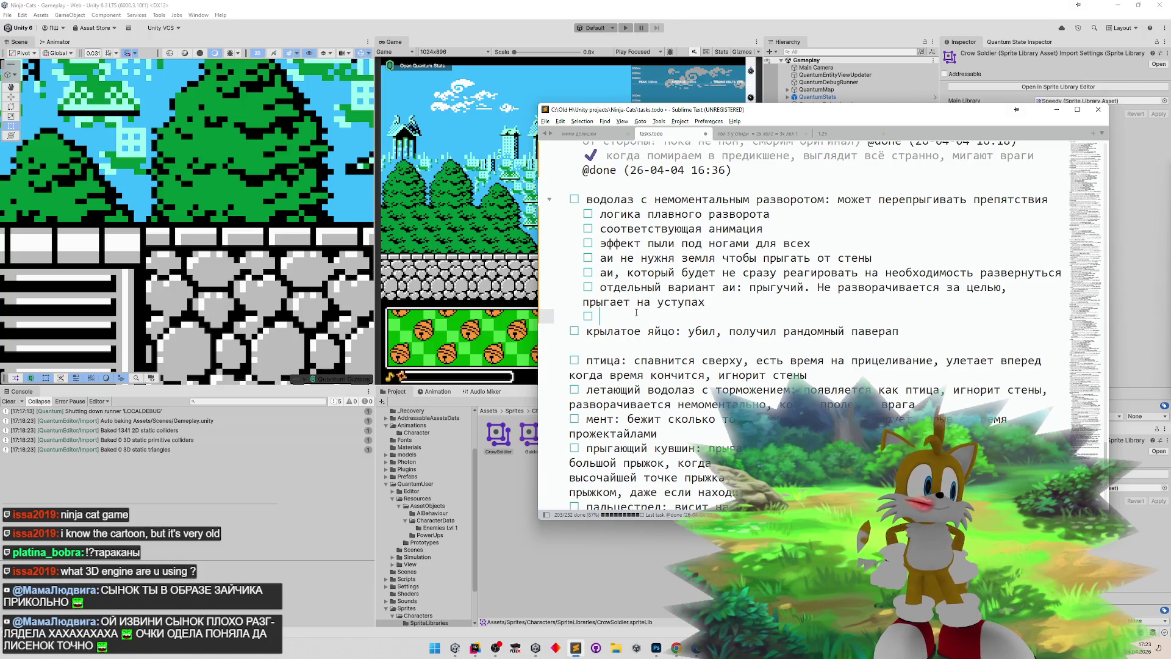
{"action": "type", "text": "'aatrnm"}
{"action": "key", "text": "ctrl+z"}
{"action": "key", "text": "ctrl+z"}
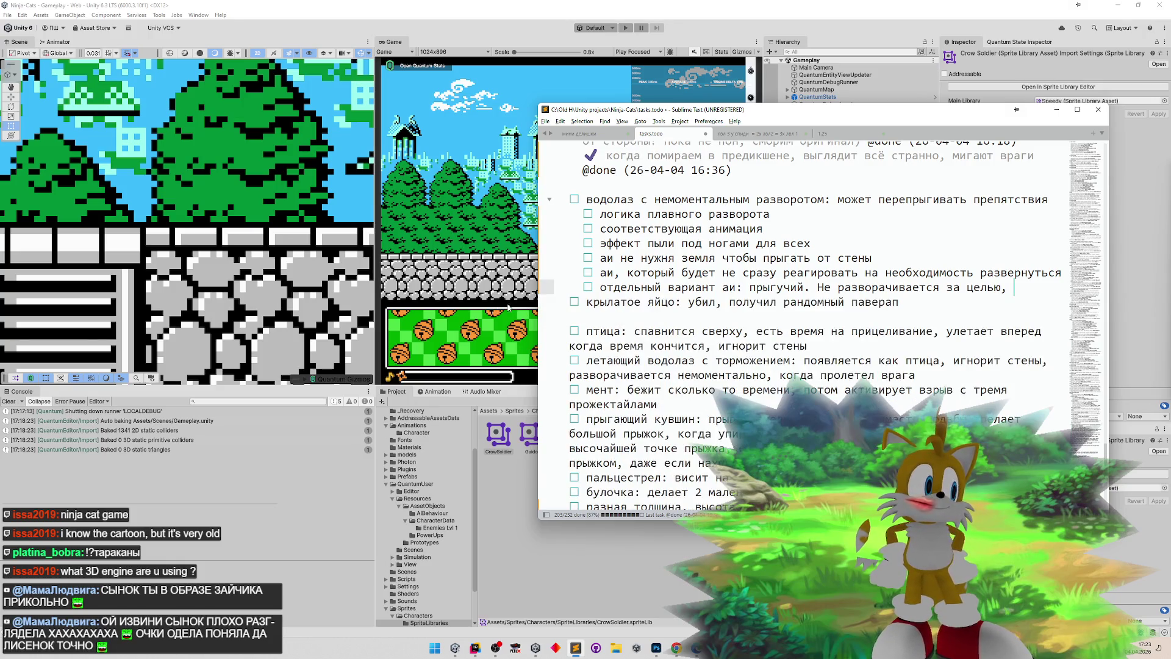
{"action": "key", "text": "ctrl+y"}
{"action": "key", "text": "ctrl+y"}
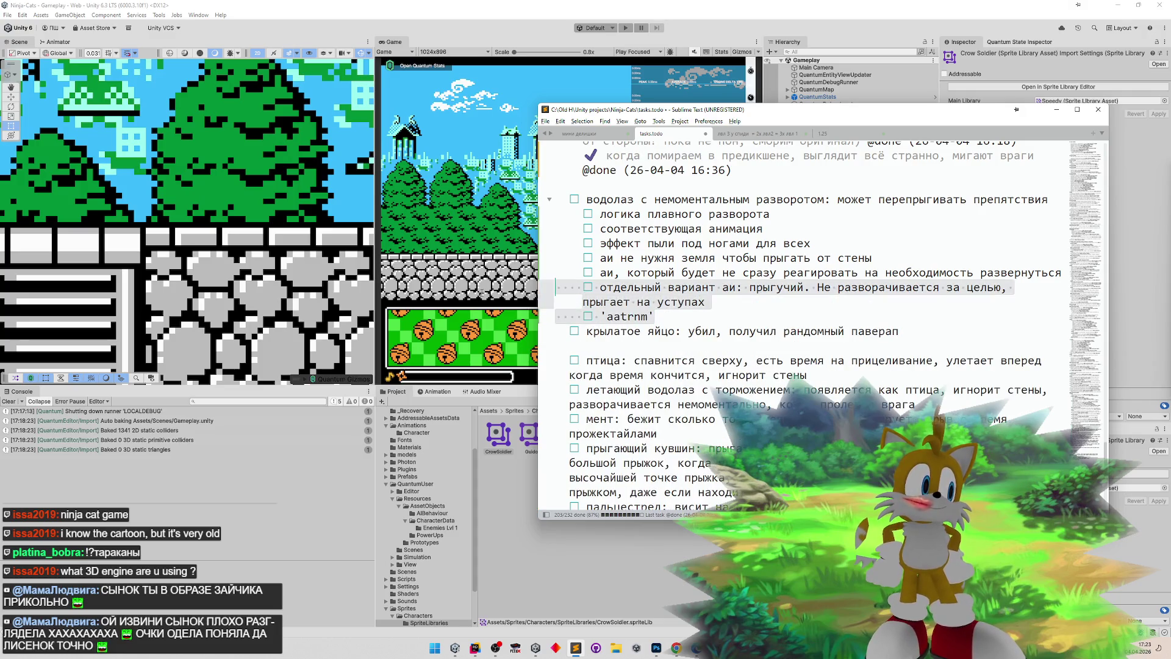
{"action": "key", "text": "ctrl+z"}
- Add a note under the dust effect item: 'эффект пыли и эффект пота должны учитывать визуал челиков, ширину и высоту'
{"action": "left_click", "coordinate": [883, 244]}
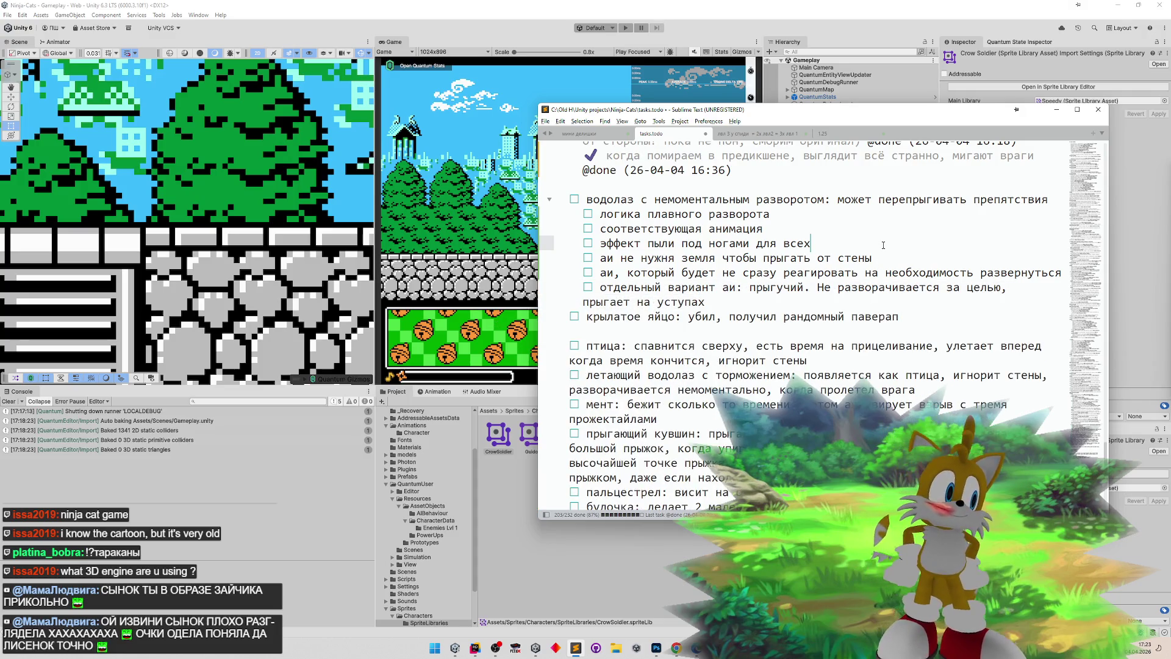
{"action": "type", "text": ", иэффект пота,"}
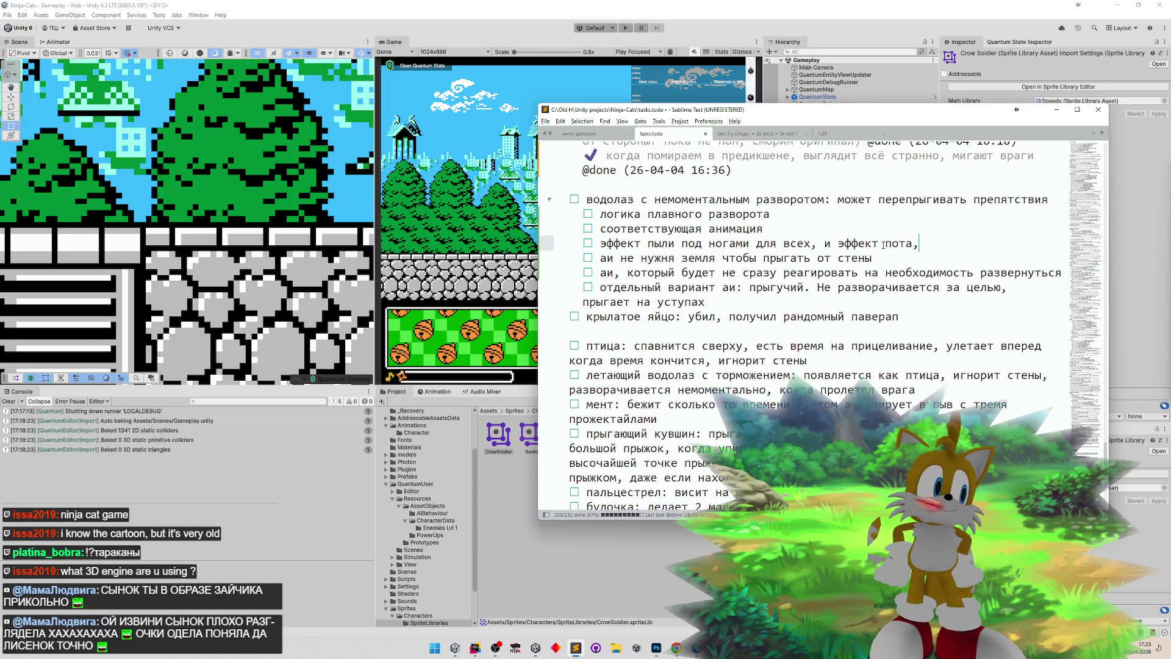
{"action": "key", "text": "Return"}
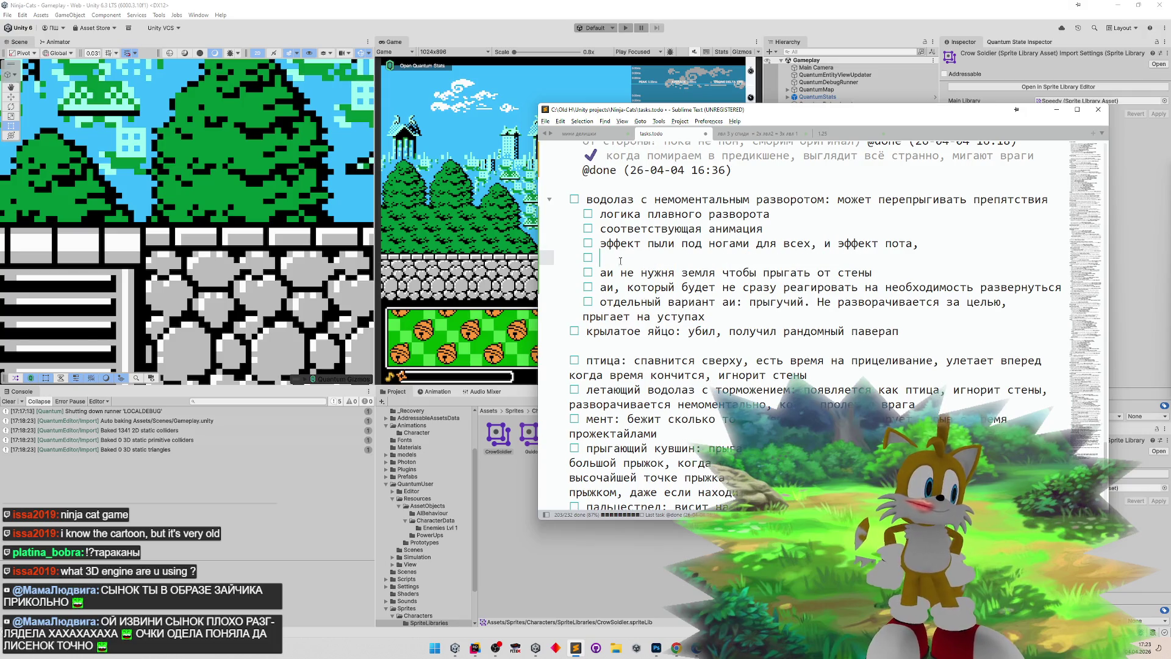
{"action": "mouse_move", "coordinate": [815, 243]}
{"action": "left_mouse_down"}
{"action": "mouse_move", "coordinate": [918, 243]}
{"action": "mouse_move", "coordinate": [601, 258]}
{"action": "mouse_move", "coordinate": [676, 243]}
{"action": "left_mouse_up"}
{"action": "key", "text": "ctrl+c"}
{"action": "left_click", "coordinate": [601, 258]}
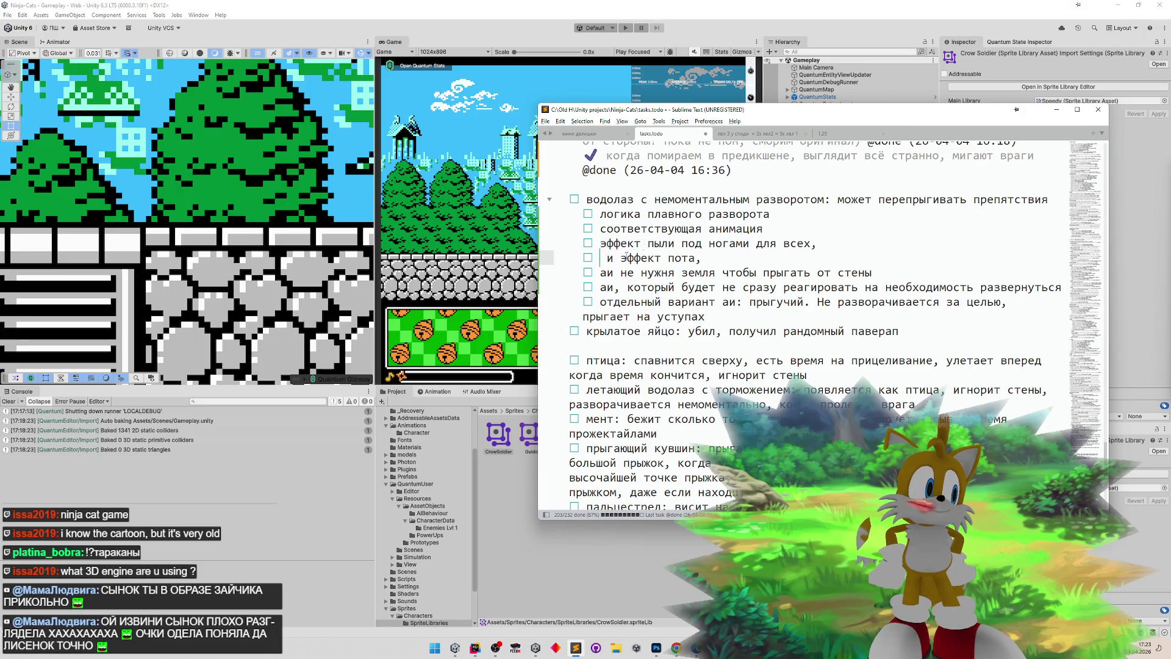
{"action": "key", "text": "ctrl+v"}
{"action": "key", "text": "BackSpace"}
{"action": "type", "text": "должн"}
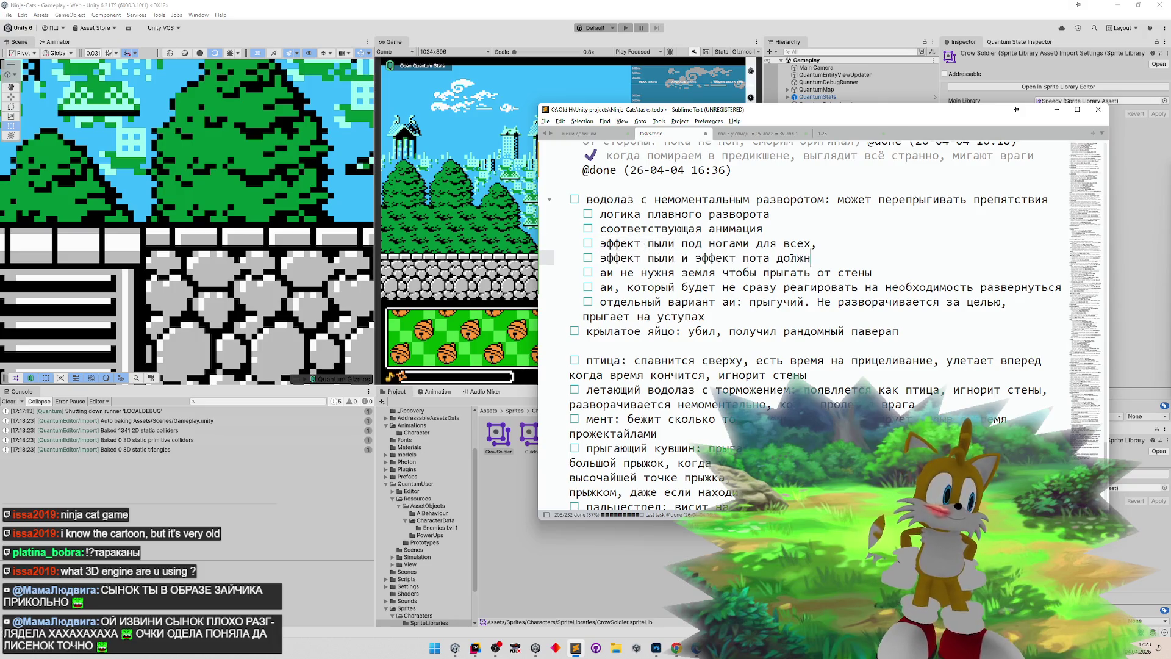
{"action": "type", "text": "ы учитывать в"}
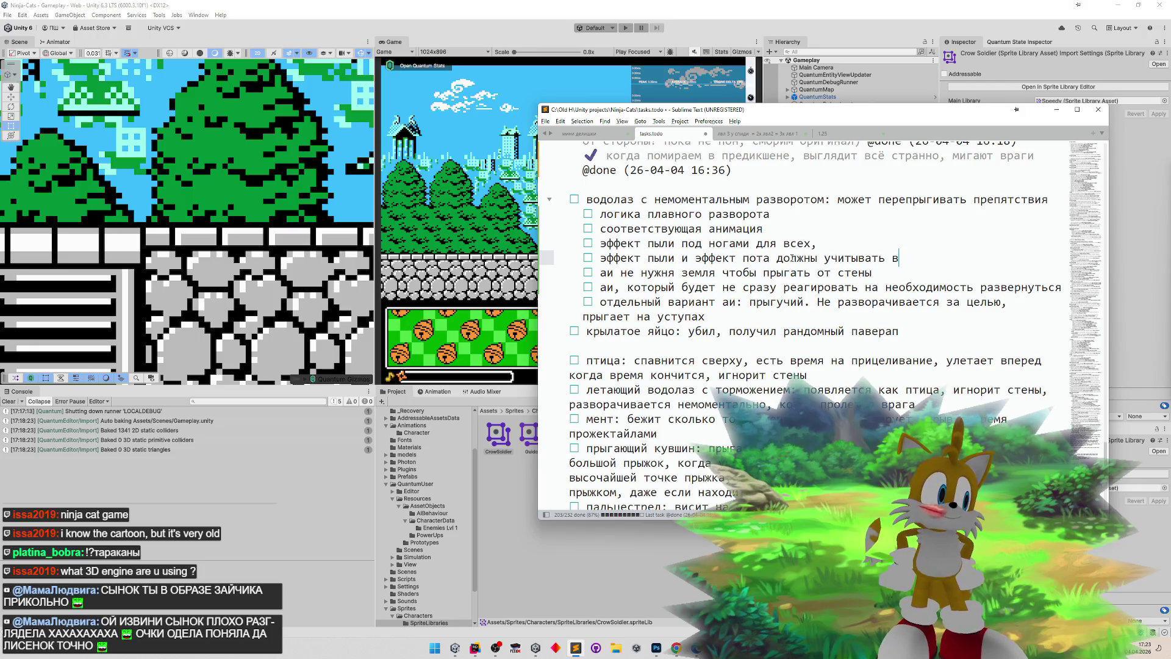
{"action": "type", "text": "изуал чели"}
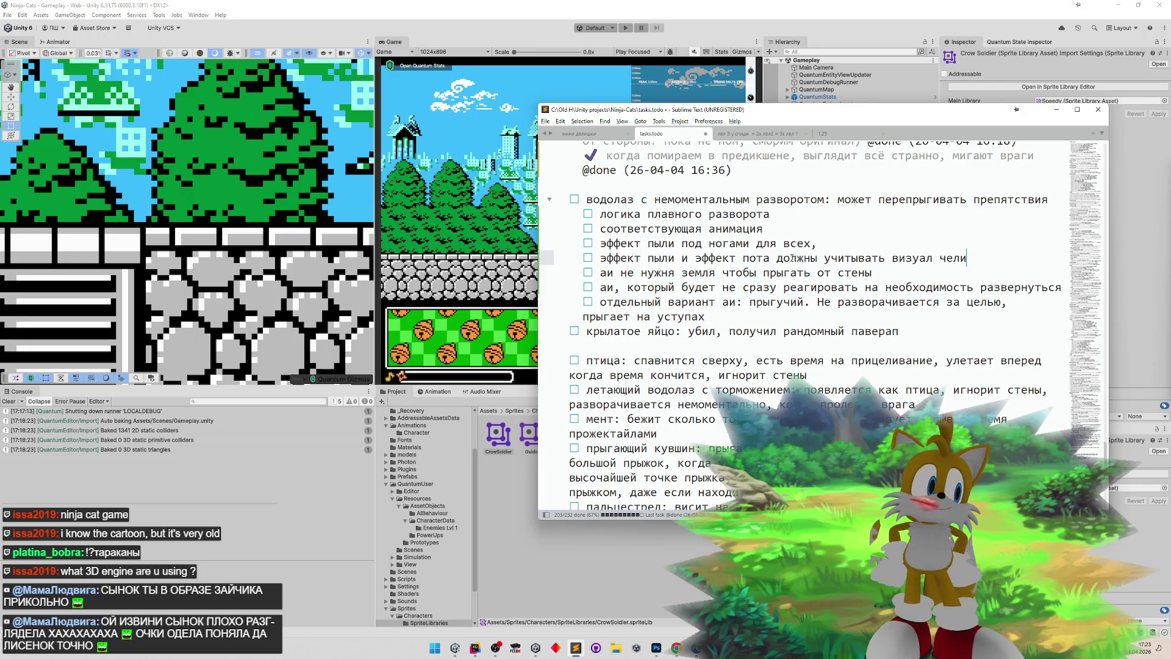
{"action": "type", "text": "ков, ширин"}
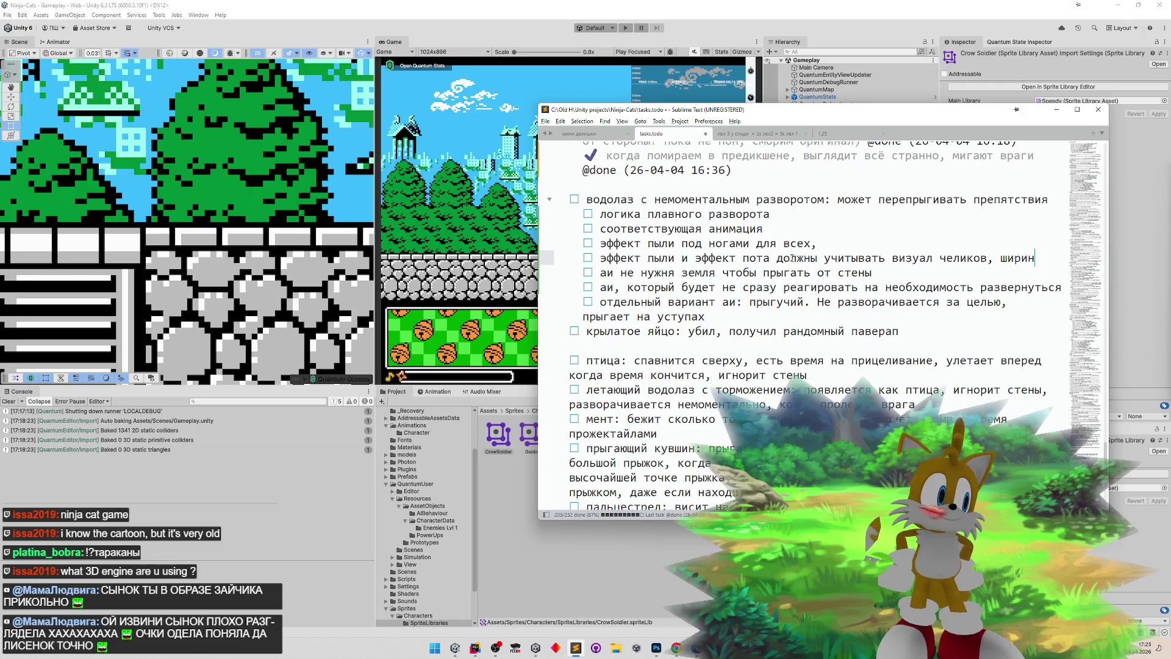
{"action": "type", "text": "у и высоту"}
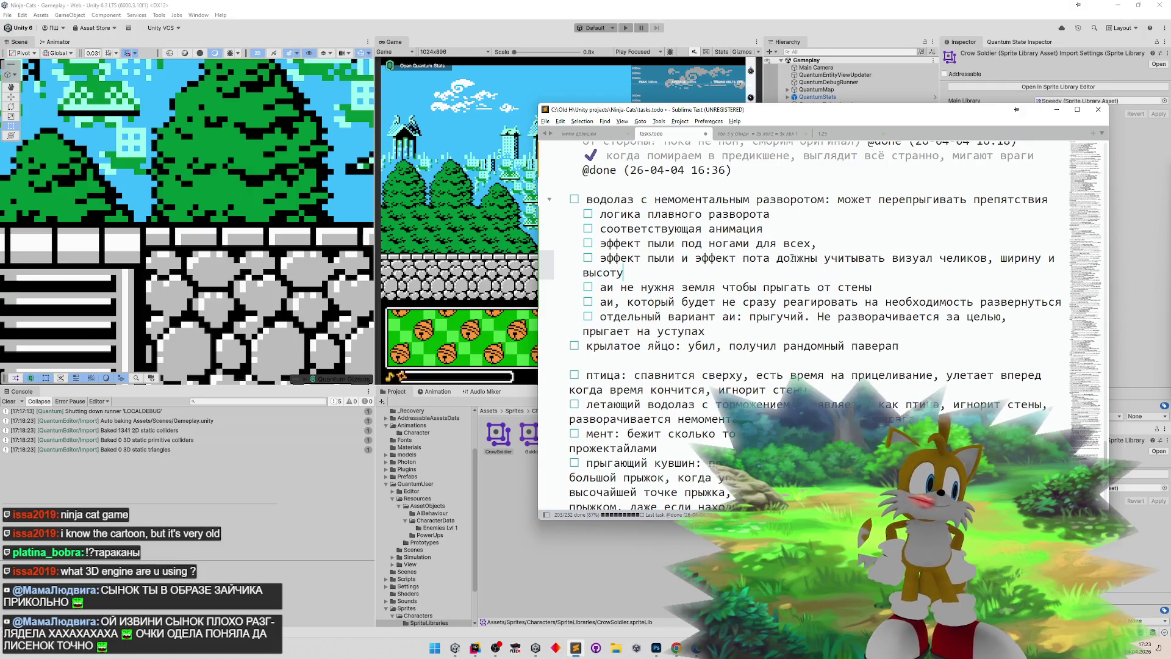
- Hide the task list, clear the Unity Console, and focus the Hierarchy search field
{"action": "left_click", "coordinate": [1058, 112]}
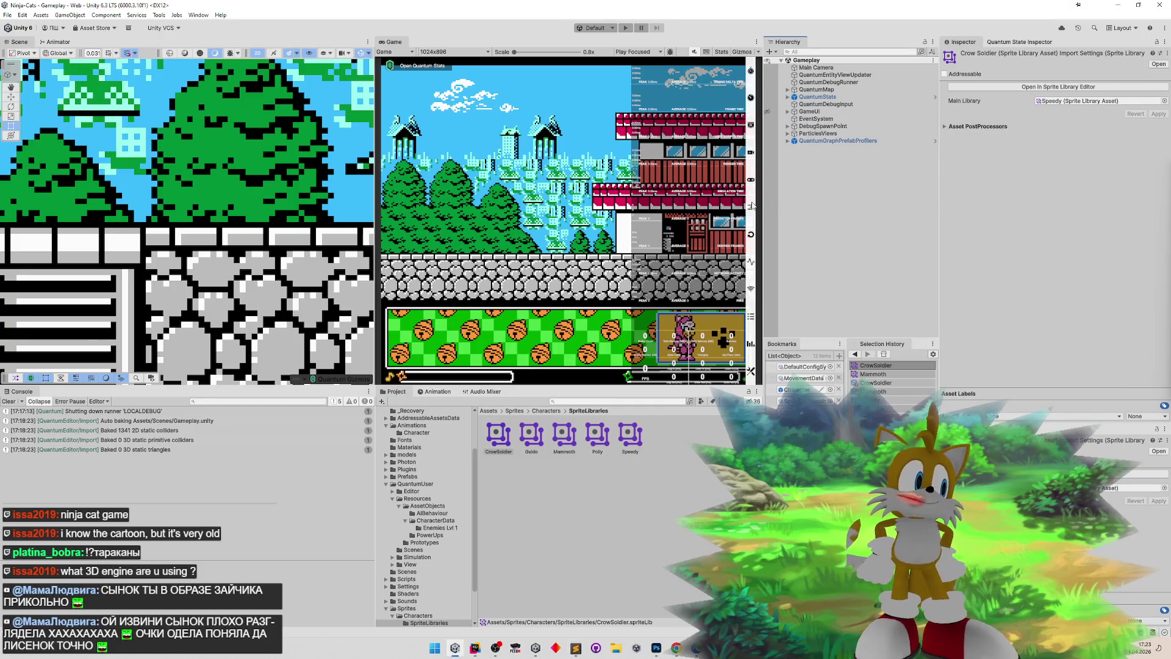
{"action": "left_click", "coordinate": [8, 401]}
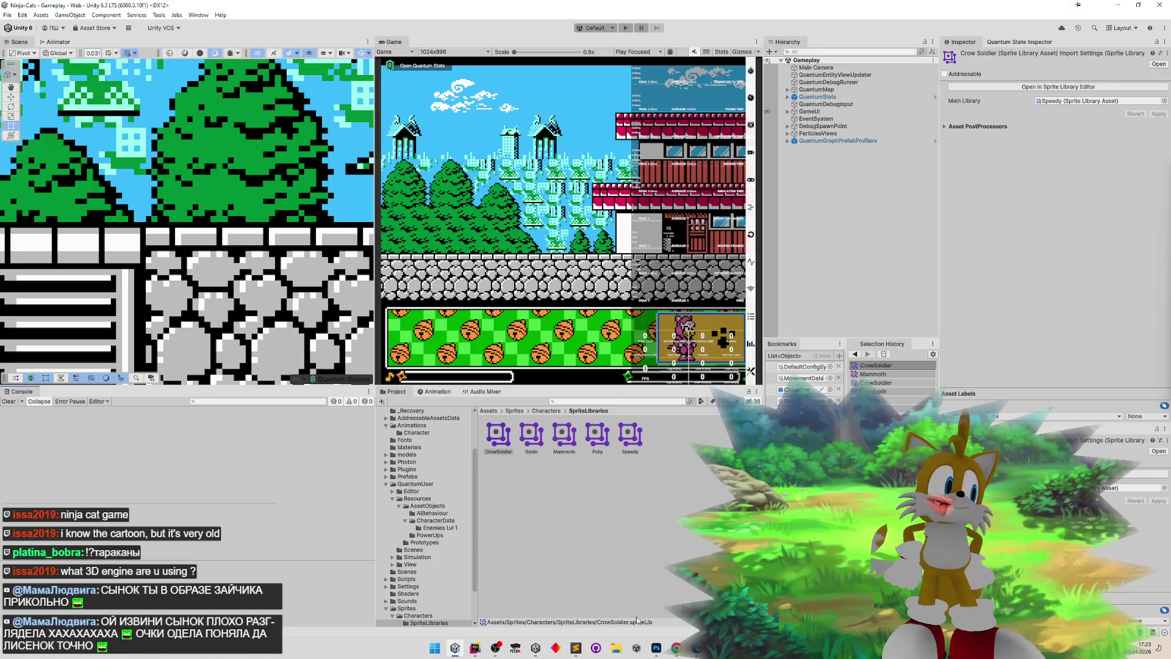
{"action": "left_click", "coordinate": [577, 647]}
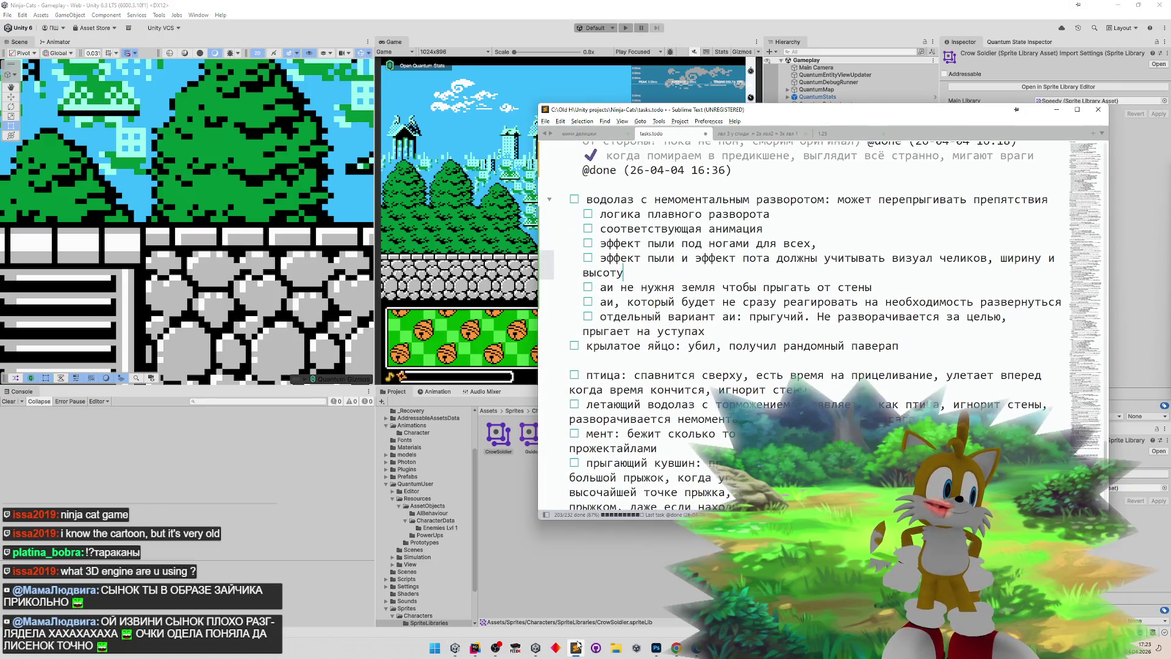
{"action": "left_click", "coordinate": [577, 646]}
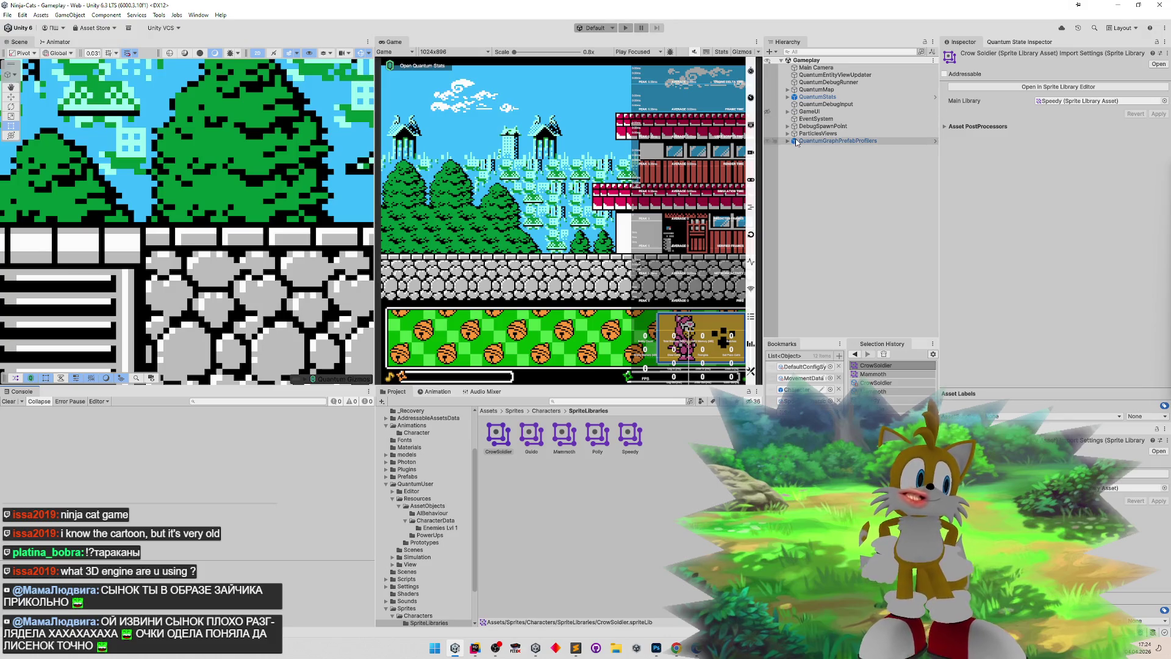
{"action": "left_click", "coordinate": [830, 52]}
- Search the Hierarchy for 'select' and inspect CharacterSelectionPanel's CharacterPreview, Character and button objects
{"action": "type", "text": "sty"}
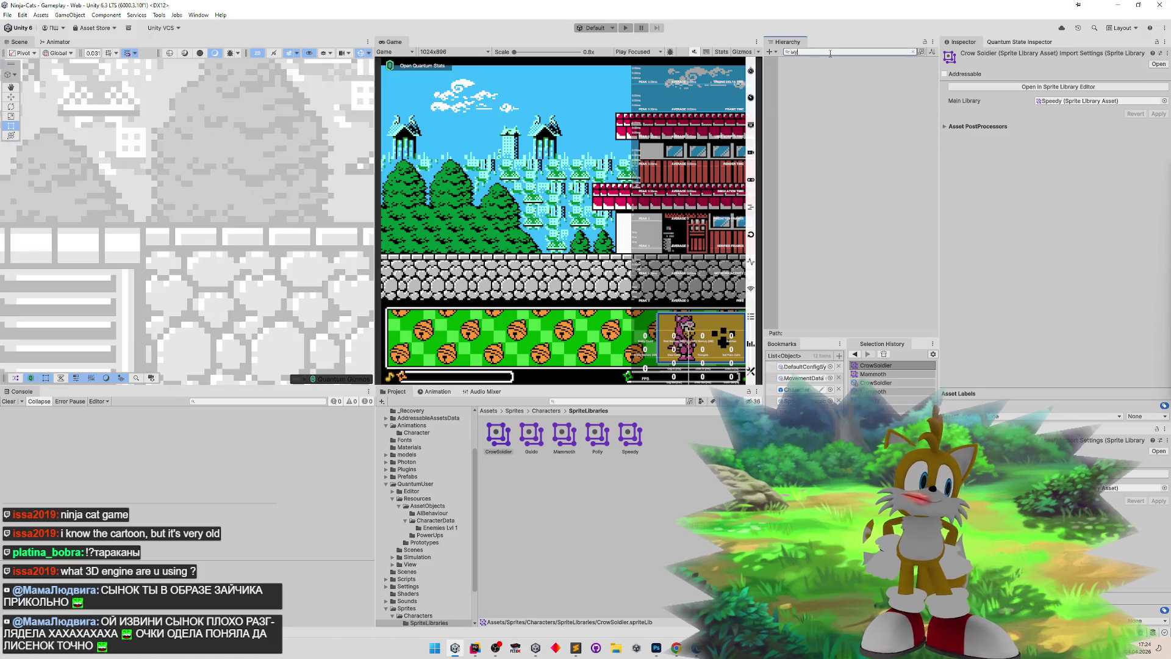
{"action": "key", "text": "BackSpace"}
{"action": "key", "text": "BackSpace"}
{"action": "key", "text": "BackSpace"}
{"action": "type", "text": "select"}
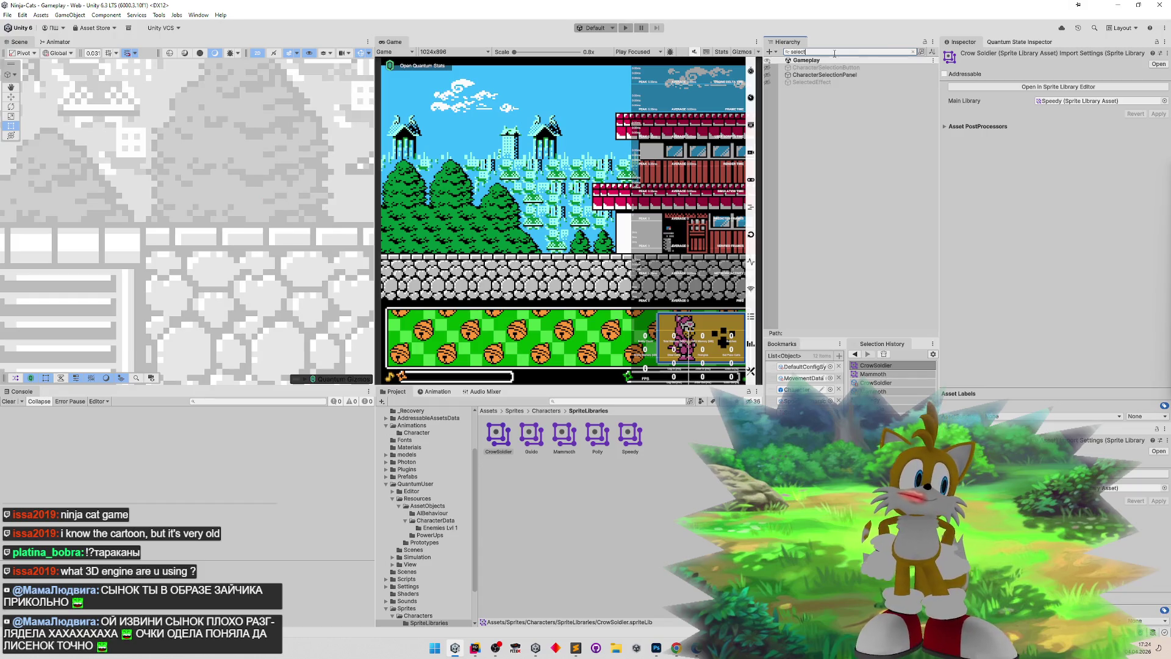
{"action": "left_click", "coordinate": [825, 74]}
{"action": "left_click", "coordinate": [913, 52]}
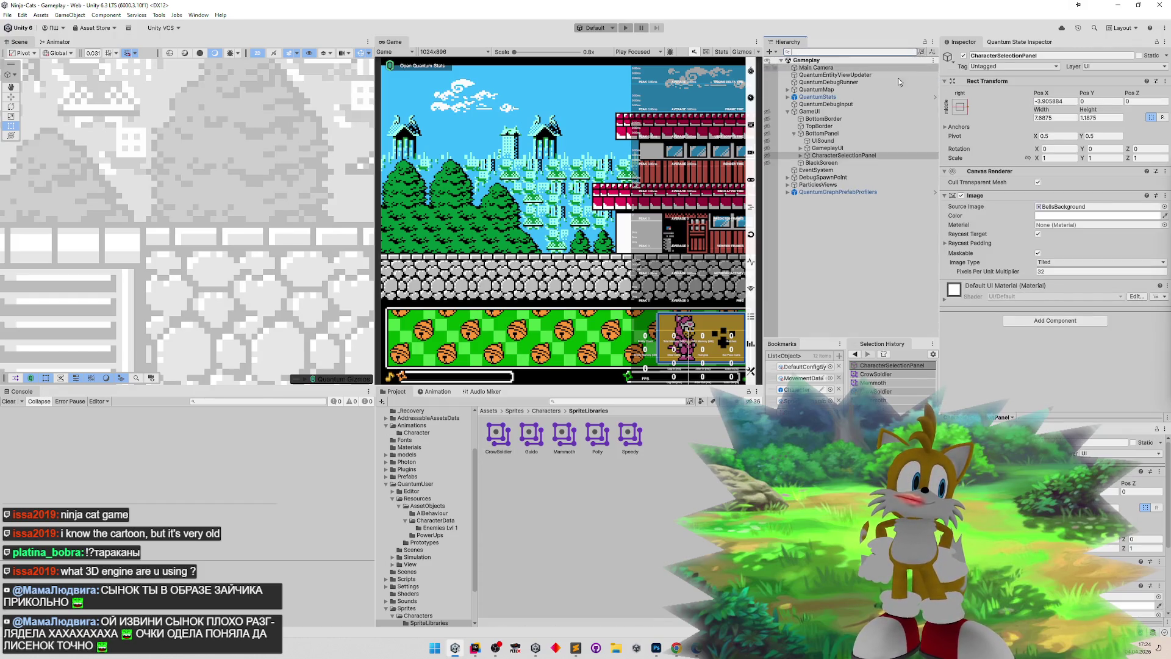
{"action": "left_click", "coordinate": [801, 156]}
{"action": "left_click", "coordinate": [807, 163]}
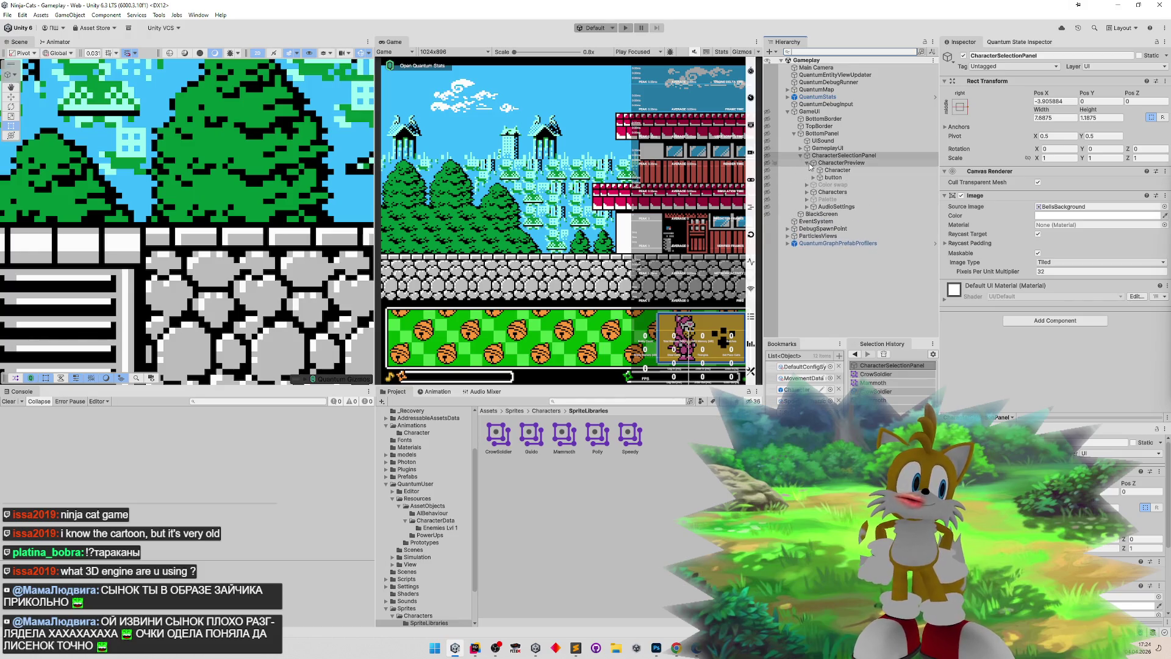
{"action": "left_click", "coordinate": [836, 163]}
{"action": "left_click", "coordinate": [834, 170]}
{"action": "left_click", "coordinate": [833, 178]}
{"action": "left_click", "coordinate": [833, 170]}
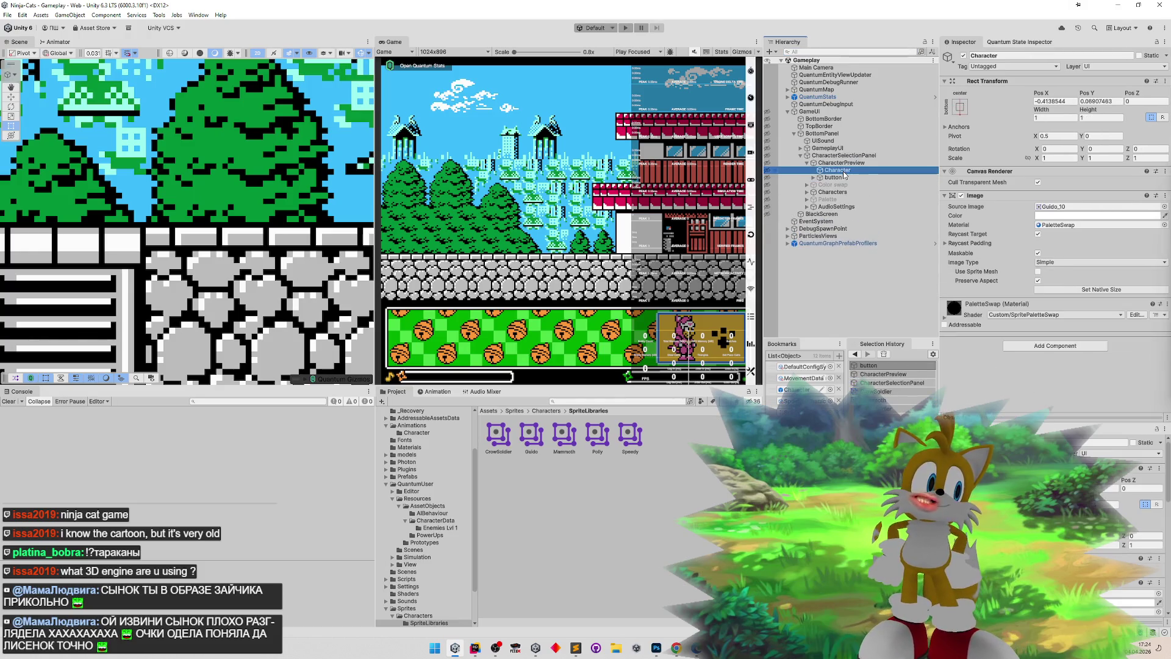
{"action": "left_click", "coordinate": [832, 177]}
{"action": "left_click", "coordinate": [838, 163]}
{"action": "left_click", "coordinate": [836, 155]}
- On BottomPanel, add a fifth Characters slot and fill it with CrowSoldier
{"action": "left_click", "coordinate": [847, 134]}
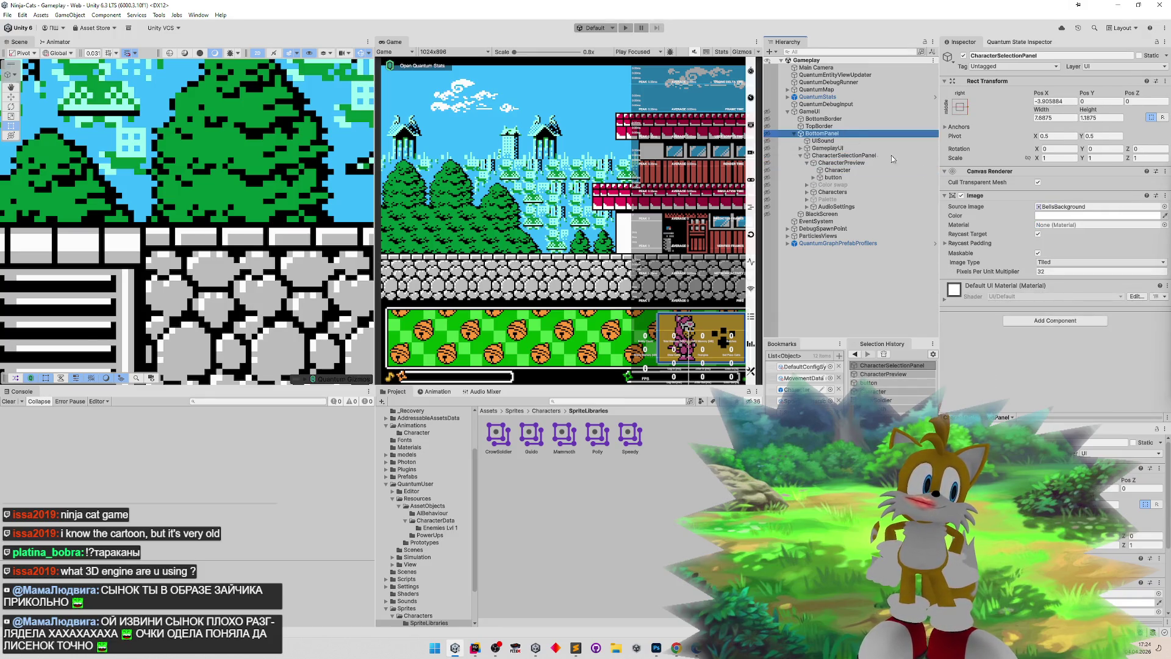
{"action": "scroll", "coordinate": [1159, 231], "scroll_direction": "down", "scroll_amount": 5}
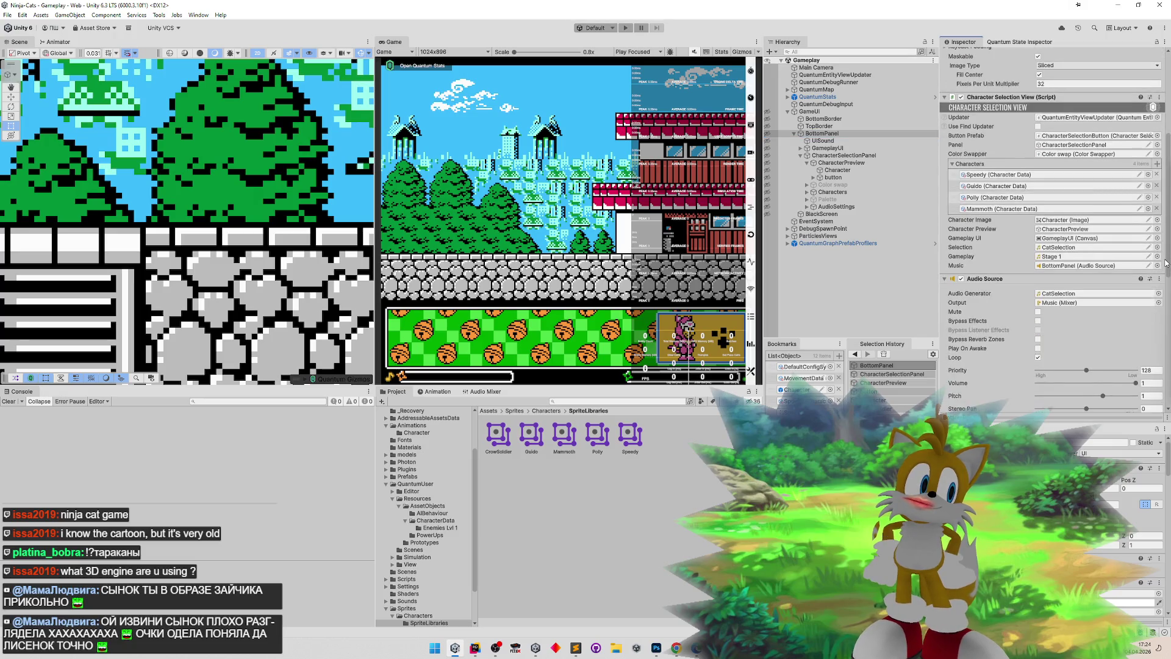
{"action": "left_click", "coordinate": [1157, 165]}
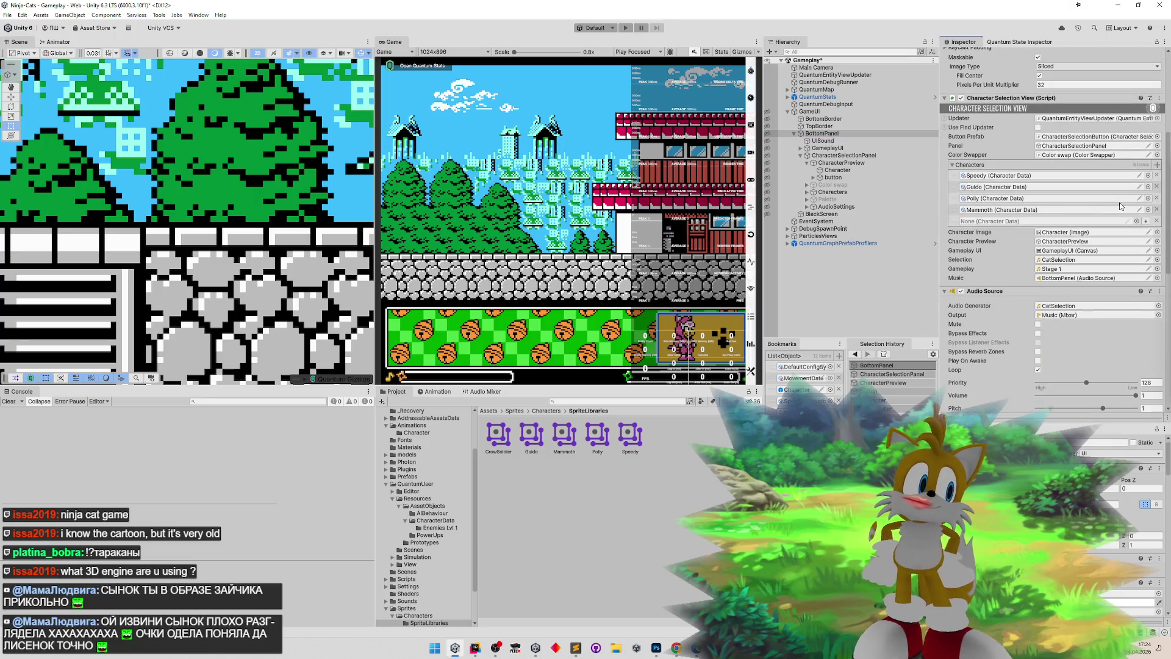
{"action": "left_click", "coordinate": [1138, 221]}
{"action": "type", "text": "crowso"}
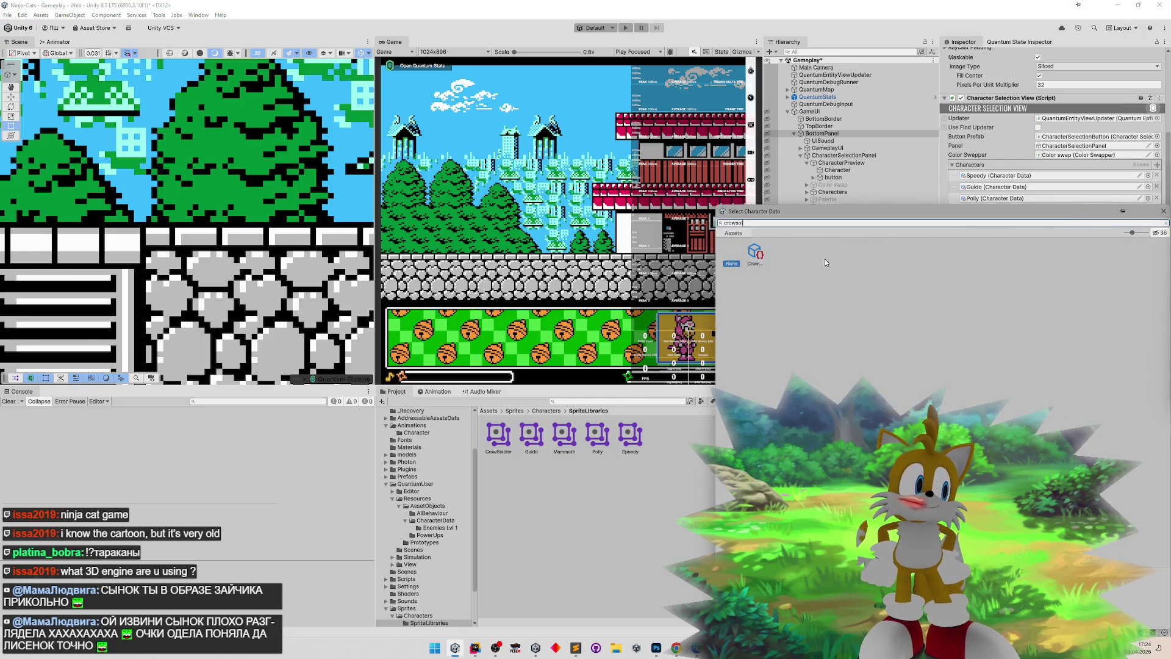
{"action": "double_click", "coordinate": [756, 252]}
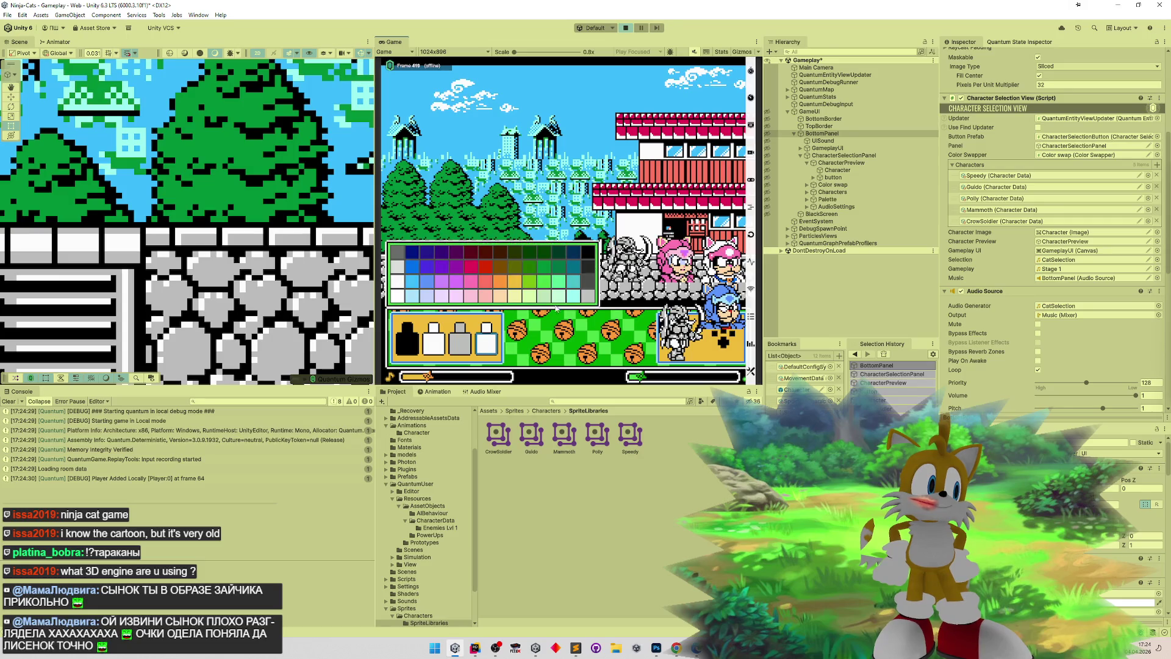
- Choose the new character's portrait and the fourth colour option, then maximize the Game view
{"action": "left_click", "coordinate": [546, 314]}
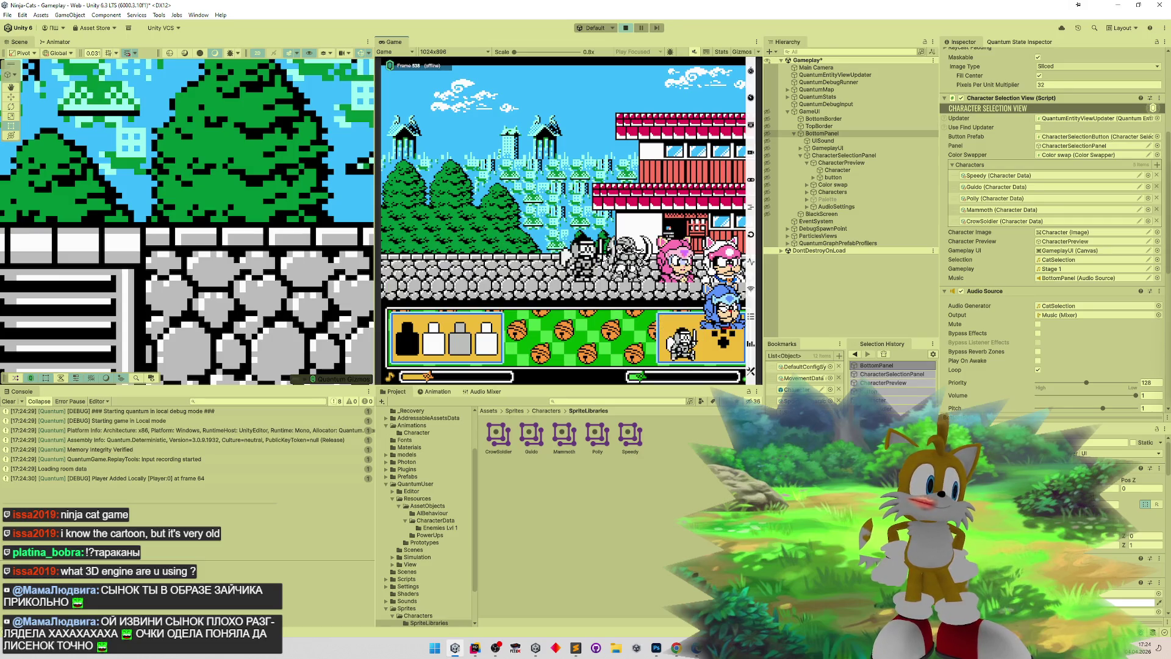
{"action": "left_click", "coordinate": [490, 343]}
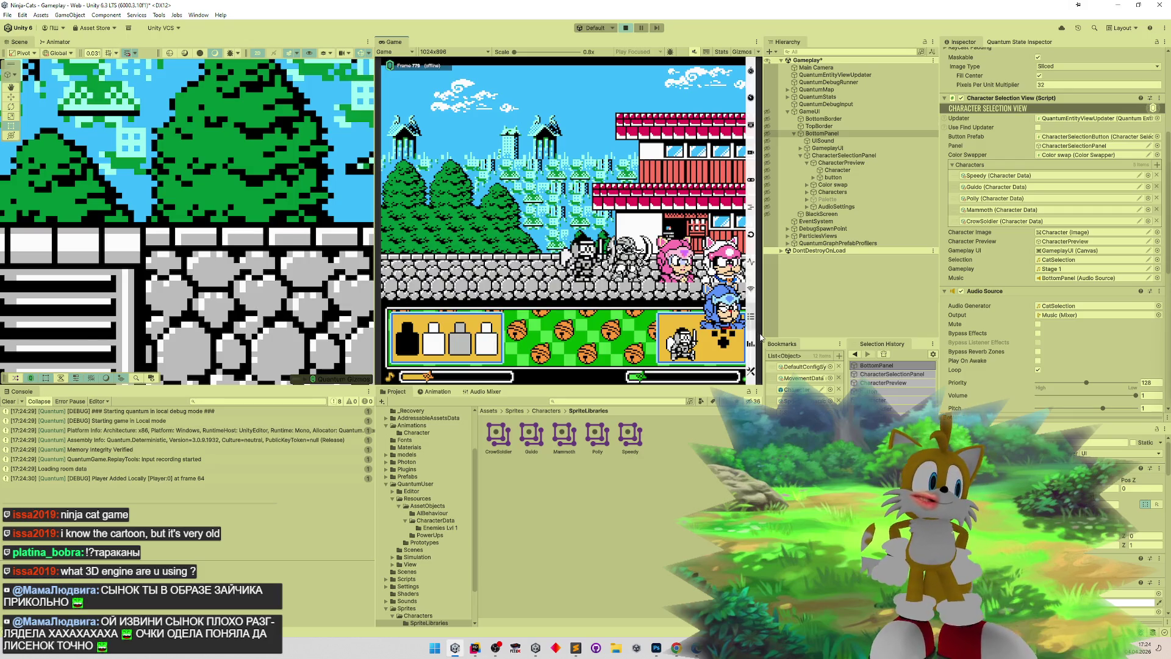
{"action": "key", "text": "shift+space"}
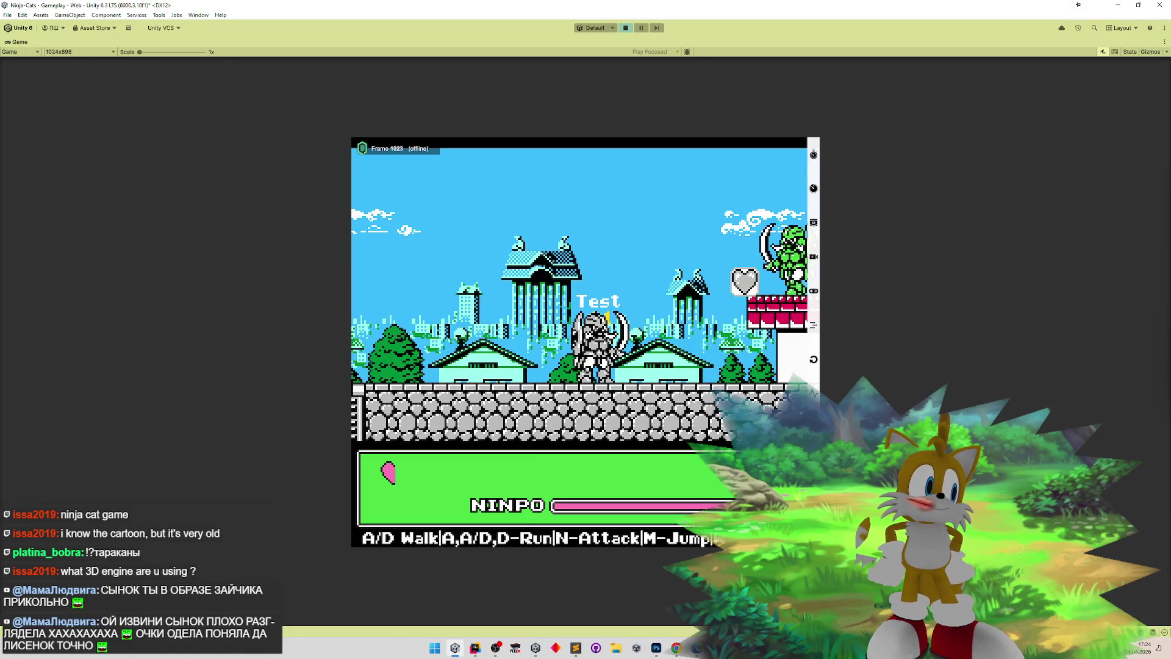
- Stop play mode, find 'crows' in the Project, and bake the Crow Soldier character data
{"action": "key", "text": "ctrl+p"}
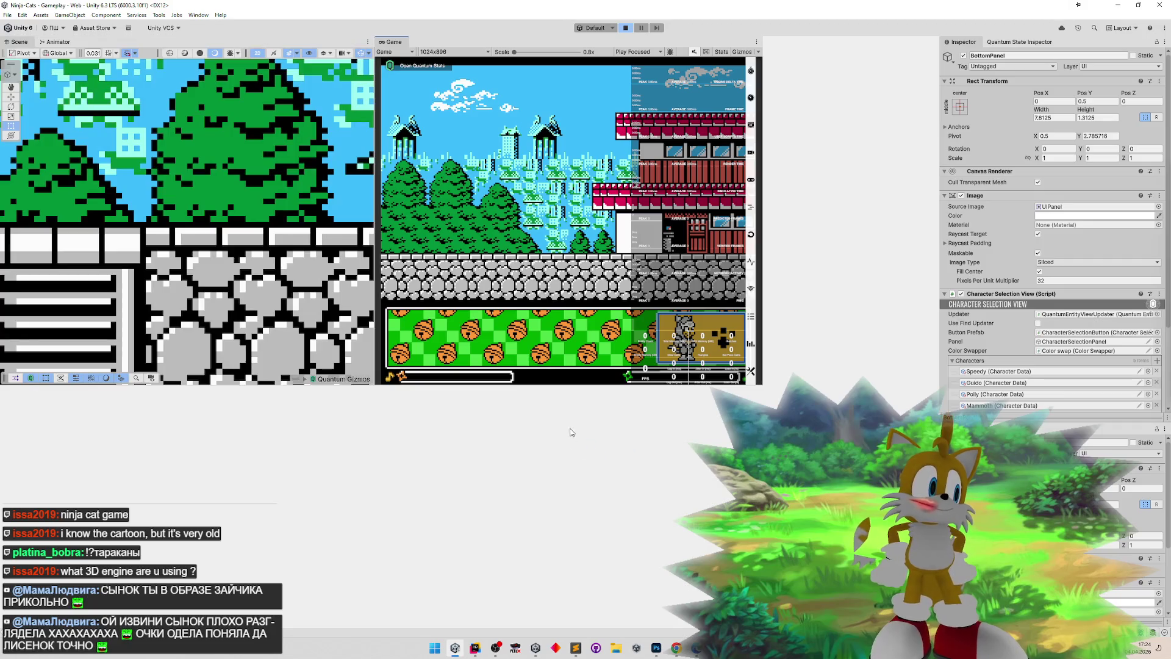
{"action": "type", "text": "crows"}
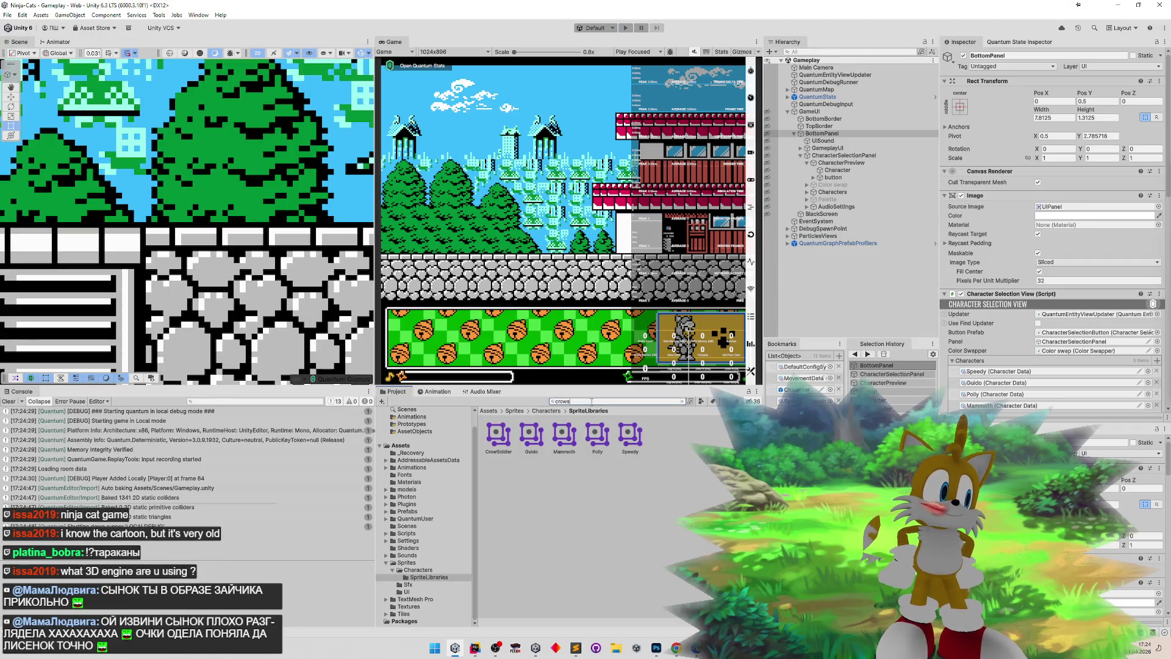
{"action": "left_click", "coordinate": [526, 444]}
{"action": "left_click", "coordinate": [498, 435]}
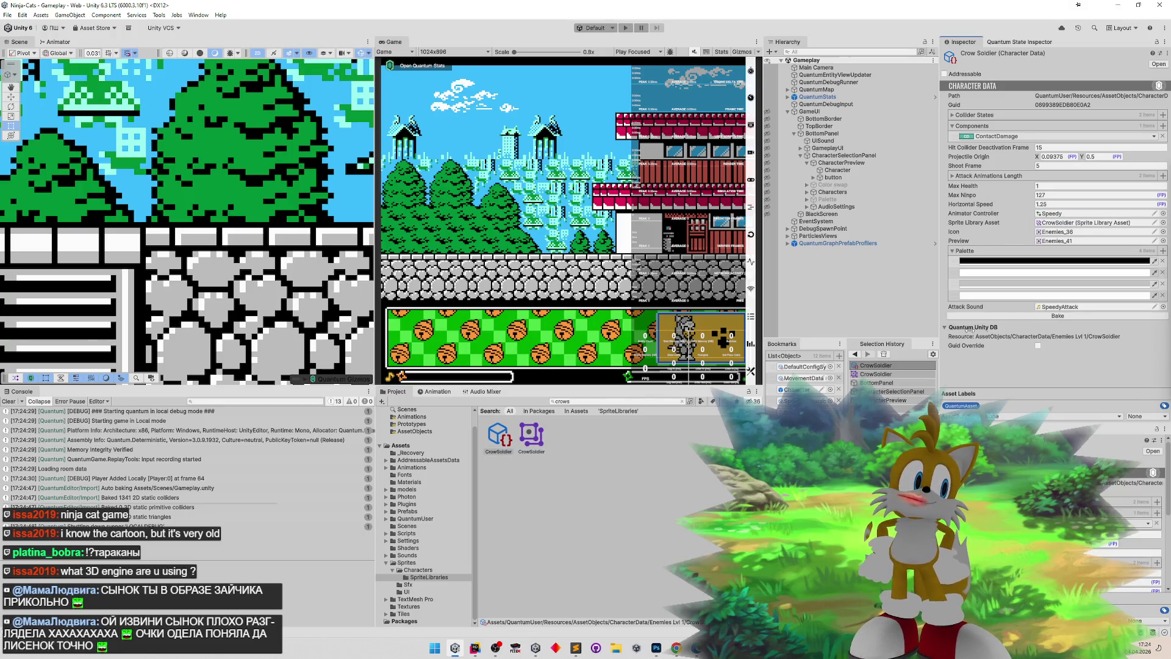
{"action": "left_click", "coordinate": [1047, 317]}
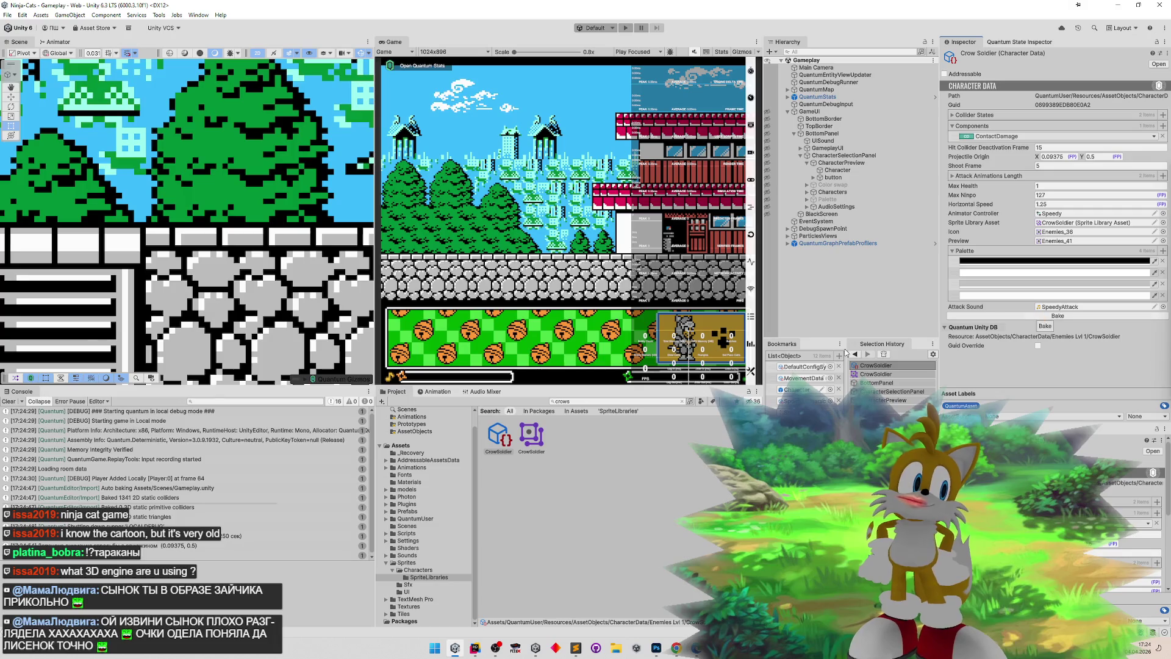
- Clear the Console and restart play mode to test again
{"action": "left_click", "coordinate": [11, 402]}
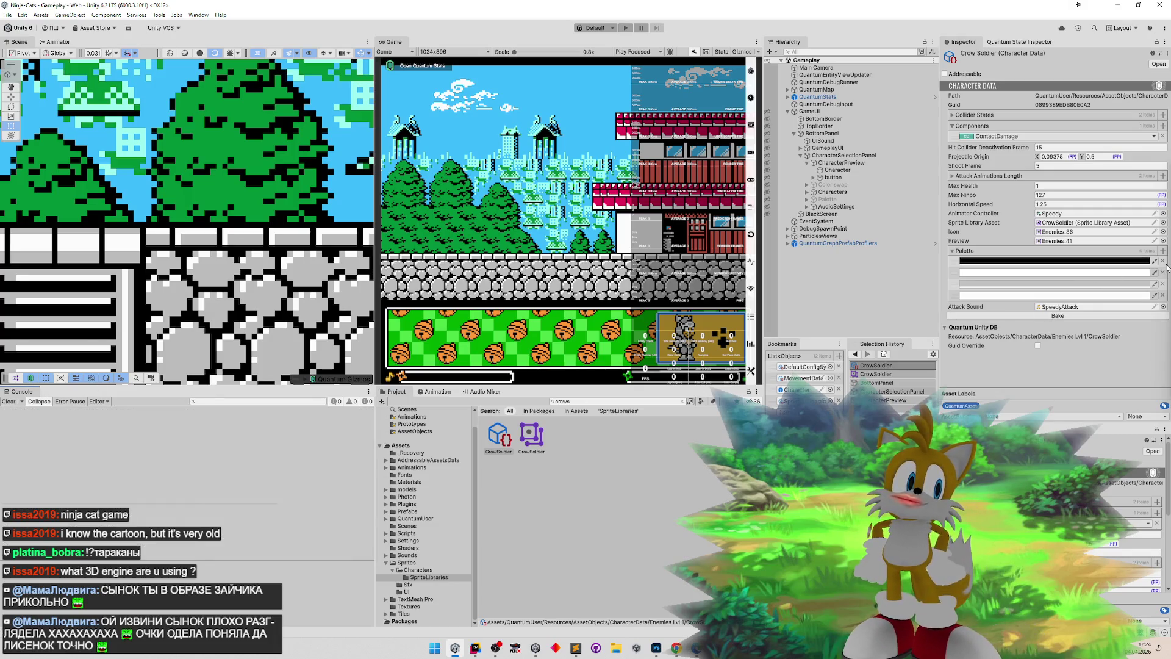
{"action": "left_click", "coordinate": [569, 266]}
{"action": "key", "text": "ctrl+p"}
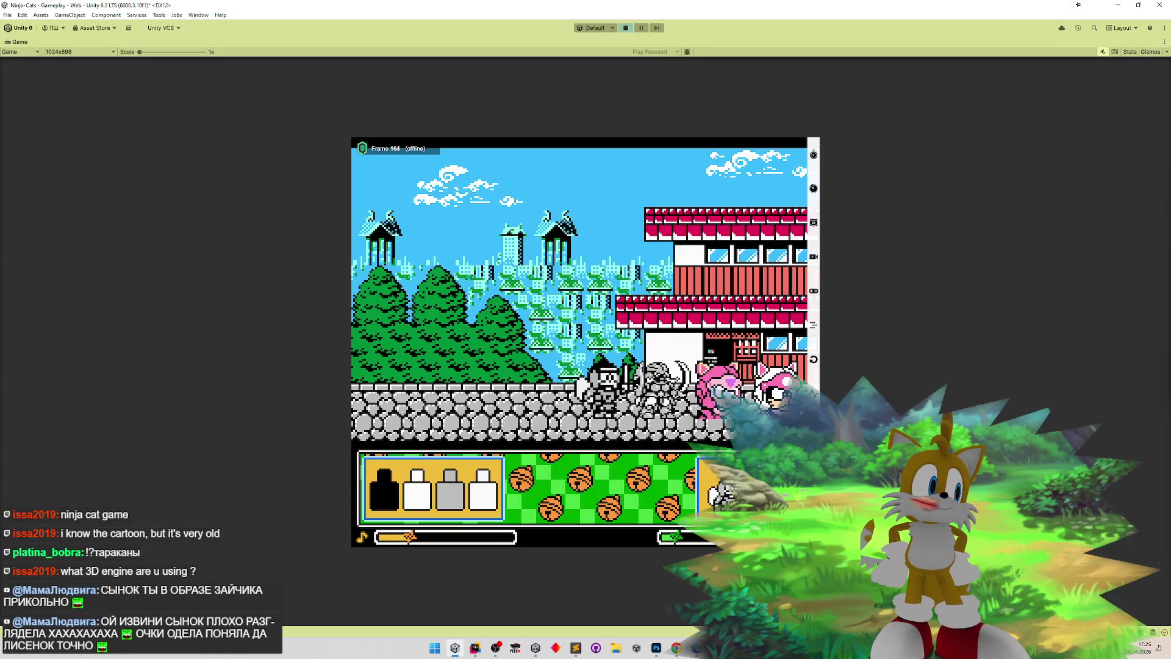
- Walk the CrowSoldier right and left through the level, then stop play mode
{"action": "key", "text": "d"}
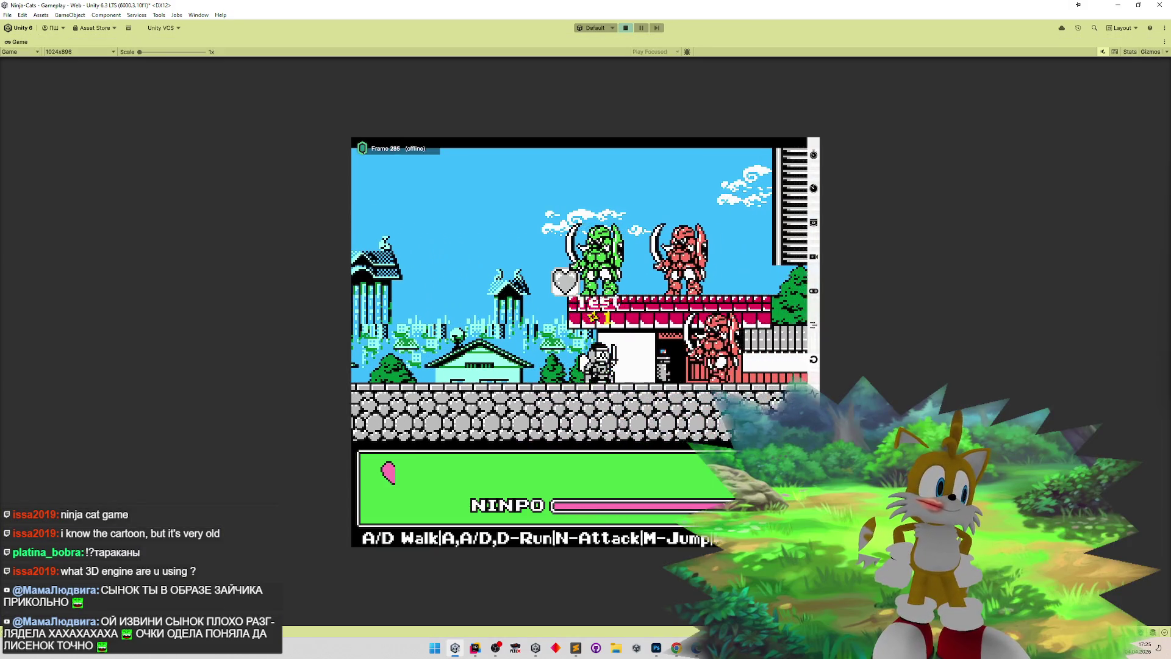
{"action": "key", "text": "d"}
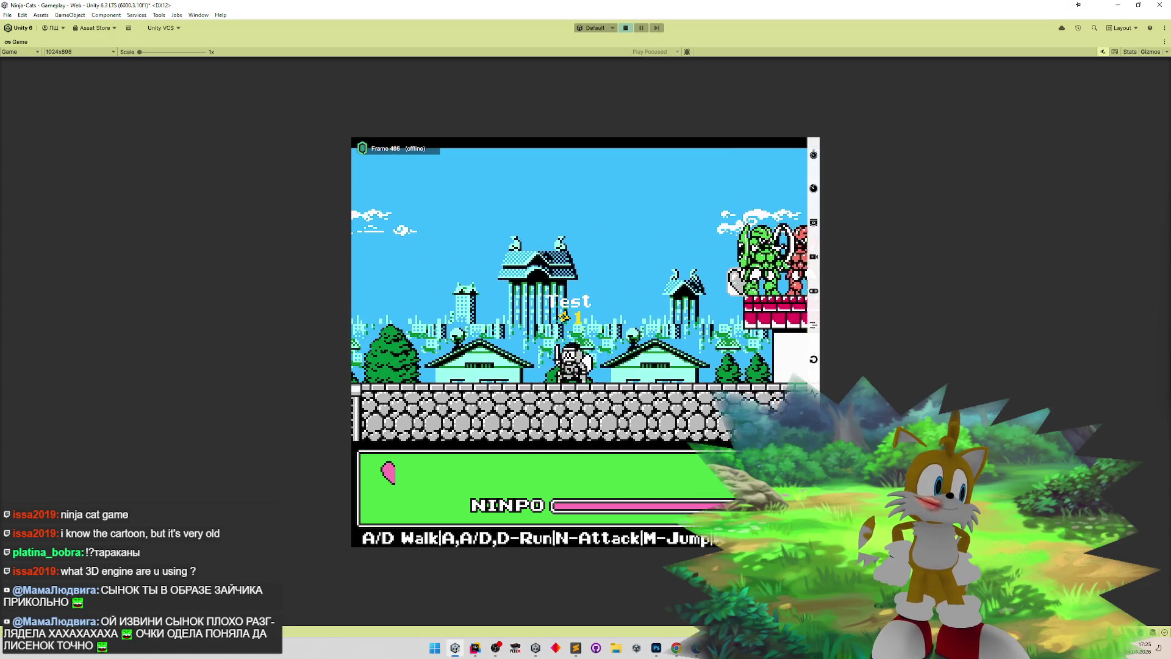
{"action": "key", "text": "d"}
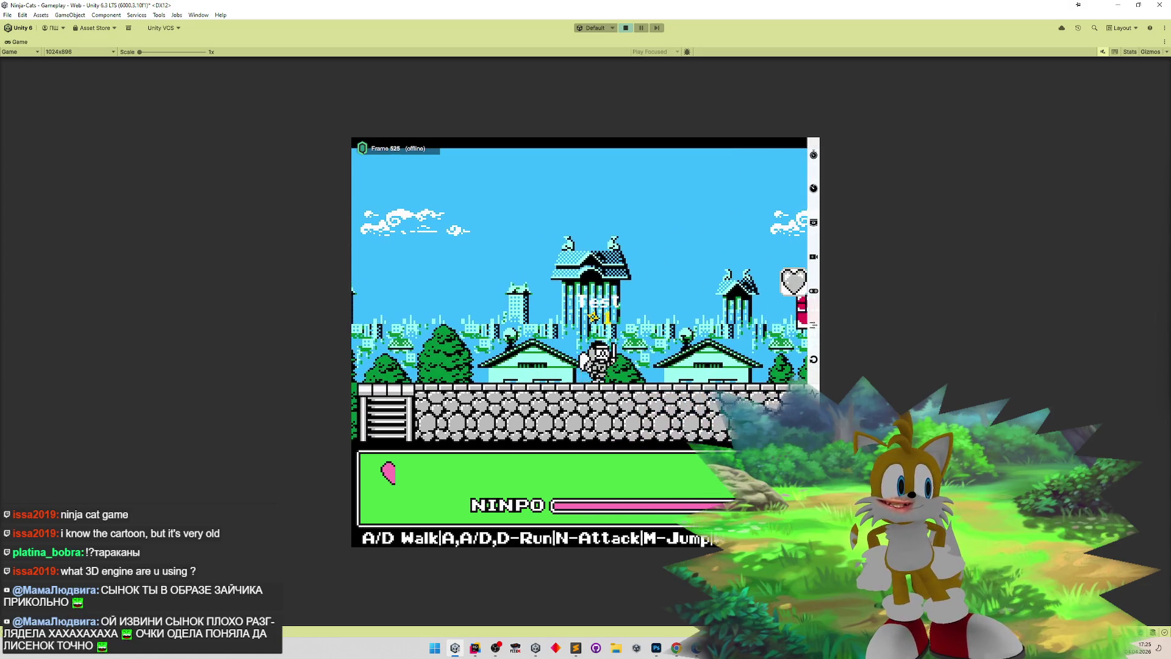
{"action": "key", "text": "a"}
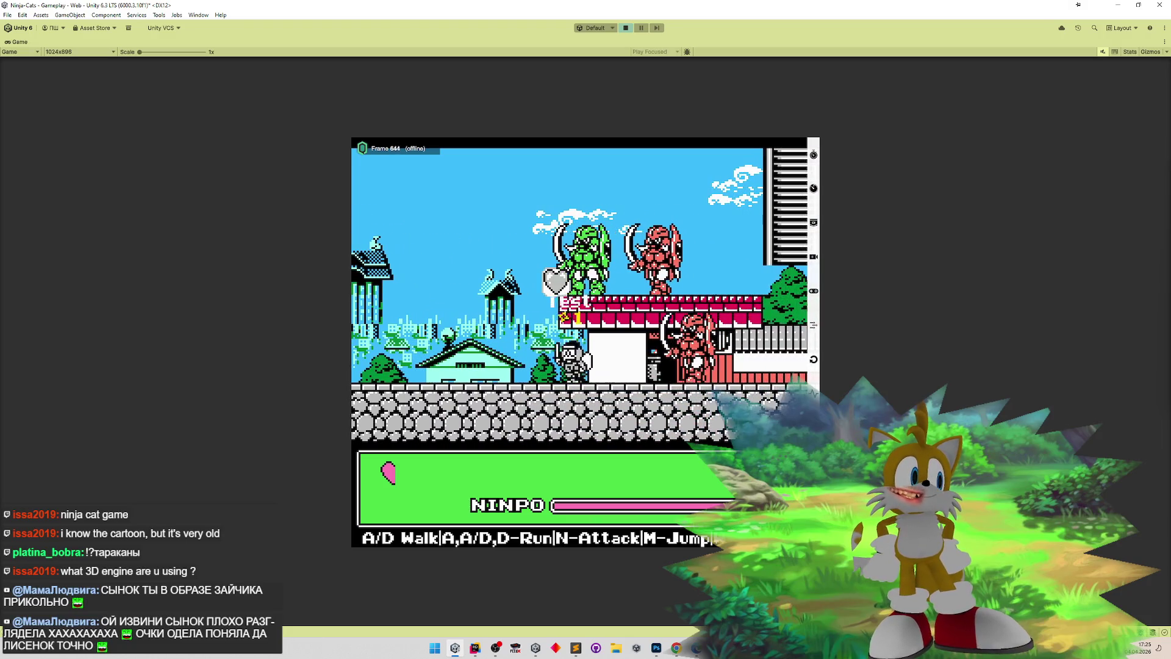
{"action": "key", "text": "a"}
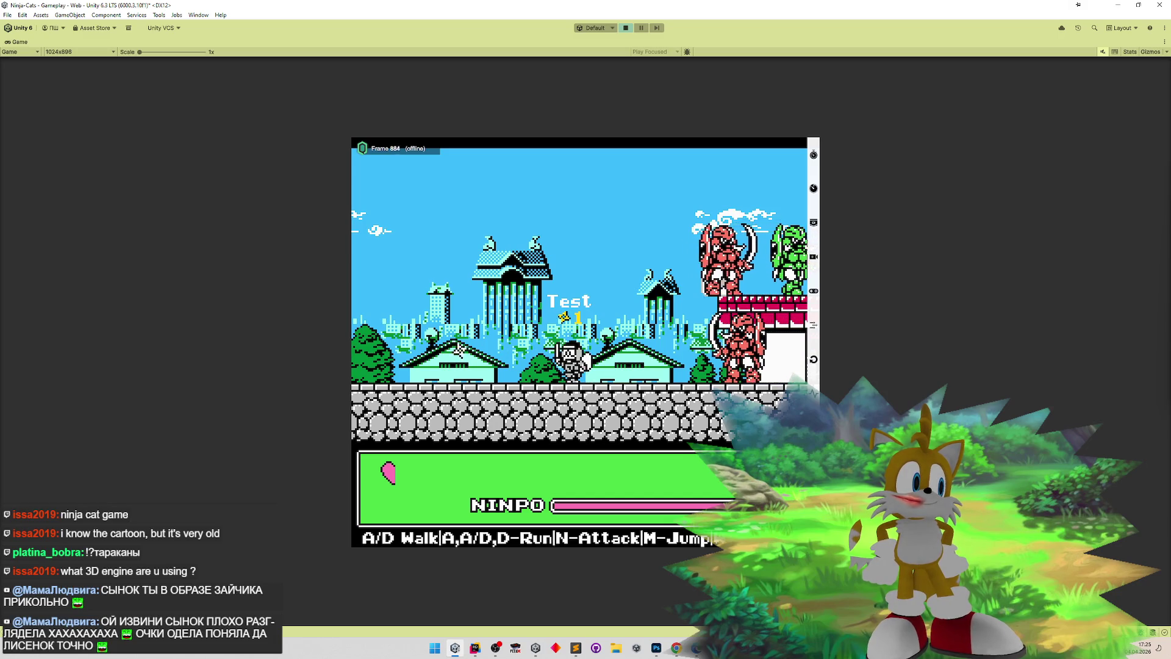
{"action": "key", "text": "a"}
{"action": "key", "text": "d"}
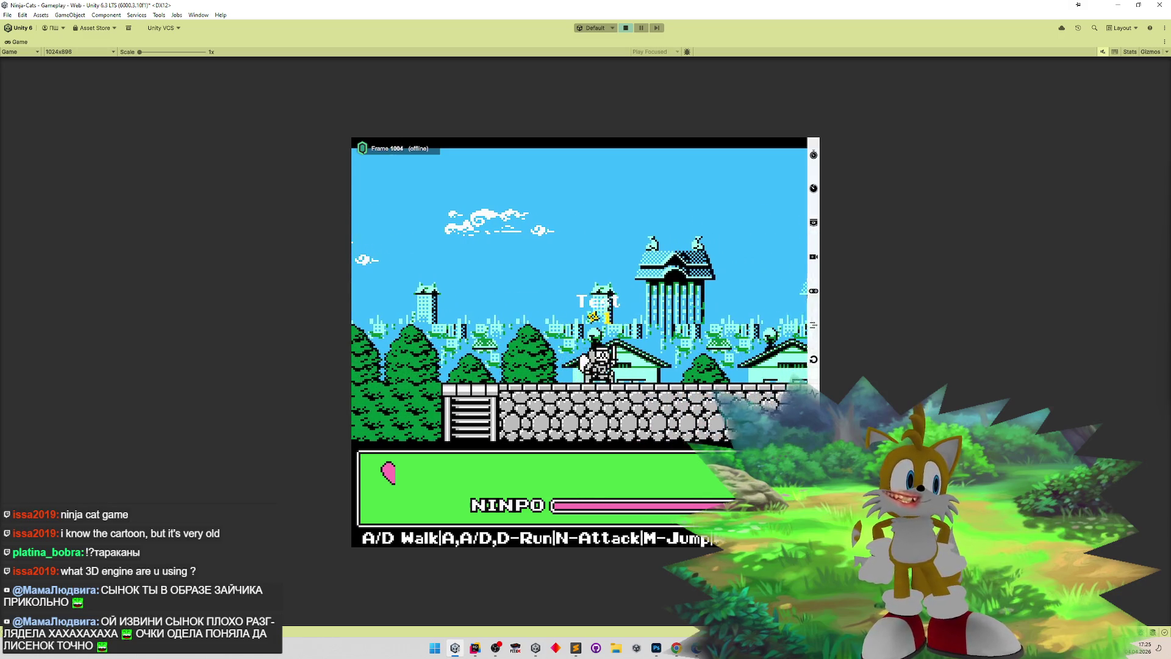
{"action": "key", "text": "a"}
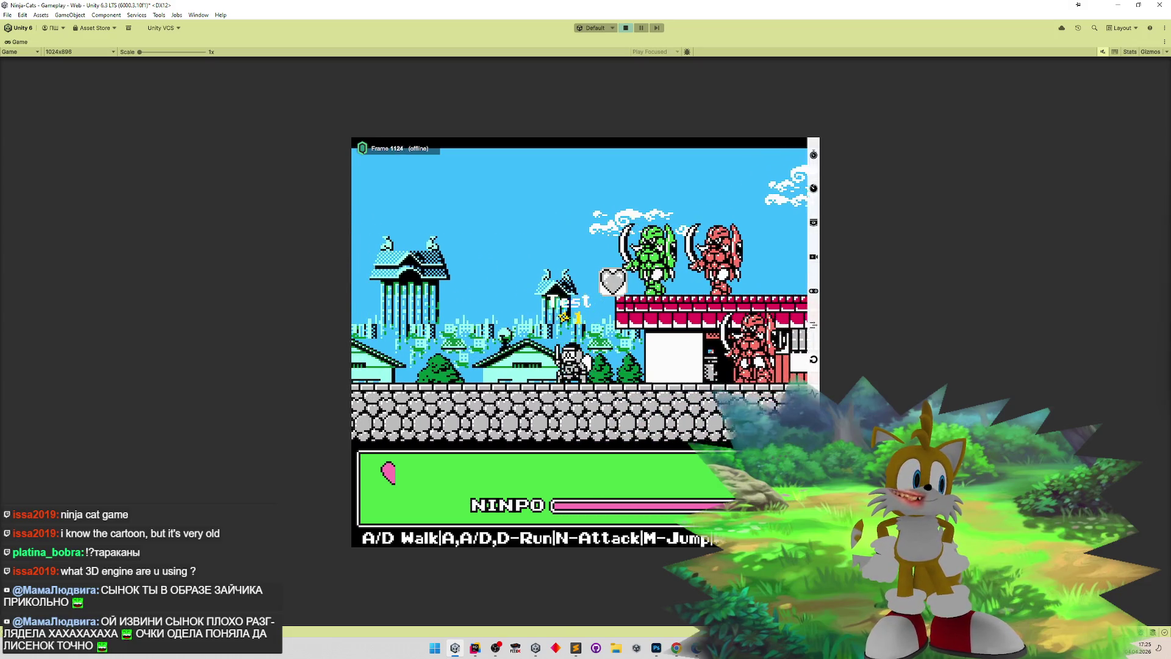
{"action": "key", "text": "d"}
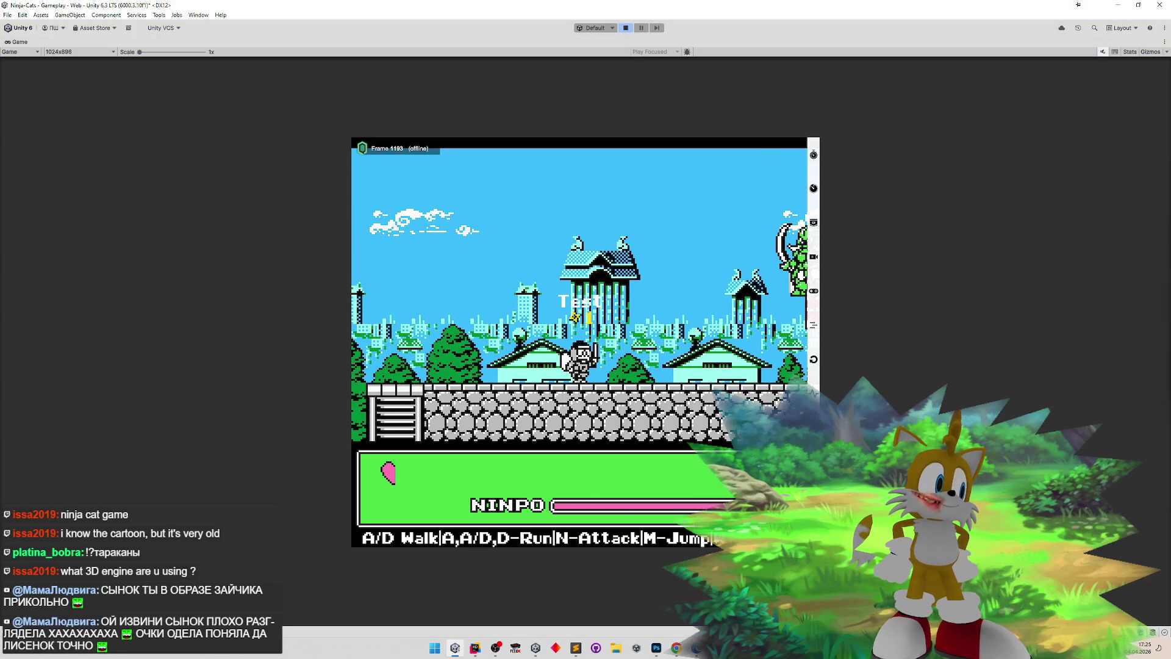
{"action": "key", "text": "ctrl+p"}
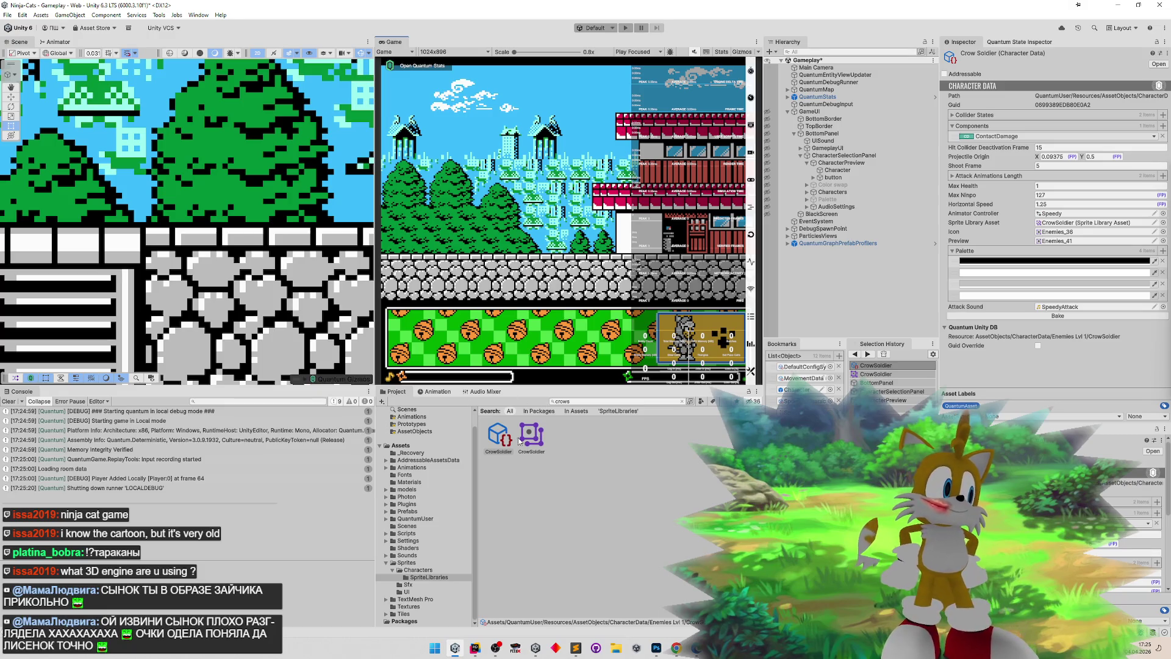
- Find the Enemies sprite sheet by searching 'ene' and launch its Sprite Editor
{"action": "left_click", "coordinate": [584, 402]}
{"action": "type", "text": "ene"}
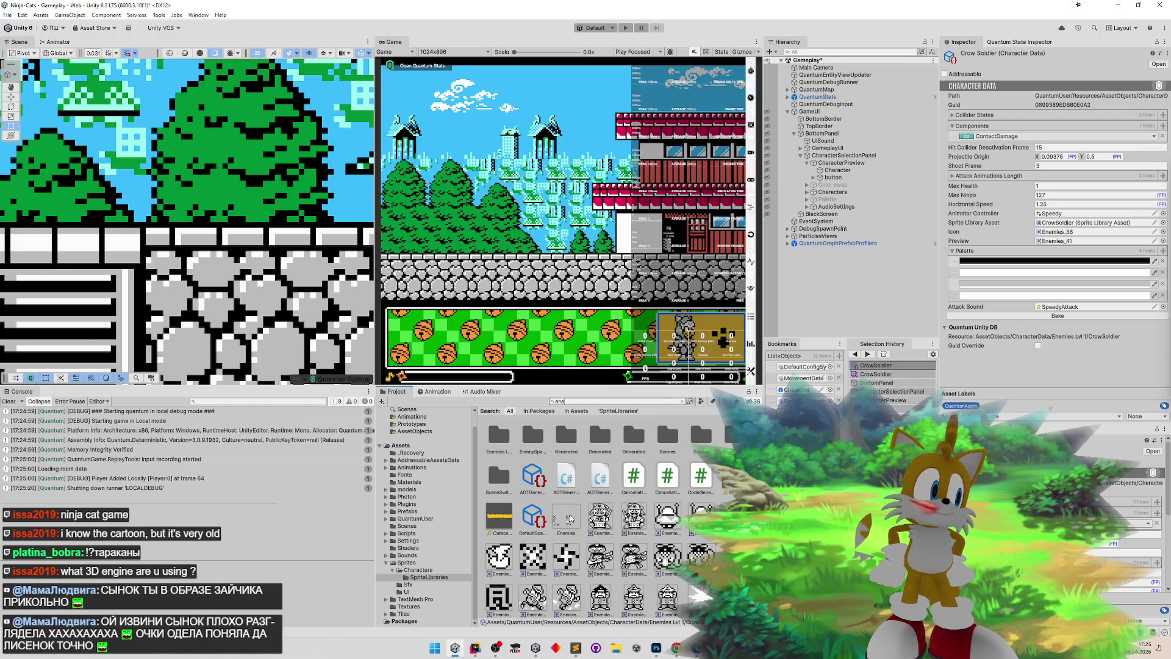
{"action": "left_click", "coordinate": [579, 515]}
{"action": "left_click", "coordinate": [1100, 194]}
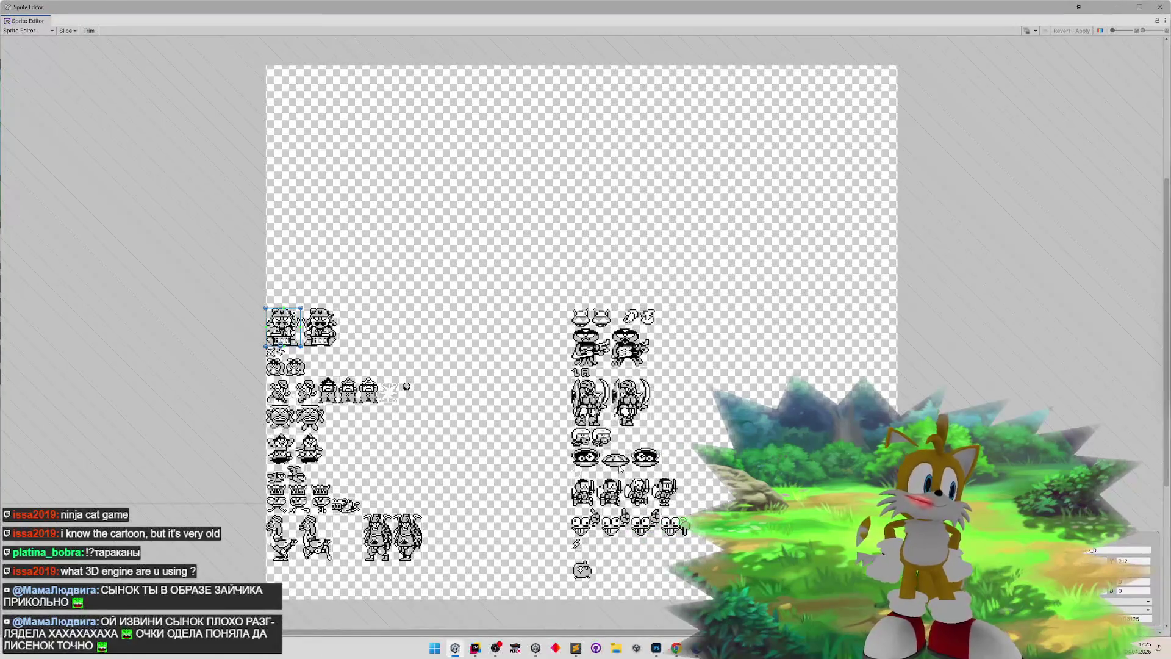
- Zoom in and set the first ninja frame's pivot to Bottom Center, nudging it slightly up
{"action": "scroll", "coordinate": [389, 431], "scroll_direction": "up", "scroll_amount": 5}
{"action": "scroll", "coordinate": [396, 433], "scroll_direction": "up", "scroll_amount": 3}
{"action": "left_click", "coordinate": [526, 401]}
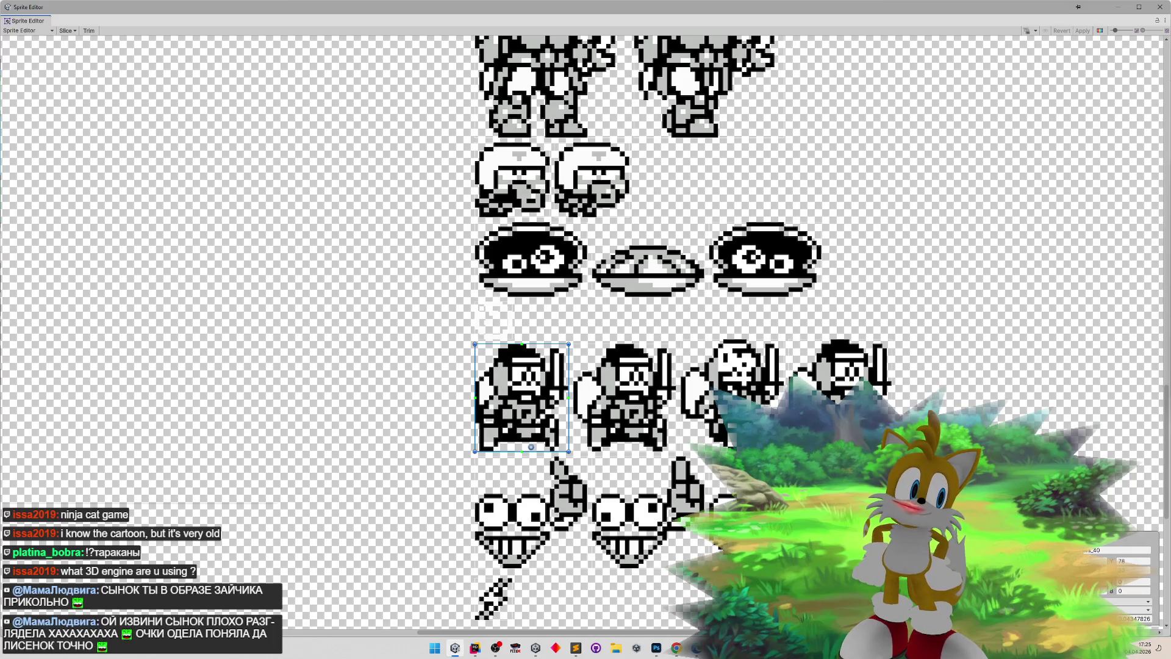
{"action": "left_click", "coordinate": [1134, 619]}
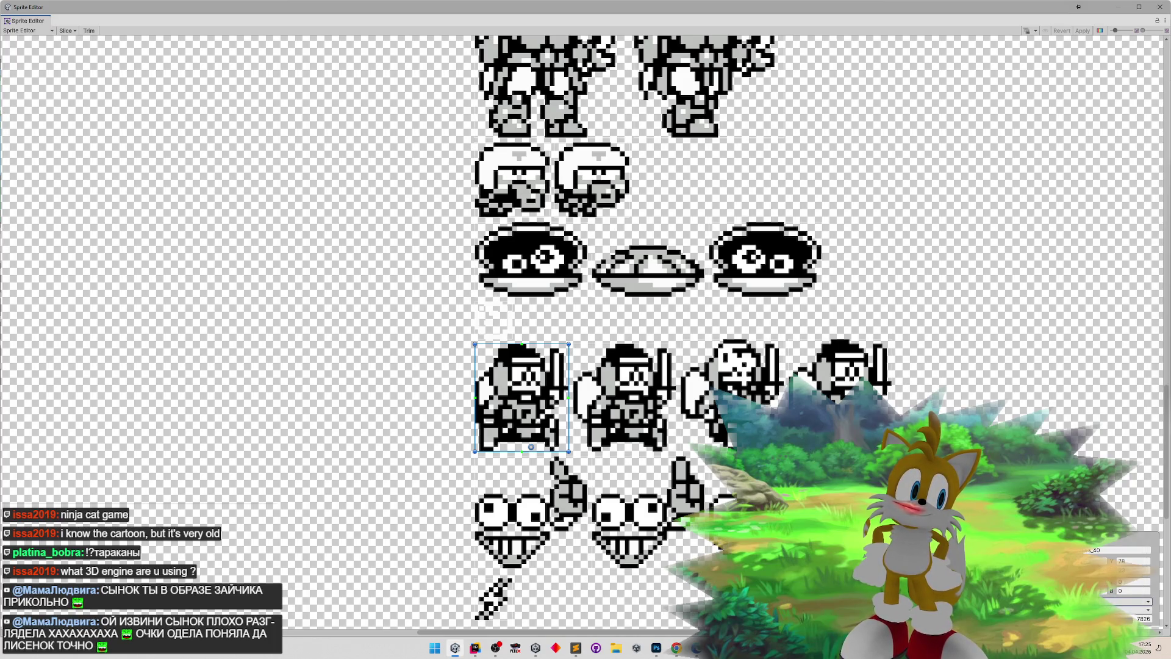
{"action": "left_click", "coordinate": [1110, 601]}
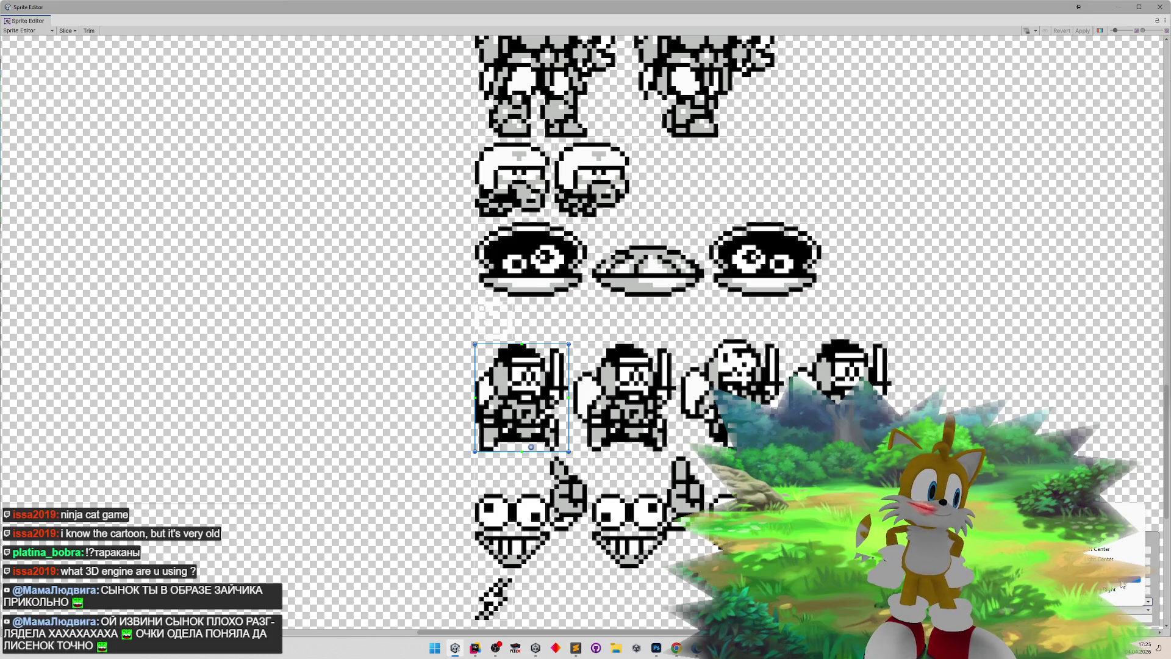
{"action": "left_click", "coordinate": [1121, 583]}
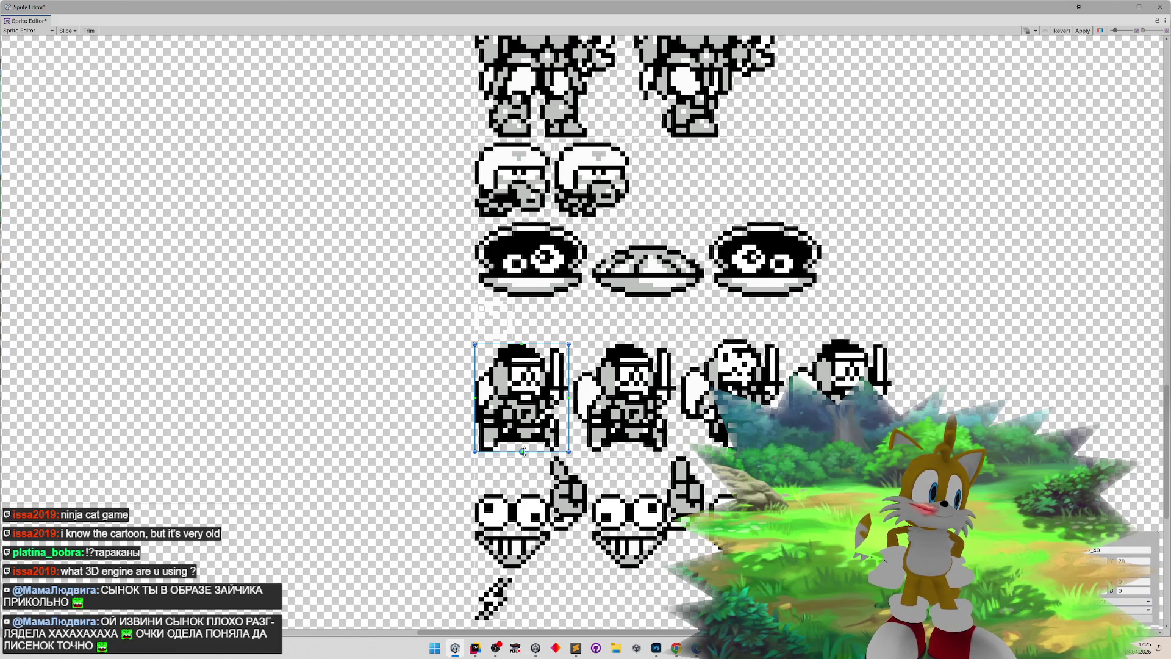
{"action": "left_click_drag", "start_coordinate": [525, 456], "coordinate": [525, 452]}
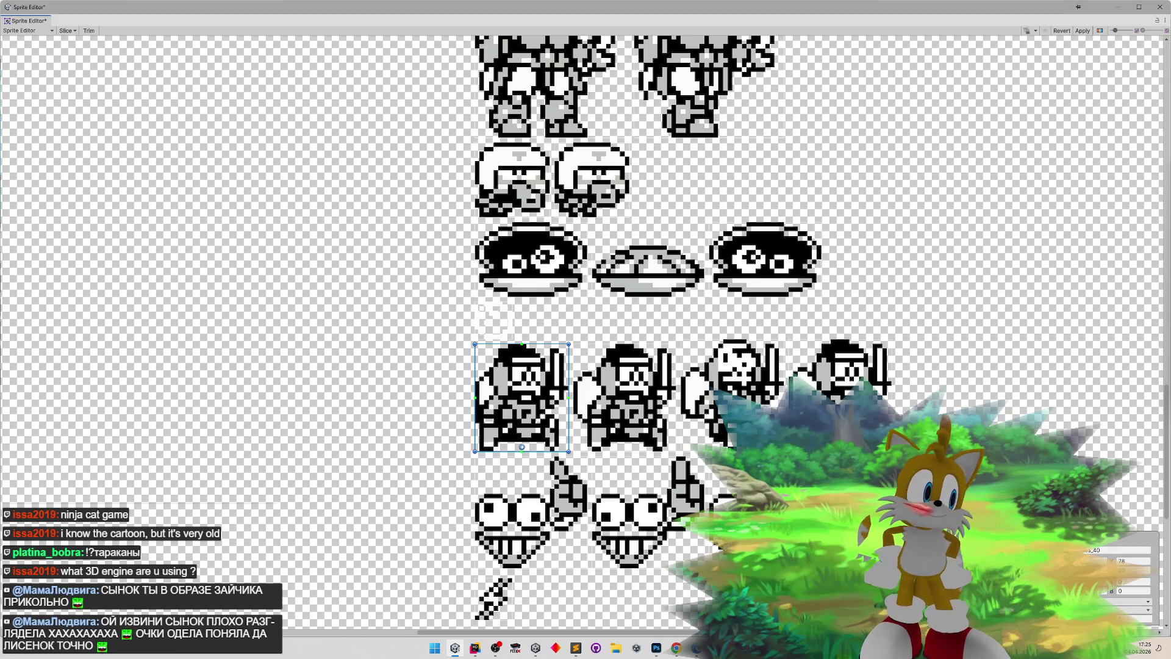
- Compare the first ninja frame against frames _41 and _35, ending on the second frame
{"action": "left_click", "coordinate": [635, 417]}
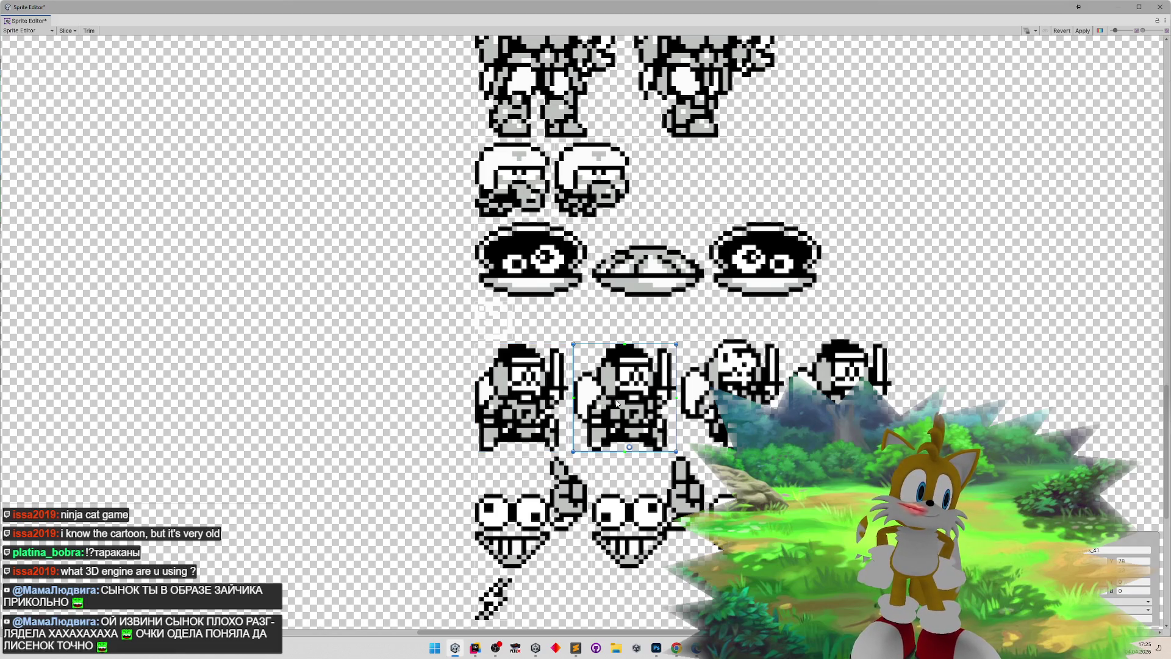
{"action": "left_click", "coordinate": [526, 411]}
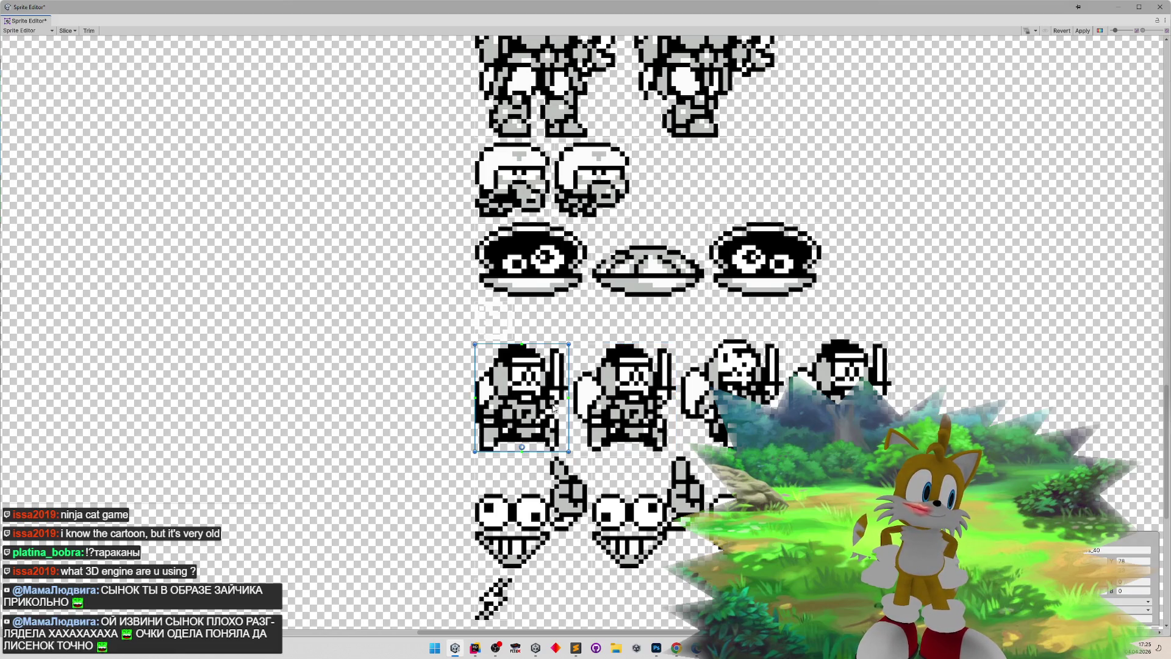
{"action": "left_click", "coordinate": [613, 405]}
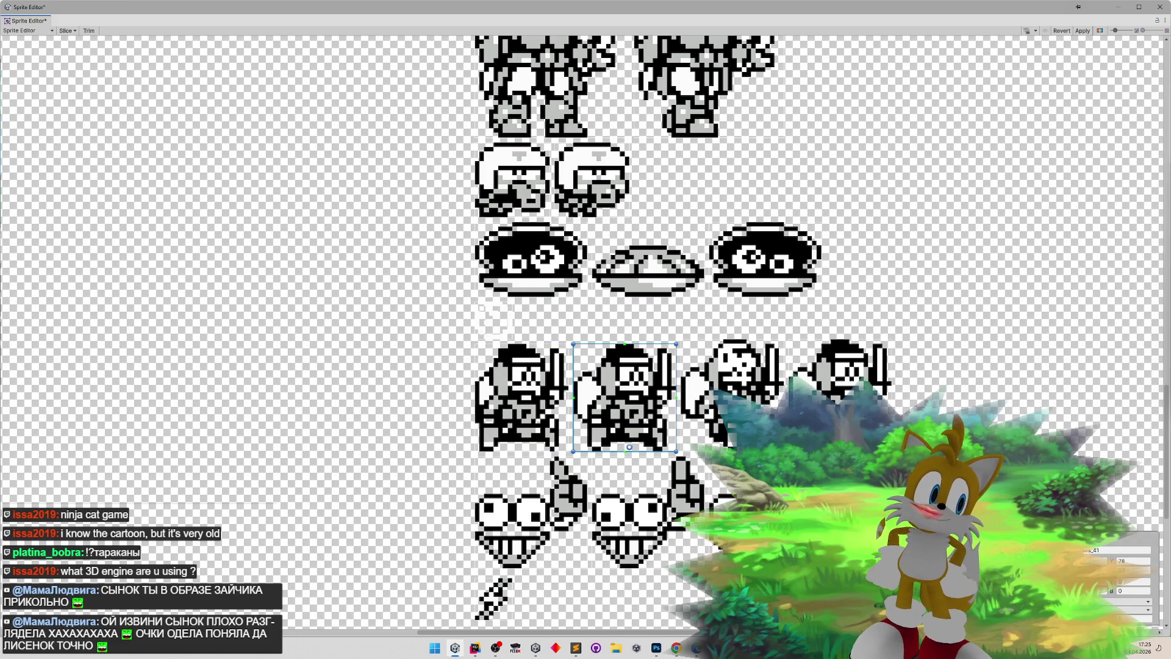
{"action": "left_click", "coordinate": [514, 410]}
{"action": "left_click", "coordinate": [662, 416]}
{"action": "left_click", "coordinate": [686, 350]}
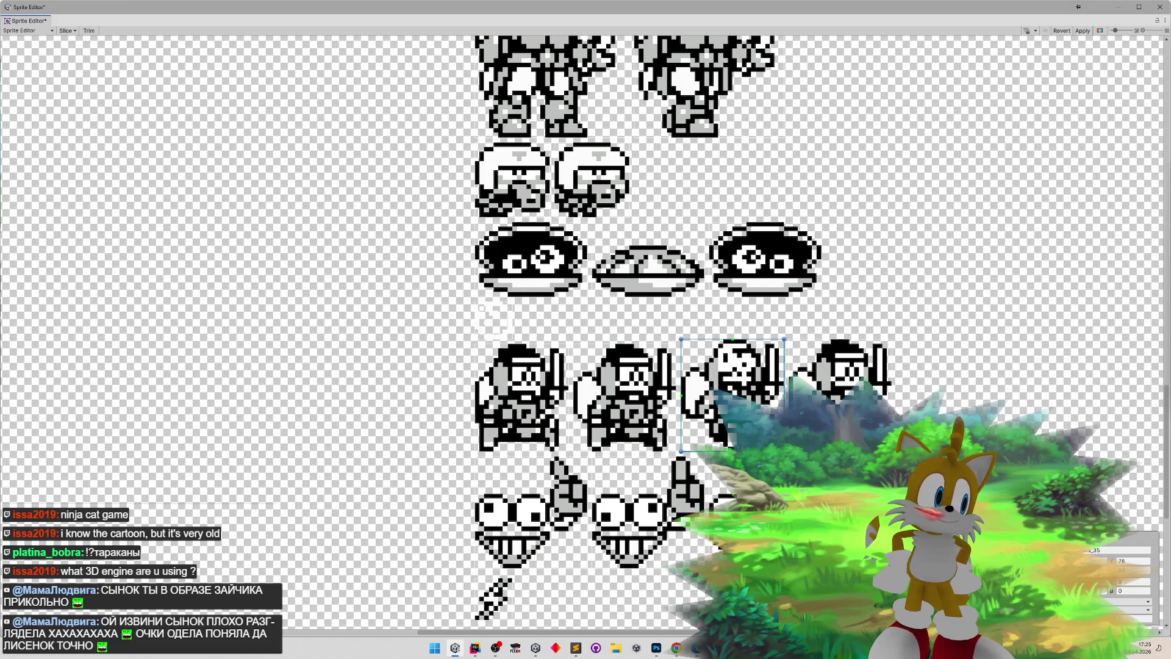
{"action": "left_click", "coordinate": [671, 409]}
{"action": "left_click", "coordinate": [683, 408]}
{"action": "left_click", "coordinate": [553, 400]}
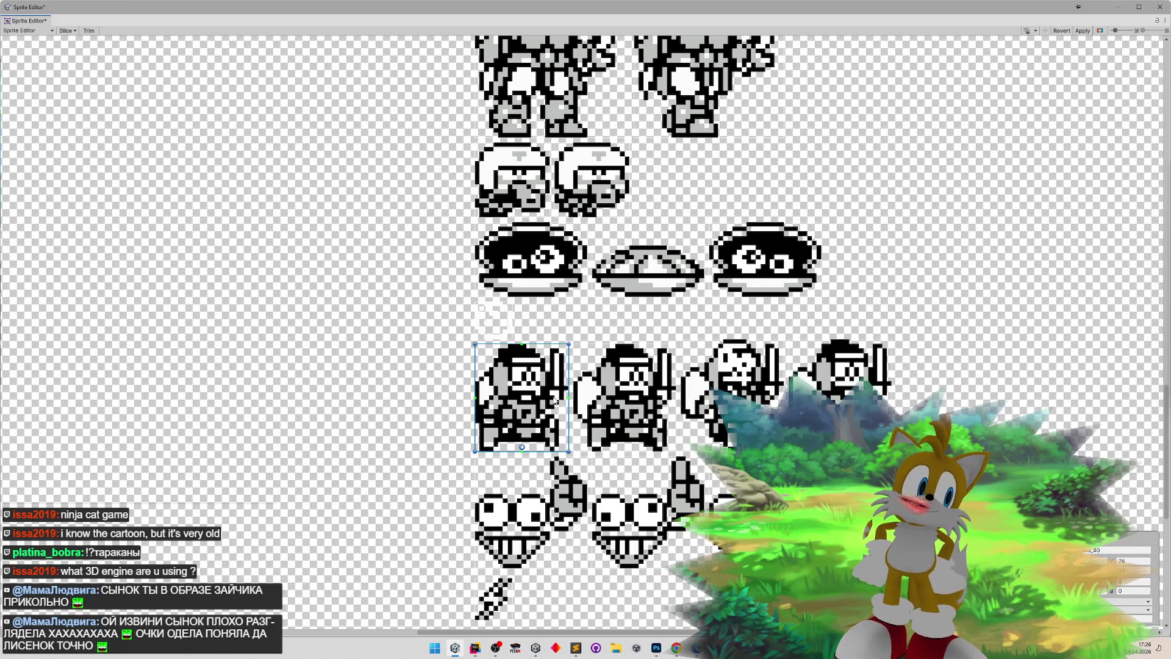
{"action": "left_click", "coordinate": [616, 405]}
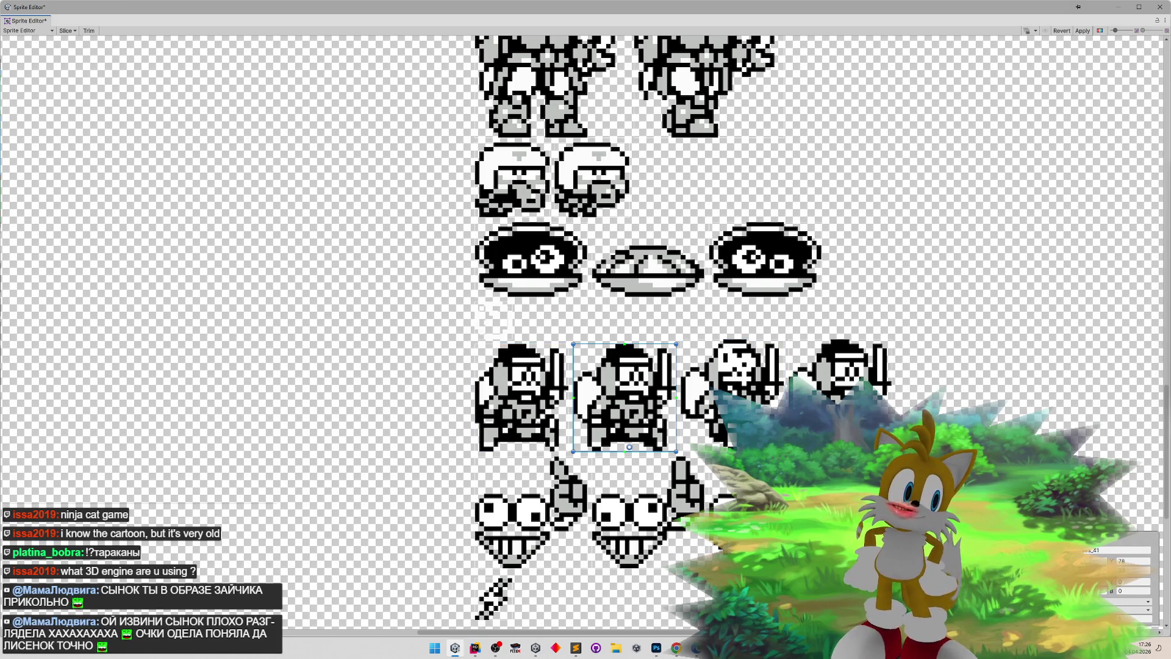
{"action": "key", "text": "Up"}
{"action": "key", "text": "Down"}
- Move the second ninja frame's pivot left to its bottom-left corner
{"action": "left_click", "coordinate": [701, 359]}
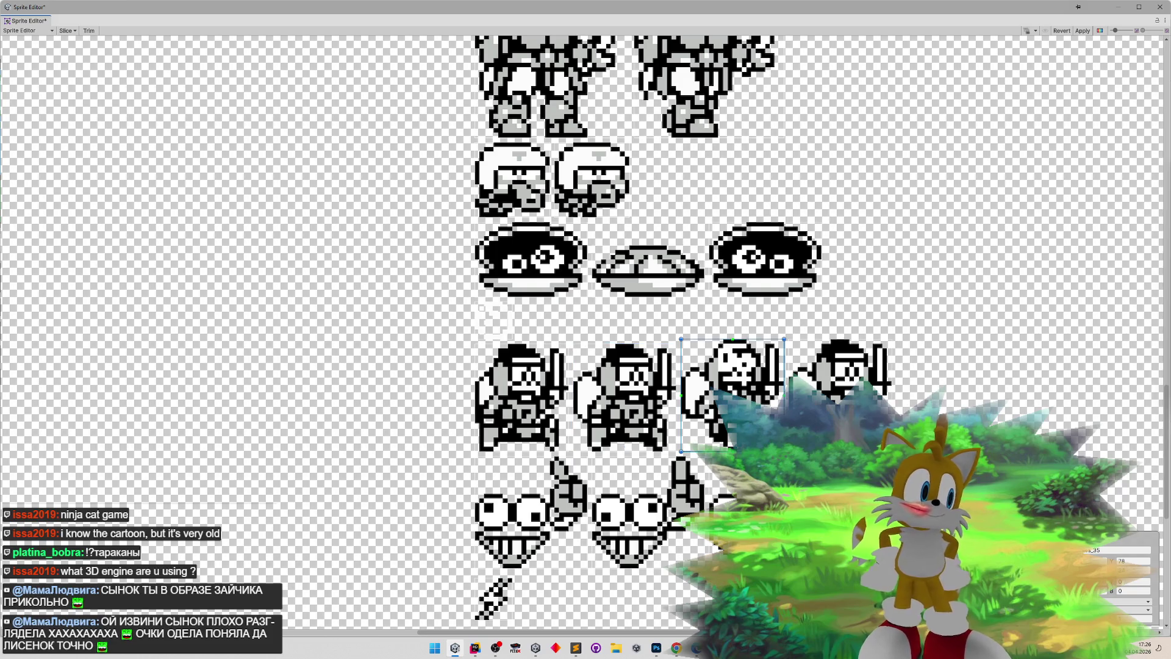
{"action": "left_click", "coordinate": [517, 396]}
{"action": "left_click", "coordinate": [660, 423]}
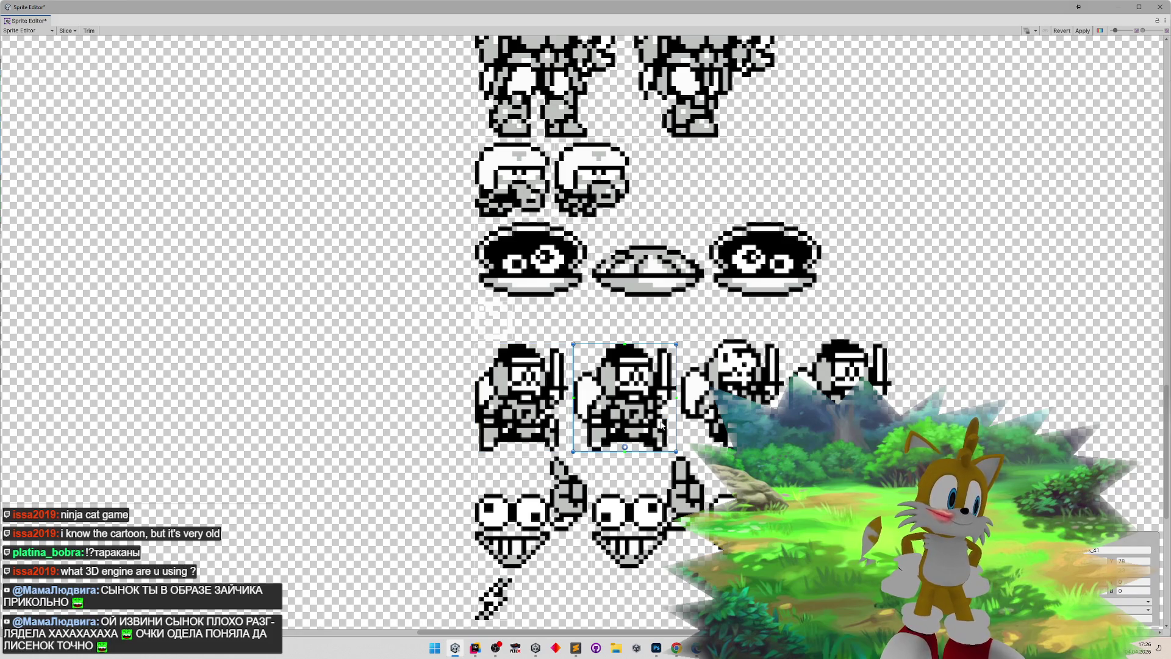
{"action": "left_click_drag", "start_coordinate": [625, 447], "coordinate": [620, 447]}
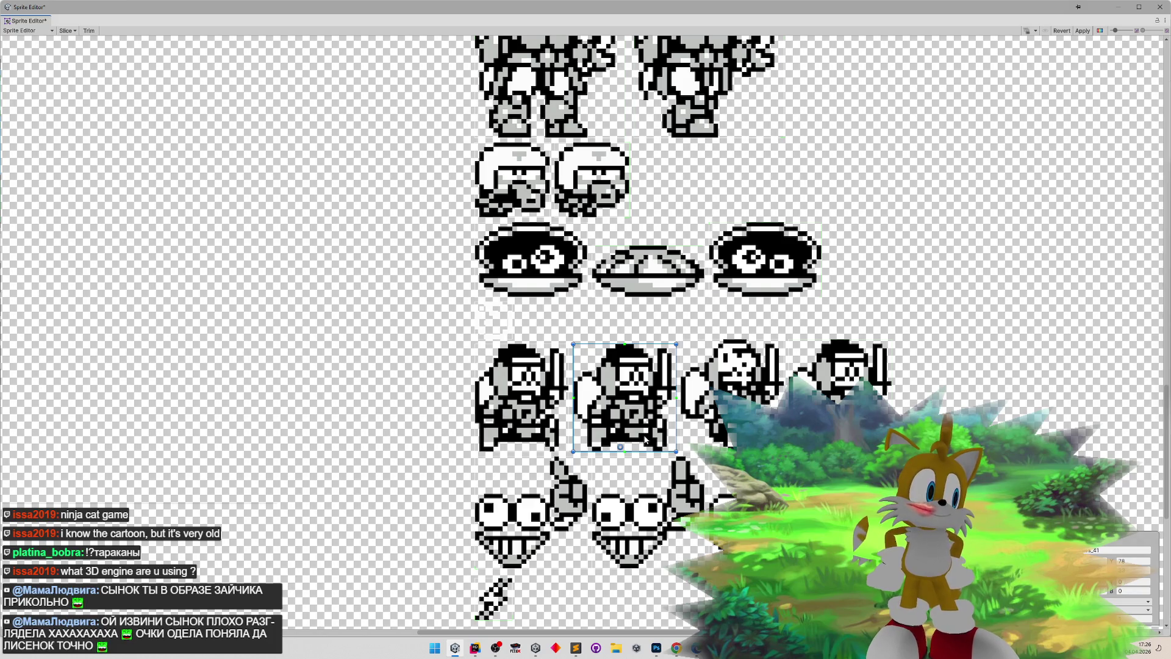
{"action": "left_click_drag", "start_coordinate": [620, 447], "coordinate": [578, 447]}
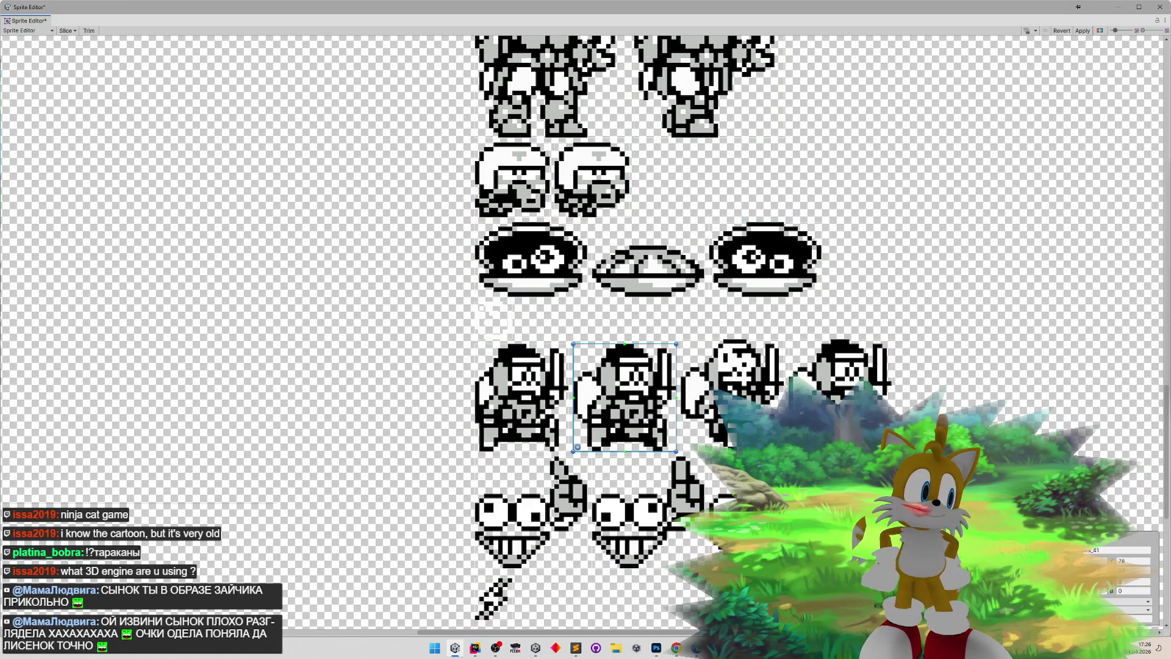
- Flip among the first, second and third ninja frames to compare their pivots
{"action": "left_click", "coordinate": [529, 407]}
{"action": "left_click", "coordinate": [600, 417]}
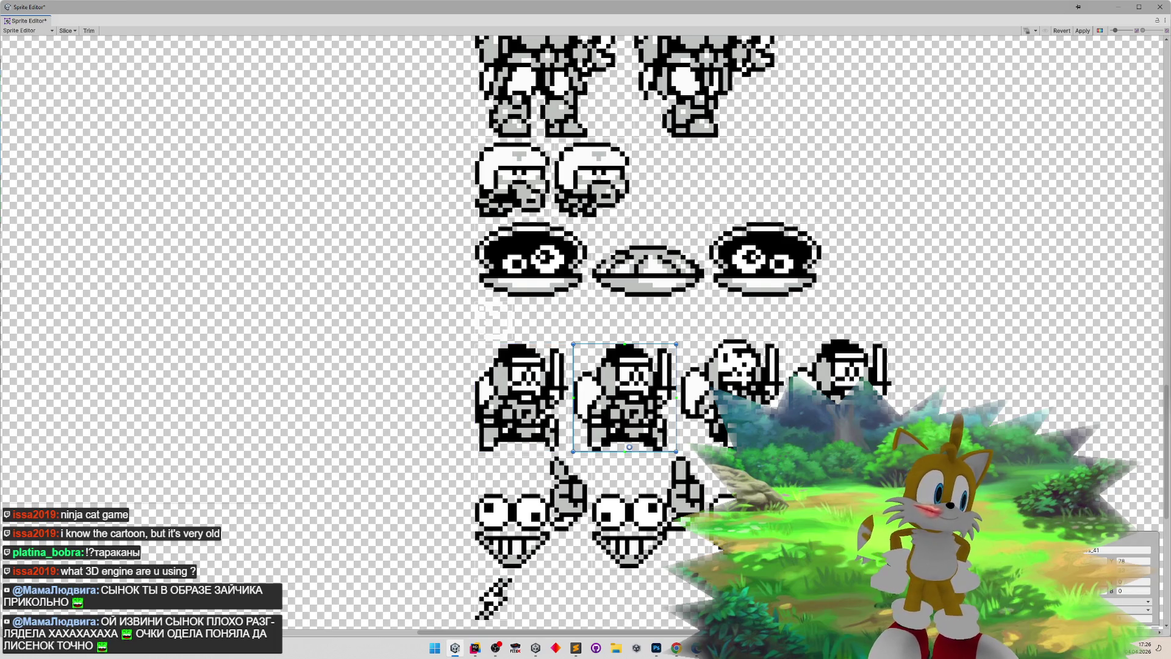
{"action": "left_click", "coordinate": [562, 394]}
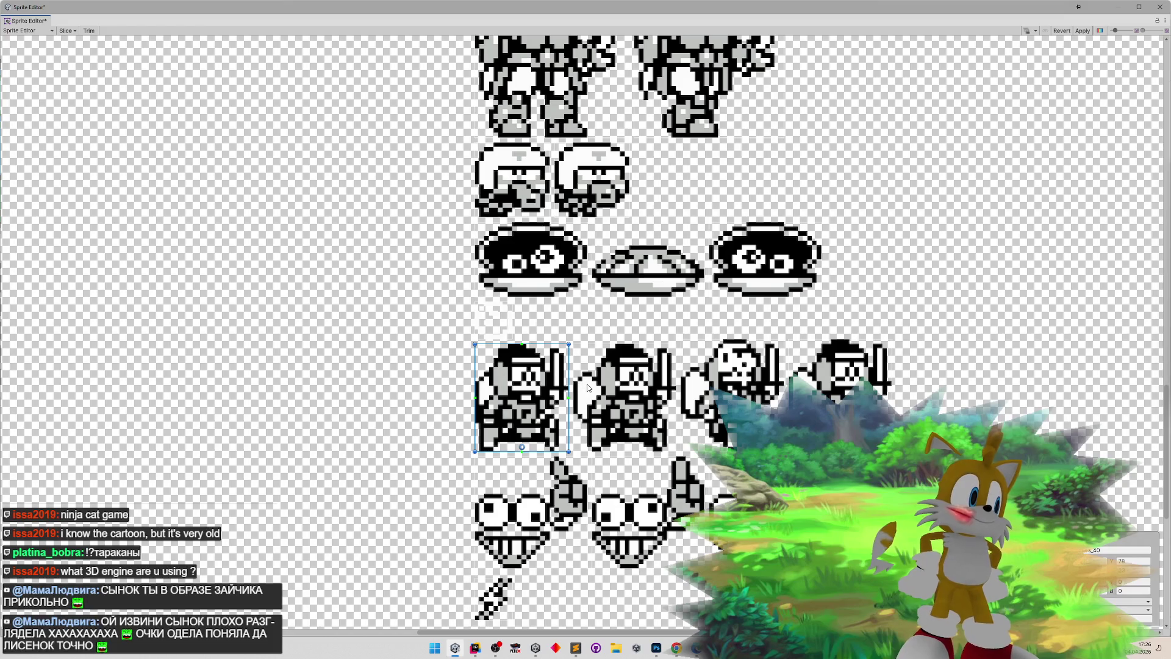
{"action": "left_click", "coordinate": [588, 387]}
{"action": "left_click", "coordinate": [524, 388]}
{"action": "left_click", "coordinate": [598, 392]}
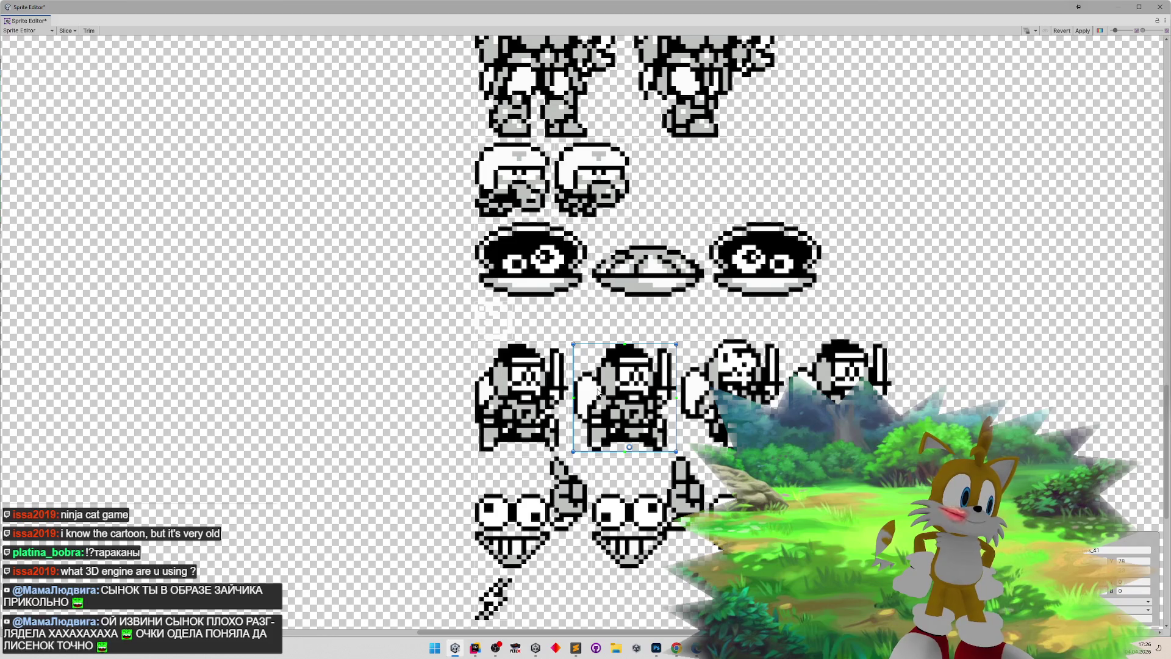
{"action": "left_click", "coordinate": [693, 328]}
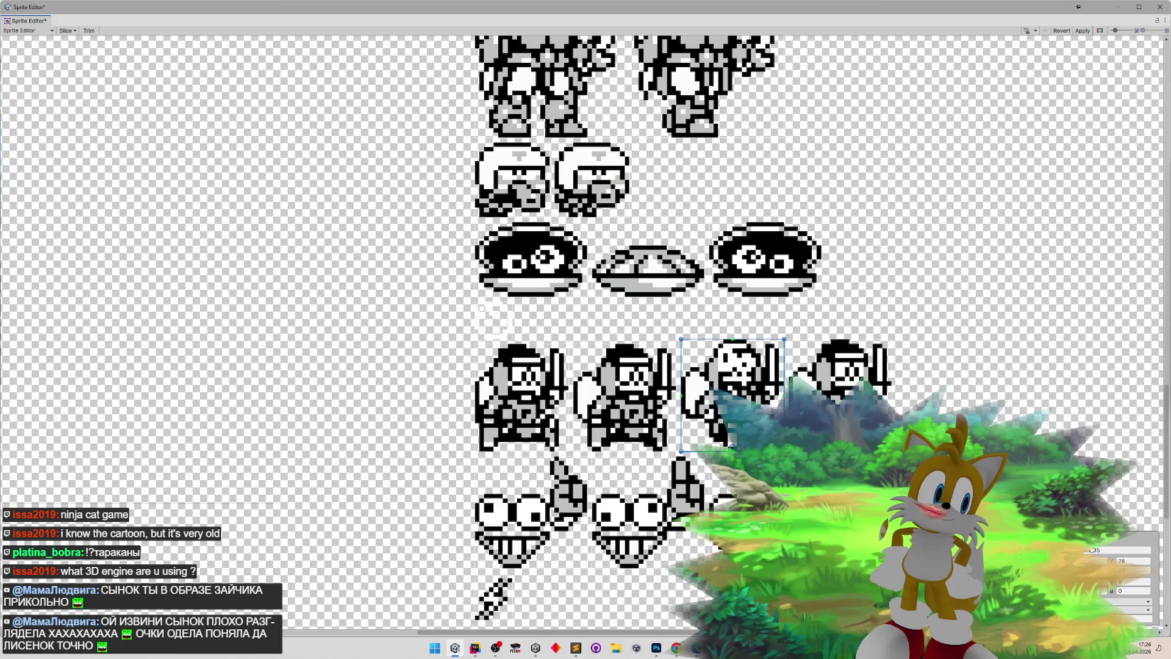
{"action": "left_click", "coordinate": [575, 402]}
{"action": "left_click", "coordinate": [704, 395]}
{"action": "left_click", "coordinate": [624, 390]}
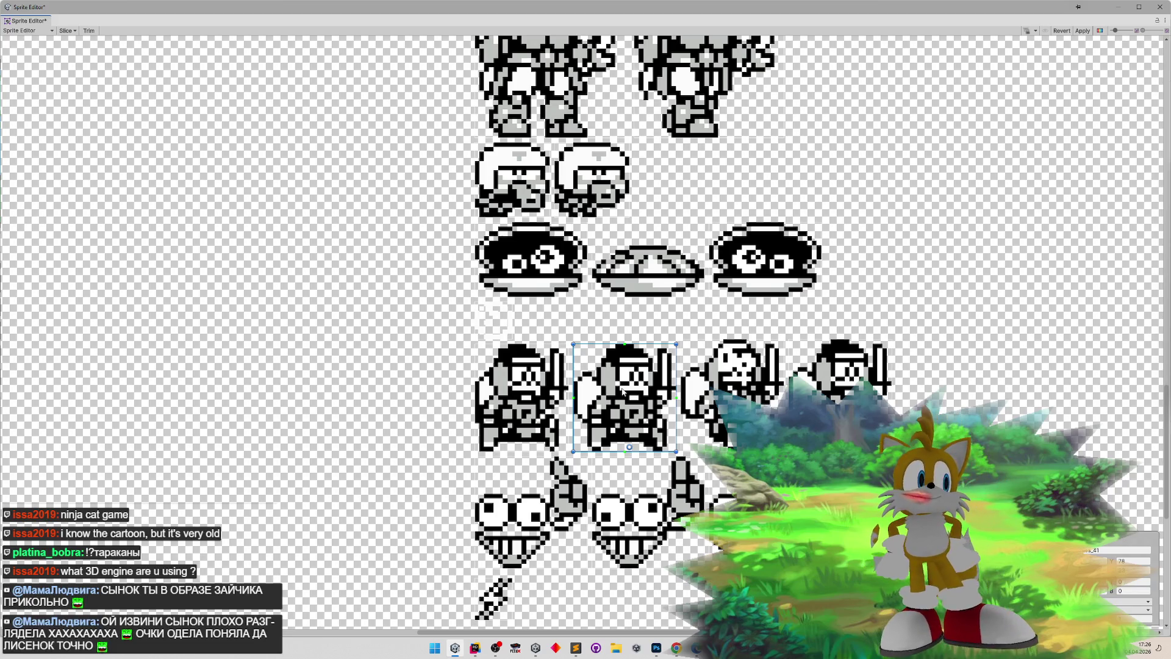
{"action": "left_click", "coordinate": [557, 395]}
{"action": "left_click", "coordinate": [627, 390]}
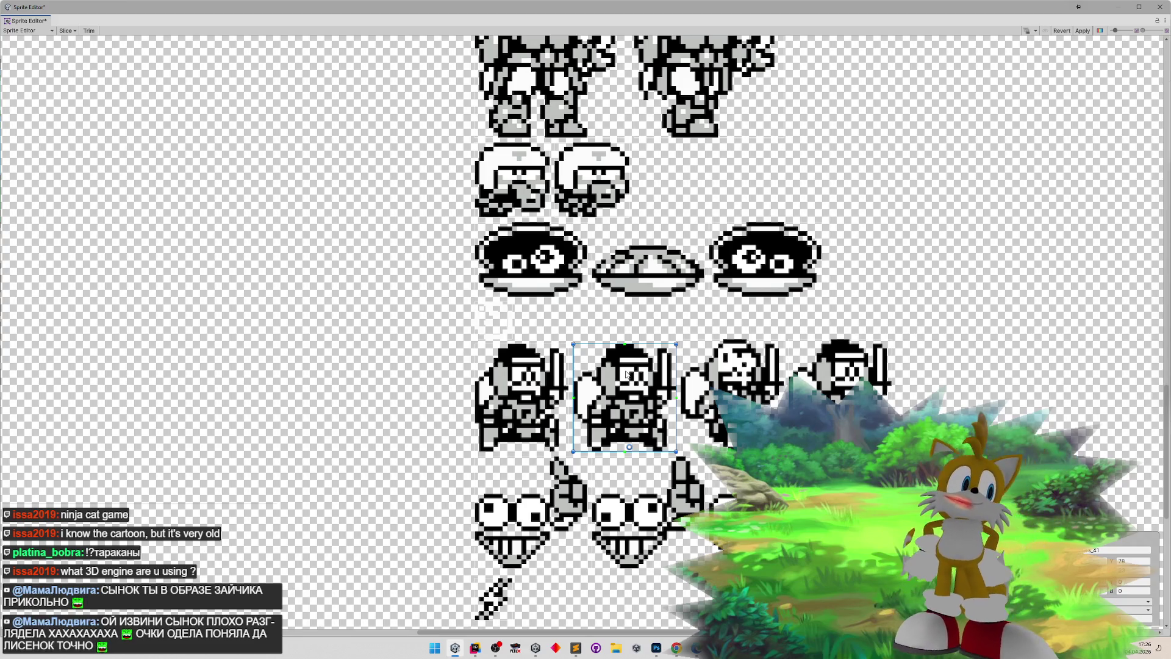
{"action": "left_click", "coordinate": [729, 380]}
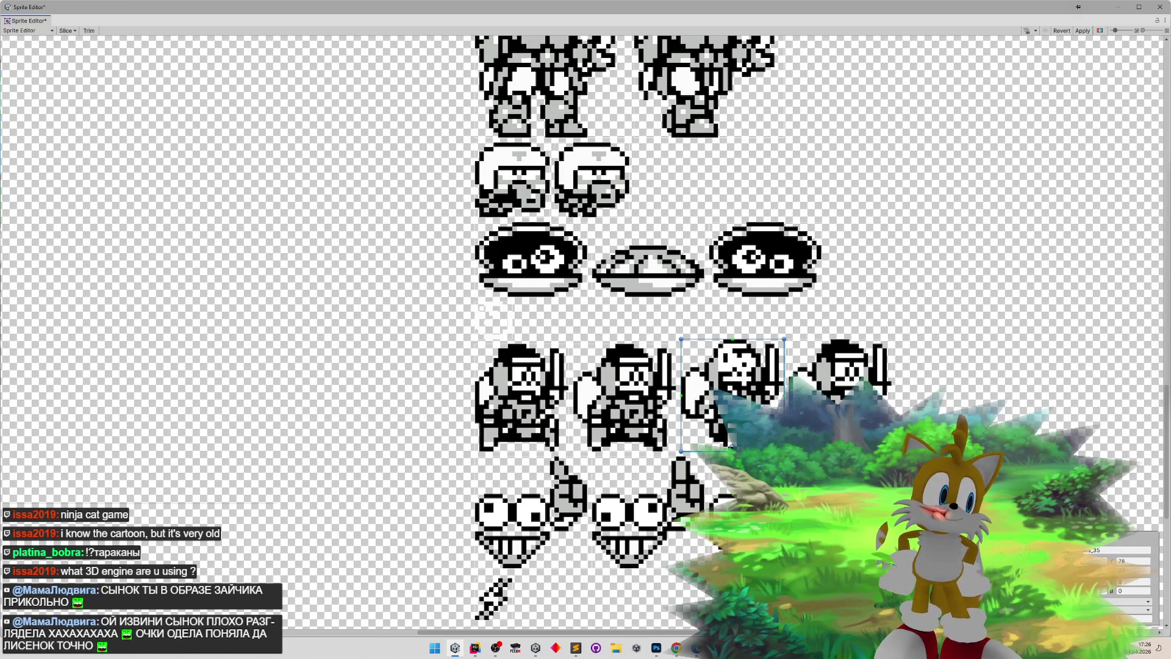
- Switch to FCEUX and reload Samurai Pizza Cats from the recent ROMs list
{"action": "left_click", "coordinate": [515, 648]}
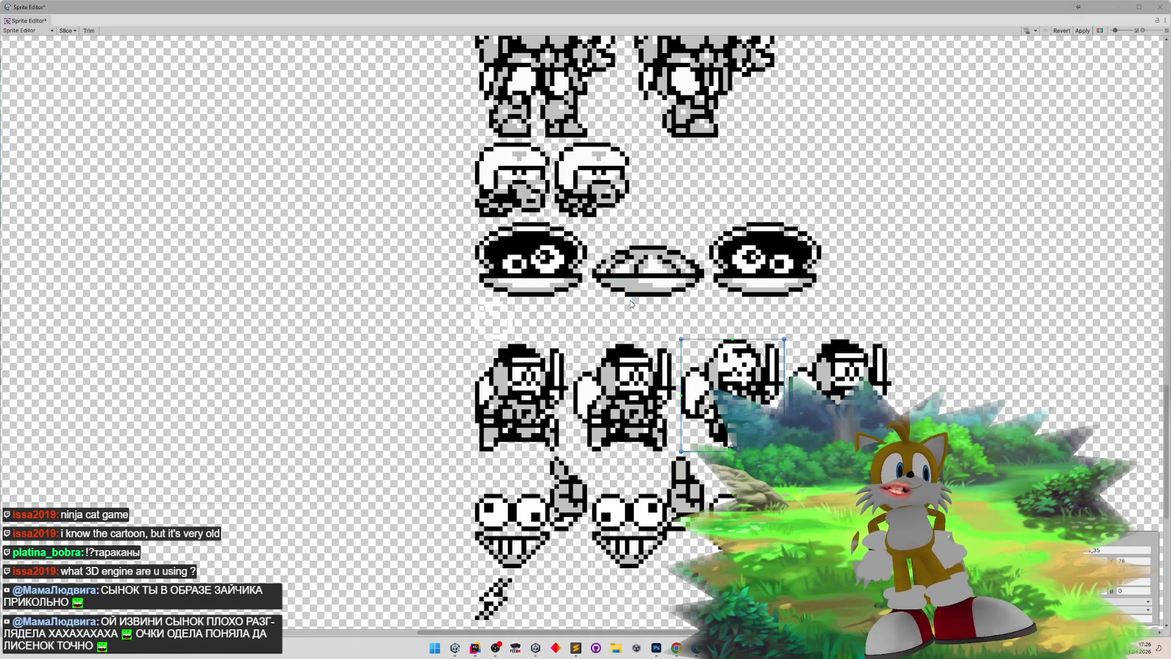
{"action": "left_click", "coordinate": [535, 209]}
{"action": "mouse_move", "coordinate": [585, 239]}
{"action": "left_click", "coordinate": [660, 238]}
- Start the game from the title screen, run right, then back left toward the blue ninjas
{"action": "key", "text": "Return"}
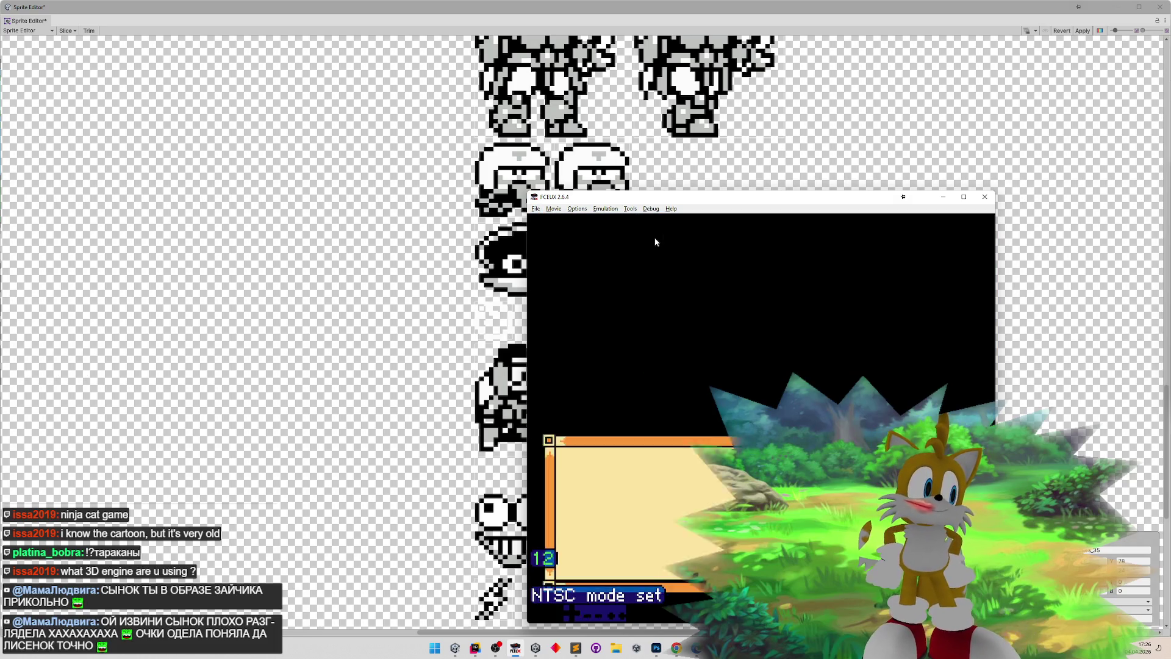
{"action": "key", "text": "Right"}
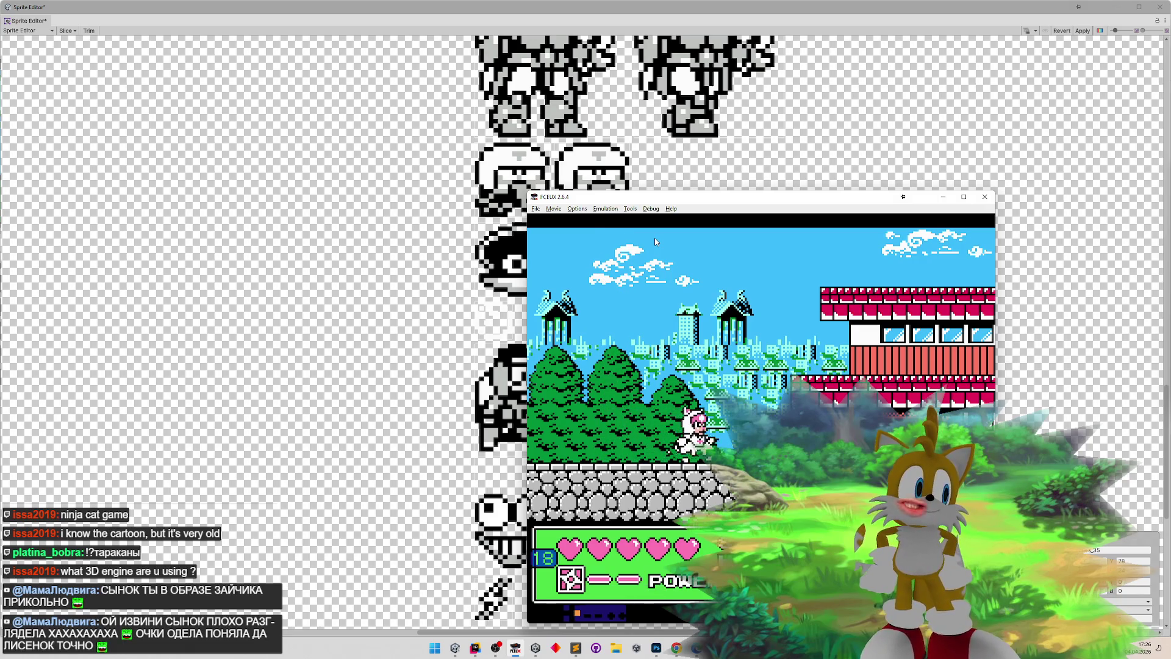
{"action": "key", "text": "Right"}
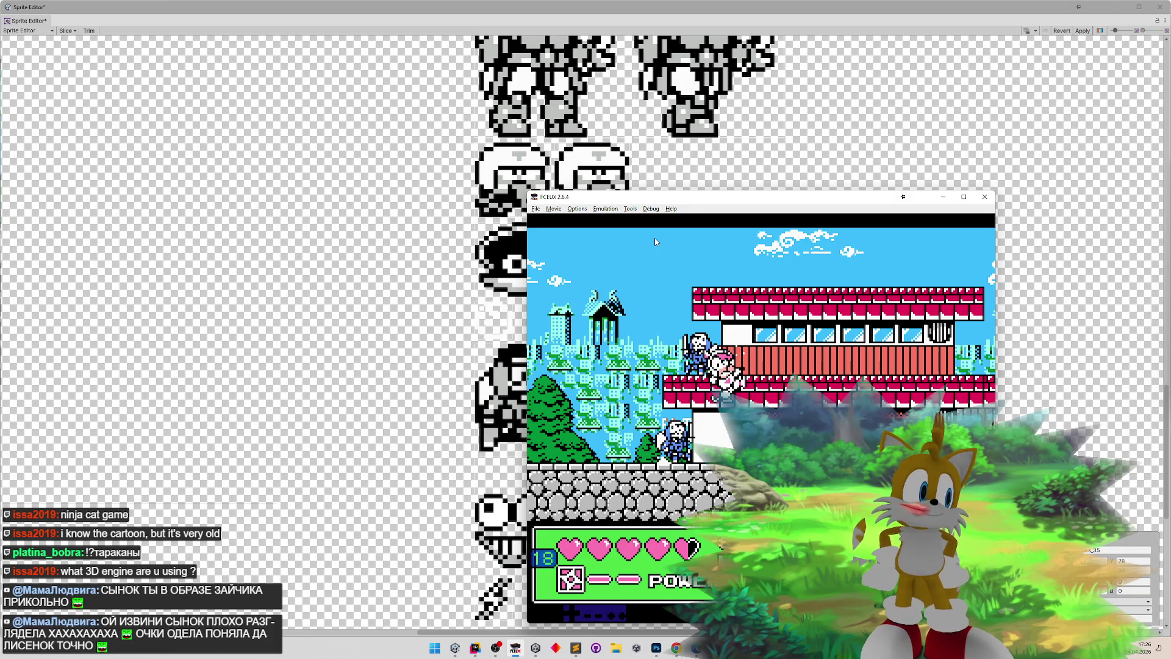
{"action": "key", "text": "Left"}
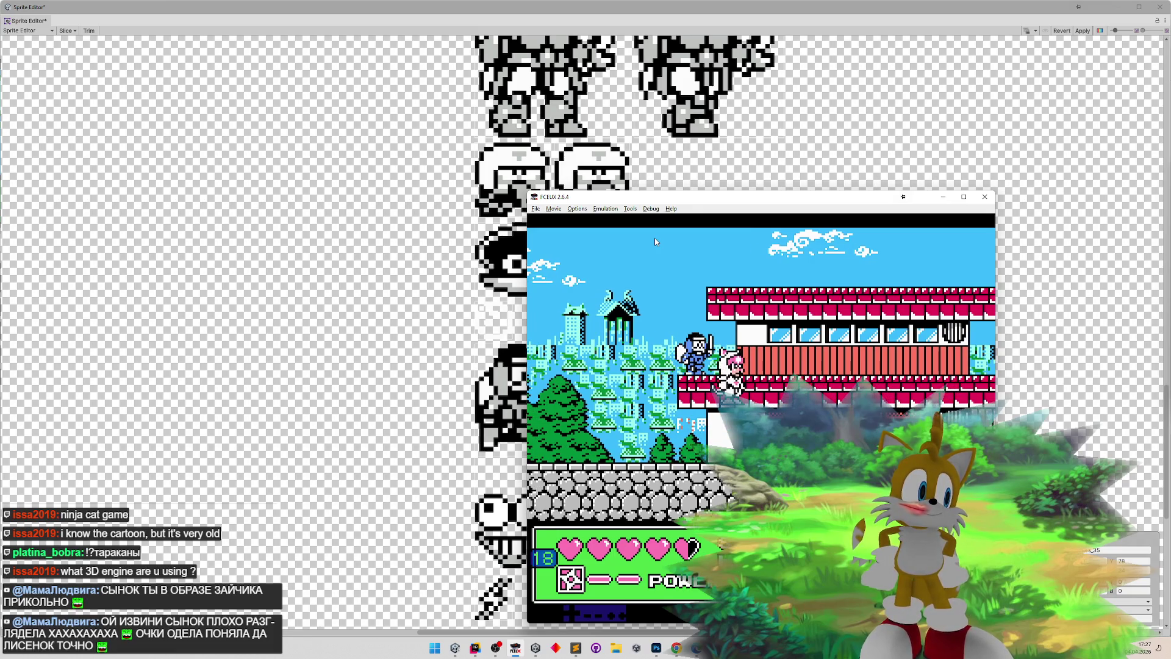
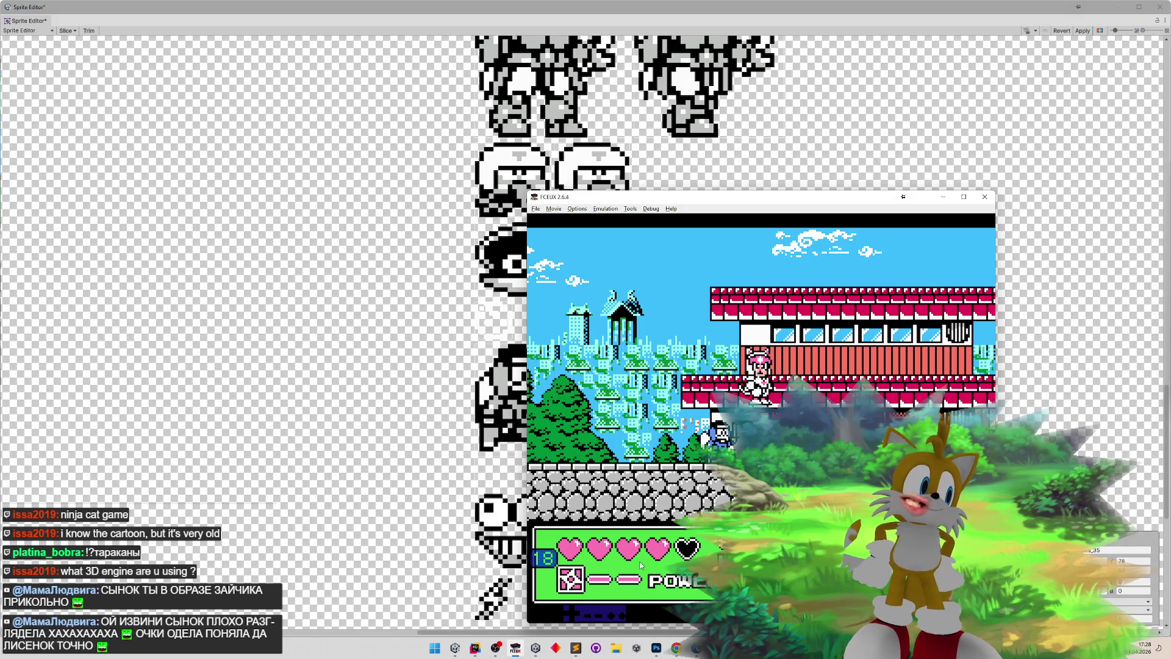
- Minimize FCEUX and select each of the four sword-ninja frames to read their names
{"action": "mouse_move", "coordinate": [460, 652]}
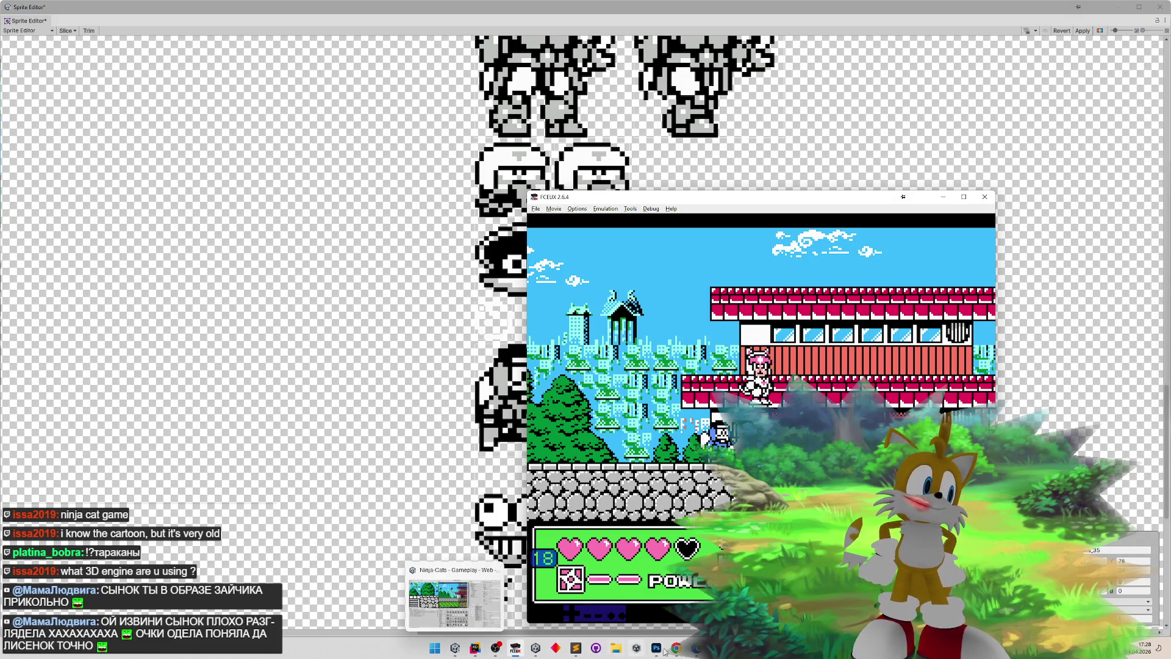
{"action": "left_click", "coordinate": [944, 198]}
{"action": "left_click", "coordinate": [532, 385]}
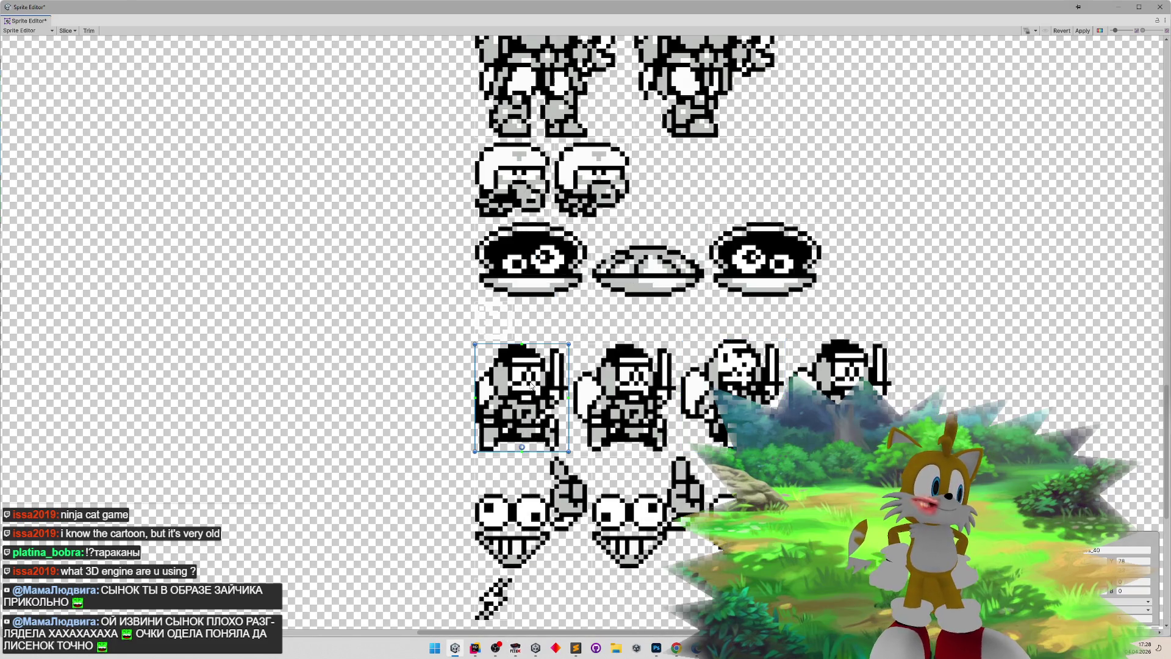
{"action": "left_click", "coordinate": [641, 415]}
{"action": "left_click", "coordinate": [698, 366]}
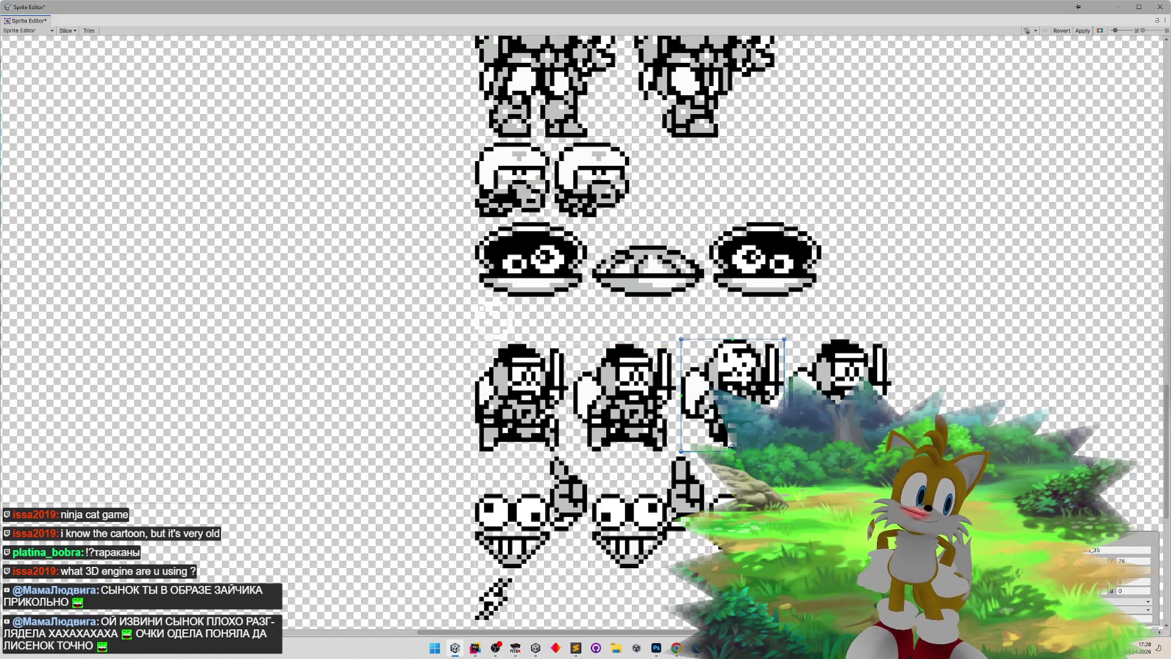
{"action": "left_click", "coordinate": [796, 329]}
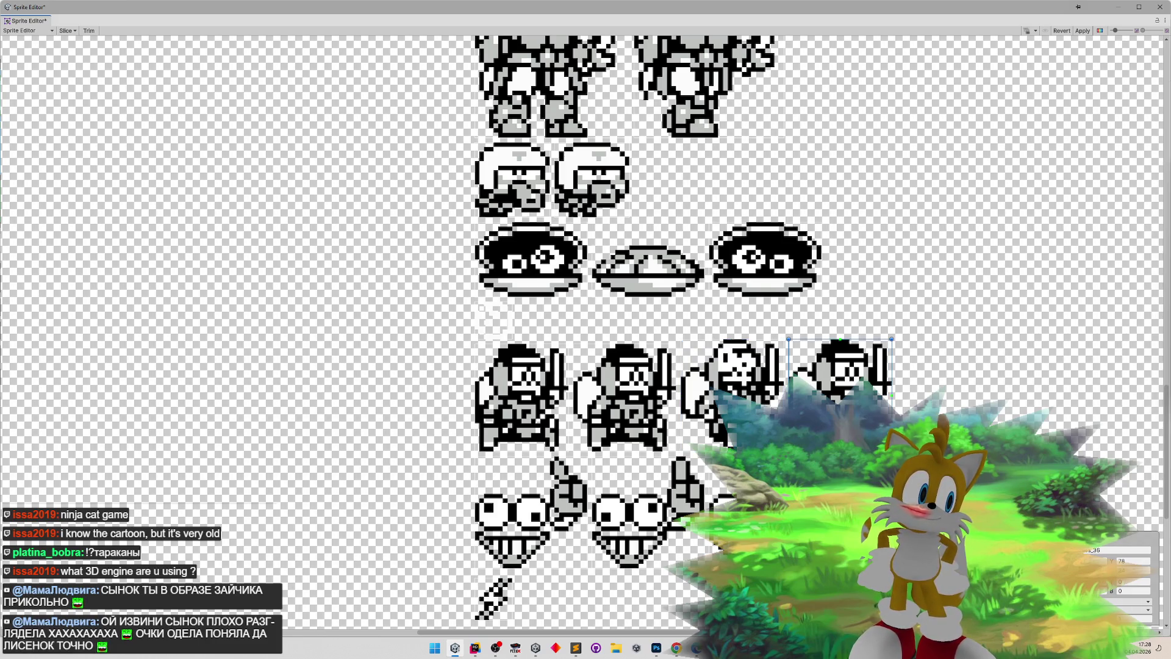
- Recheck the ninja-row frame names, then close the Sprite Editor
{"action": "left_click", "coordinate": [521, 398]}
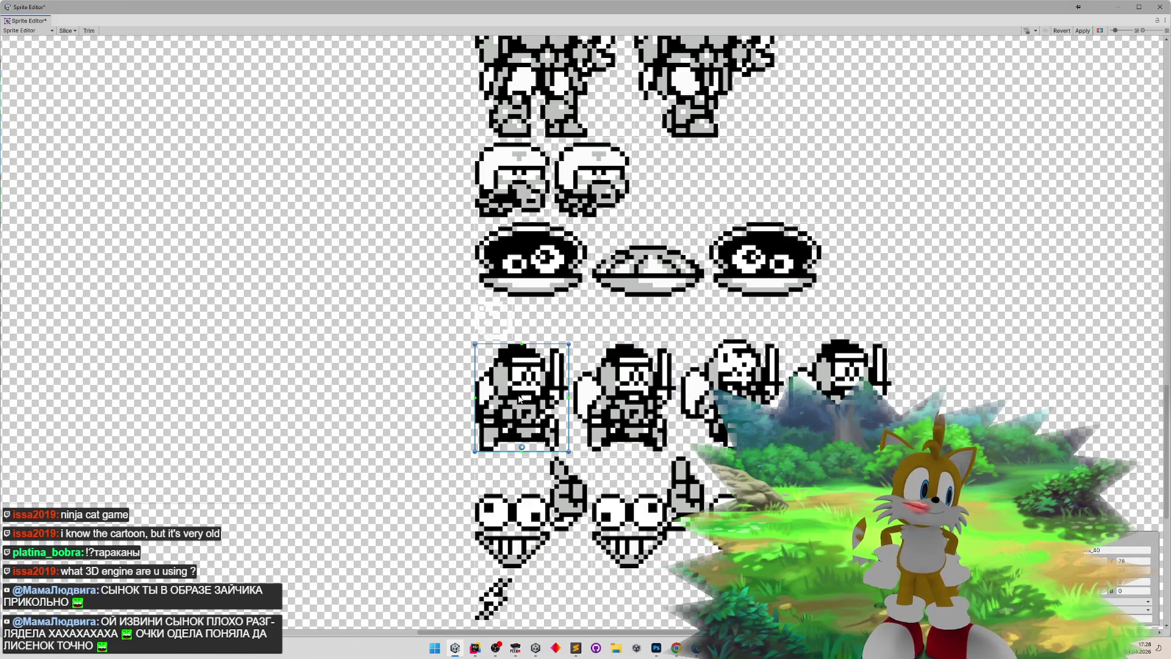
{"action": "left_click", "coordinate": [628, 398]}
{"action": "left_click", "coordinate": [692, 400]}
{"action": "left_click", "coordinate": [841, 375]}
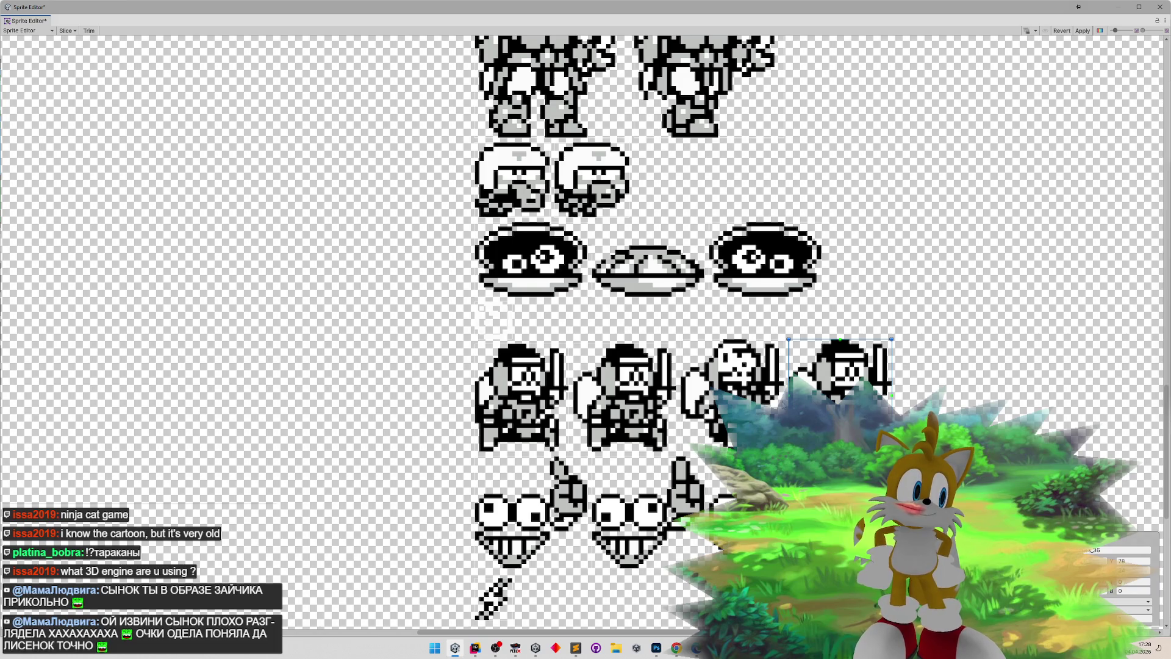
{"action": "left_click", "coordinate": [664, 398]}
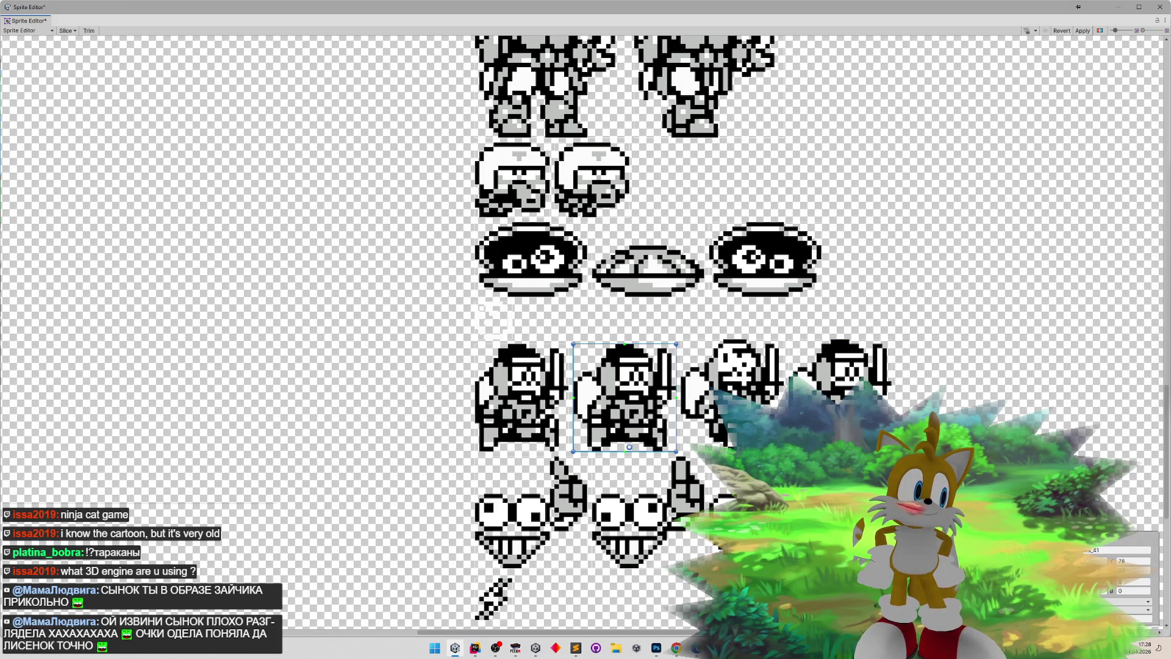
{"action": "left_click", "coordinate": [848, 366]}
{"action": "left_click", "coordinate": [643, 403]}
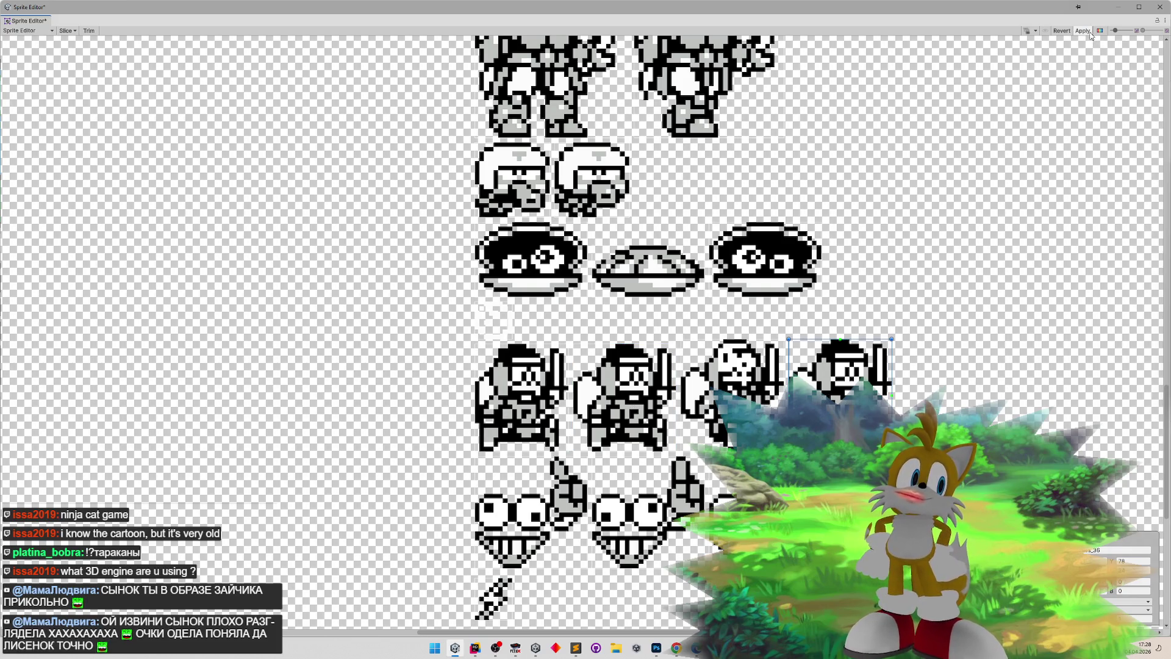
{"action": "left_click", "coordinate": [1159, 7]}
- Play the game in a maximized Game view, skip the cutscene and run toward the enemies
{"action": "key", "text": "ctrl+p"}
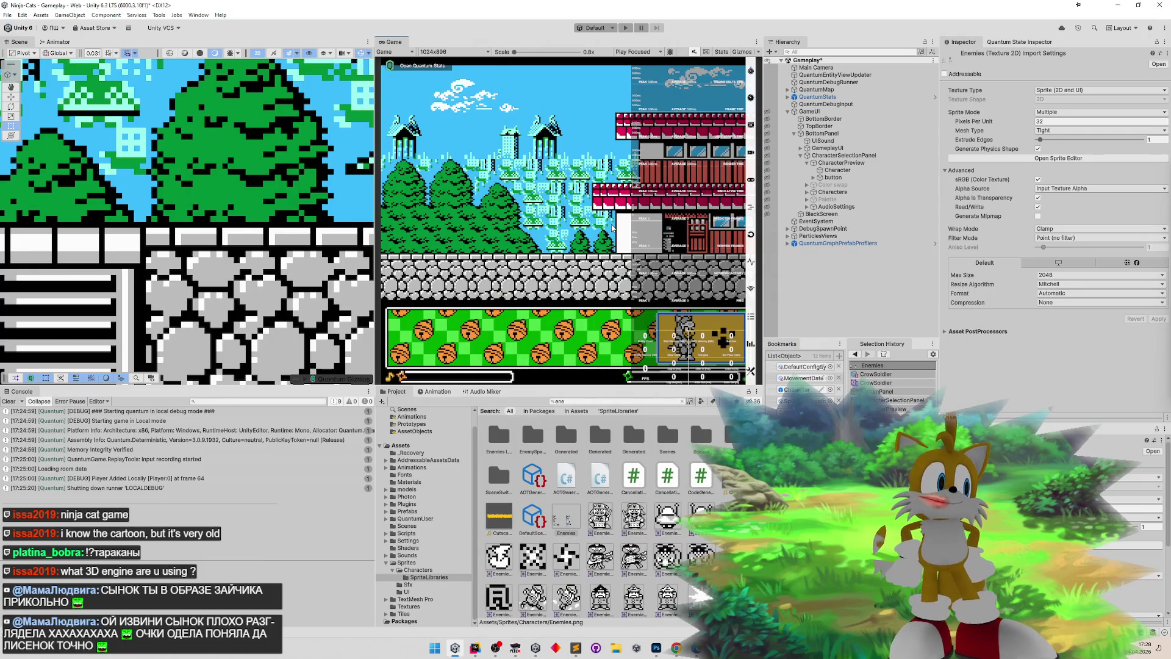
{"action": "key", "text": "shift+space"}
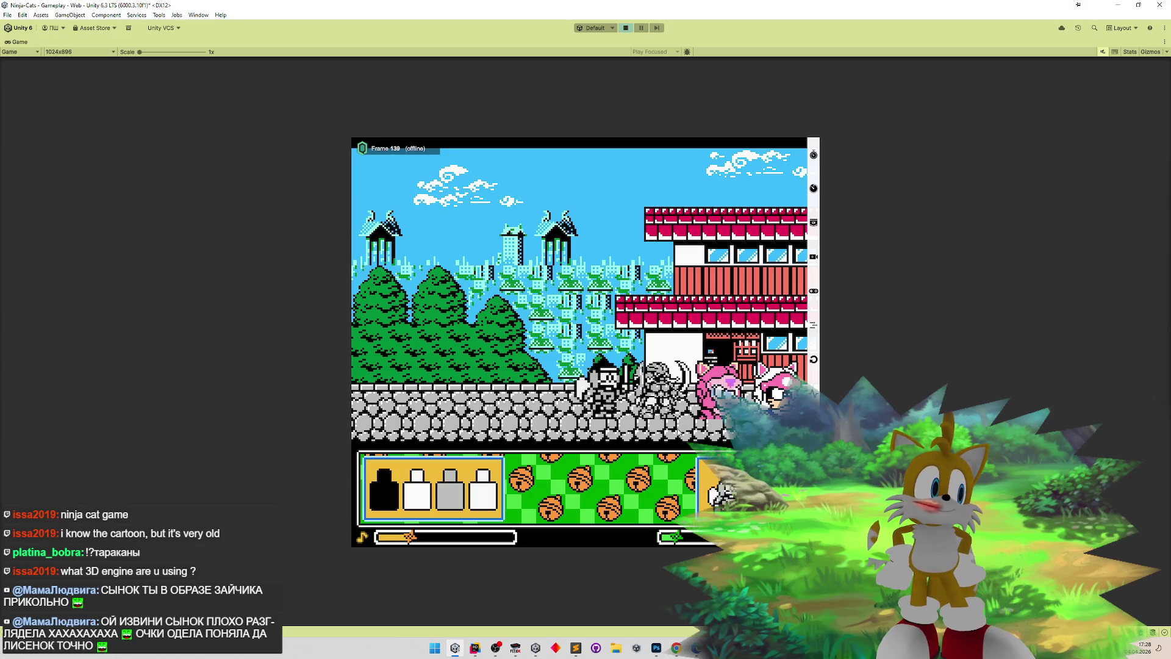
{"action": "key", "text": "a"}
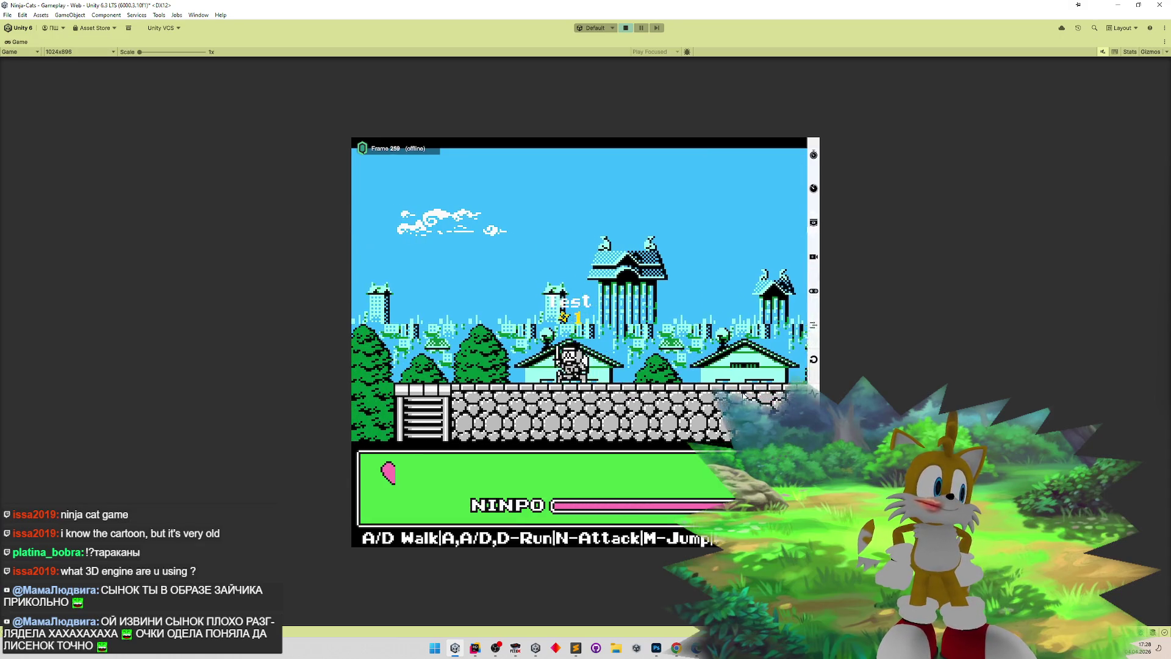
{"action": "key", "text": "d"}
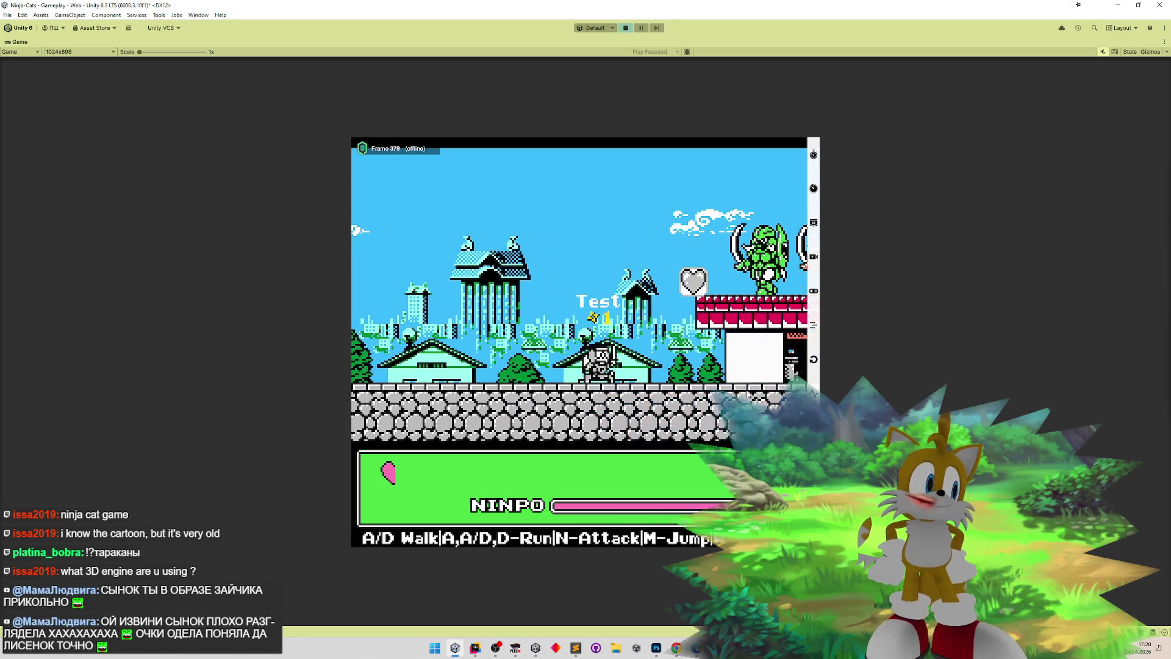
{"action": "key", "text": "d"}
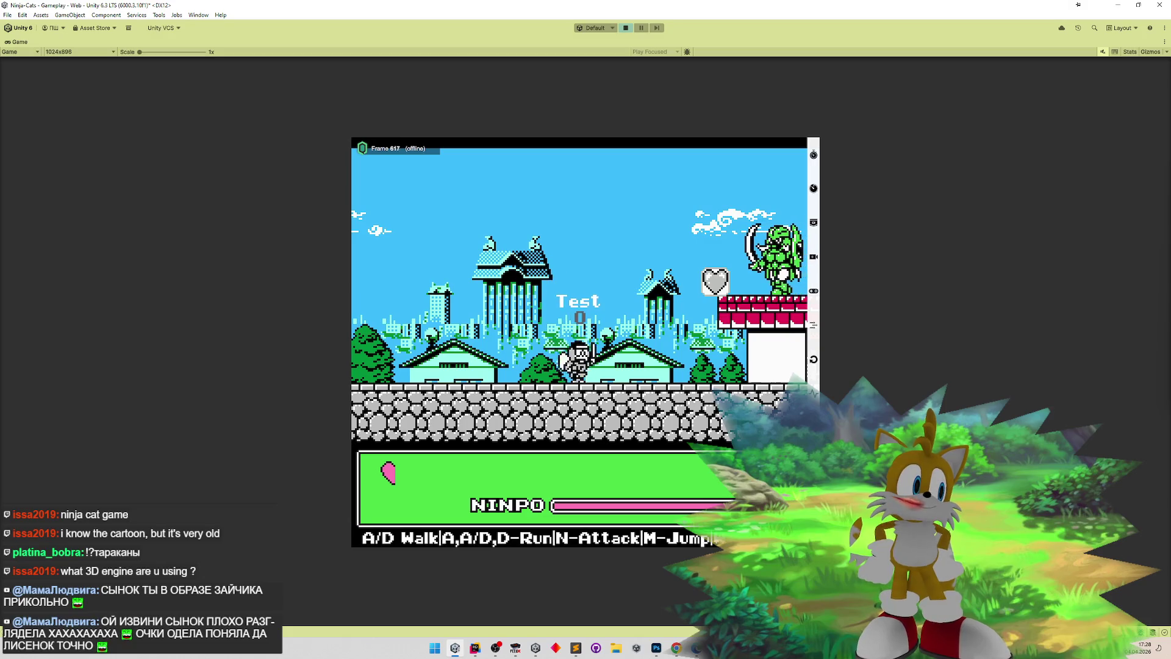
{"action": "key", "text": "d"}
{"action": "key", "text": "a"}
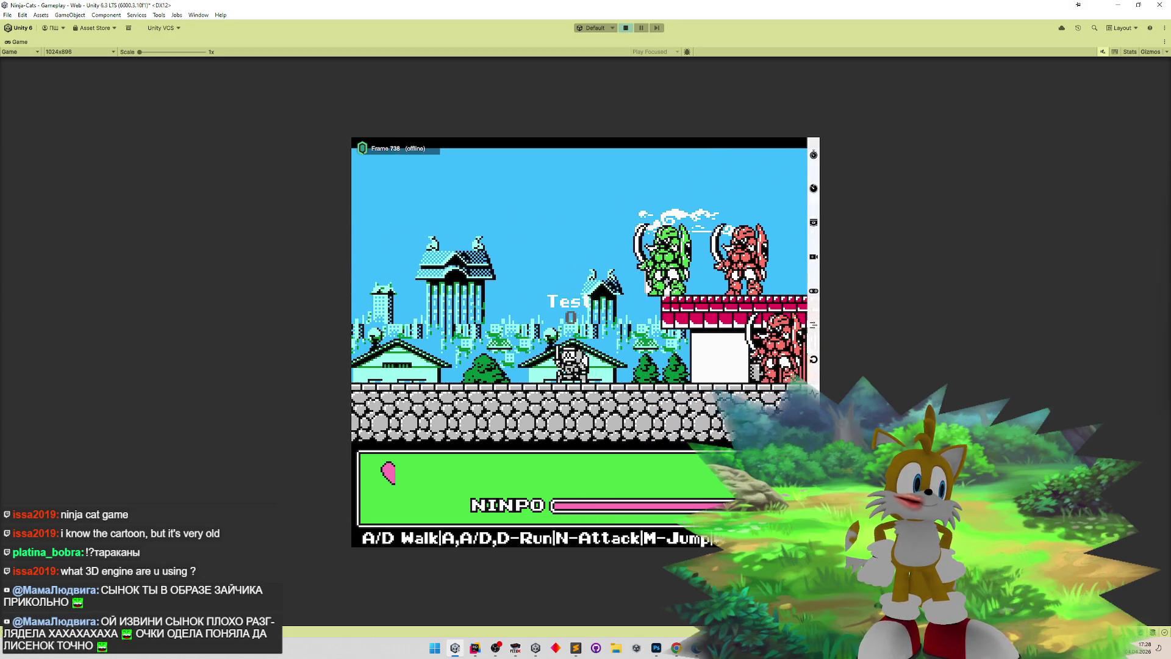
{"action": "key", "text": "d"}
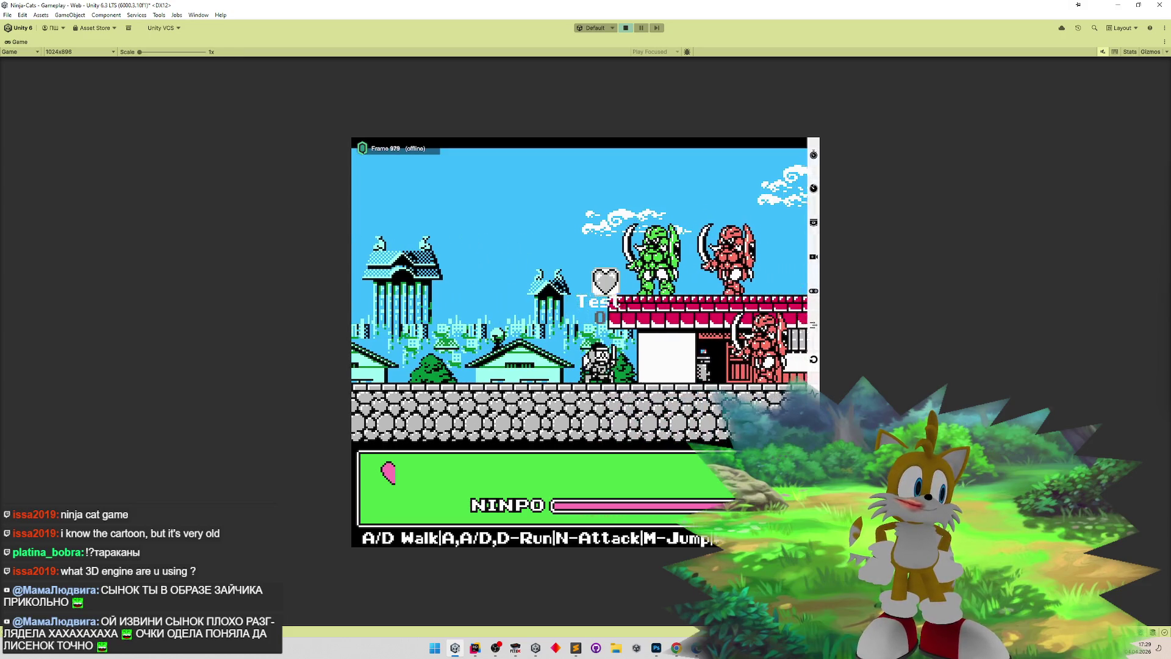
{"action": "key", "text": "a"}
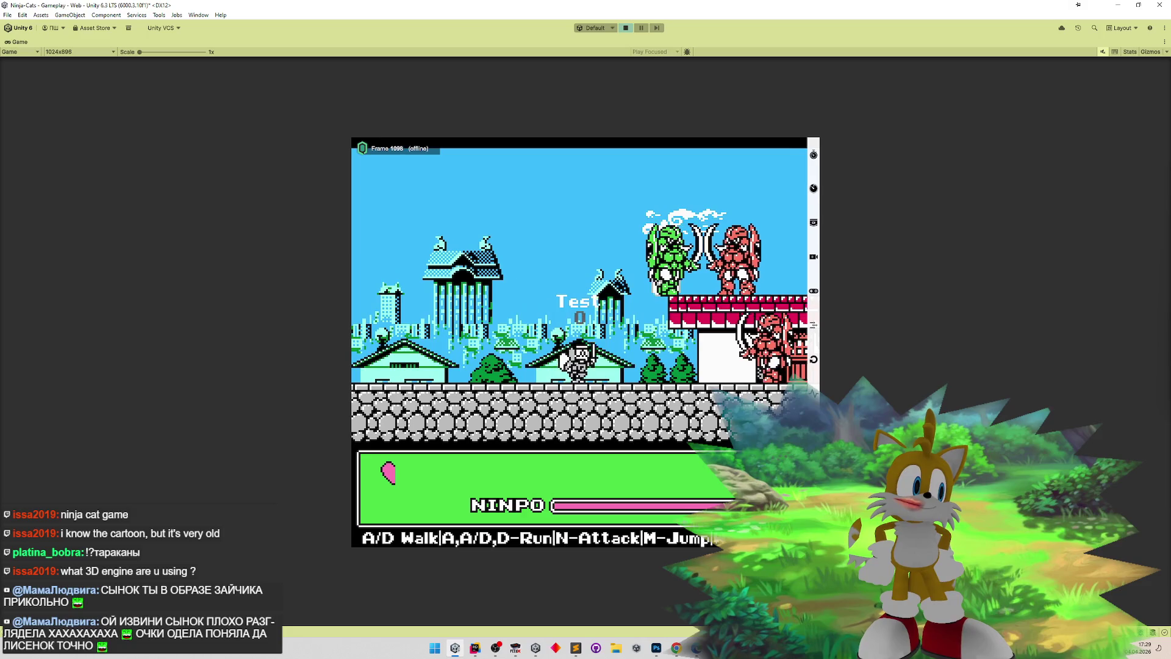
{"action": "key", "text": "d"}
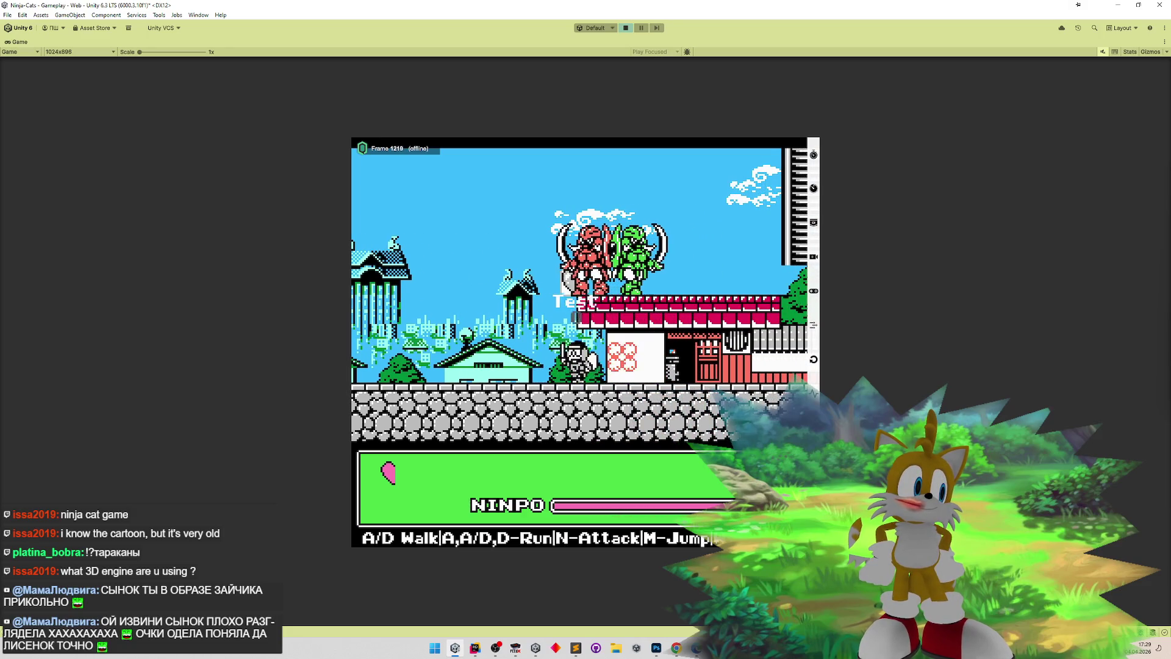
{"action": "key", "text": "a"}
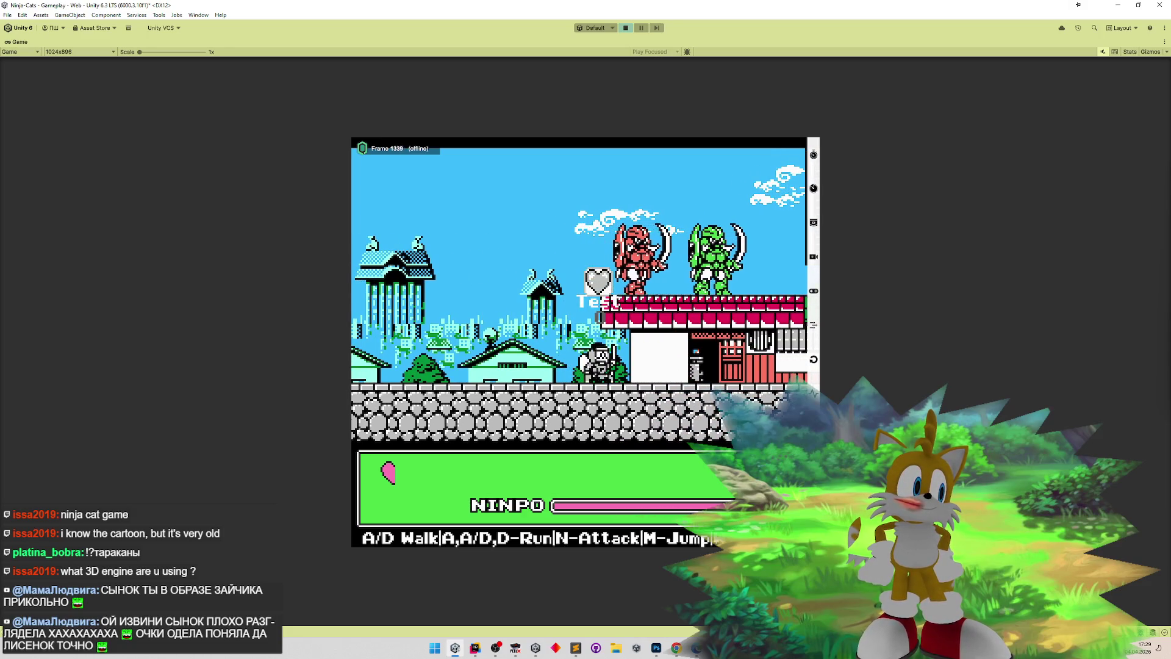
{"action": "key", "text": "d"}
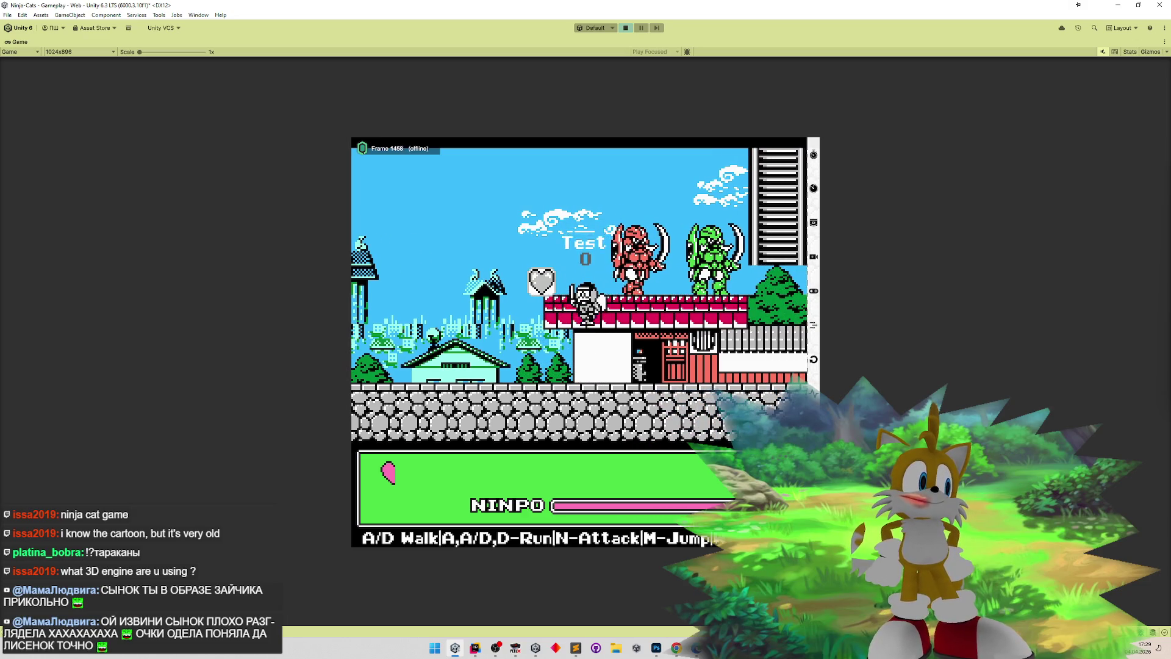
- Jump around the rooftops to test the green and red ninja enemies, then bring up Sublime Text
{"action": "key", "text": "d"}
{"action": "key", "text": "m"}
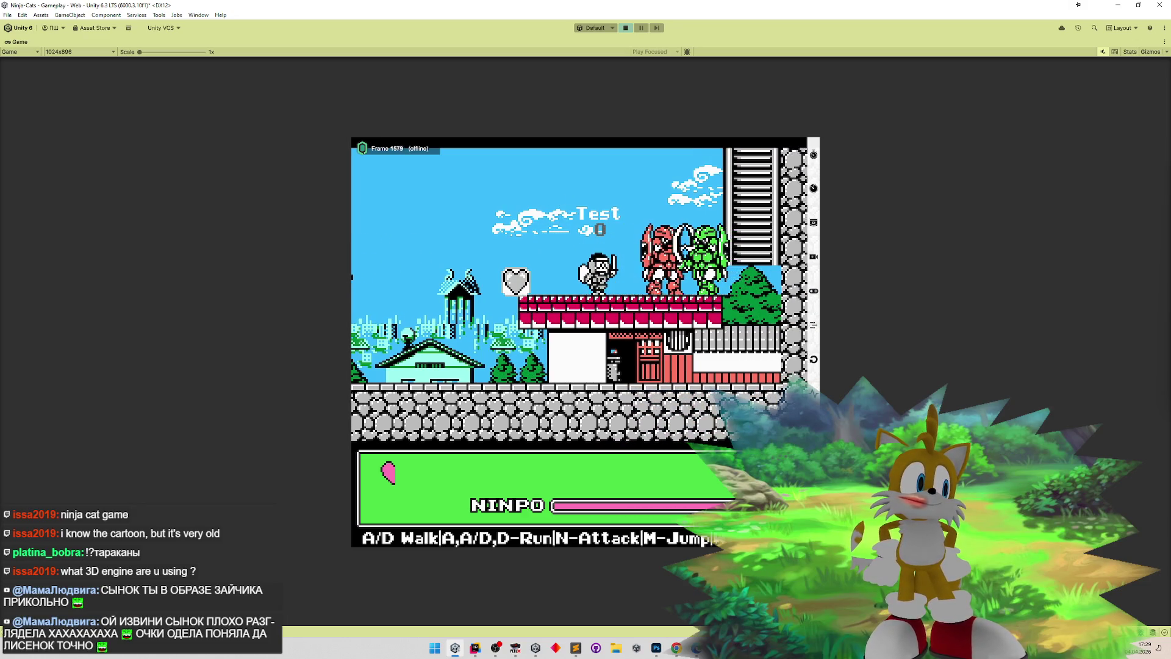
{"action": "key", "text": "d"}
{"action": "key", "text": "d"}
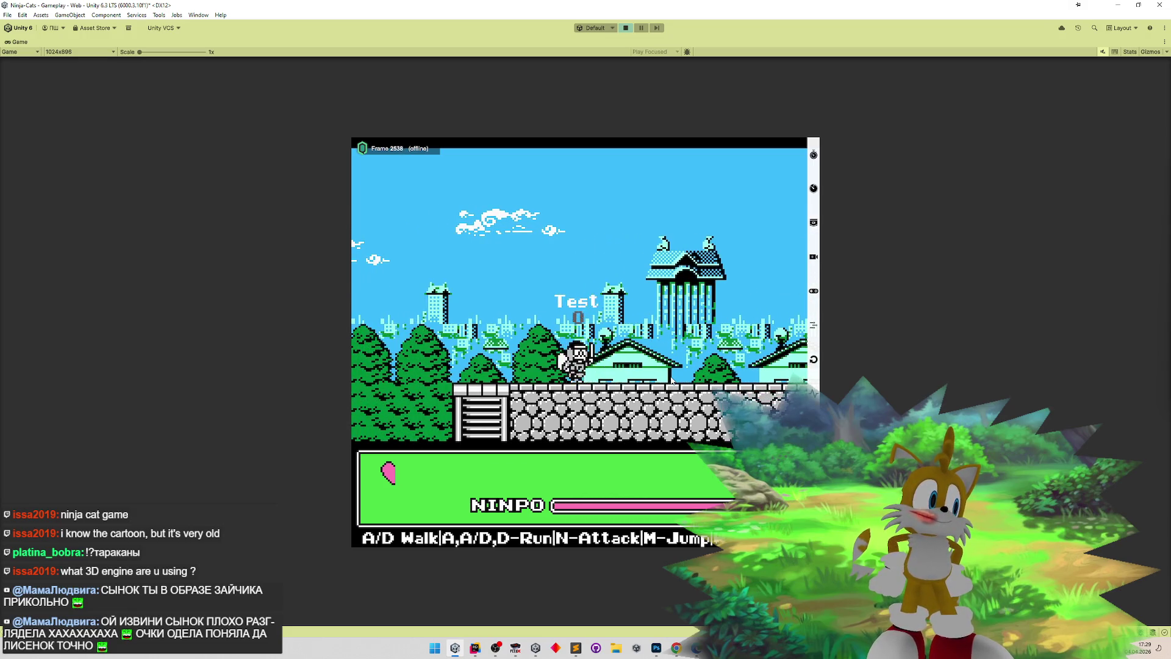
{"action": "key", "text": "d"}
{"action": "key", "text": "m"}
{"action": "key", "text": "m"}
{"action": "key", "text": "a"}
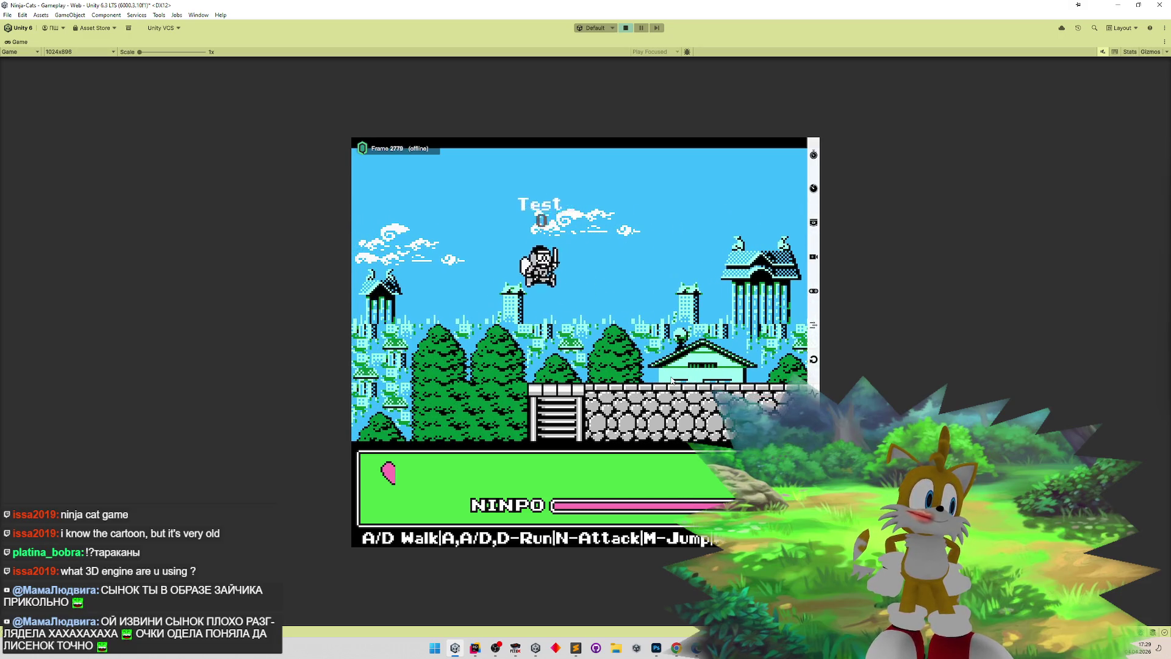
{"action": "key", "text": "d"}
{"action": "key", "text": "m"}
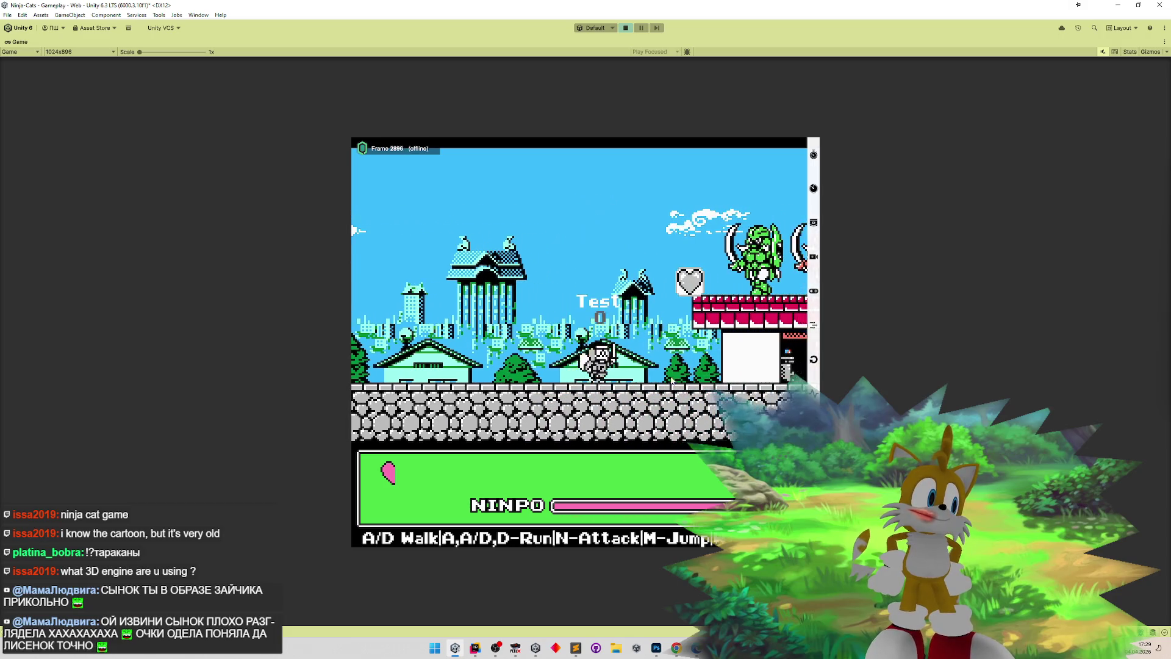
{"action": "key", "text": "a"}
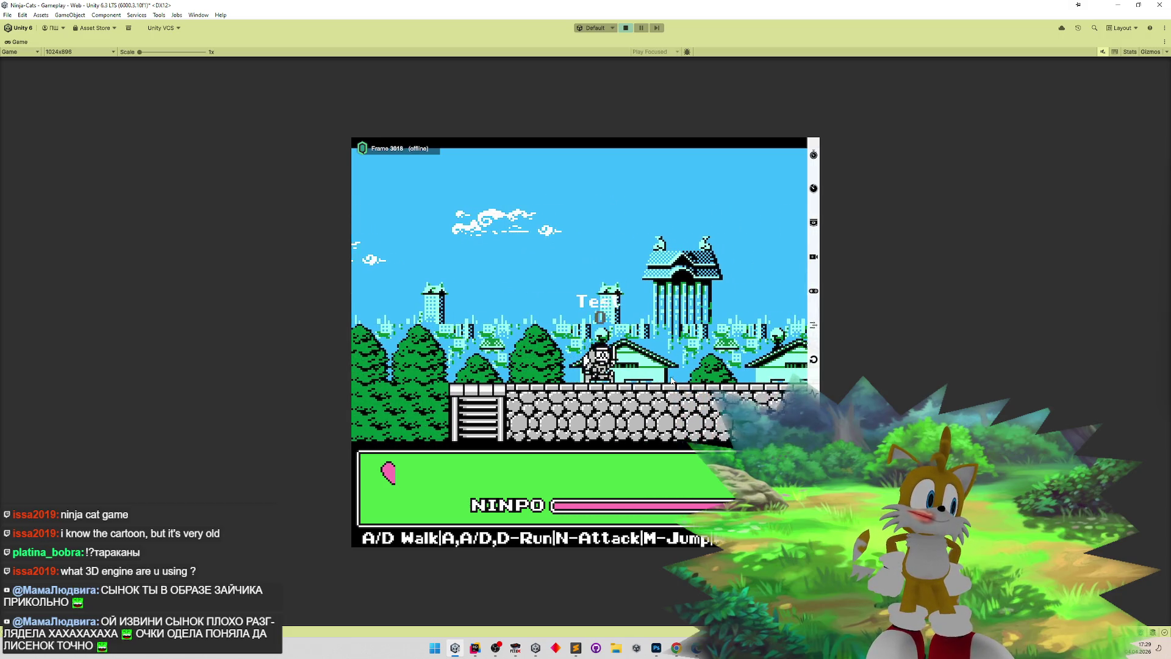
{"action": "left_click", "coordinate": [575, 648]}
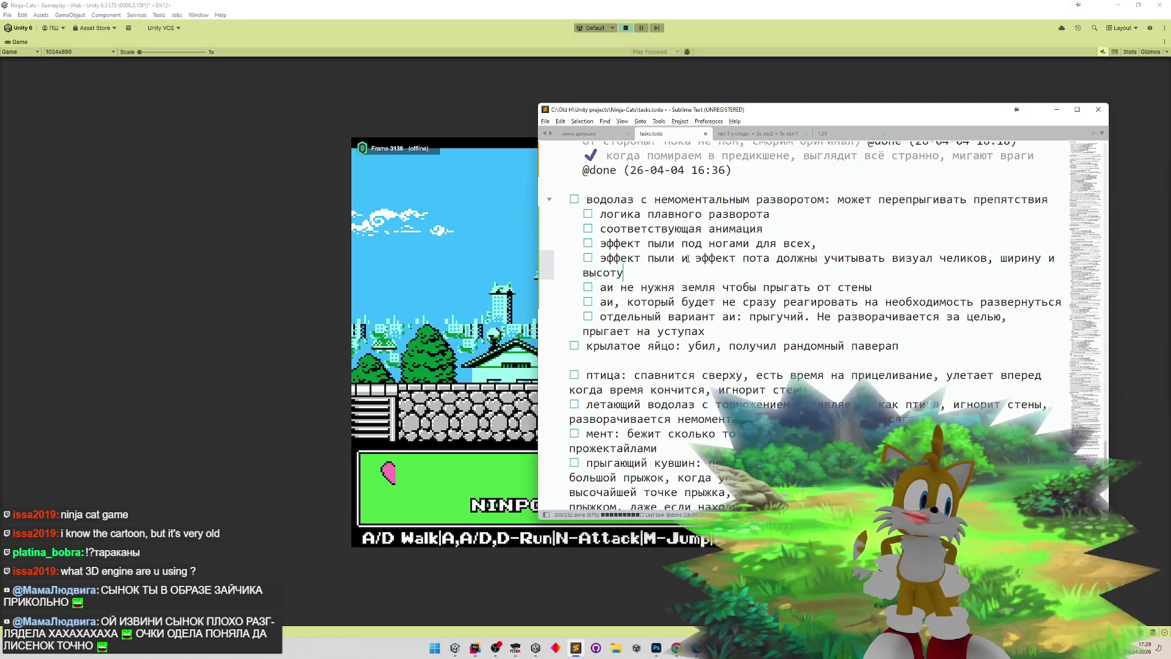
- Add the subtask 'анимация прыжка с крыльями' below 'высоту' and minimize Sublime Text
{"action": "key", "text": "Return"}
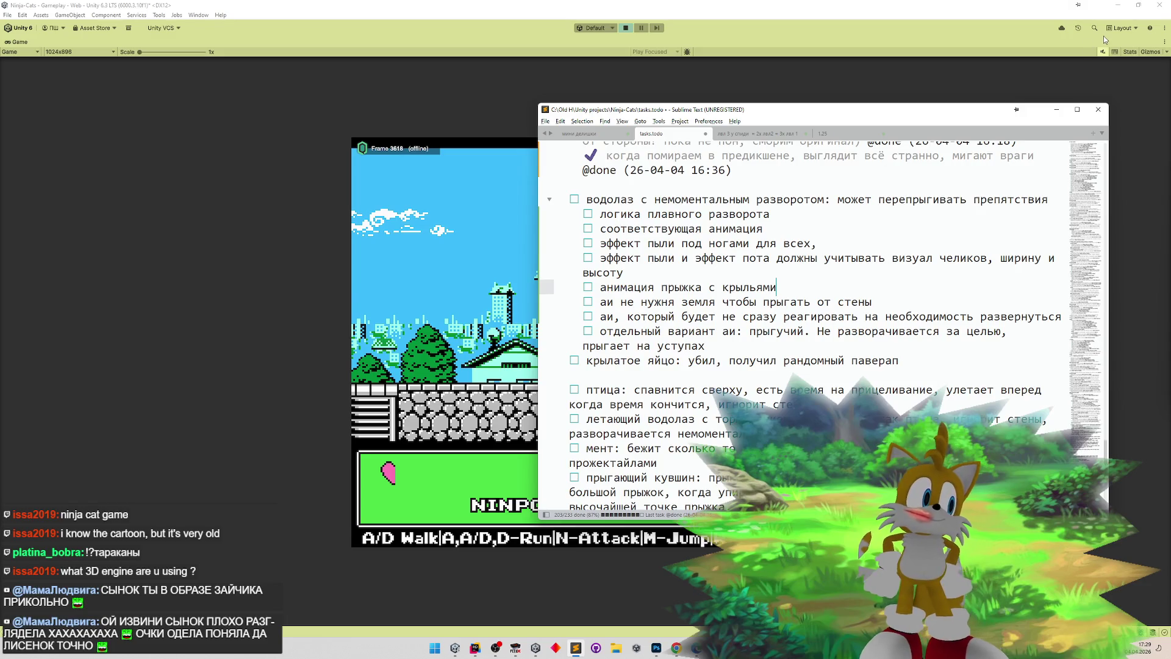
{"action": "left_click", "coordinate": [1057, 109]}
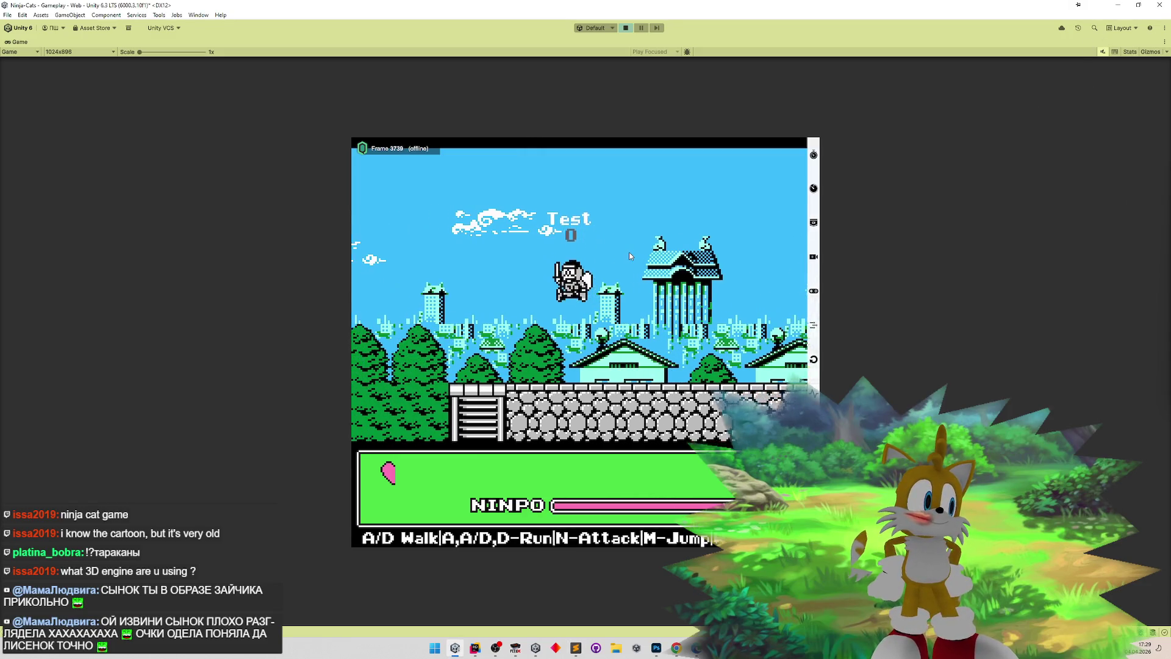
- Walk the ninja cat through the town past the pagoda and climb the ladder
{"action": "key", "text": "d"}
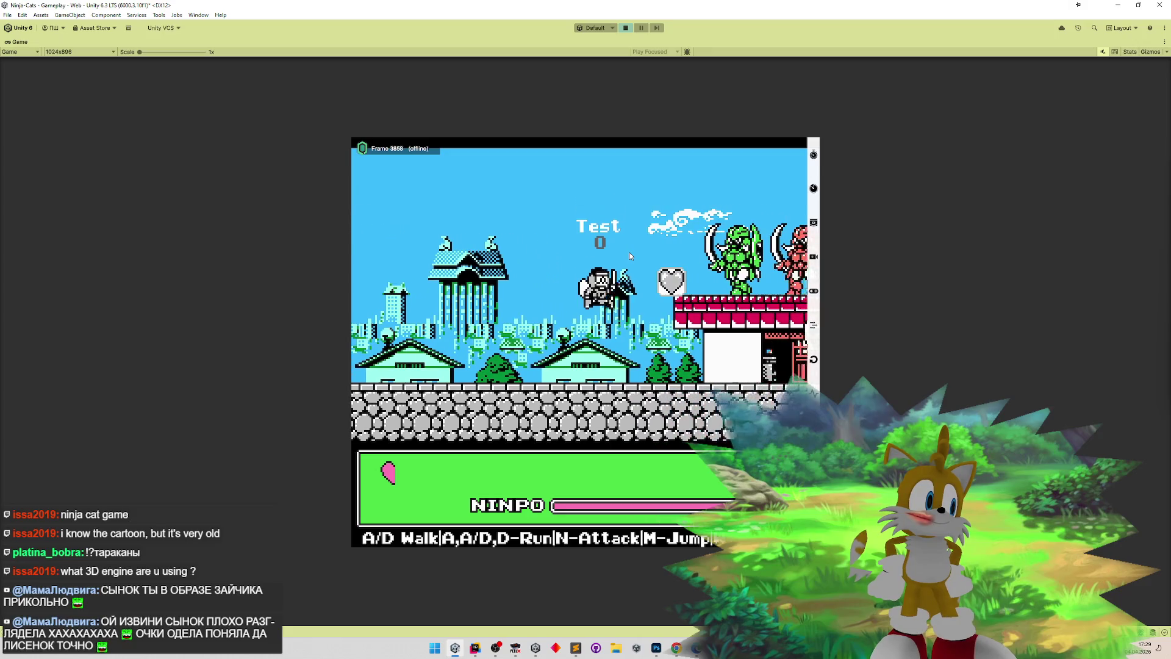
{"action": "key", "text": "a"}
{"action": "key", "text": "m"}
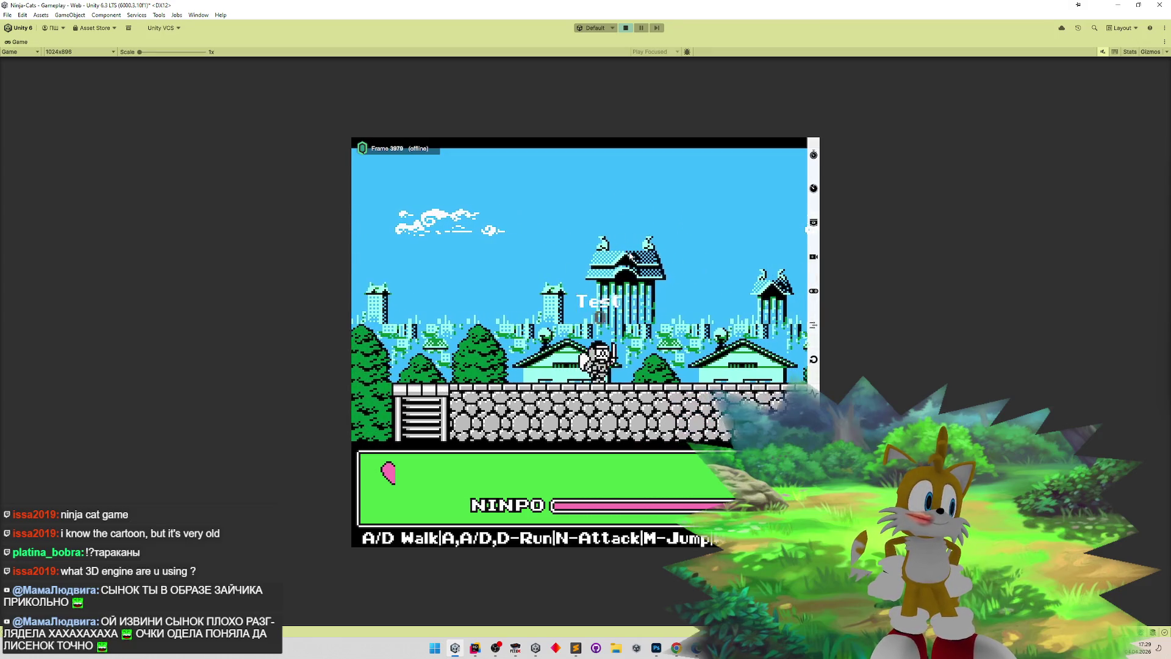
{"action": "key", "text": "a"}
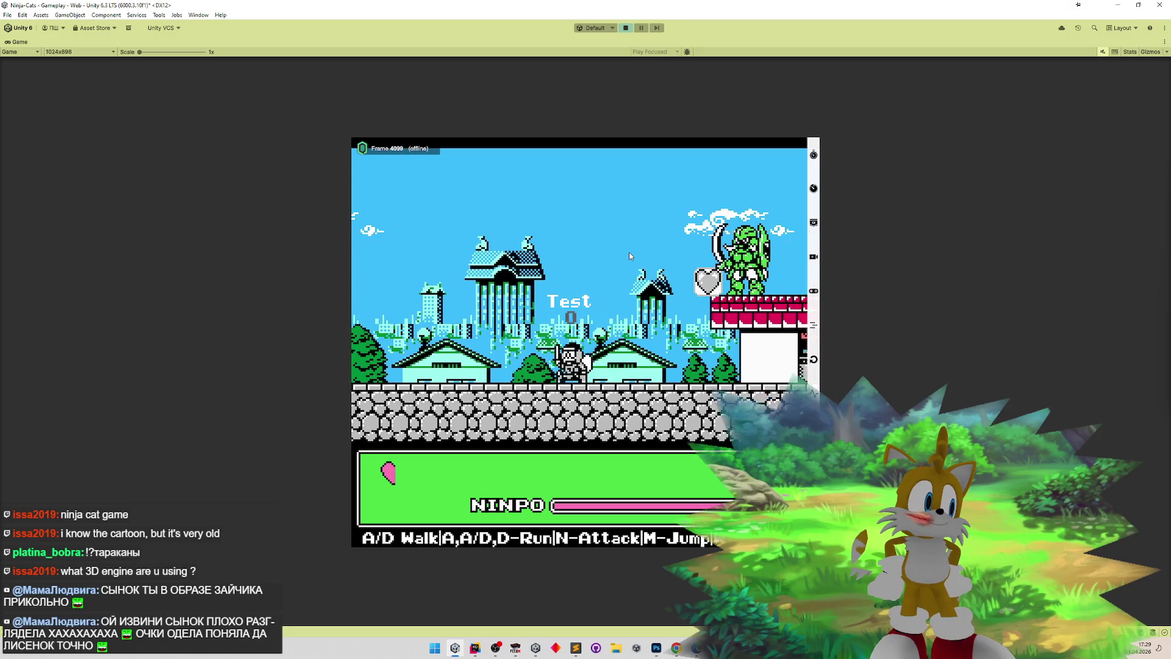
{"action": "key", "text": "d"}
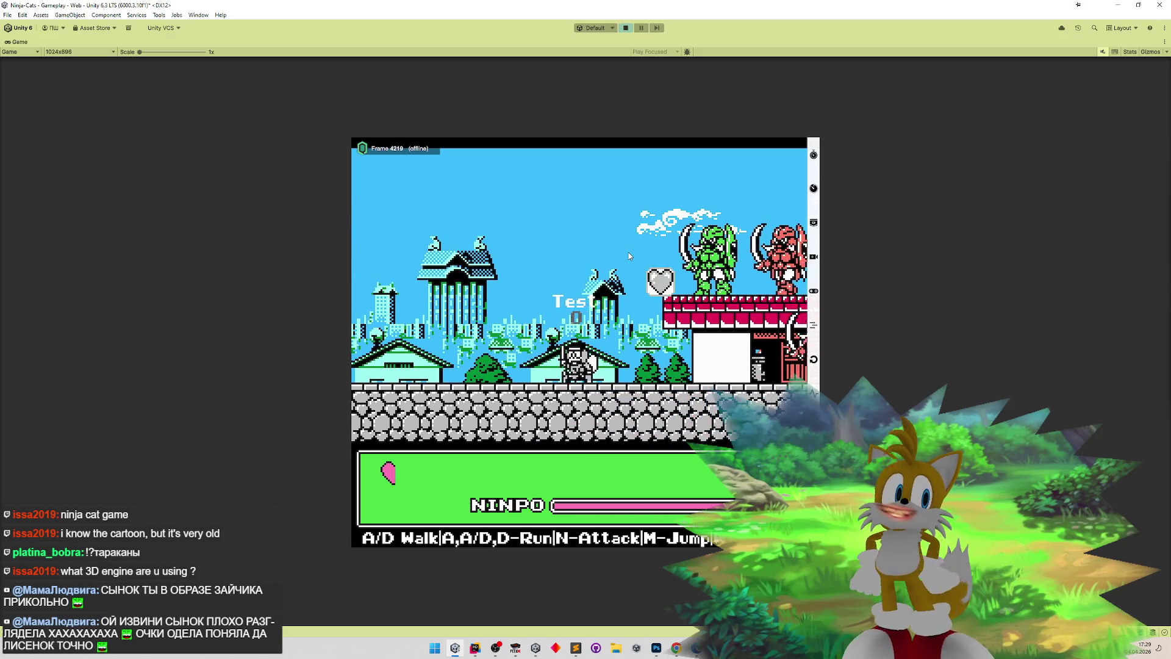
{"action": "key", "text": "a"}
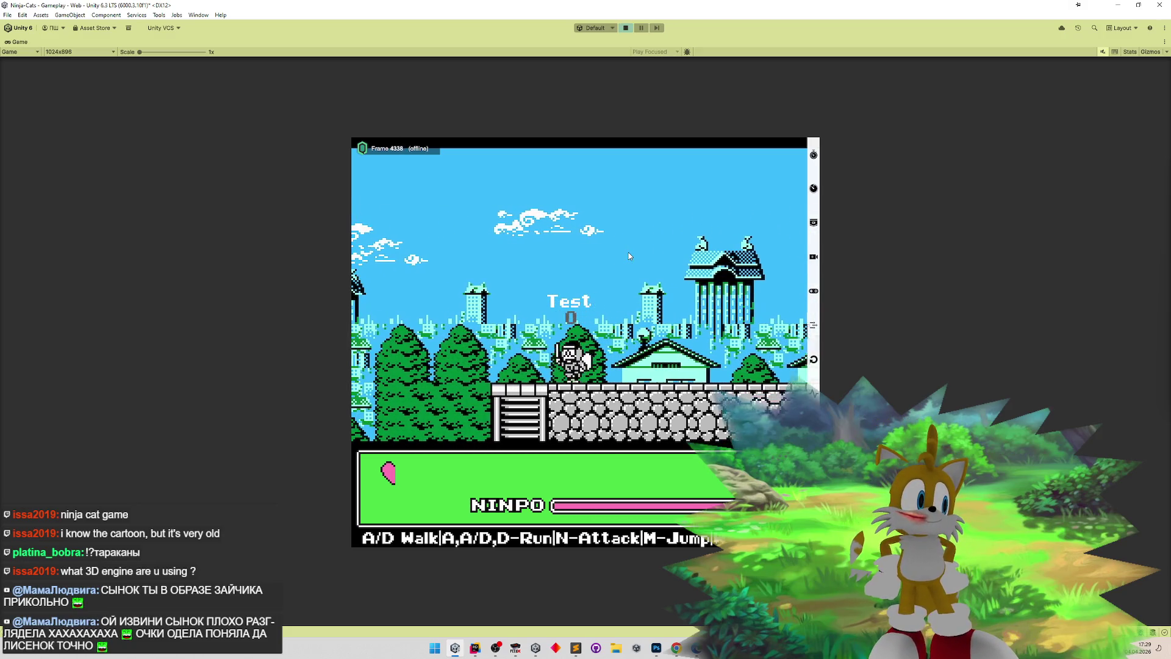
{"action": "key", "text": "w"}
{"action": "key", "text": "a"}
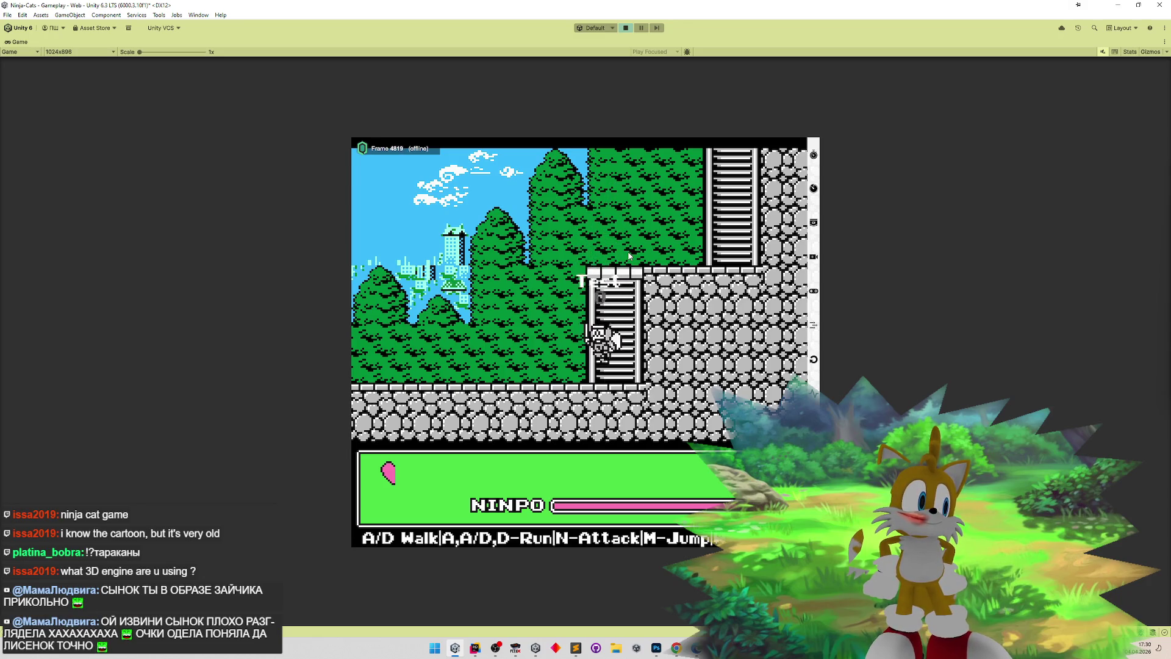
- Climb down the lower ladders into the underground water room
{"action": "key", "text": "d"}
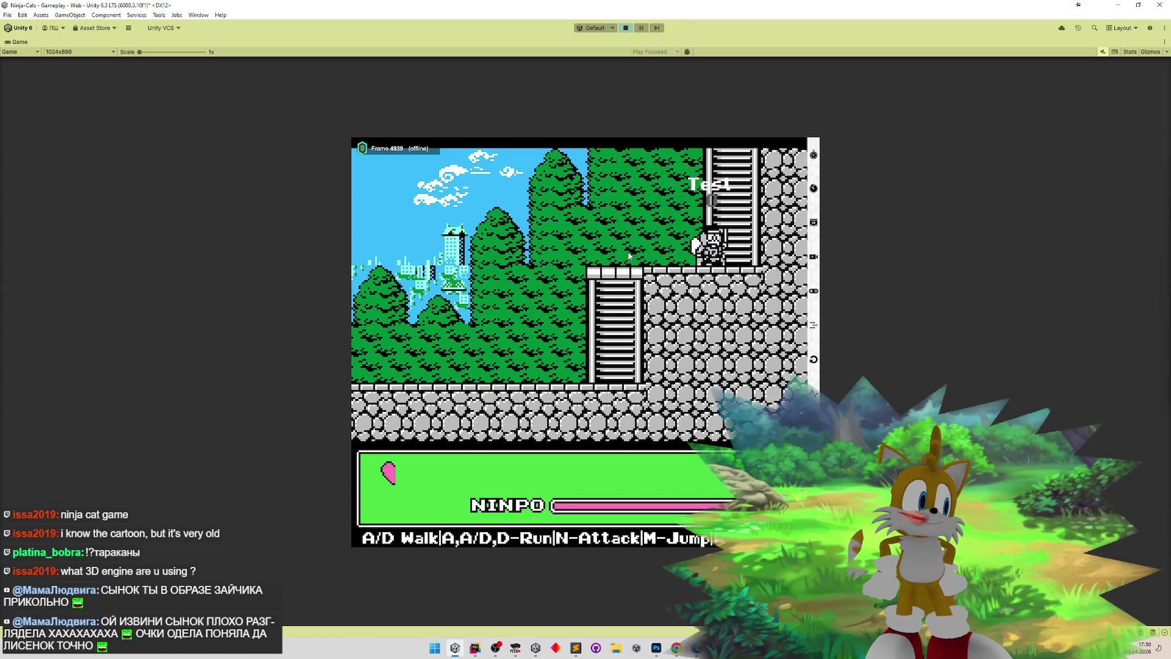
{"action": "key", "text": "a"}
{"action": "key", "text": "s"}
{"action": "key", "text": "a"}
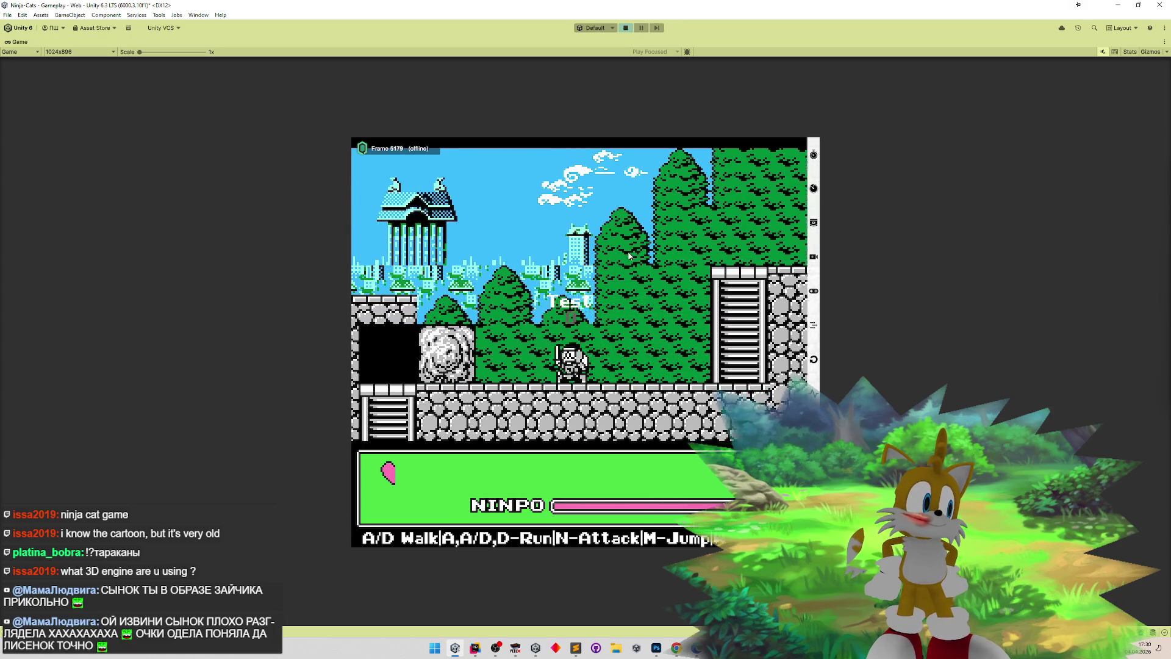
{"action": "key", "text": "a"}
{"action": "key", "text": "s"}
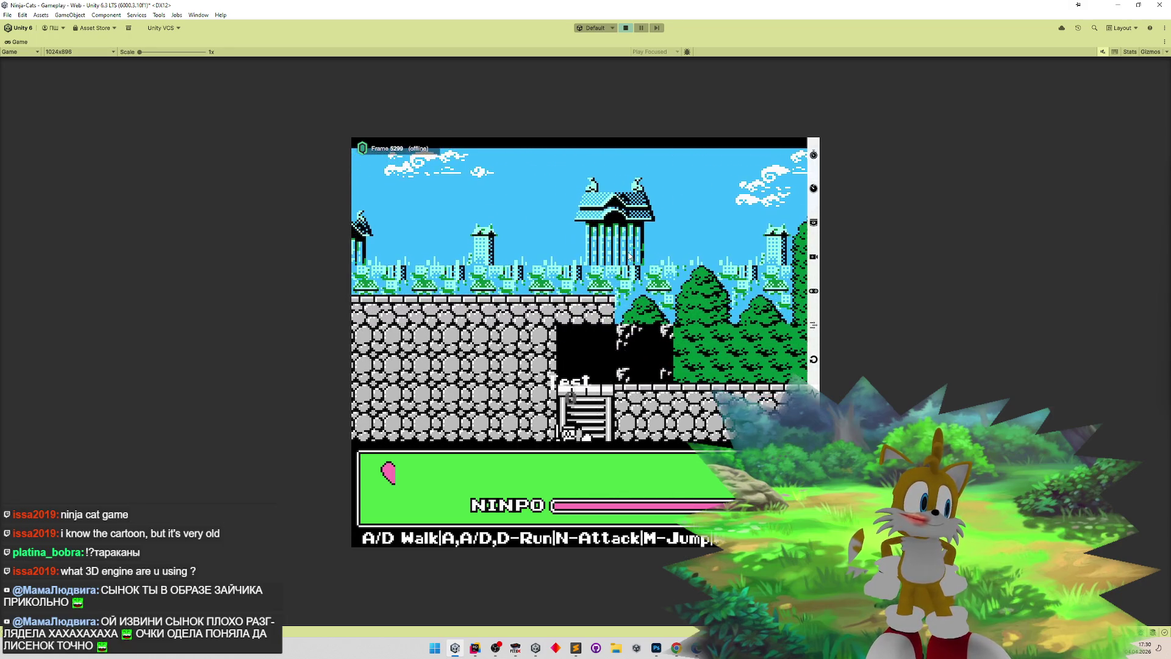
{"action": "key", "text": "d"}
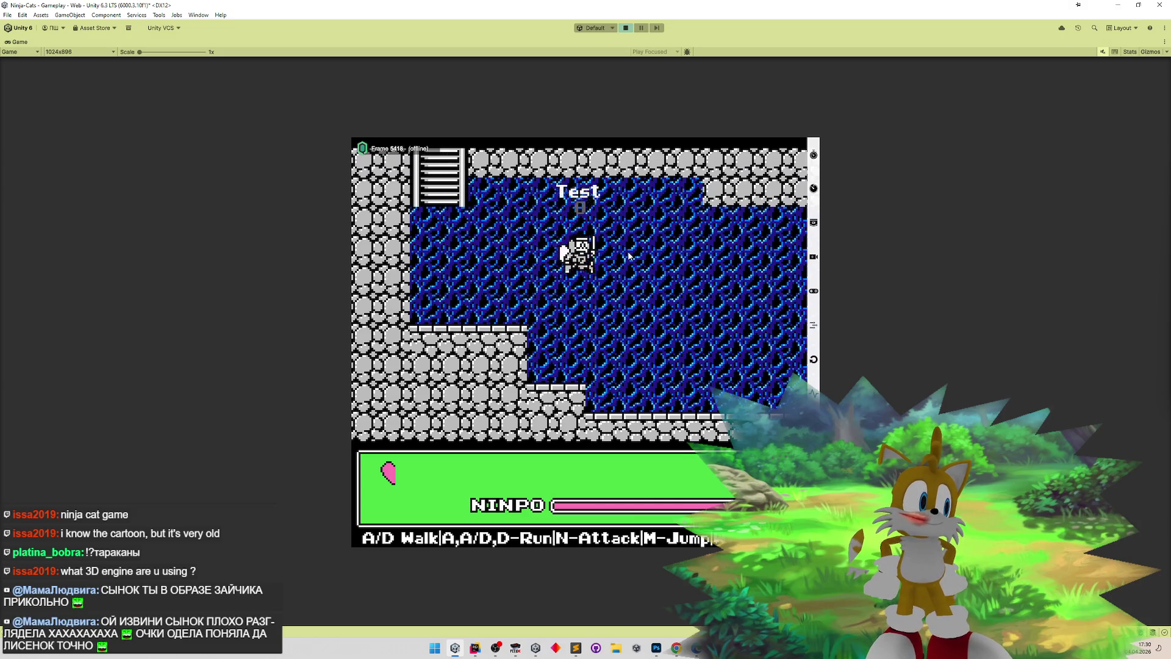
- Climb and leap across the lava room walls to the ledge beside the heart
{"action": "key", "text": "d"}
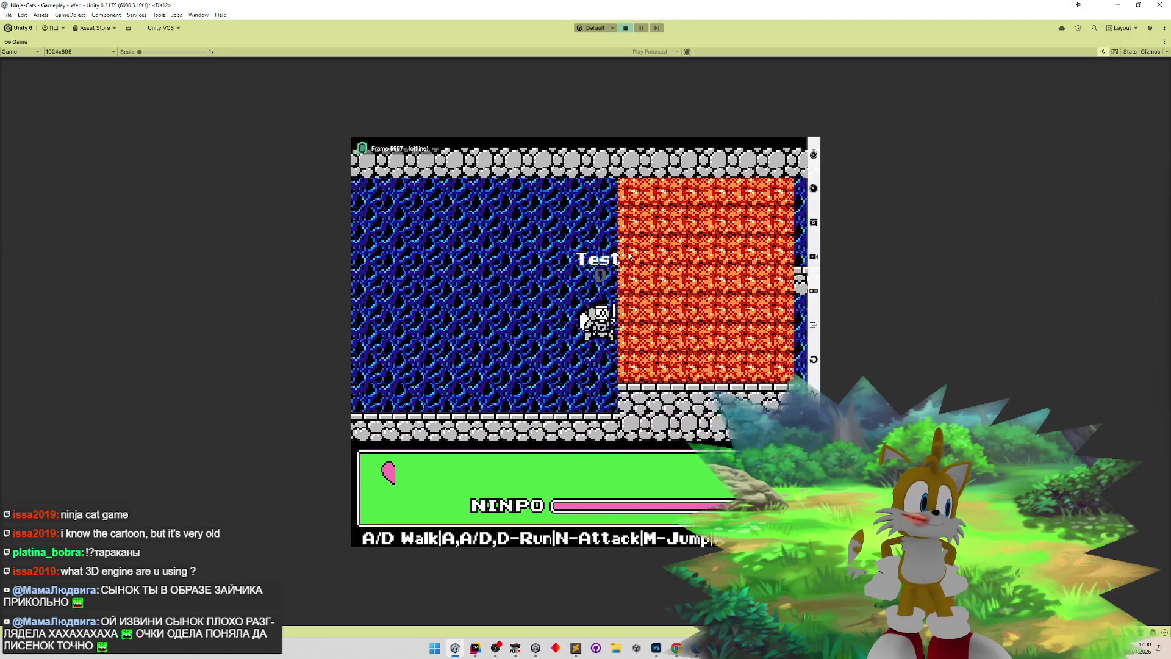
{"action": "key", "text": "d"}
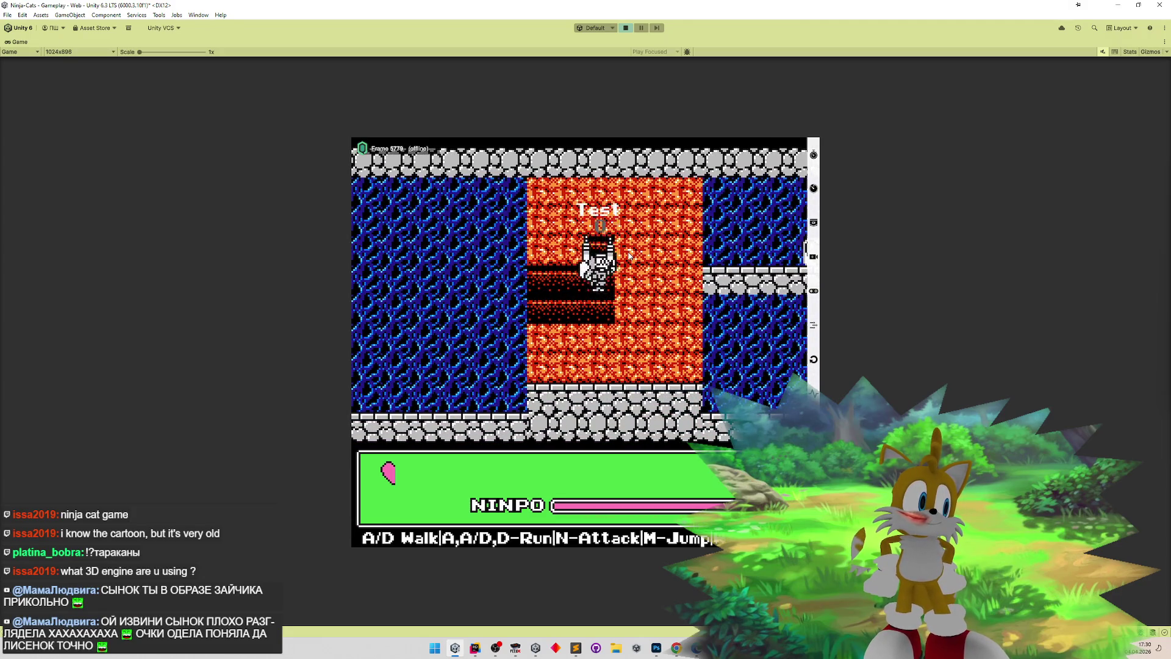
{"action": "key", "text": "d"}
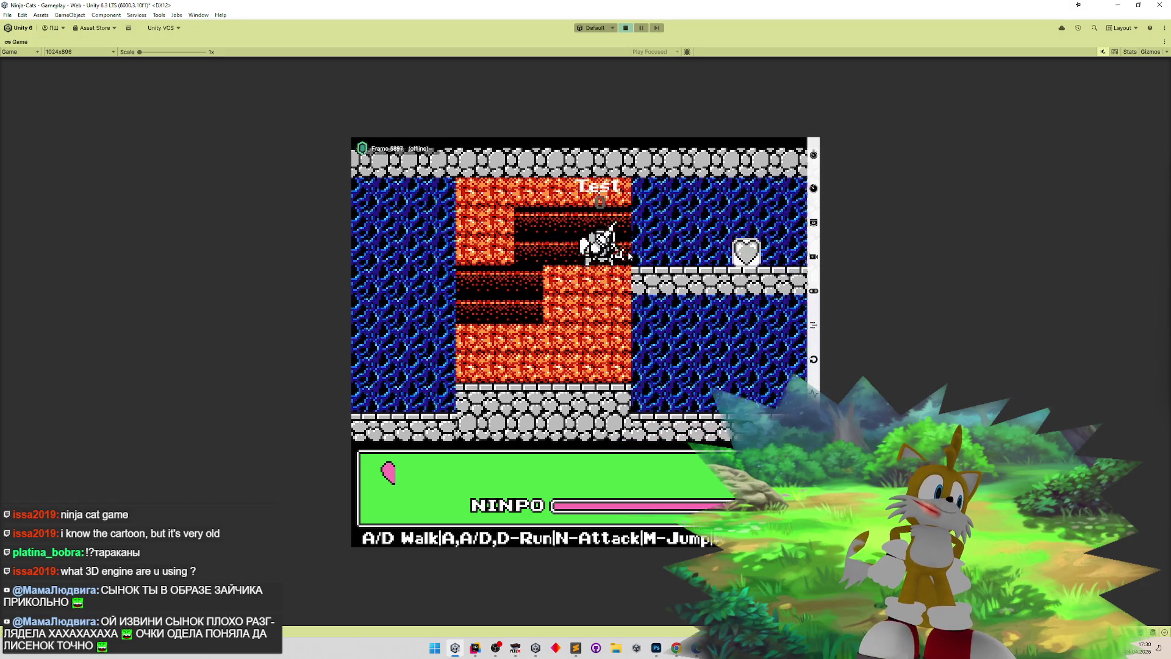
{"action": "key", "text": "a"}
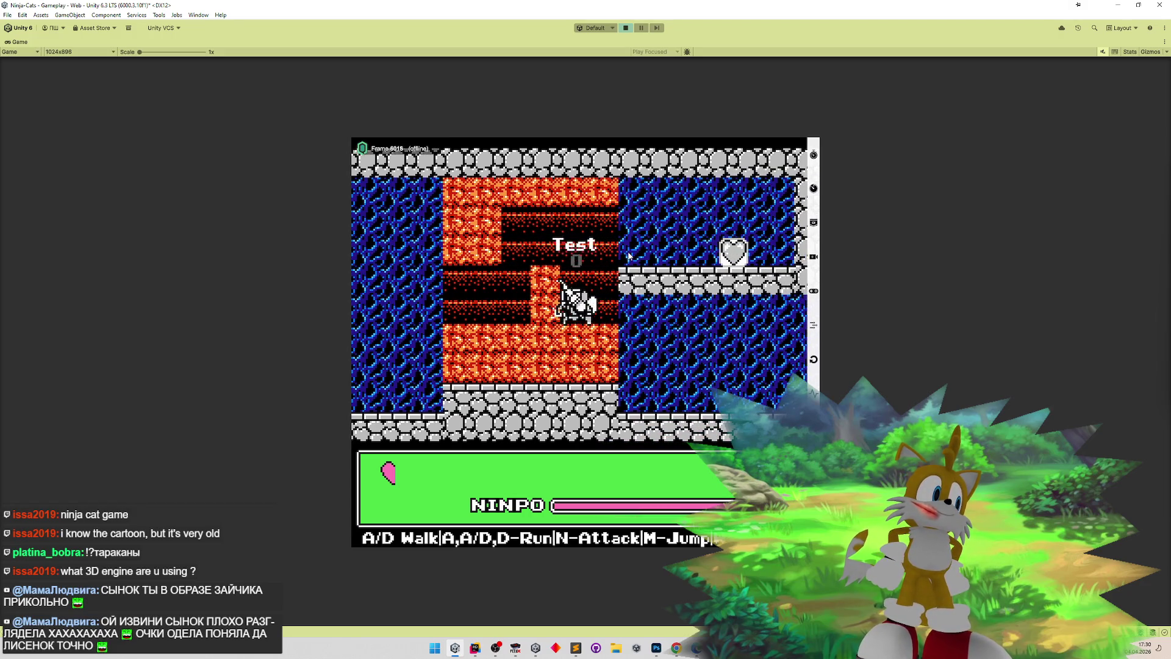
{"action": "key", "text": "a"}
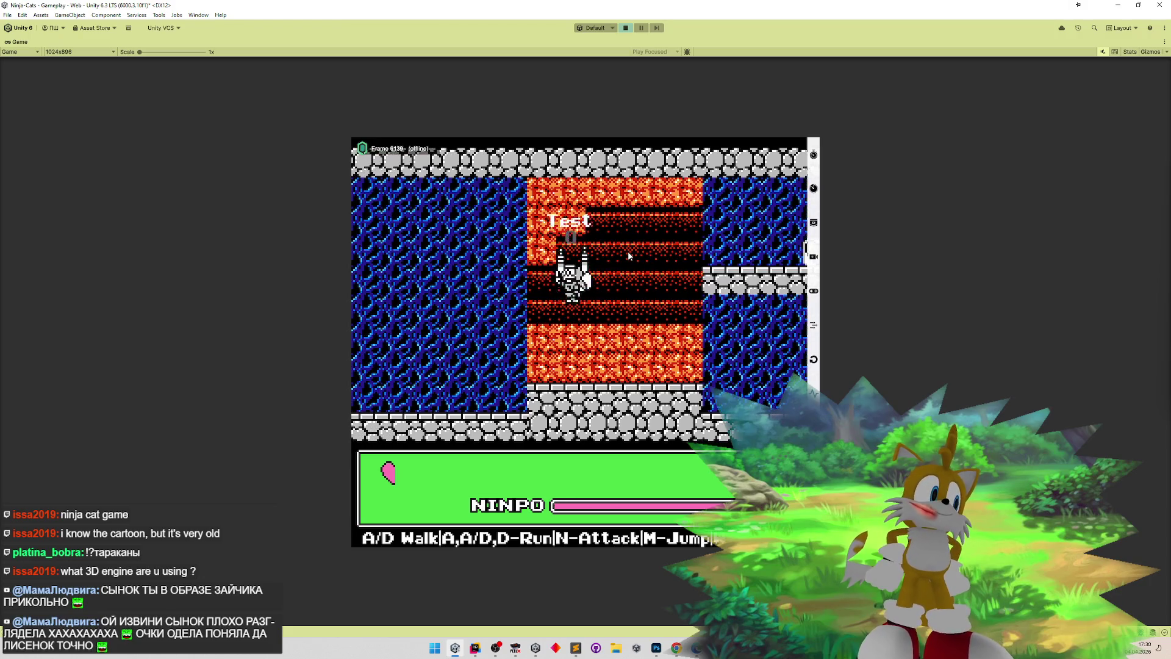
{"action": "key", "text": "d"}
{"action": "key", "text": "m"}
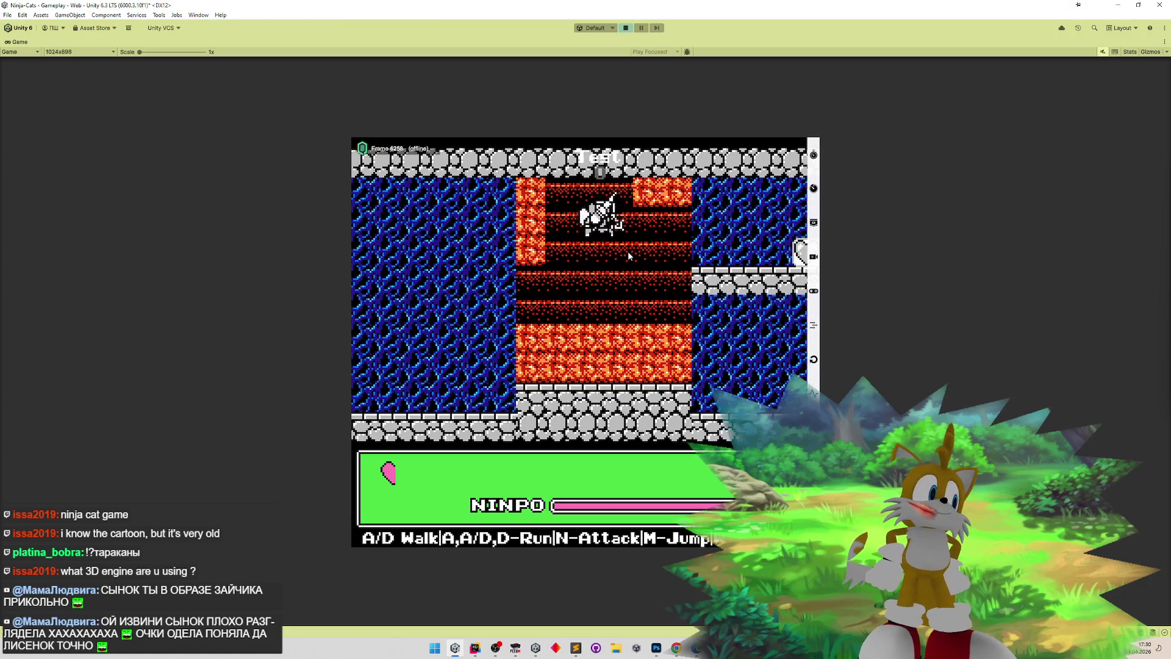
{"action": "key", "text": "d"}
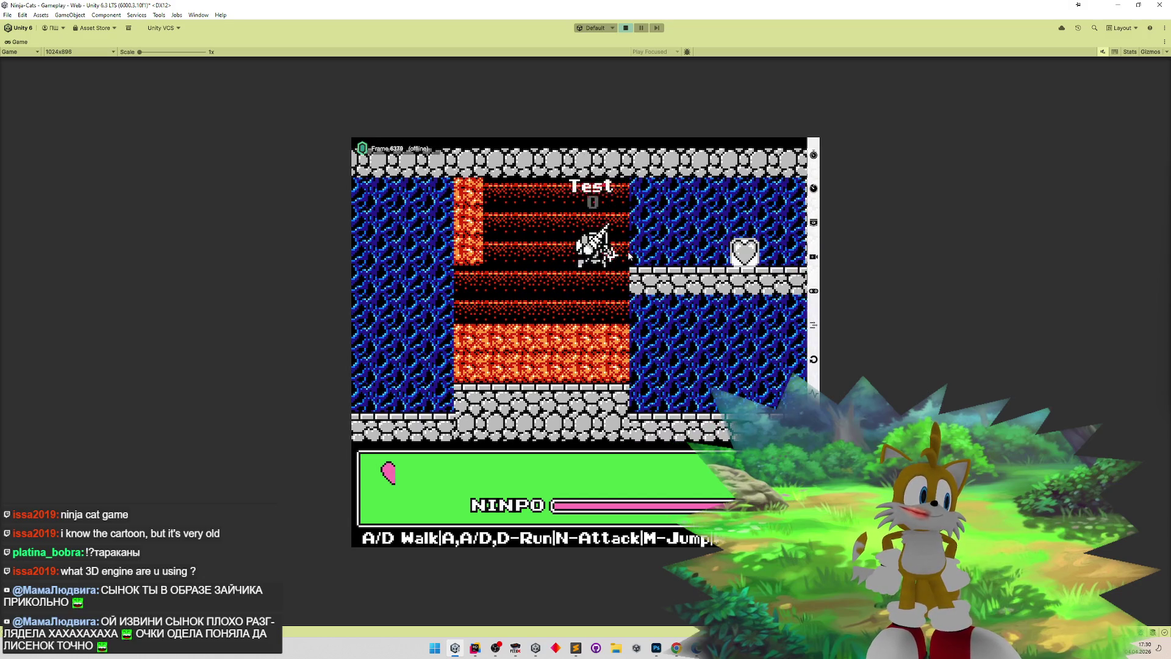
{"action": "key", "text": "d"}
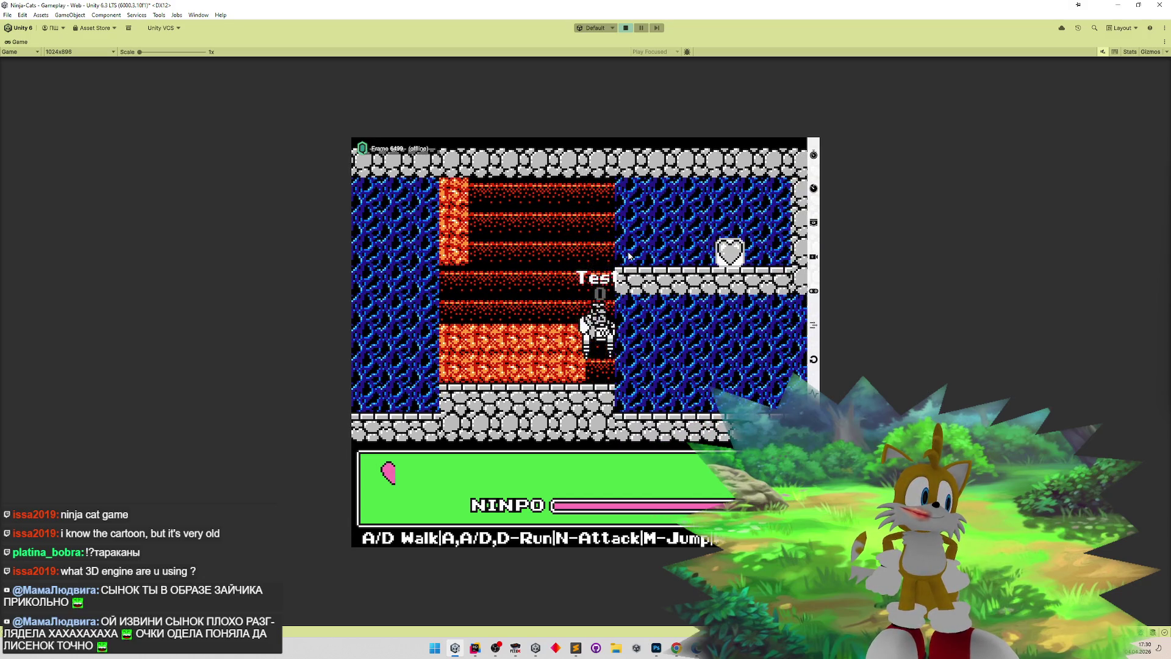
{"action": "key", "text": "a"}
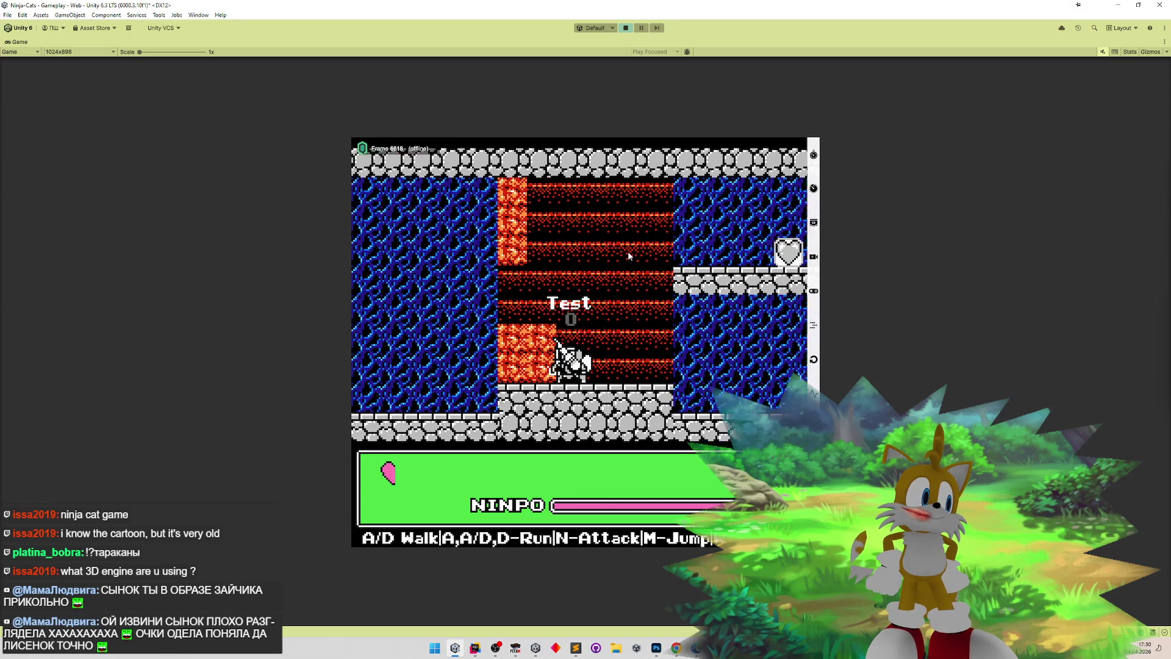
{"action": "key", "text": "w"}
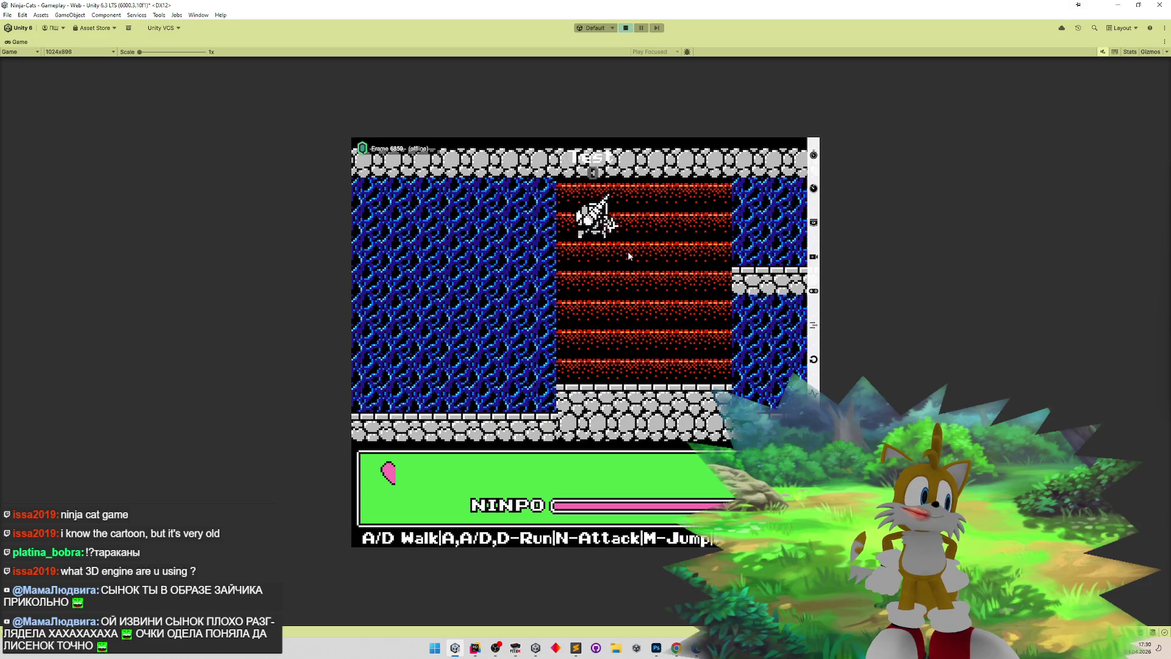
{"action": "key", "text": "m"}
{"action": "key", "text": "d"}
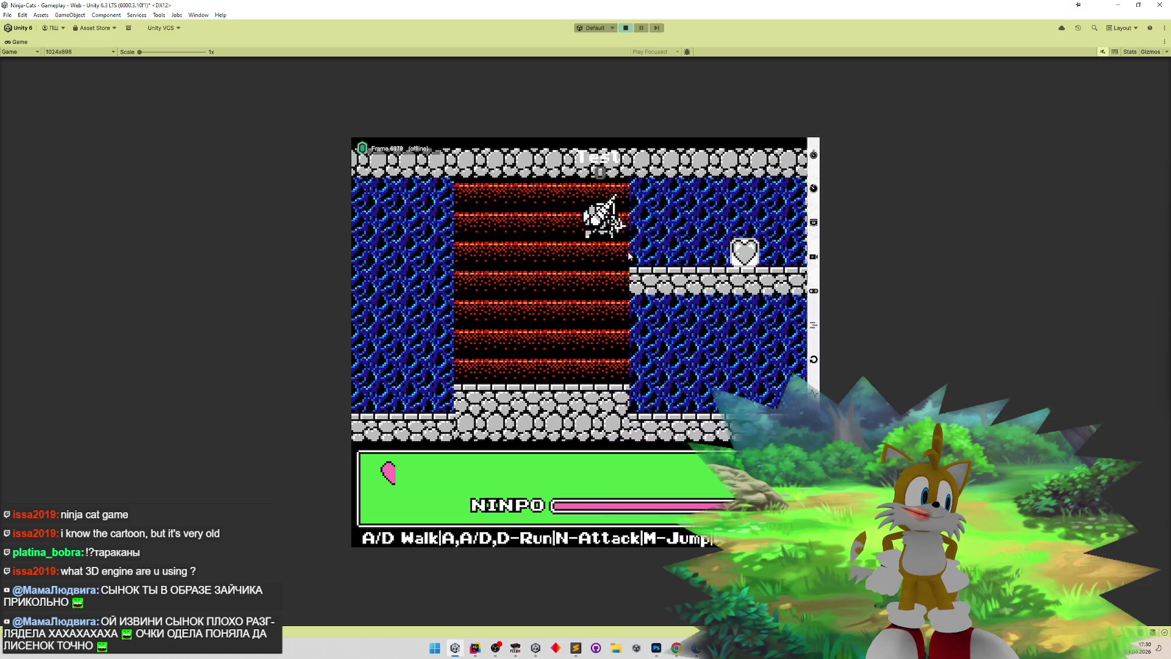
{"action": "key", "text": "a"}
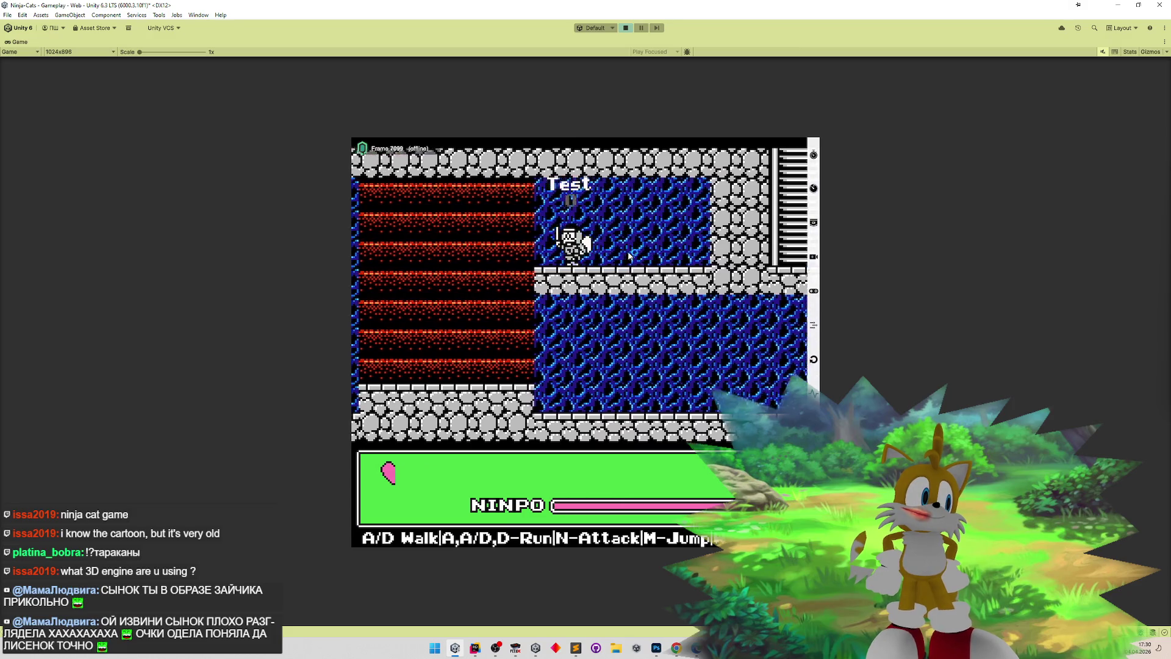
- Walk to the ladder, climb into the room above and drop into the water
{"action": "key", "text": "d"}
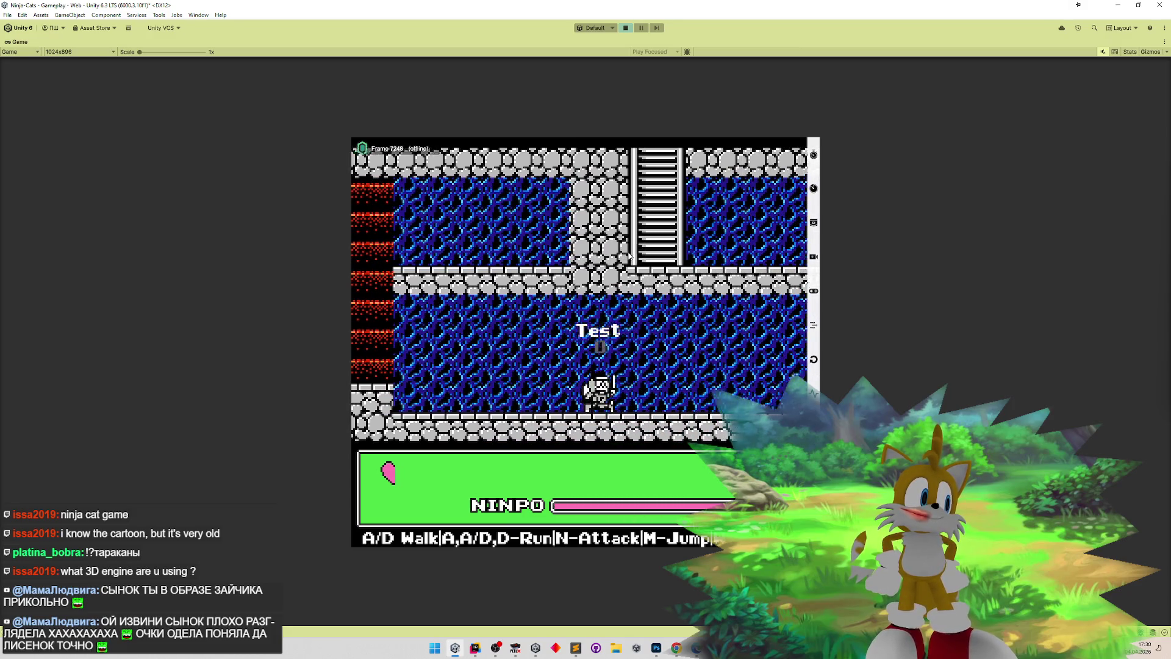
{"action": "key", "text": "d"}
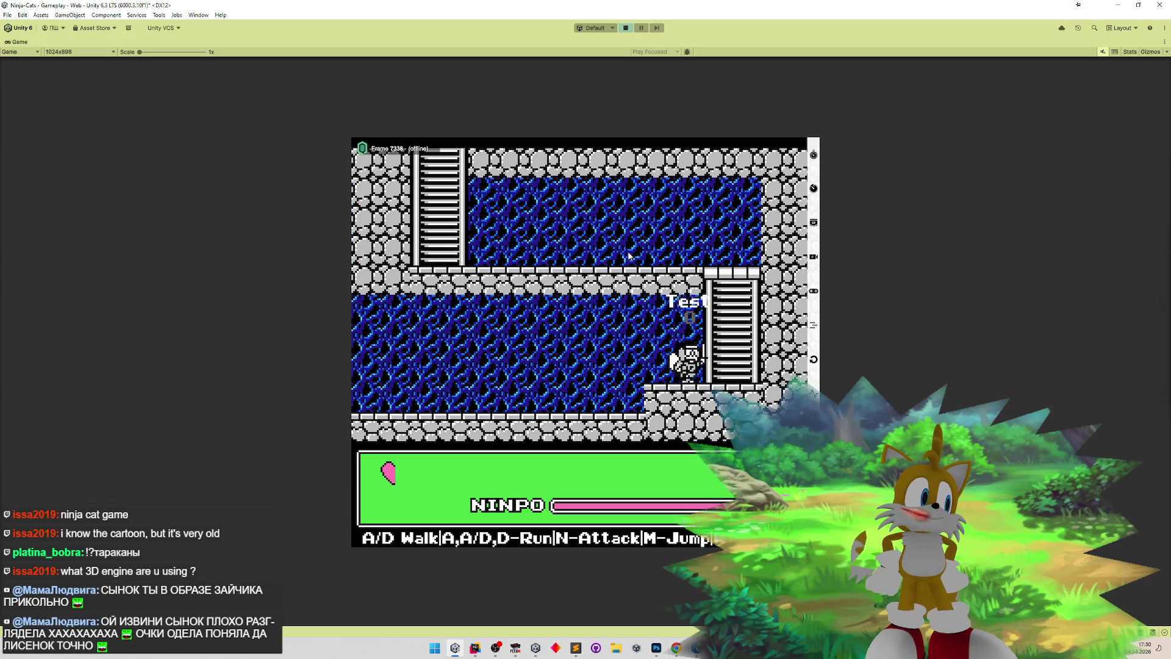
{"action": "key", "text": "a"}
{"action": "key", "text": "w"}
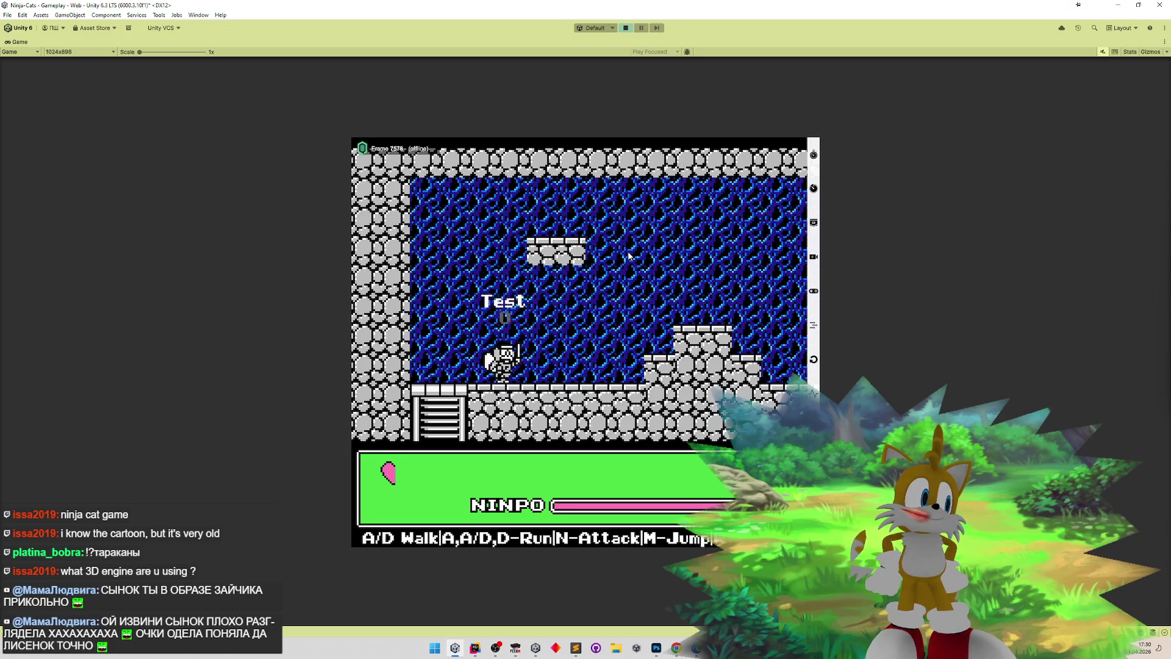
{"action": "key", "text": "w"}
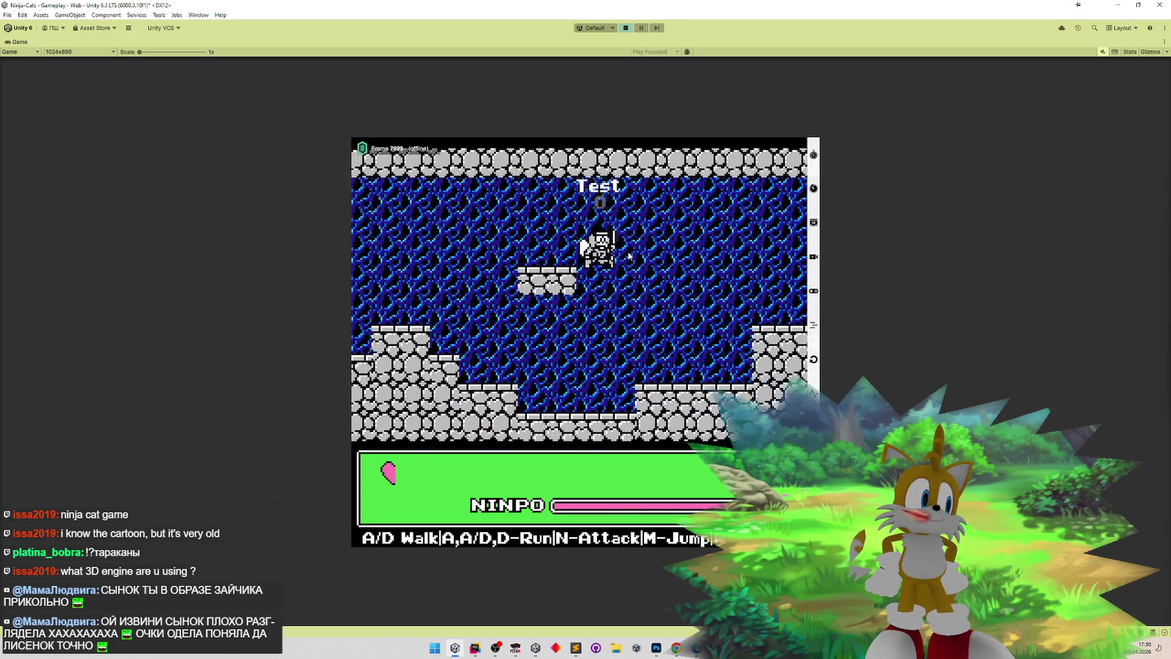
{"action": "key", "text": "w"}
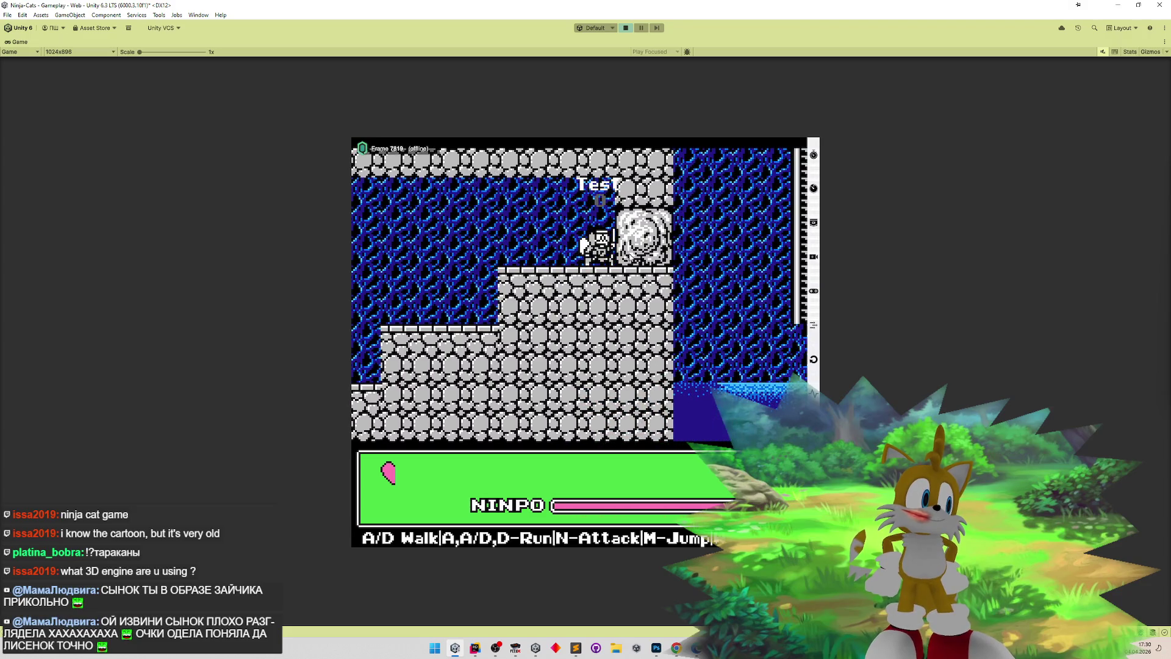
{"action": "key", "text": "d"}
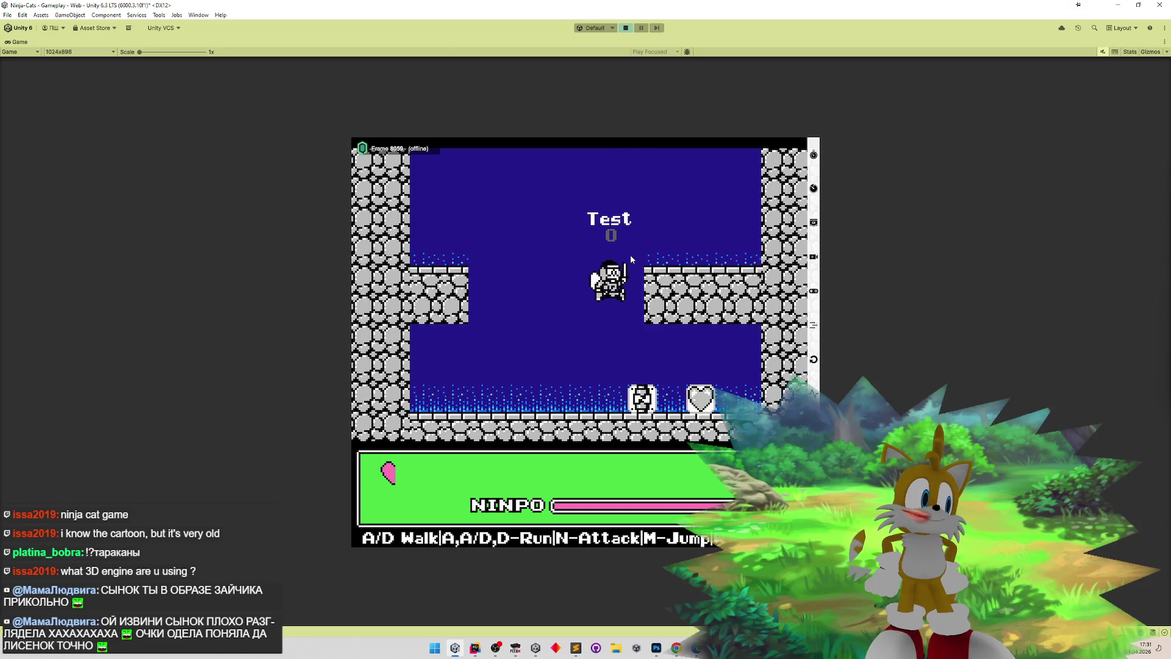
- Collect the box and heart pickups and climb out of the water up the ladder
{"action": "key", "text": "d"}
{"action": "key", "text": "a"}
{"action": "key", "text": "m"}
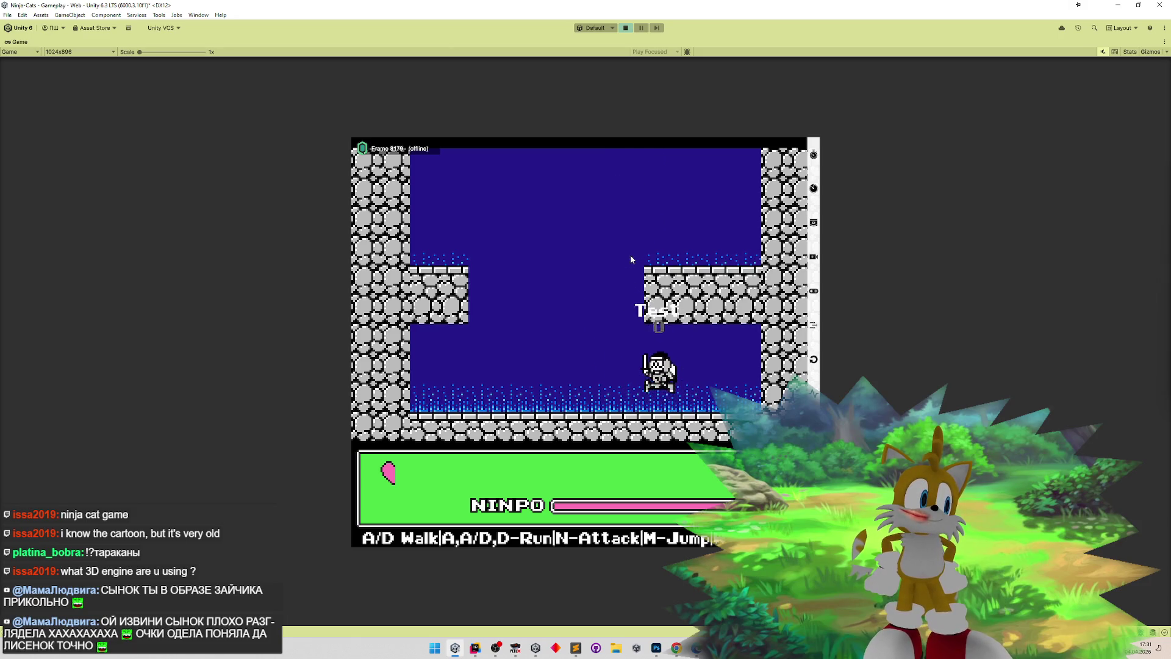
{"action": "key", "text": "d"}
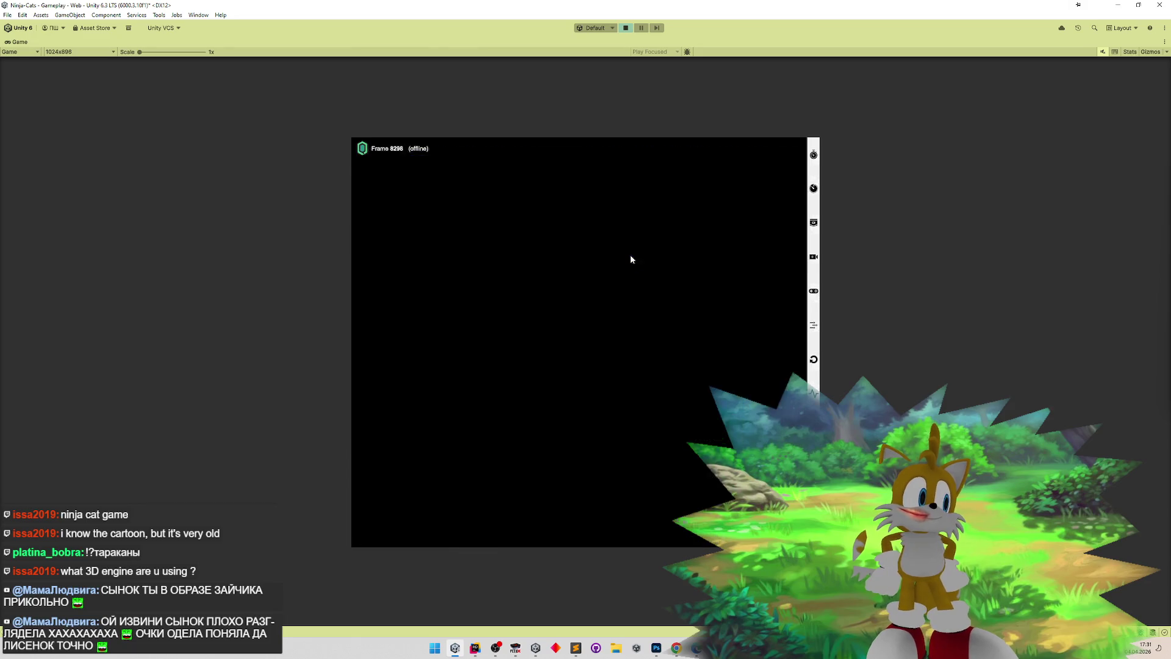
{"action": "key", "text": "a"}
{"action": "key", "text": "a"}
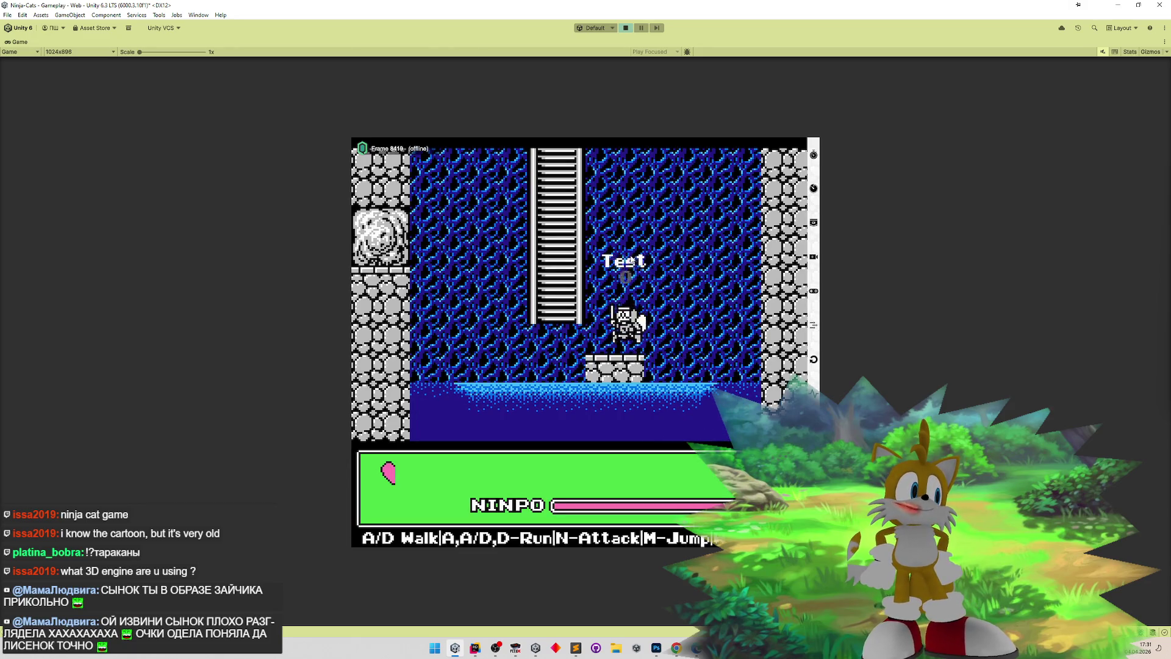
{"action": "key", "text": "w"}
{"action": "key", "text": "w"}
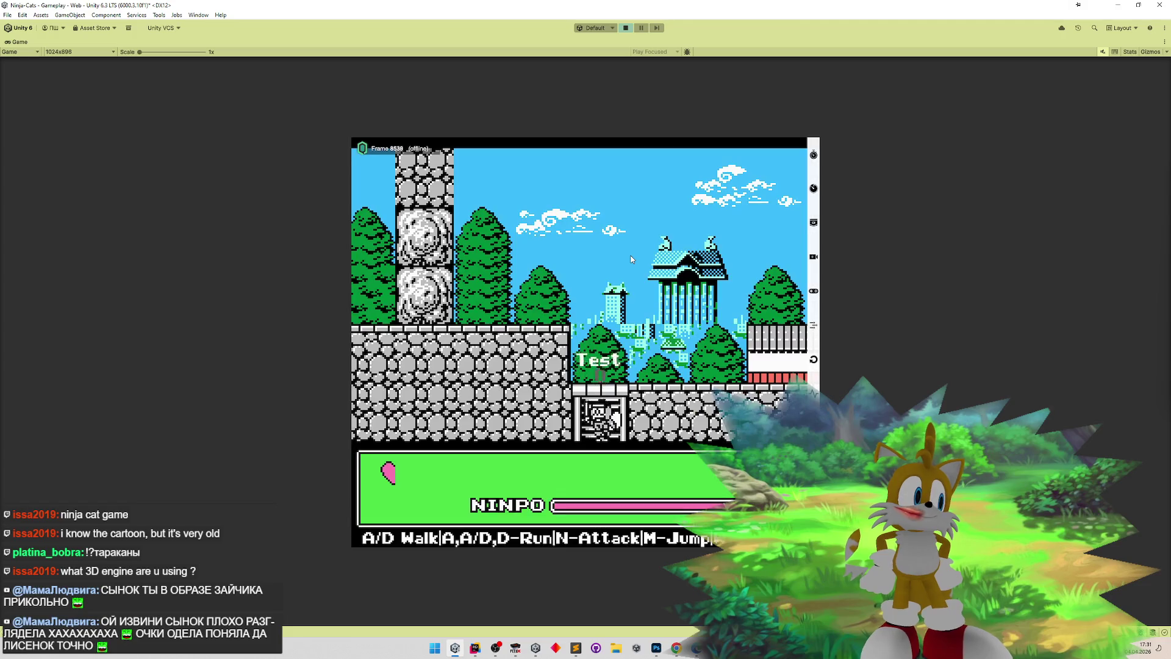
- Run right through the outdoor level, then walk the ninja cat back left
{"action": "key", "text": "d"}
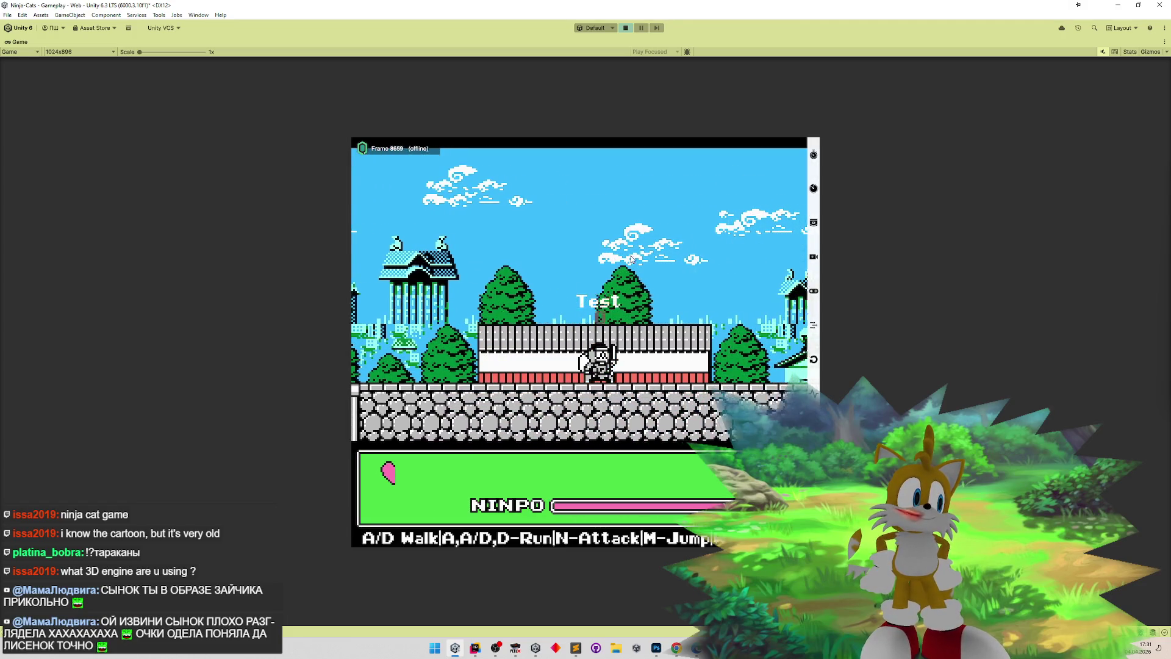
{"action": "key", "text": "d"}
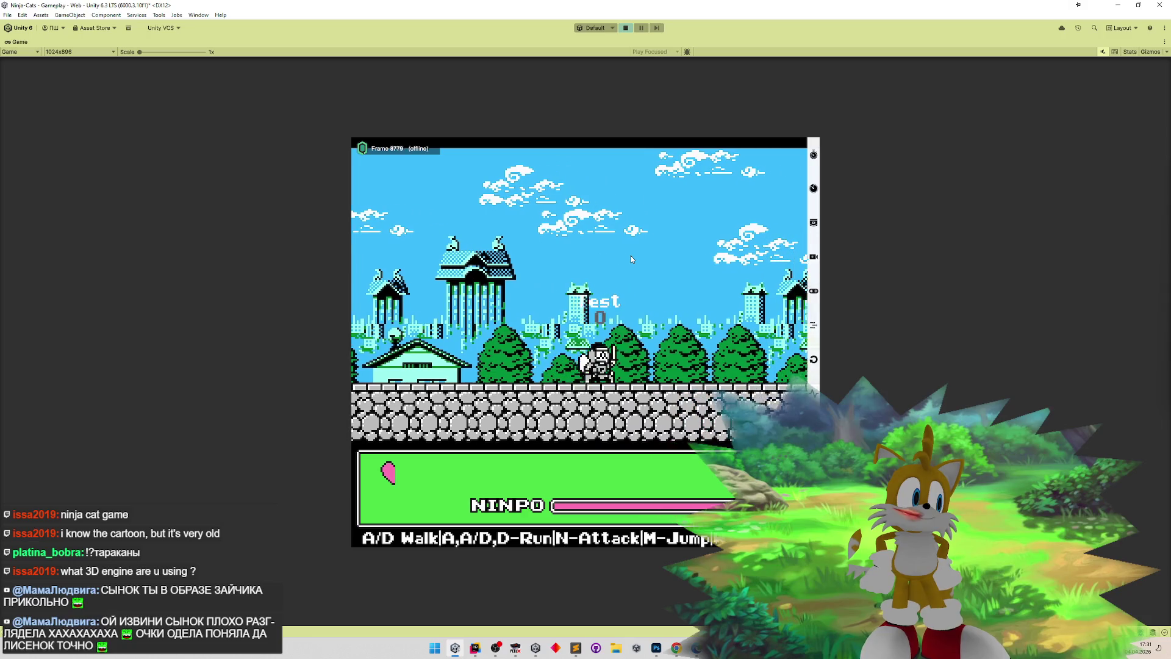
{"action": "key", "text": "d"}
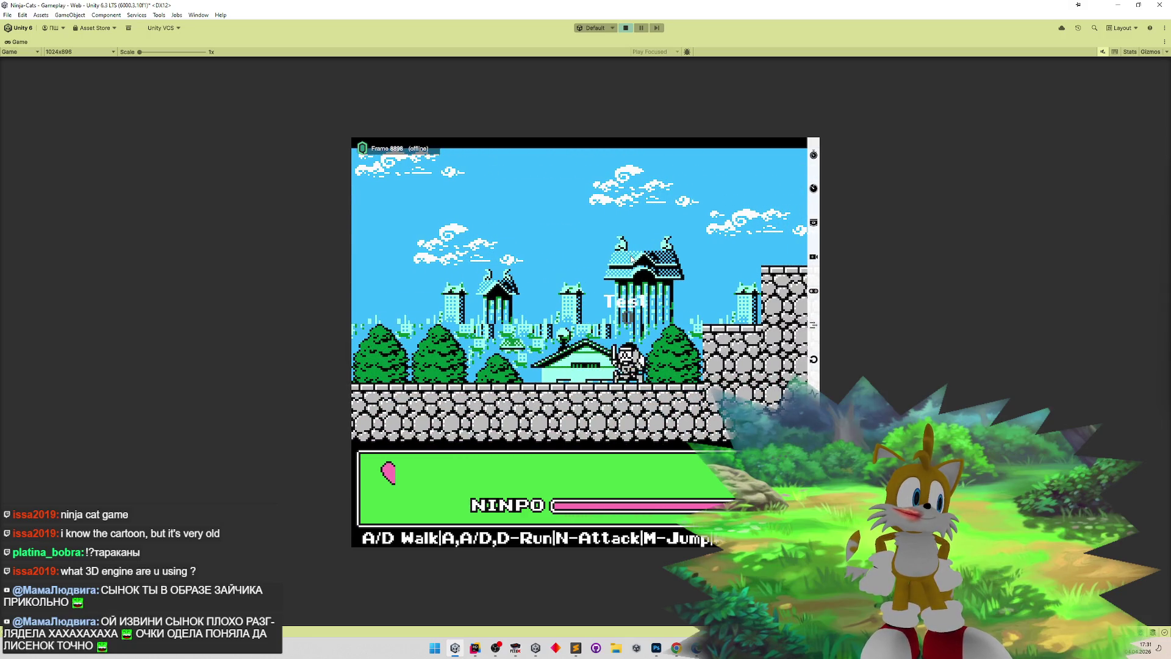
{"action": "key", "text": "a"}
{"action": "key", "text": "a"}
{"action": "key", "text": "a"}
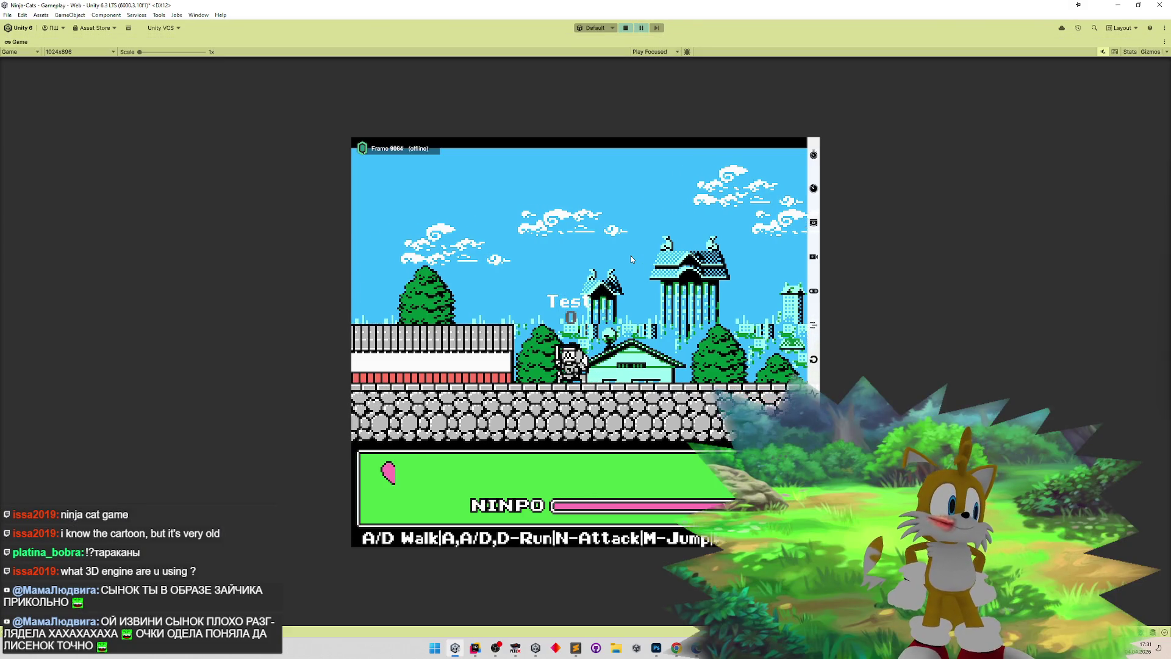
{"action": "key", "text": "a"}
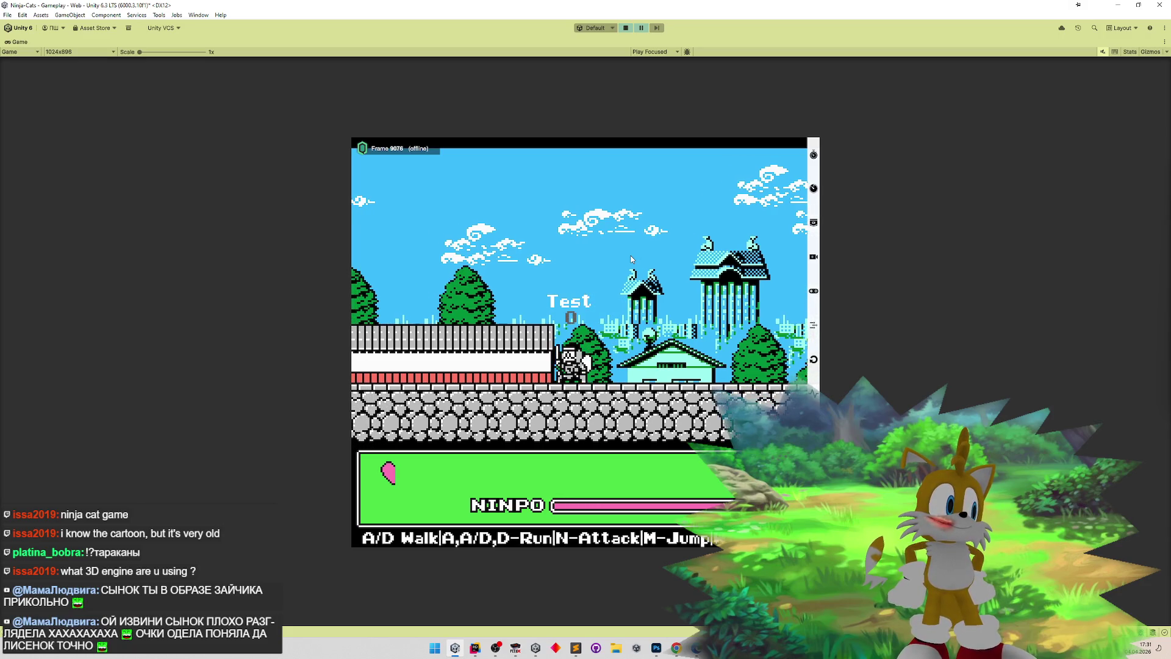
{"action": "key", "text": "a"}
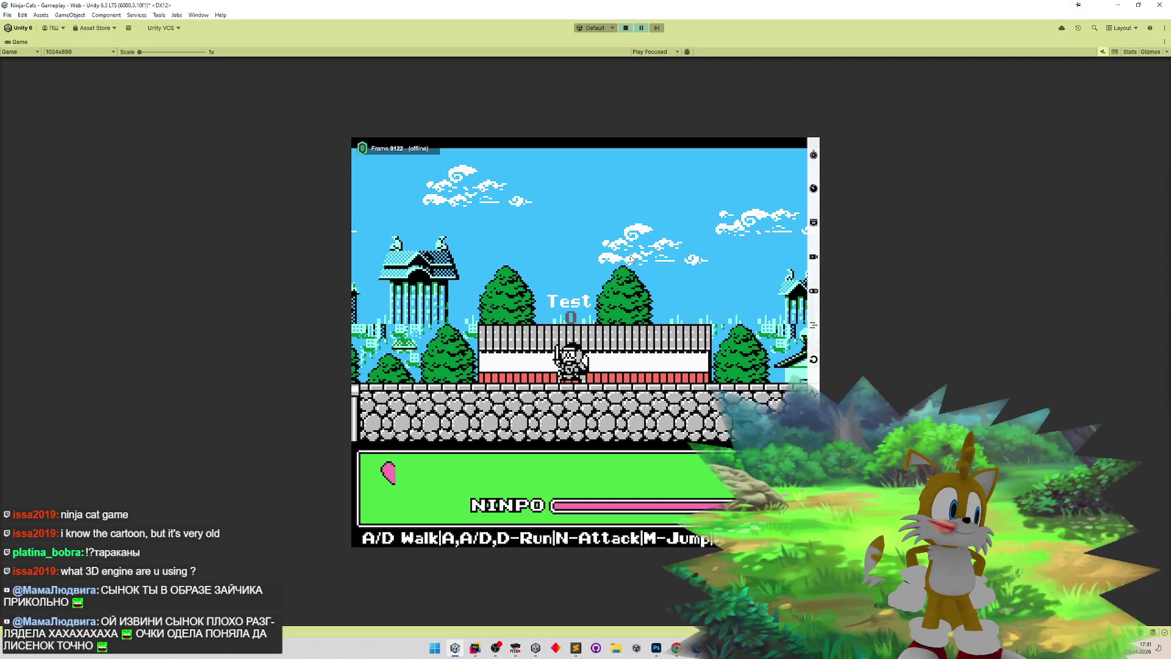
{"action": "key", "text": "a"}
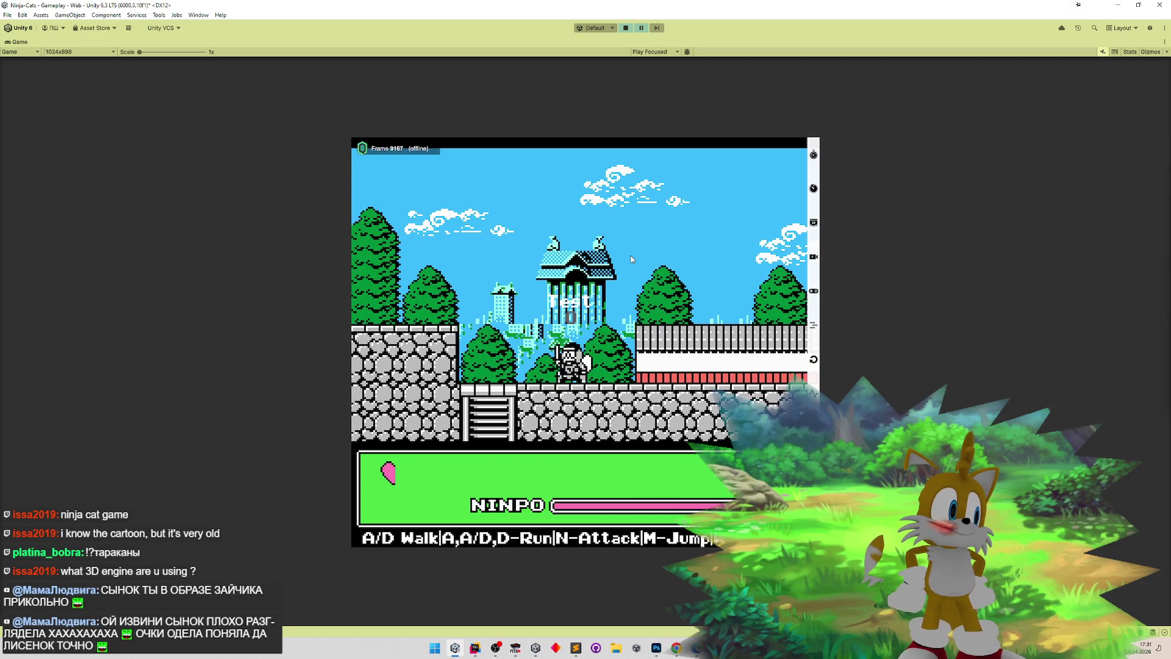
{"action": "key", "text": "a"}
{"action": "key", "text": "a"}
- Jump onto the rooftop and back, then exit Play mode
{"action": "key", "text": "d"}
{"action": "key", "text": "m"}
{"action": "key", "text": "d"}
{"action": "key", "text": "m"}
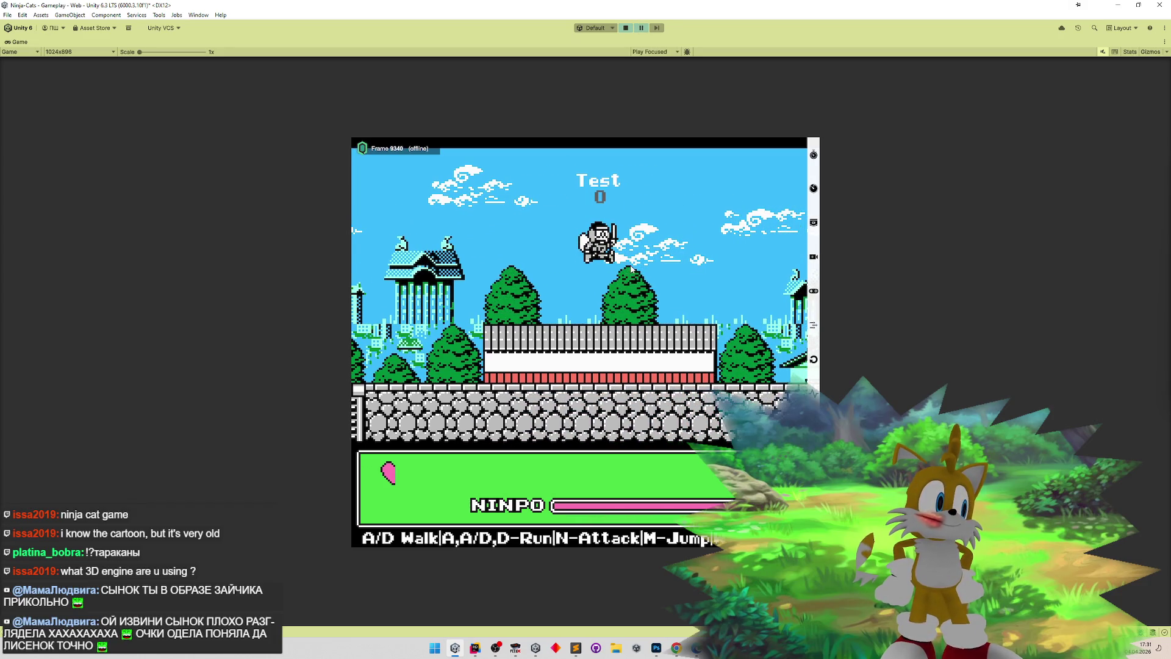
{"action": "key", "text": "d"}
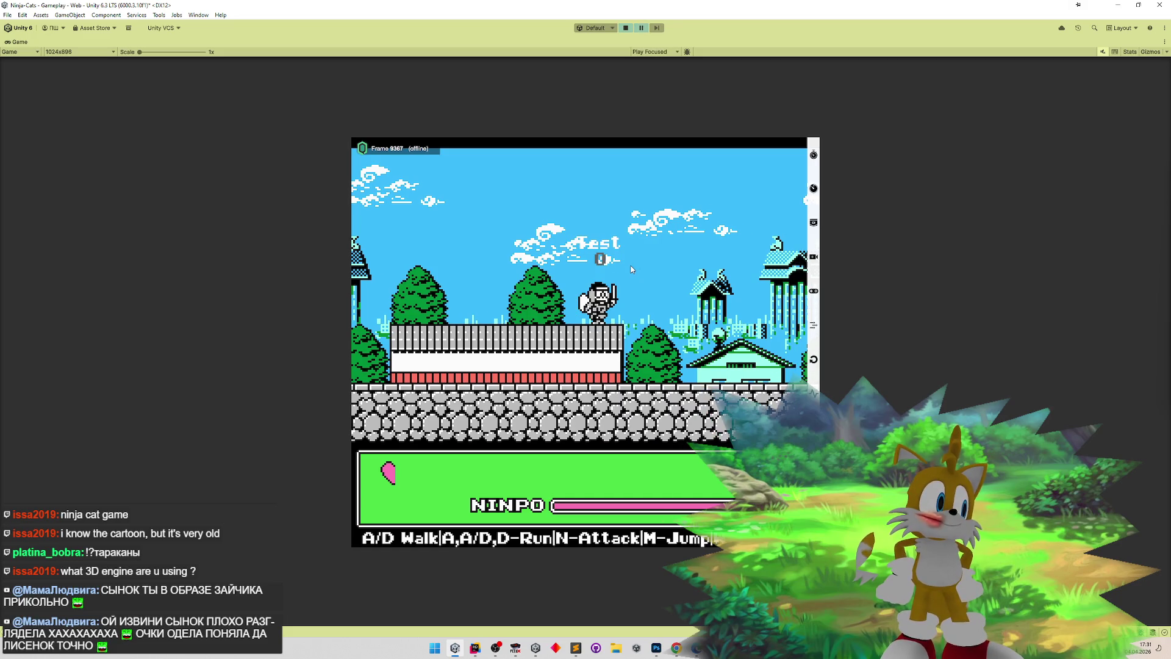
{"action": "key", "text": "ctrl+p"}
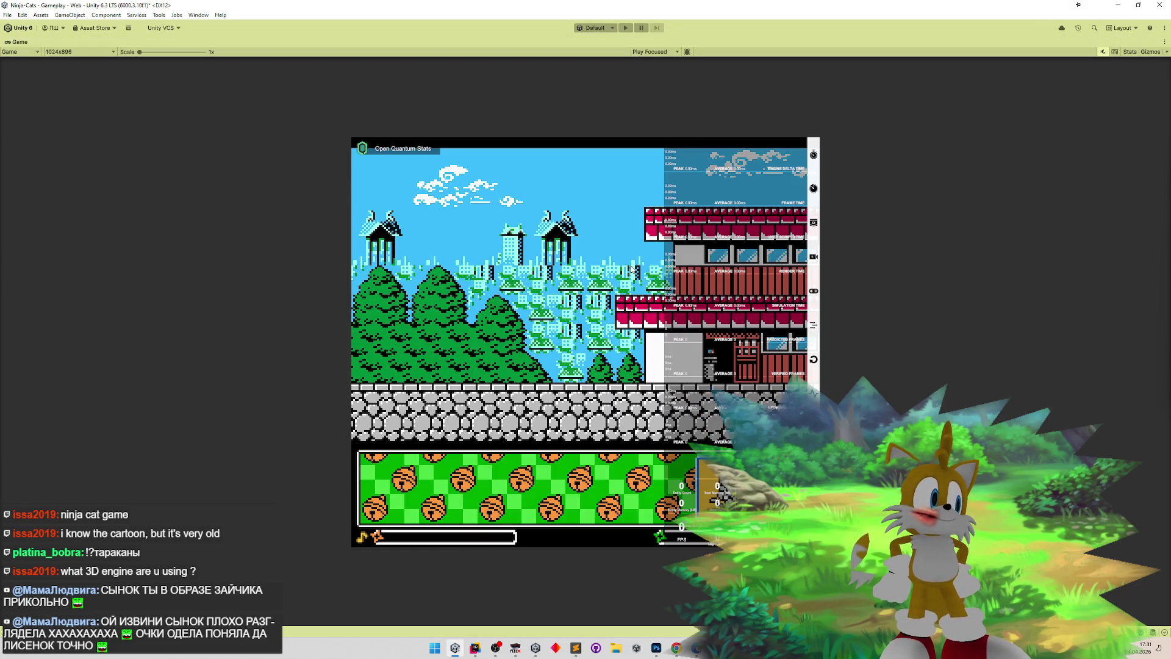
- Re-enter Play mode, walk the ninja cat forward, and bring up FCEUX
{"action": "key", "text": "ctrl+p"}
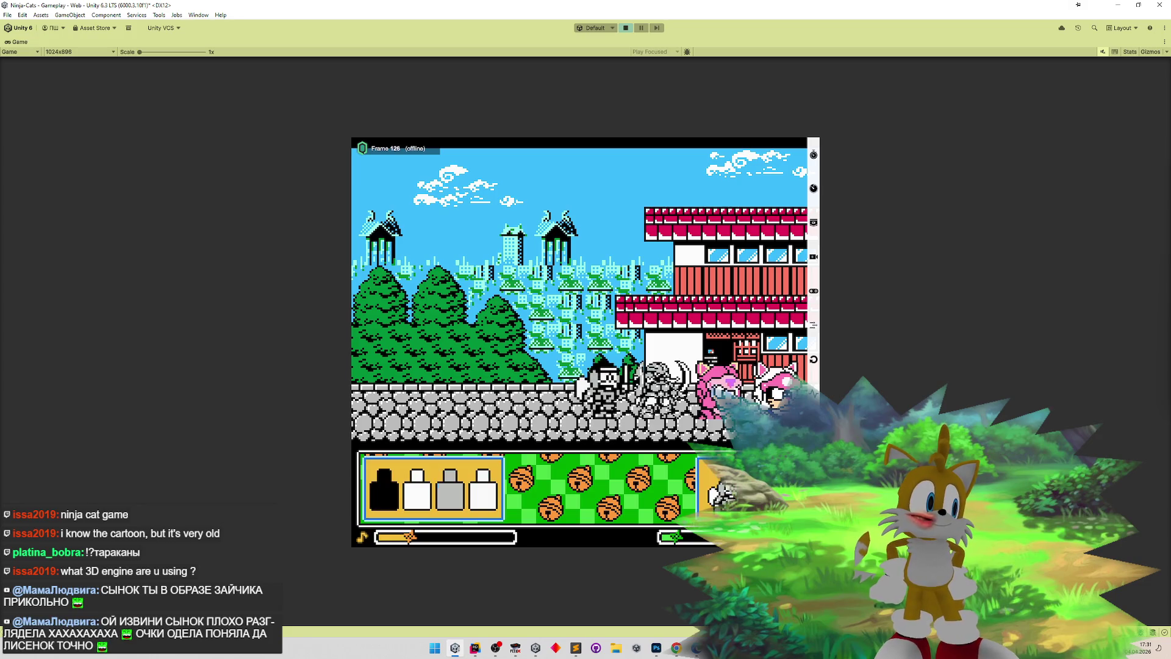
{"action": "key", "text": "d"}
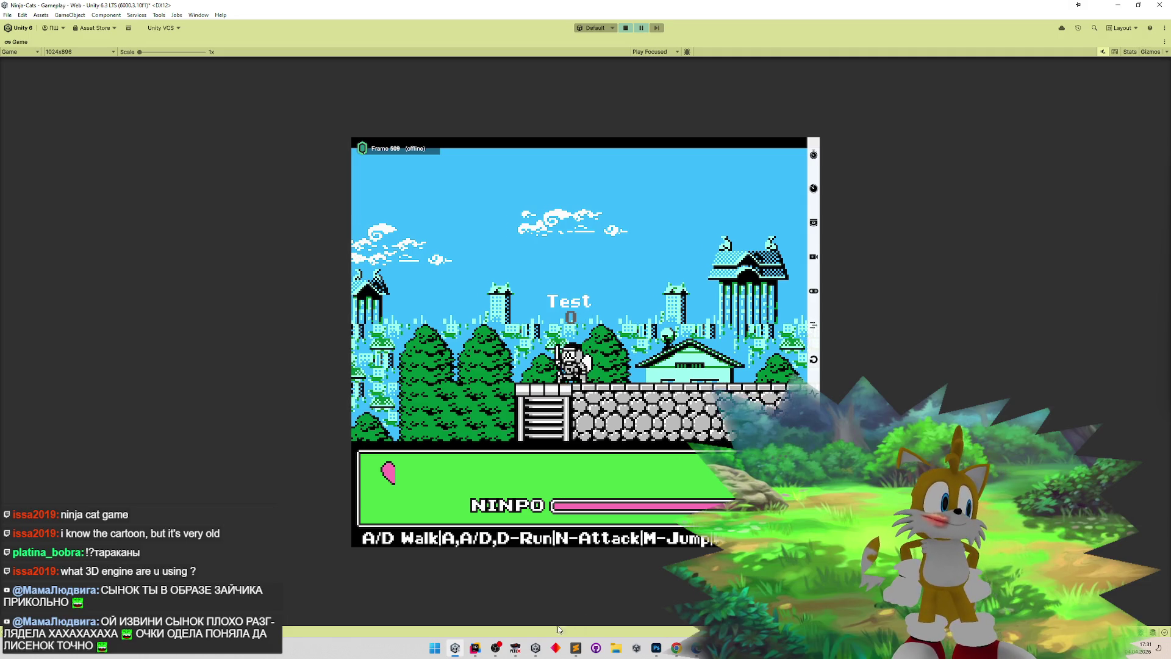
{"action": "left_click", "coordinate": [516, 650]}
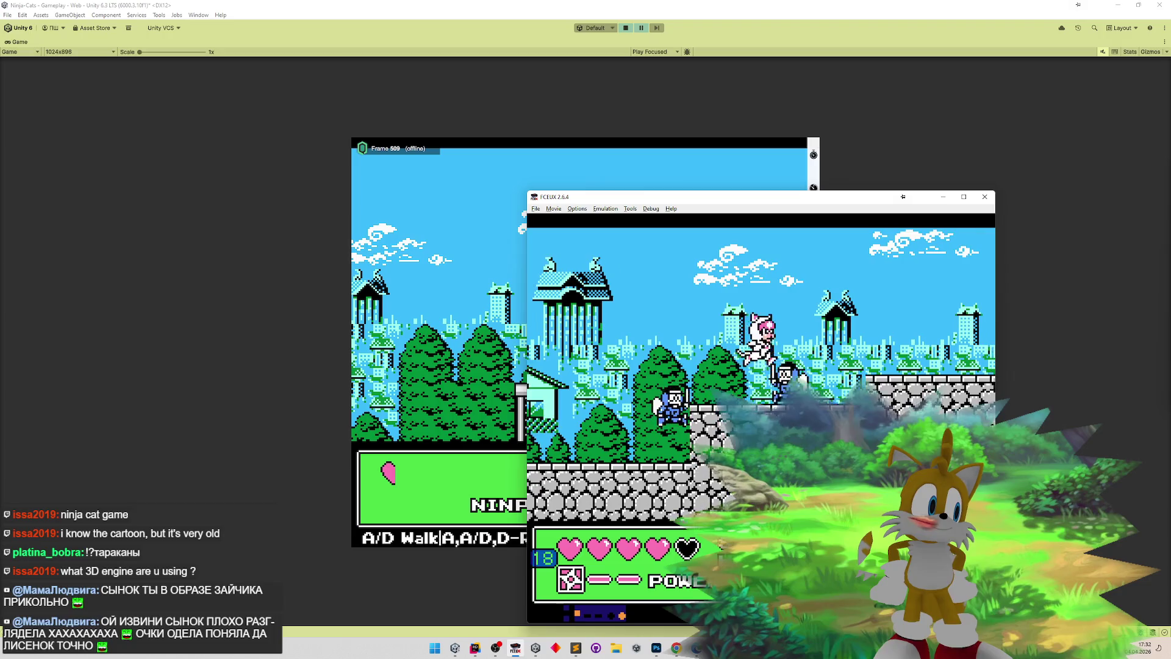
- Load FCEUX save states and walk right until the pink ninja cat appears
{"action": "key", "text": "F7"}
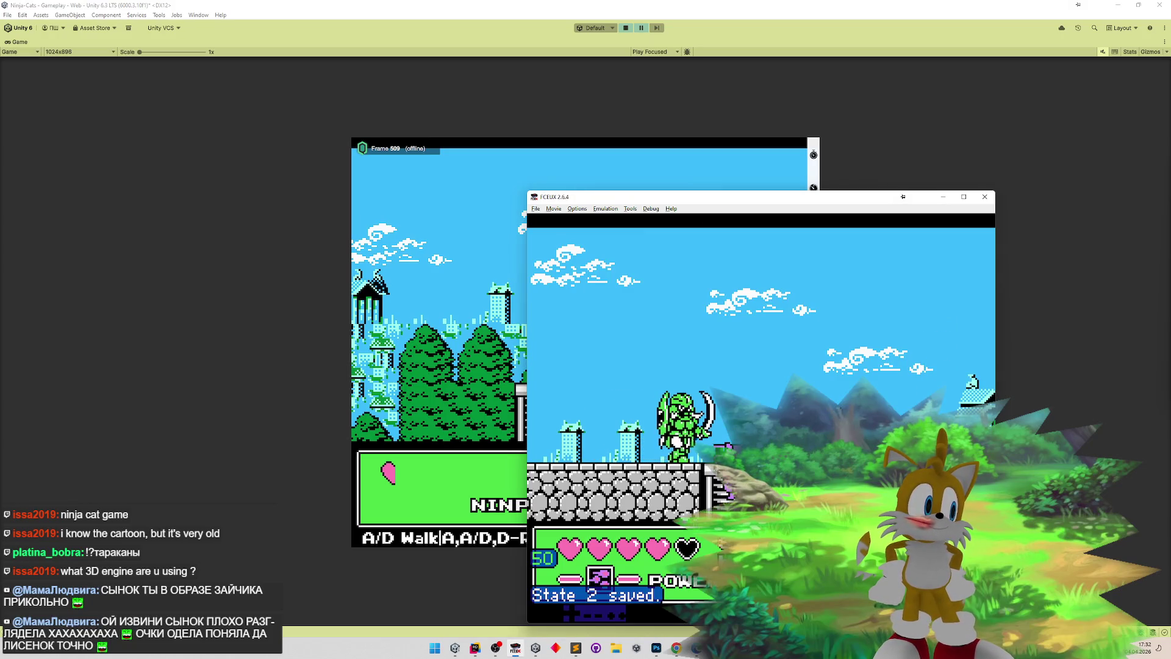
{"action": "key", "text": "3"}
{"action": "key", "text": "F7"}
{"action": "key", "text": "Right"}
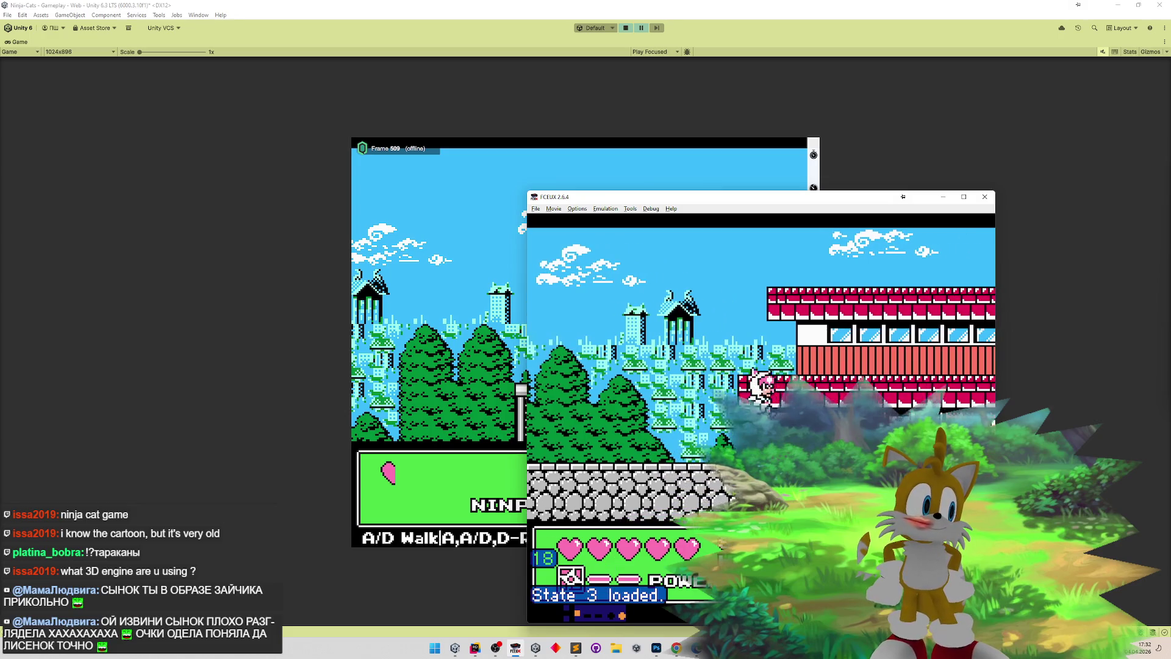
{"action": "key", "text": "Right"}
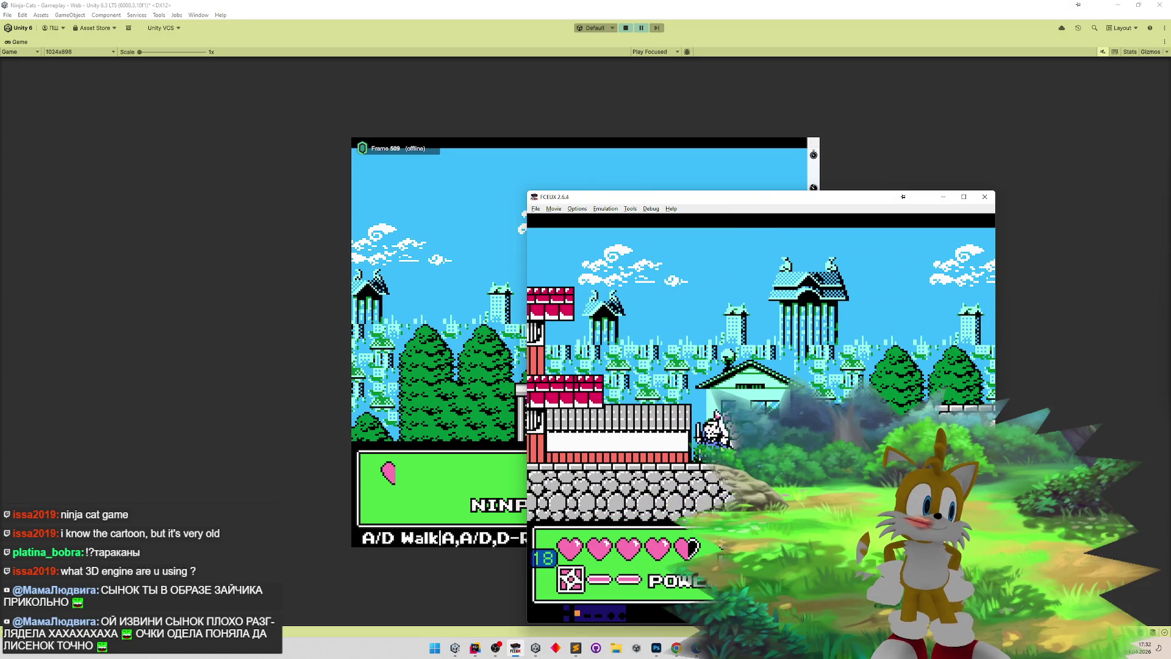
{"action": "key", "text": "Right"}
{"action": "key", "text": "Right"}
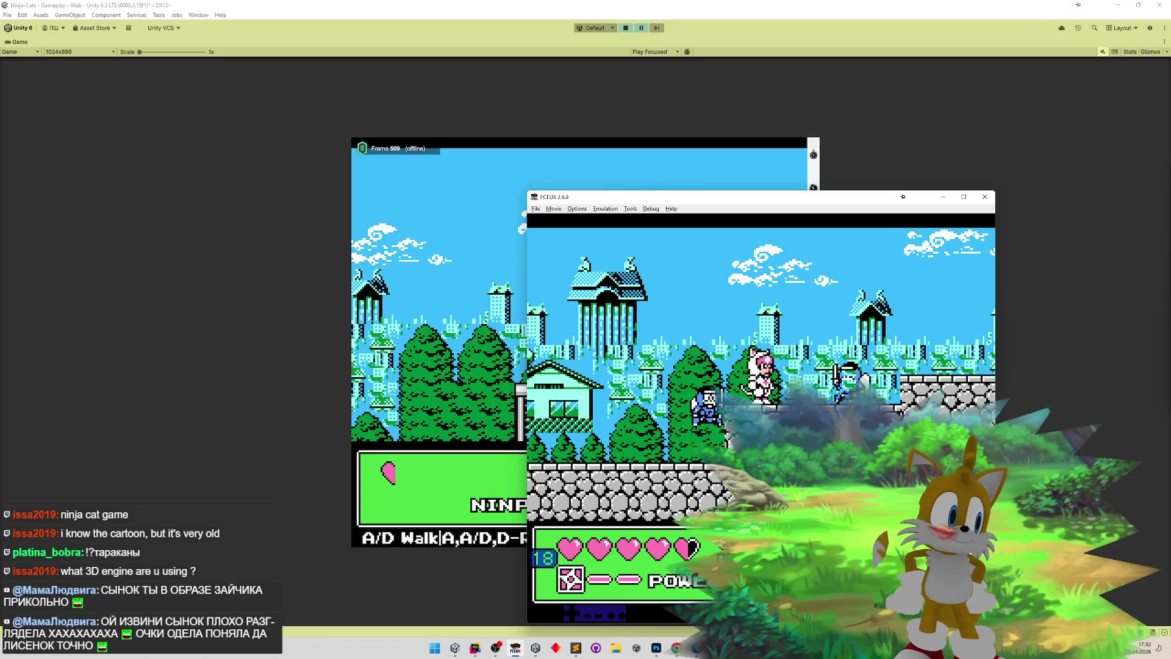
- Resize the FCEUX window to 1x via Options > Window Resize
{"action": "key", "text": "super+shift+s"}
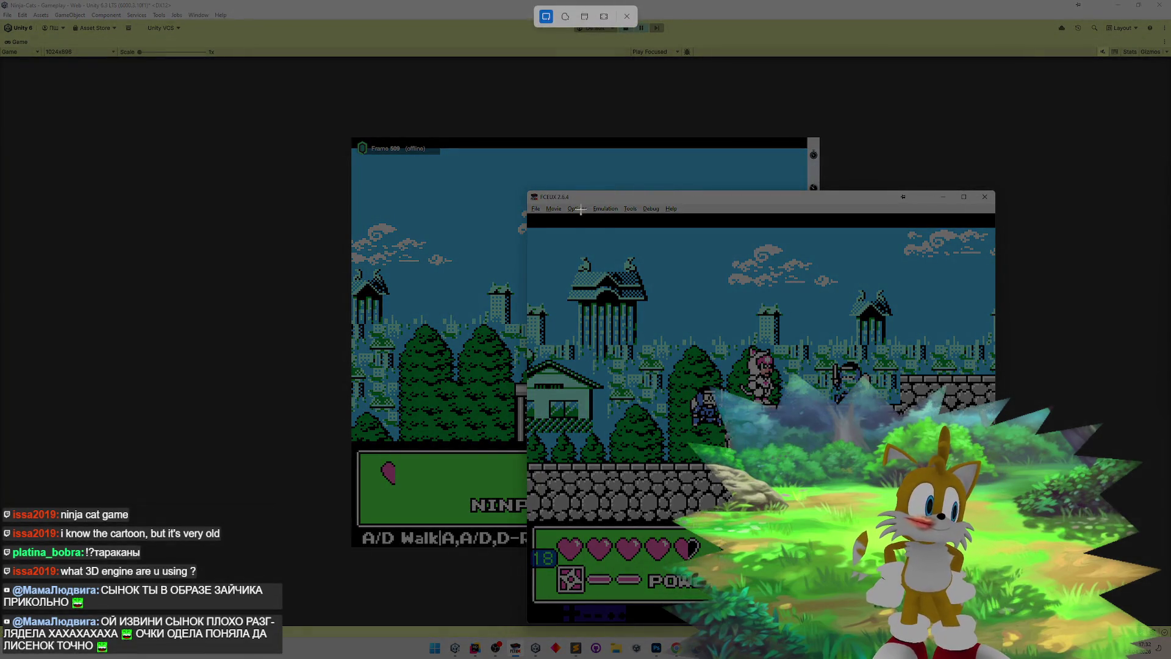
{"action": "key", "text": "Escape"}
{"action": "left_click", "coordinate": [576, 209]}
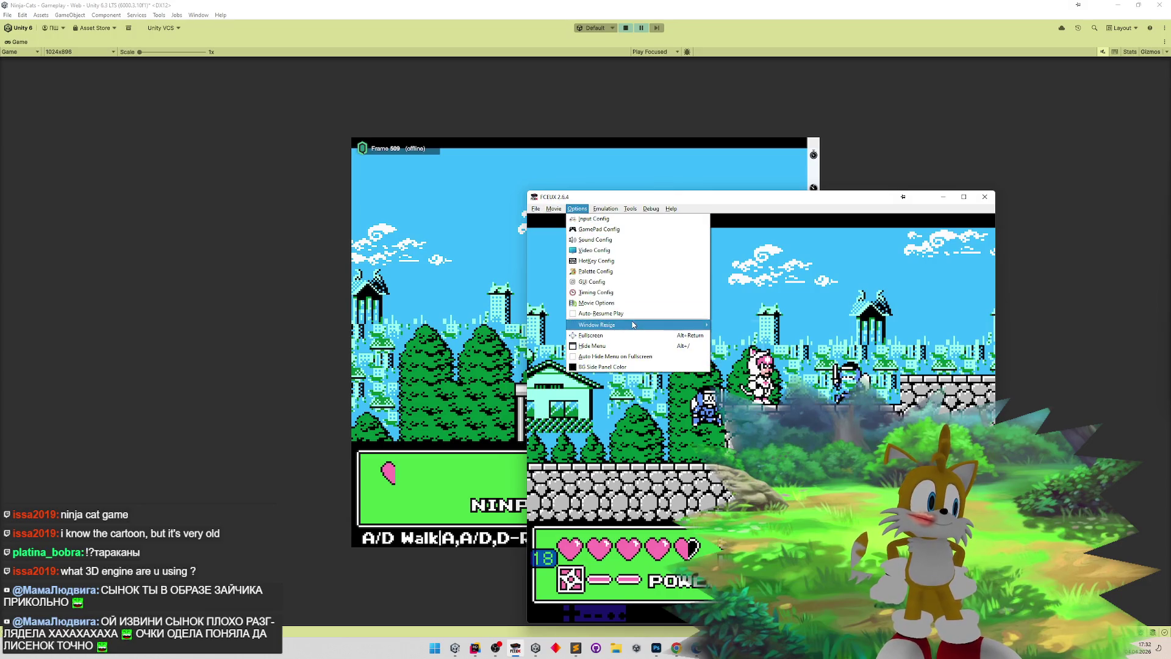
{"action": "left_click", "coordinate": [717, 325]}
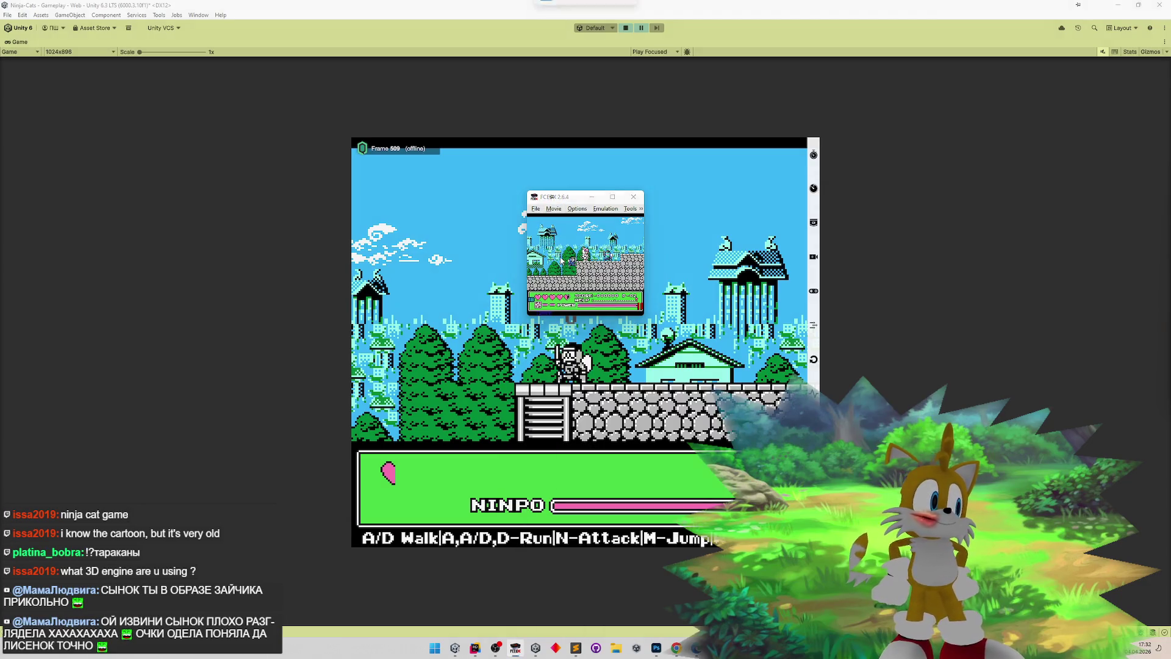
- Paste the first blue-ninja capture into the sprite sheet and move it left of the sprites
{"action": "key", "text": "super+shift+s"}
{"action": "key", "text": "Escape"}
{"action": "left_click", "coordinate": [657, 646]}
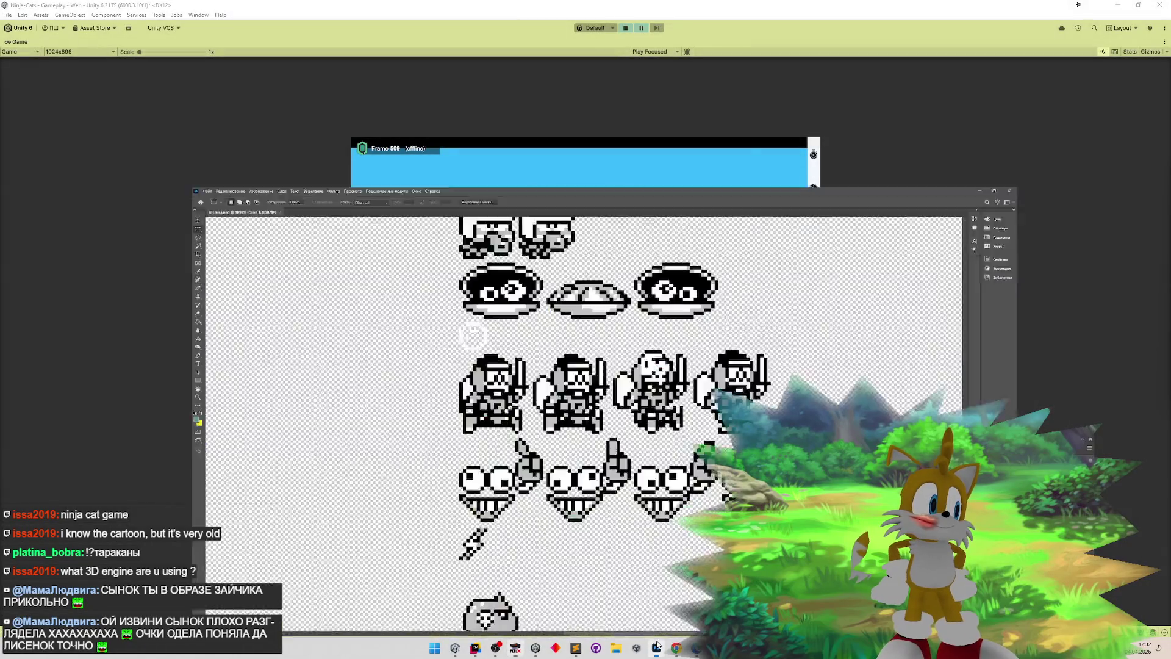
{"action": "key", "text": "ctrl+v"}
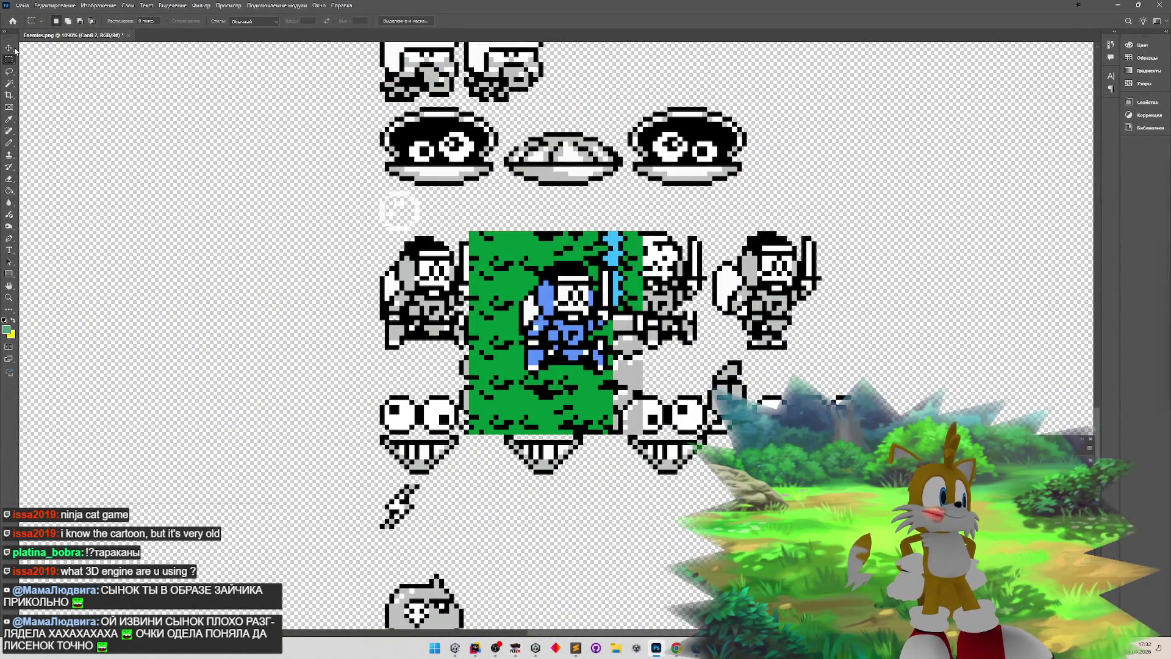
{"action": "left_click_drag", "start_coordinate": [609, 359], "coordinate": [295, 318]}
{"action": "key", "text": "alt+Tab"}
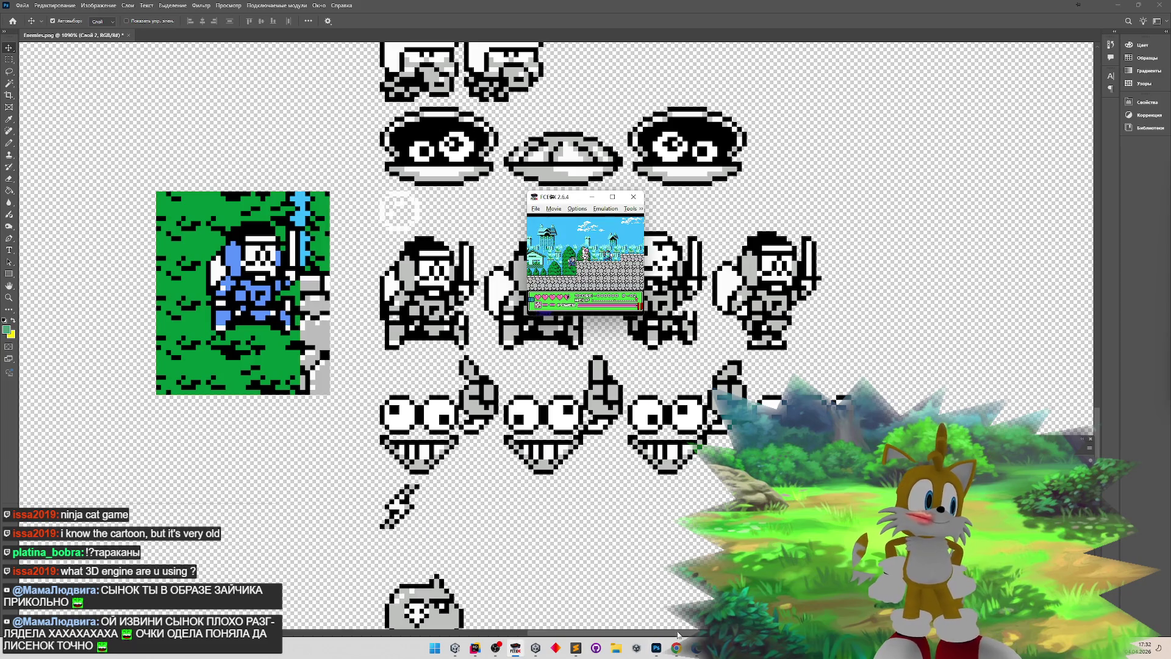
{"action": "left_click", "coordinate": [657, 649]}
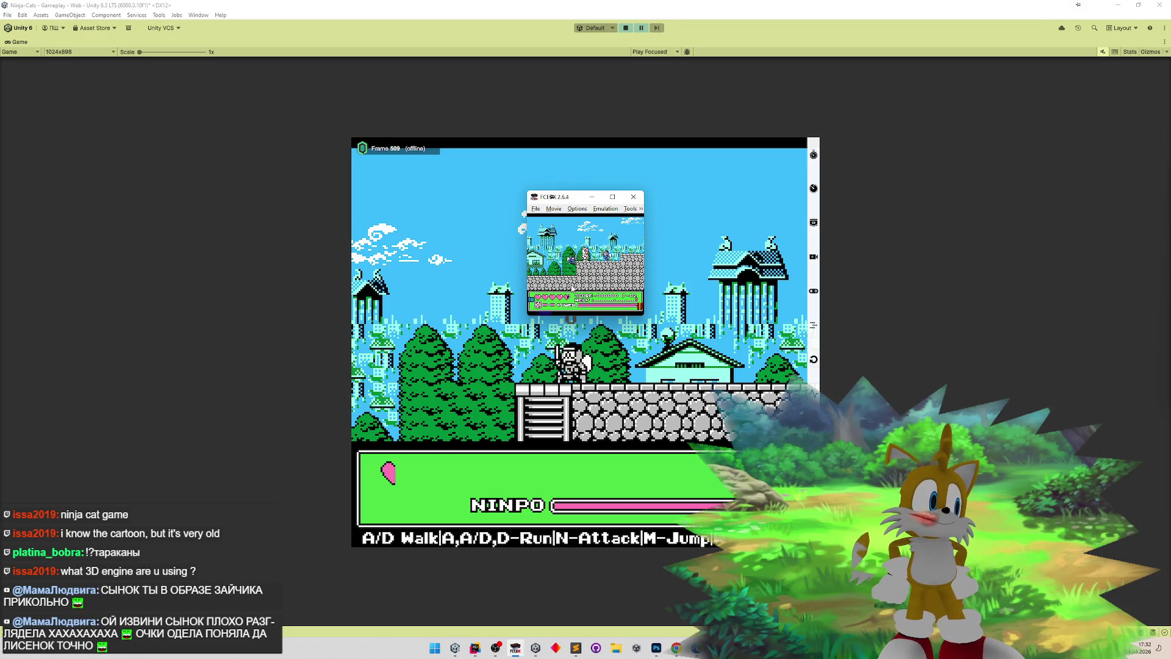
- Snip a second sky-and-tree ninja frame, paste it and place it at the canvas's left edge
{"action": "key", "text": "super+shift+s"}
{"action": "left_click_drag", "start_coordinate": [561, 246], "coordinate": [579, 265]}
{"action": "left_click", "coordinate": [656, 648]}
{"action": "key", "text": "ctrl+v"}
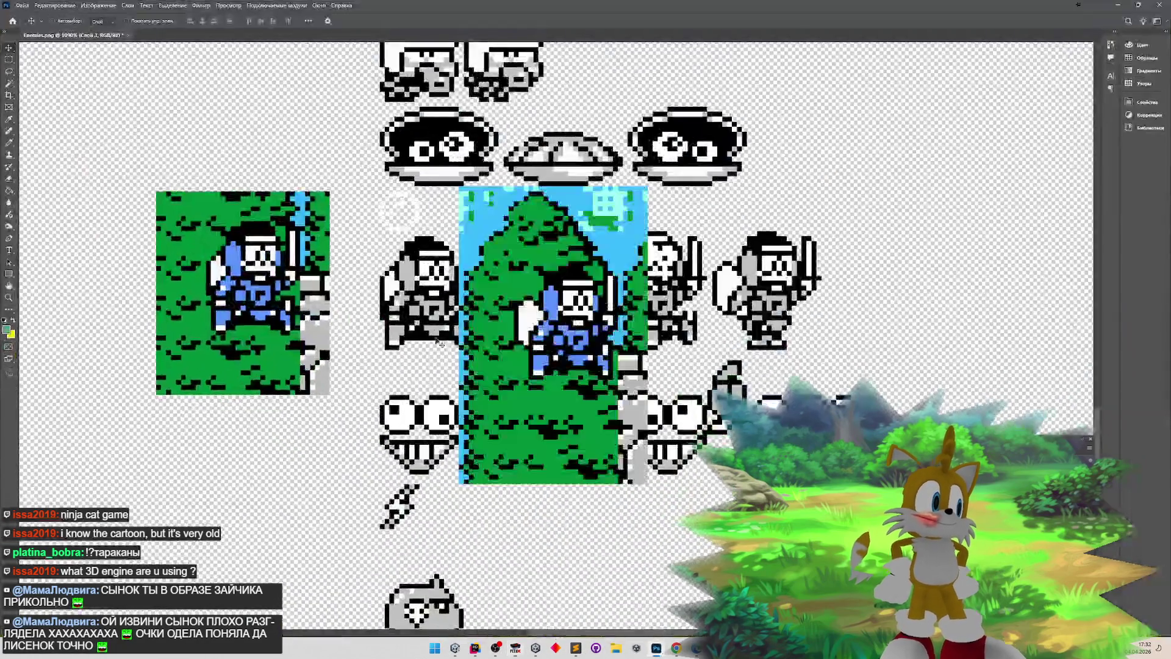
{"action": "mouse_move", "coordinate": [554, 354]}
{"action": "left_mouse_down"}
{"action": "mouse_move", "coordinate": [196, 320]}
{"action": "mouse_move", "coordinate": [280, 239]}
{"action": "mouse_move", "coordinate": [115, 295]}
{"action": "left_mouse_up"}
{"action": "left_click_drag", "start_coordinate": [136, 236], "coordinate": [138, 242]}
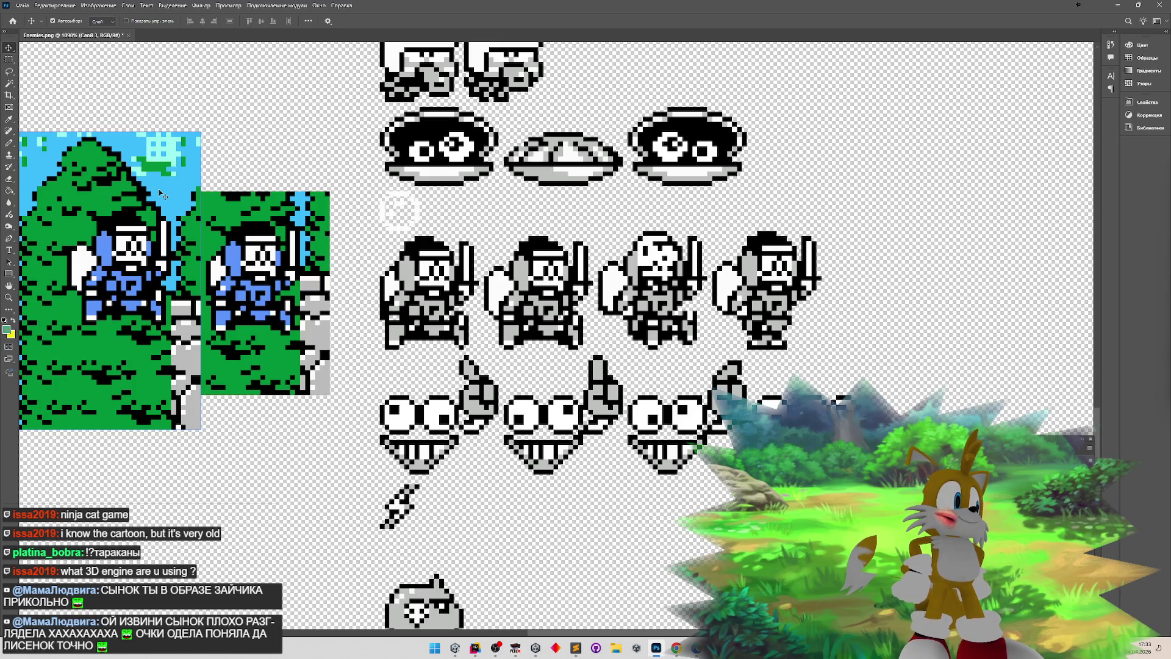
{"action": "left_click", "coordinate": [656, 648]}
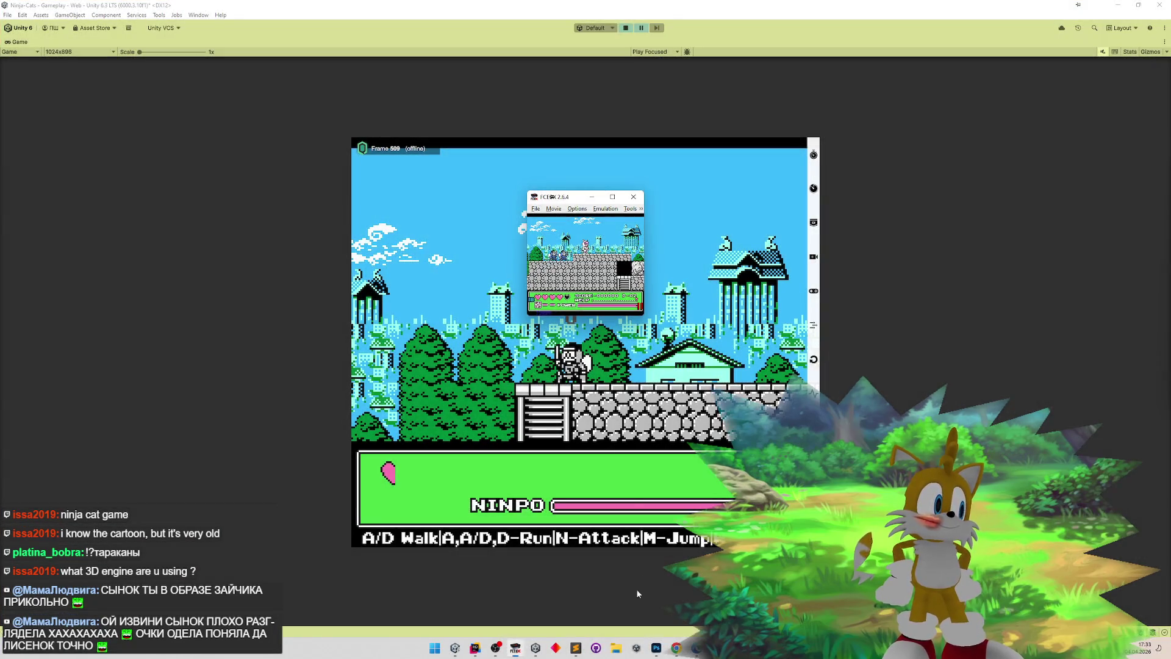
{"action": "left_click", "coordinate": [657, 649]}
- Paste the sky and stone-wall ninja frame and place it below the other two
{"action": "key", "text": "ctrl+v"}
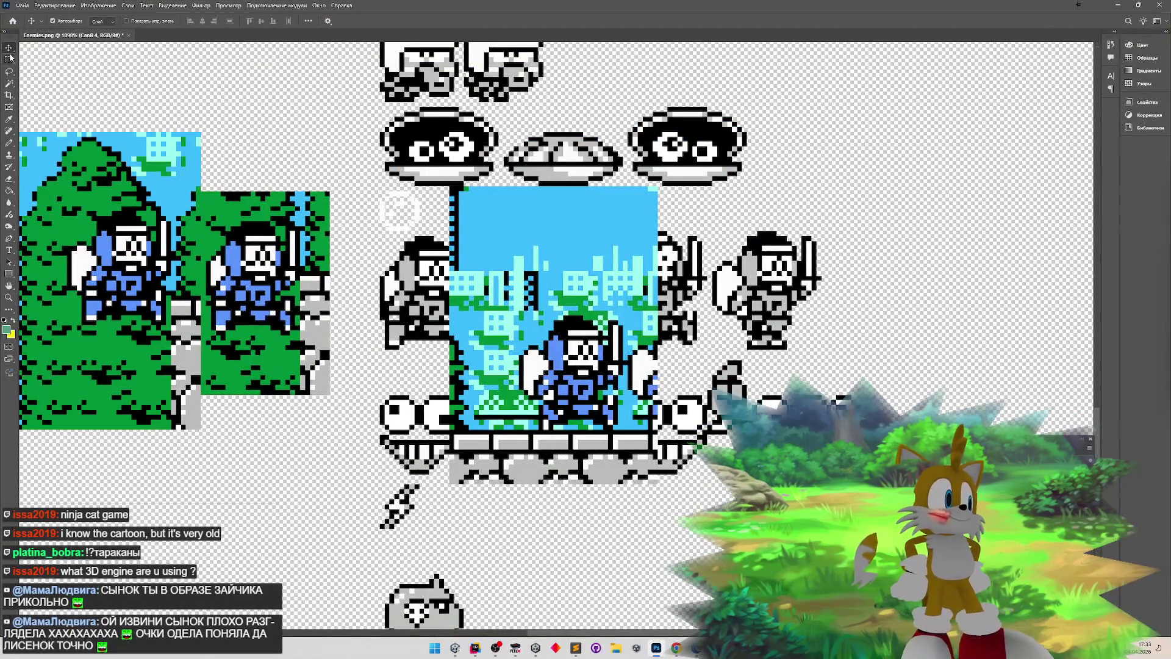
{"action": "mouse_move", "coordinate": [481, 313]}
{"action": "left_mouse_down"}
{"action": "mouse_move", "coordinate": [389, 276]}
{"action": "mouse_move", "coordinate": [394, 250]}
{"action": "mouse_move", "coordinate": [409, 244]}
{"action": "left_mouse_up"}
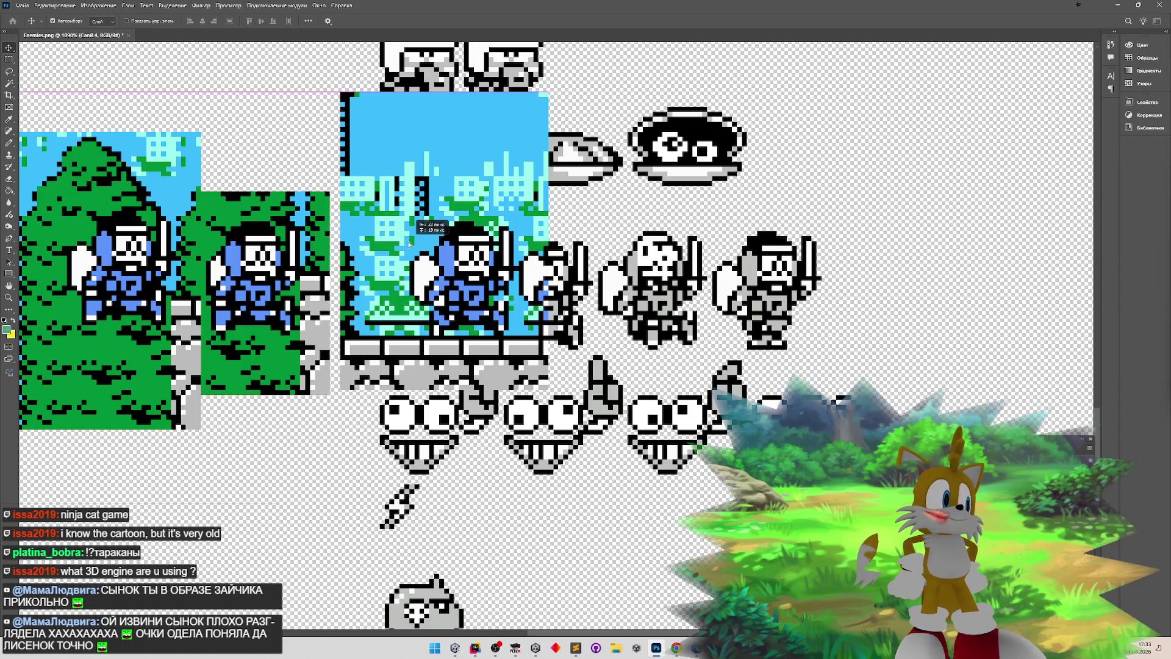
{"action": "mouse_move", "coordinate": [409, 244]}
{"action": "left_mouse_down"}
{"action": "mouse_move", "coordinate": [408, 234]}
{"action": "mouse_move", "coordinate": [189, 511]}
{"action": "left_mouse_up"}
- Walk ahead in FCEUX and snip a frame of the two blue ninjas
{"action": "key", "text": "alt+Tab"}
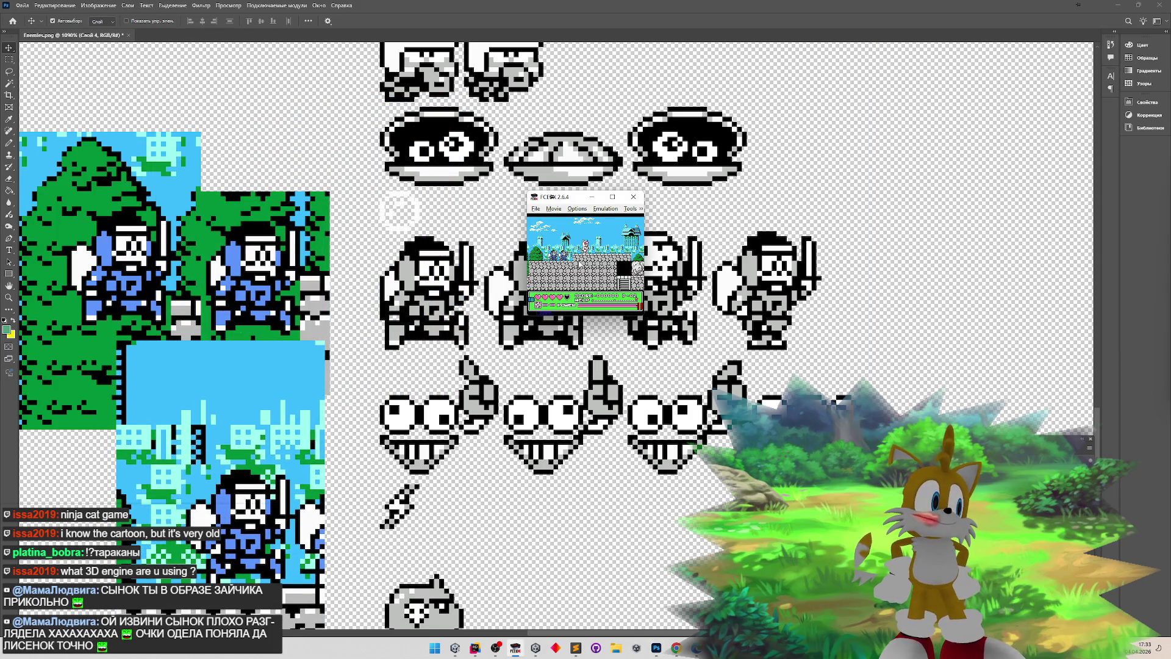
{"action": "key", "text": "Right"}
{"action": "key", "text": "Right"}
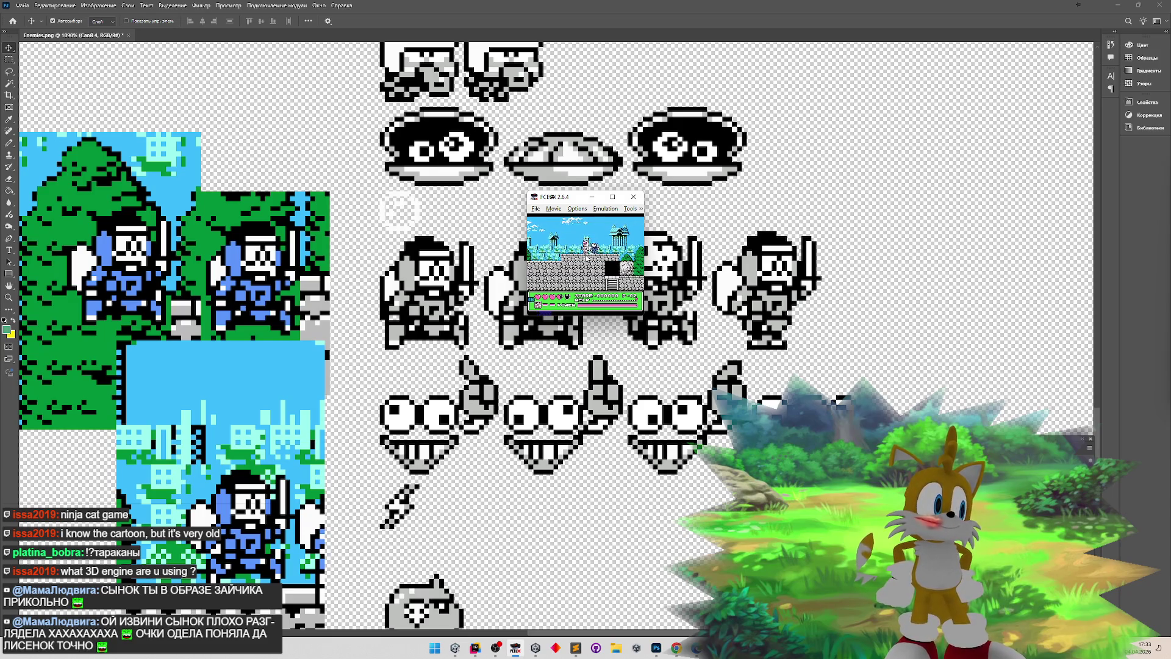
{"action": "key", "text": "Right"}
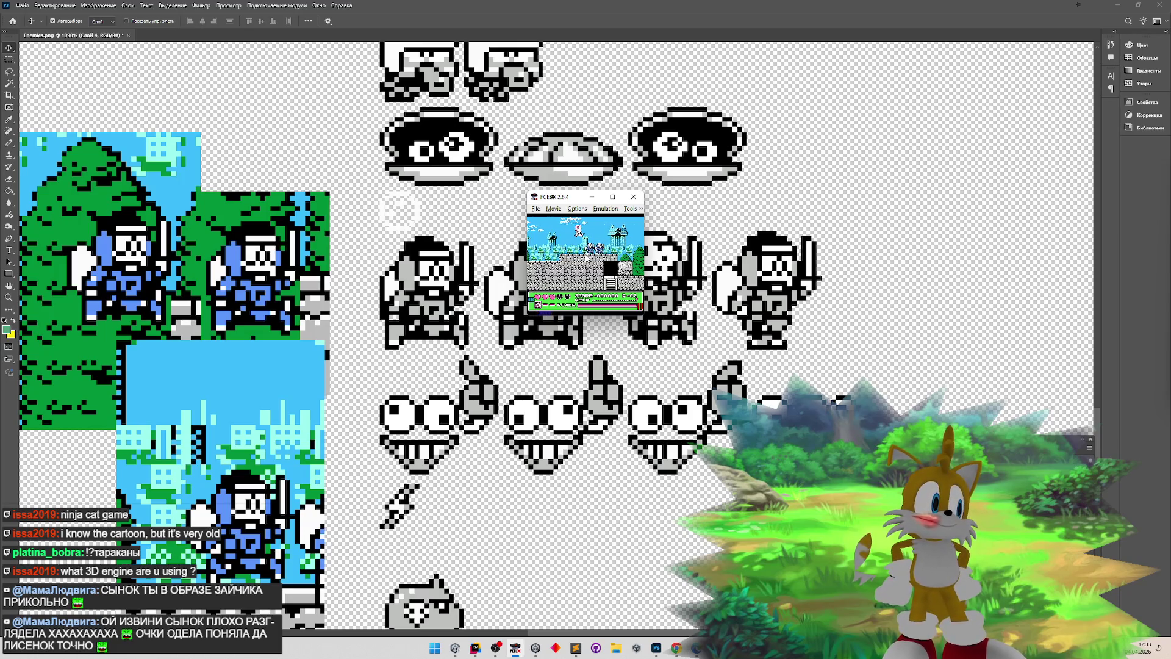
{"action": "key", "text": "super+shift+s"}
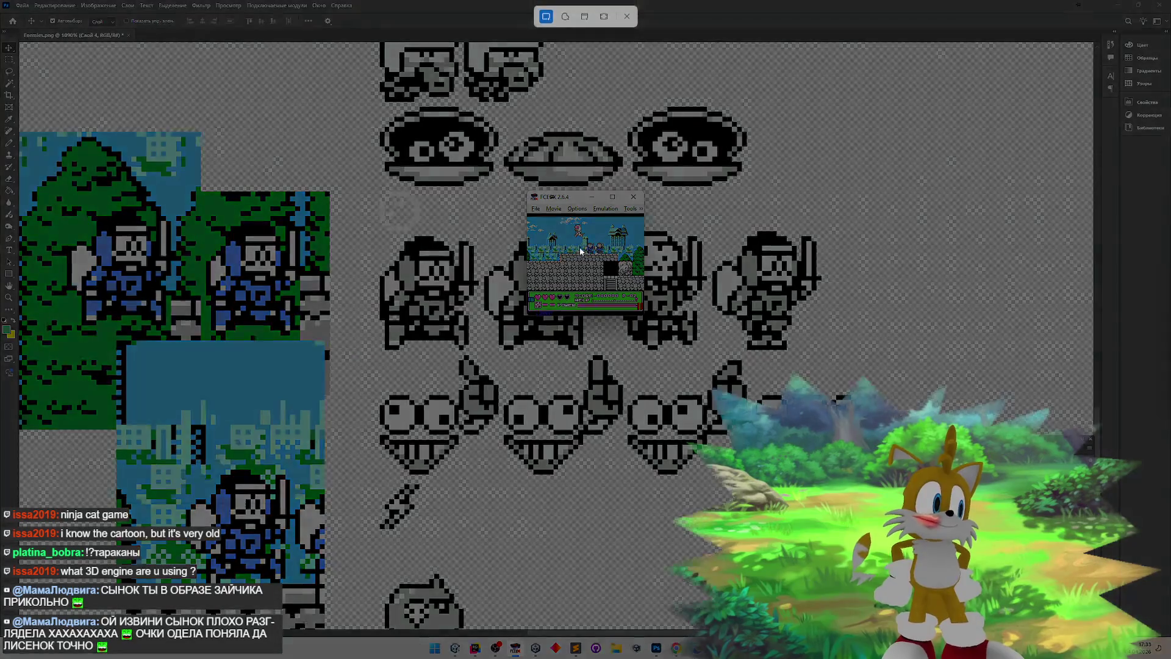
{"action": "left_click_drag", "start_coordinate": [529, 227], "coordinate": [587, 274]}
- Paste the two-ninja capture and position it over the ninja row
{"action": "left_click", "coordinate": [212, 398]}
{"action": "key", "text": "ctrl+v"}
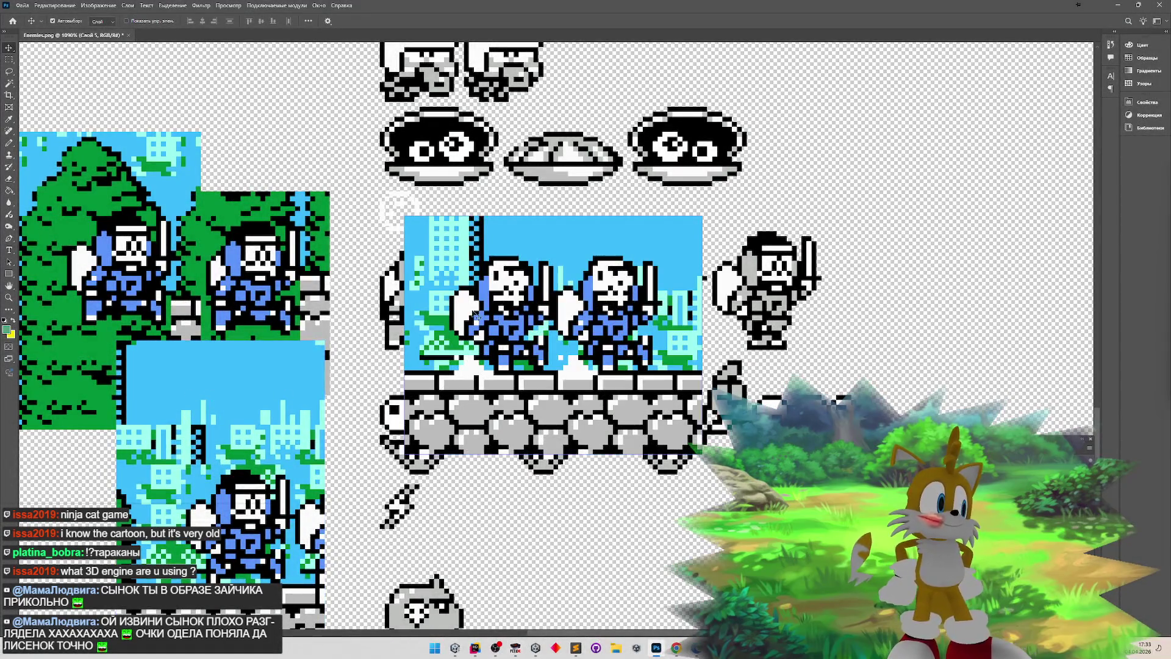
{"action": "left_click_drag", "start_coordinate": [493, 319], "coordinate": [587, 573]}
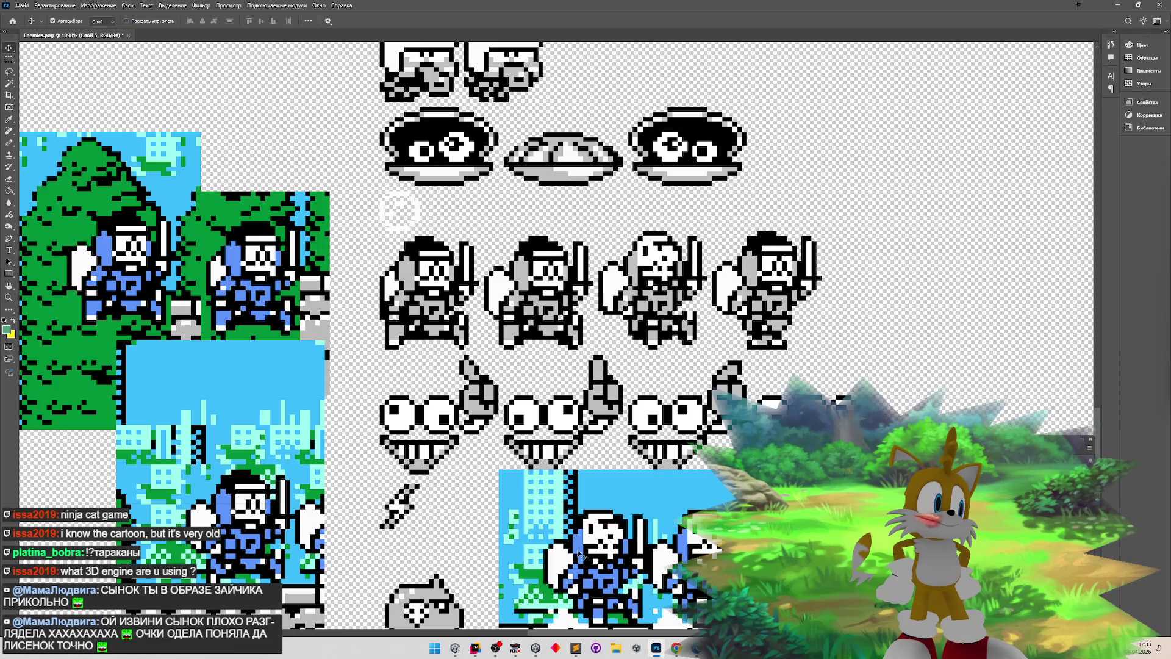
- Snip the lone blue sword ninja on the stone ledge and paste it into the sheet
{"action": "key", "text": "alt+Tab"}
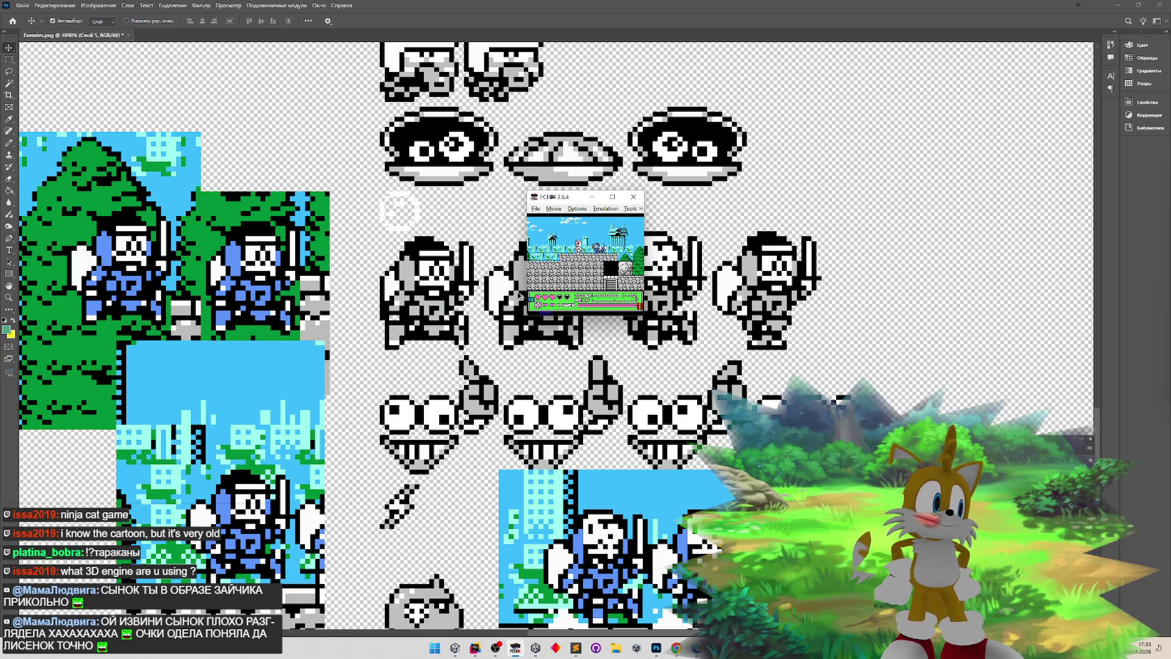
{"action": "key", "text": "super+shift+s"}
{"action": "key", "text": "Escape"}
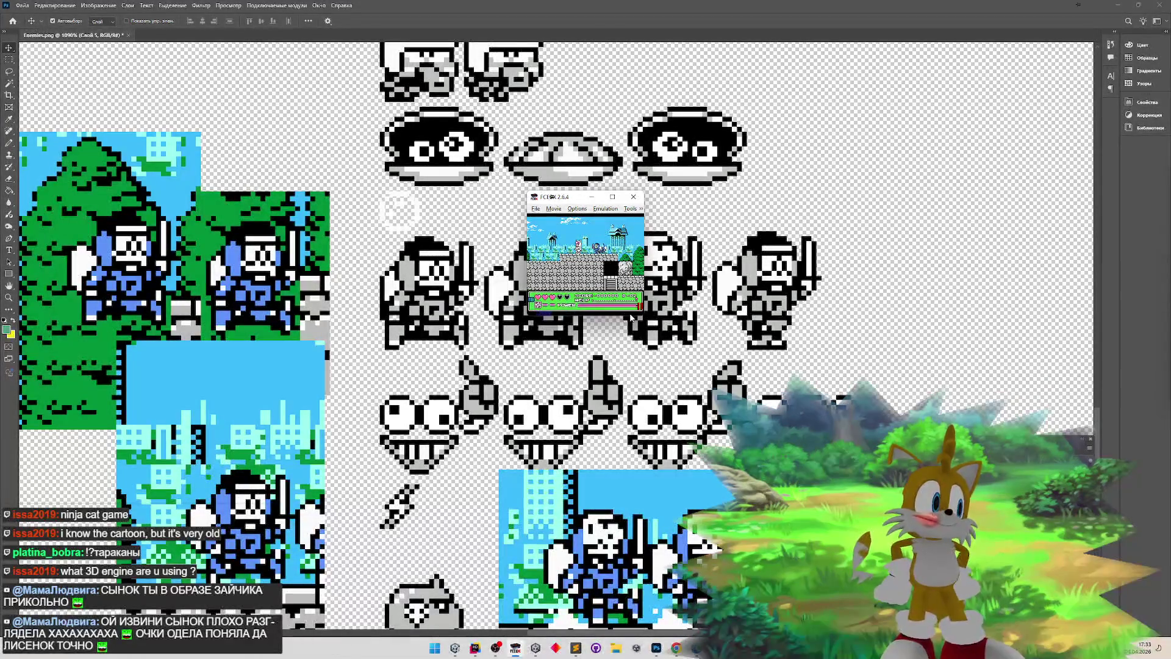
{"action": "key", "text": "period"}
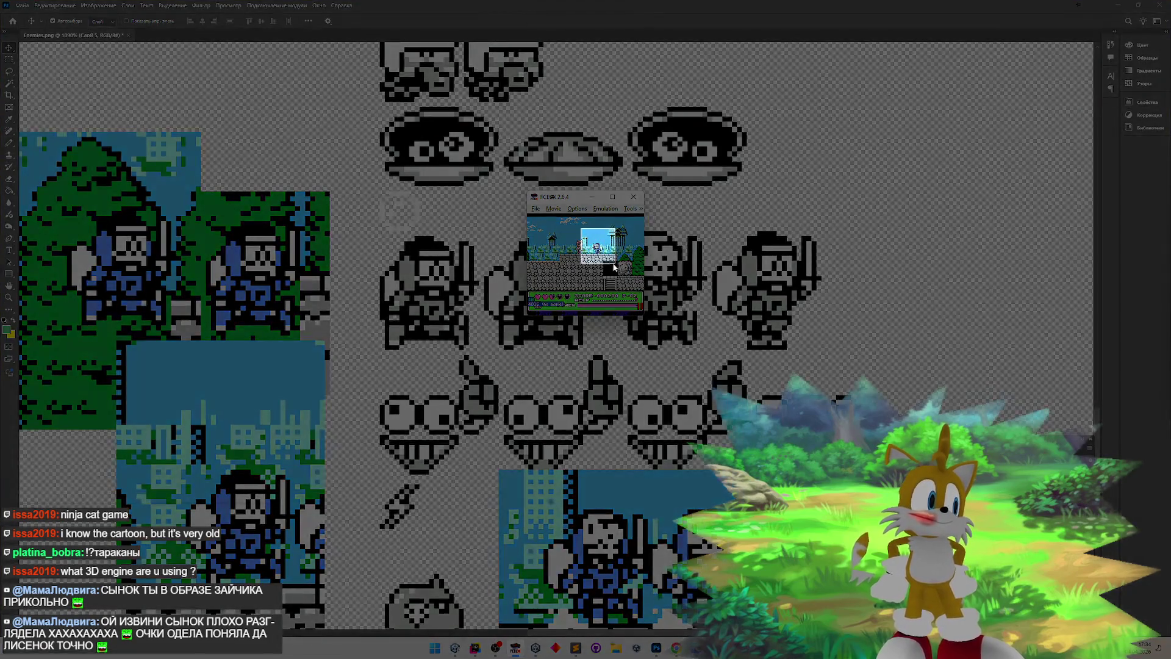
{"action": "left_click", "coordinate": [307, 357]}
{"action": "key", "text": "ctrl+v"}
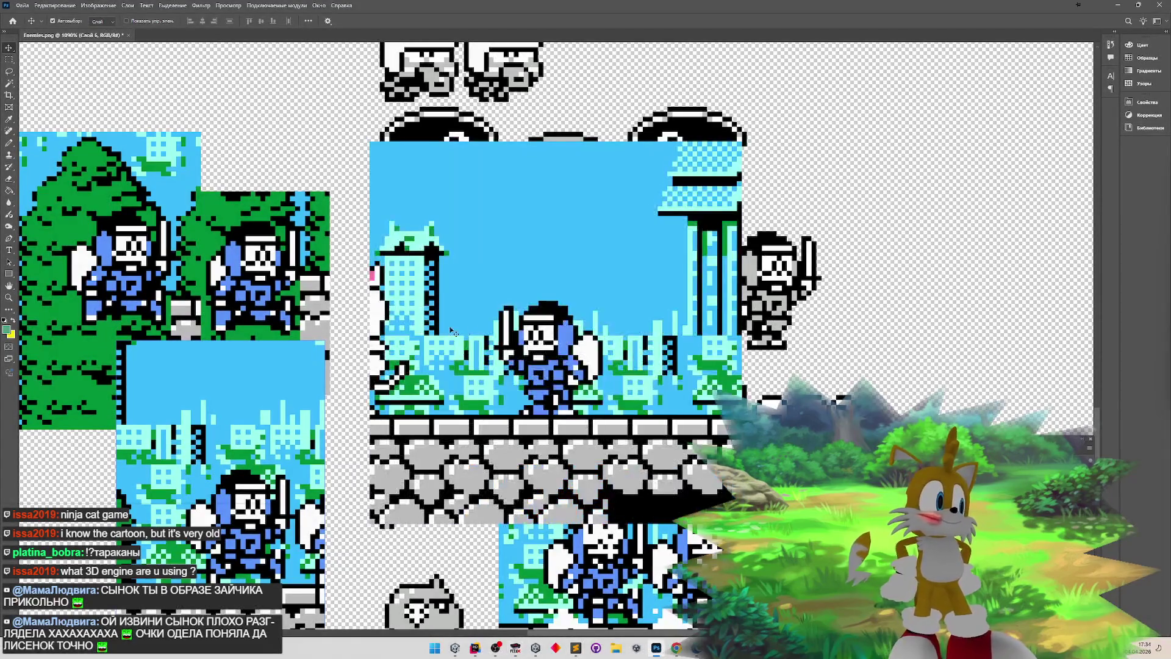
- Flip the pasted screenshot horizontally, shift it up and left, then switch to Unity's game view
{"action": "left_click", "coordinate": [61, 5]}
{"action": "mouse_move", "coordinate": [146, 235]}
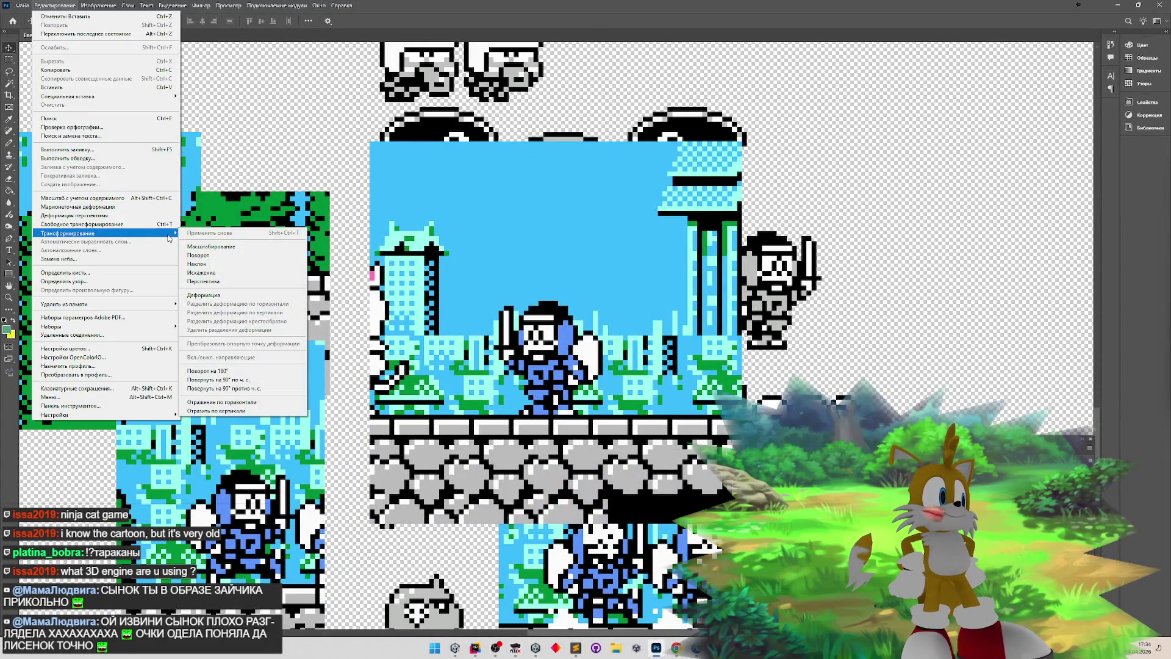
{"action": "left_click", "coordinate": [234, 404]}
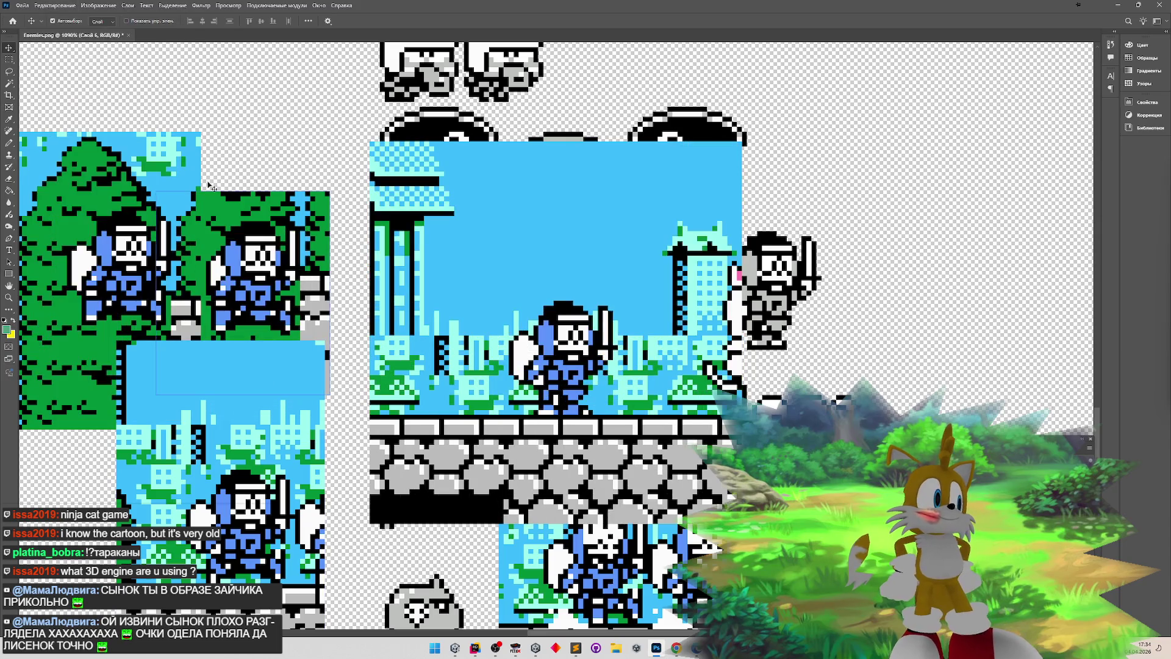
{"action": "mouse_move", "coordinate": [552, 354]}
{"action": "left_mouse_down"}
{"action": "mouse_move", "coordinate": [846, 244]}
{"action": "mouse_move", "coordinate": [210, 287]}
{"action": "mouse_move", "coordinate": [522, 282]}
{"action": "left_mouse_up"}
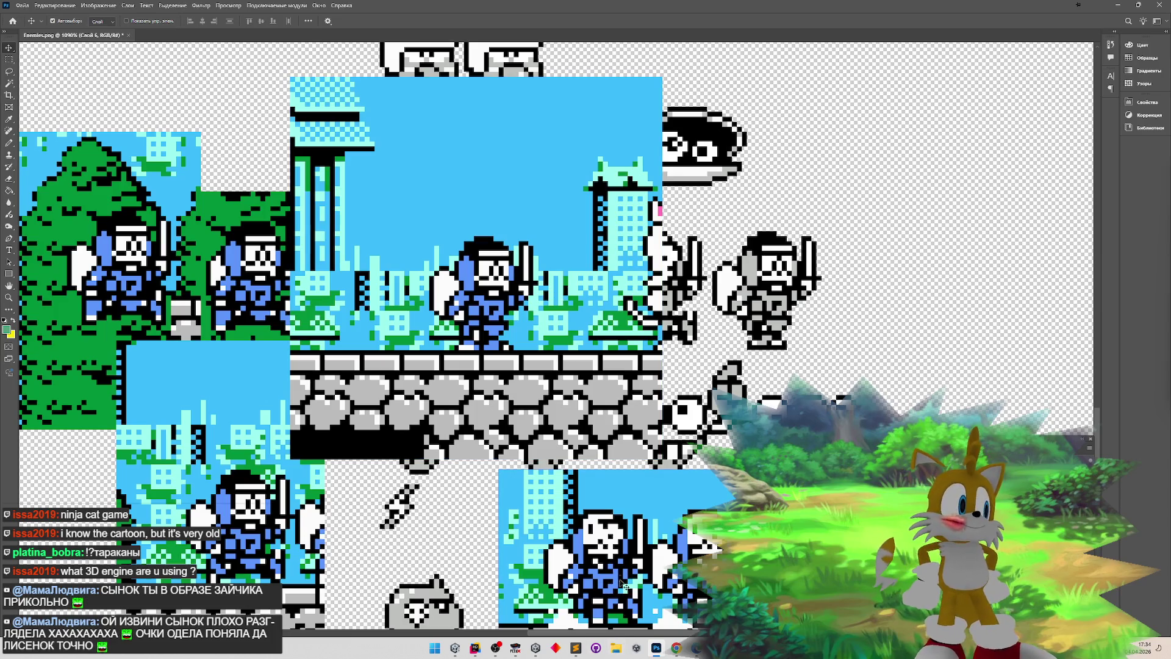
{"action": "key", "text": "alt+Tab"}
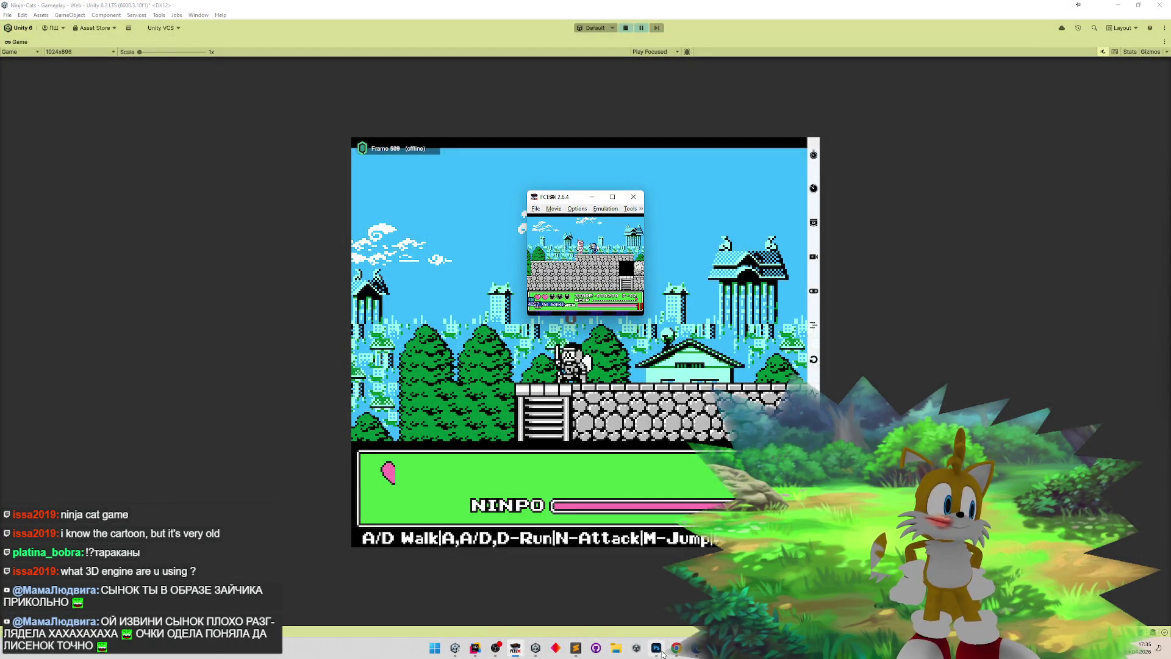
- Back in Photoshop, drag the new ninja-cat screenshot to the sheet's right edge, then bring up Chrome
{"action": "left_click", "coordinate": [656, 648]}
{"action": "mouse_move", "coordinate": [573, 360]}
{"action": "left_mouse_down"}
{"action": "mouse_move", "coordinate": [982, 257]}
{"action": "mouse_move", "coordinate": [971, 200]}
{"action": "left_mouse_up"}
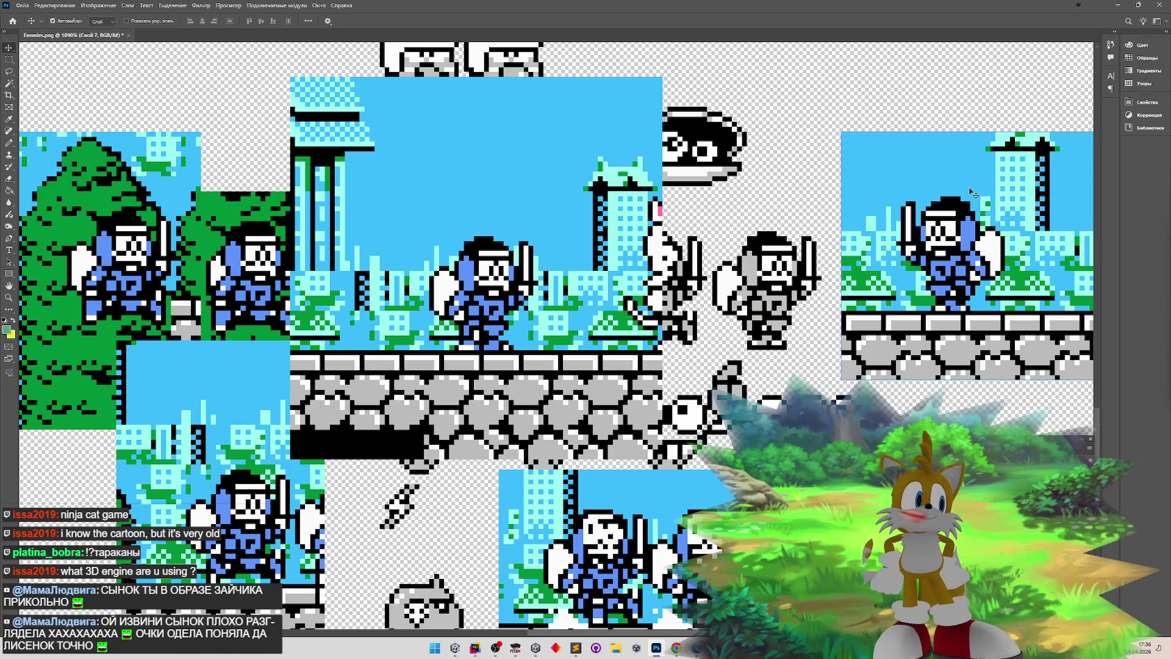
{"action": "left_click", "coordinate": [677, 649]}
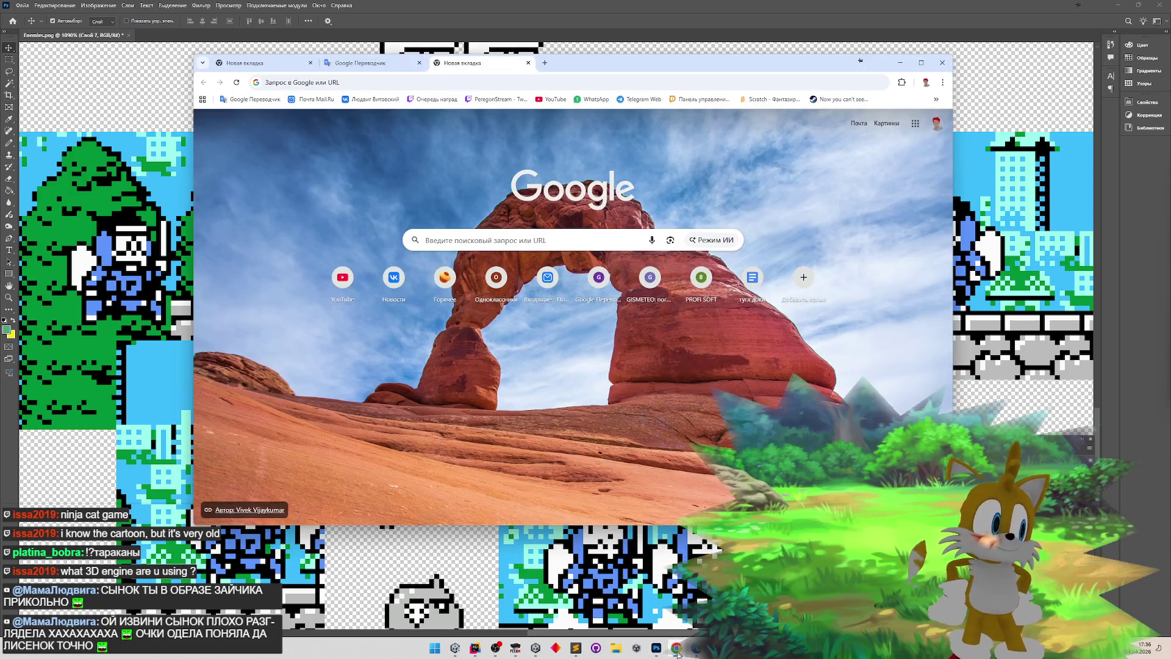
- Play StopGame's Pathologic 3 review from YouTube in fullscreen, resuming at 37:28
{"action": "left_click", "coordinate": [549, 102]}
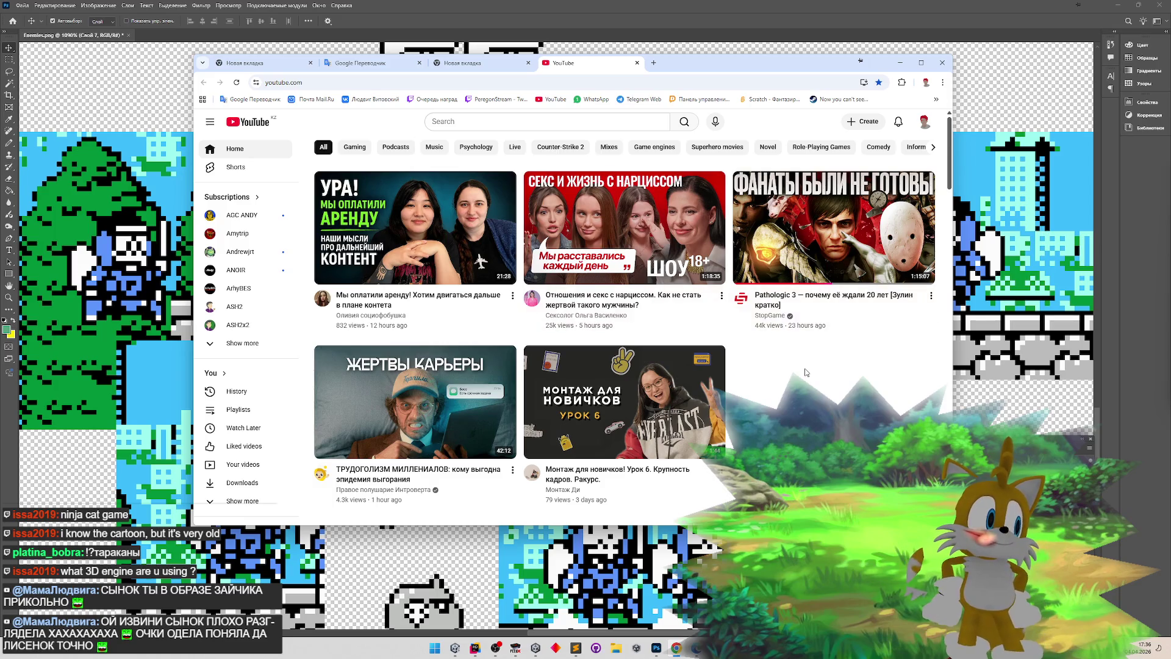
{"action": "left_click", "coordinate": [827, 242]}
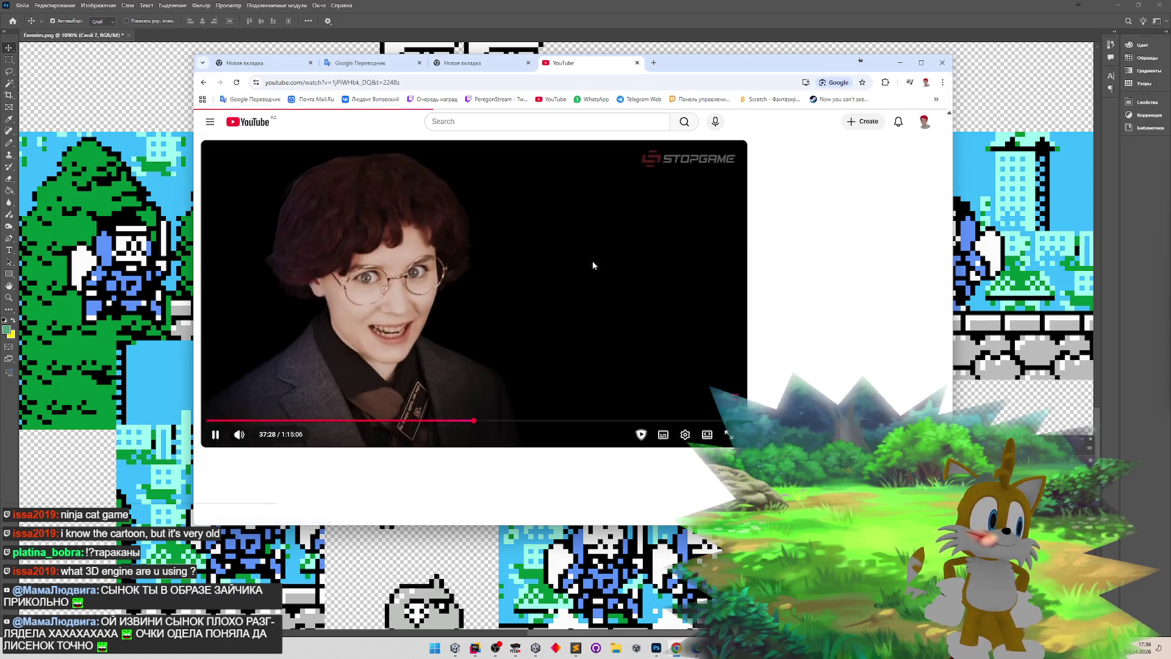
{"action": "double_click", "coordinate": [591, 264]}
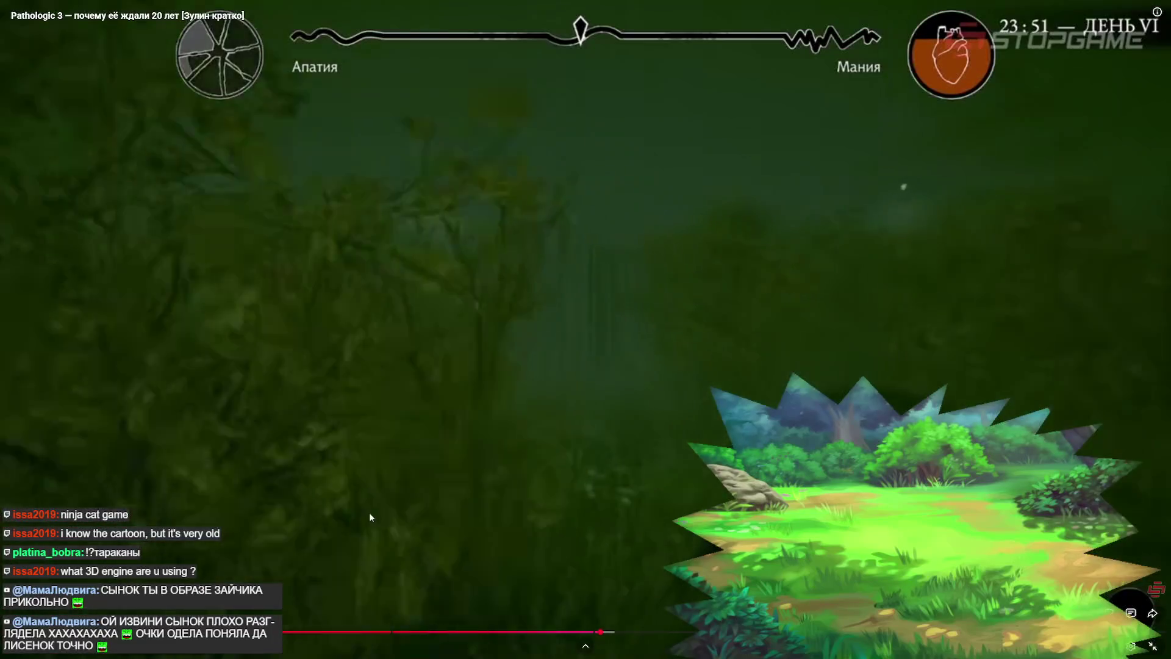
- Pause the review video, then resume playback and click within the player
{"action": "left_click", "coordinate": [375, 537]}
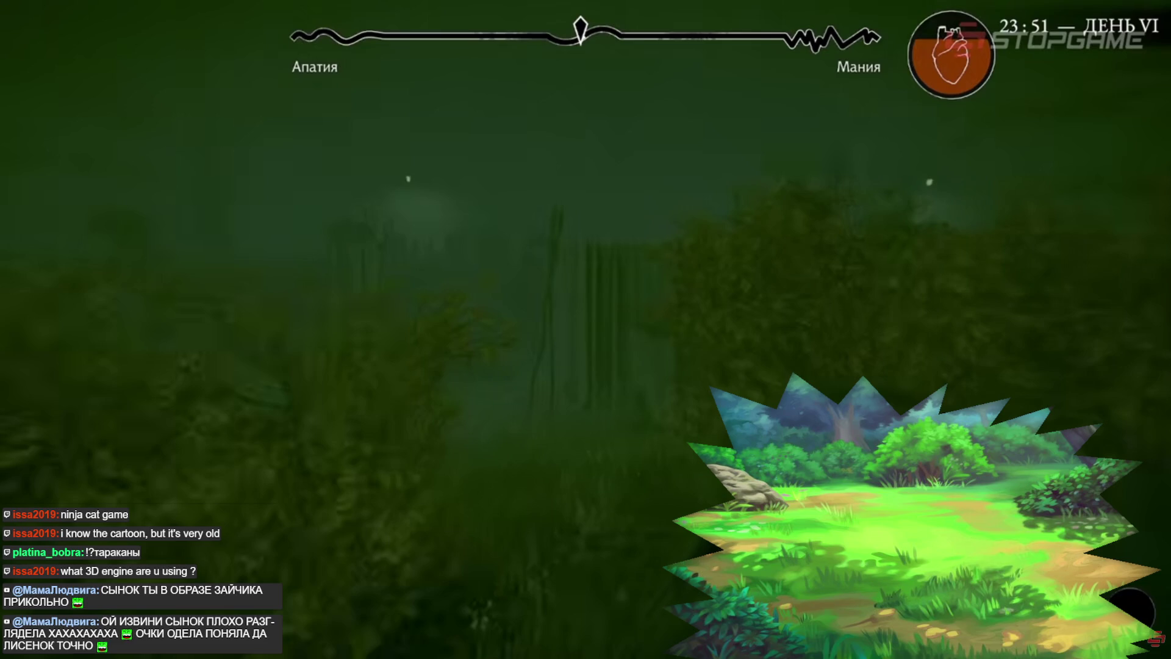
{"action": "mouse_move", "coordinate": [243, 246]}
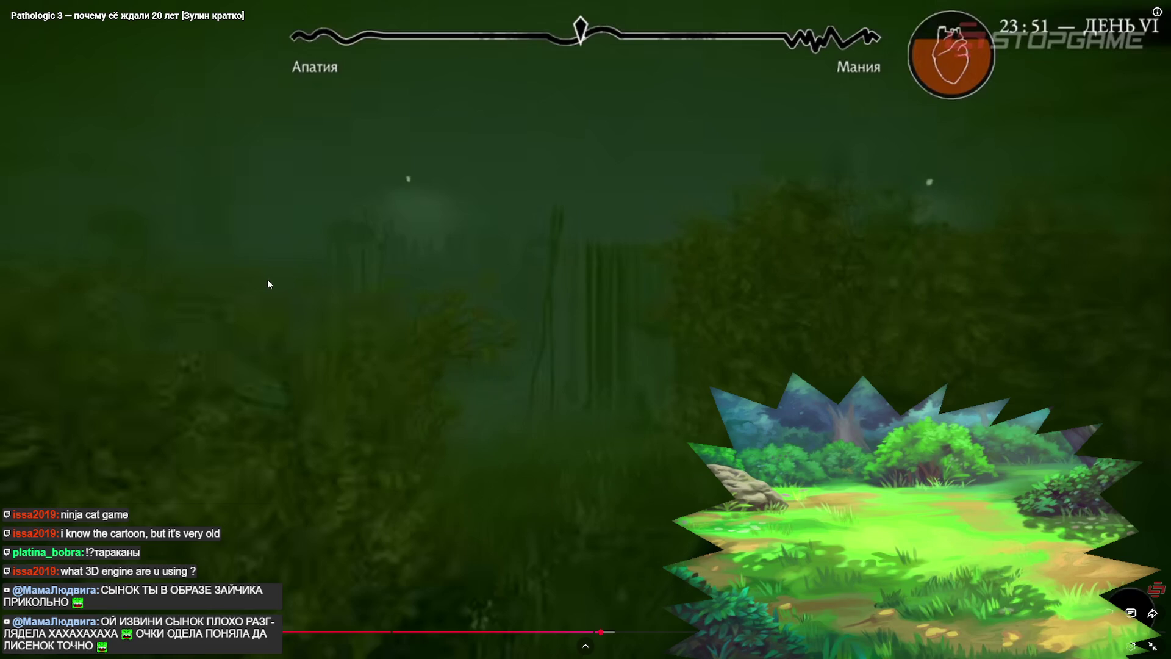
{"action": "left_click", "coordinate": [240, 270]}
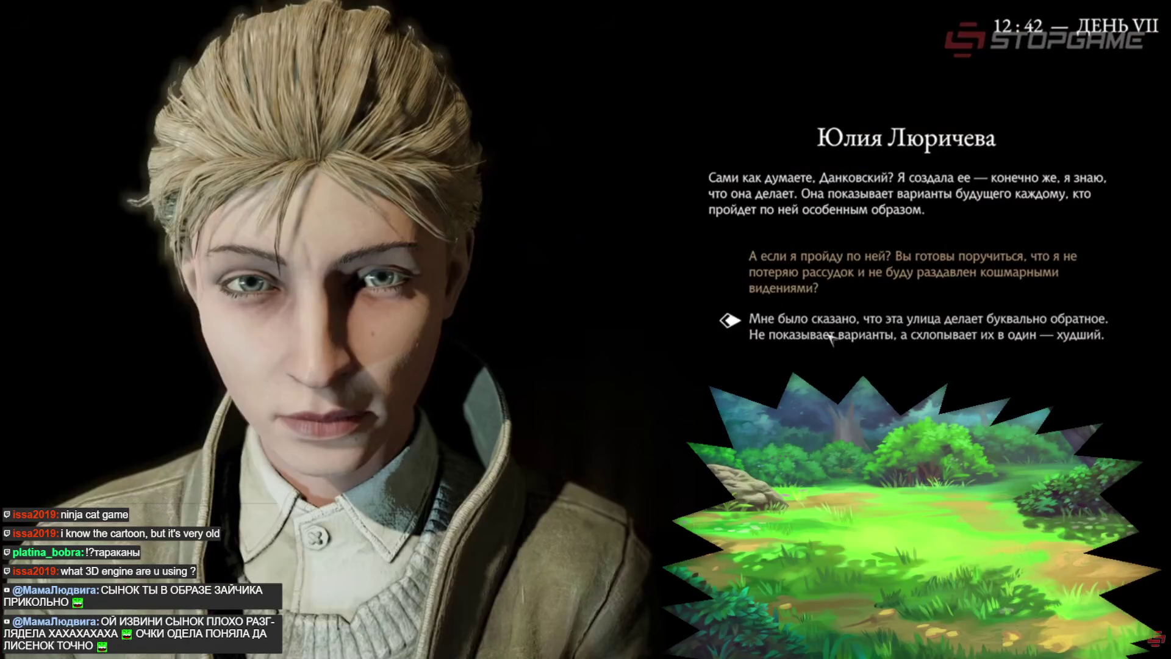
{"action": "left_click", "coordinate": [829, 336]}
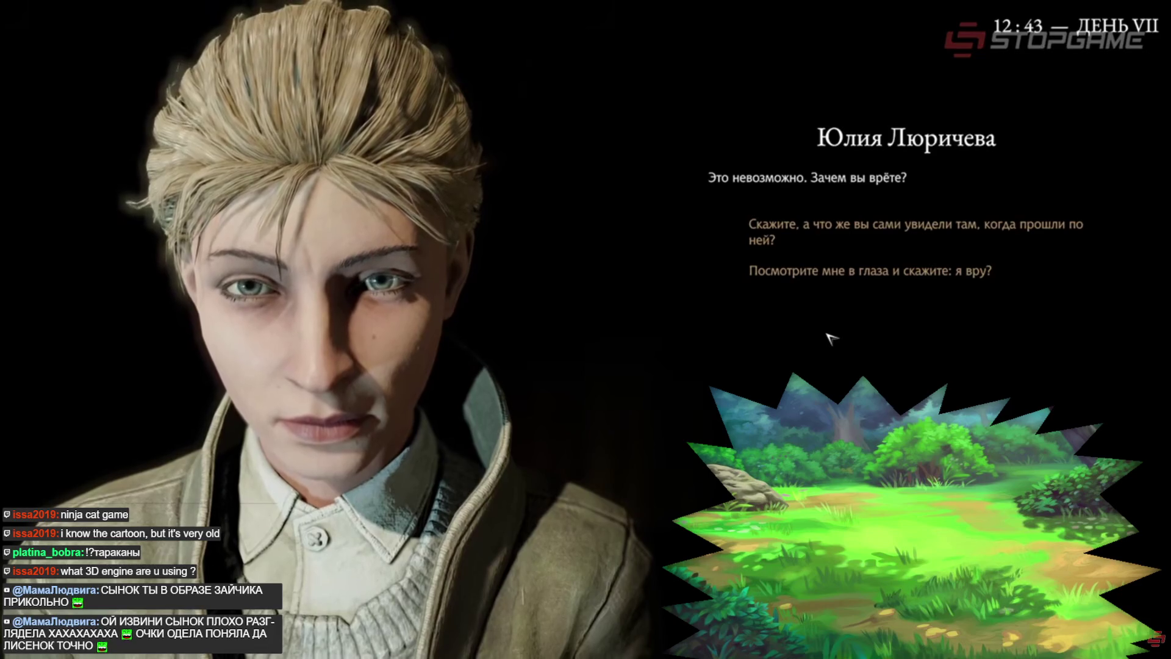
{"action": "left_click", "coordinate": [826, 278]}
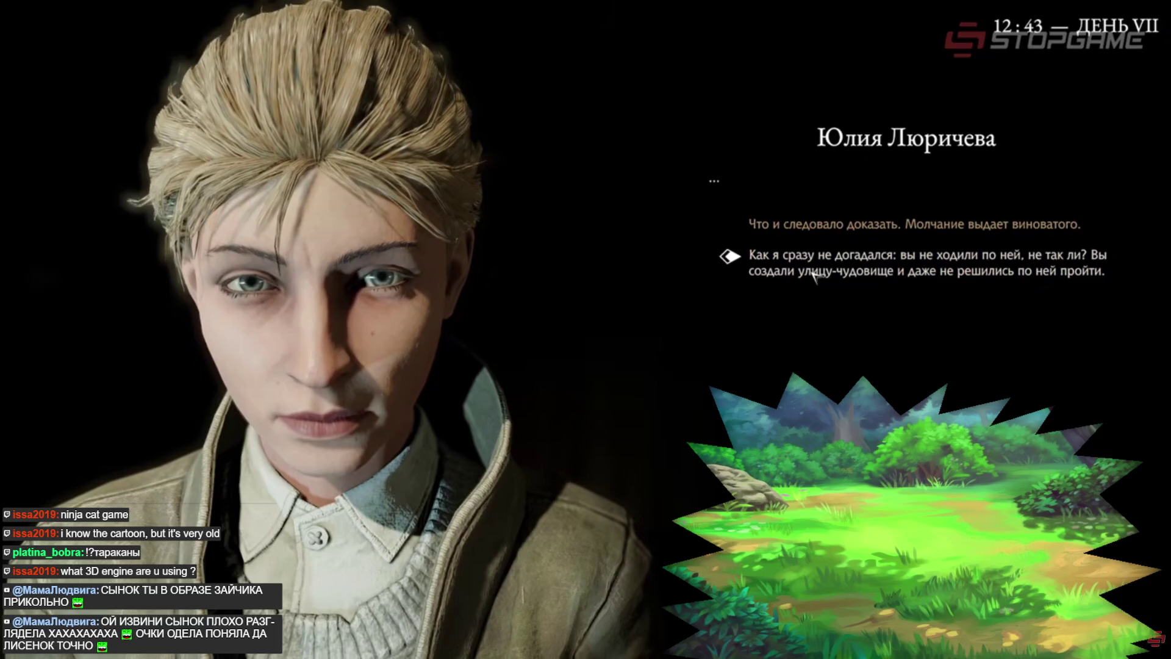
{"action": "left_click", "coordinate": [814, 275]}
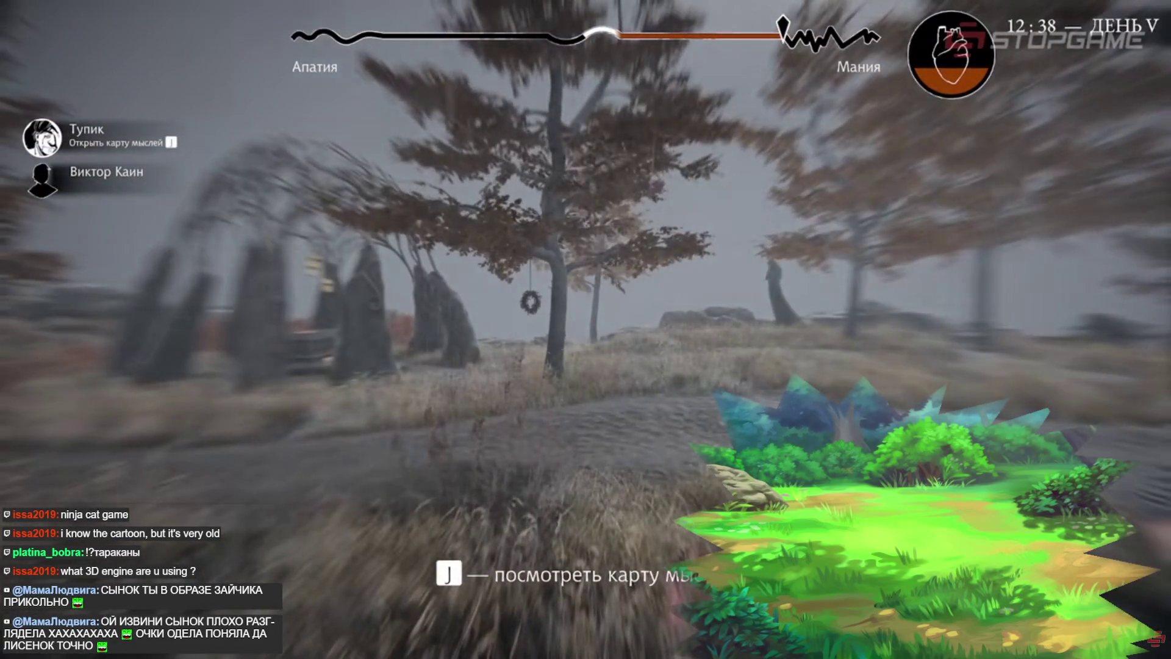
- Keep watching through the inventory, puppet dialogue and town-map footage, using player key shortcuts
{"action": "key", "text": "j"}
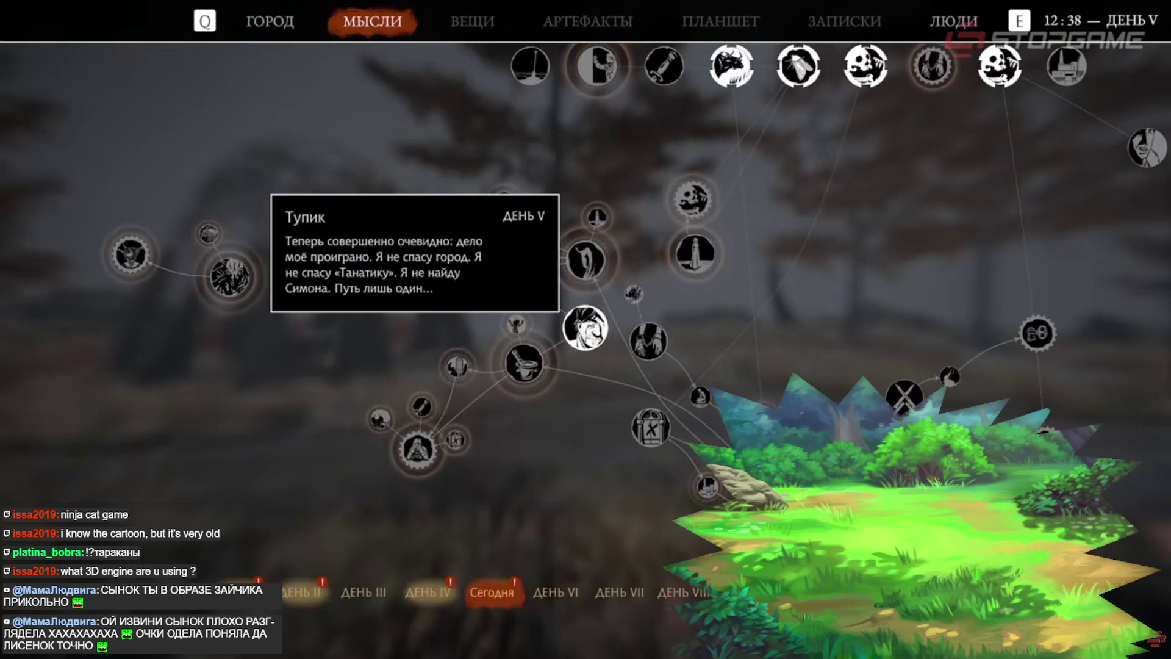
{"action": "key", "text": "j"}
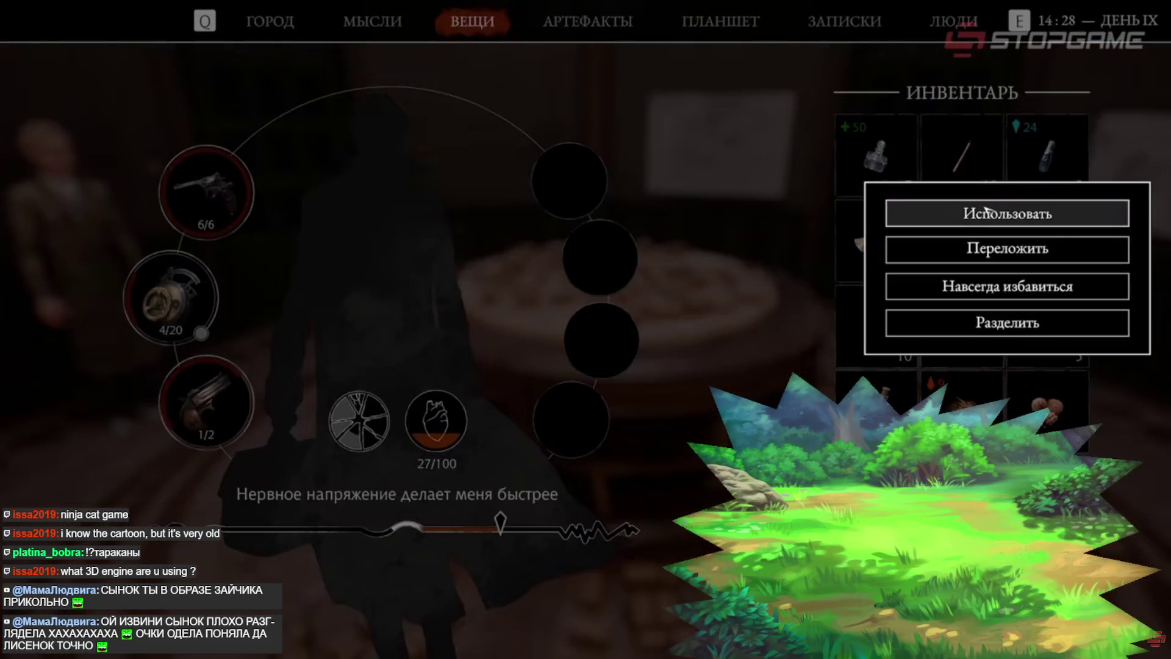
{"action": "left_click", "coordinate": [986, 211]}
{"action": "key", "text": "Escape"}
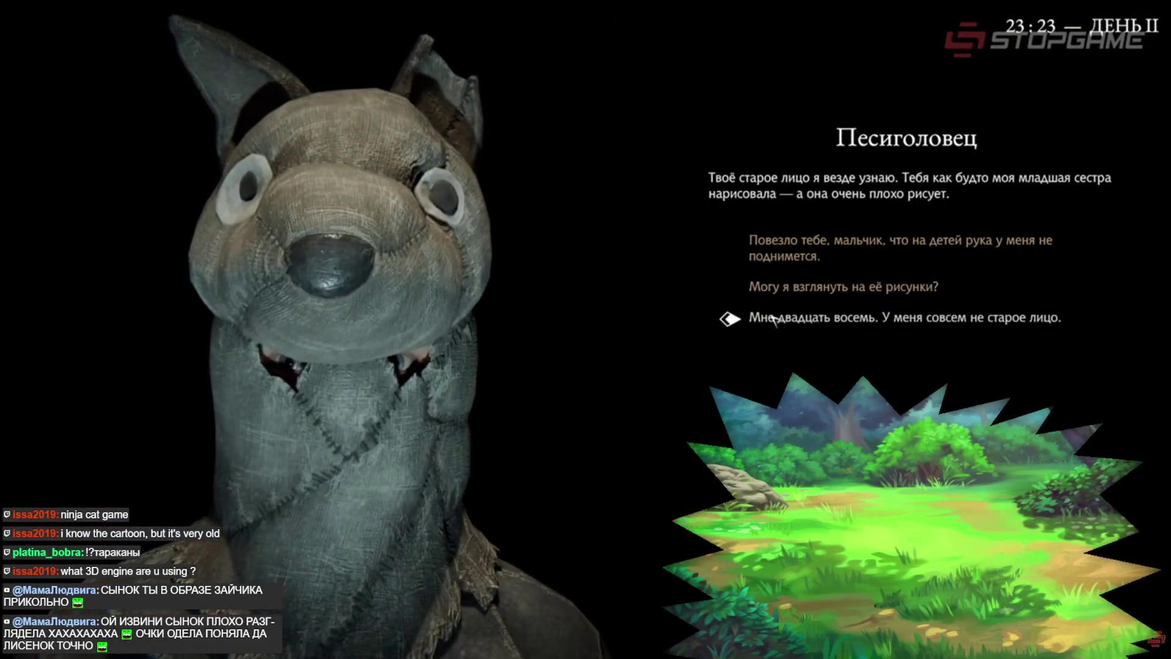
{"action": "left_click", "coordinate": [773, 318]}
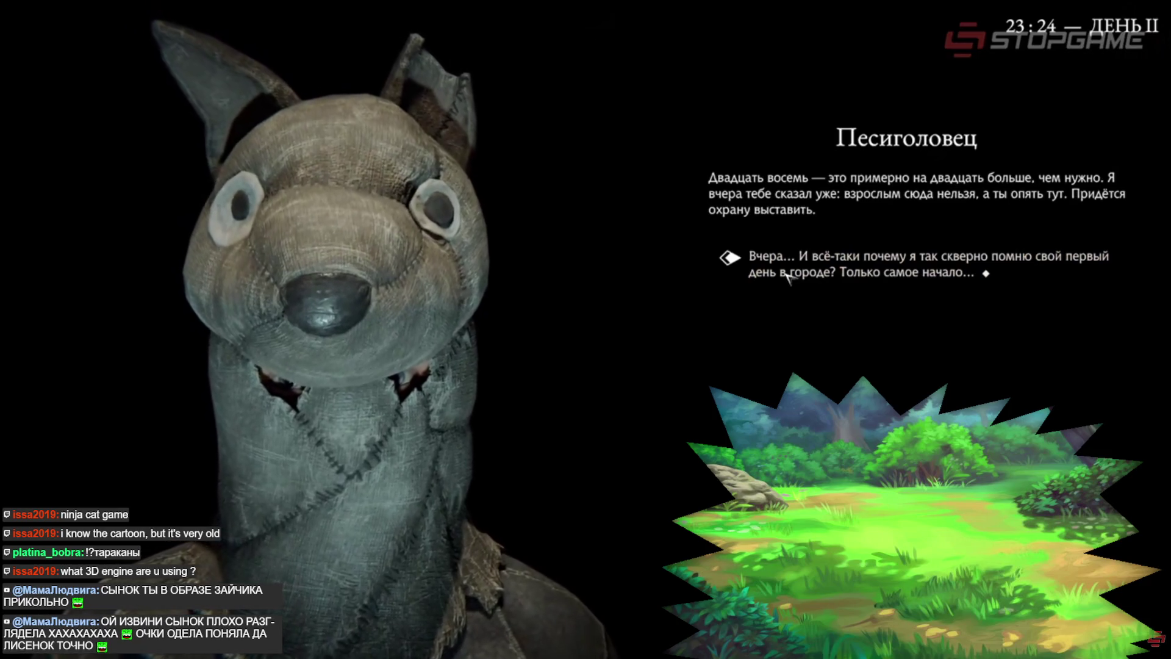
{"action": "left_click", "coordinate": [787, 276]}
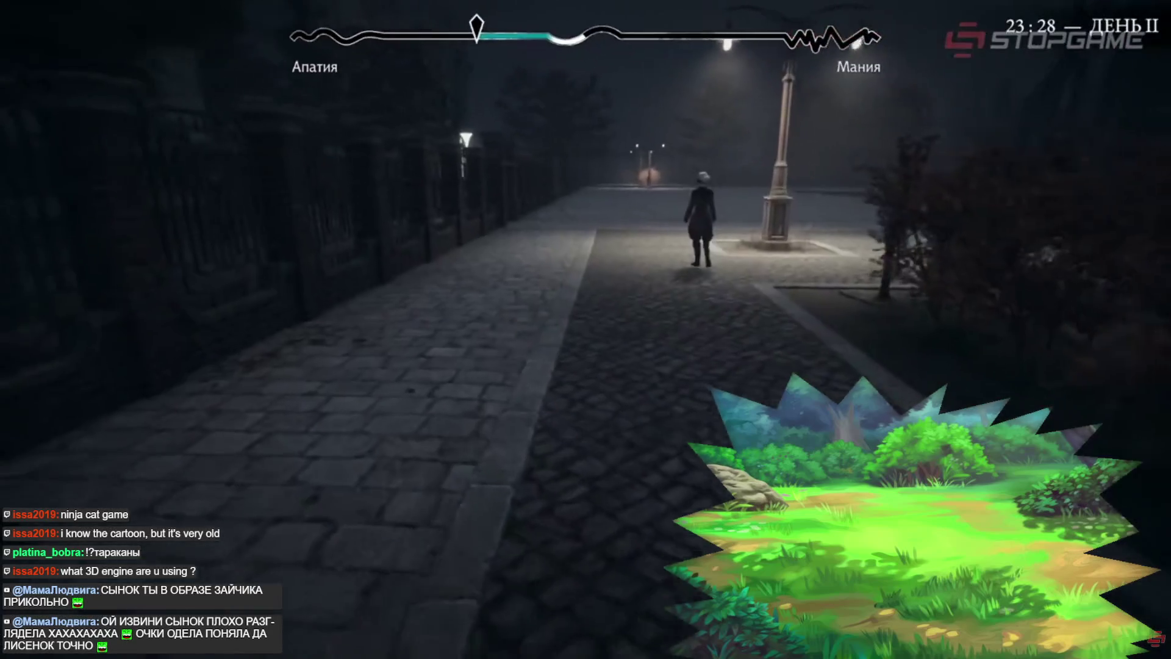
{"action": "key", "text": "m"}
{"action": "key", "text": "Escape"}
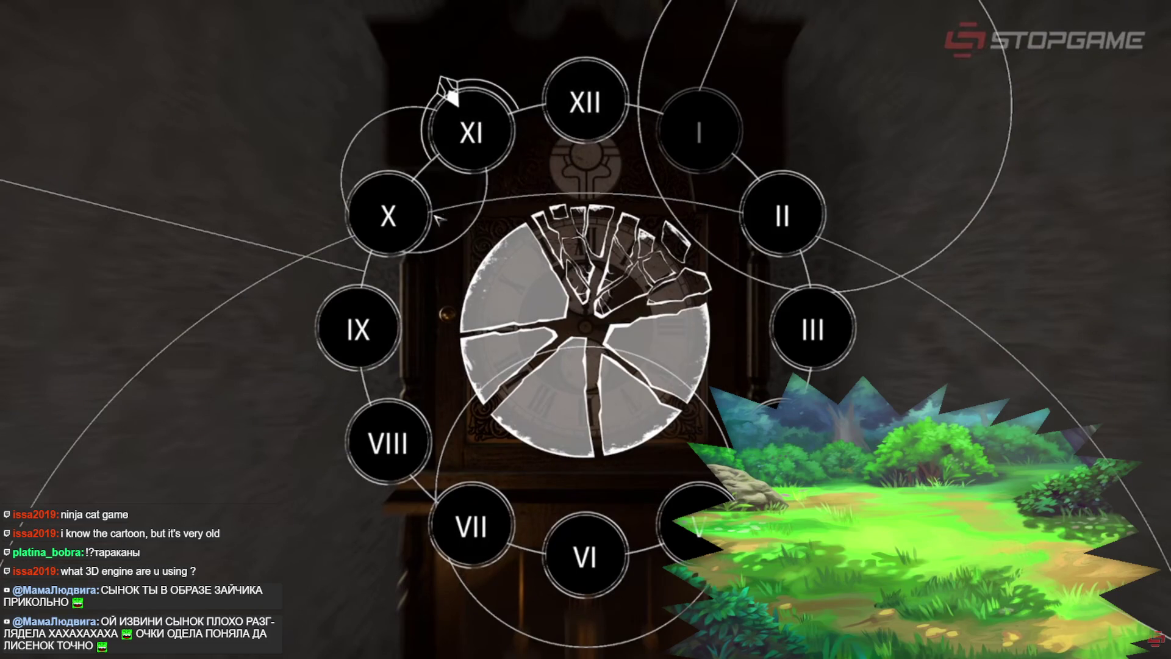
- Resume the video and let it run until the ПОСТРОЕНИЕ МАРШРУТА town map appears
{"action": "mouse_move", "coordinate": [400, 217]}
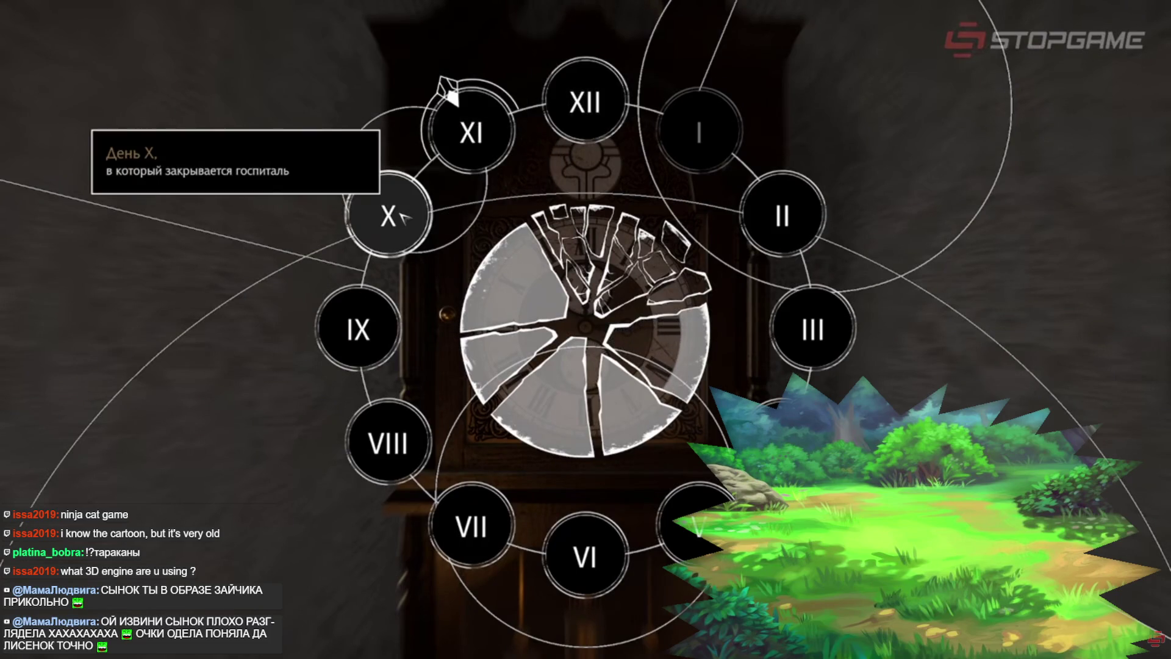
{"action": "mouse_move", "coordinate": [398, 440]}
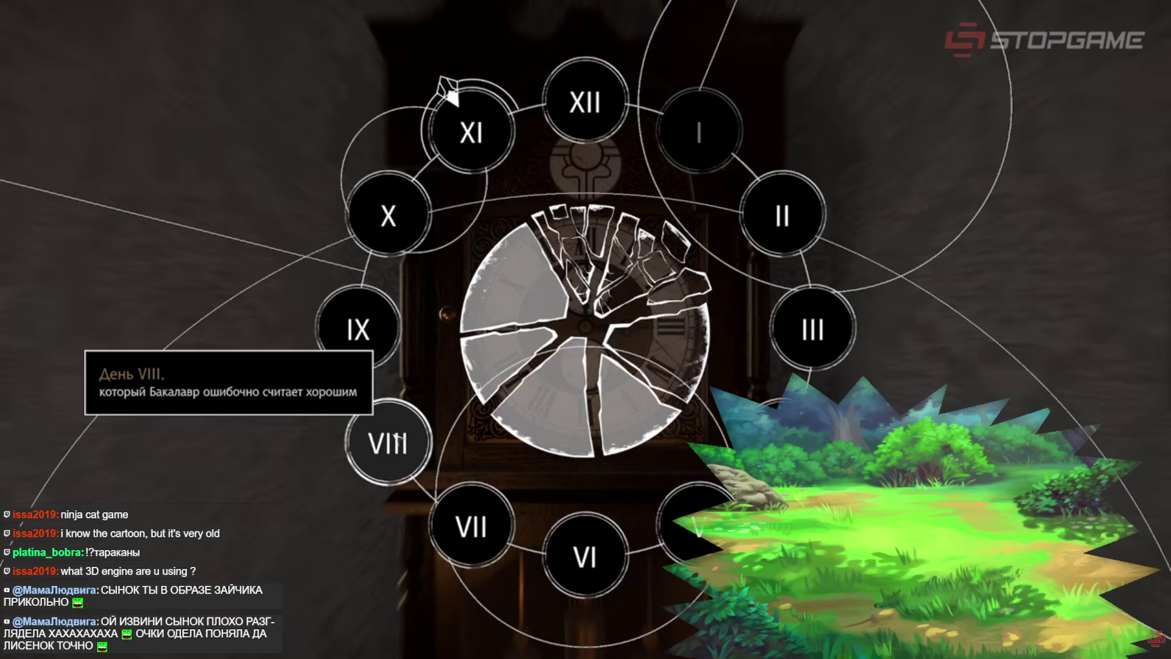
{"action": "mouse_move", "coordinate": [782, 442]}
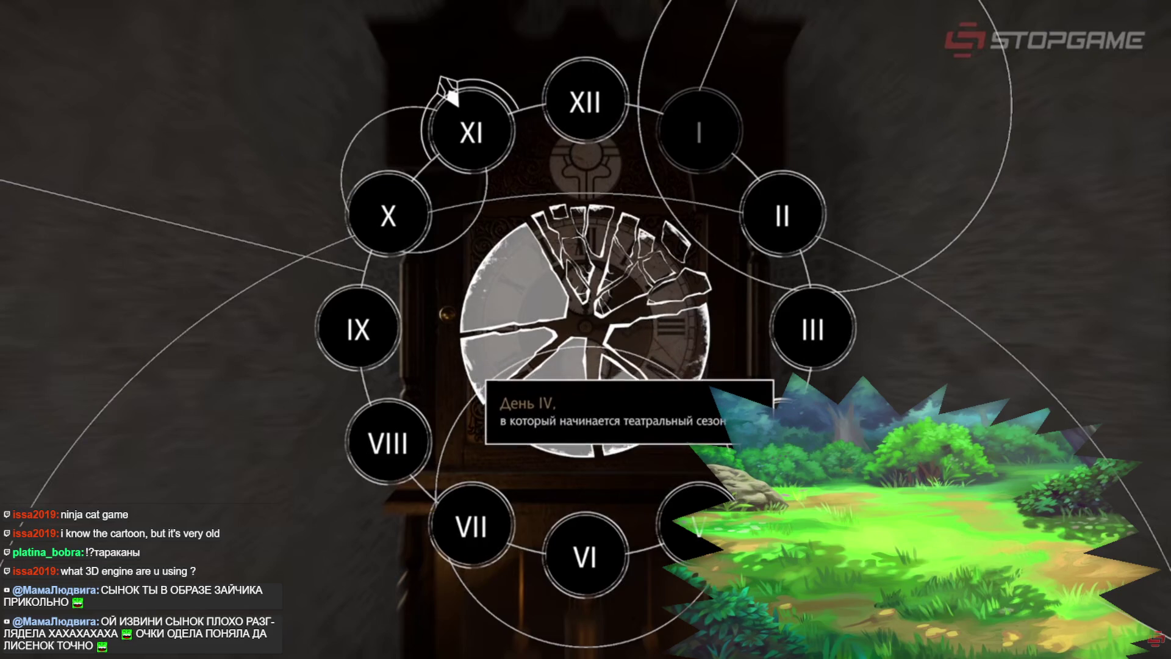
{"action": "mouse_move", "coordinate": [791, 217]}
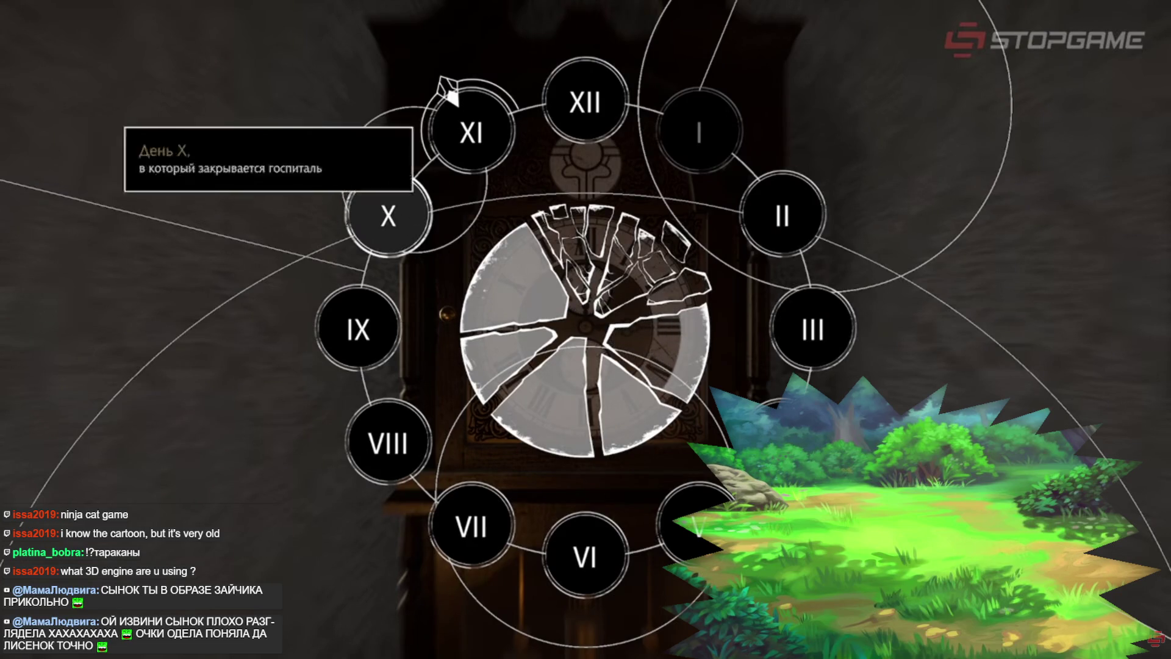
{"action": "mouse_move", "coordinate": [788, 190]}
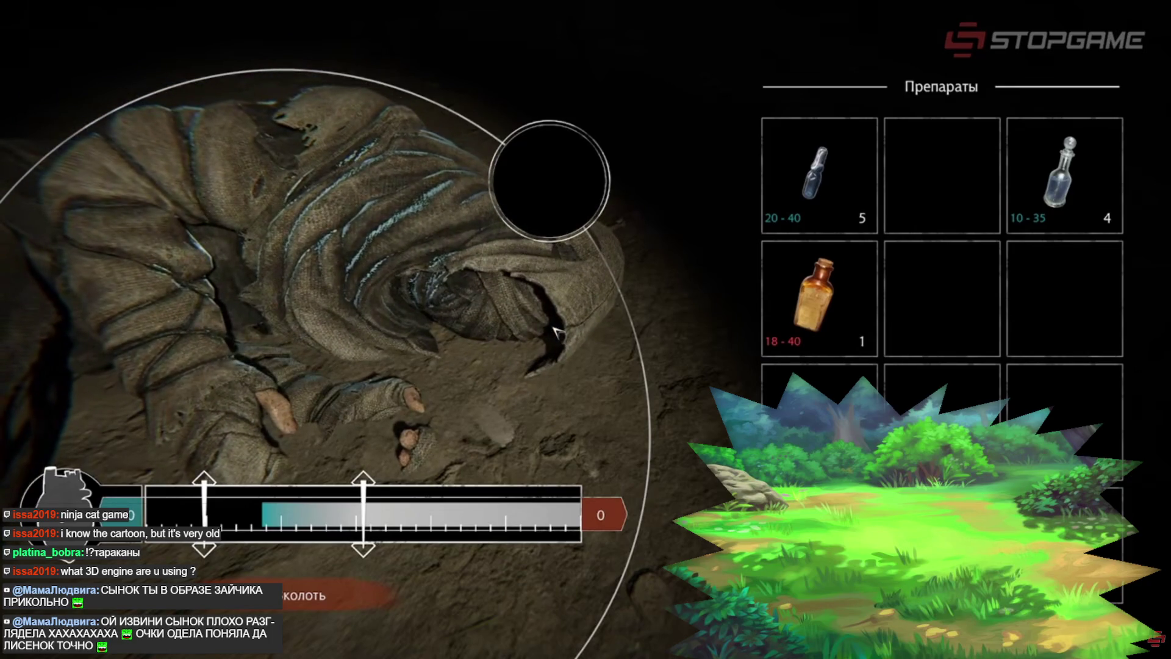
{"action": "left_click", "coordinate": [556, 331]}
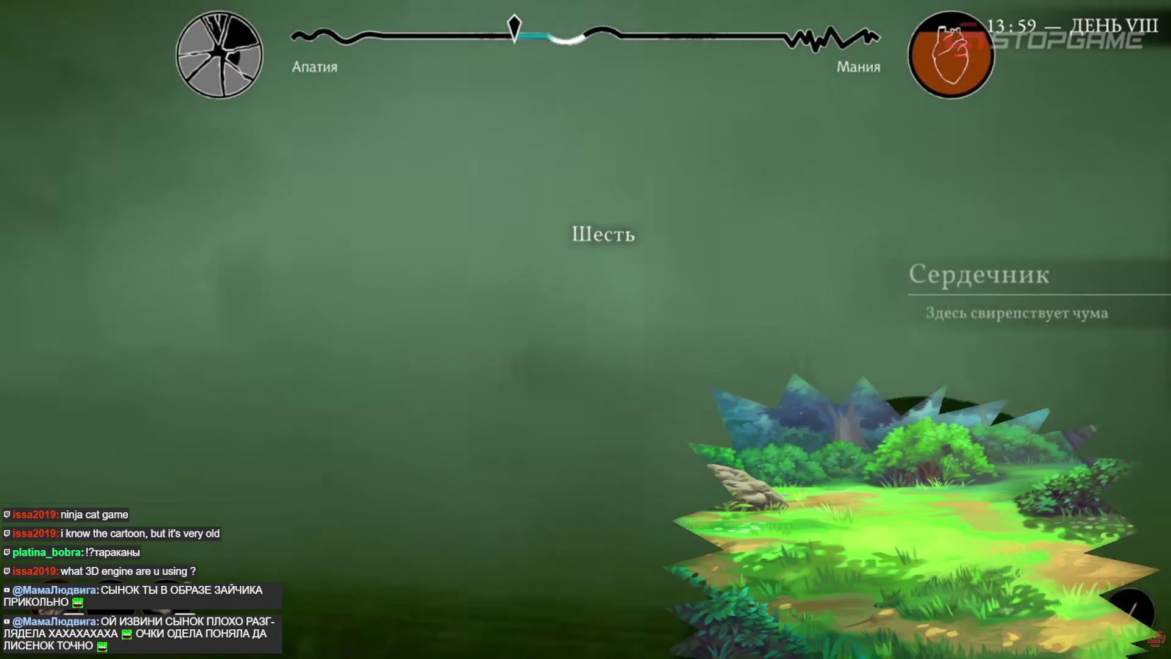
{"action": "mouse_move", "coordinate": [239, 274]}
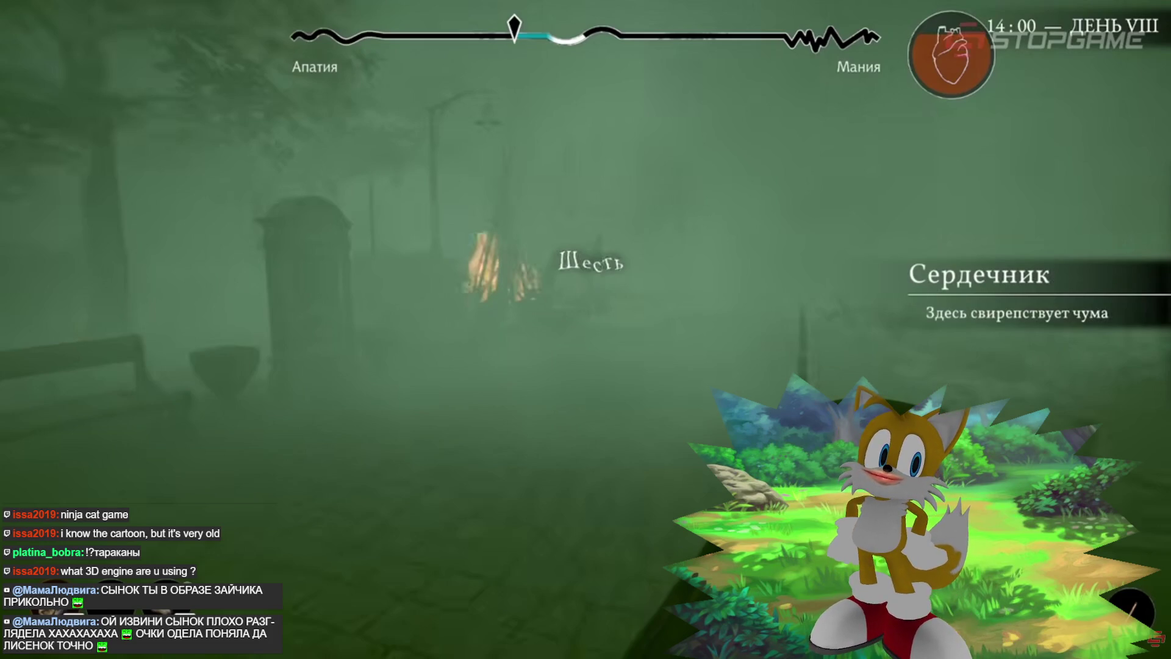
{"action": "left_click", "coordinate": [498, 247]}
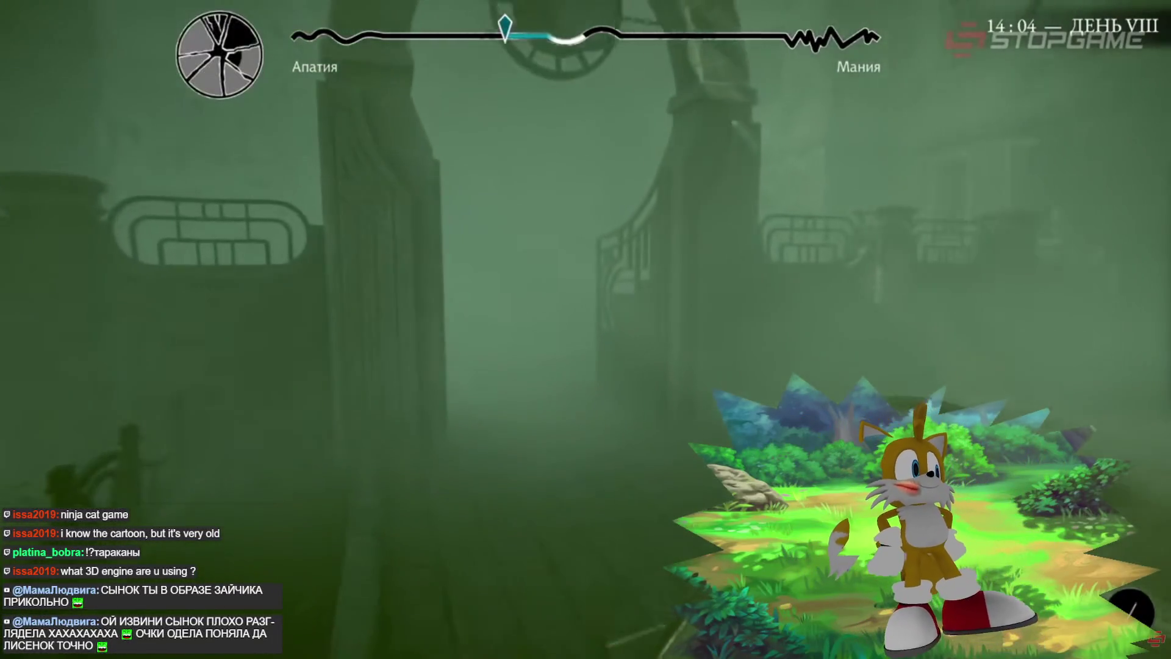
- Skip ahead until Мирная's dialogue offers the reply 'Мирося здесь живёт?'
{"action": "key", "text": "m"}
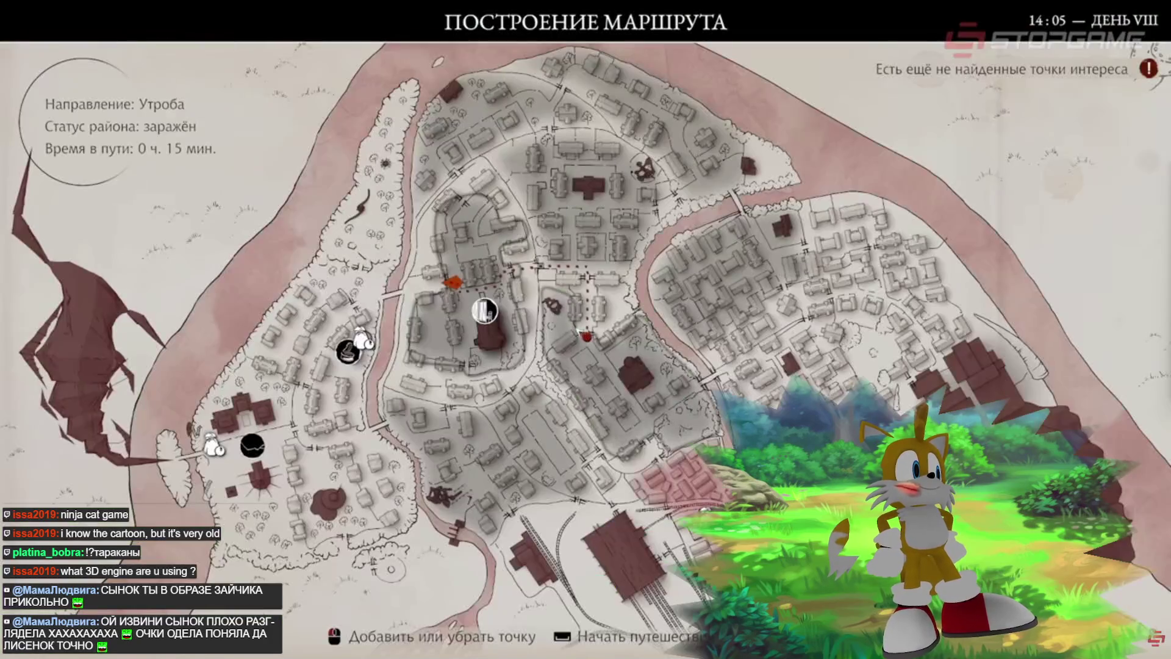
{"action": "mouse_move", "coordinate": [485, 311]}
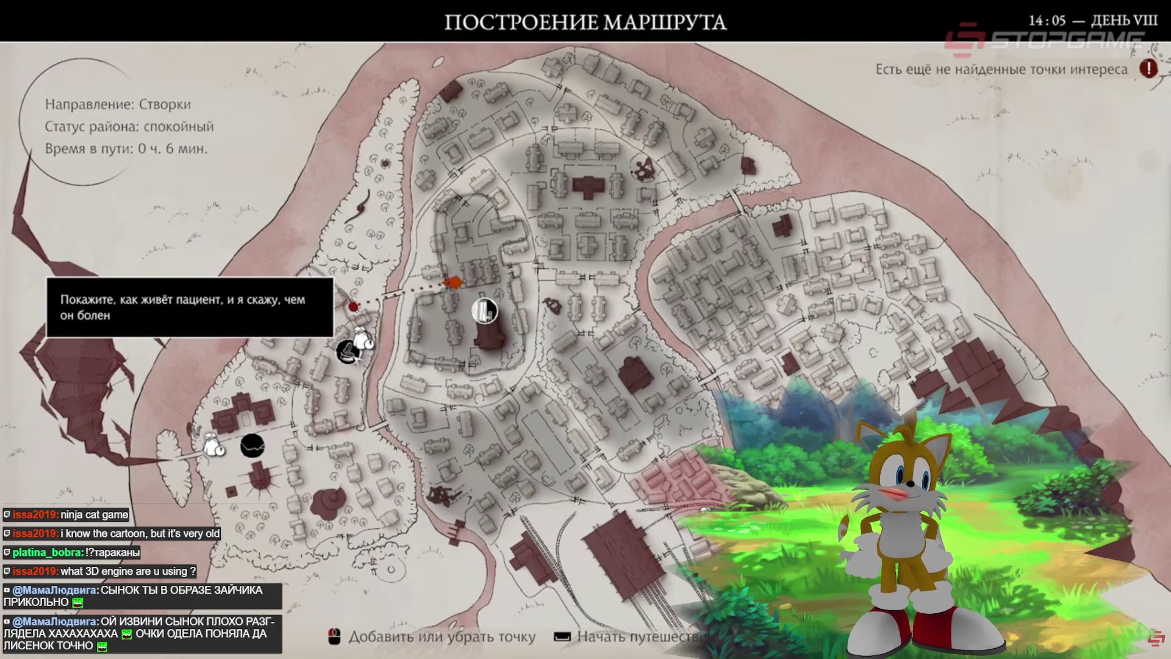
{"action": "key", "text": "space"}
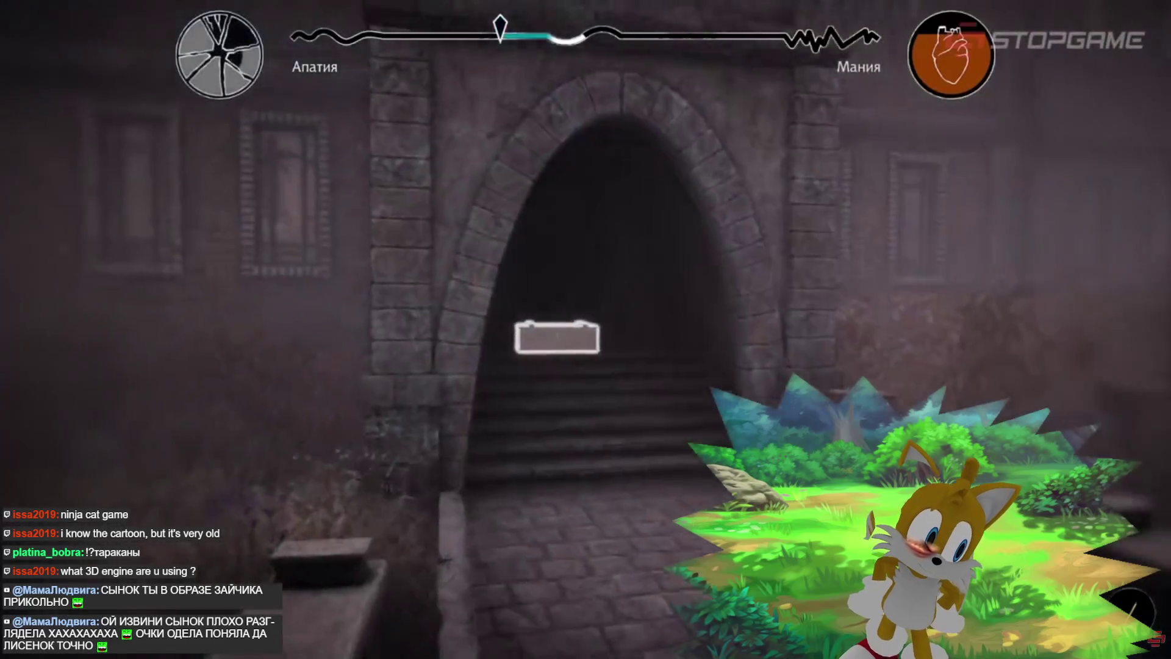
{"action": "key", "text": "e"}
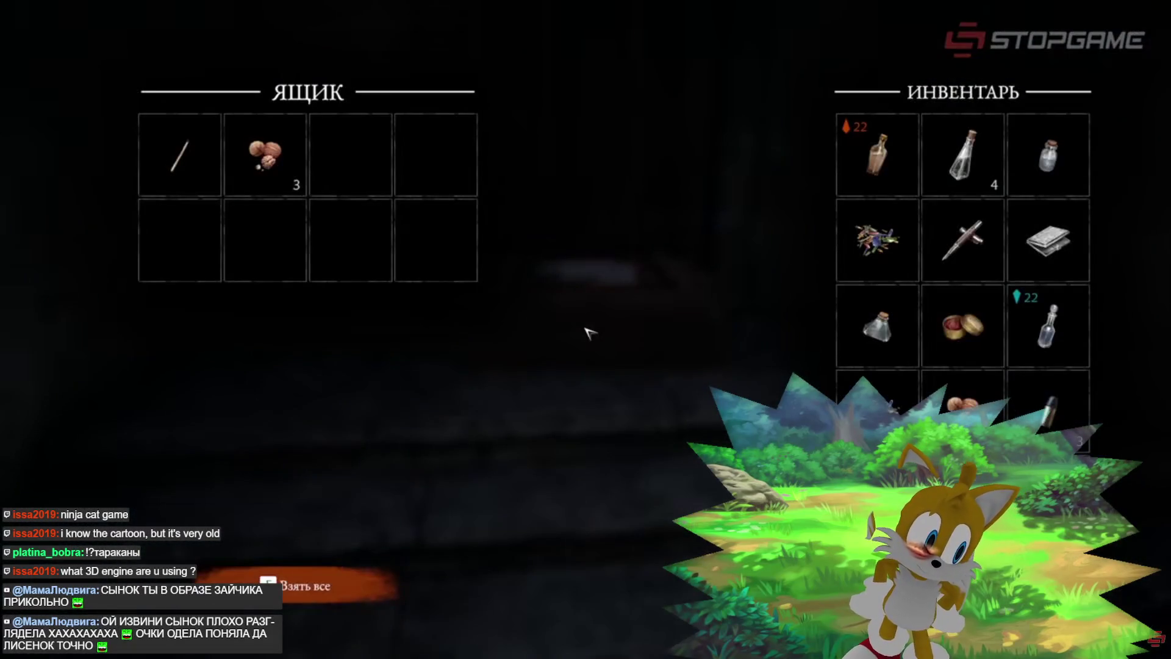
{"action": "key", "text": "Escape"}
{"action": "key", "text": "Tab"}
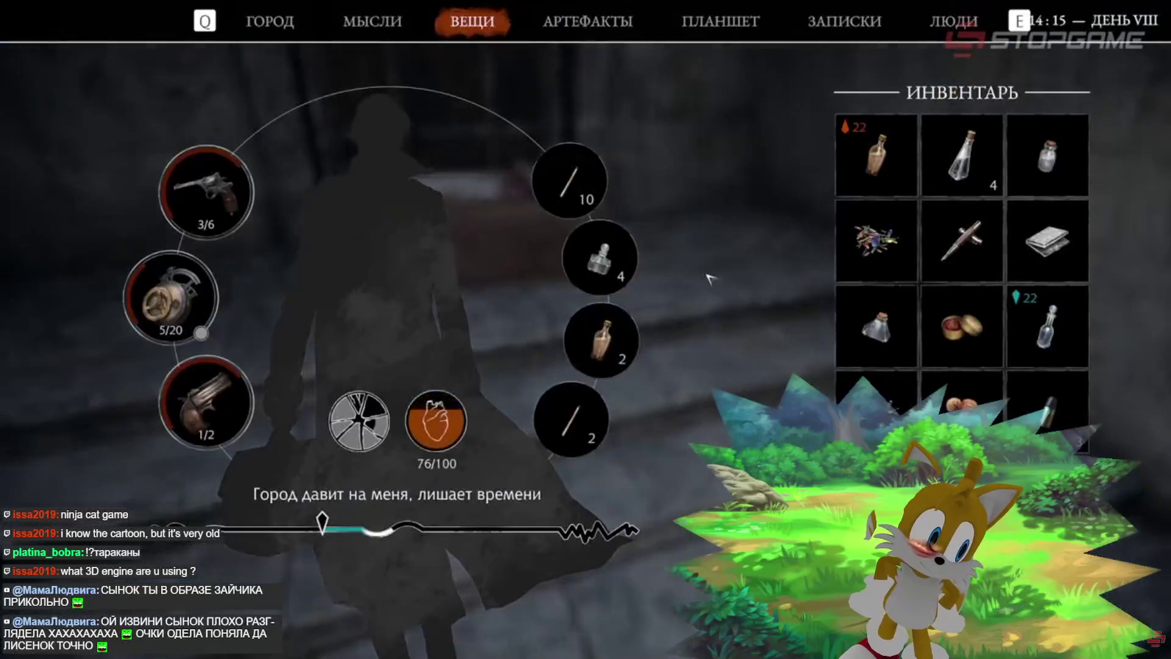
{"action": "key", "text": "Tab"}
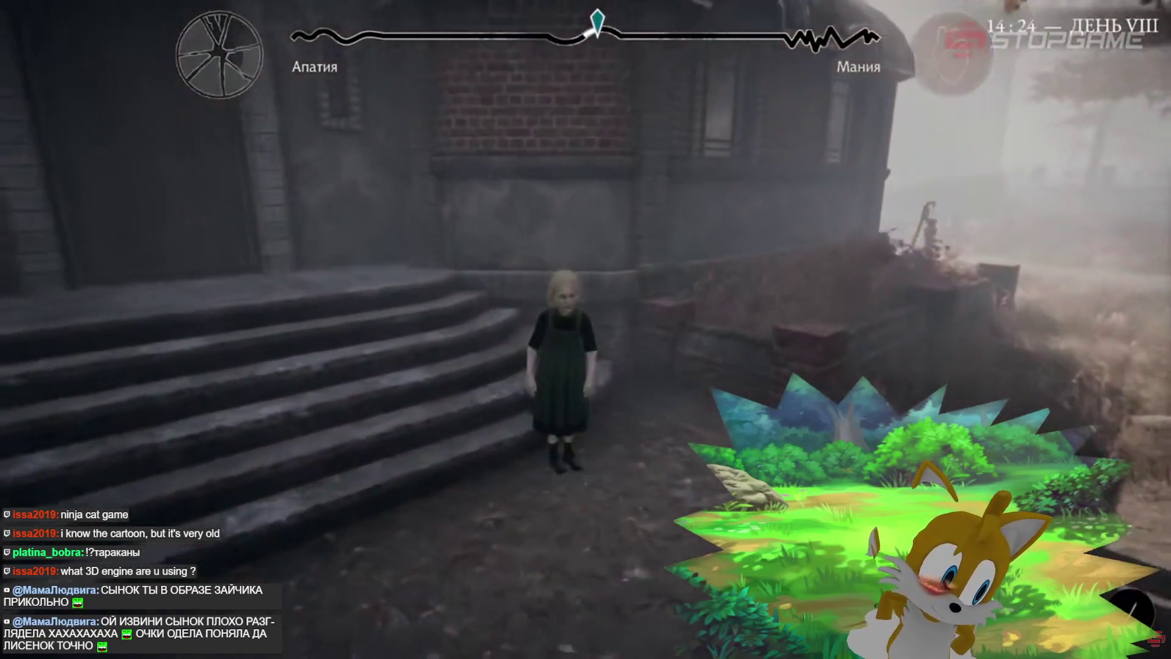
{"action": "key", "text": "e"}
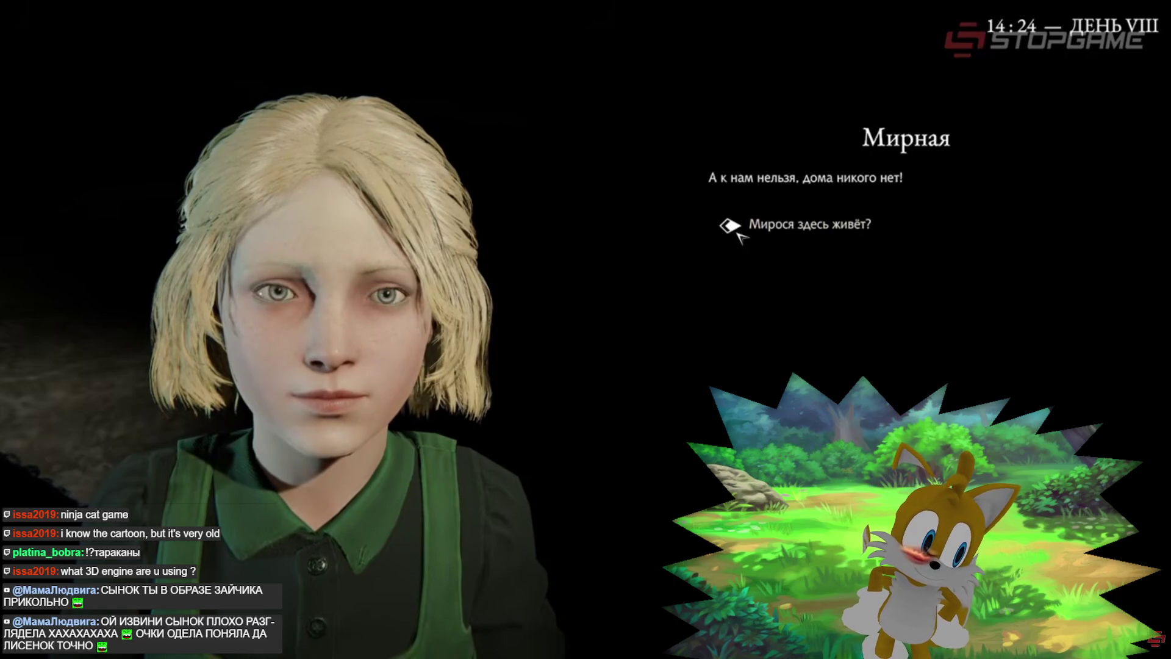
- Click through the player and skip ahead in the review several times
{"action": "left_click", "coordinate": [738, 233]}
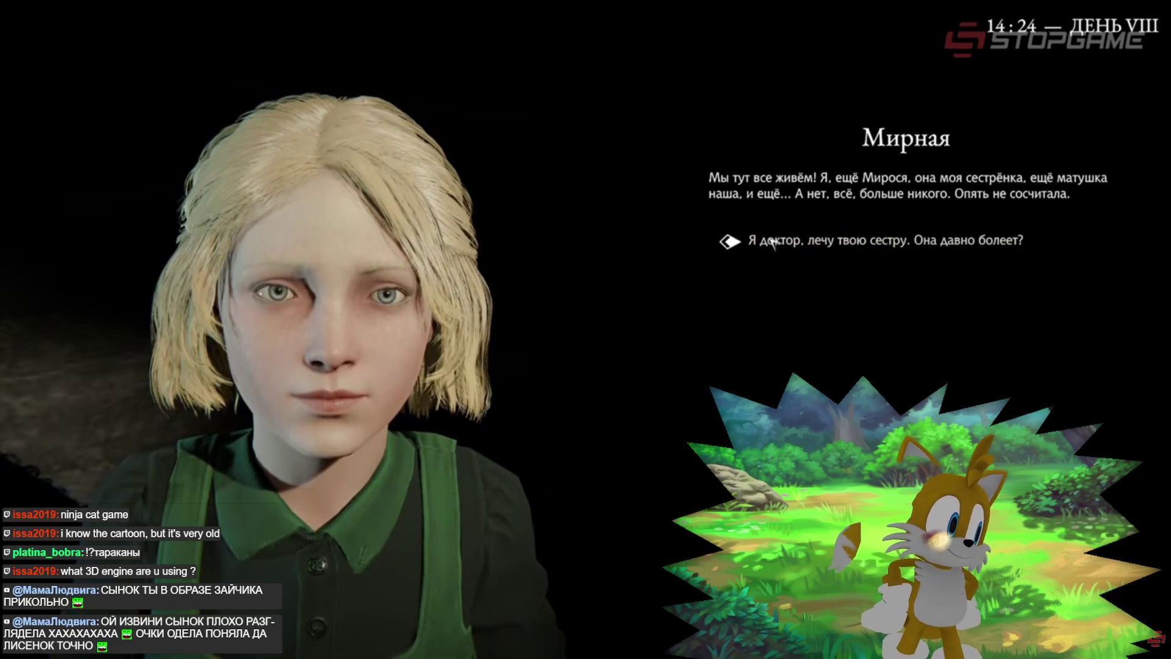
{"action": "left_click", "coordinate": [772, 242]}
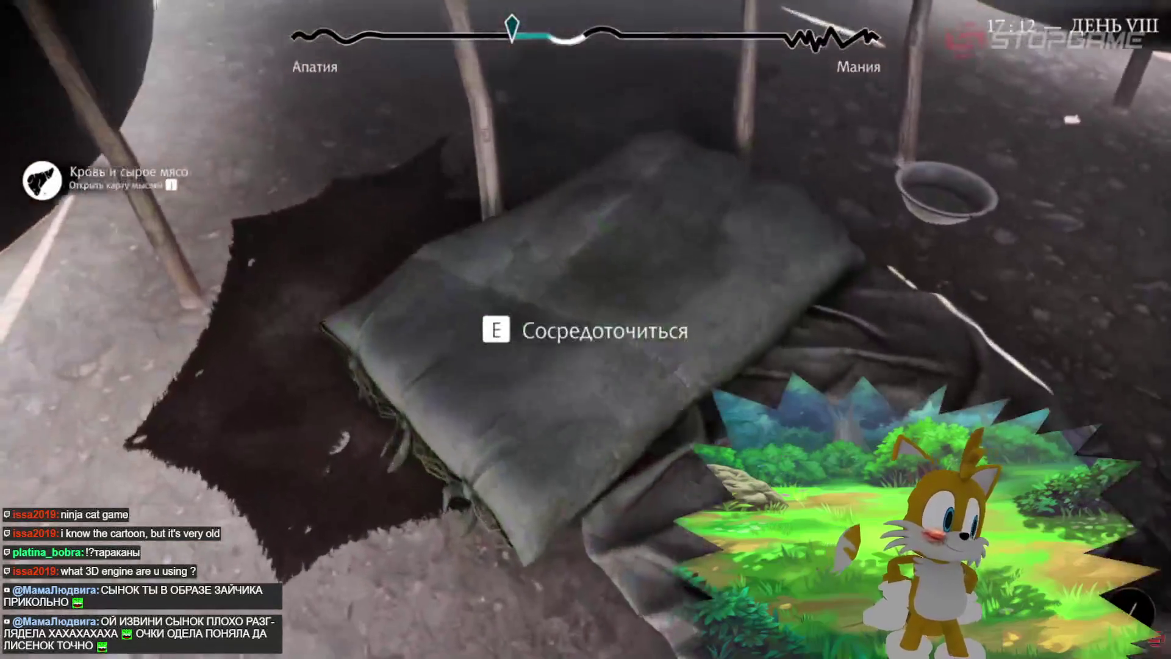
{"action": "key", "text": "e"}
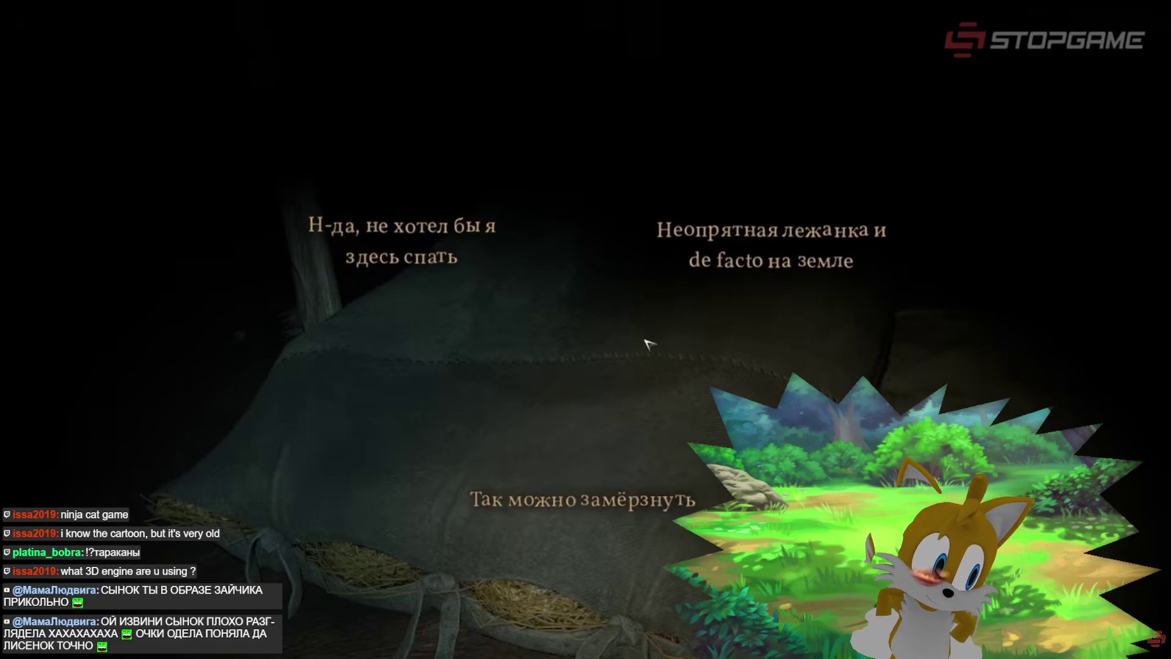
{"action": "left_click", "coordinate": [749, 250]}
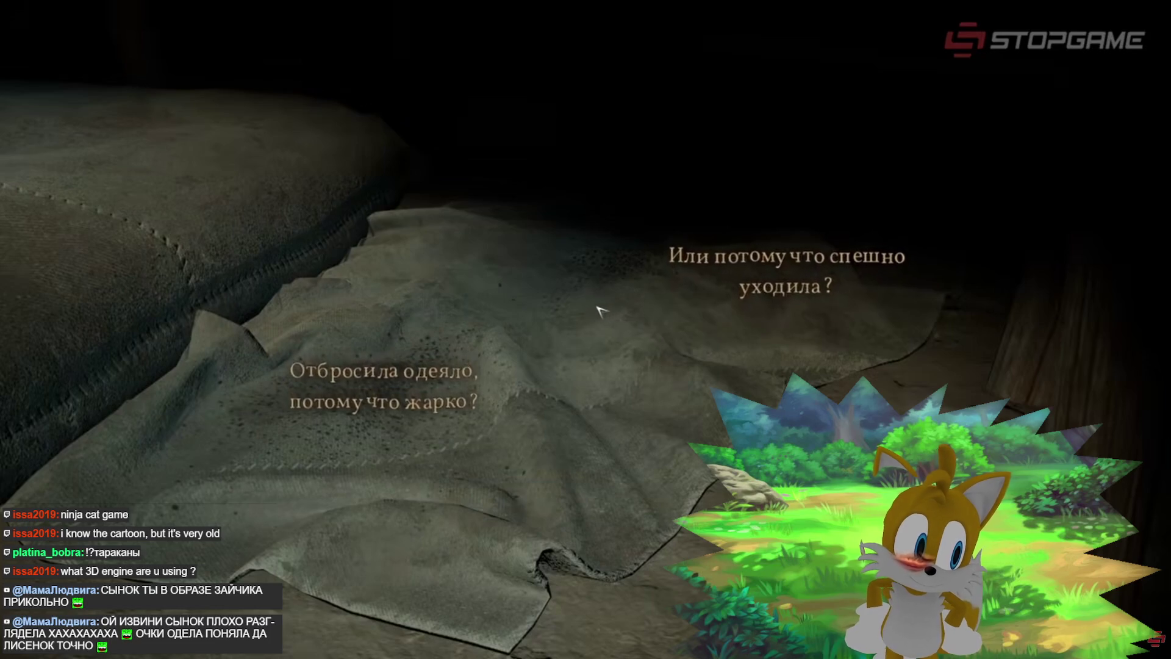
{"action": "left_click", "coordinate": [440, 413]}
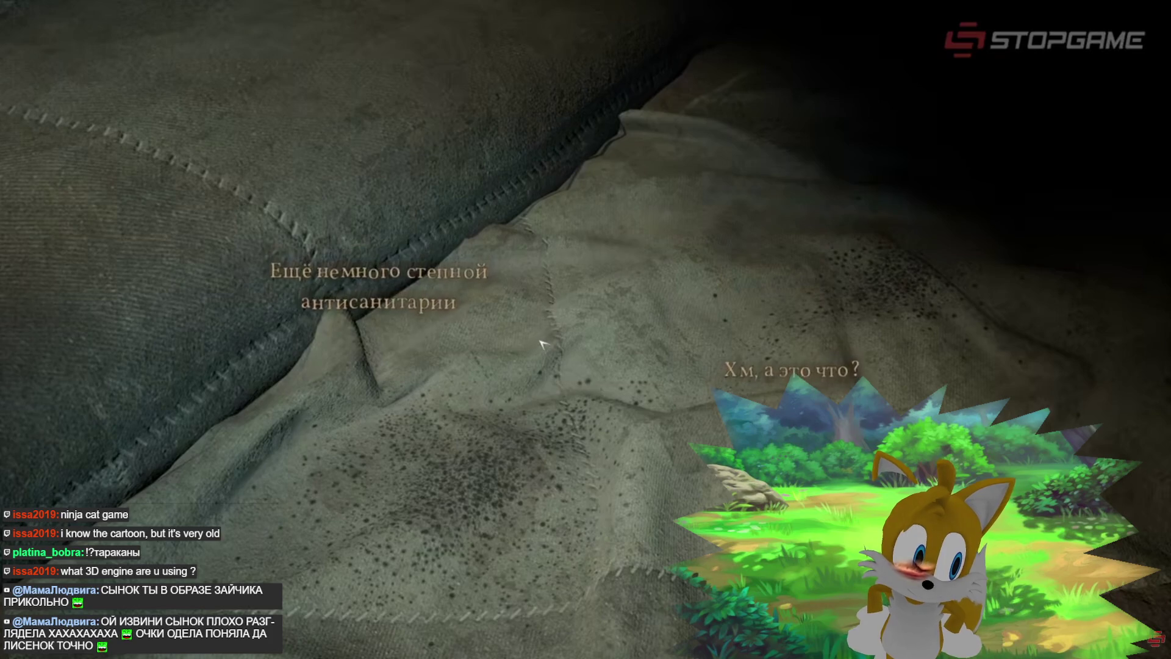
{"action": "left_click", "coordinate": [787, 369]}
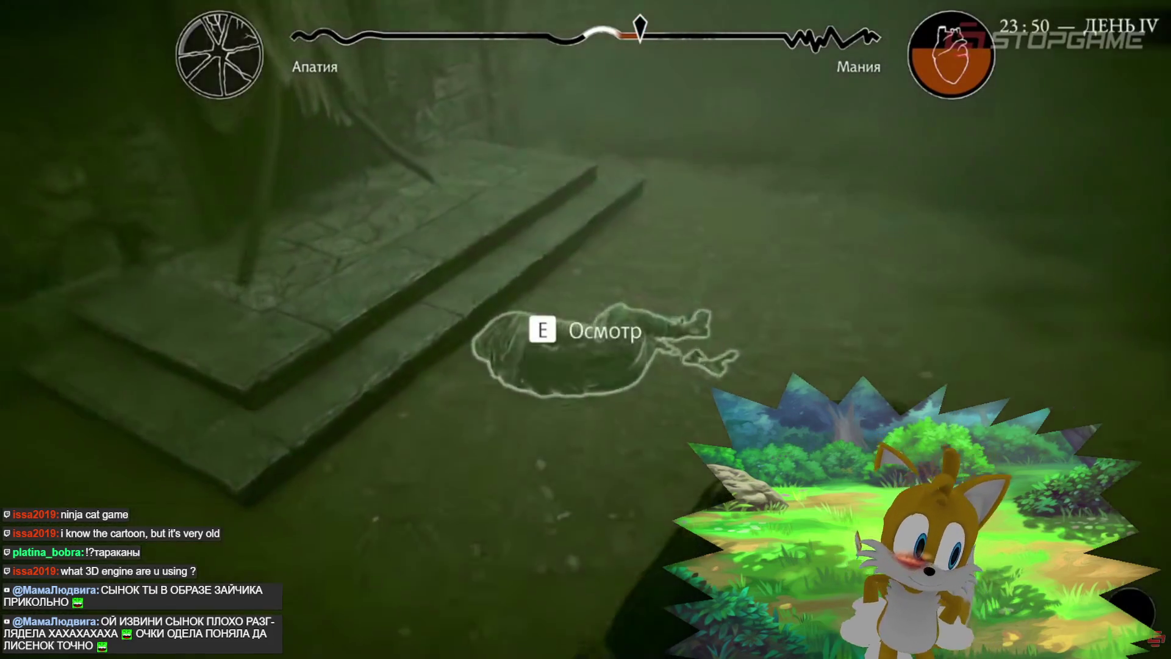
{"action": "key", "text": "e"}
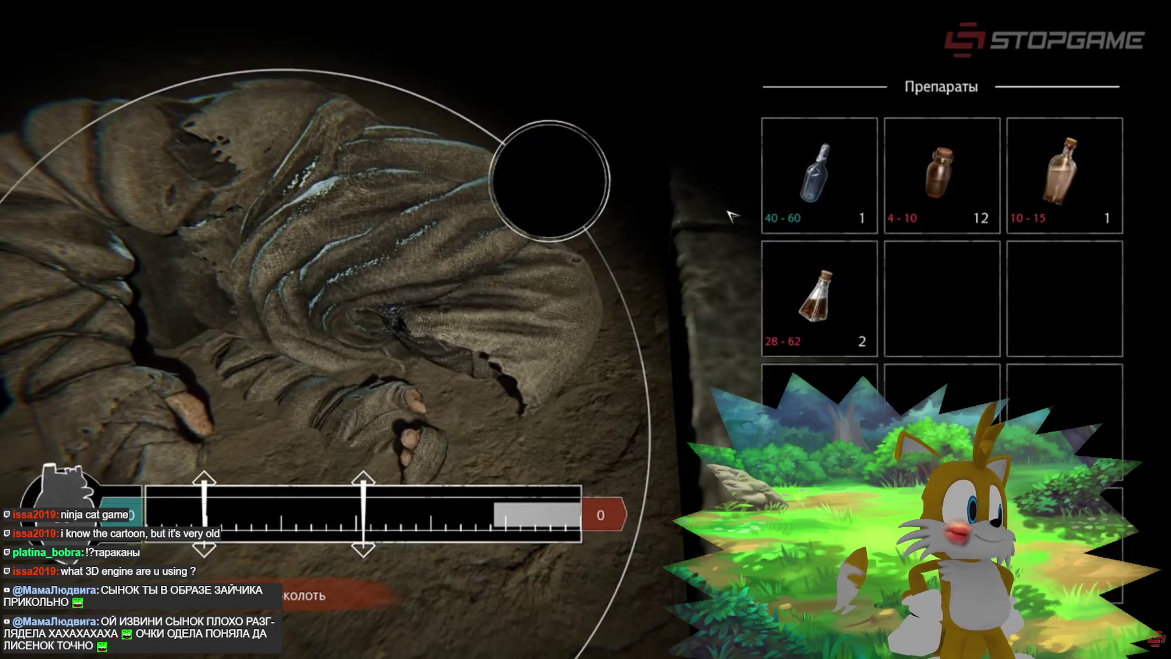
- Drag back to the earlier dialogue, then jump ahead to the misty Жерло stairs on day XI
{"action": "mouse_move", "coordinate": [770, 186]}
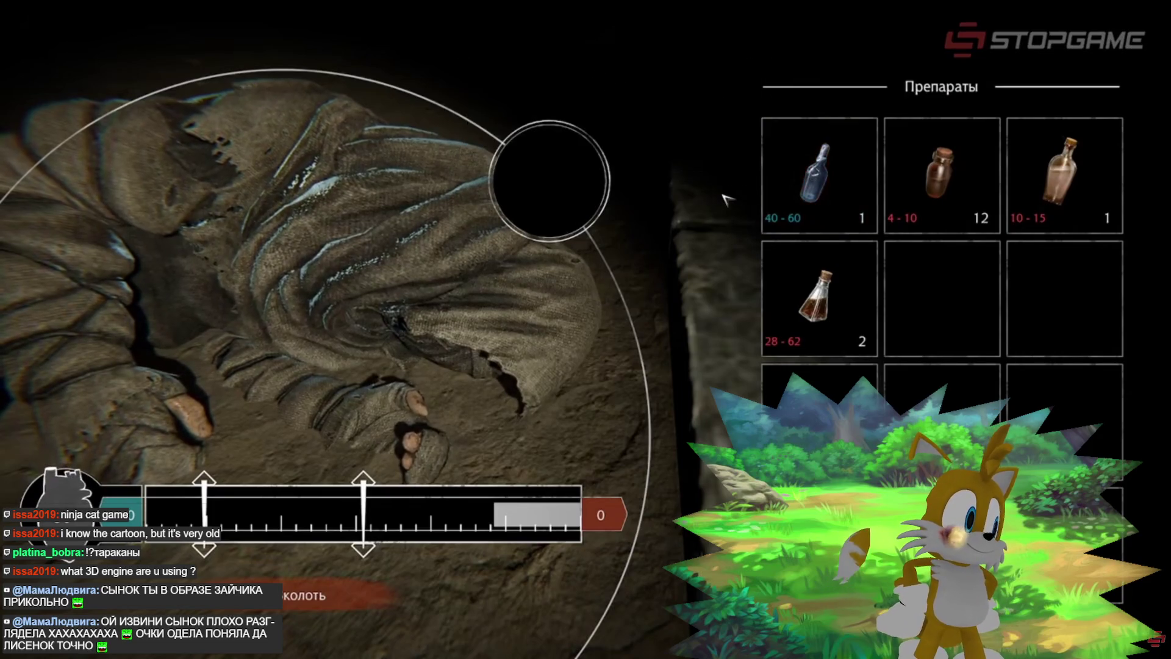
{"action": "mouse_move", "coordinate": [795, 311]}
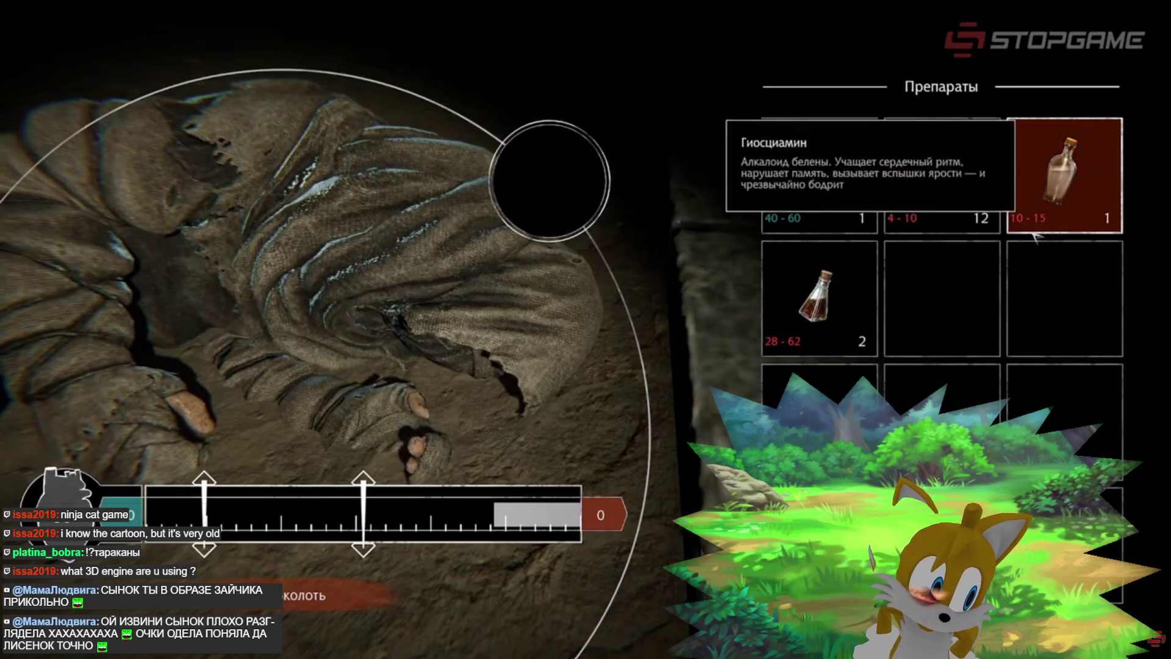
{"action": "mouse_move", "coordinate": [814, 177]}
{"action": "left_mouse_down"}
{"action": "mouse_move", "coordinate": [540, 171]}
{"action": "mouse_move", "coordinate": [549, 180]}
{"action": "left_mouse_up"}
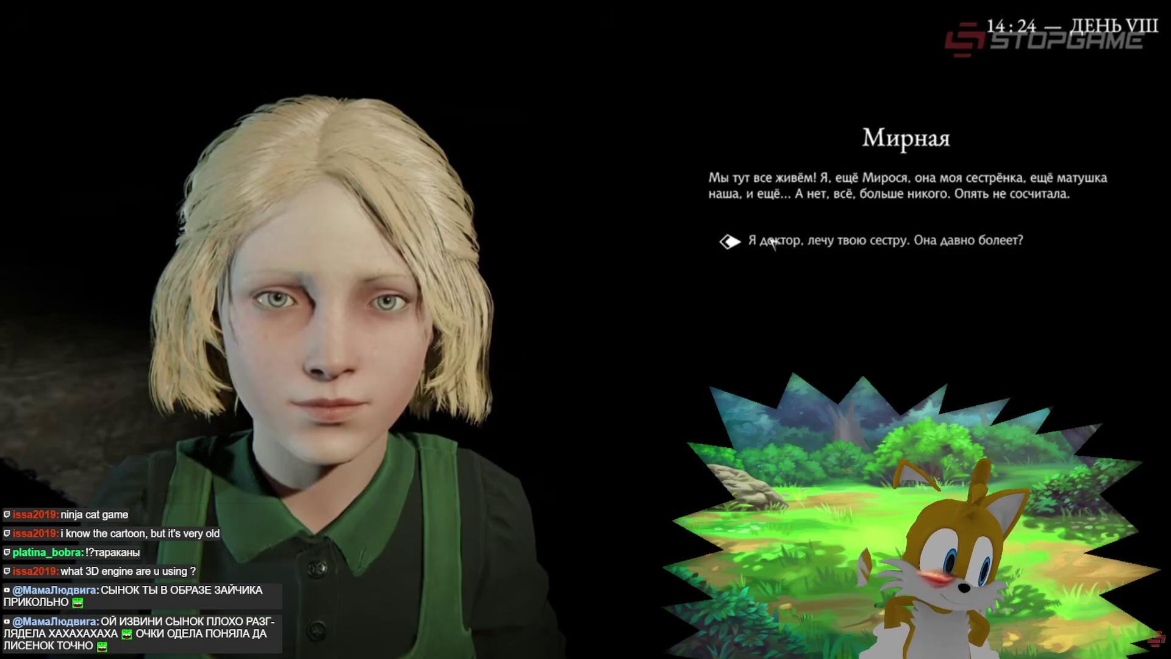
{"action": "left_click", "coordinate": [772, 242]}
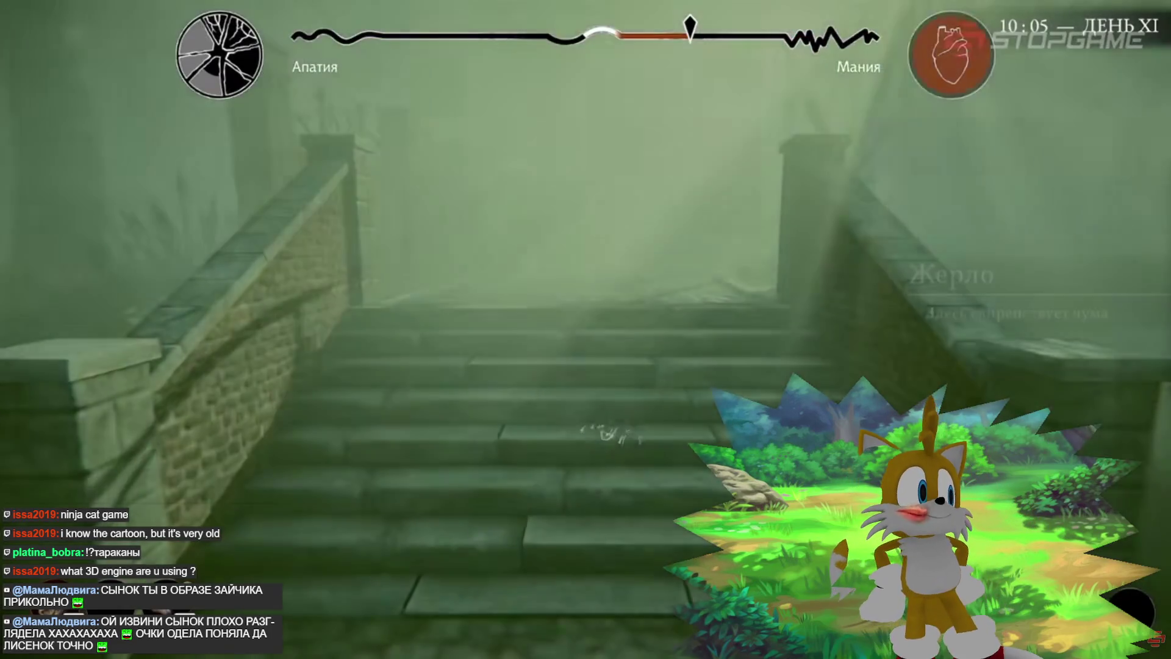
{"action": "key", "text": "m"}
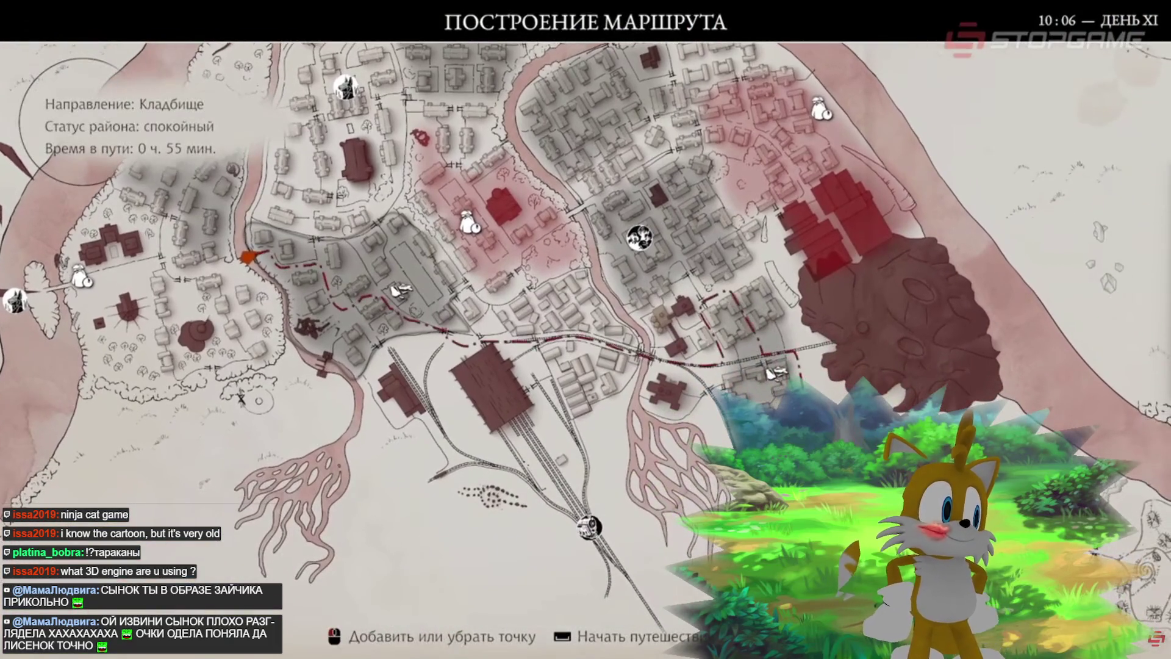
{"action": "key", "text": "space"}
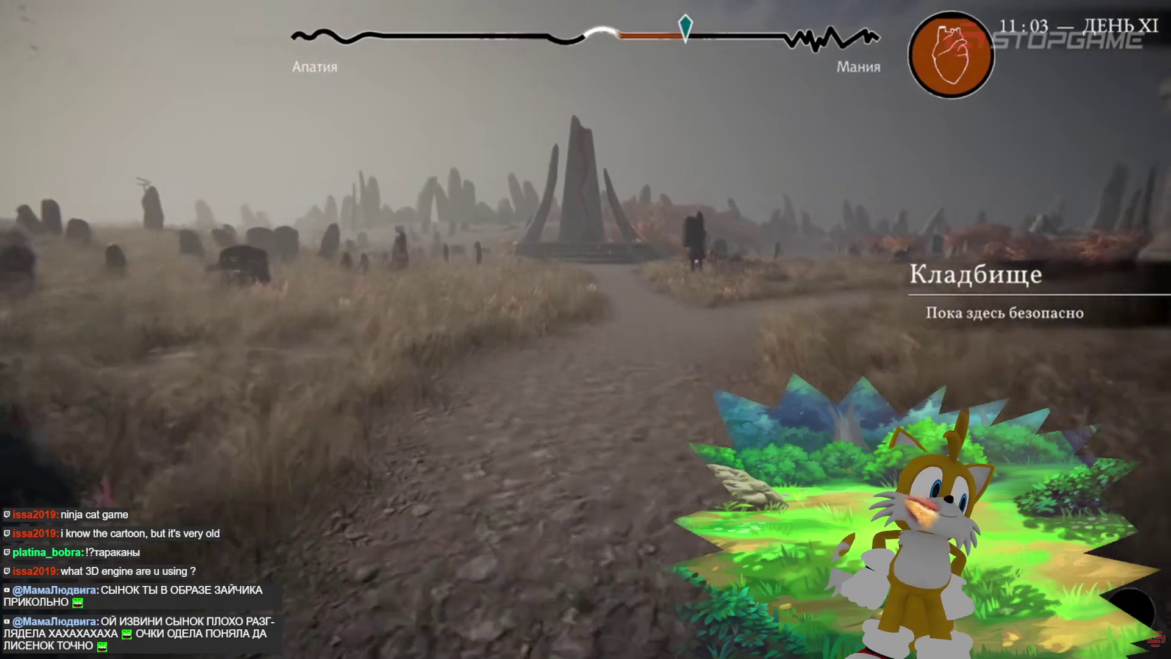
{"action": "key", "text": "m"}
{"action": "key", "text": "m"}
{"action": "key", "text": "w"}
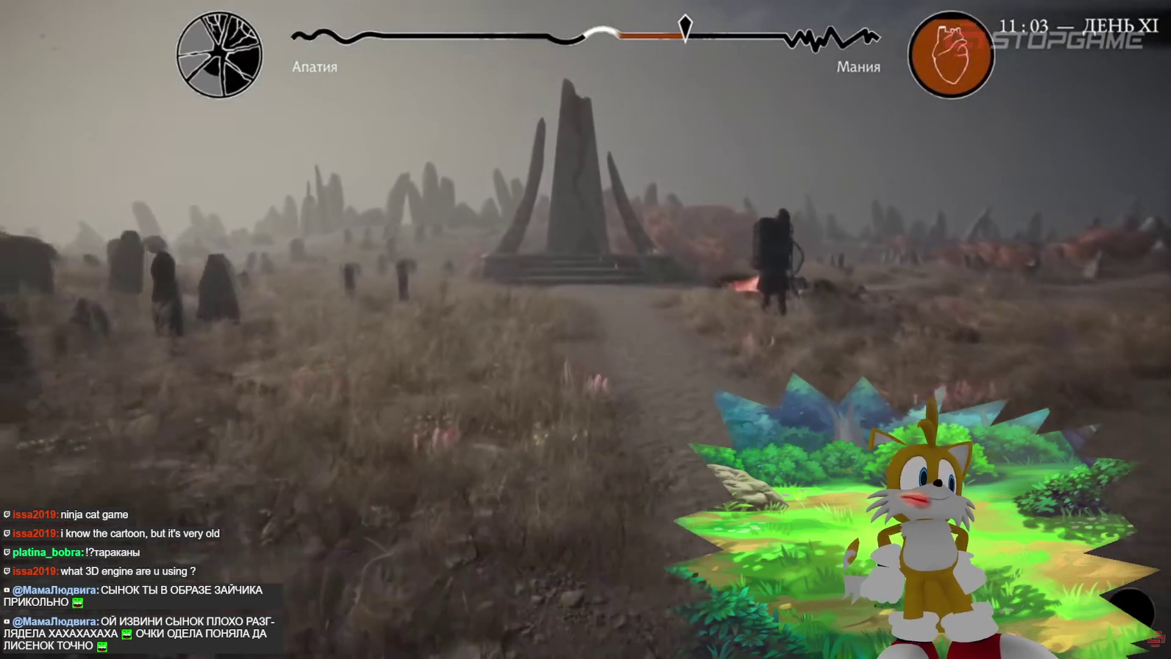
{"action": "key", "text": "w"}
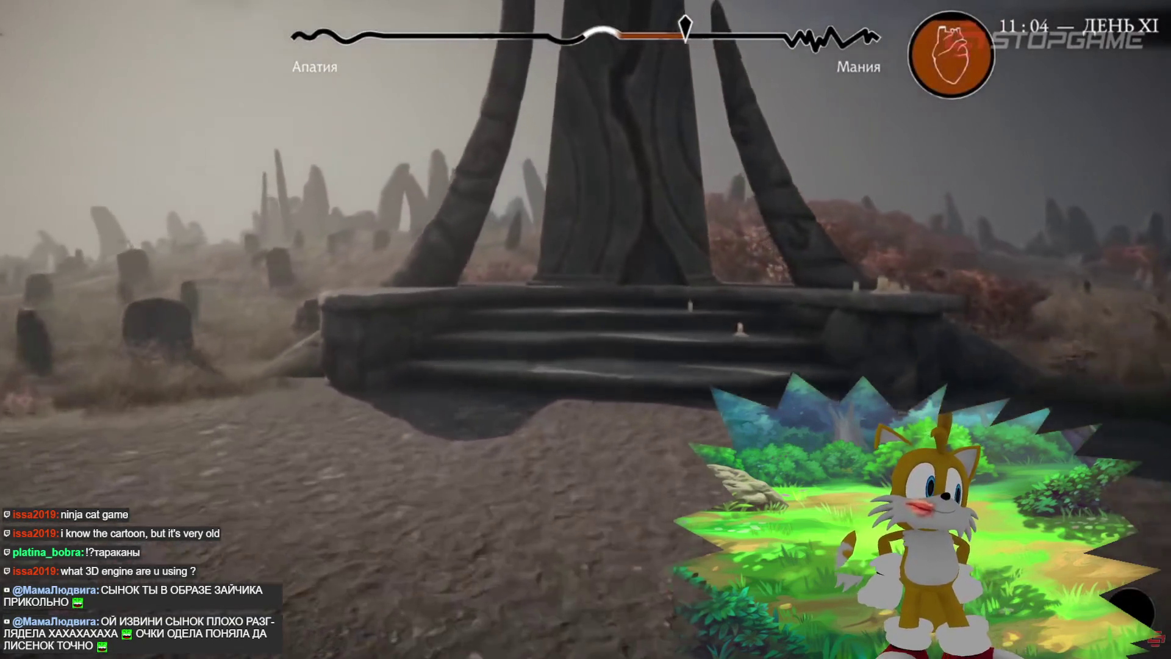
{"action": "key", "text": "w"}
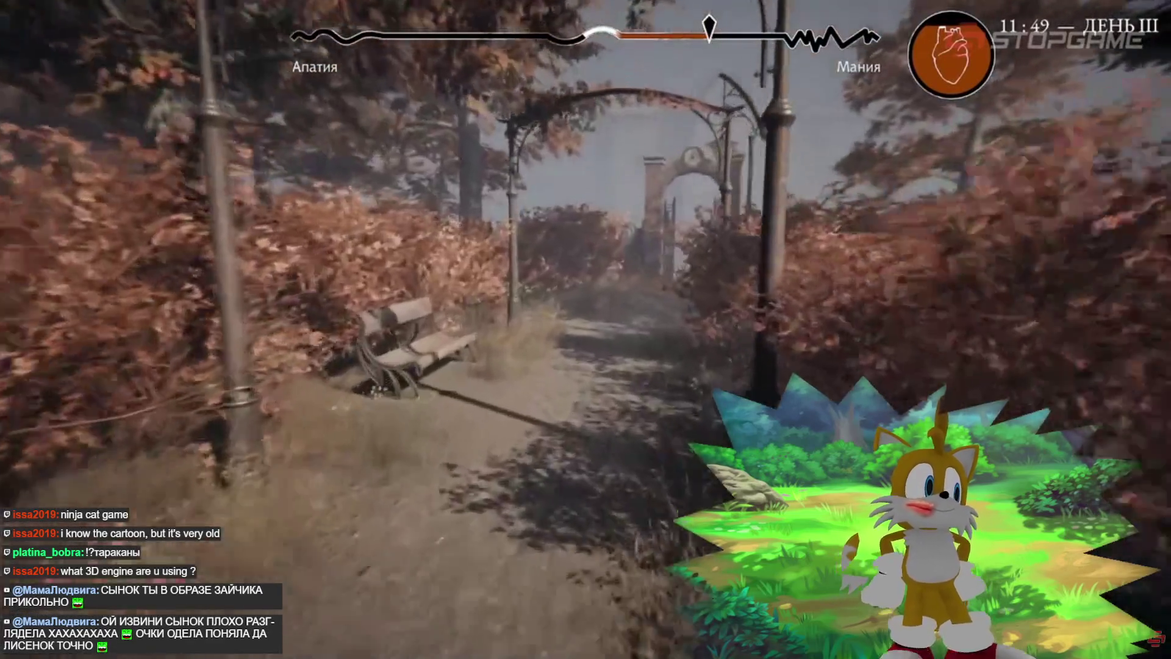
{"action": "key", "text": "m"}
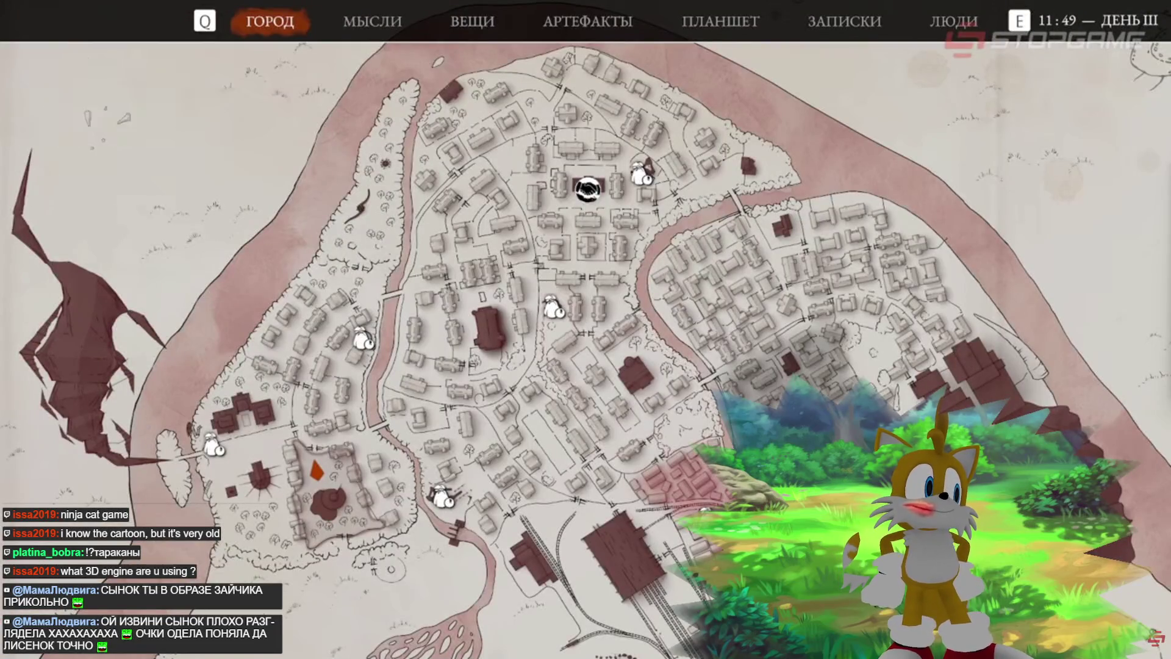
{"action": "key", "text": "m"}
{"action": "key", "text": "w"}
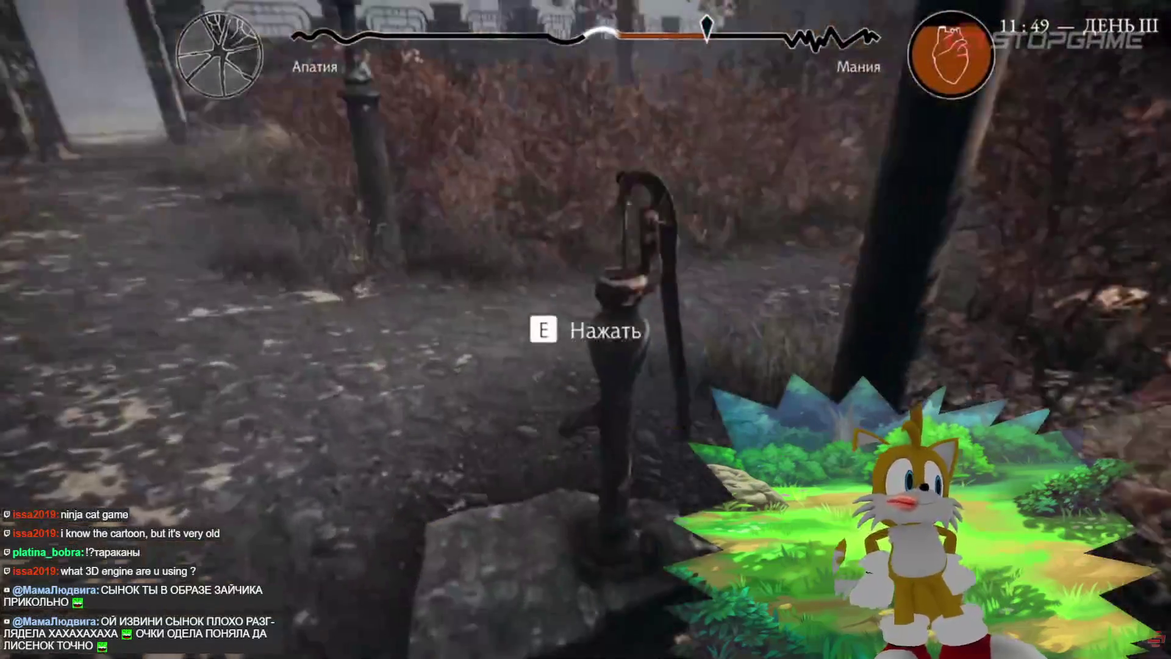
{"action": "key", "text": "e"}
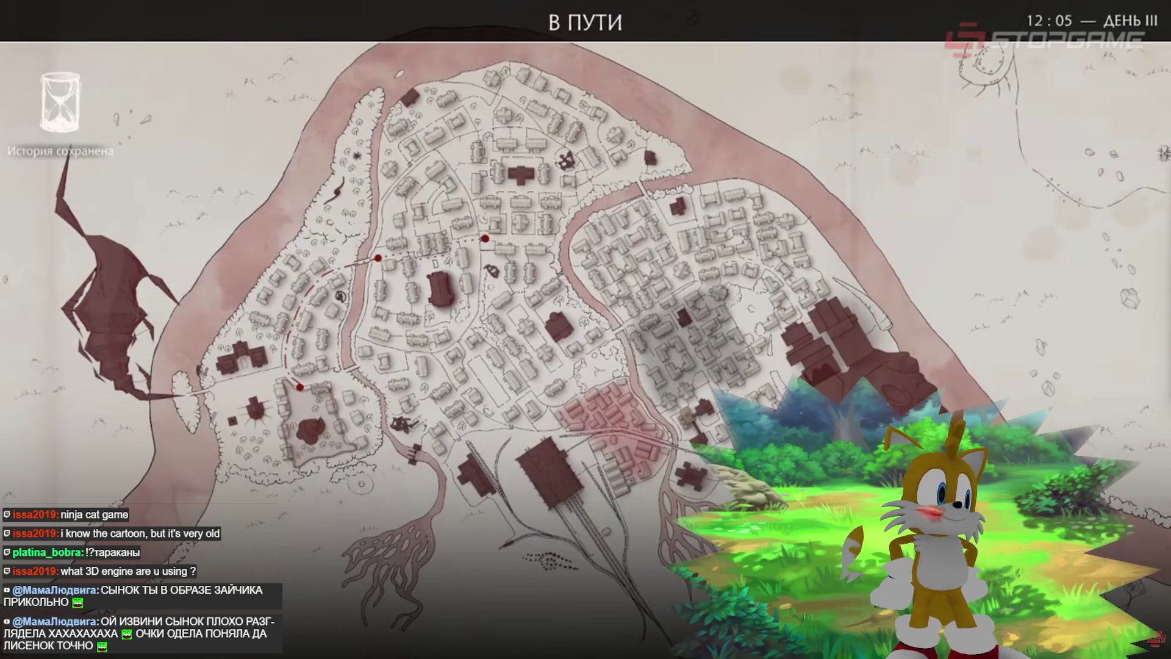
{"action": "key", "text": "Escape"}
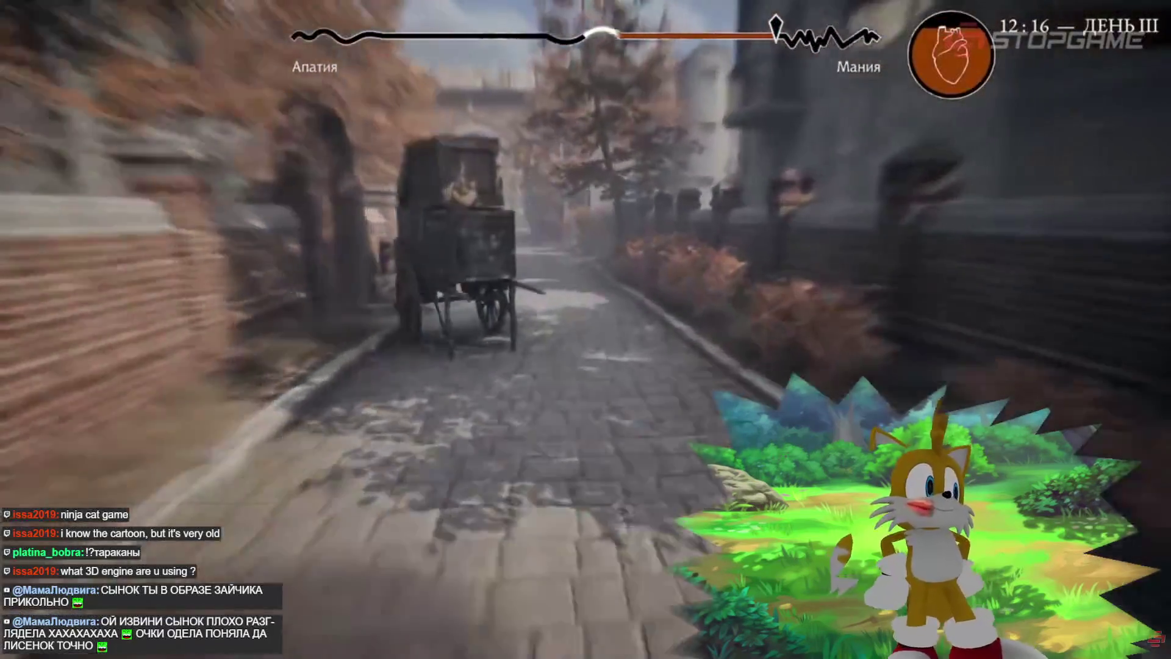
{"action": "key", "text": "Tab"}
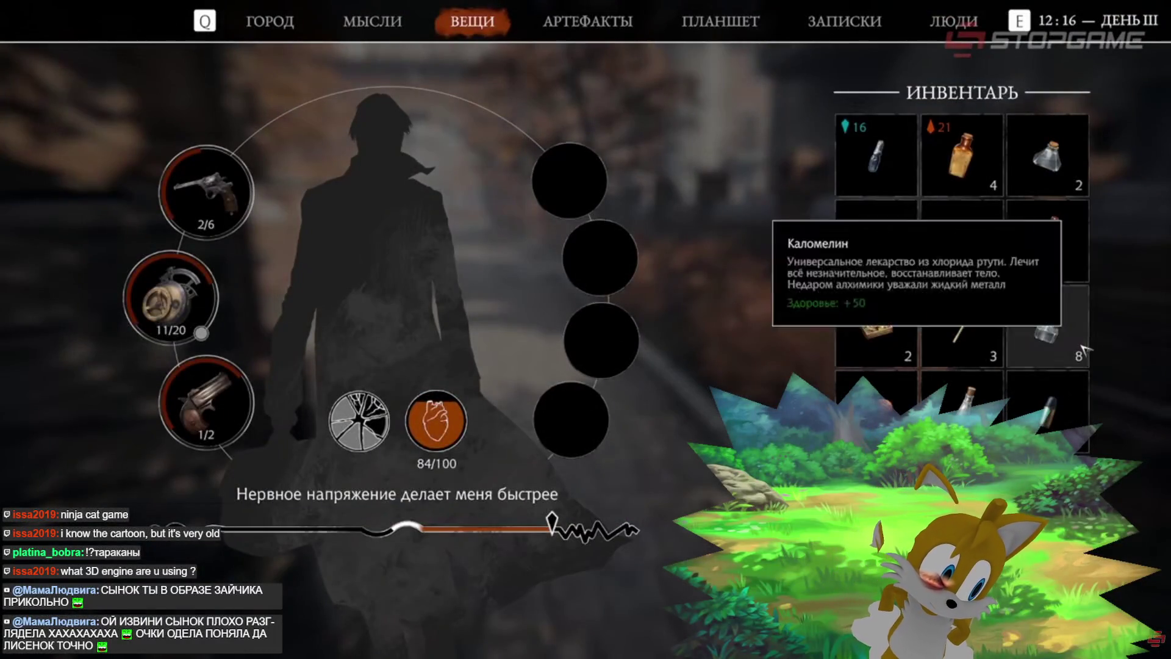
{"action": "left_click_drag", "start_coordinate": [1047, 329], "coordinate": [570, 182]}
{"action": "key", "text": "Tab"}
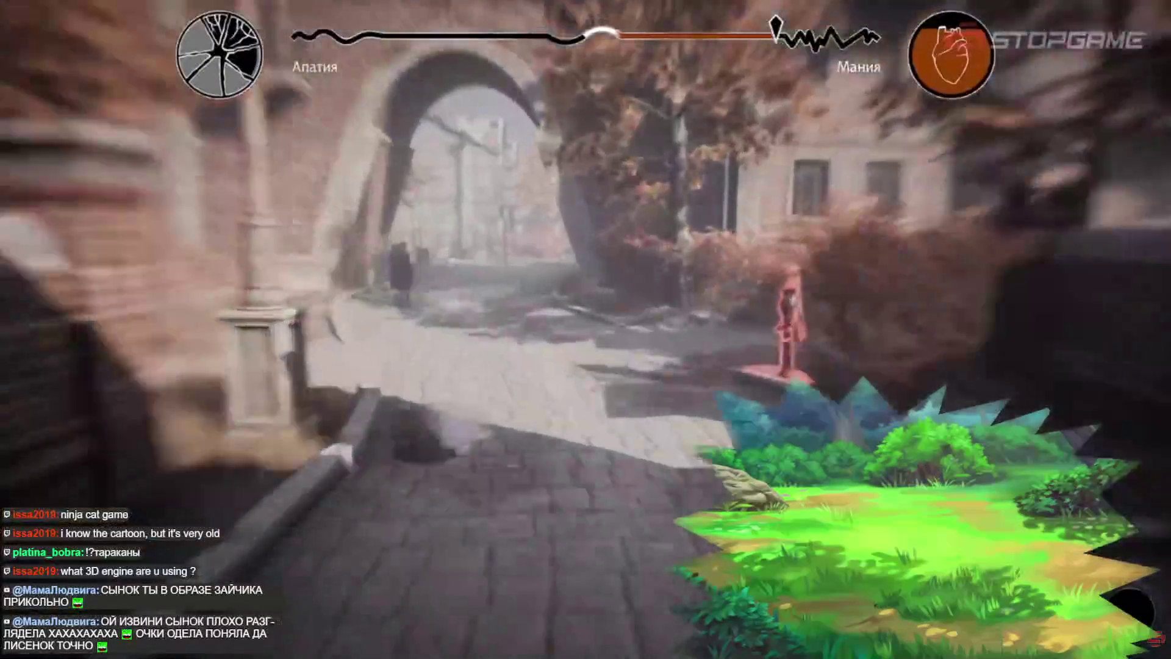
{"action": "key", "text": "m"}
{"action": "key", "text": "m"}
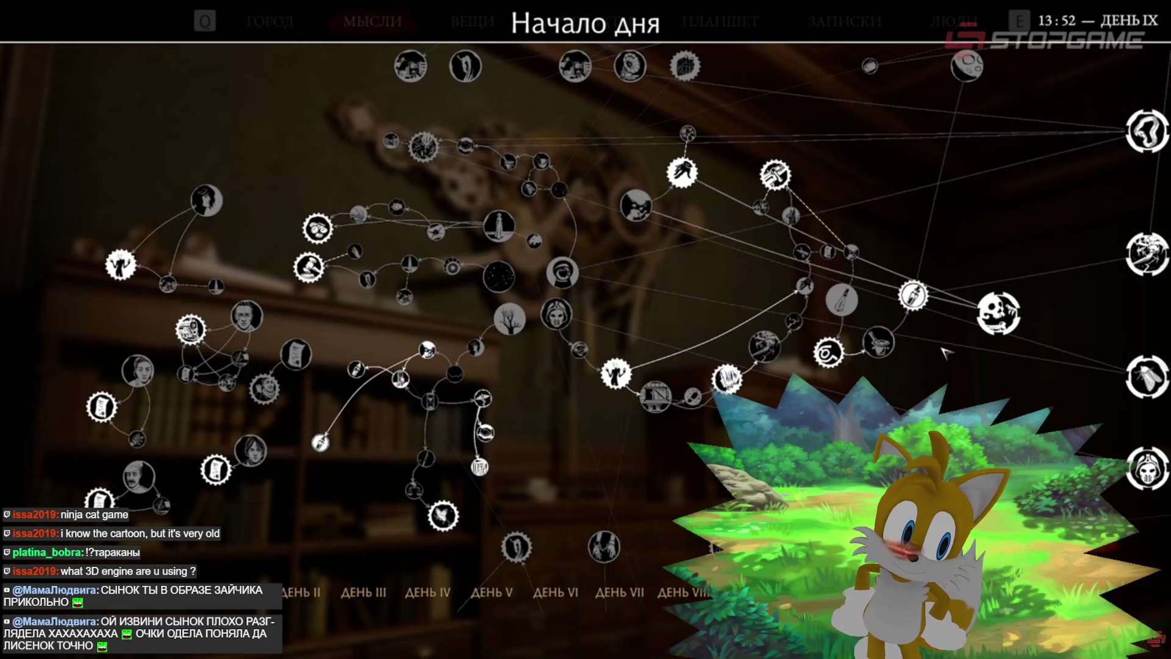
{"action": "left_click_drag", "start_coordinate": [965, 369], "coordinate": [888, 383]}
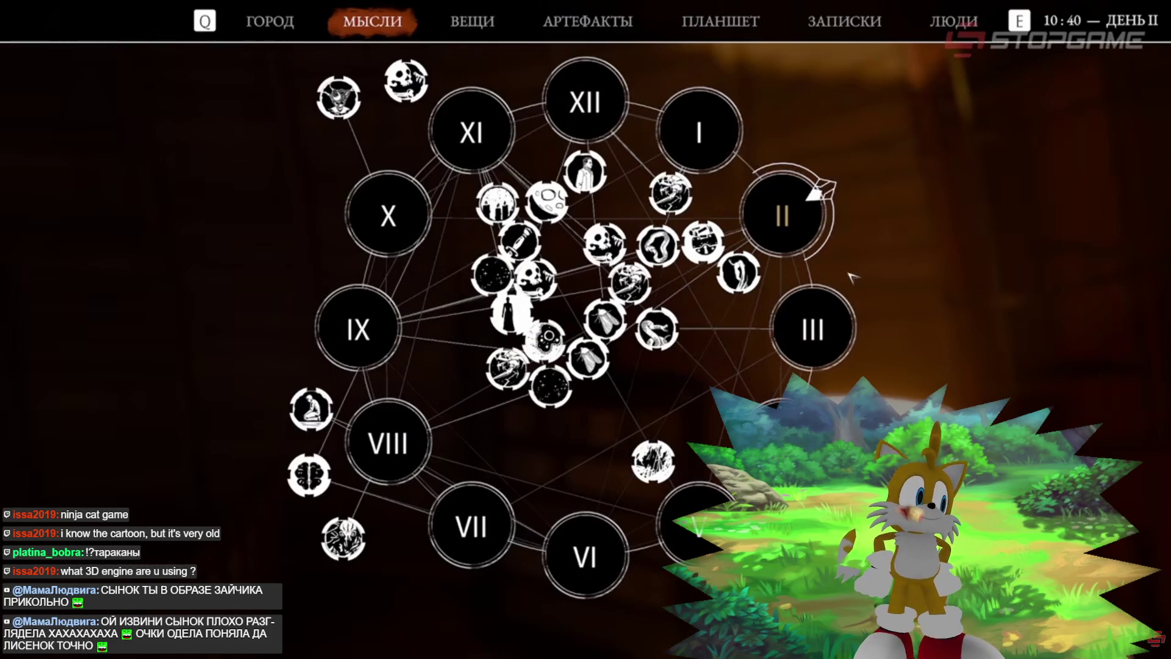
{"action": "left_click", "coordinate": [818, 324]}
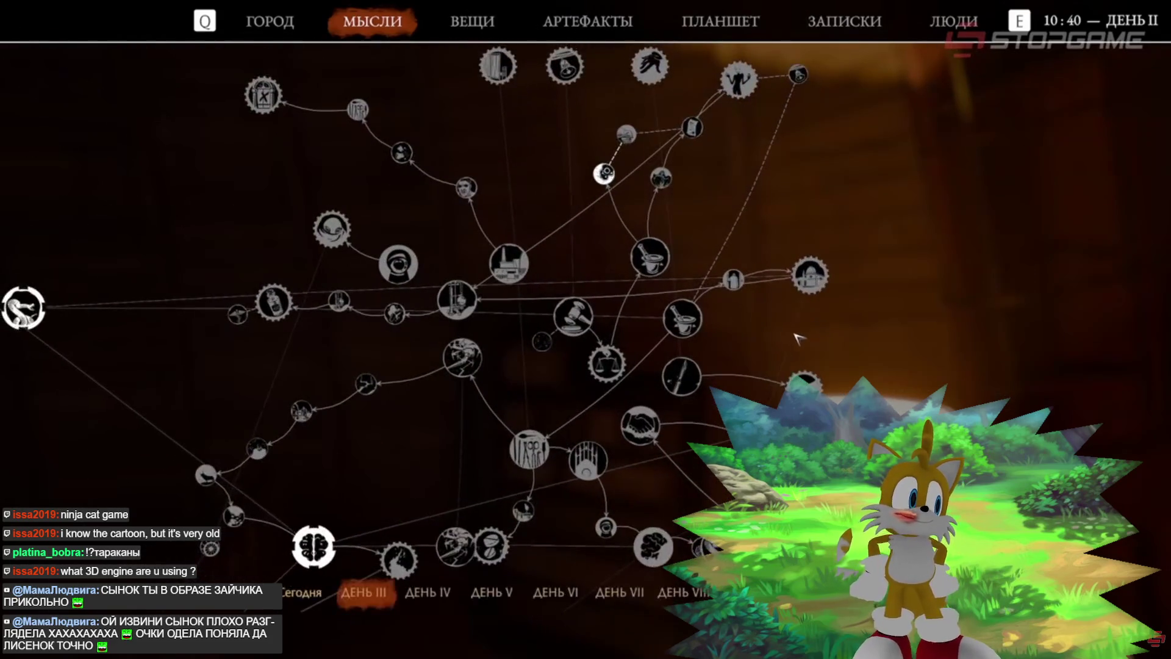
{"action": "mouse_move", "coordinate": [802, 323]}
{"action": "left_mouse_down"}
{"action": "mouse_move", "coordinate": [820, 345]}
{"action": "mouse_move", "coordinate": [793, 326]}
{"action": "mouse_move", "coordinate": [790, 308]}
{"action": "mouse_move", "coordinate": [804, 302]}
{"action": "mouse_move", "coordinate": [817, 332]}
{"action": "mouse_move", "coordinate": [820, 322]}
{"action": "mouse_move", "coordinate": [812, 330]}
{"action": "left_mouse_up"}
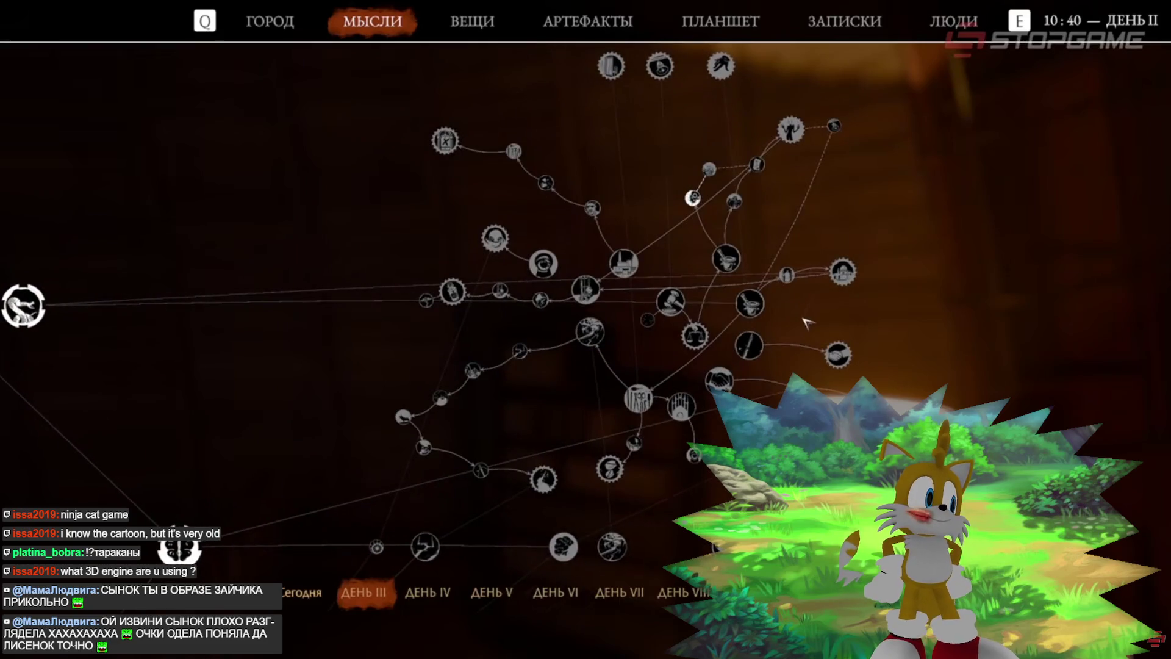
{"action": "scroll", "coordinate": [809, 338], "scroll_direction": "down", "scroll_amount": 3}
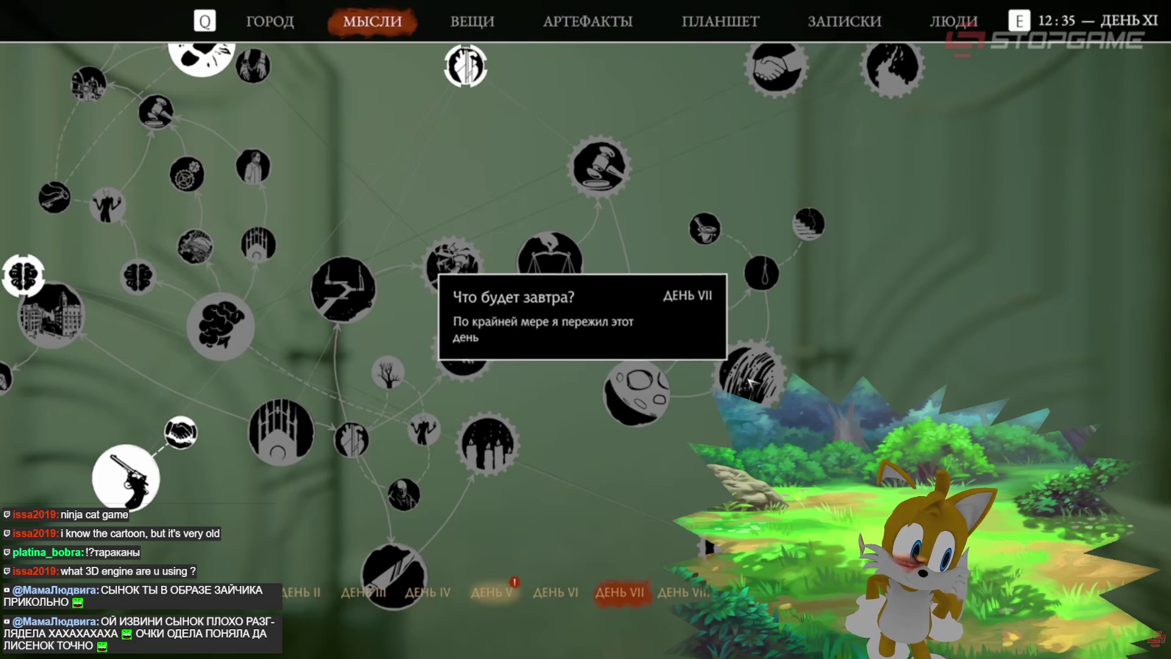
{"action": "scroll", "coordinate": [760, 379], "scroll_direction": "down", "scroll_amount": 3}
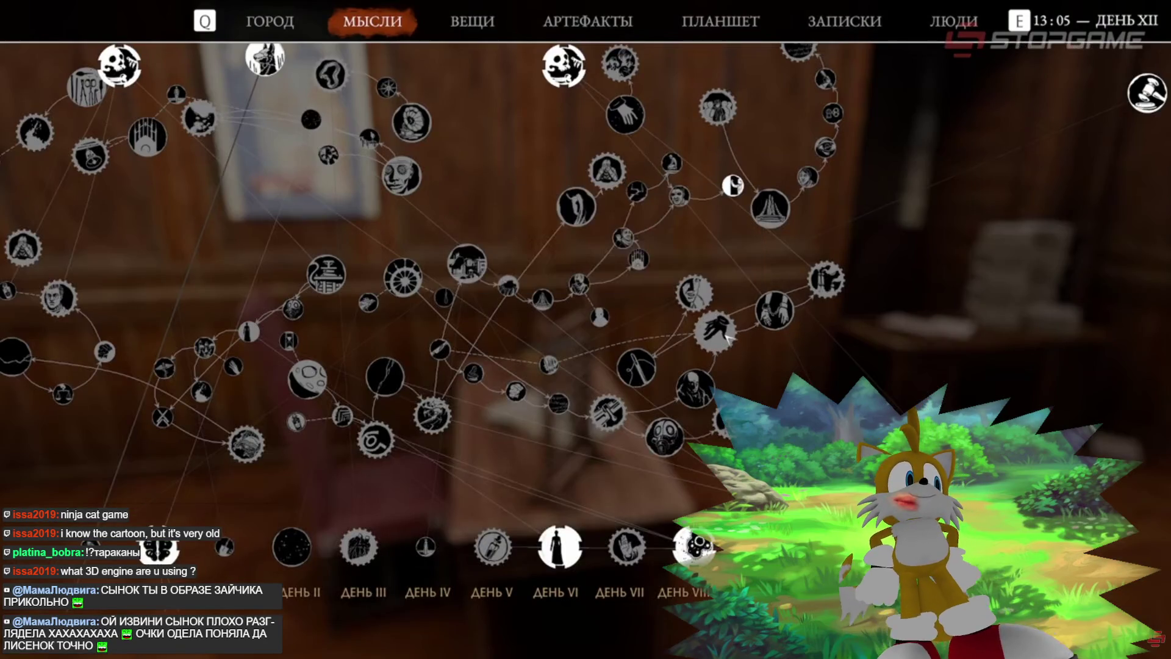
{"action": "mouse_move", "coordinate": [727, 336]}
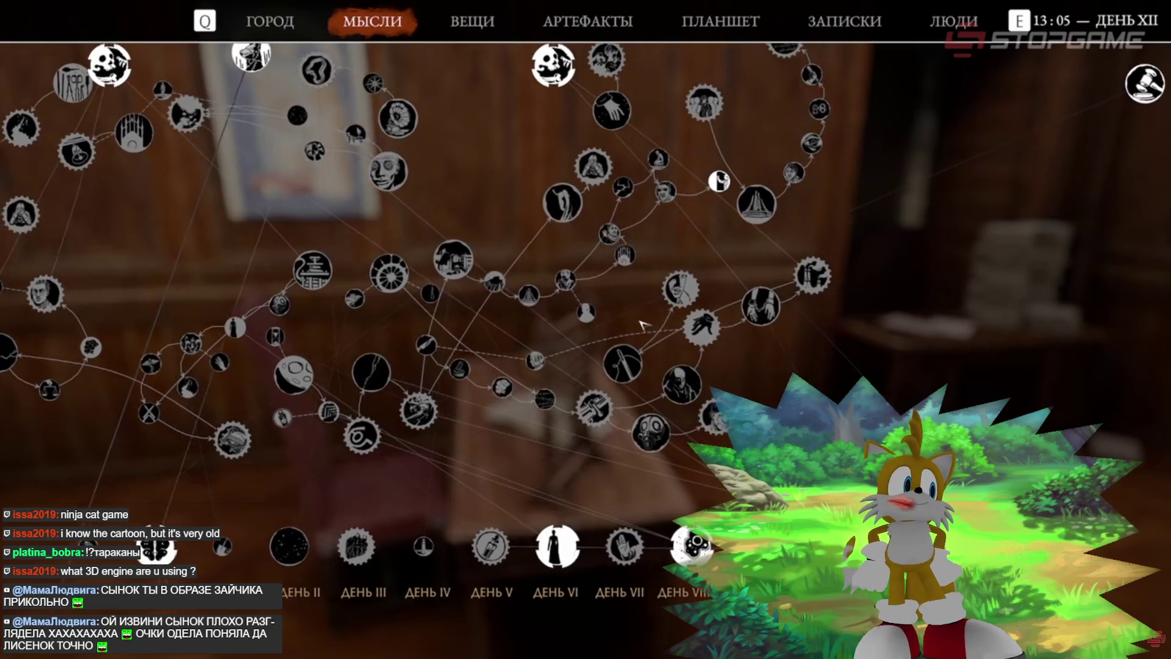
{"action": "mouse_move", "coordinate": [678, 388]}
{"action": "mouse_move", "coordinate": [581, 412]}
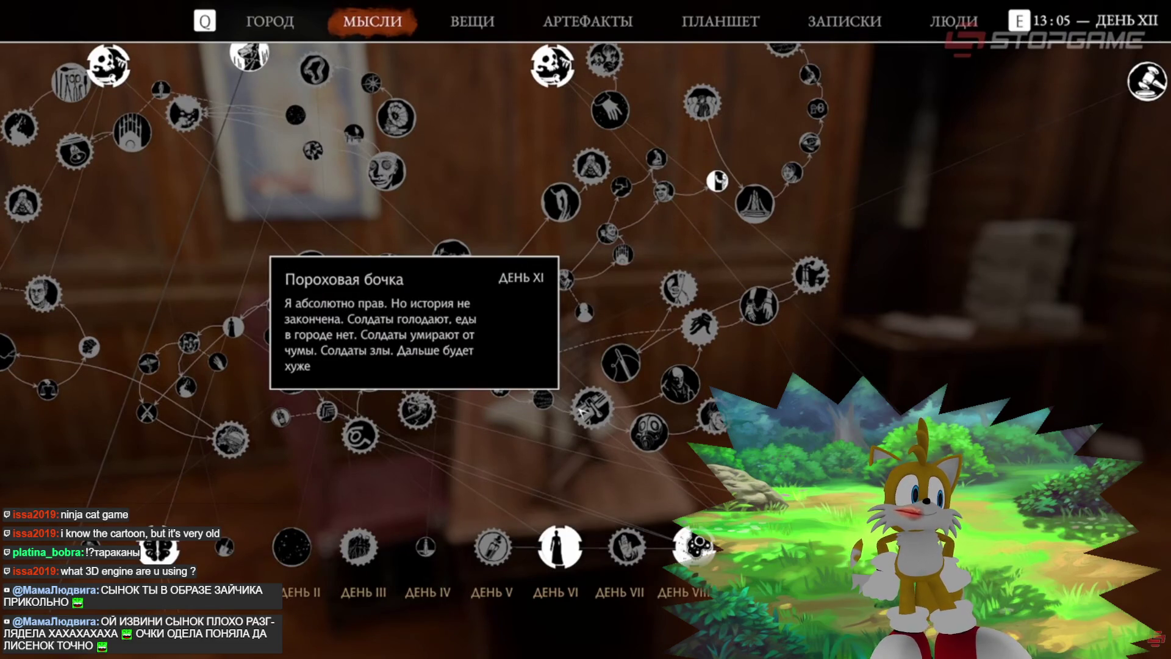
{"action": "mouse_move", "coordinate": [706, 432]}
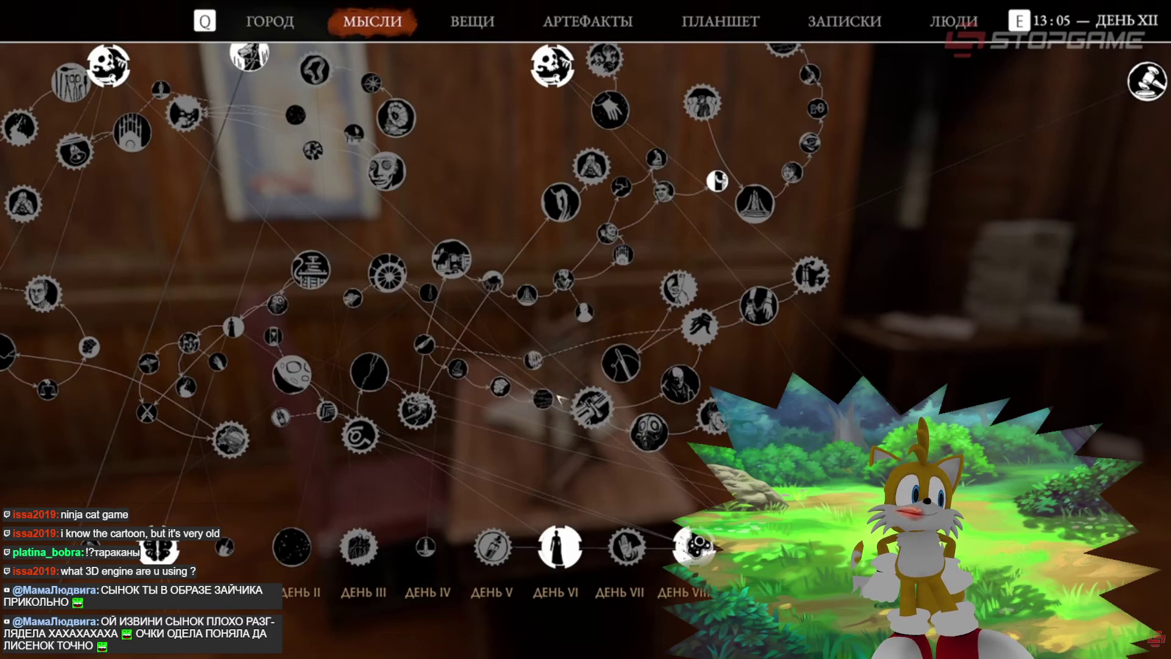
{"action": "key", "text": "Escape"}
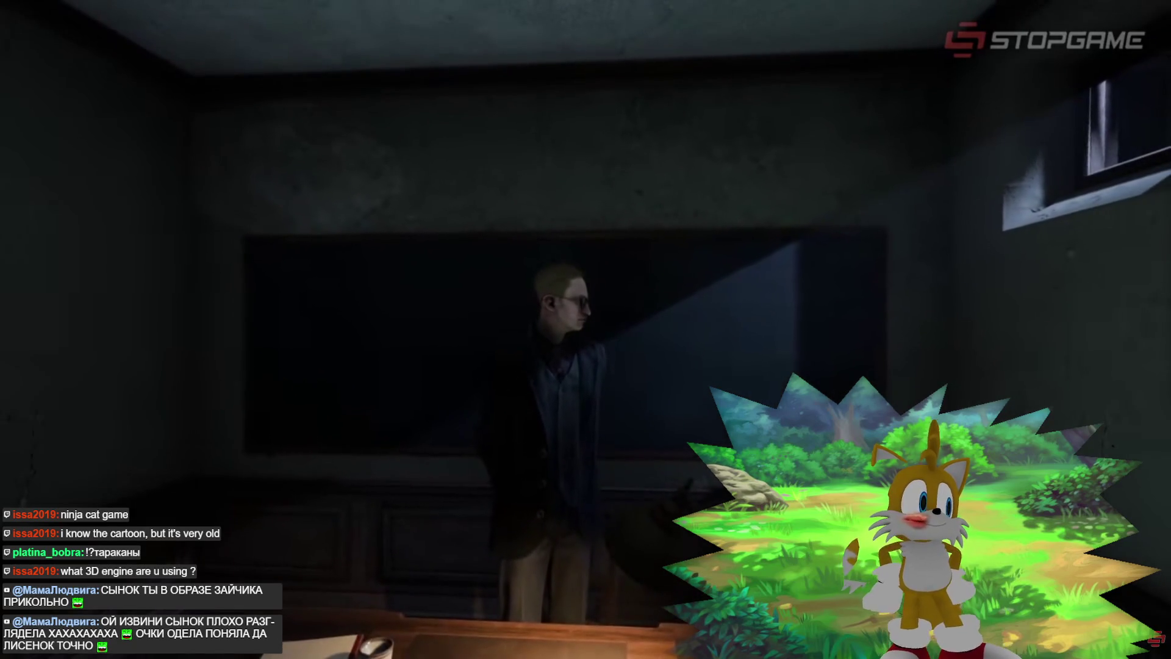
{"action": "key", "text": "e"}
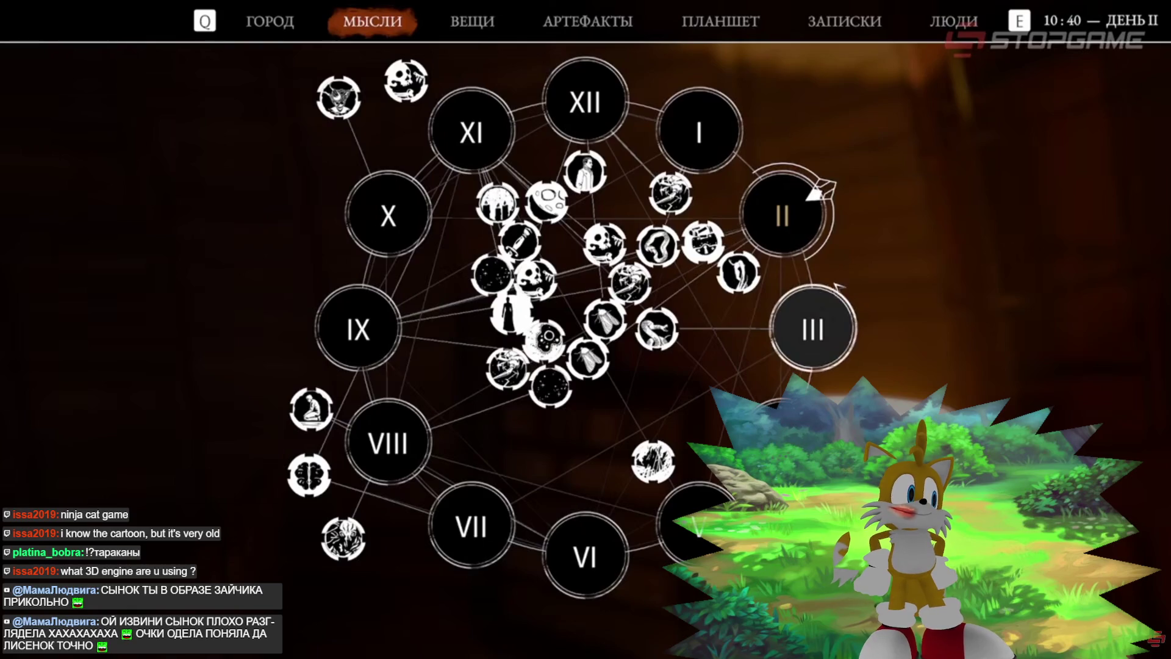
{"action": "left_click", "coordinate": [808, 329]}
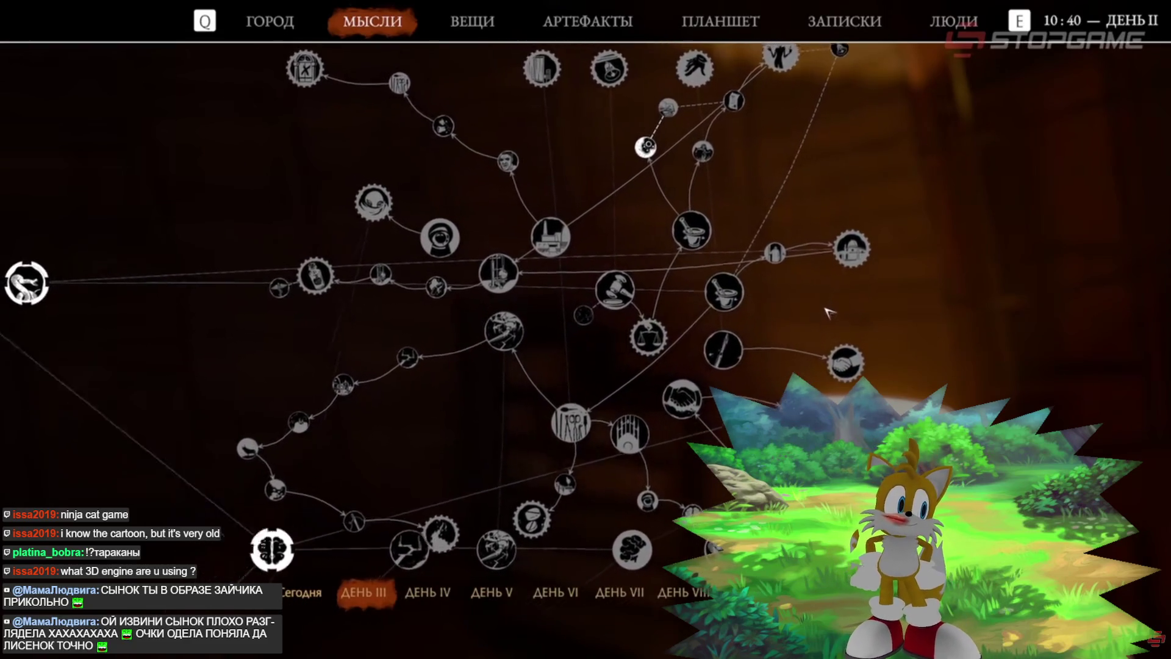
{"action": "scroll", "coordinate": [799, 323], "scroll_direction": "down", "scroll_amount": 3}
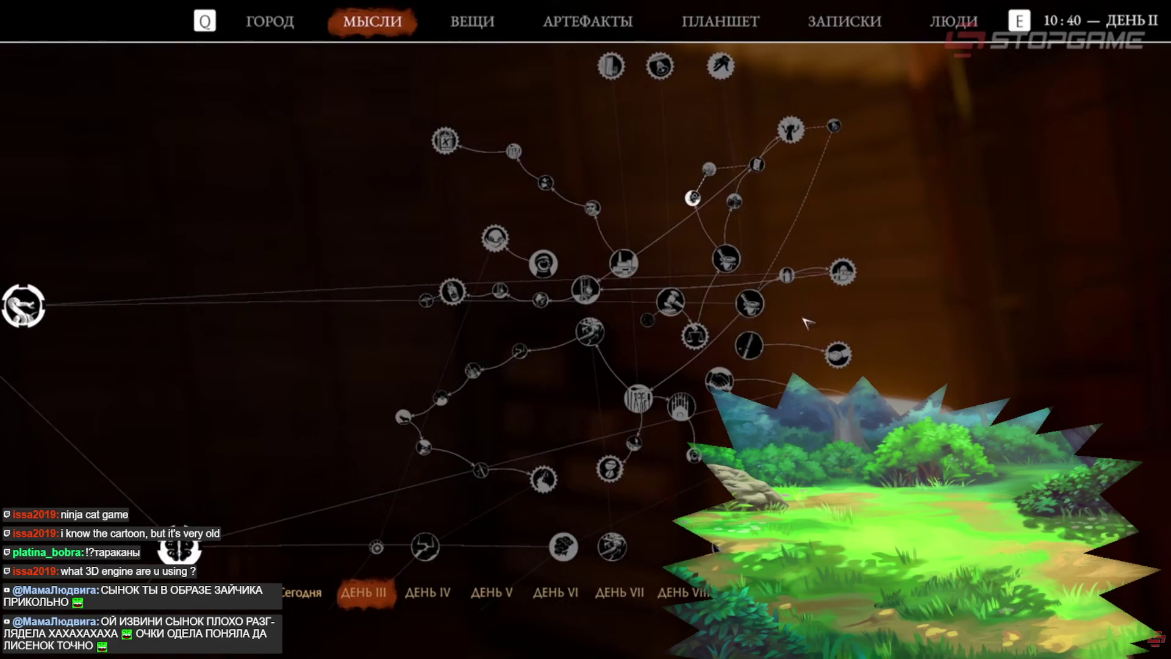
{"action": "scroll", "coordinate": [806, 334], "scroll_direction": "down", "scroll_amount": 2}
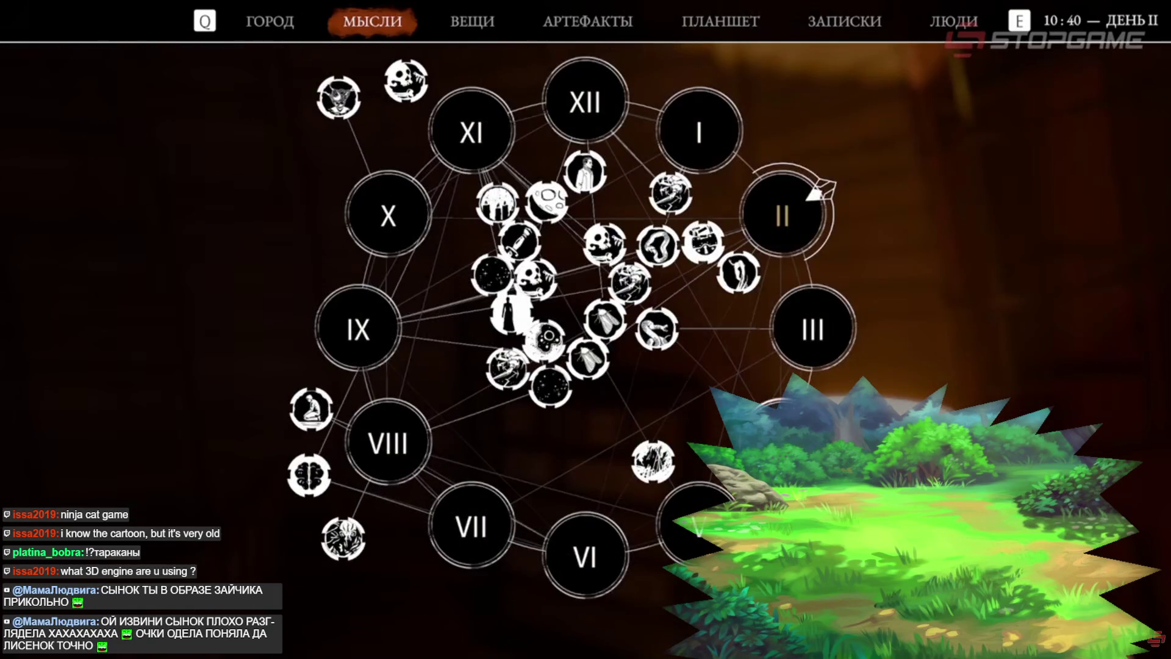
{"action": "left_click", "coordinate": [815, 194]}
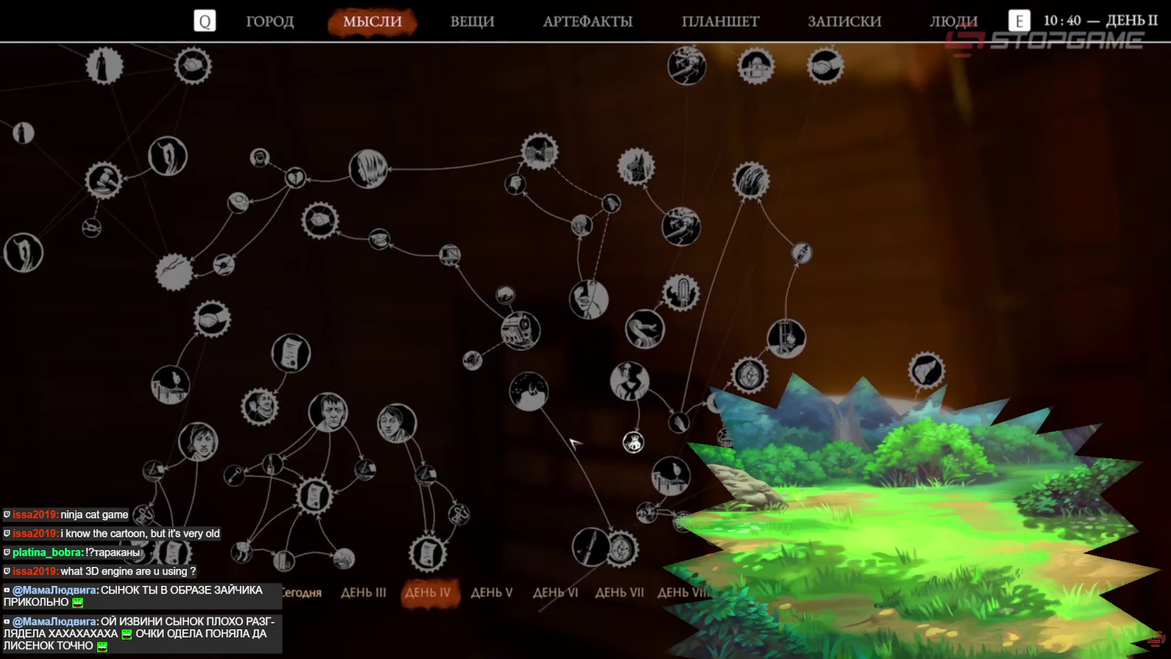
{"action": "scroll", "coordinate": [610, 442], "scroll_direction": "up", "scroll_amount": 2}
{"action": "scroll", "coordinate": [617, 396], "scroll_direction": "up", "scroll_amount": 2}
{"action": "mouse_move", "coordinate": [738, 318]}
{"action": "left_mouse_down"}
{"action": "mouse_move", "coordinate": [915, 346]}
{"action": "mouse_move", "coordinate": [1001, 402]}
{"action": "mouse_move", "coordinate": [1017, 540]}
{"action": "mouse_move", "coordinate": [998, 595]}
{"action": "mouse_move", "coordinate": [798, 639]}
{"action": "mouse_move", "coordinate": [637, 607]}
{"action": "mouse_move", "coordinate": [572, 530]}
{"action": "mouse_move", "coordinate": [544, 373]}
{"action": "left_mouse_up"}
{"action": "scroll", "coordinate": [545, 343], "scroll_direction": "down", "scroll_amount": 8}
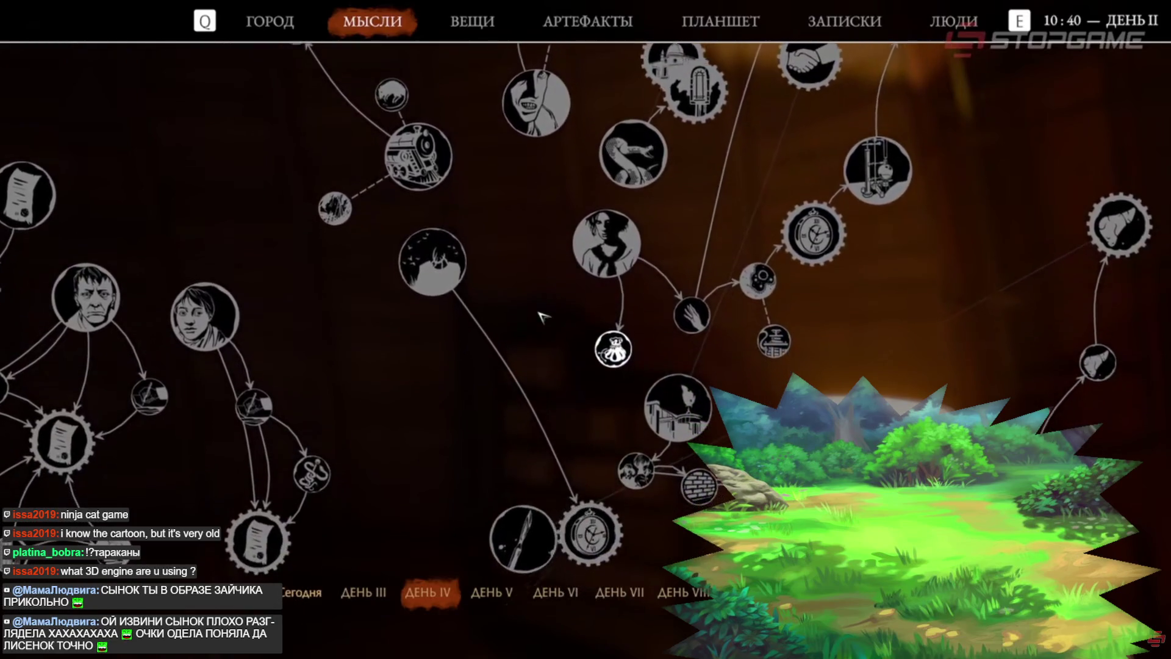
{"action": "scroll", "coordinate": [818, 188], "scroll_direction": "down", "scroll_amount": 3}
{"action": "scroll", "coordinate": [934, 123], "scroll_direction": "up", "scroll_amount": 5}
{"action": "scroll", "coordinate": [616, 454], "scroll_direction": "up", "scroll_amount": 3}
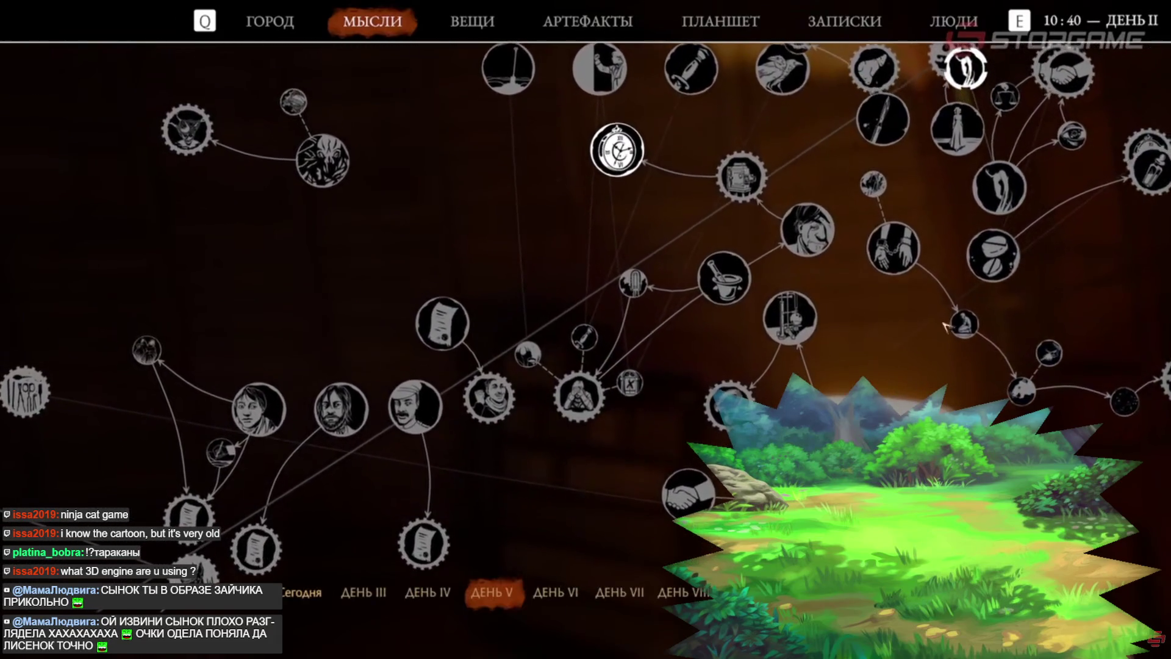
{"action": "mouse_move", "coordinate": [1074, 195]}
{"action": "left_mouse_down"}
{"action": "mouse_move", "coordinate": [1074, 295]}
{"action": "mouse_move", "coordinate": [1056, 355]}
{"action": "mouse_move", "coordinate": [988, 433]}
{"action": "mouse_move", "coordinate": [912, 446]}
{"action": "mouse_move", "coordinate": [828, 422]}
{"action": "mouse_move", "coordinate": [722, 352]}
{"action": "mouse_move", "coordinate": [701, 254]}
{"action": "left_mouse_up"}
{"action": "scroll", "coordinate": [701, 254], "scroll_direction": "down", "scroll_amount": 3}
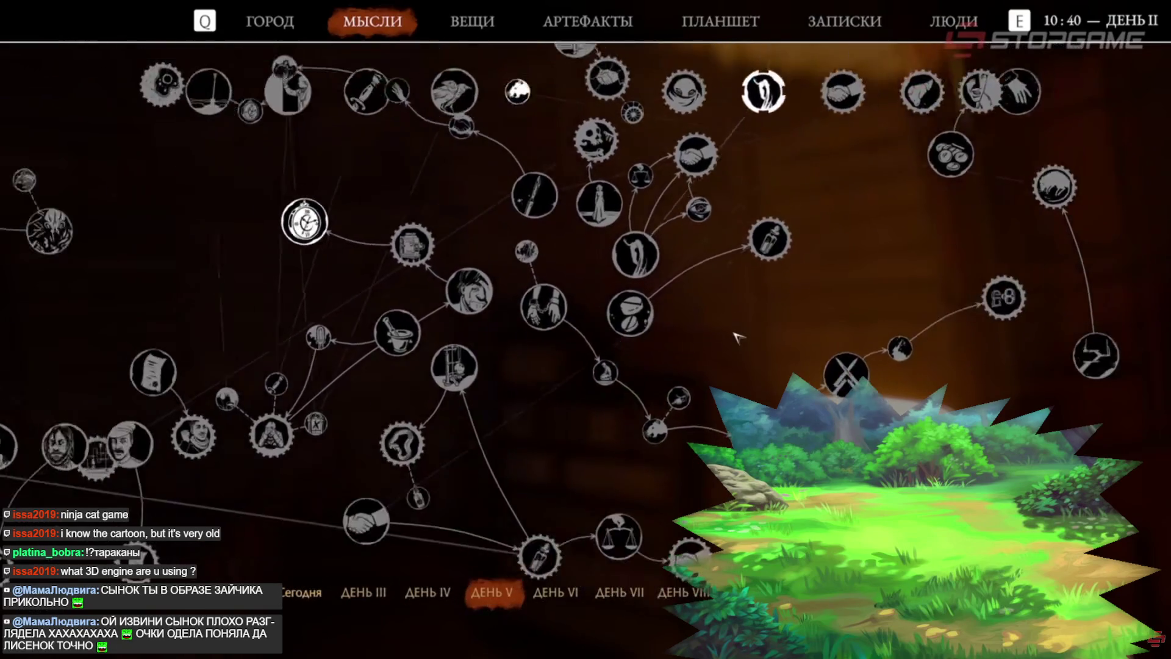
{"action": "left_click", "coordinate": [551, 593]}
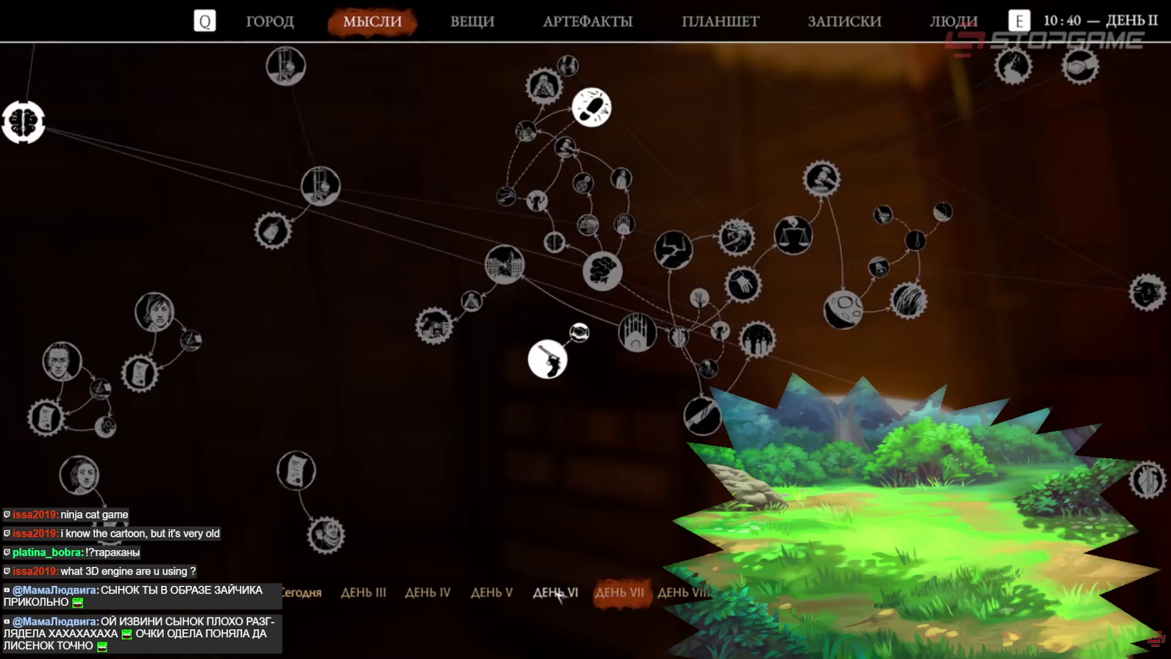
{"action": "left_click", "coordinate": [482, 594]}
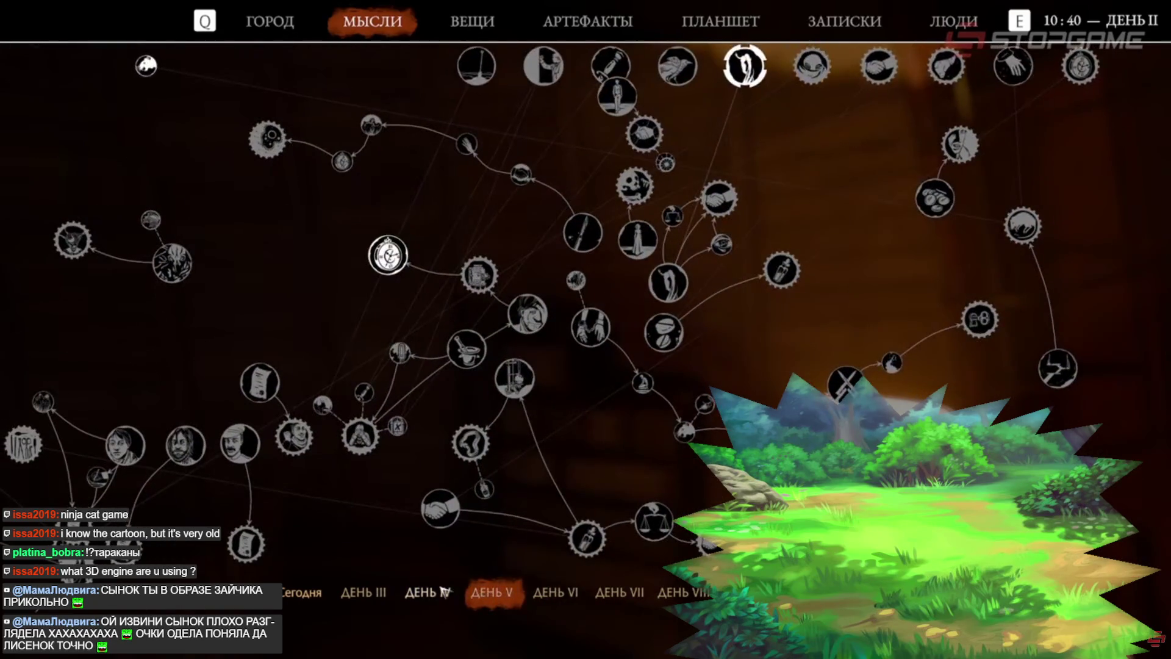
{"action": "left_click", "coordinate": [427, 593]}
{"action": "left_click", "coordinate": [372, 592]}
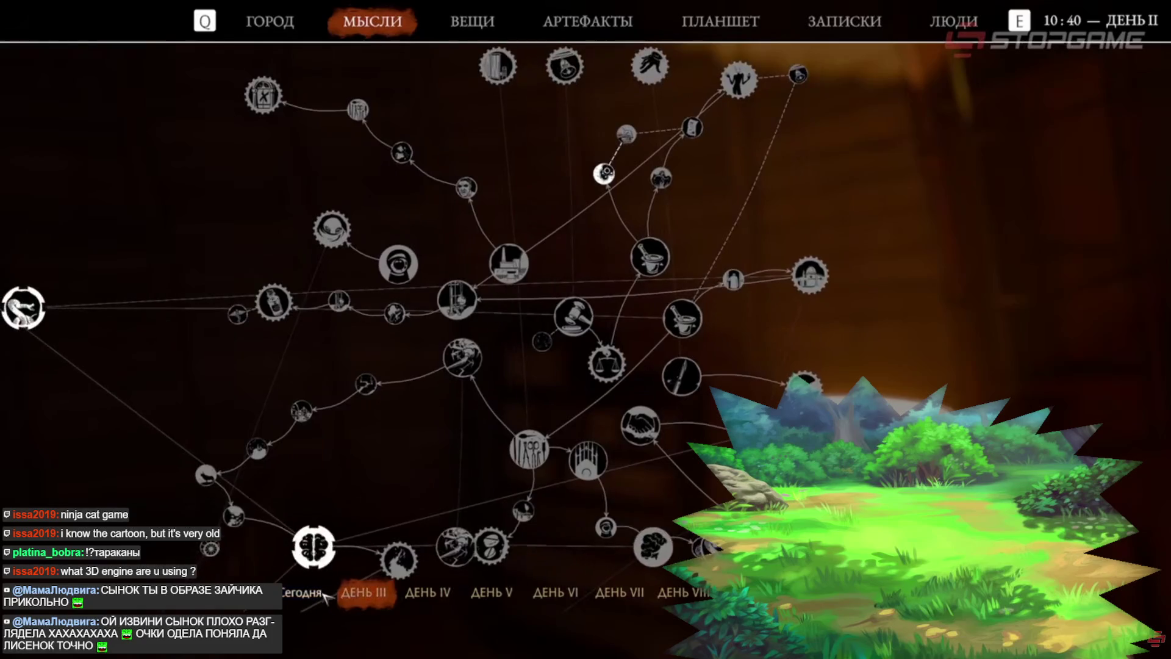
{"action": "scroll", "coordinate": [450, 459], "scroll_direction": "down", "scroll_amount": 2}
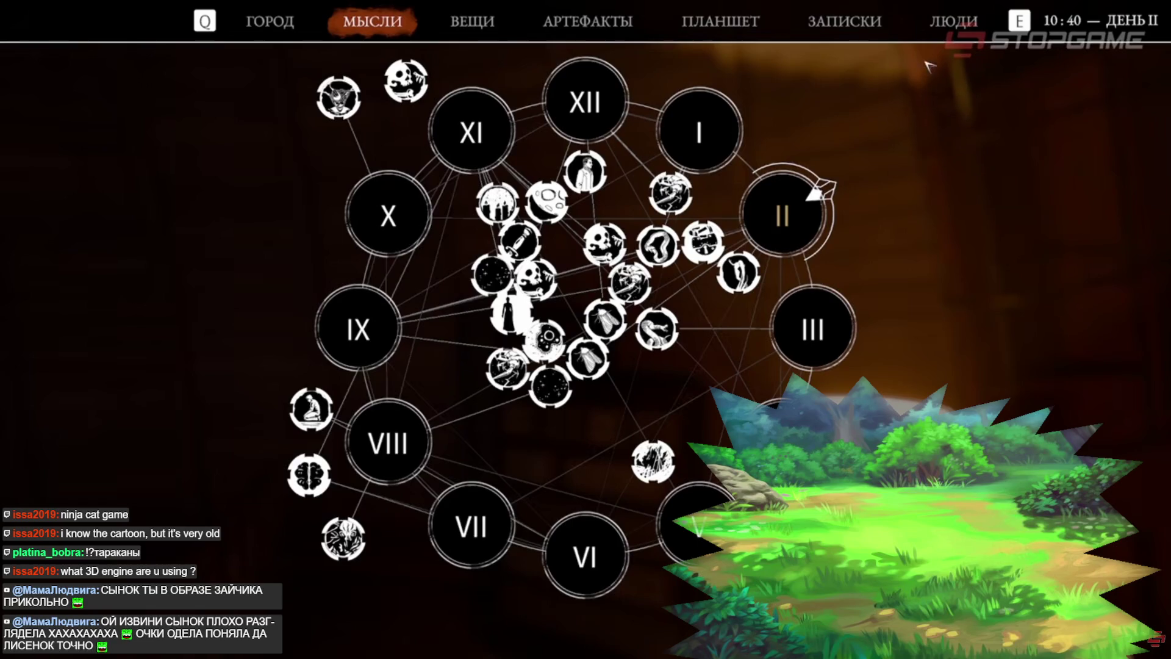
{"action": "left_click", "coordinate": [952, 24]}
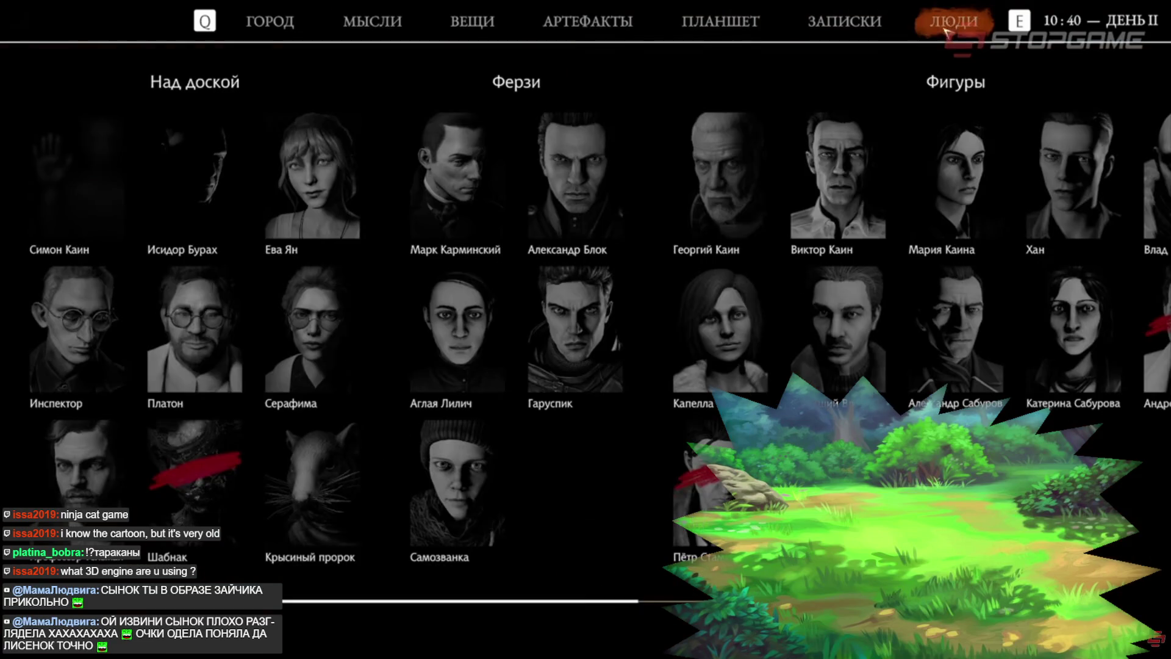
{"action": "scroll", "coordinate": [552, 604], "scroll_direction": "up", "scroll_amount": 3}
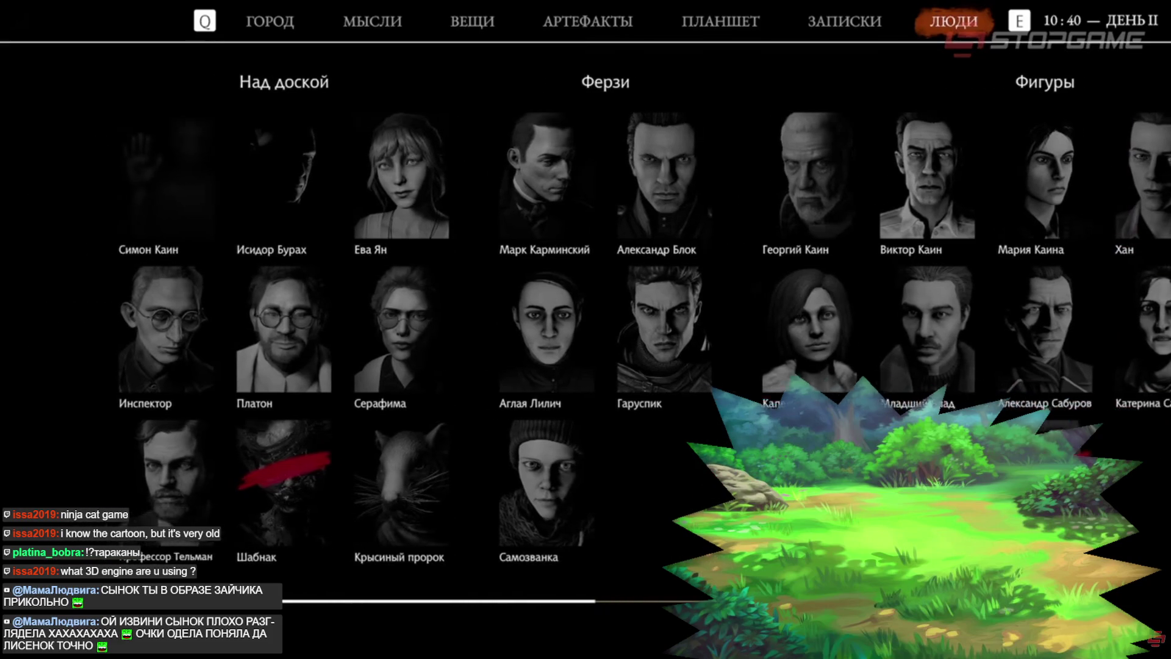
{"action": "scroll", "coordinate": [537, 583], "scroll_direction": "down", "scroll_amount": 4}
{"action": "scroll", "coordinate": [536, 581], "scroll_direction": "down", "scroll_amount": 5}
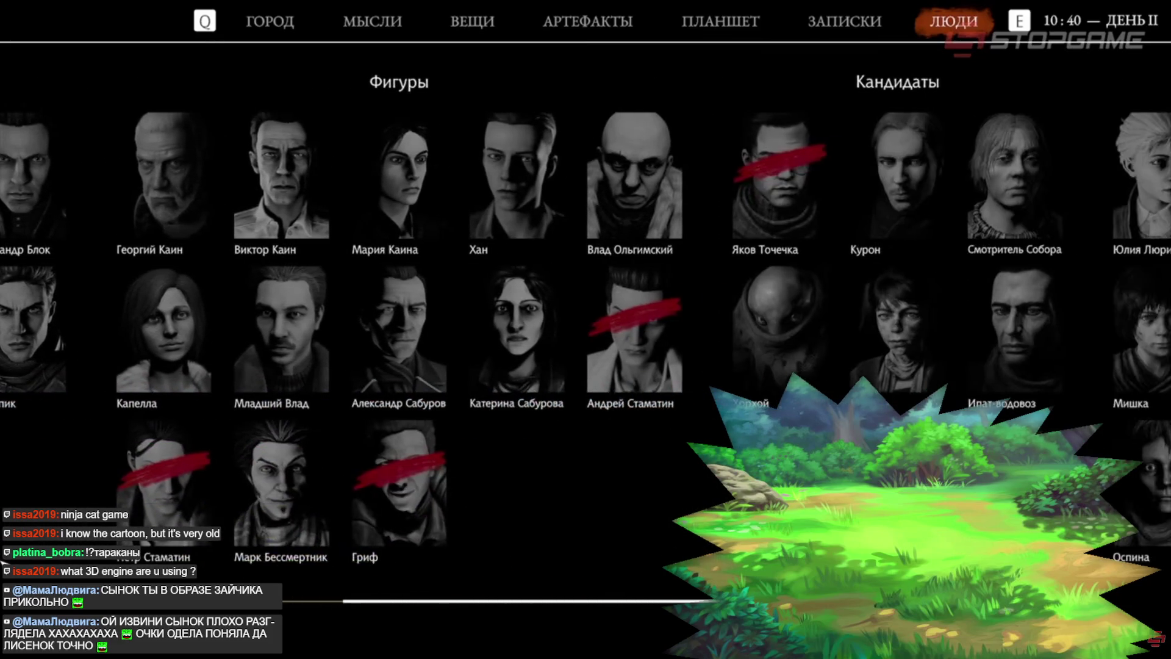
{"action": "scroll", "coordinate": [610, 589], "scroll_direction": "up", "scroll_amount": 3}
{"action": "key", "text": "Escape"}
{"action": "key", "text": "w"}
{"action": "key", "text": "m"}
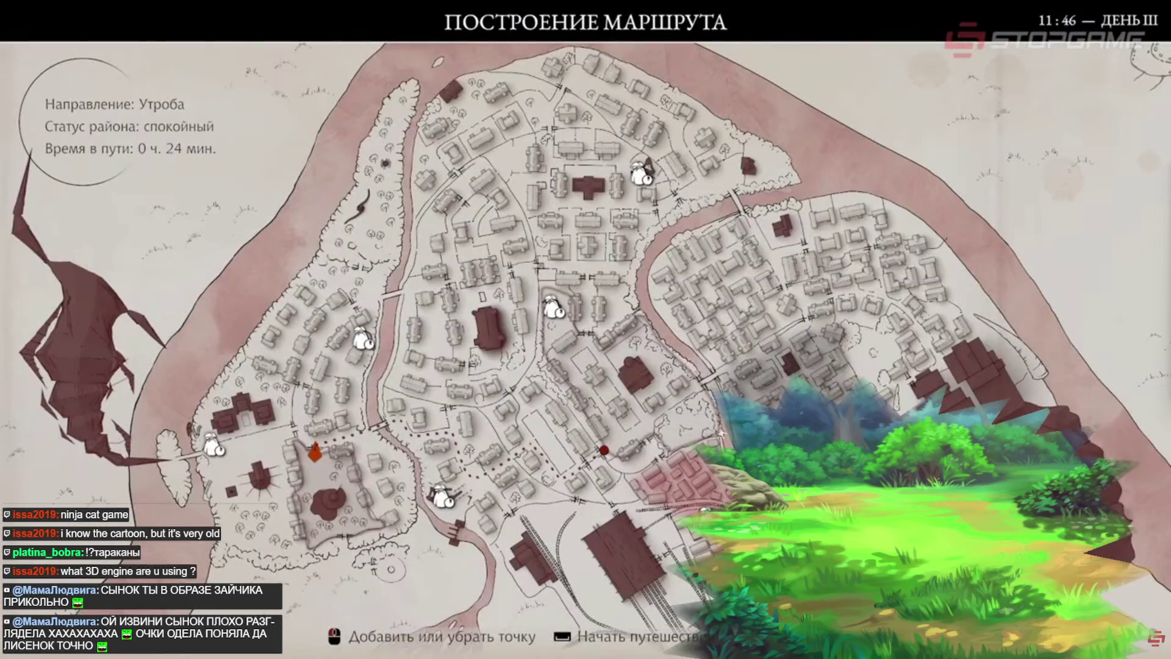
{"action": "key", "text": "space"}
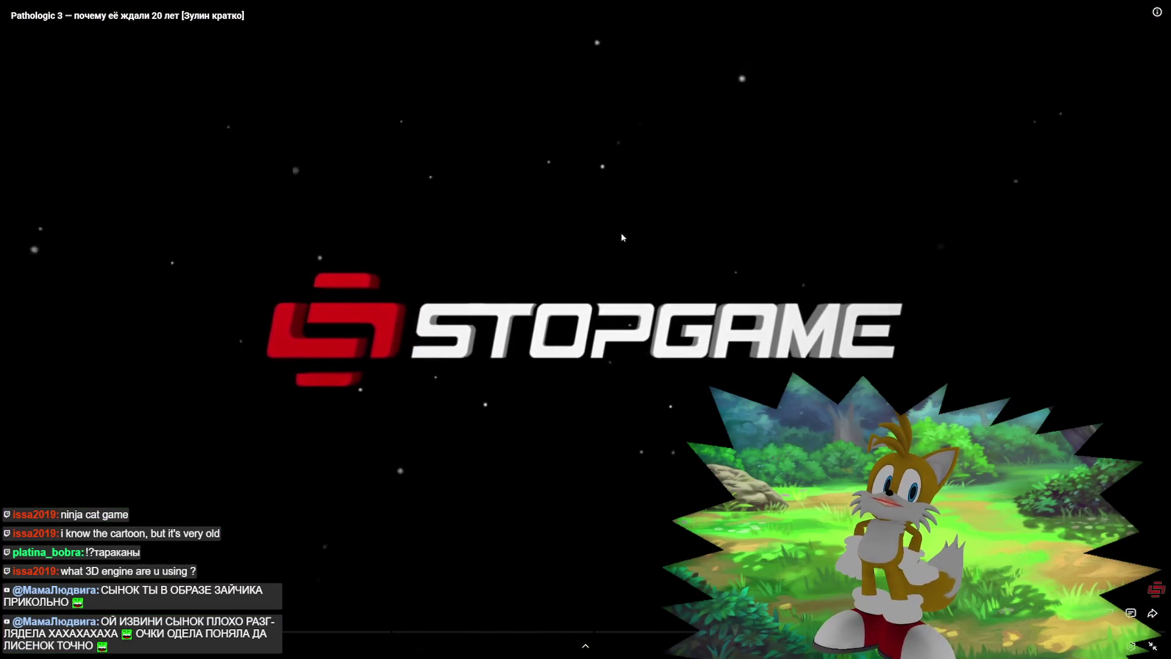
- Jump to a later point in the Pathologic 3 review, pause it, and exit fullscreen
{"action": "left_click", "coordinate": [650, 211]}
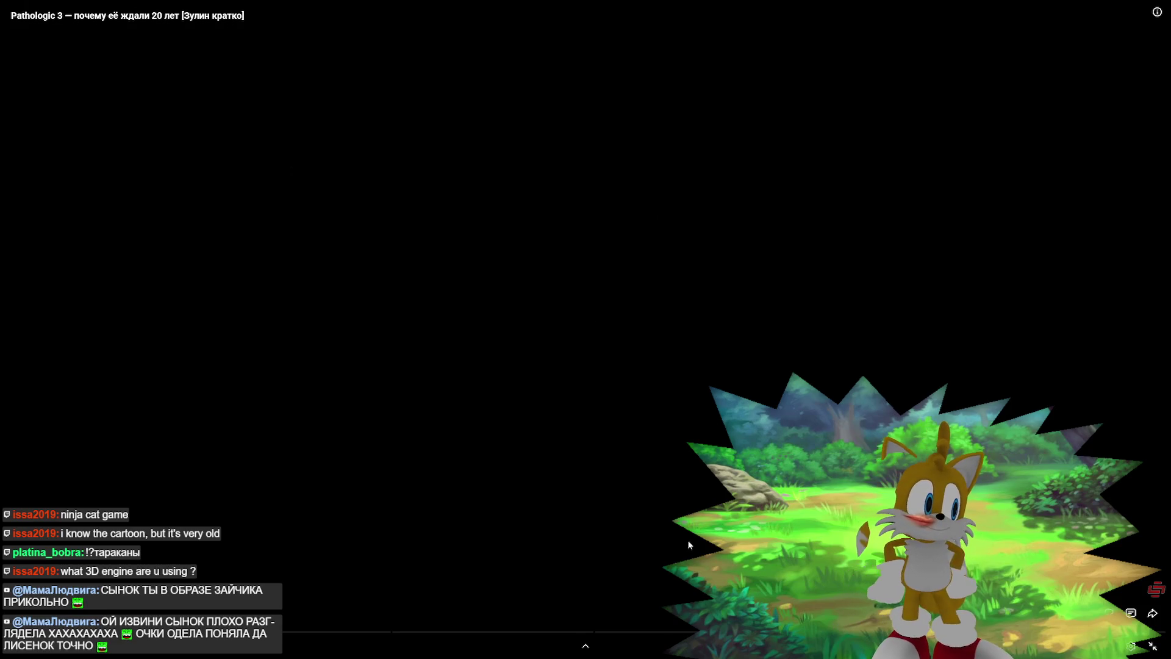
{"action": "left_click", "coordinate": [695, 630]}
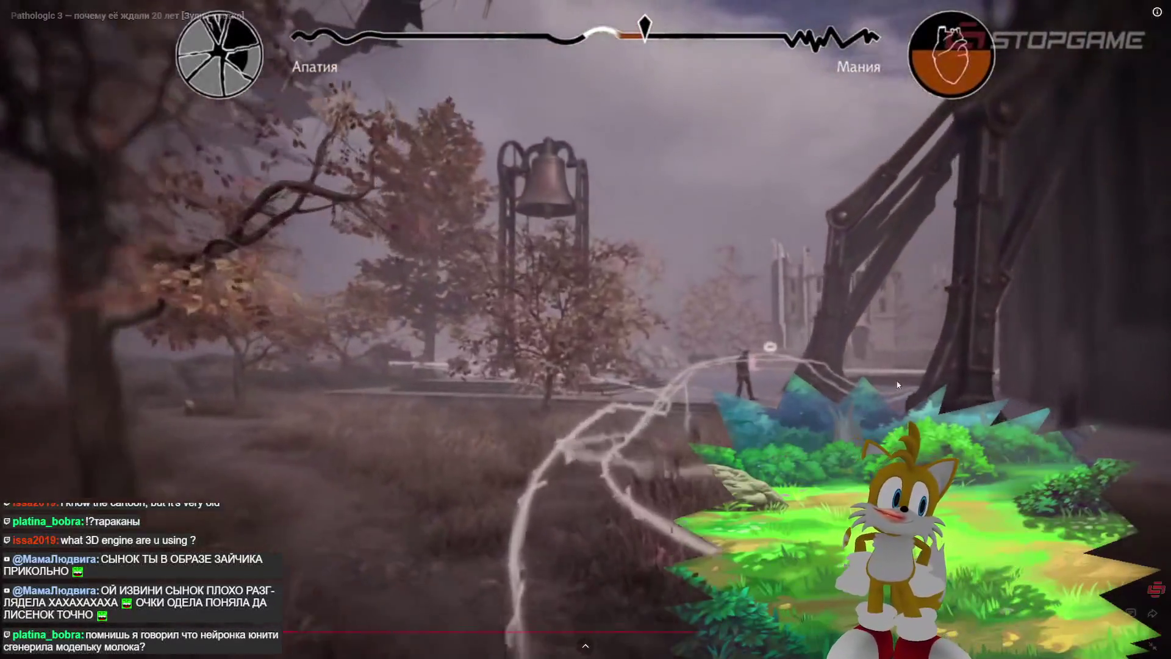
{"action": "left_click", "coordinate": [654, 127]}
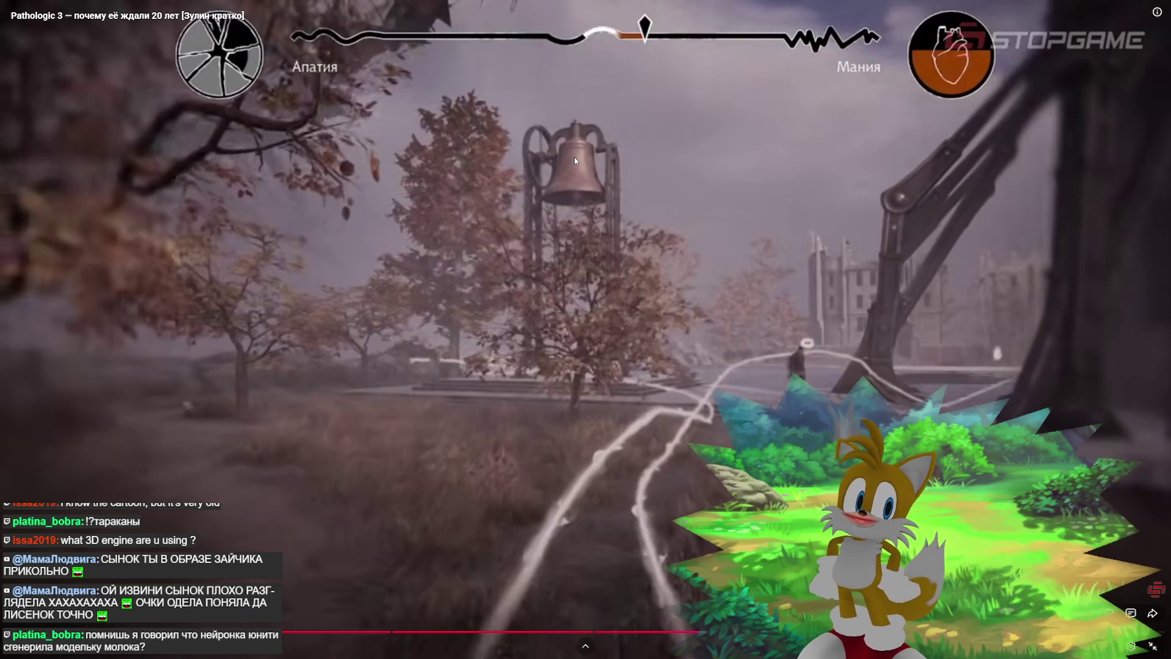
{"action": "key", "text": "Escape"}
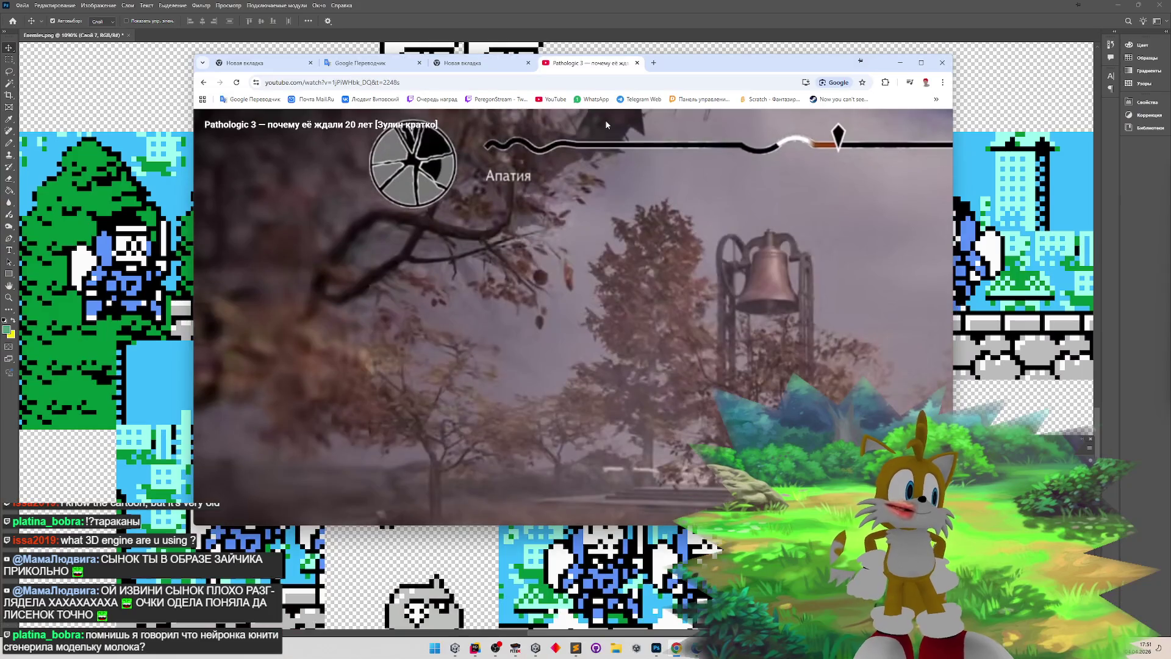
- Close the YouTube tab with Ctrl+W and minimize Chrome
{"action": "key", "text": "ctrl+w"}
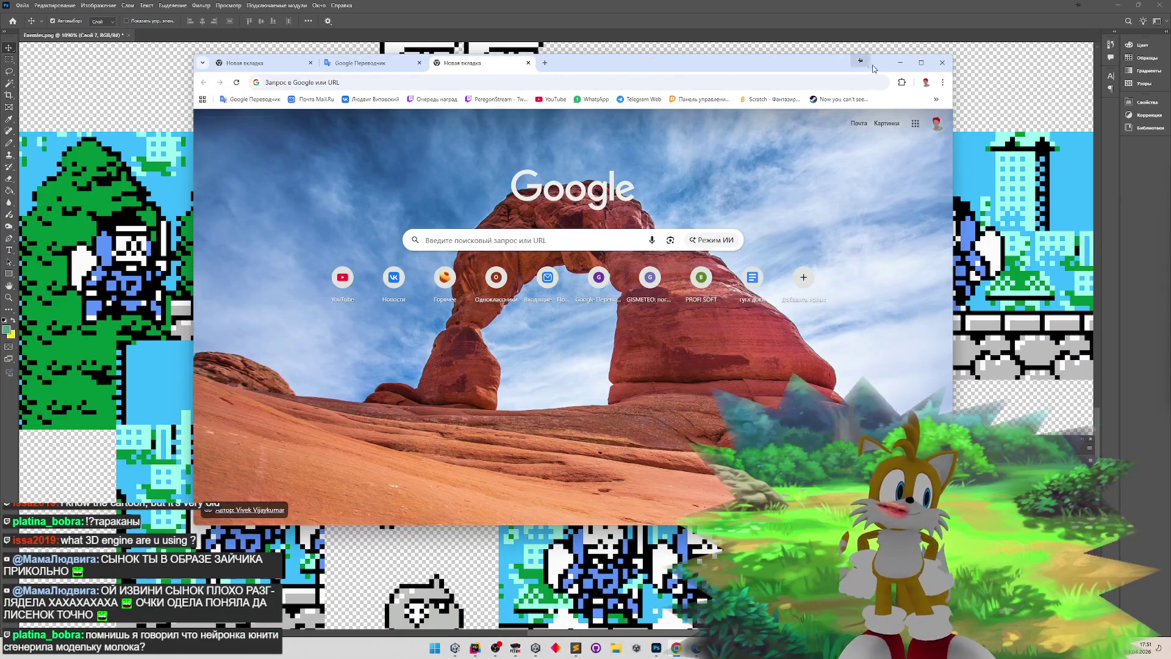
{"action": "left_click", "coordinate": [900, 63]}
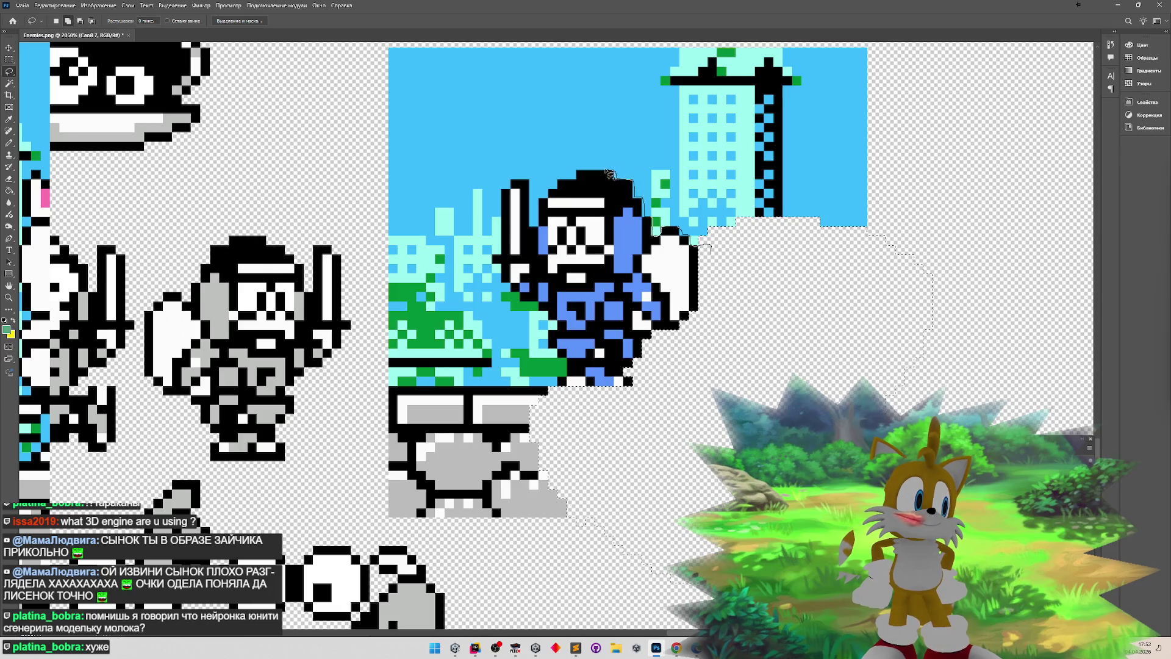
- Lasso-delete the sky and buildings, then Magic Wand-delete the light-blue, green and cyan pixels
{"action": "left_click_drag", "start_coordinate": [936, 166], "coordinate": [897, 180]}
{"action": "key", "text": "Delete"}
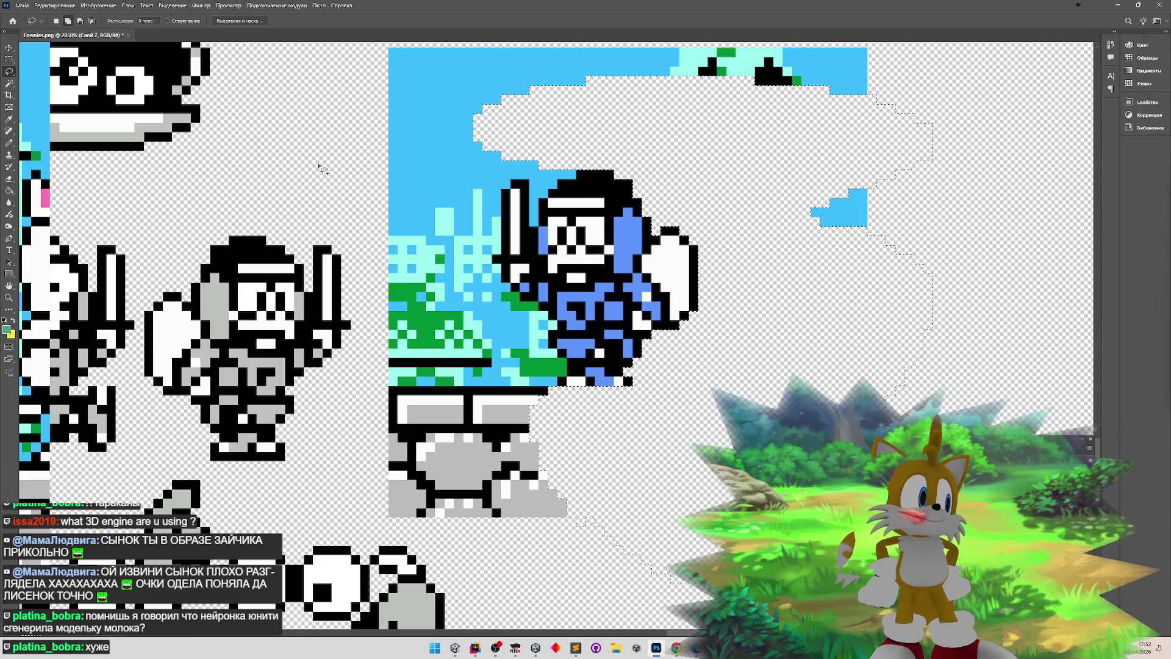
{"action": "key", "text": "w"}
{"action": "left_click", "coordinate": [518, 175]}
{"action": "key", "text": "Delete"}
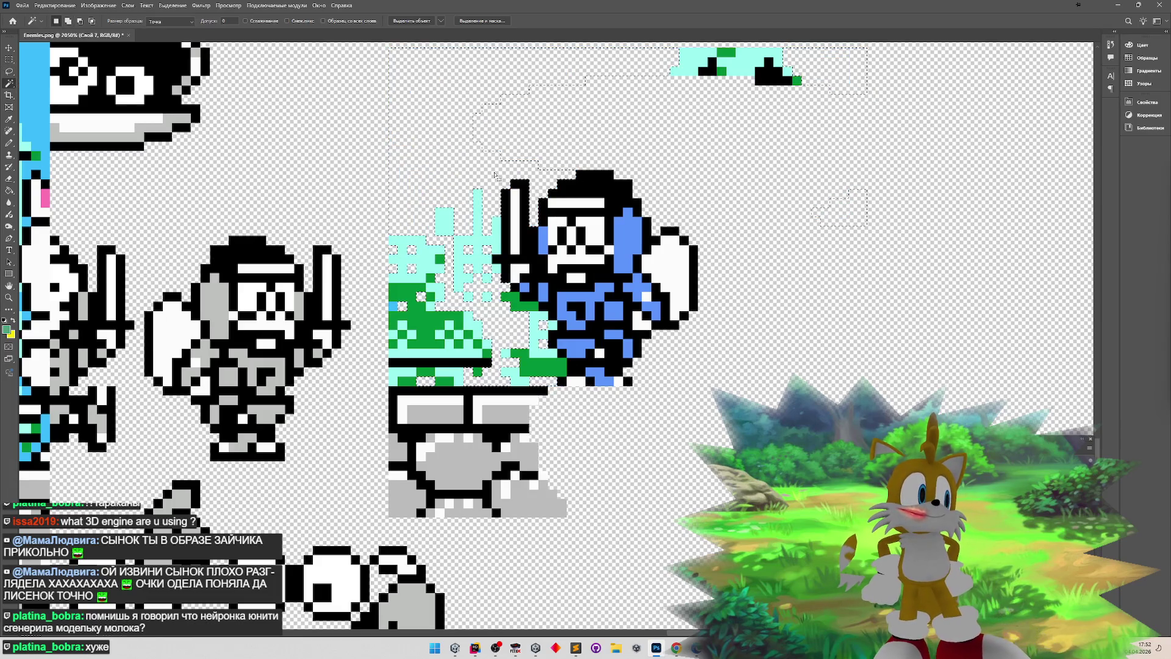
{"action": "left_click", "coordinate": [537, 354]}
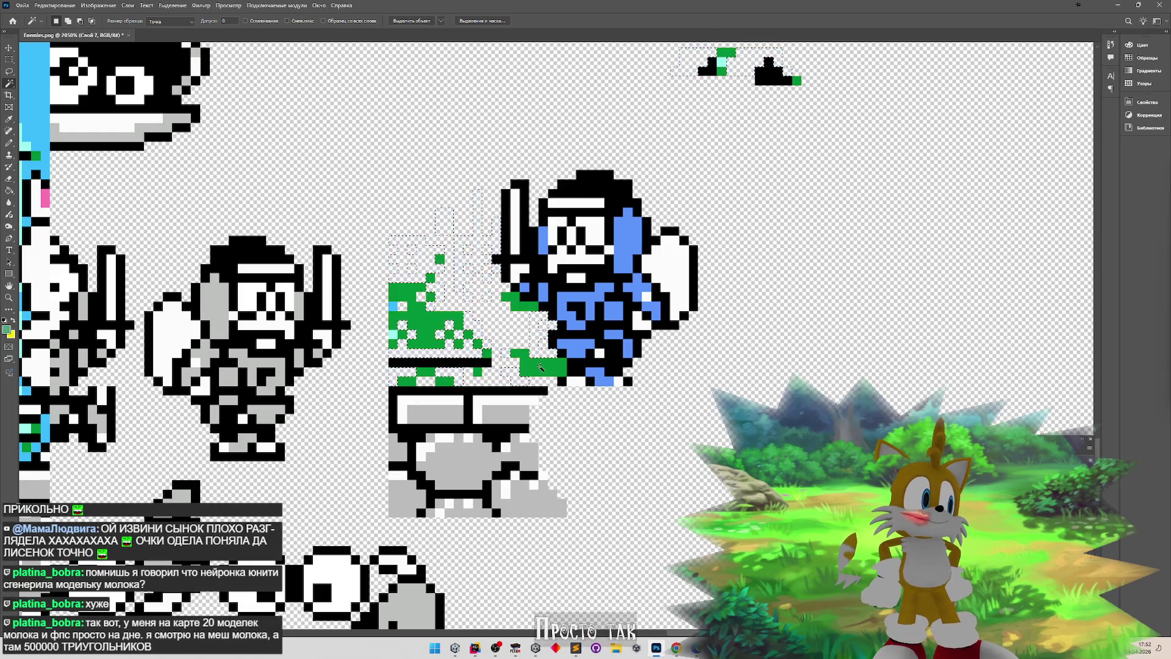
{"action": "key", "text": "Delete"}
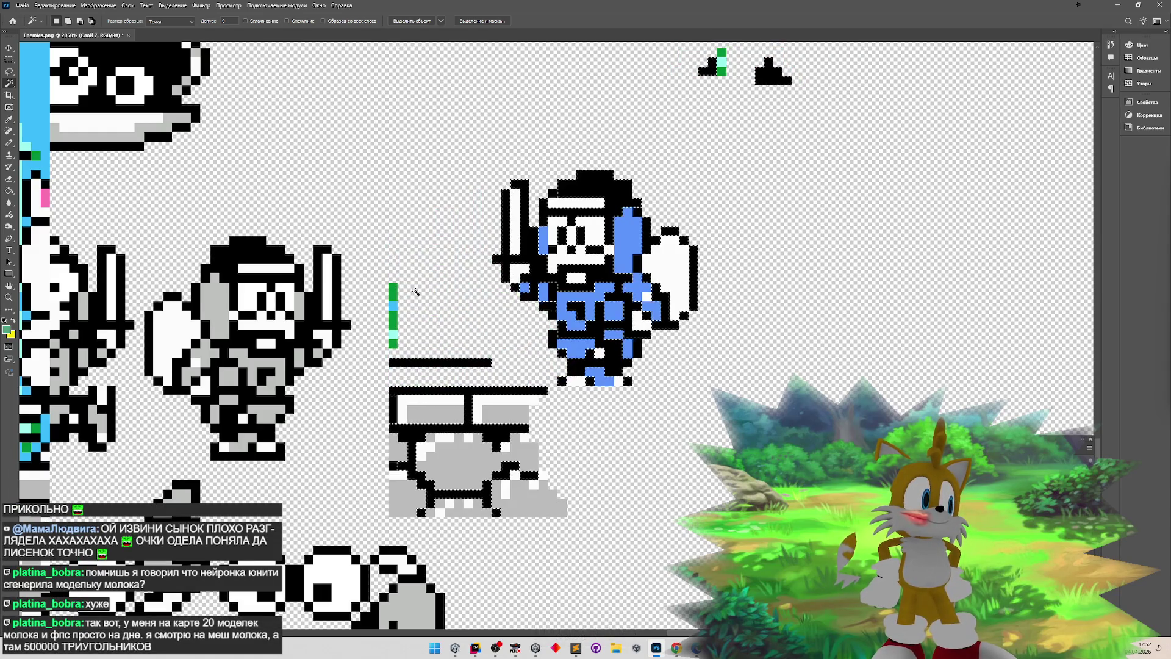
- Marquee-delete the green column, brick remnants and line pixels, then select the right-hand strip
{"action": "left_click", "coordinate": [6, 60]}
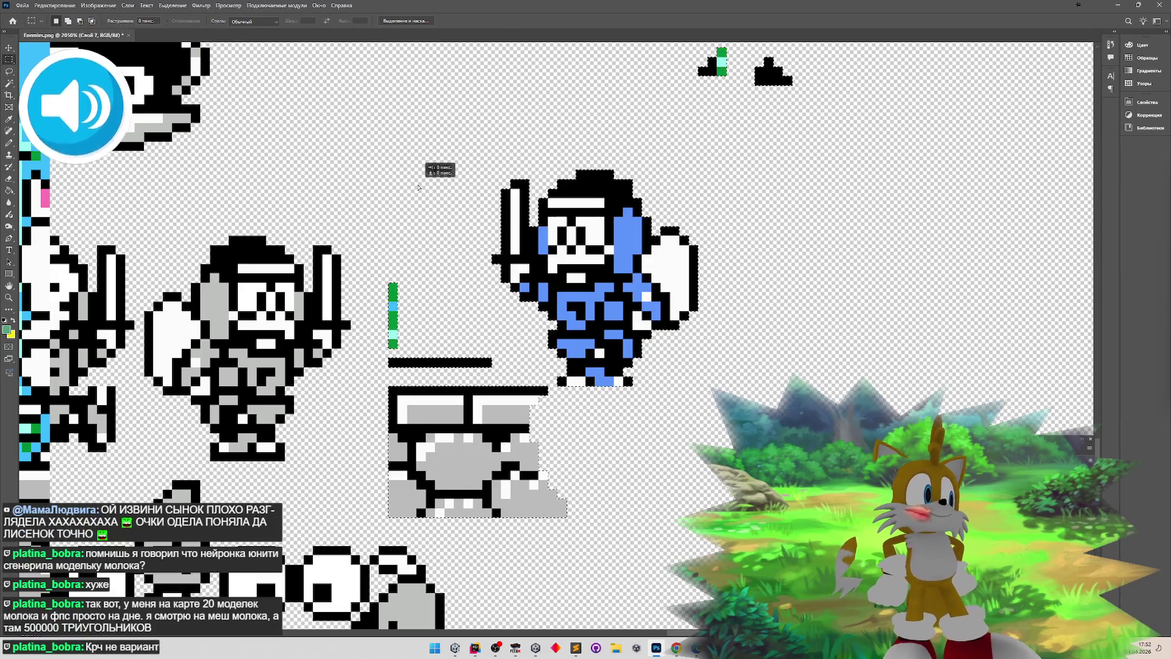
{"action": "key", "text": "ctrl+d"}
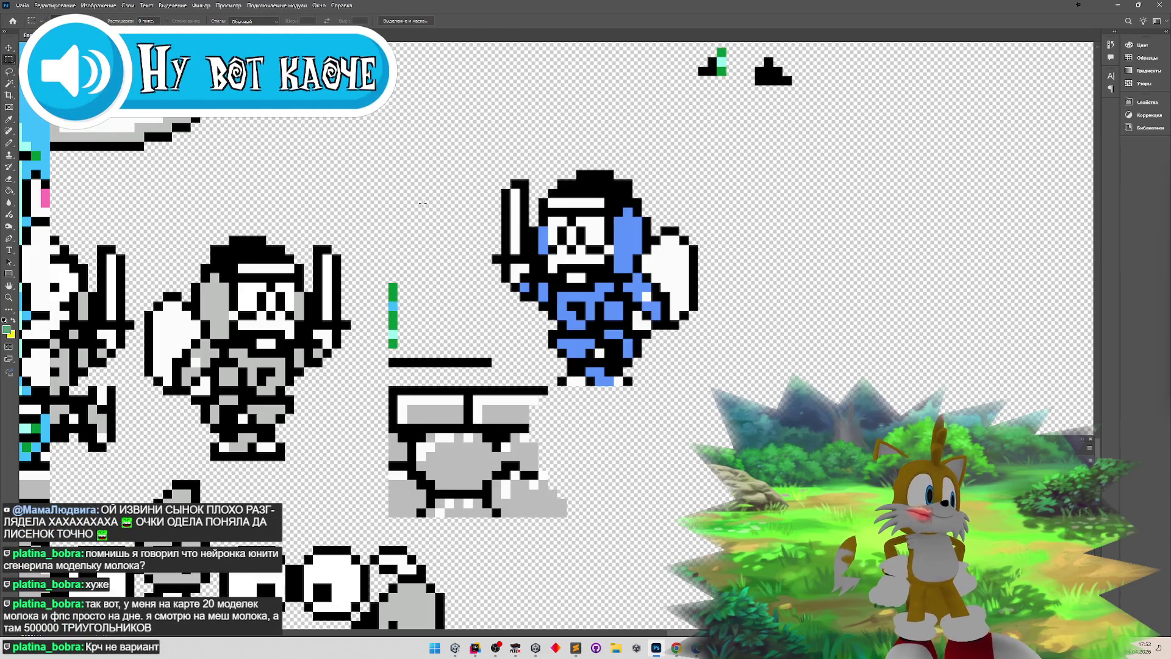
{"action": "left_click_drag", "start_coordinate": [379, 264], "coordinate": [463, 526]}
{"action": "key", "text": "Delete"}
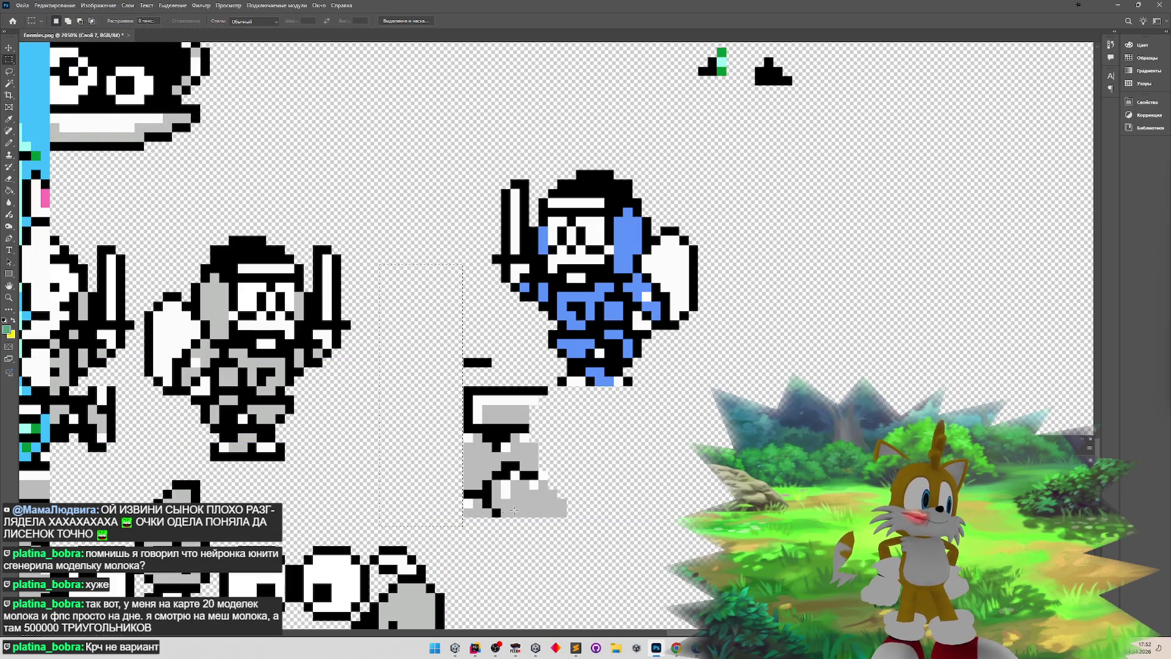
{"action": "mouse_move", "coordinate": [444, 339]}
{"action": "left_mouse_down"}
{"action": "mouse_move", "coordinate": [465, 337]}
{"action": "mouse_move", "coordinate": [546, 493]}
{"action": "mouse_move", "coordinate": [538, 535]}
{"action": "left_mouse_up"}
{"action": "key", "text": "Delete"}
{"action": "left_click_drag", "start_coordinate": [540, 382], "coordinate": [556, 534]}
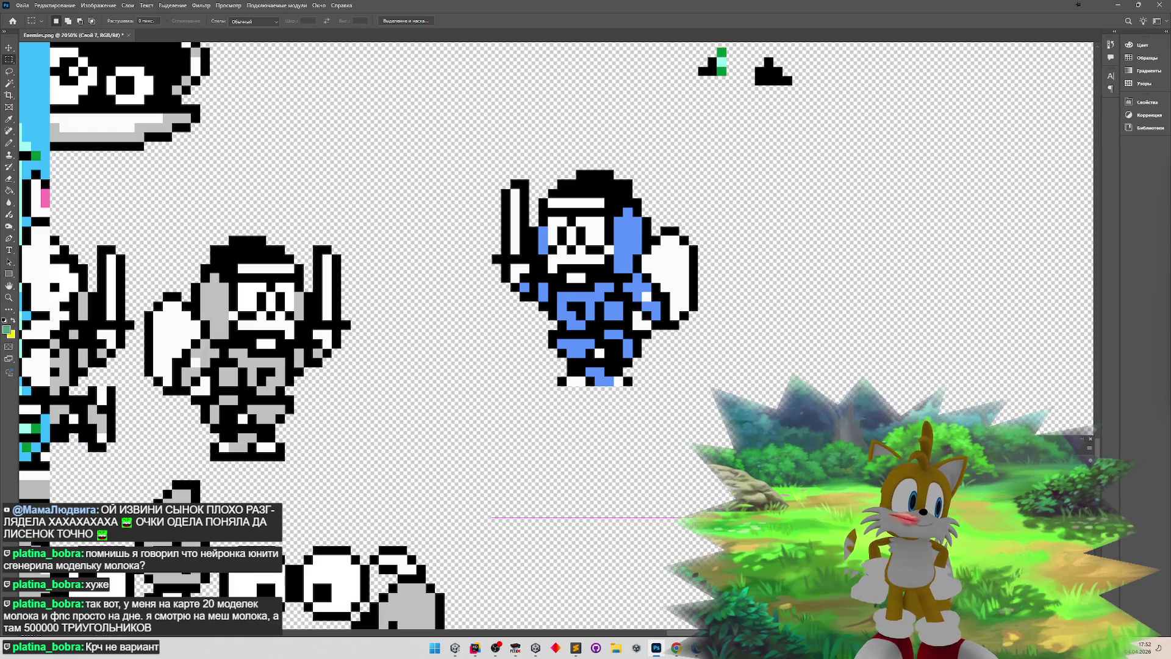
- Marquee-select the stray pixels above the blue ninja sprite
{"action": "scroll", "coordinate": [746, 410], "scroll_direction": "down", "scroll_amount": 5}
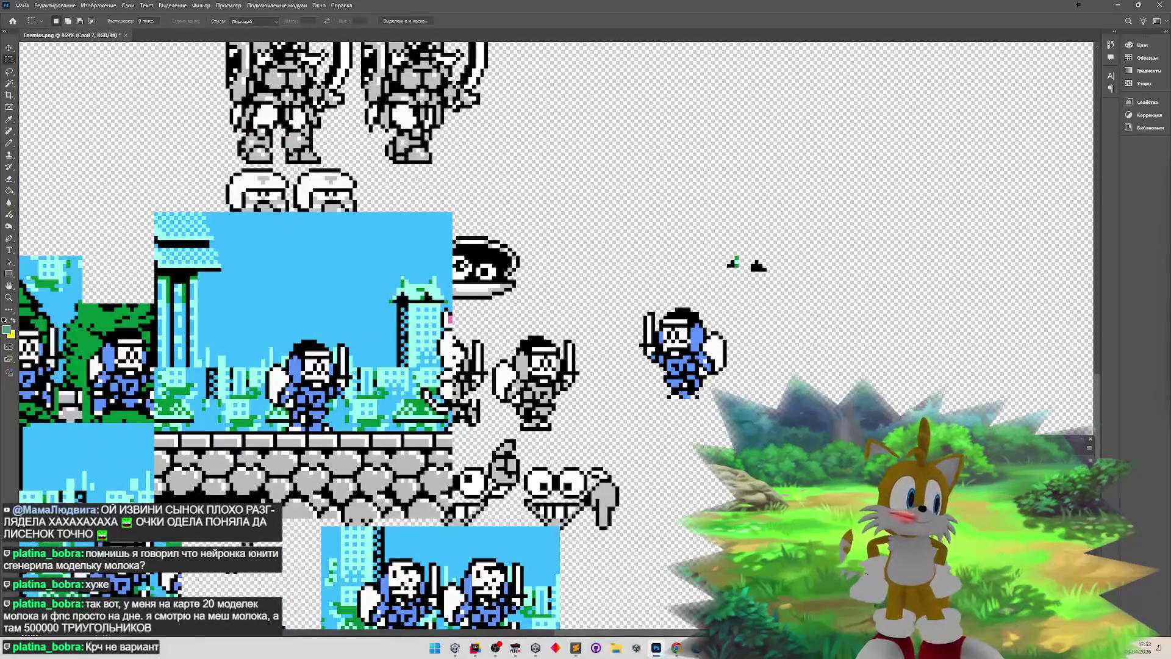
{"action": "left_click_drag", "start_coordinate": [704, 232], "coordinate": [778, 275]}
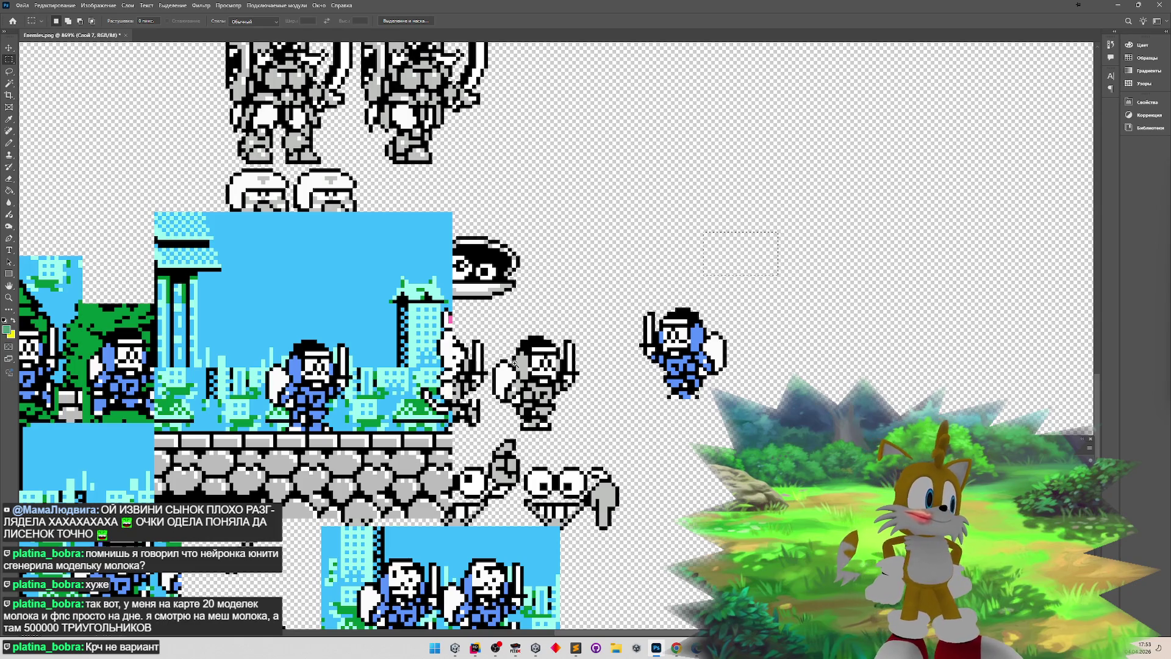
{"action": "scroll", "coordinate": [427, 274], "scroll_direction": "down", "scroll_amount": 5}
{"action": "scroll", "coordinate": [427, 275], "scroll_direction": "up", "scroll_amount": 5}
{"action": "scroll", "coordinate": [427, 275], "scroll_direction": "down", "scroll_amount": 1}
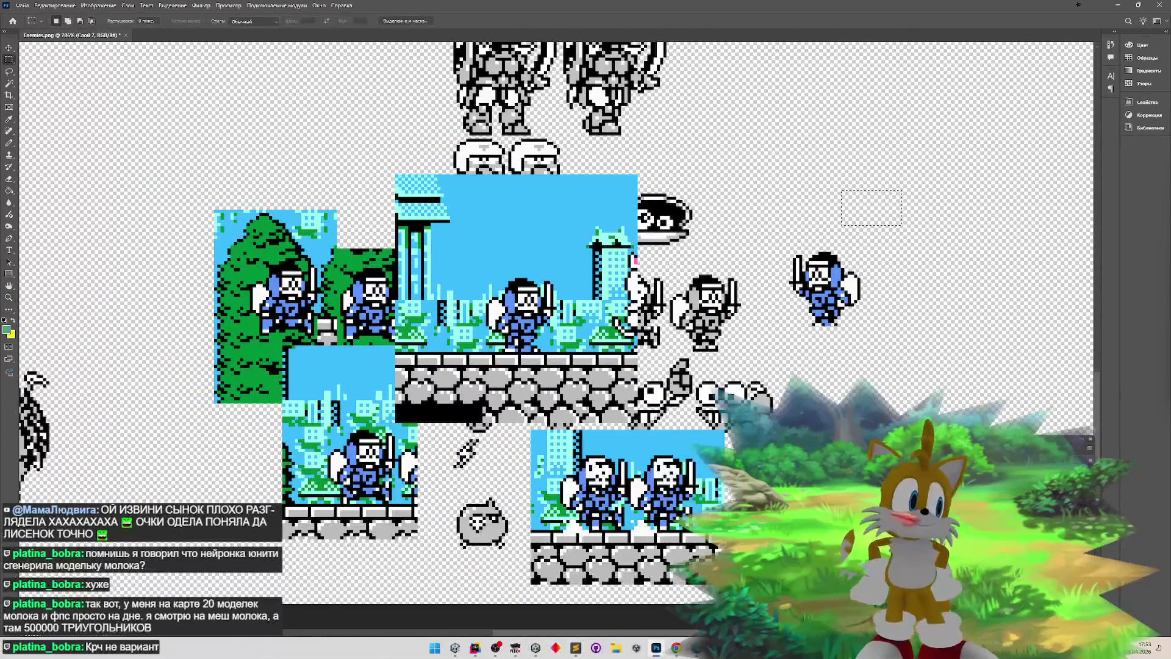
- Reposition the blue scene tiles and the lower sprite tile with the Move tool
{"action": "left_click", "coordinate": [9, 48]}
{"action": "left_click_drag", "start_coordinate": [514, 268], "coordinate": [549, 205]}
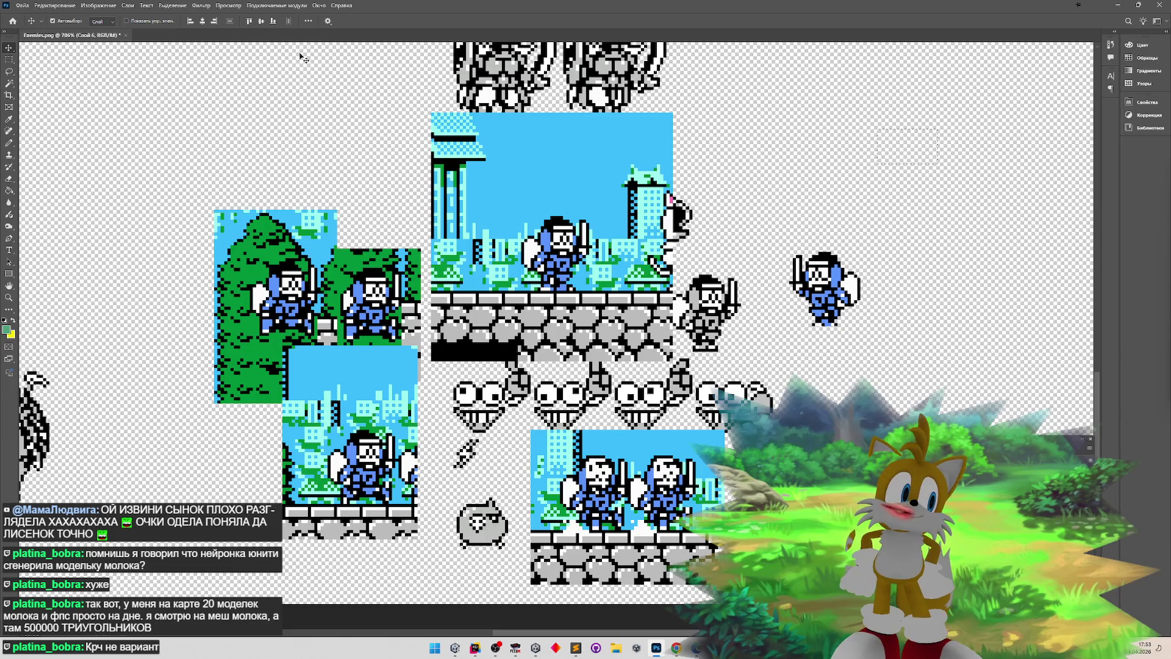
{"action": "mouse_move", "coordinate": [641, 247]}
{"action": "left_mouse_down"}
{"action": "mouse_move", "coordinate": [635, 258]}
{"action": "mouse_move", "coordinate": [647, 257]}
{"action": "left_mouse_up"}
{"action": "left_click_drag", "start_coordinate": [641, 241], "coordinate": [647, 233]}
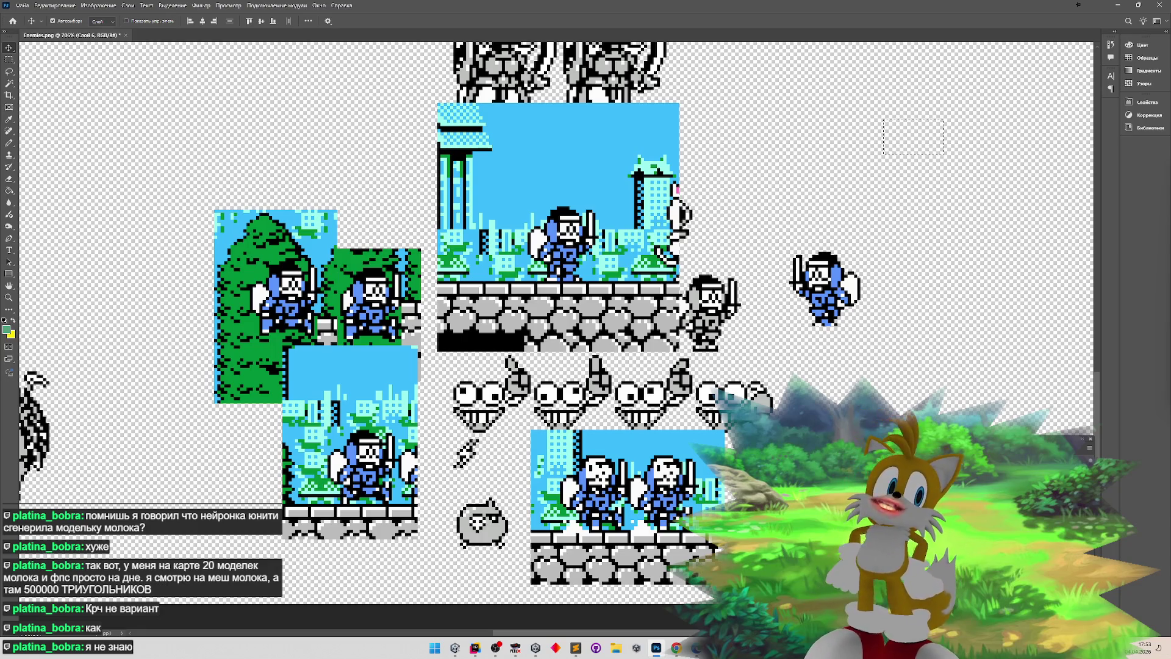
{"action": "left_click_drag", "start_coordinate": [594, 315], "coordinate": [604, 328]}
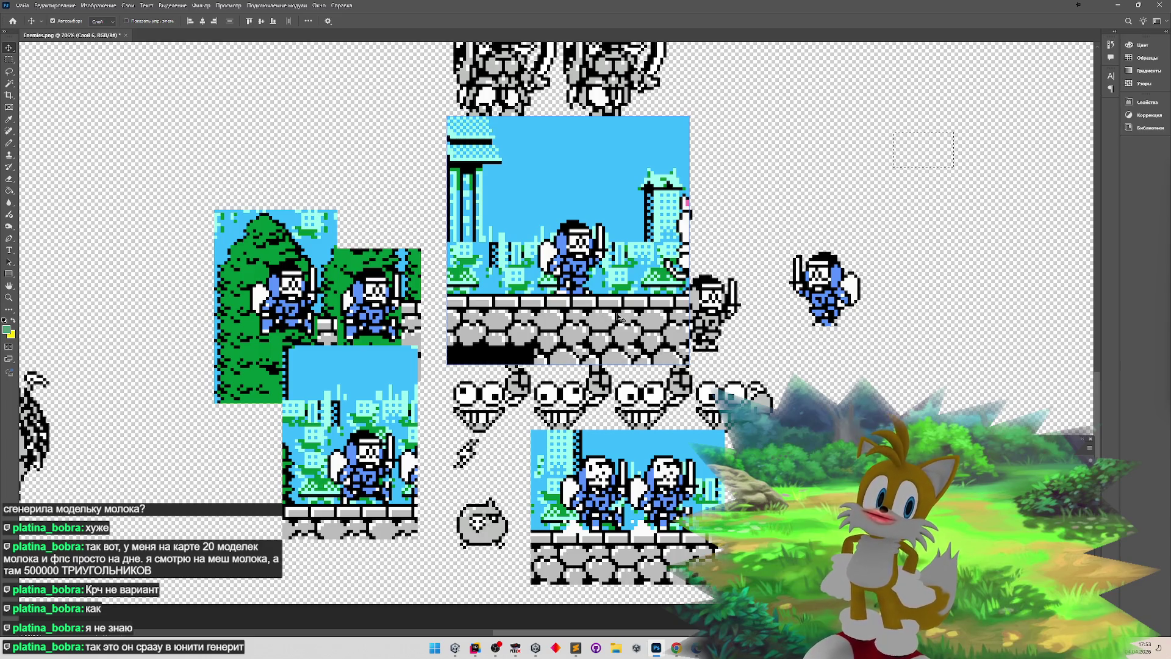
{"action": "left_click", "coordinate": [10, 60]}
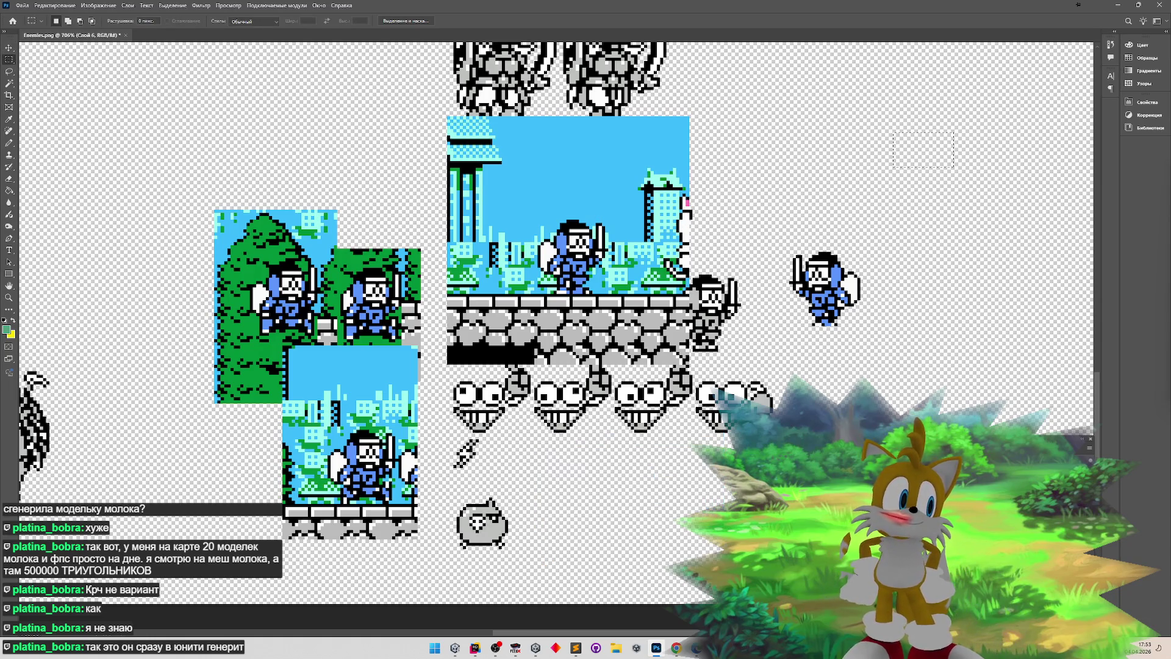
{"action": "left_click", "coordinate": [9, 48]}
{"action": "left_click_drag", "start_coordinate": [351, 439], "coordinate": [353, 449]}
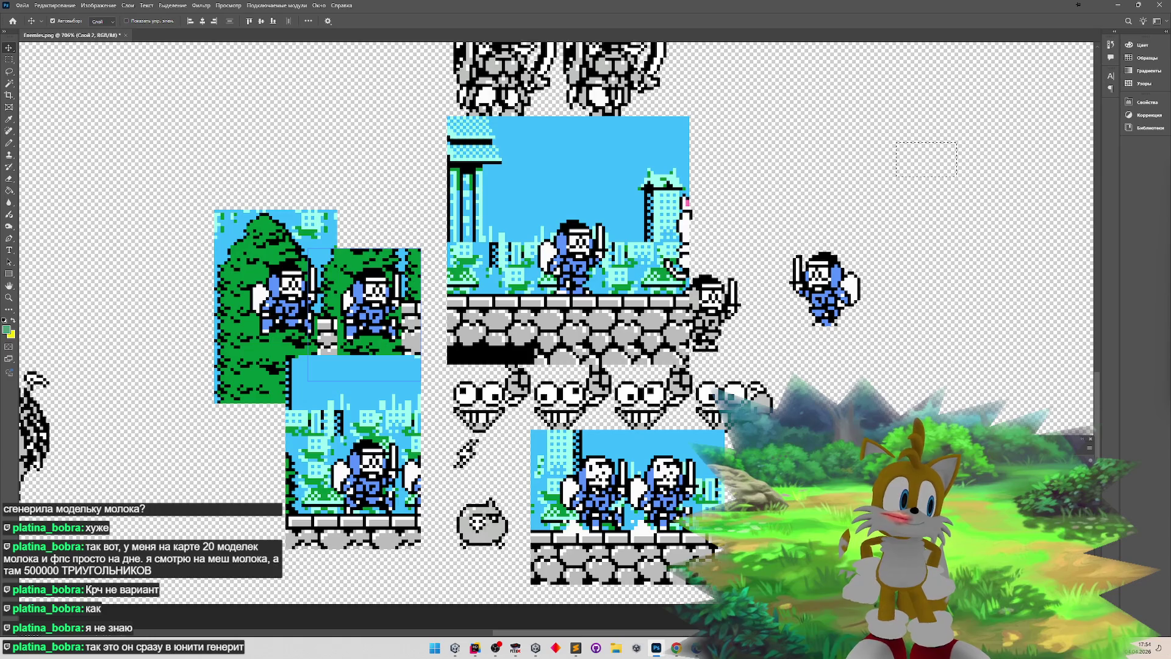
- Merge all layers into one, then Magic Wand-delete the sky-blue pixels across the sprites
{"action": "key", "text": "ctrl+alt+a"}
{"action": "left_click", "coordinate": [1090, 449]}
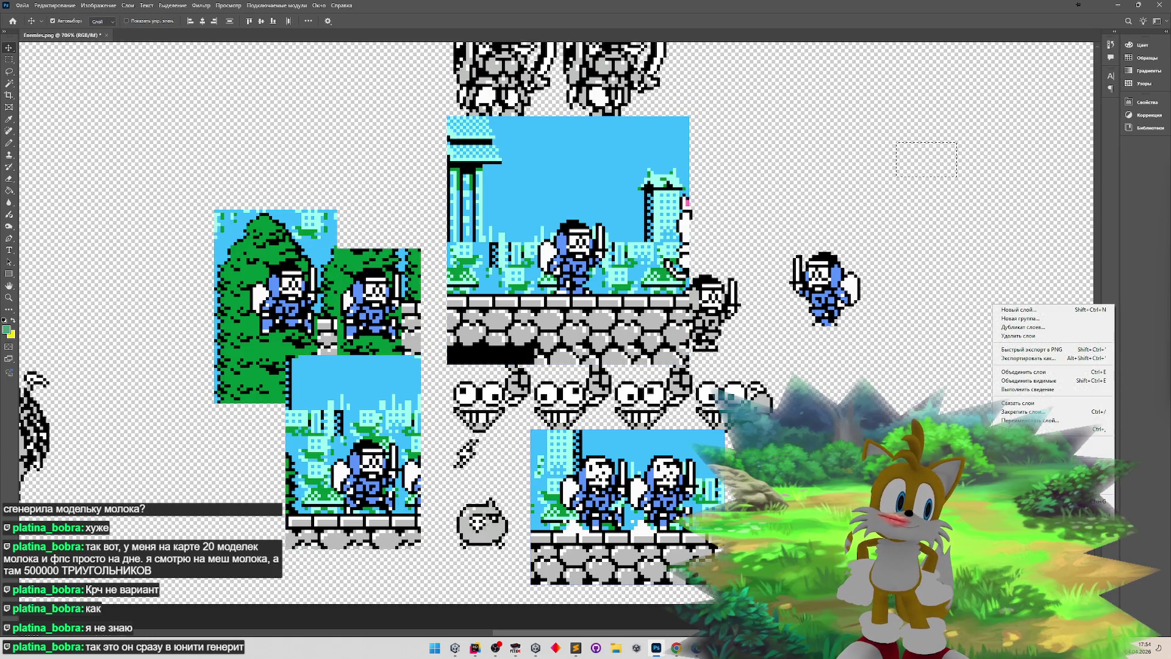
{"action": "left_click", "coordinate": [1031, 373]}
{"action": "left_click", "coordinate": [9, 83]}
{"action": "left_click", "coordinate": [459, 164]}
{"action": "key", "text": "Delete"}
{"action": "key", "text": "Delete"}
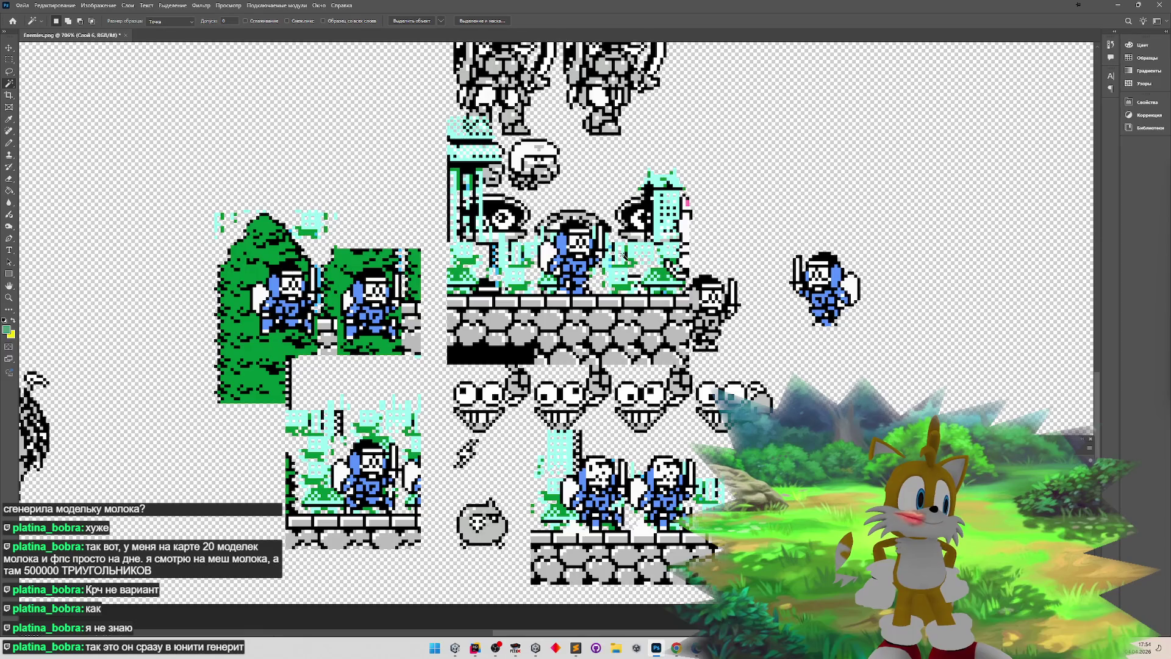
- Select by colour and delete the green, white and grey stone background pixels
{"action": "left_click", "coordinate": [627, 291]}
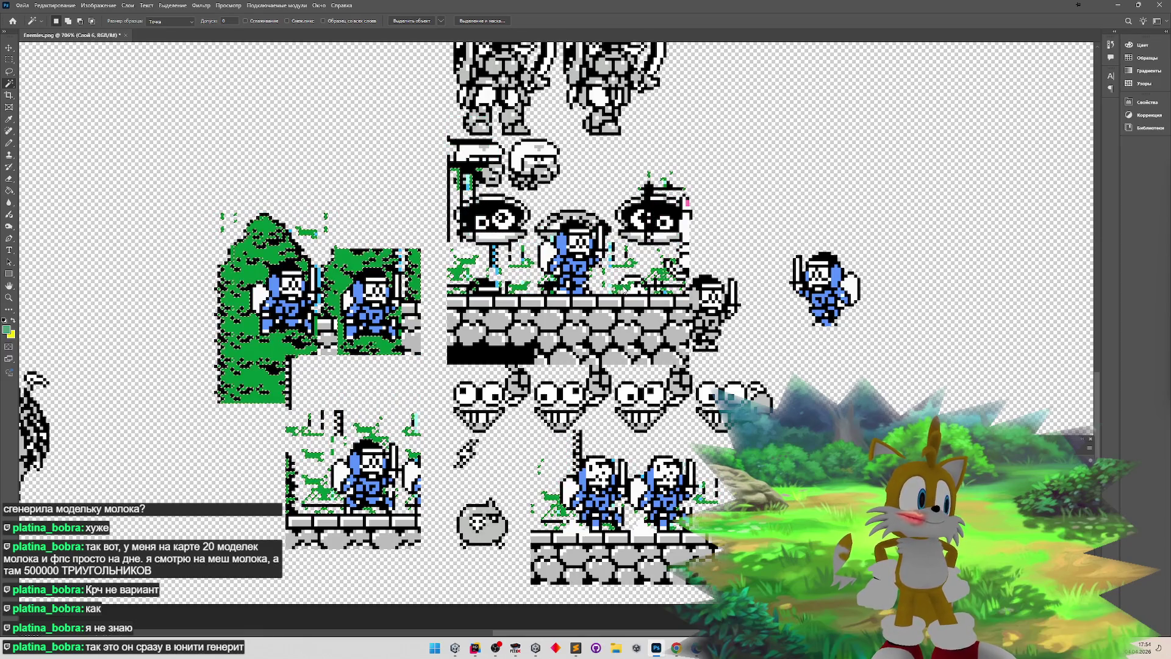
{"action": "key", "text": "Delete"}
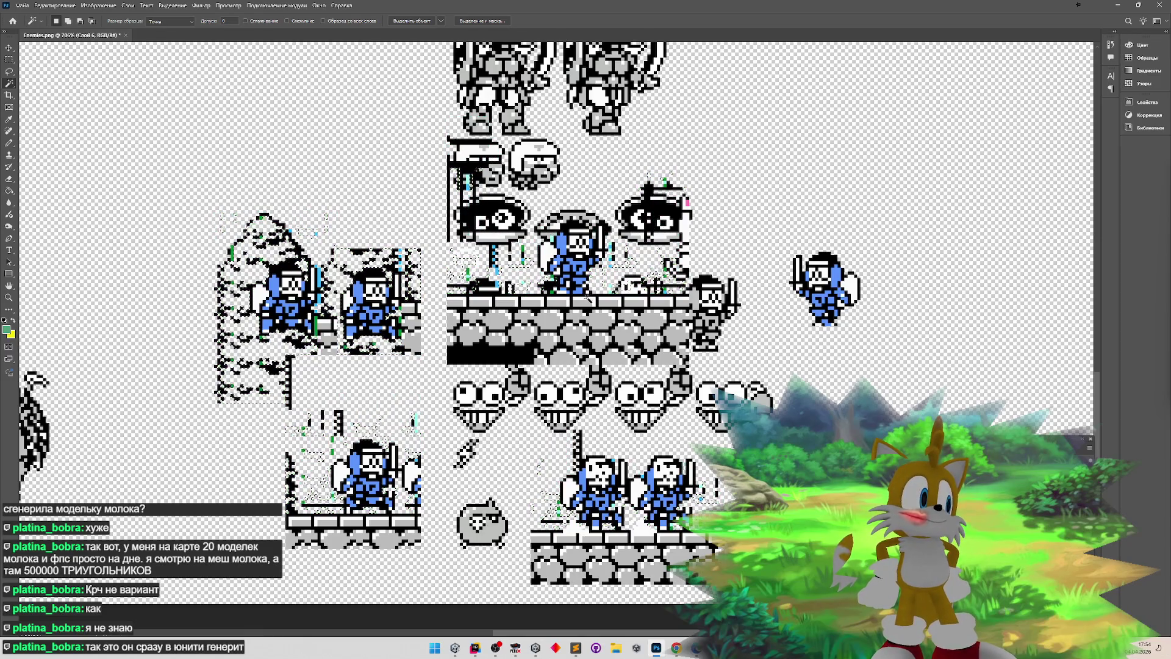
{"action": "key", "text": "Delete"}
{"action": "left_click", "coordinate": [583, 328]}
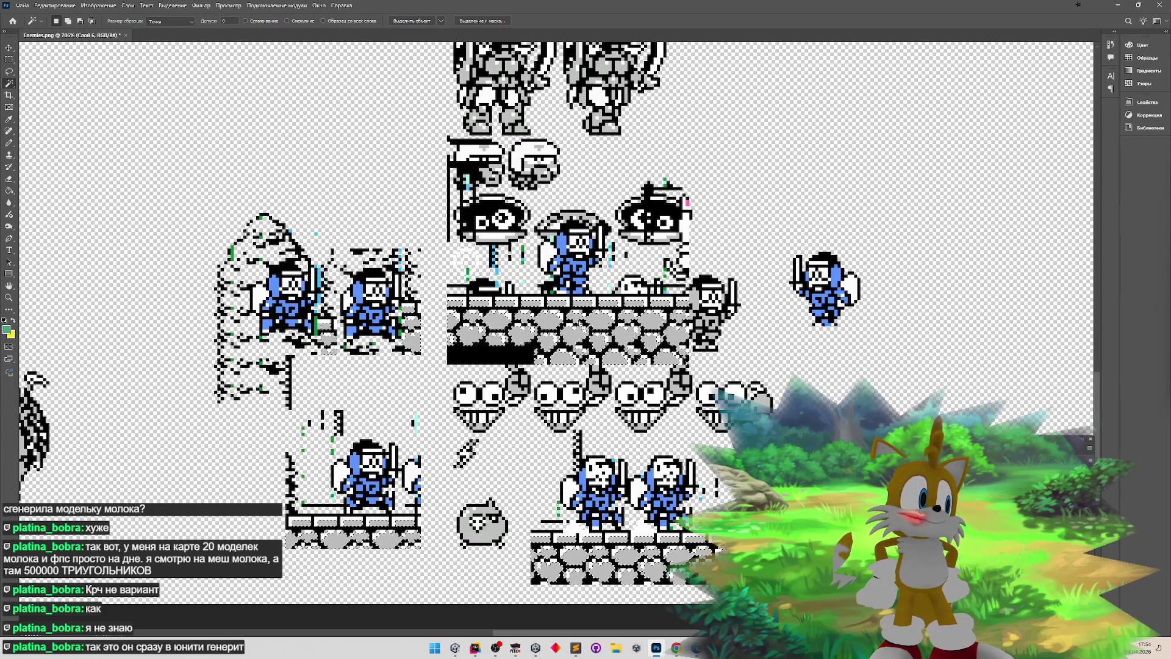
{"action": "key", "text": "Delete"}
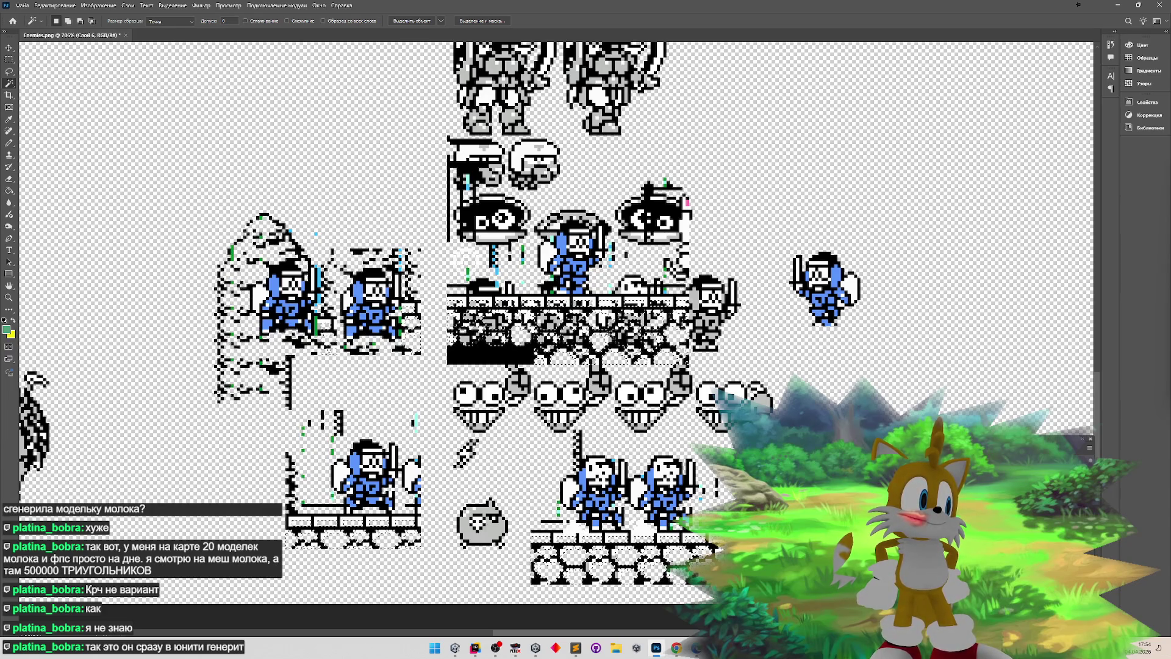
- Reposition the blue knight sprite groups up on the sheet and zoom in closer
{"action": "key", "text": "v"}
{"action": "left_click_drag", "start_coordinate": [325, 281], "coordinate": [274, 249]}
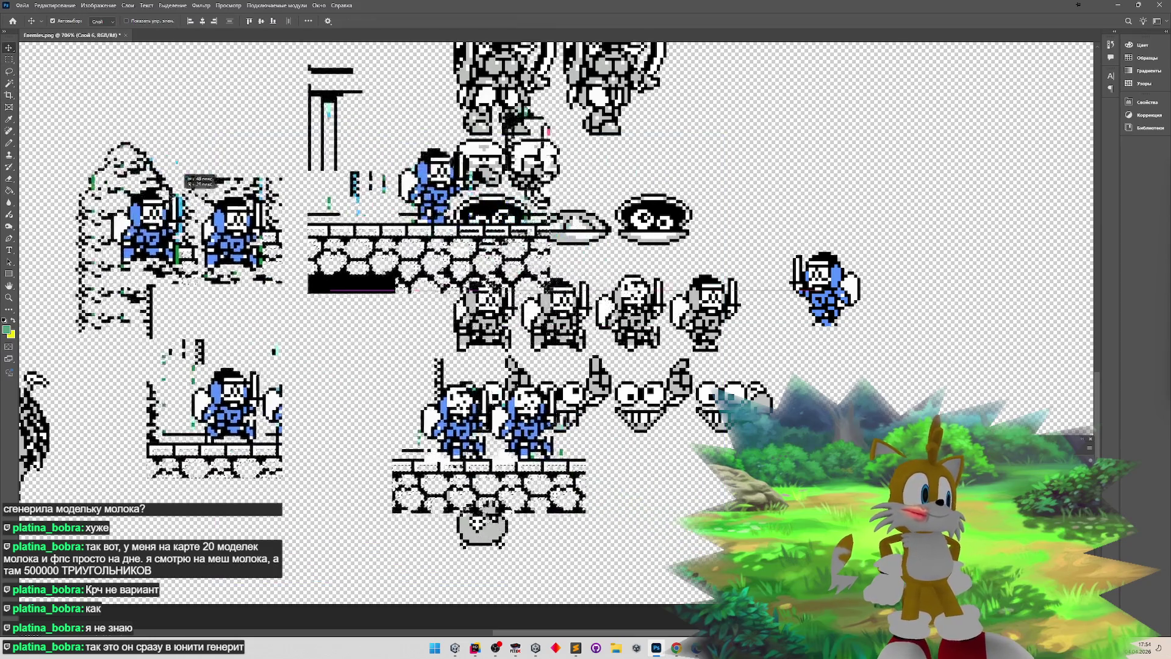
{"action": "key", "text": "z"}
{"action": "left_click", "coordinate": [491, 309], "text": "alt"}
{"action": "left_click", "coordinate": [491, 309]}
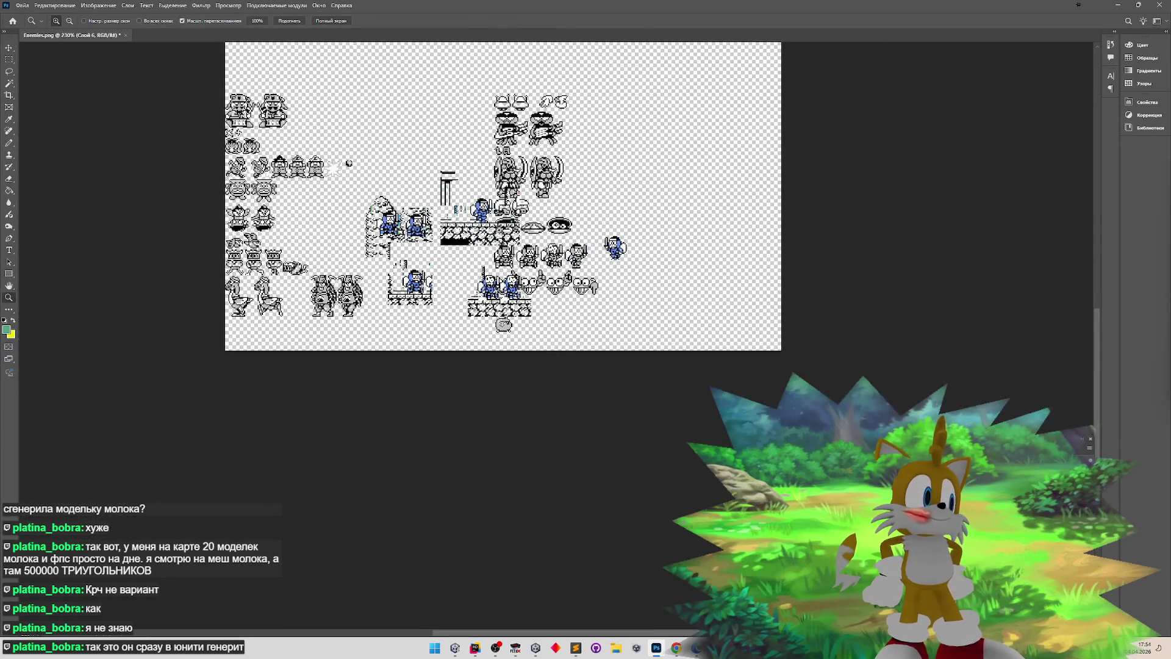
{"action": "left_click", "coordinate": [491, 299]}
{"action": "key", "text": "v"}
{"action": "mouse_move", "coordinate": [400, 273]}
{"action": "left_mouse_down"}
{"action": "mouse_move", "coordinate": [491, 335]}
{"action": "mouse_move", "coordinate": [727, 184]}
{"action": "mouse_move", "coordinate": [689, 188]}
{"action": "left_mouse_up"}
{"action": "key", "text": "z"}
{"action": "left_click", "coordinate": [689, 188]}
{"action": "left_click", "coordinate": [689, 188]}
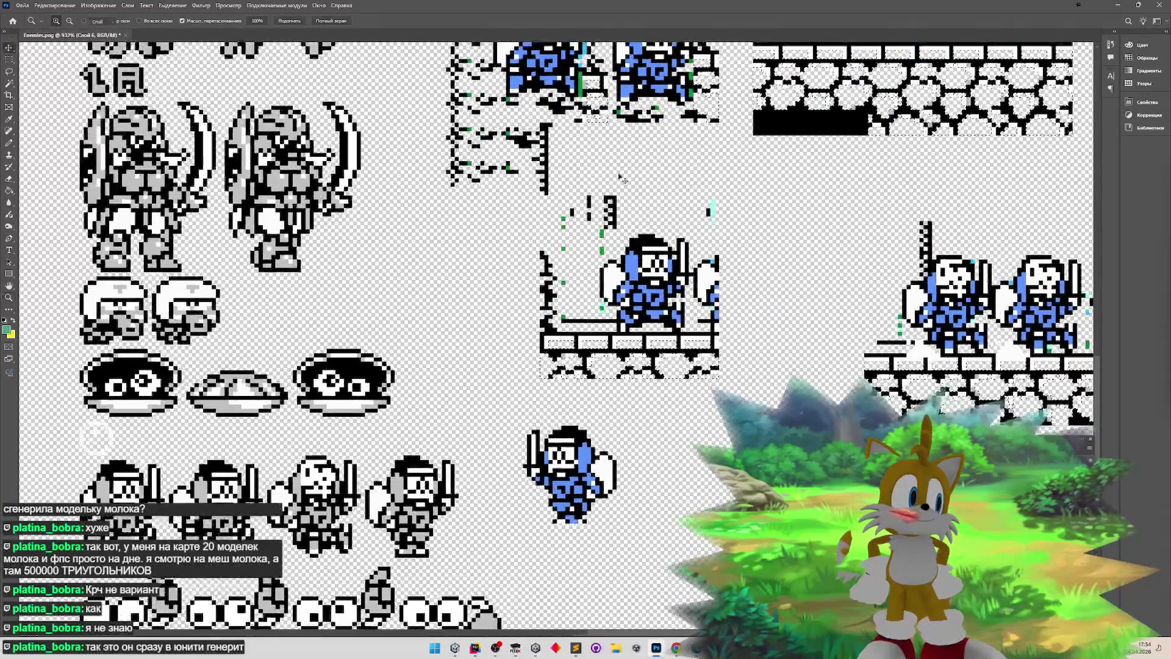
- Drop the selection, settle on the Magic Wand, and bring the Unity editor forward
{"action": "key", "text": "m"}
{"action": "left_click", "coordinate": [532, 230]}
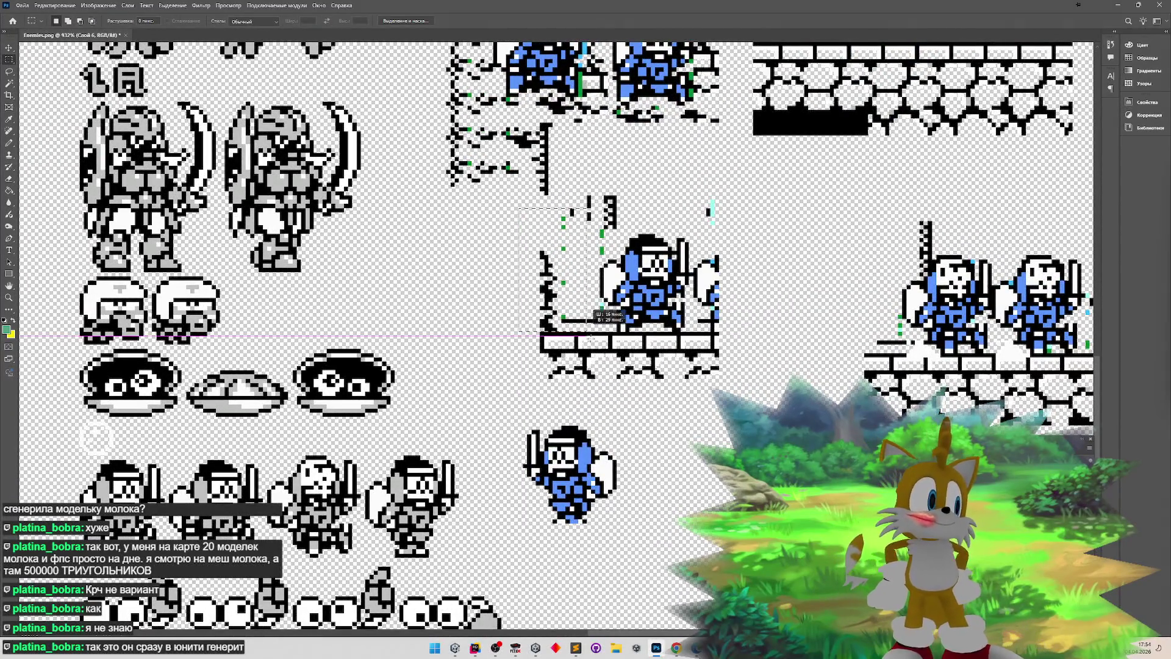
{"action": "left_click", "coordinate": [15, 87]}
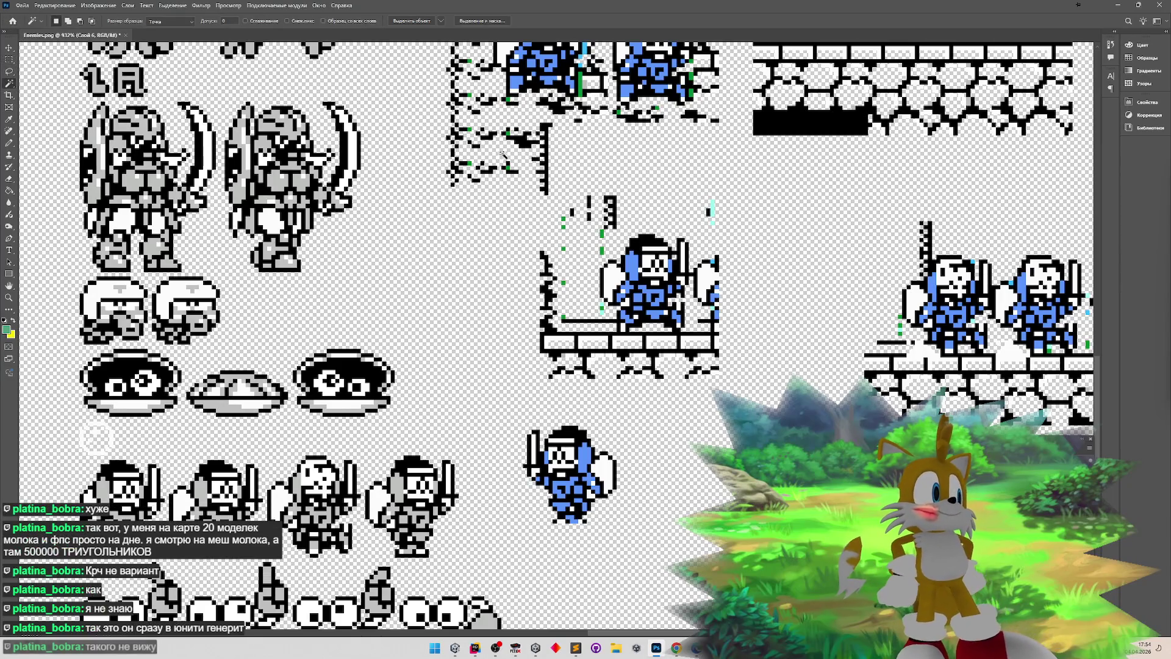
{"action": "left_click", "coordinate": [9, 60]}
{"action": "left_click", "coordinate": [11, 86]}
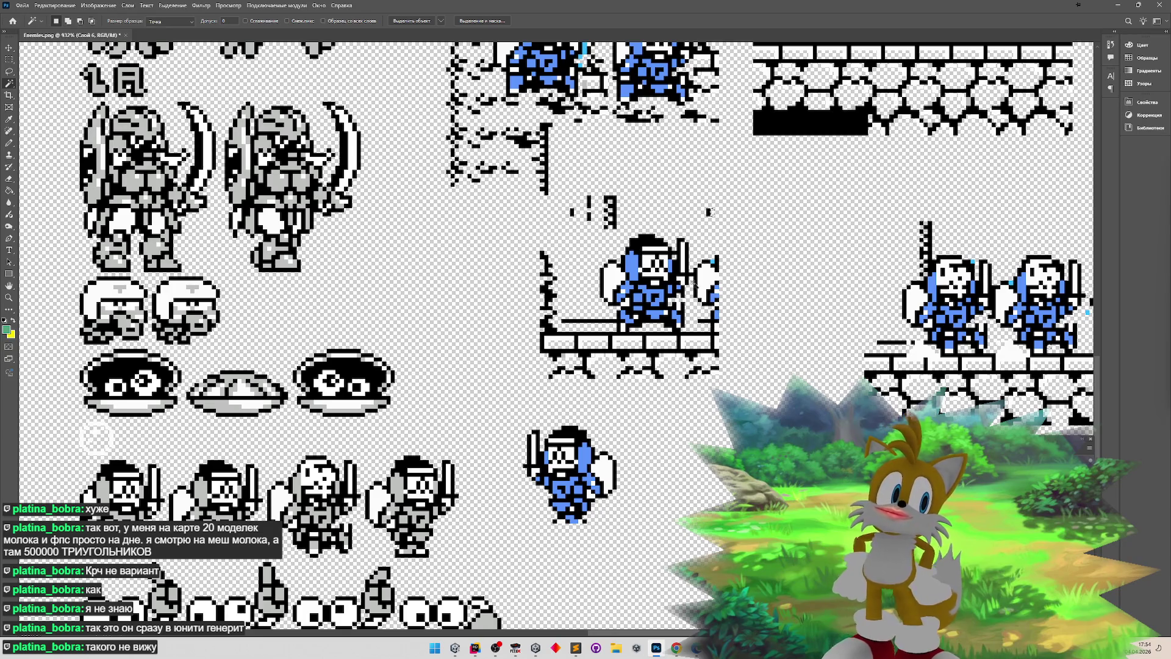
{"action": "left_click", "coordinate": [465, 646]}
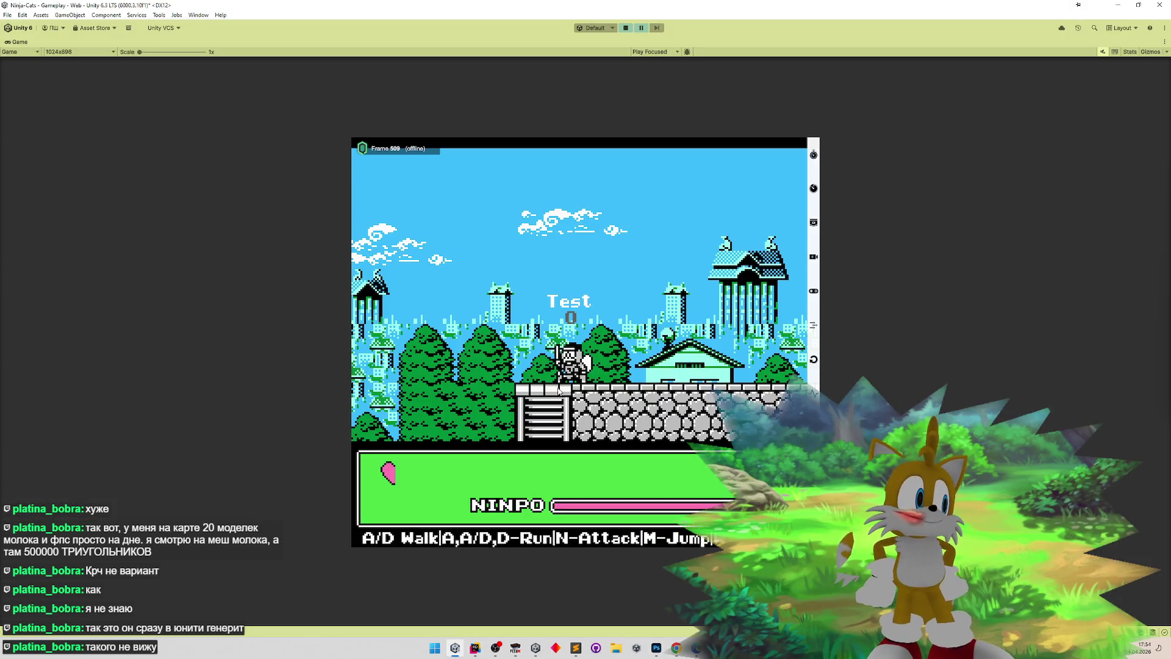
- Restore the Unity layout, search 'spee' and show the Speedy model's import settings
{"action": "key", "text": "shift+space"}
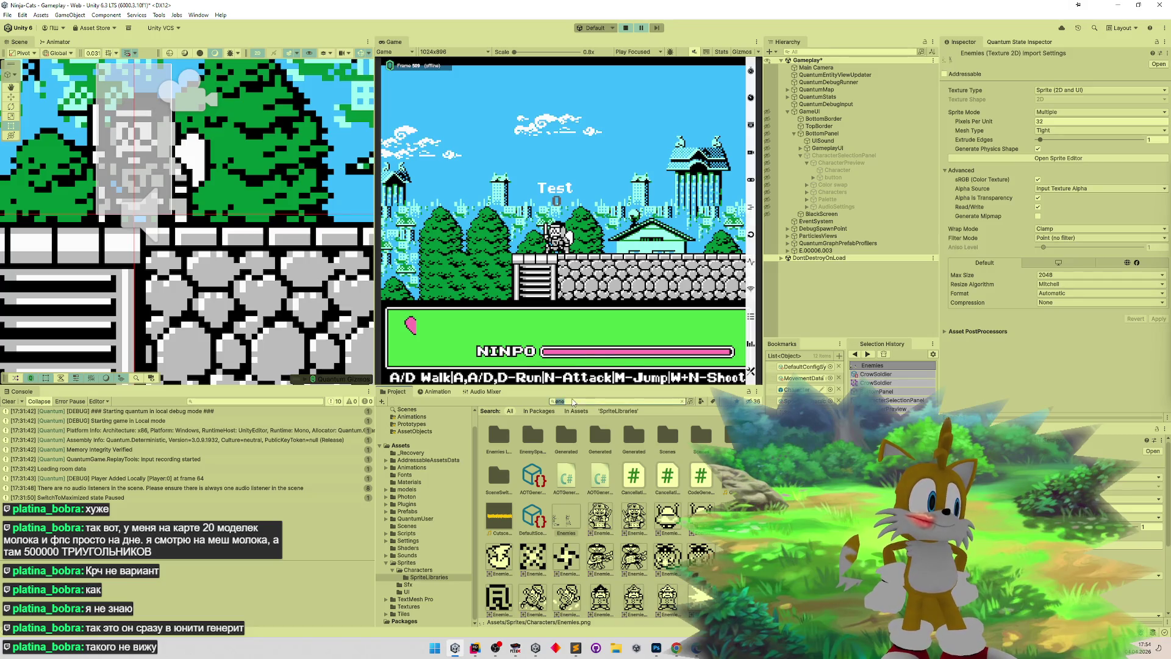
{"action": "type", "text": "spee"}
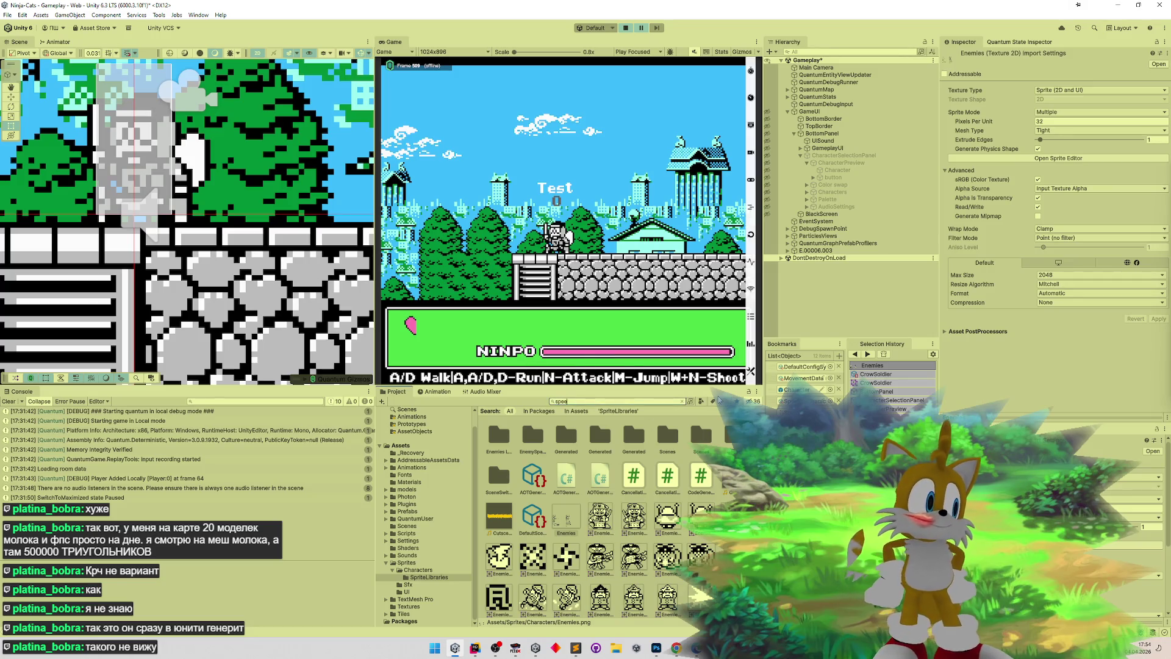
{"action": "left_click", "coordinate": [701, 435]}
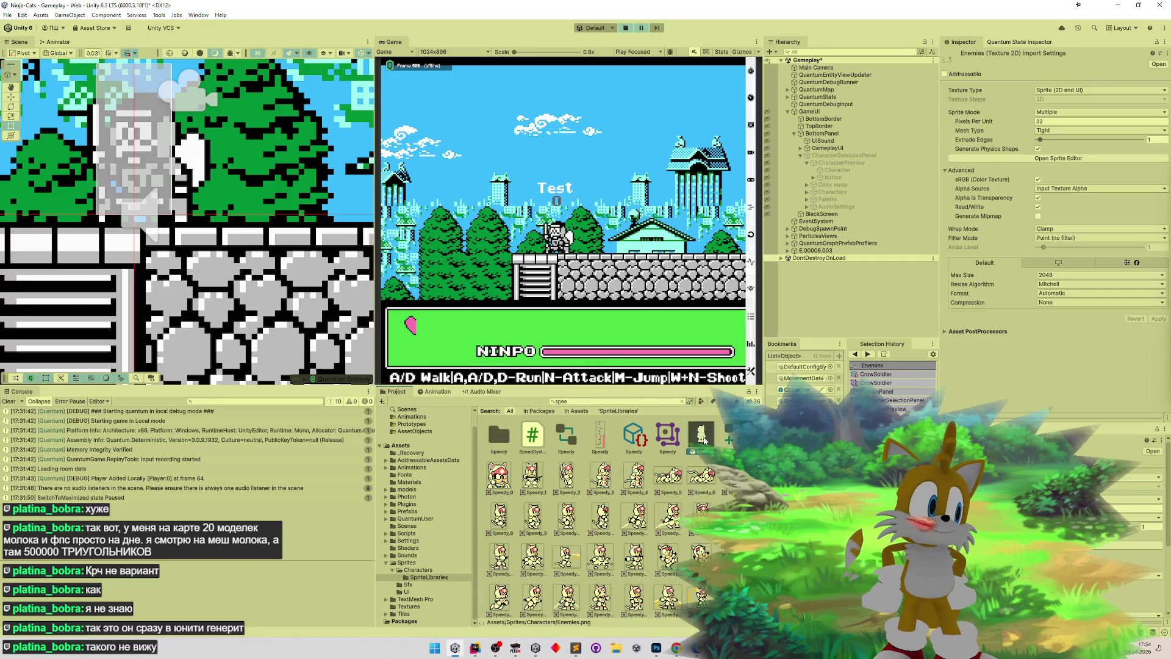
{"action": "left_click_drag", "start_coordinate": [1168, 160], "coordinate": [1168, 202]}
{"action": "scroll", "coordinate": [1168, 199], "scroll_direction": "down", "scroll_amount": 2}
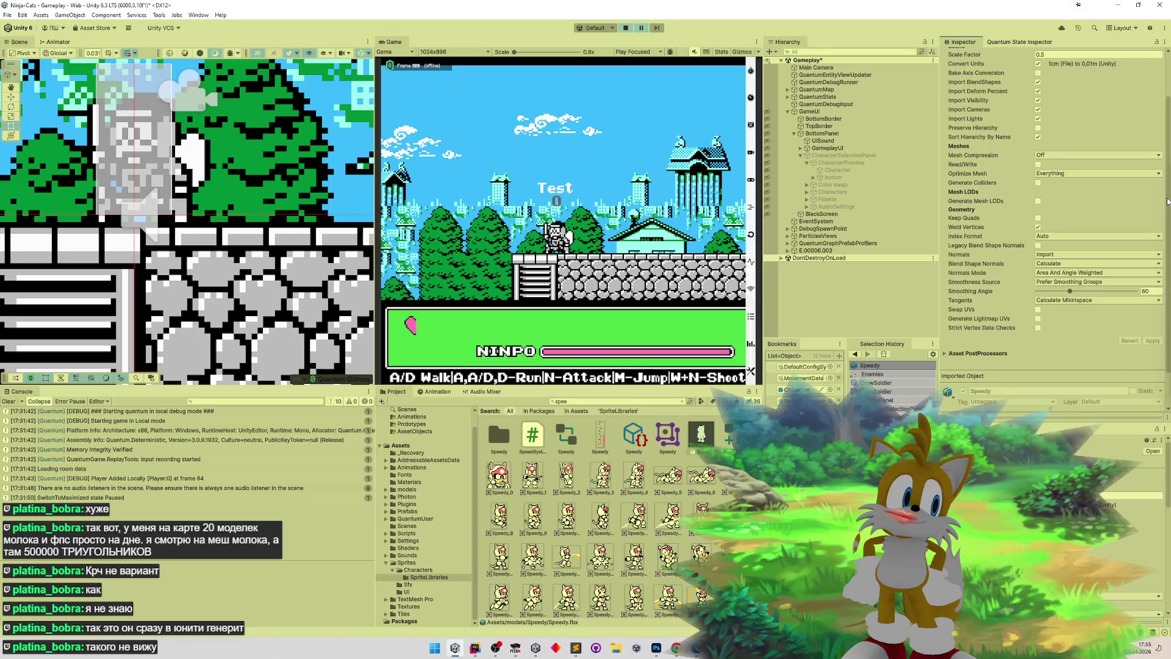
{"action": "left_click_drag", "start_coordinate": [1168, 201], "coordinate": [1163, 162]}
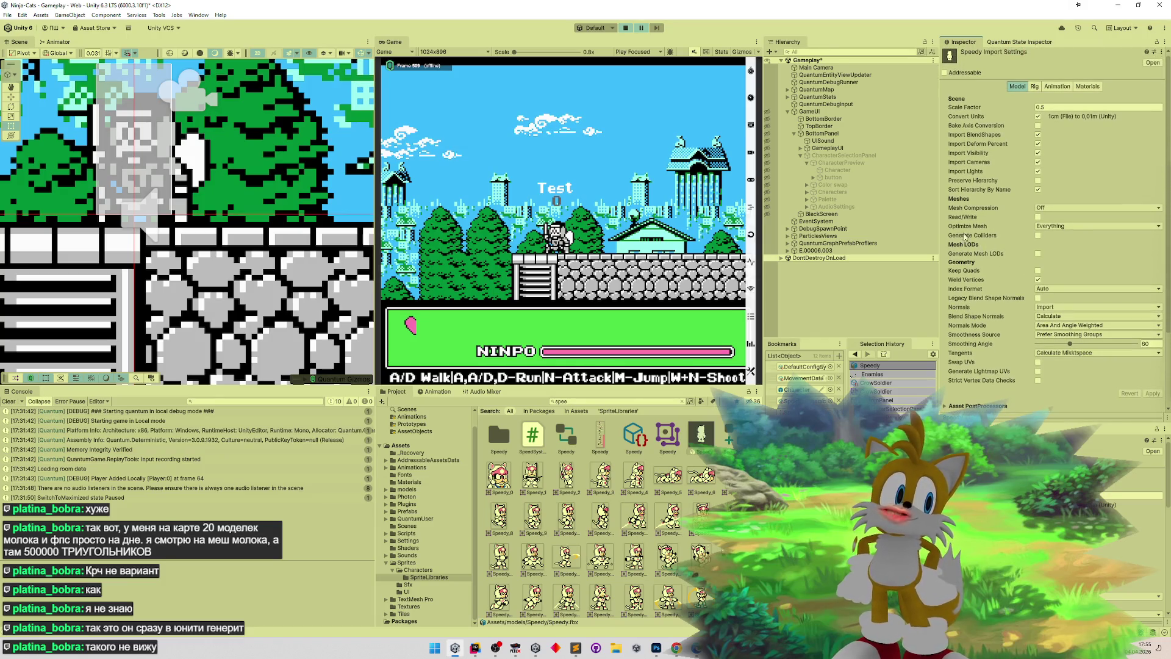
- Check the Optimize Mesh and Mesh Compression options without changing them, then minimize Unity
{"action": "left_click", "coordinate": [1052, 226]}
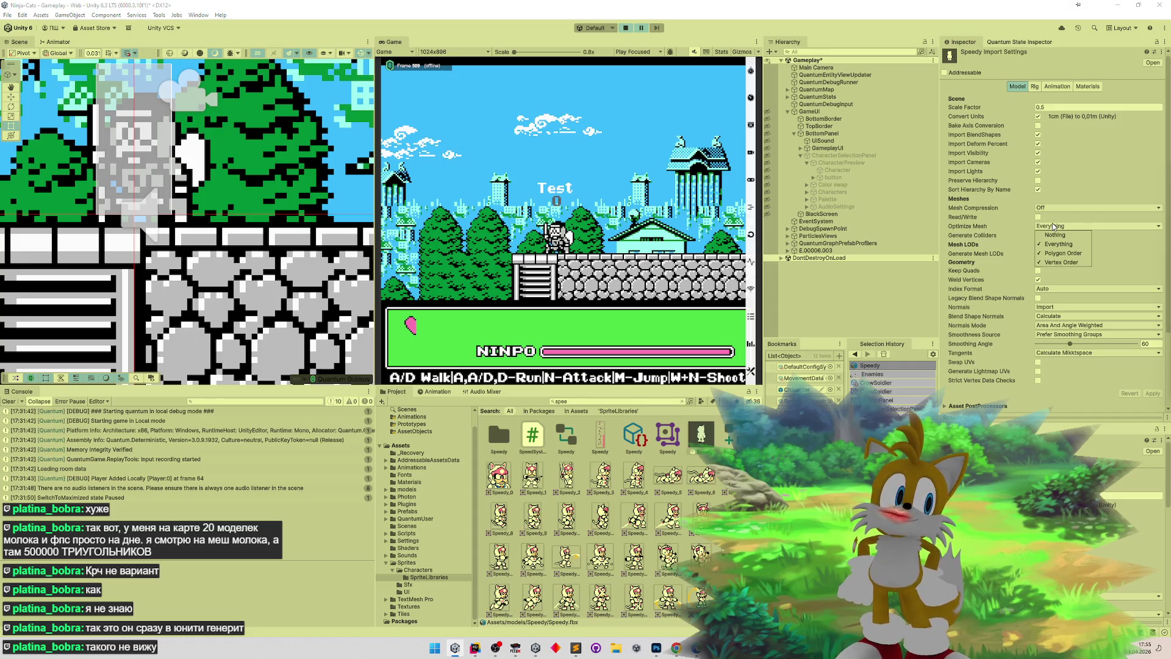
{"action": "left_click", "coordinate": [999, 229]}
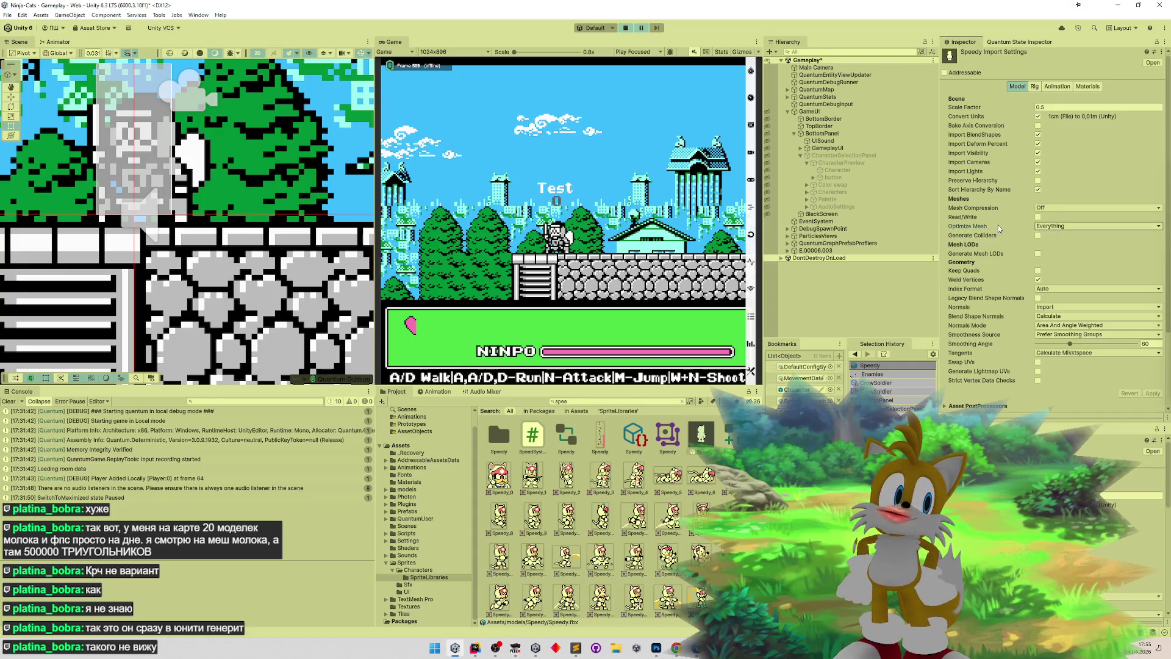
{"action": "left_click", "coordinate": [1040, 209]}
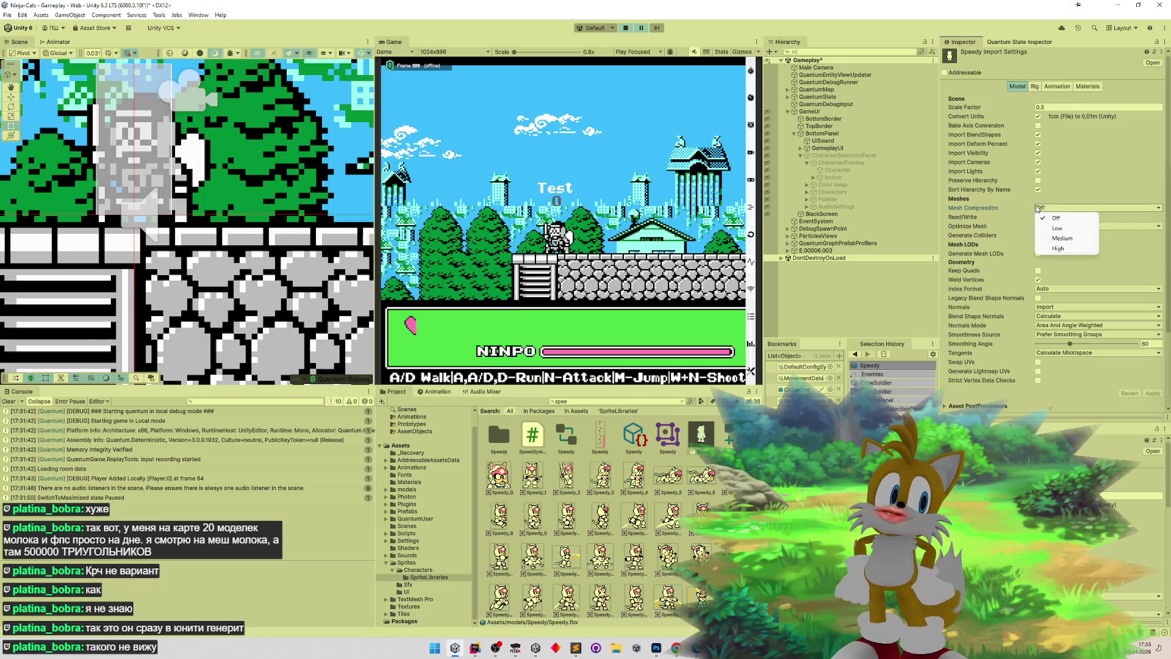
{"action": "left_click", "coordinate": [1005, 208]}
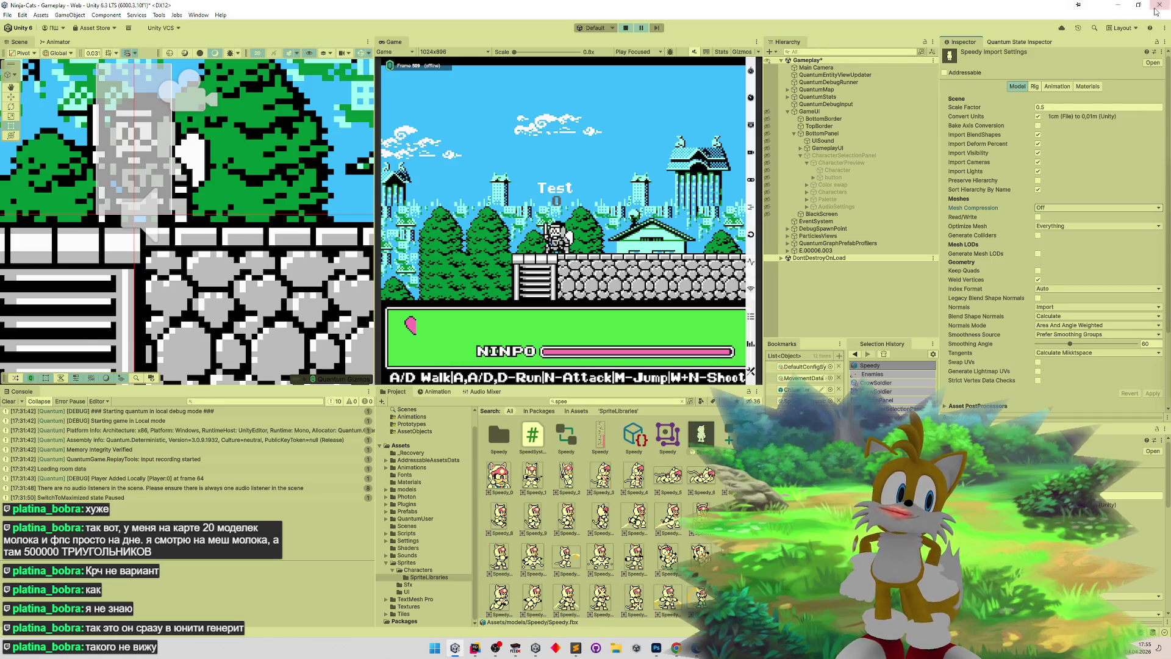
{"action": "left_click", "coordinate": [1122, 6]}
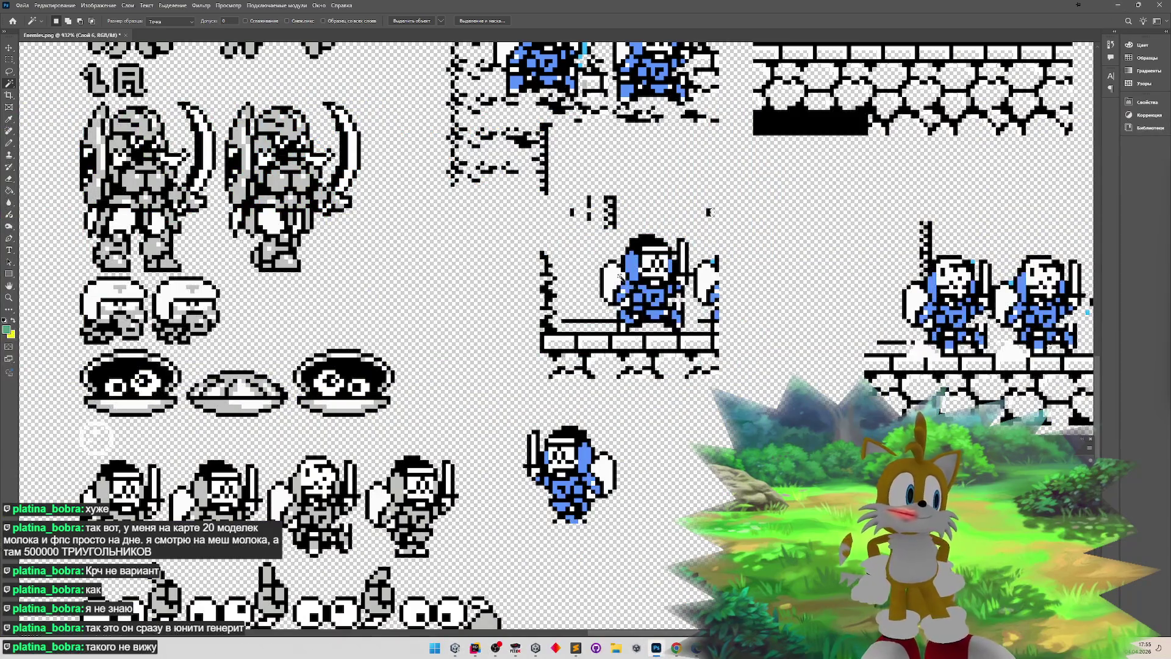
- Erase the brick ledge under the knight with rectangular selections
{"action": "key", "text": "m"}
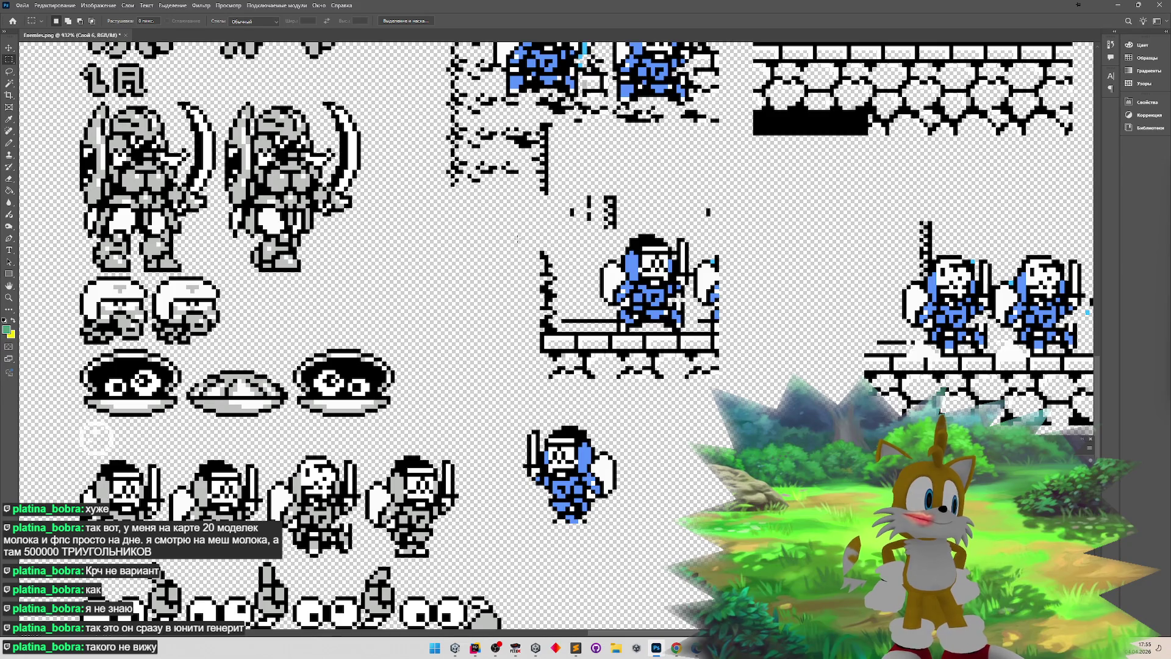
{"action": "left_click_drag", "start_coordinate": [515, 234], "coordinate": [573, 386]}
{"action": "key", "text": "Delete"}
{"action": "left_click", "coordinate": [538, 338]}
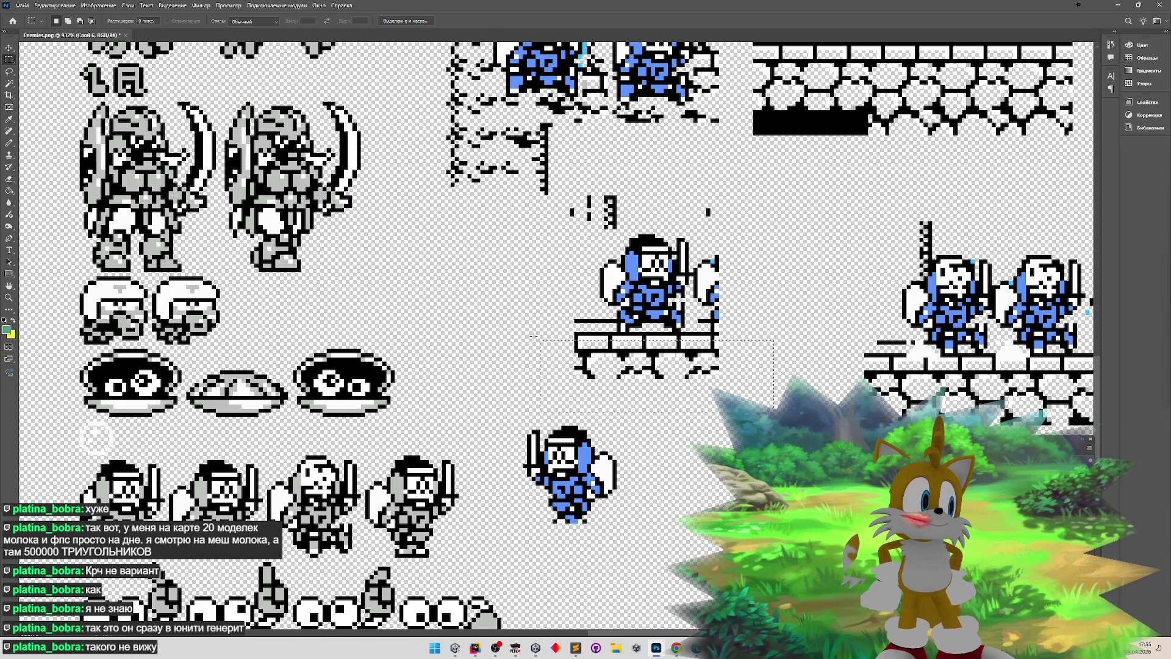
{"action": "mouse_move", "coordinate": [562, 382]}
{"action": "left_mouse_down"}
{"action": "mouse_move", "coordinate": [785, 330]}
{"action": "mouse_move", "coordinate": [766, 333]}
{"action": "left_mouse_up"}
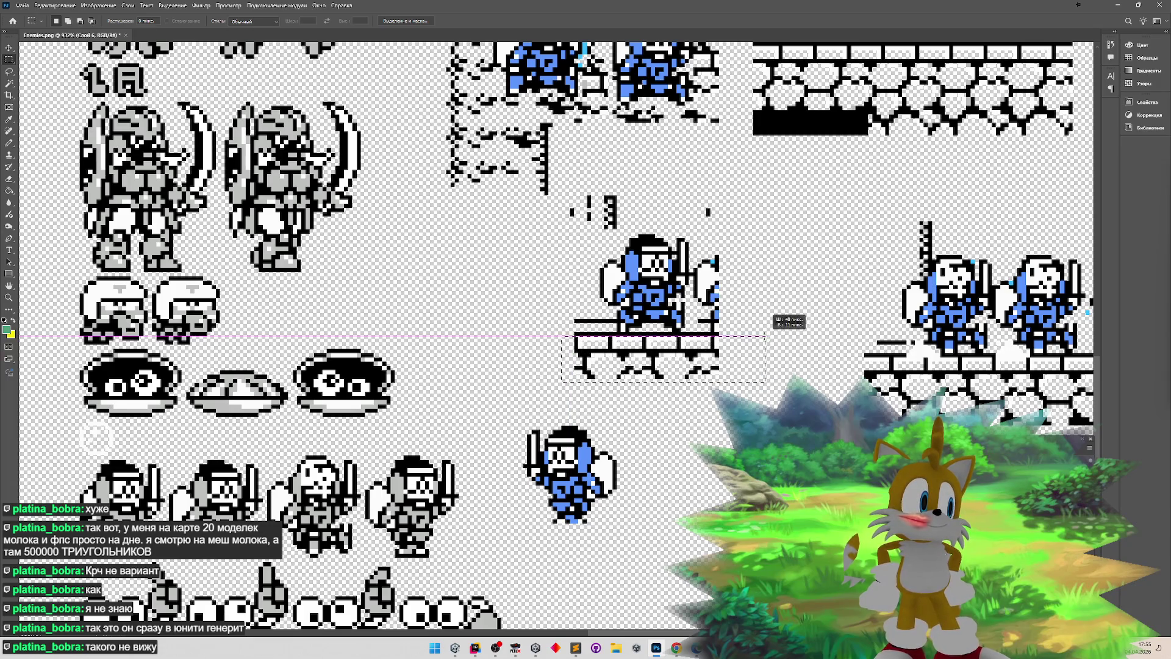
{"action": "key", "text": "Delete"}
- Erase the partial sprite, stray ladder pixels and black line around the knight
{"action": "left_click_drag", "start_coordinate": [694, 214], "coordinate": [778, 357]}
{"action": "key", "text": "Delete"}
{"action": "mouse_move", "coordinate": [742, 166]}
{"action": "left_mouse_down"}
{"action": "mouse_move", "coordinate": [518, 213]}
{"action": "mouse_move", "coordinate": [510, 231]}
{"action": "left_mouse_up"}
{"action": "key", "text": "Delete"}
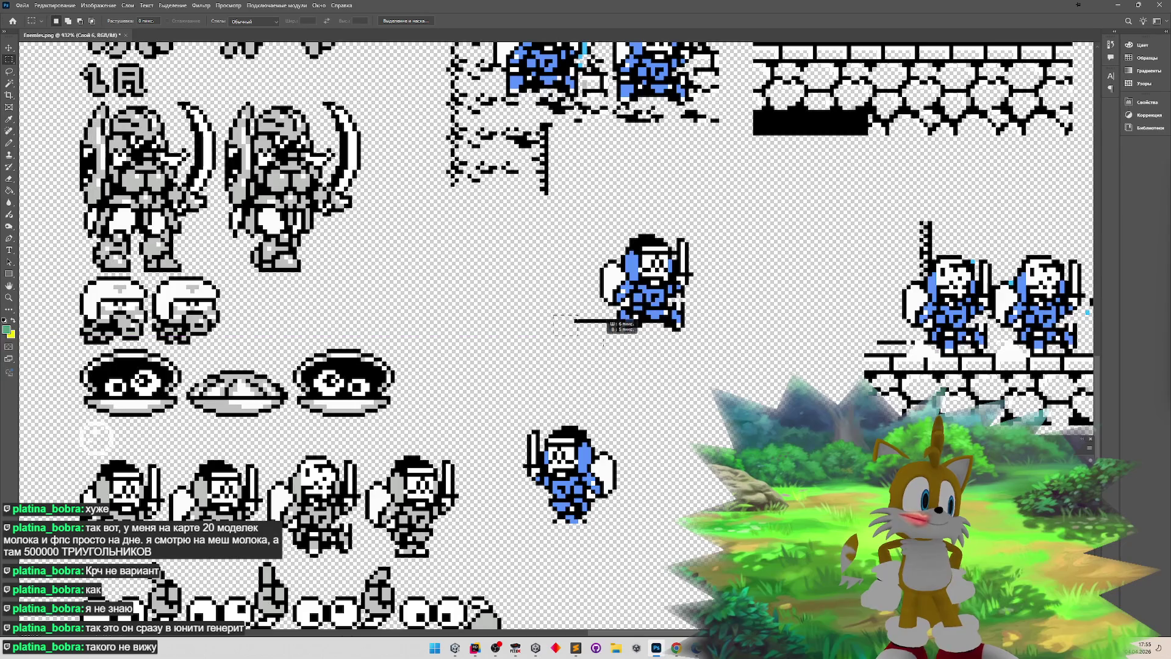
{"action": "mouse_move", "coordinate": [553, 313]}
{"action": "left_mouse_down"}
{"action": "mouse_move", "coordinate": [657, 348]}
{"action": "mouse_move", "coordinate": [622, 351]}
{"action": "mouse_move", "coordinate": [692, 330]}
{"action": "mouse_move", "coordinate": [711, 306]}
{"action": "left_mouse_up"}
{"action": "key", "text": "Delete"}
{"action": "key", "text": "z"}
{"action": "mouse_move", "coordinate": [534, 139]}
{"action": "left_mouse_down"}
{"action": "mouse_move", "coordinate": [488, 140]}
{"action": "mouse_move", "coordinate": [567, 140]}
{"action": "left_mouse_up"}
- Erase the rocky wall, the scenery below the ninjas and a thin stray strip
{"action": "key", "text": "m"}
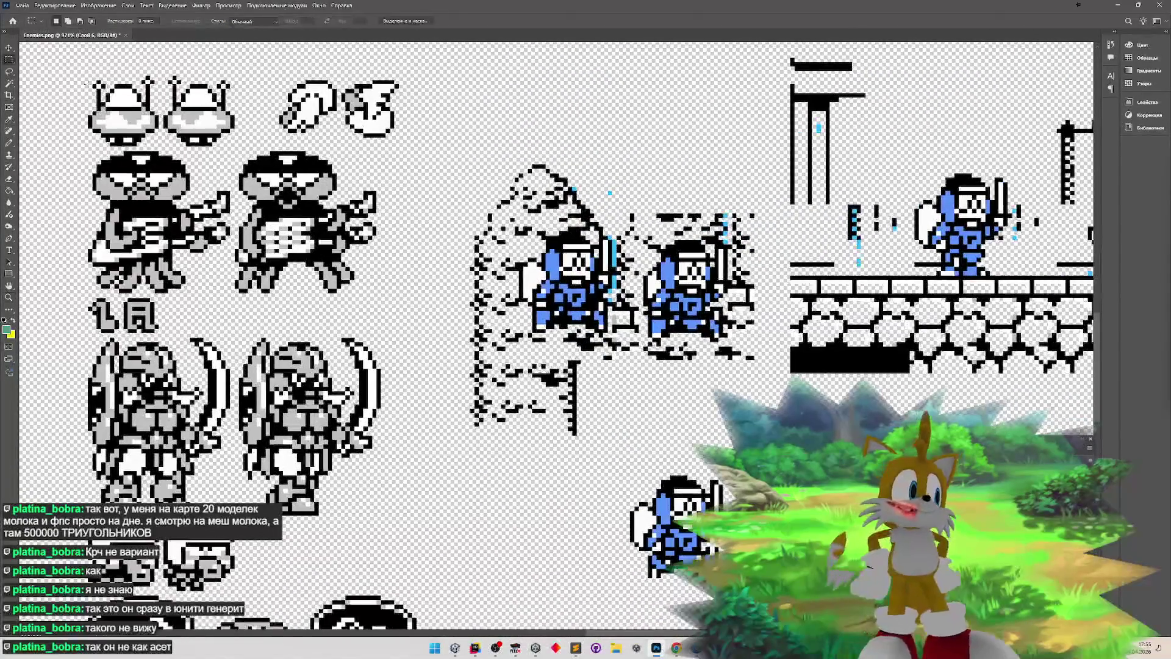
{"action": "mouse_move", "coordinate": [444, 165]}
{"action": "left_mouse_down"}
{"action": "mouse_move", "coordinate": [519, 337]}
{"action": "mouse_move", "coordinate": [519, 452]}
{"action": "left_mouse_up"}
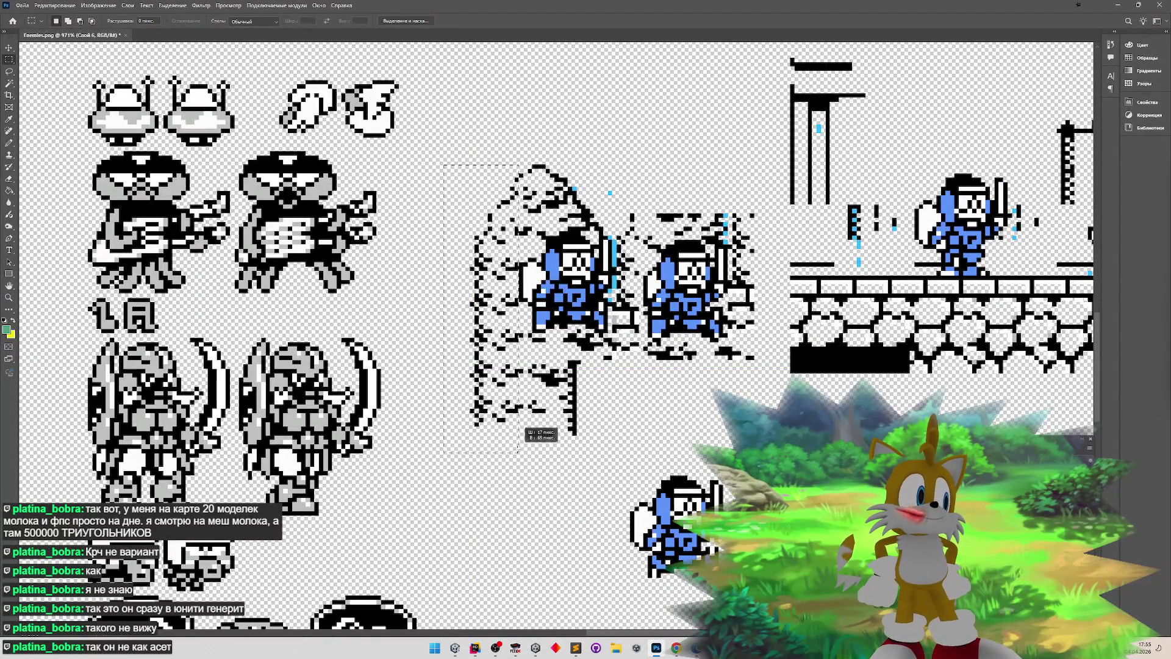
{"action": "key", "text": "Delete"}
{"action": "mouse_move", "coordinate": [515, 319]}
{"action": "left_mouse_down"}
{"action": "mouse_move", "coordinate": [570, 421]}
{"action": "mouse_move", "coordinate": [561, 432]}
{"action": "mouse_move", "coordinate": [653, 360]}
{"action": "mouse_move", "coordinate": [639, 334]}
{"action": "mouse_move", "coordinate": [576, 340]}
{"action": "left_mouse_up"}
{"action": "key", "text": "Delete"}
{"action": "key", "text": "ctrl+d"}
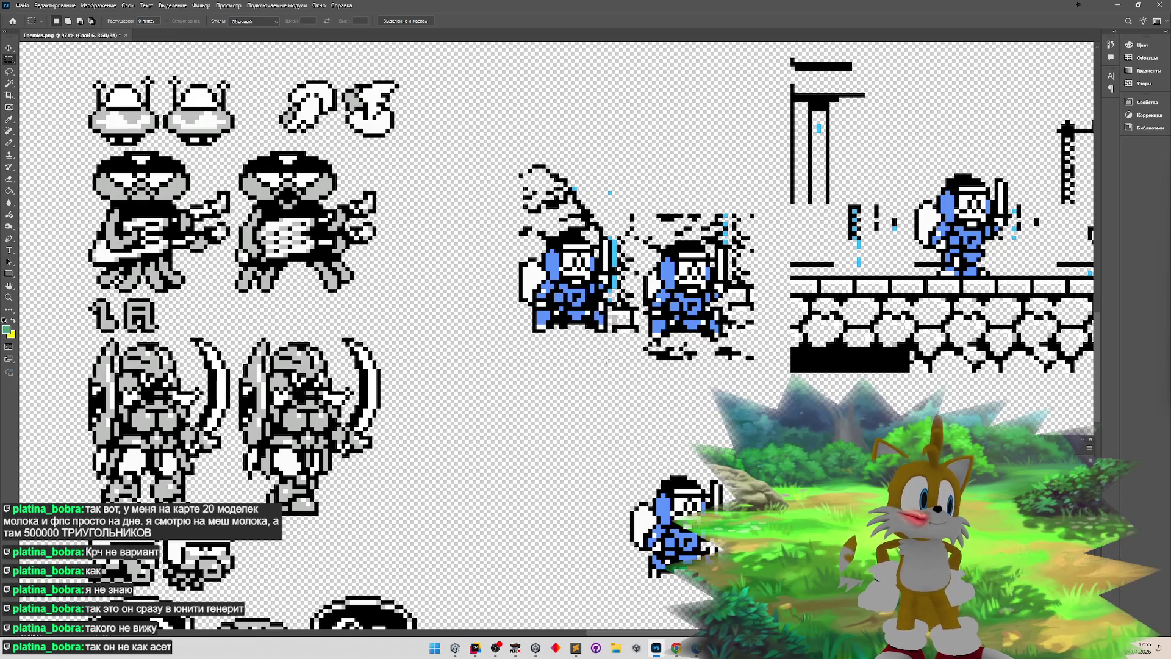
{"action": "mouse_move", "coordinate": [638, 165]}
{"action": "left_mouse_down"}
{"action": "mouse_move", "coordinate": [623, 379]}
{"action": "mouse_move", "coordinate": [650, 397]}
{"action": "mouse_move", "coordinate": [756, 346]}
{"action": "mouse_move", "coordinate": [758, 141]}
{"action": "mouse_move", "coordinate": [733, 129]}
{"action": "left_mouse_up"}
{"action": "key", "text": "Delete"}
{"action": "key", "text": "ctrl+d"}
- Clear leftovers right of the second ninja and the dark pixels between both ninjas
{"action": "key", "text": "Delete"}
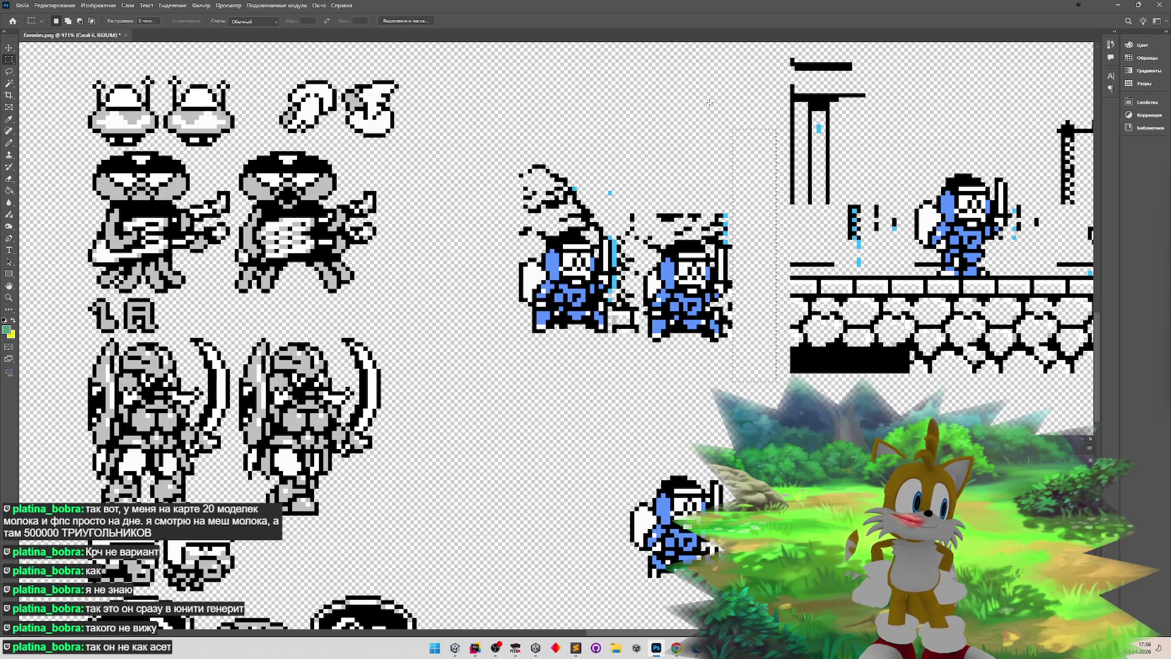
{"action": "mouse_move", "coordinate": [728, 170]}
{"action": "left_mouse_down"}
{"action": "mouse_move", "coordinate": [738, 244]}
{"action": "mouse_move", "coordinate": [758, 280]}
{"action": "left_mouse_up"}
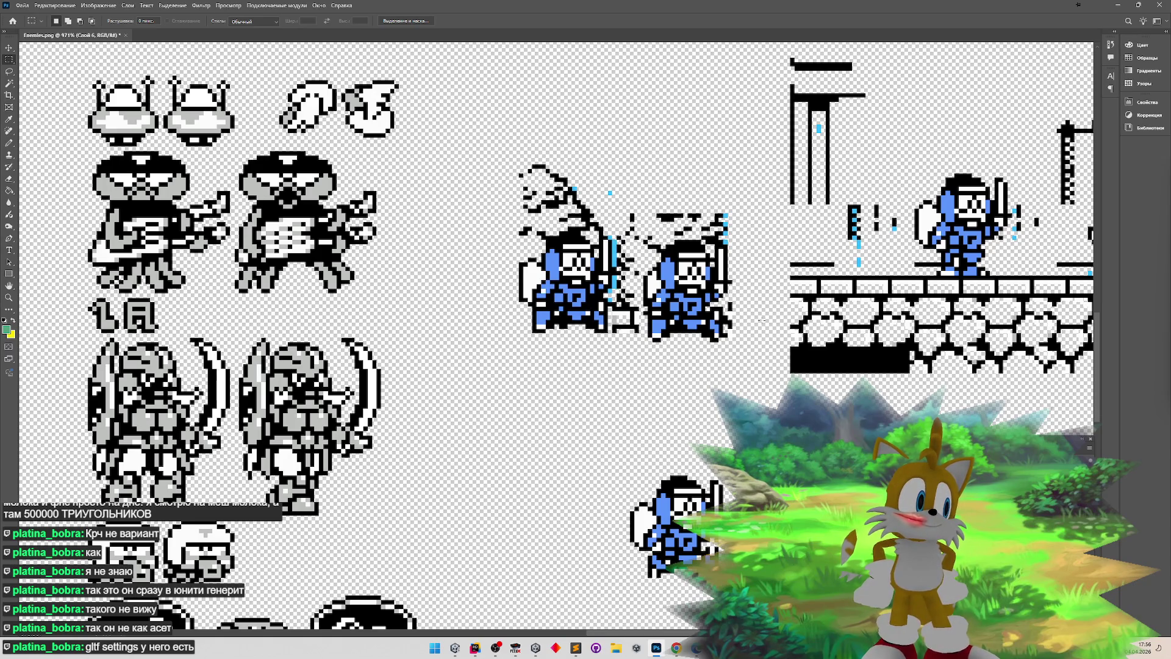
{"action": "left_click_drag", "start_coordinate": [736, 340], "coordinate": [723, 365]}
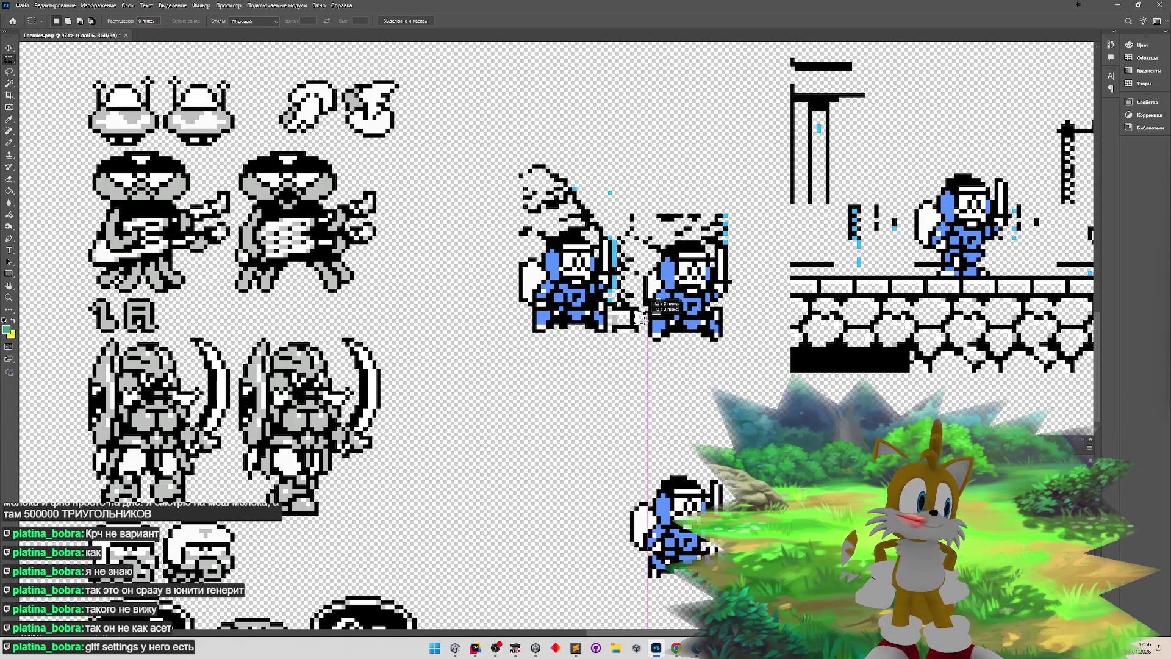
{"action": "left_click_drag", "start_coordinate": [613, 181], "coordinate": [647, 281]}
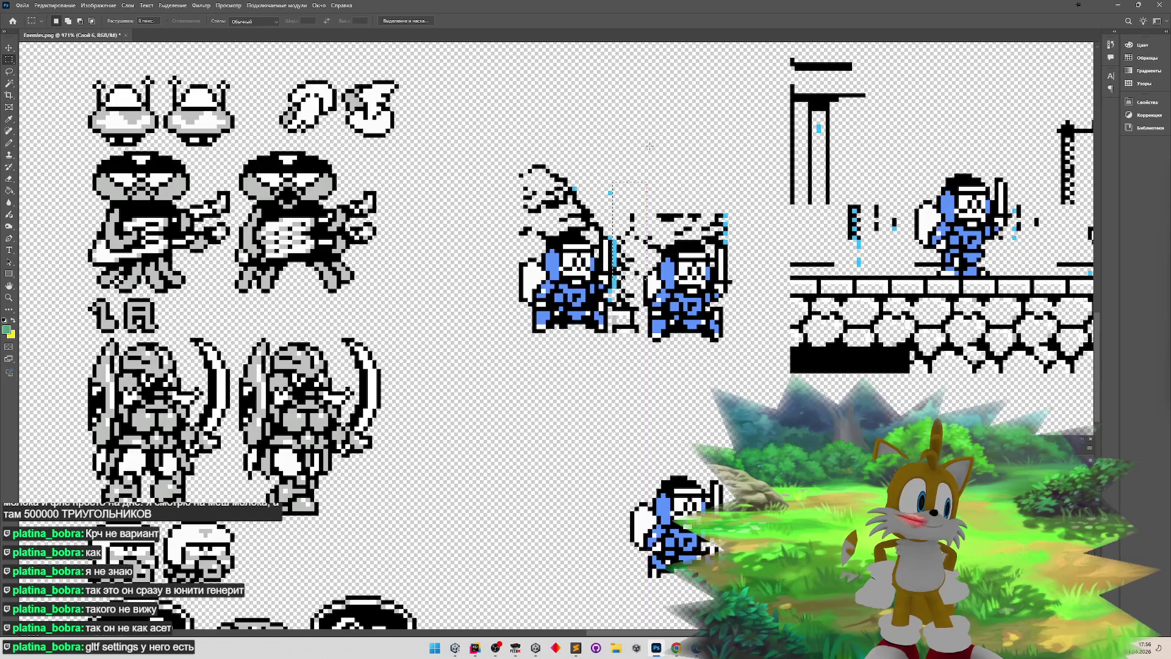
{"action": "mouse_move", "coordinate": [613, 173]}
{"action": "left_mouse_down"}
{"action": "mouse_move", "coordinate": [657, 272]}
{"action": "mouse_move", "coordinate": [628, 287]}
{"action": "mouse_move", "coordinate": [646, 303]}
{"action": "left_mouse_up"}
{"action": "key", "text": "Delete"}
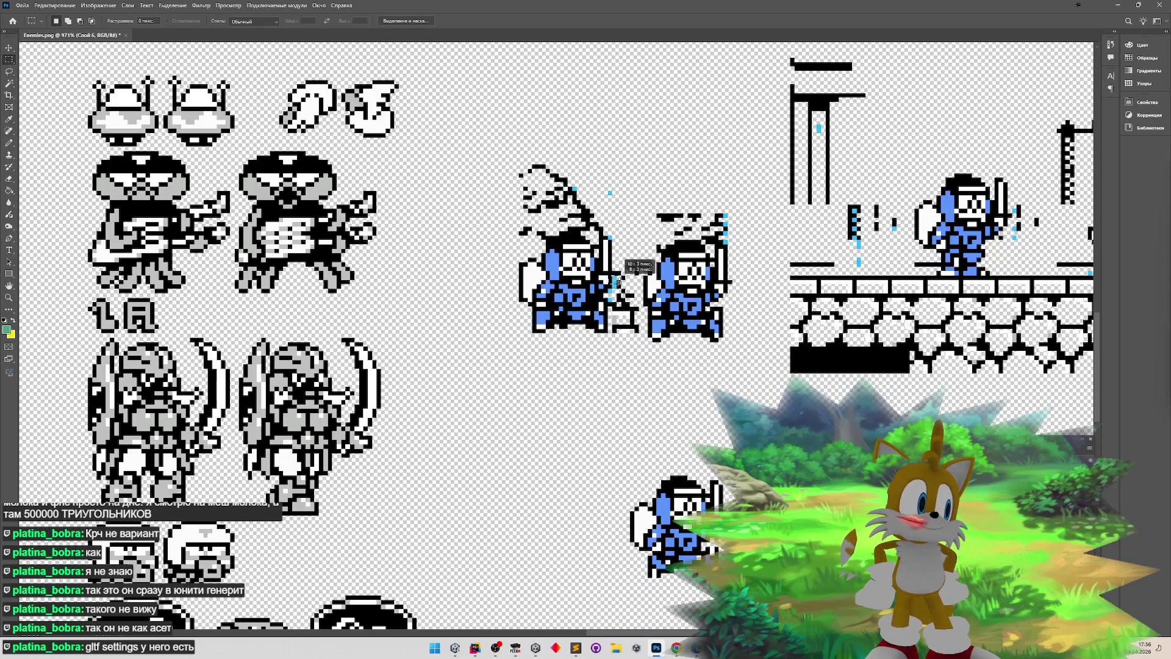
{"action": "key", "text": "Delete"}
{"action": "key", "text": "Delete"}
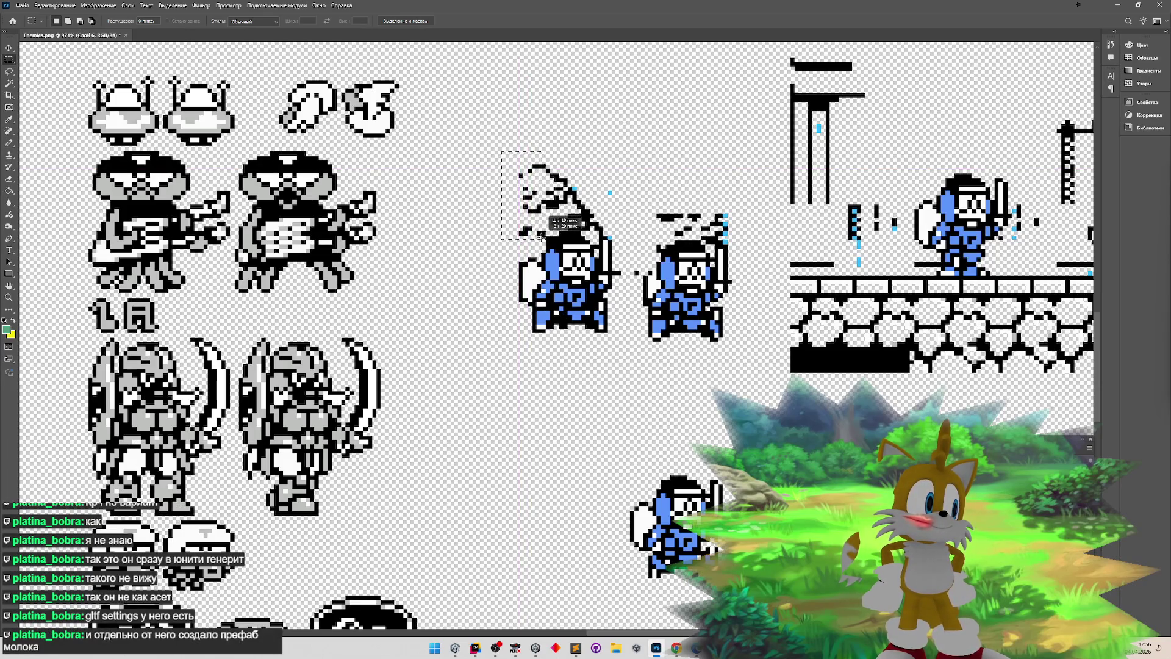
- Erase the spear scrap above the first ninja and the last stray pixel clusters
{"action": "left_click_drag", "start_coordinate": [516, 152], "coordinate": [630, 231]}
{"action": "key", "text": "Delete"}
{"action": "key", "text": "ctrl+d"}
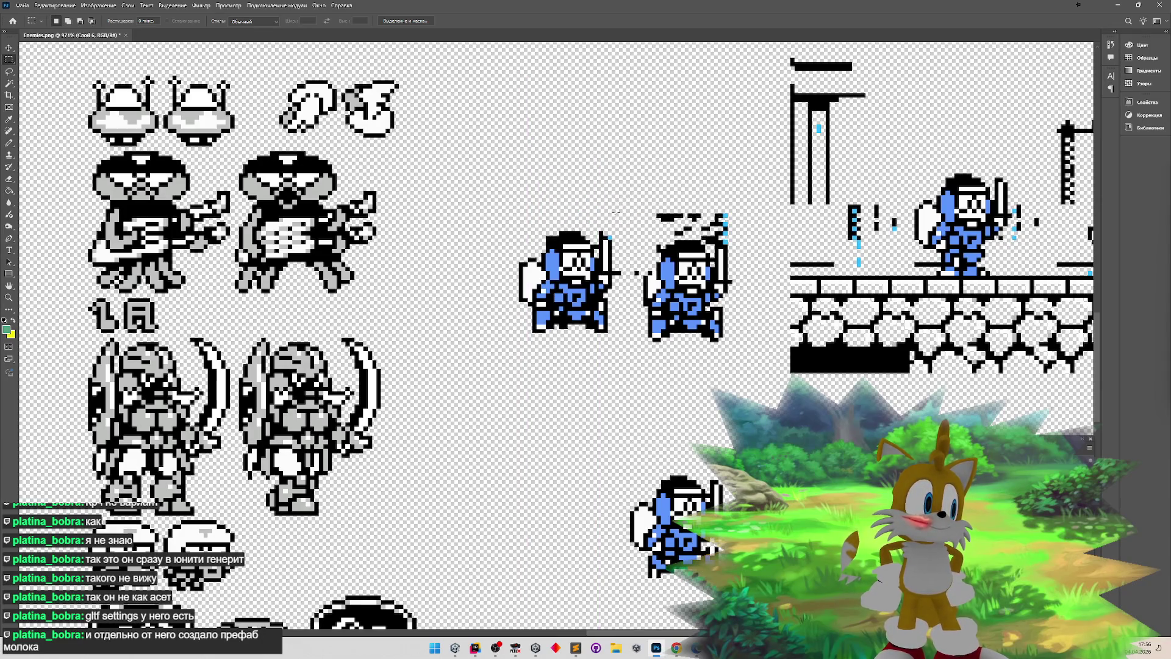
{"action": "mouse_move", "coordinate": [596, 240]}
{"action": "left_mouse_down"}
{"action": "mouse_move", "coordinate": [607, 214]}
{"action": "mouse_move", "coordinate": [611, 233]}
{"action": "left_mouse_up"}
{"action": "left_click_drag", "start_coordinate": [648, 191], "coordinate": [648, 192]}
{"action": "key", "text": "Delete"}
{"action": "left_click_drag", "start_coordinate": [748, 239], "coordinate": [736, 243]}
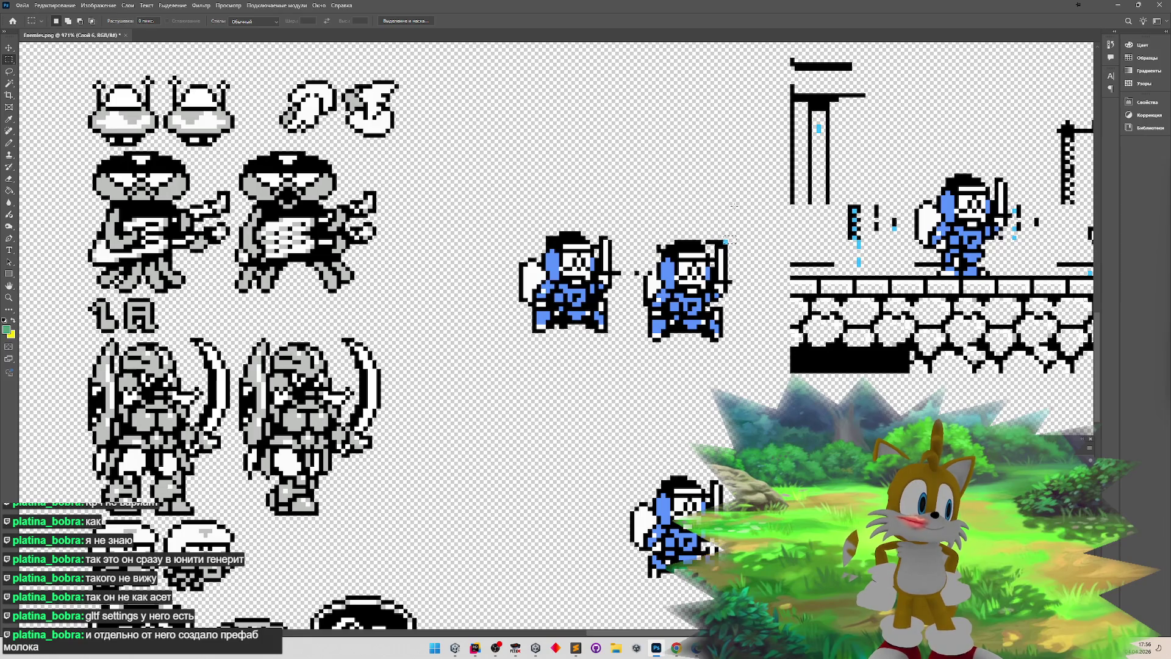
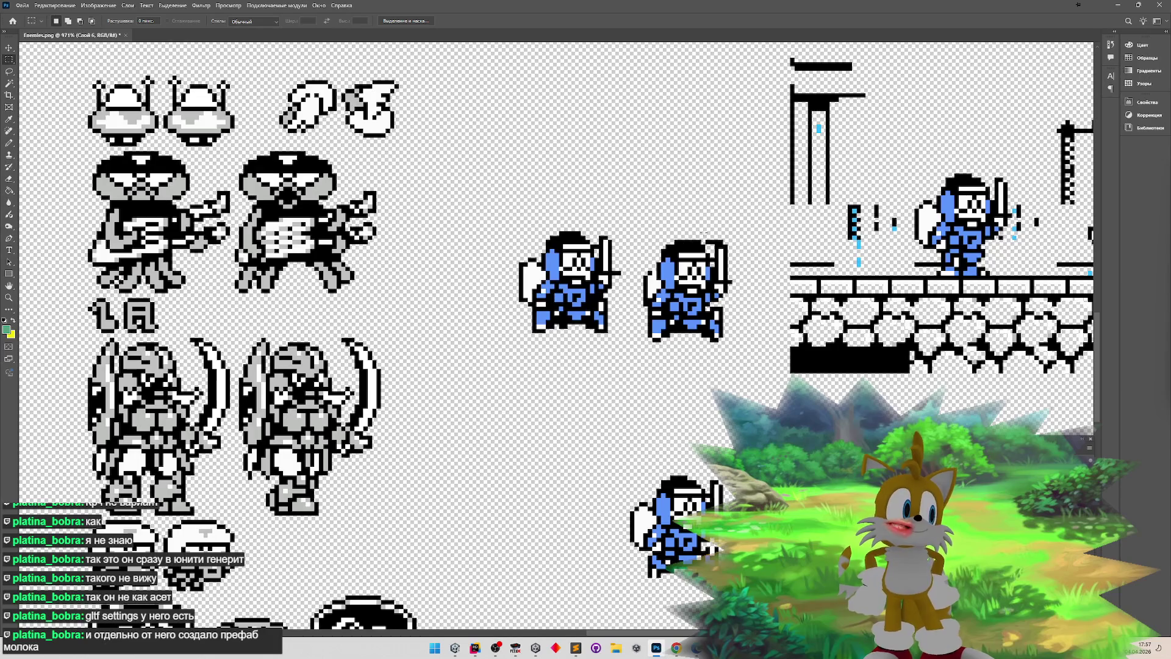
- Erase the left pillar, the floor bricks and the right pillar around the knight, then deselect
{"action": "left_click_drag", "start_coordinate": [706, 232], "coordinate": [721, 243]}
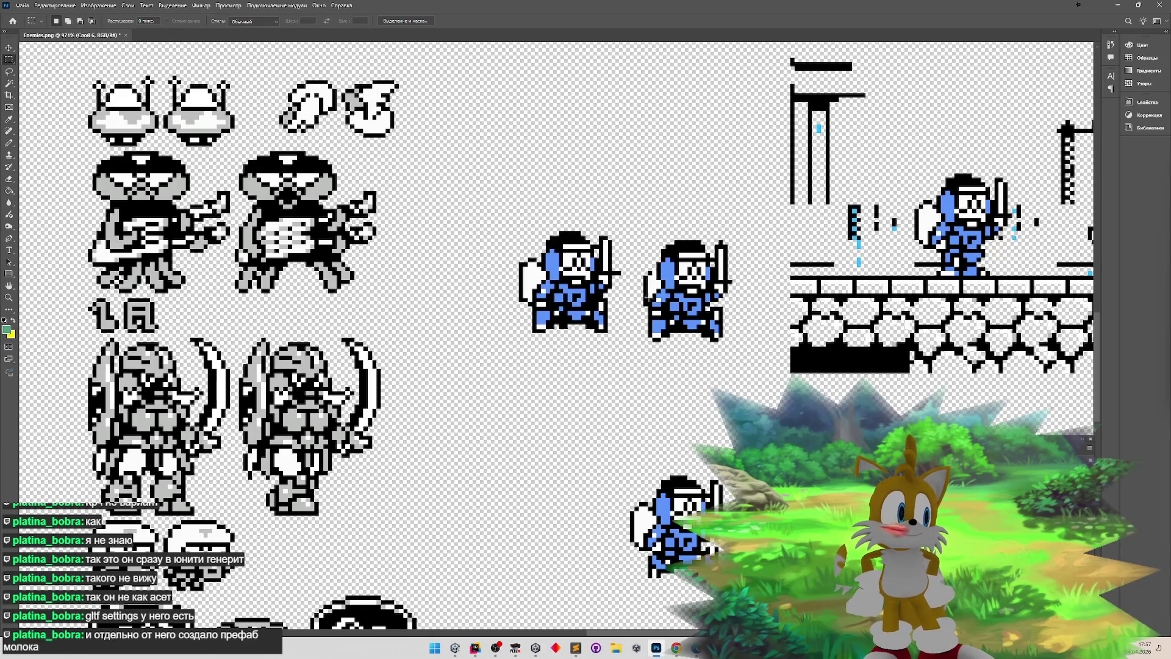
{"action": "key", "text": "z"}
{"action": "mouse_move", "coordinate": [684, 327]}
{"action": "left_mouse_down"}
{"action": "mouse_move", "coordinate": [519, 231]}
{"action": "mouse_move", "coordinate": [580, 202]}
{"action": "mouse_move", "coordinate": [539, 186]}
{"action": "left_mouse_up"}
{"action": "key", "text": "m"}
{"action": "left_click_drag", "start_coordinate": [575, 118], "coordinate": [650, 341]}
{"action": "key", "text": "Delete"}
{"action": "left_click_drag", "start_coordinate": [848, 369], "coordinate": [630, 276]}
{"action": "key", "text": "Delete"}
{"action": "left_click_drag", "start_coordinate": [851, 141], "coordinate": [720, 334]}
{"action": "key", "text": "Delete"}
{"action": "key", "text": "ctrl+d"}
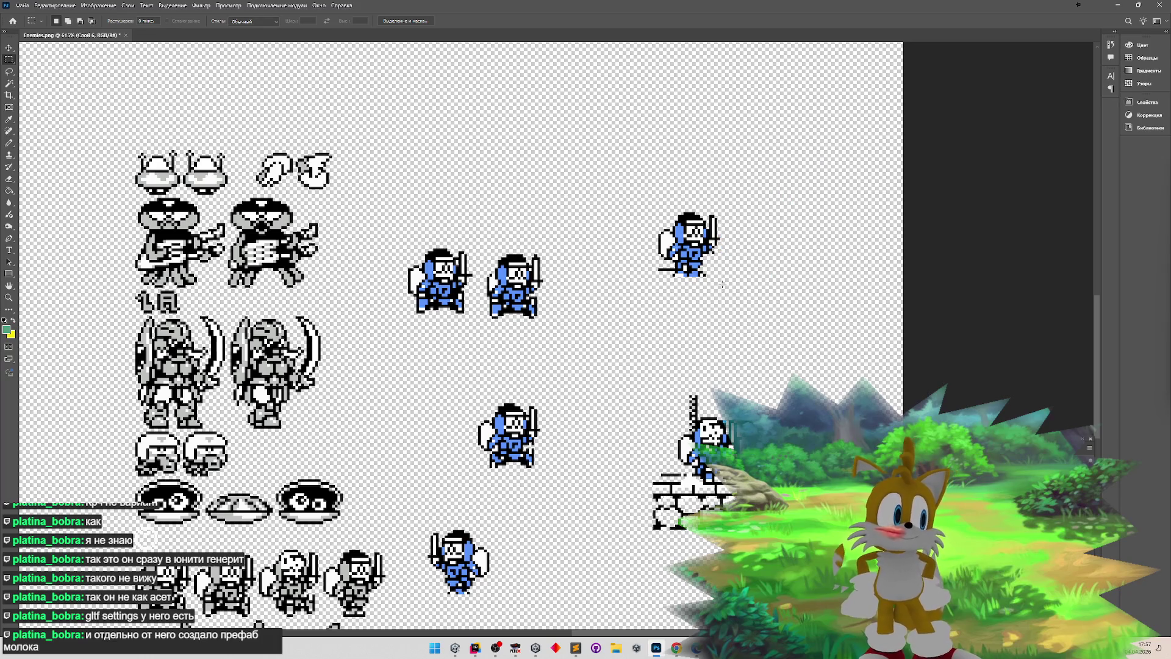
- Erase the leftover floor pixels below the knight and mark the stray pixels beside it
{"action": "scroll", "coordinate": [702, 279], "scroll_direction": "up", "scroll_amount": 3}
{"action": "left_click_drag", "start_coordinate": [616, 259], "coordinate": [662, 268]}
{"action": "key", "text": "Delete"}
{"action": "left_click_drag", "start_coordinate": [737, 247], "coordinate": [719, 234]}
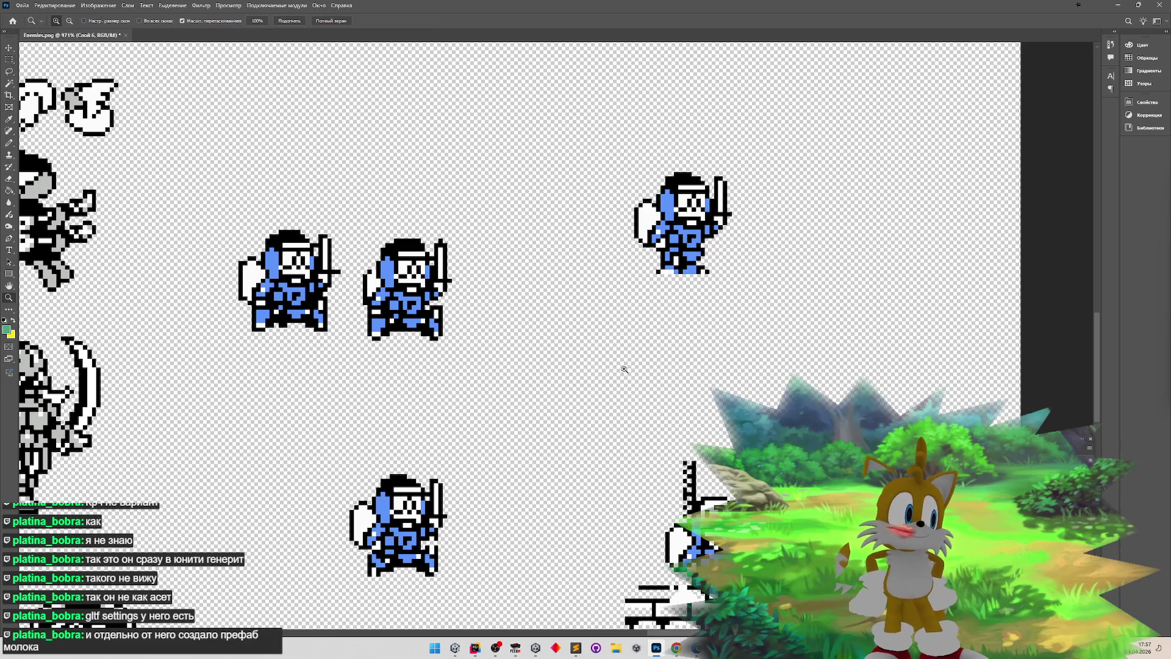
{"action": "scroll", "coordinate": [626, 370], "scroll_direction": "down", "scroll_amount": 5}
{"action": "scroll", "coordinate": [586, 506], "scroll_direction": "up", "scroll_amount": 4}
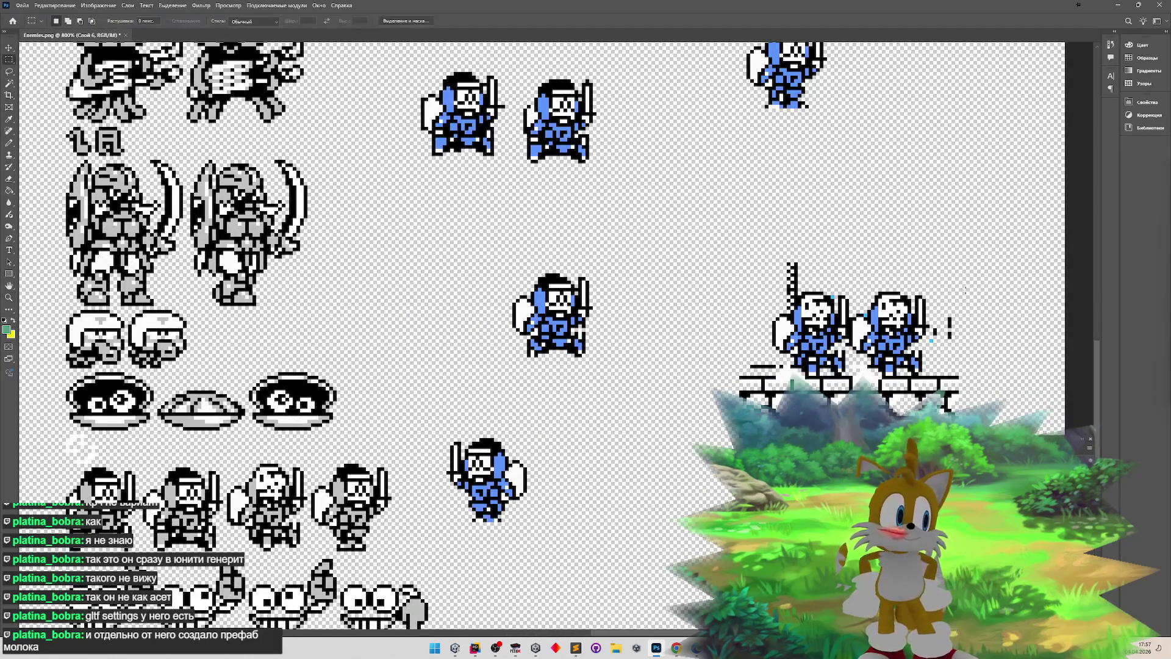
- Erase the ledge, the extra knight and the exclamation mark around the right knight, then deselect
{"action": "mouse_move", "coordinate": [1002, 214]}
{"action": "left_mouse_down"}
{"action": "mouse_move", "coordinate": [1003, 421]}
{"action": "mouse_move", "coordinate": [856, 421]}
{"action": "left_mouse_up"}
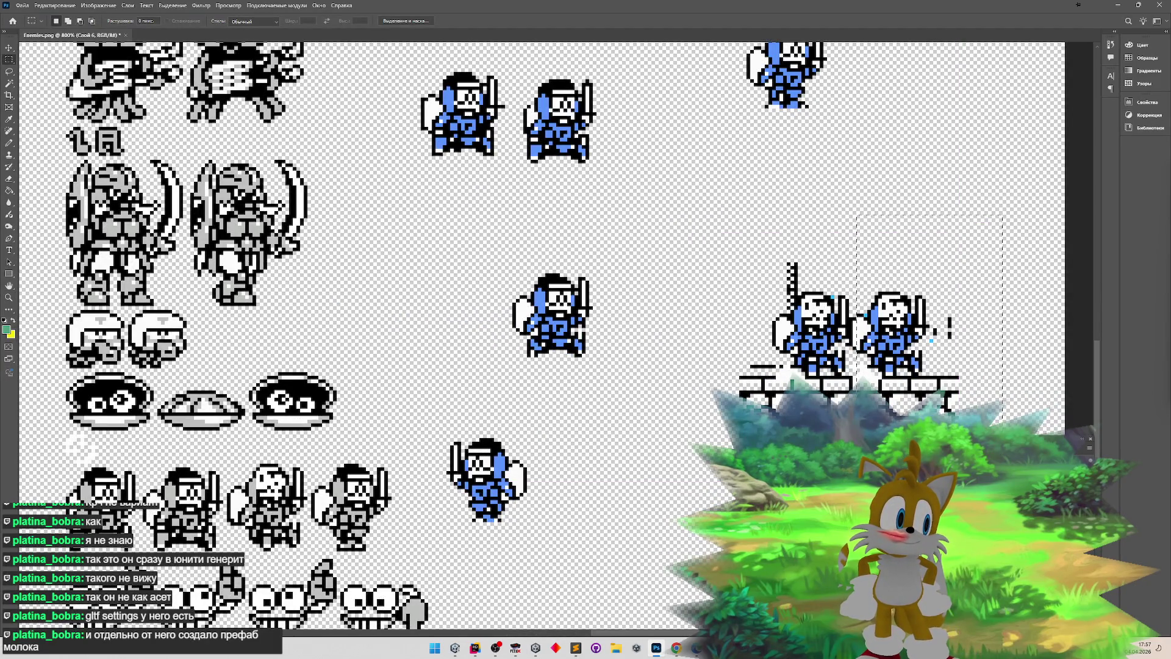
{"action": "mouse_move", "coordinate": [736, 230]}
{"action": "left_mouse_down"}
{"action": "mouse_move", "coordinate": [738, 399]}
{"action": "mouse_move", "coordinate": [849, 399]}
{"action": "left_mouse_up"}
{"action": "key", "text": "Delete"}
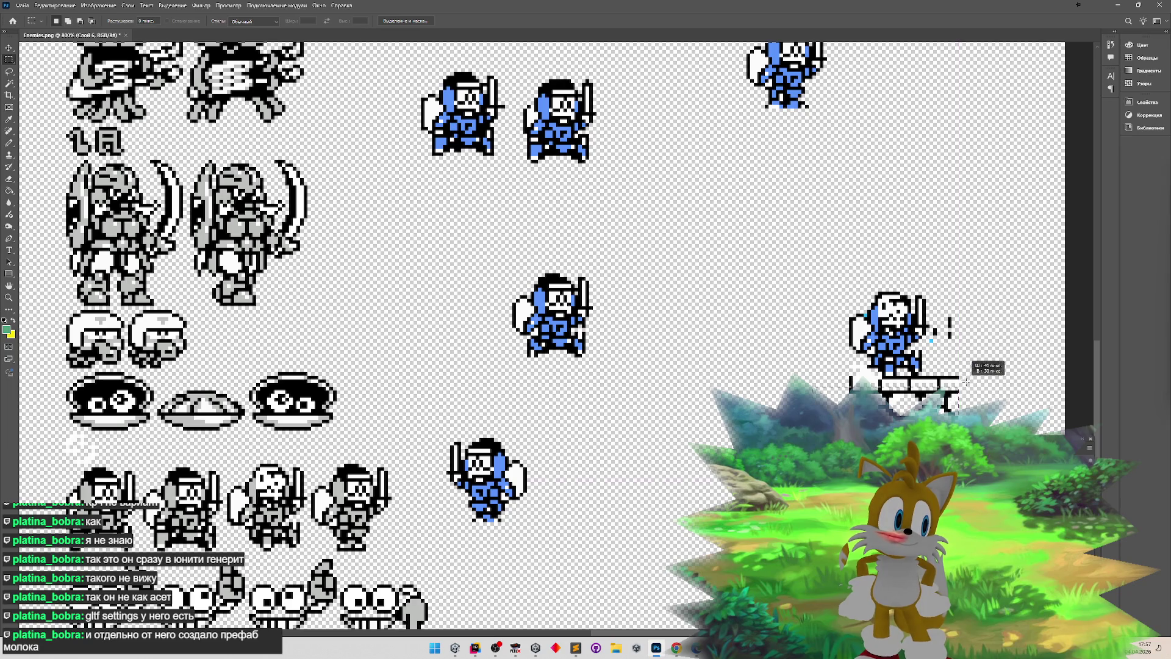
{"action": "key", "text": "Delete"}
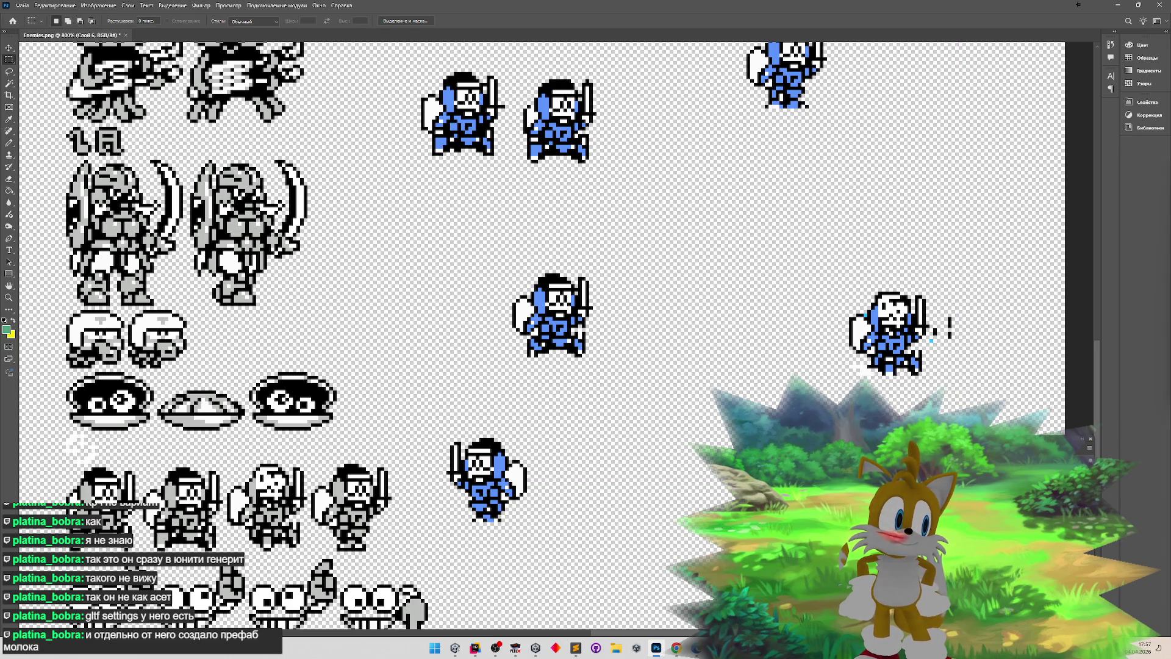
{"action": "left_click_drag", "start_coordinate": [850, 366], "coordinate": [870, 382]}
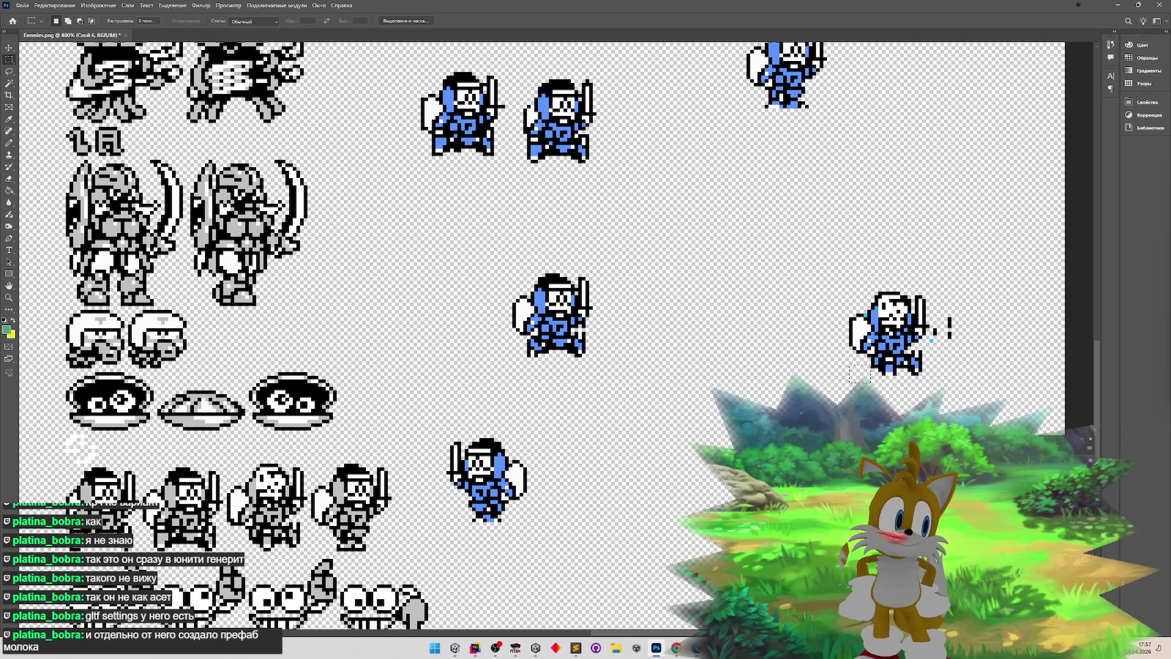
{"action": "left_click_drag", "start_coordinate": [967, 354], "coordinate": [934, 292]}
{"action": "key", "text": "Delete"}
{"action": "left_click_drag", "start_coordinate": [926, 331], "coordinate": [941, 347]}
{"action": "left_click", "coordinate": [871, 272]}
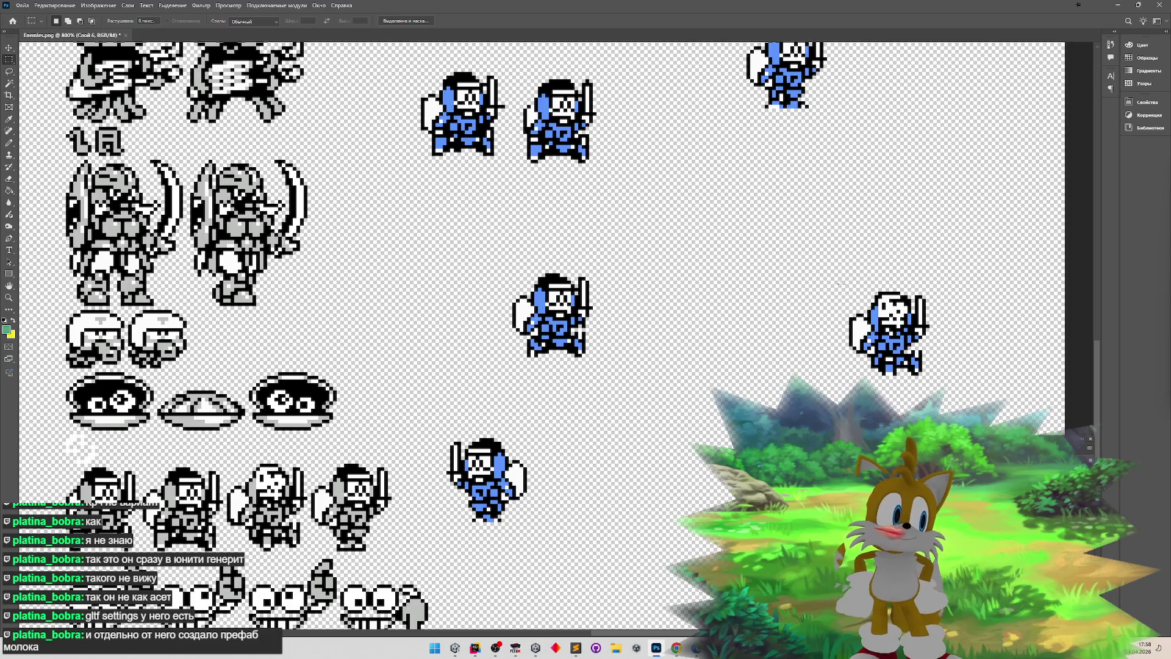
- Move a blue knight onto the first bottom-row knight frame and commit it
{"action": "scroll", "coordinate": [658, 336], "scroll_direction": "down", "scroll_amount": 4}
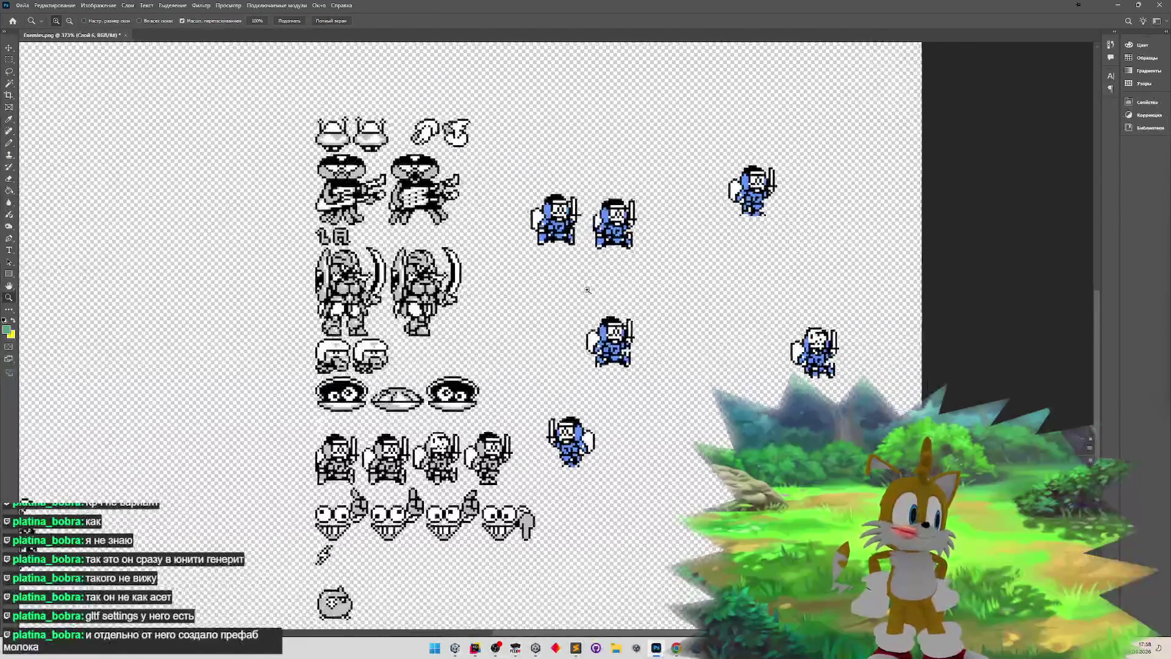
{"action": "scroll", "coordinate": [642, 377], "scroll_direction": "down", "scroll_amount": 2}
{"action": "scroll", "coordinate": [541, 414], "scroll_direction": "up", "scroll_amount": 4}
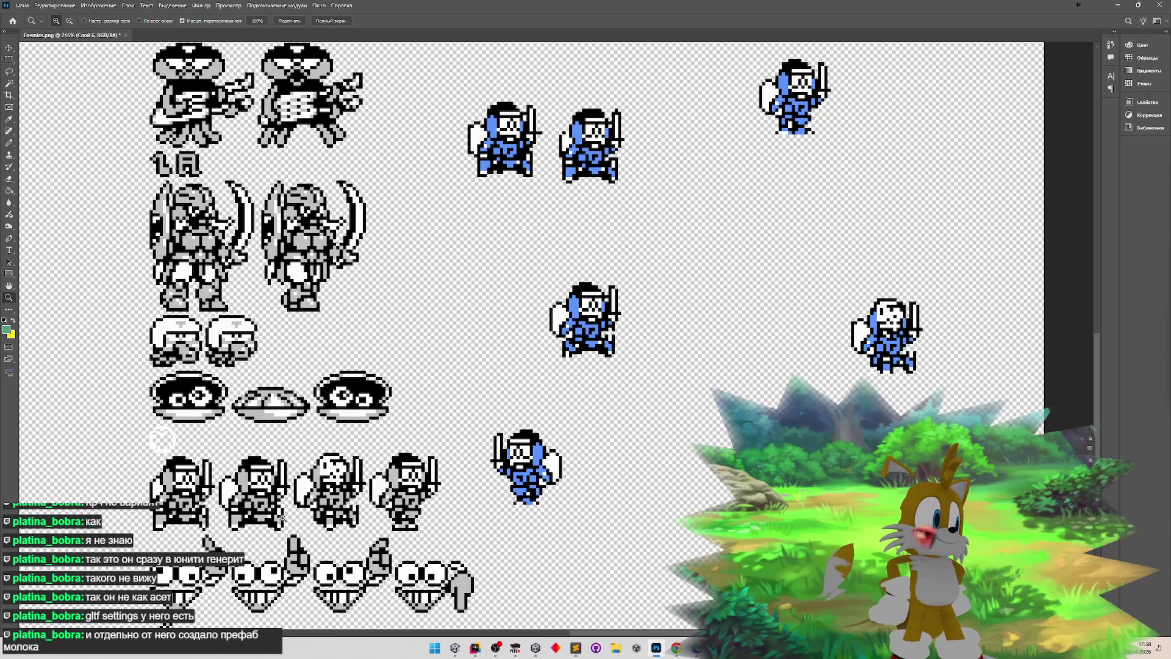
{"action": "scroll", "coordinate": [282, 517], "scroll_direction": "down", "scroll_amount": 1}
{"action": "scroll", "coordinate": [282, 517], "scroll_direction": "up", "scroll_amount": 3}
{"action": "scroll", "coordinate": [710, 393], "scroll_direction": "up", "scroll_amount": 2}
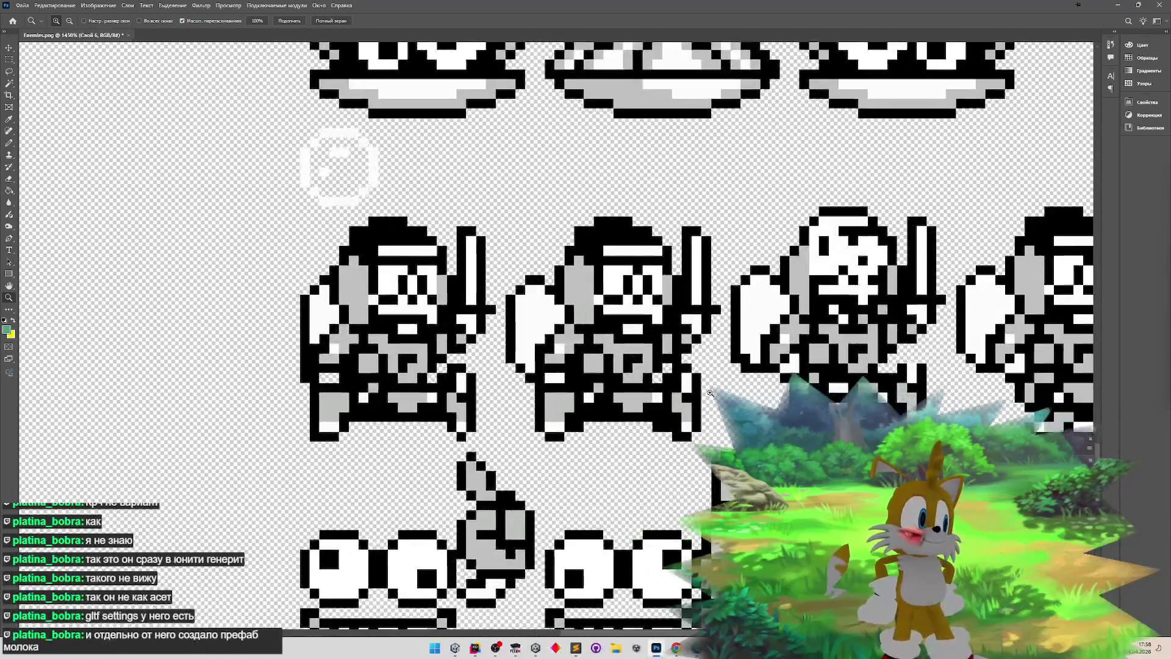
{"action": "scroll", "coordinate": [397, 450], "scroll_direction": "down", "scroll_amount": 3}
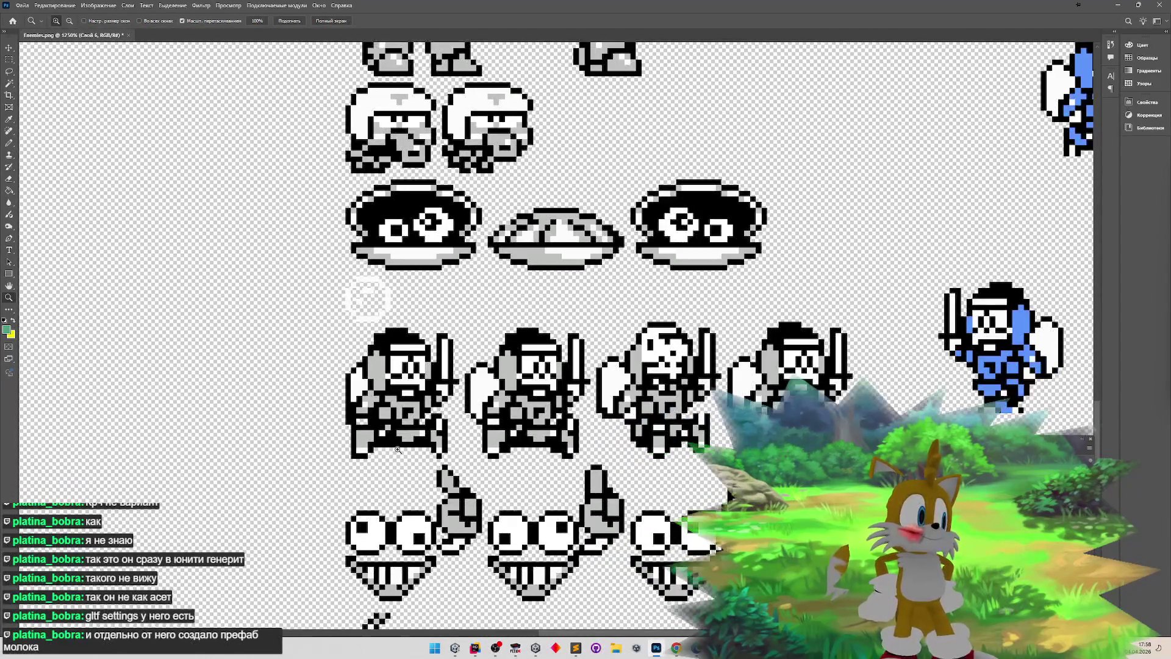
{"action": "scroll", "coordinate": [439, 456], "scroll_direction": "down", "scroll_amount": 4}
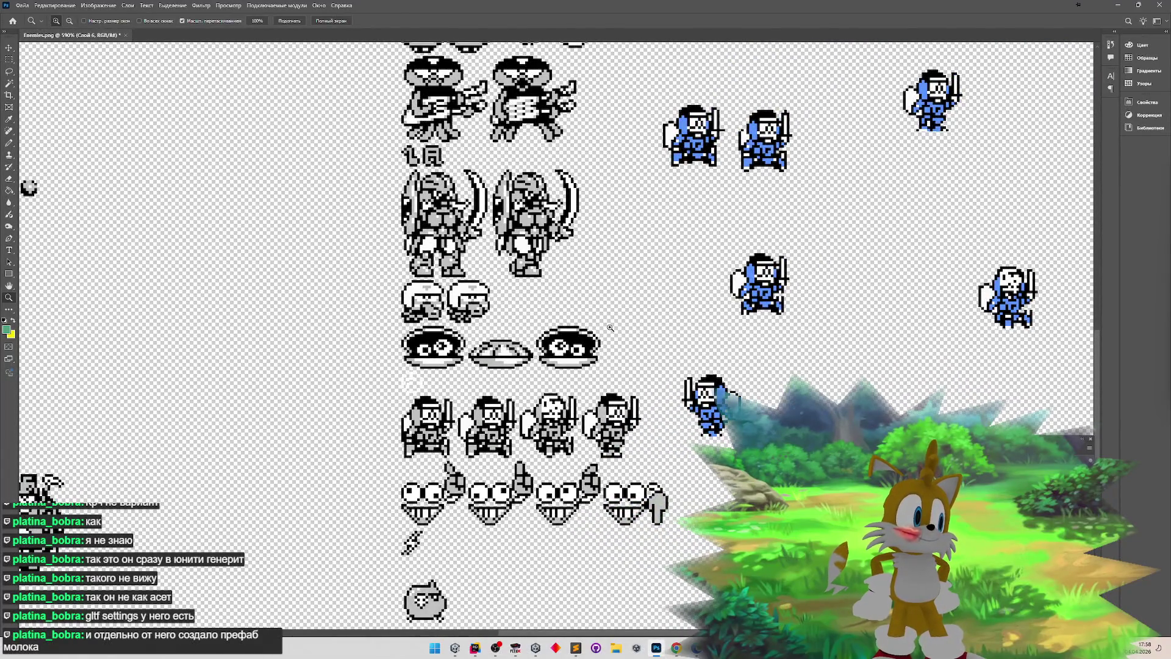
{"action": "key", "text": "m"}
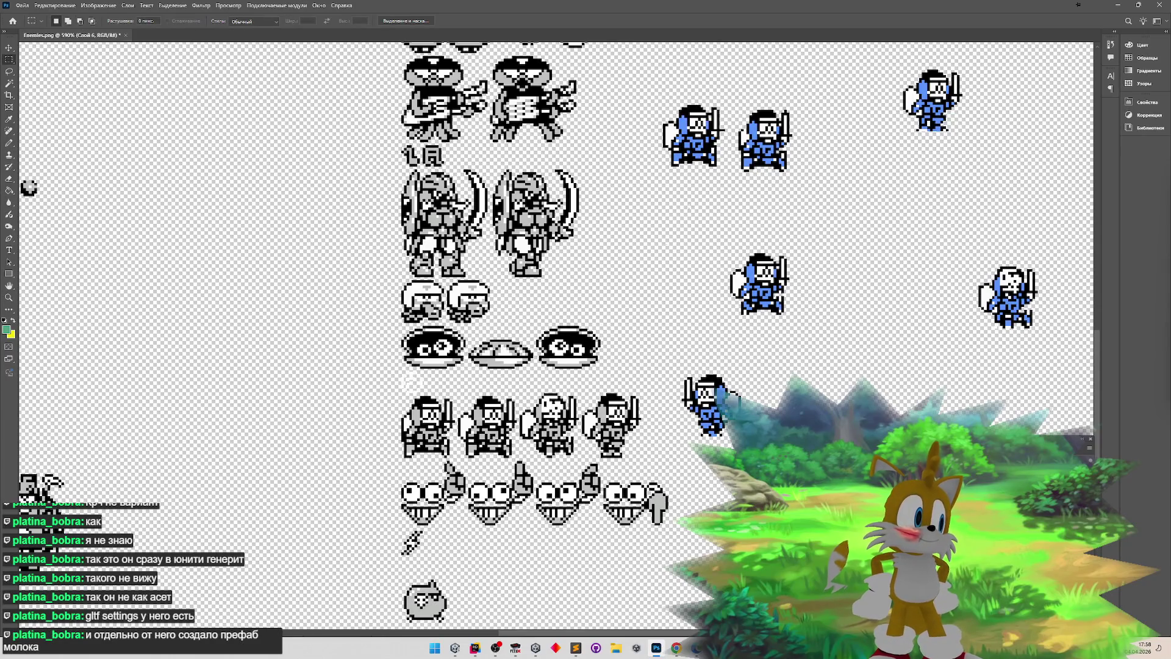
{"action": "scroll", "coordinate": [787, 128], "scroll_direction": "up", "scroll_amount": 2}
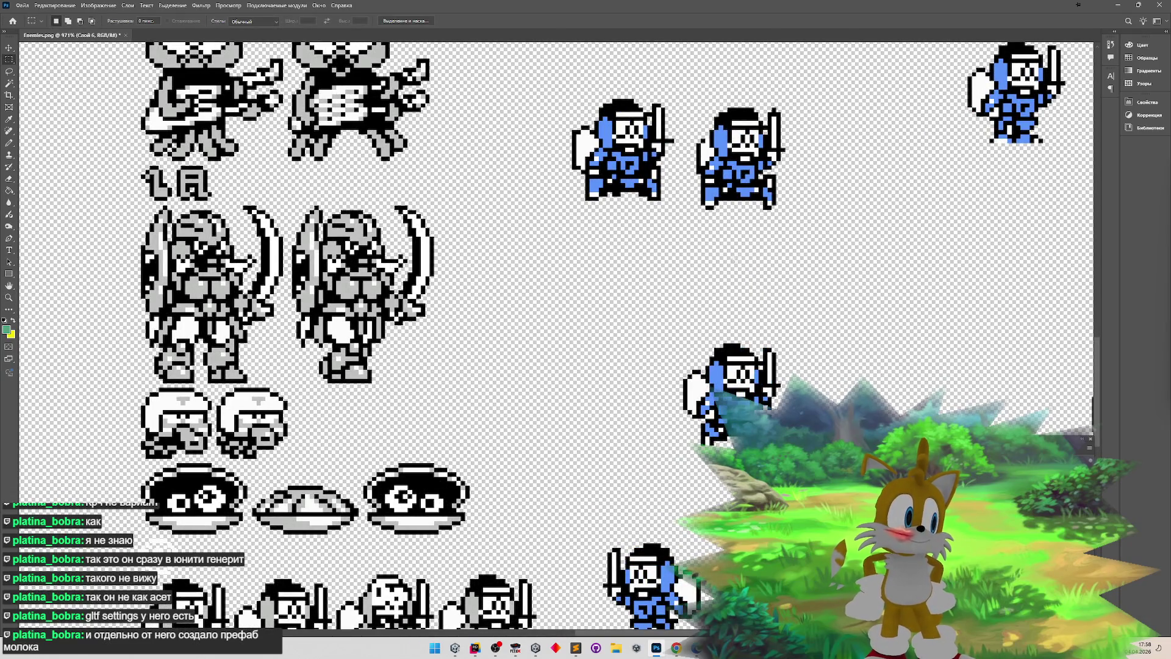
{"action": "key", "text": "z"}
{"action": "scroll", "coordinate": [646, 295], "scroll_direction": "down", "scroll_amount": 1}
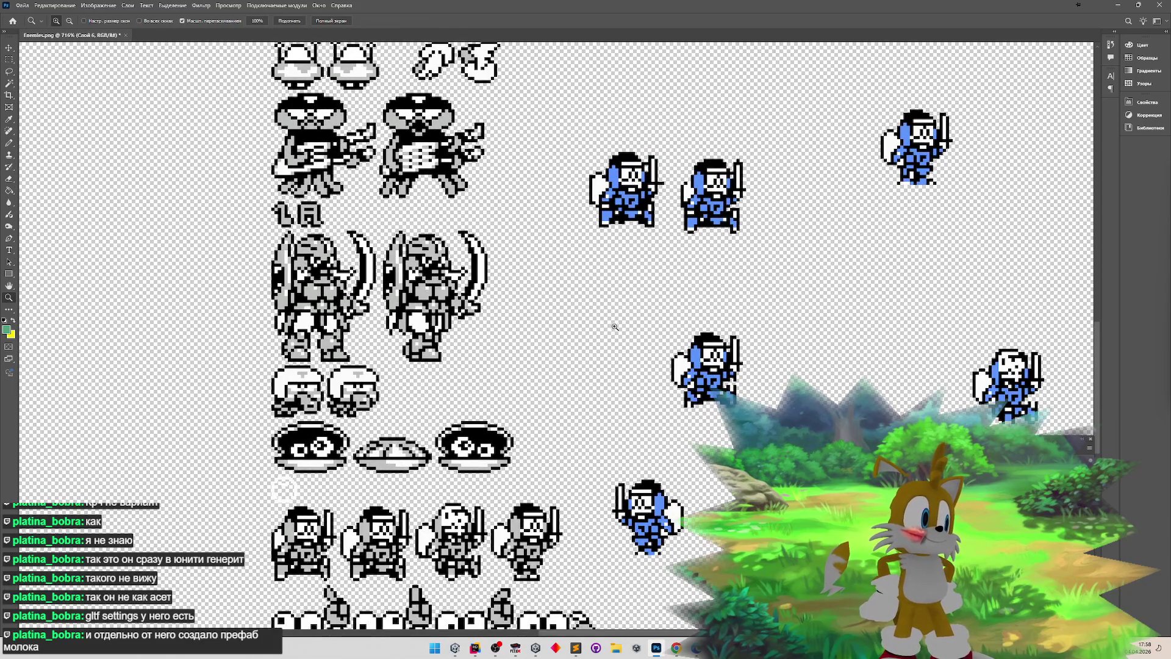
{"action": "key", "text": "m"}
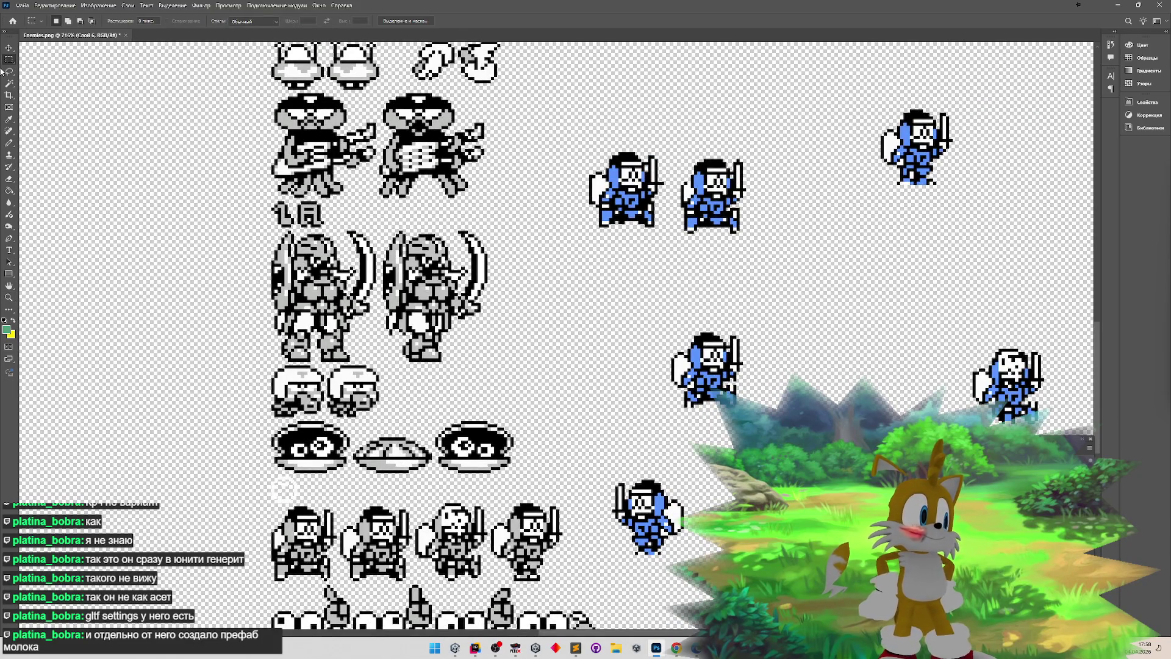
{"action": "mouse_move", "coordinate": [677, 154]}
{"action": "left_mouse_down"}
{"action": "mouse_move", "coordinate": [754, 199]}
{"action": "mouse_move", "coordinate": [762, 236]}
{"action": "left_mouse_up"}
{"action": "key", "text": "v"}
{"action": "mouse_move", "coordinate": [674, 192]}
{"action": "left_mouse_down"}
{"action": "mouse_move", "coordinate": [376, 412]}
{"action": "mouse_move", "coordinate": [287, 519]}
{"action": "mouse_move", "coordinate": [304, 534]}
{"action": "left_mouse_up"}
{"action": "left_click", "coordinate": [635, 305]}
- Move the remaining upper blue knight onto the second bottom-row knight frame
{"action": "left_click", "coordinate": [9, 59]}
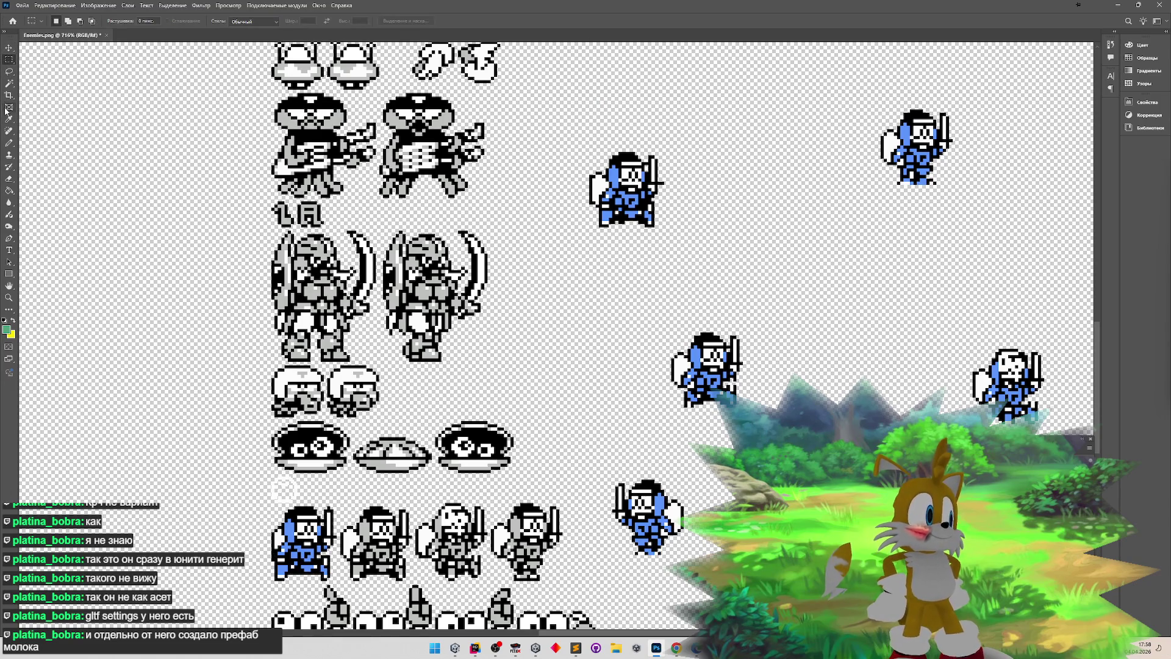
{"action": "left_click", "coordinate": [10, 48]}
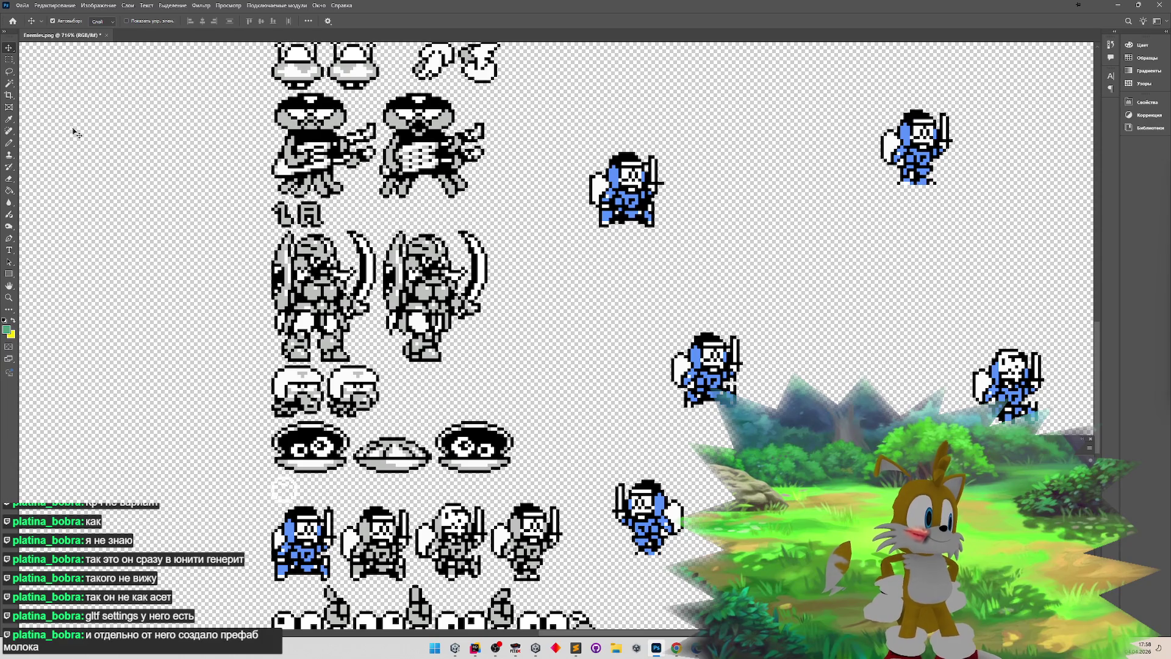
{"action": "left_click", "coordinate": [10, 59]}
{"action": "left_click_drag", "start_coordinate": [576, 136], "coordinate": [688, 251]}
{"action": "key", "text": "v"}
{"action": "mouse_move", "coordinate": [628, 179]}
{"action": "left_mouse_down"}
{"action": "mouse_move", "coordinate": [485, 409]}
{"action": "mouse_move", "coordinate": [394, 473]}
{"action": "mouse_move", "coordinate": [385, 526]}
{"action": "left_mouse_up"}
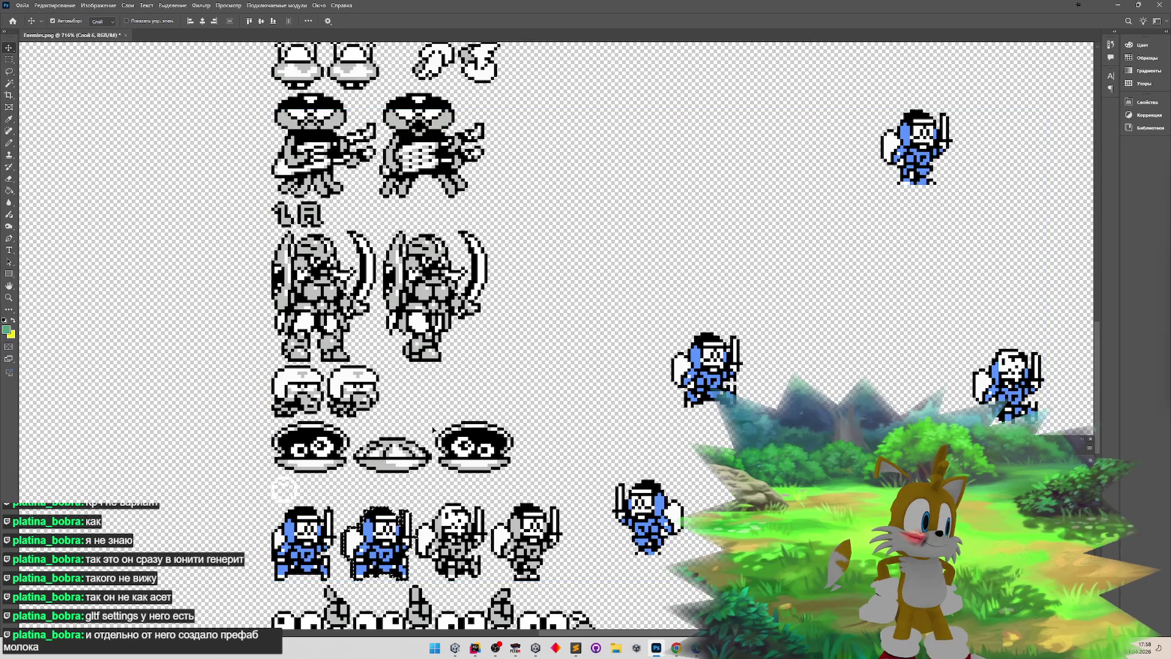
{"action": "left_click", "coordinate": [9, 59]}
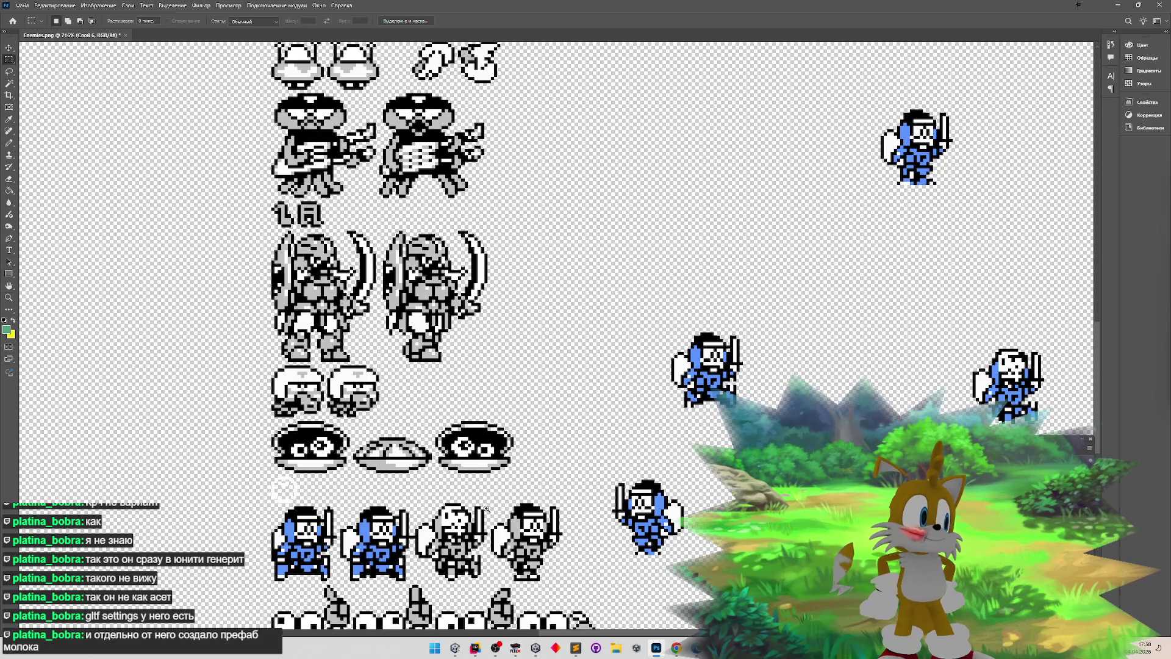
- Move the right blue knight onto the third bottom-row frame and merge it down
{"action": "scroll", "coordinate": [491, 508], "scroll_direction": "down", "scroll_amount": 5}
{"action": "scroll", "coordinate": [492, 508], "scroll_direction": "up", "scroll_amount": 5}
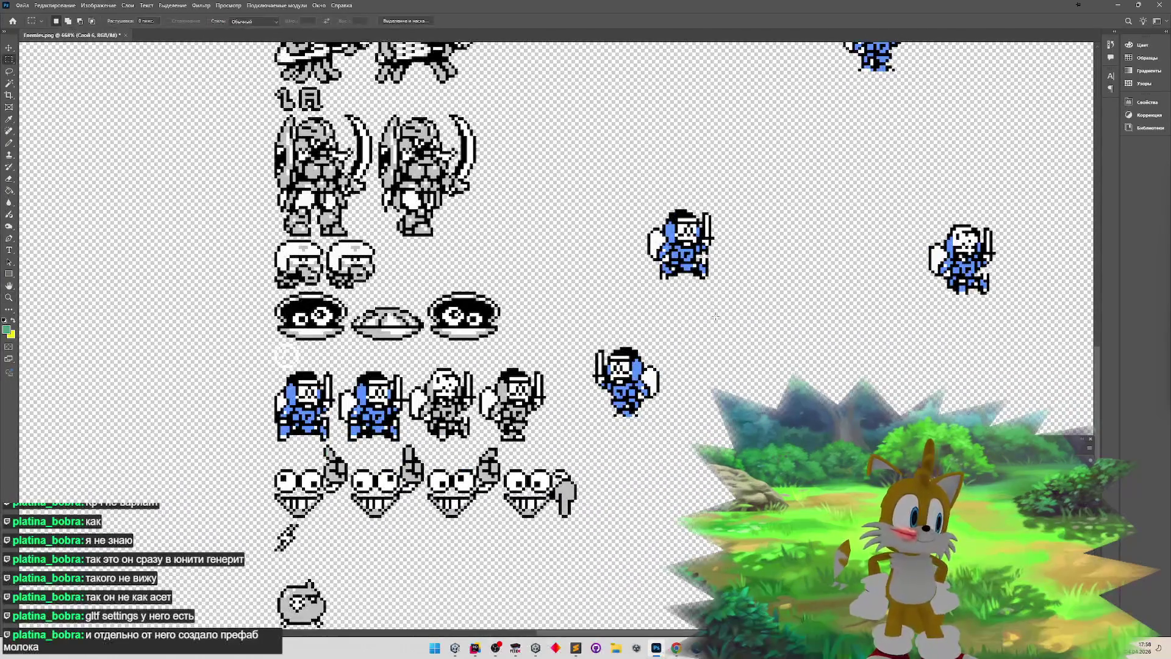
{"action": "scroll", "coordinate": [704, 326], "scroll_direction": "down", "scroll_amount": 2}
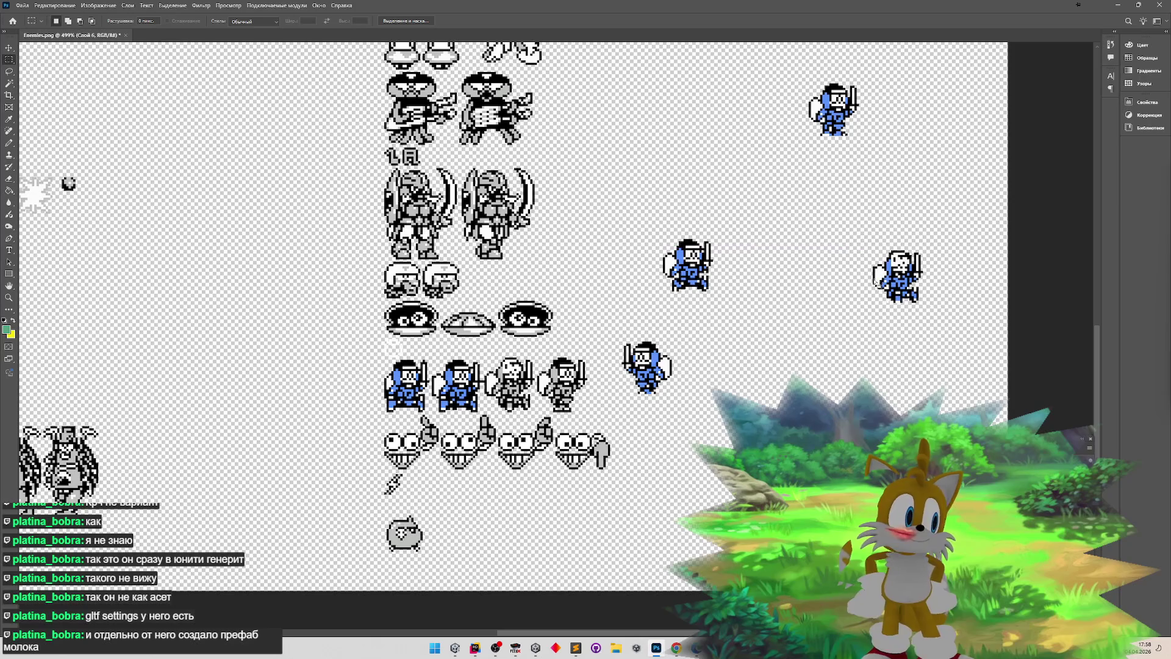
{"action": "left_click_drag", "start_coordinate": [854, 242], "coordinate": [946, 307]}
{"action": "key", "text": "v"}
{"action": "mouse_move", "coordinate": [852, 289]}
{"action": "left_mouse_down"}
{"action": "mouse_move", "coordinate": [799, 311]}
{"action": "mouse_move", "coordinate": [482, 380]}
{"action": "mouse_move", "coordinate": [469, 397]}
{"action": "left_mouse_up"}
{"action": "key", "text": "ctrl+e"}
{"action": "key", "text": "m"}
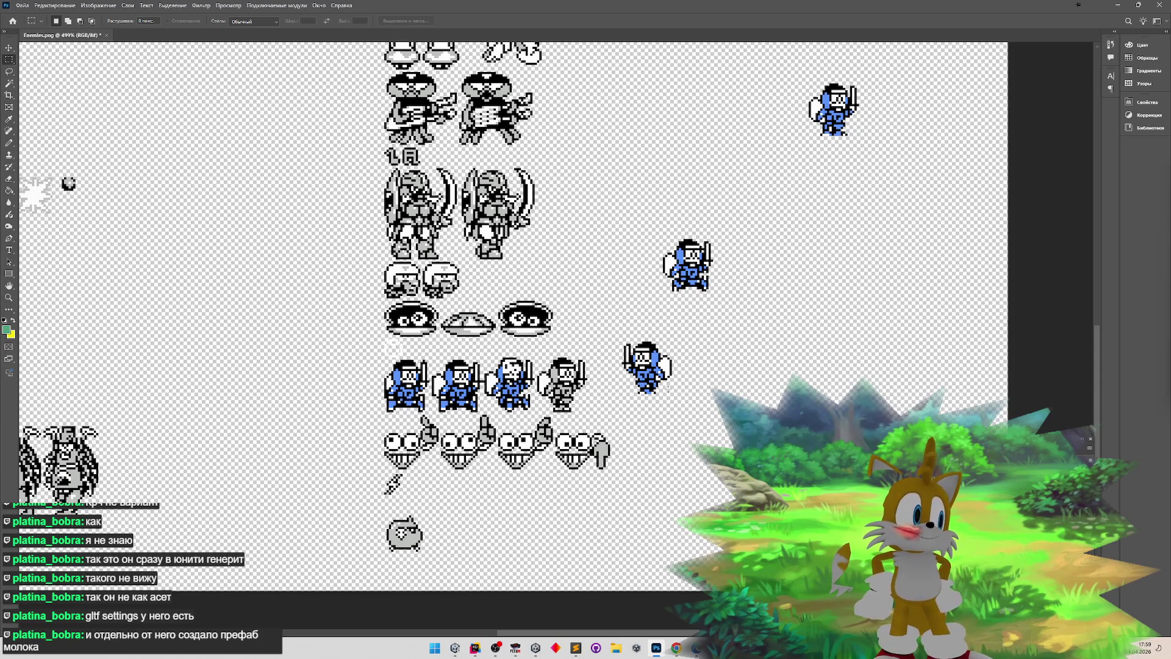
- Select the lower-right blue knight and step through undo/redo to restore the blue sprites
{"action": "left_click_drag", "start_coordinate": [625, 340], "coordinate": [687, 402]}
{"action": "right_click", "coordinate": [664, 372]}
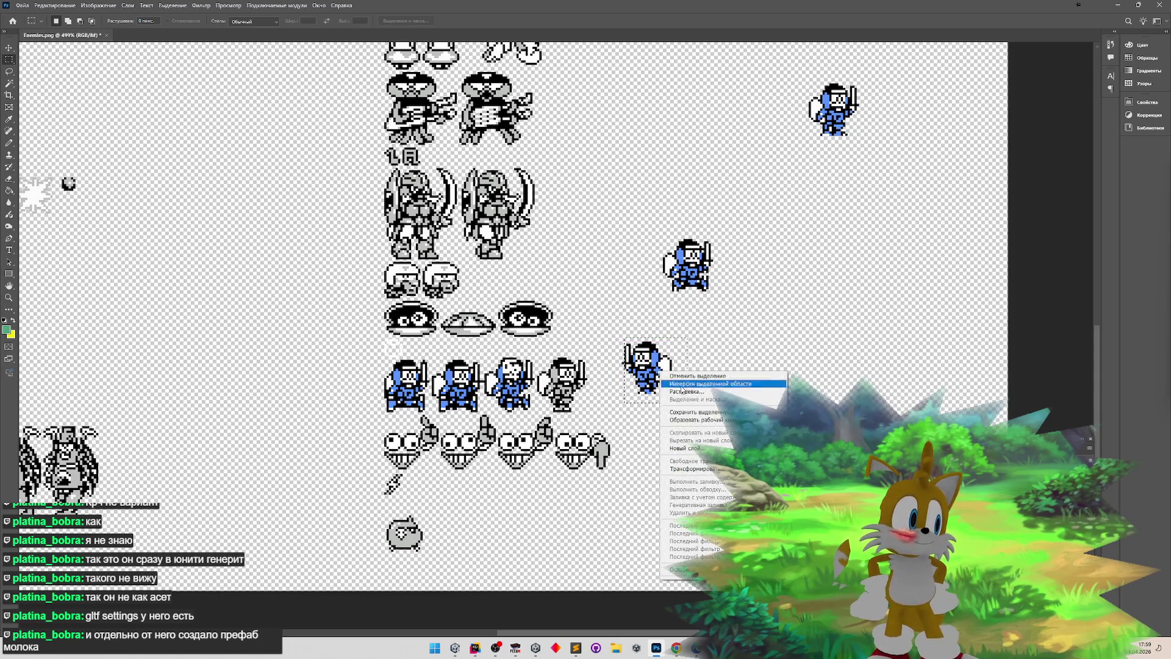
{"action": "left_click", "coordinate": [55, 5]}
{"action": "left_click", "coordinate": [55, 5]}
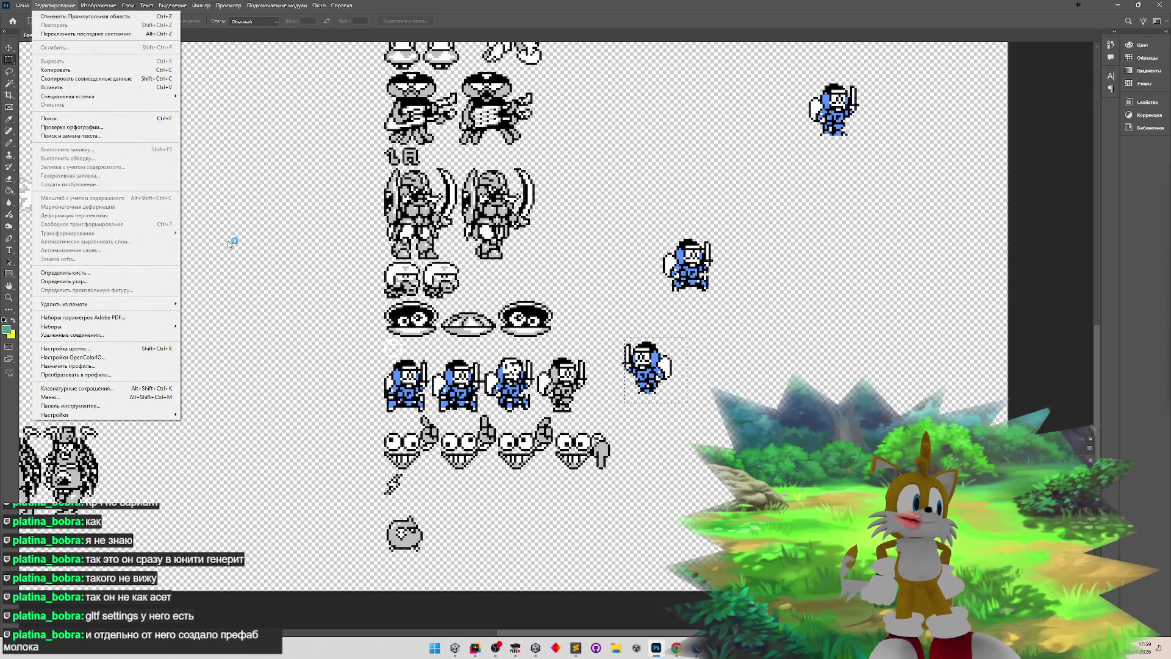
{"action": "key", "text": "Escape"}
{"action": "key", "text": "ctrl+z"}
{"action": "key", "text": "ctrl+z"}
{"action": "key", "text": "ctrl+z"}
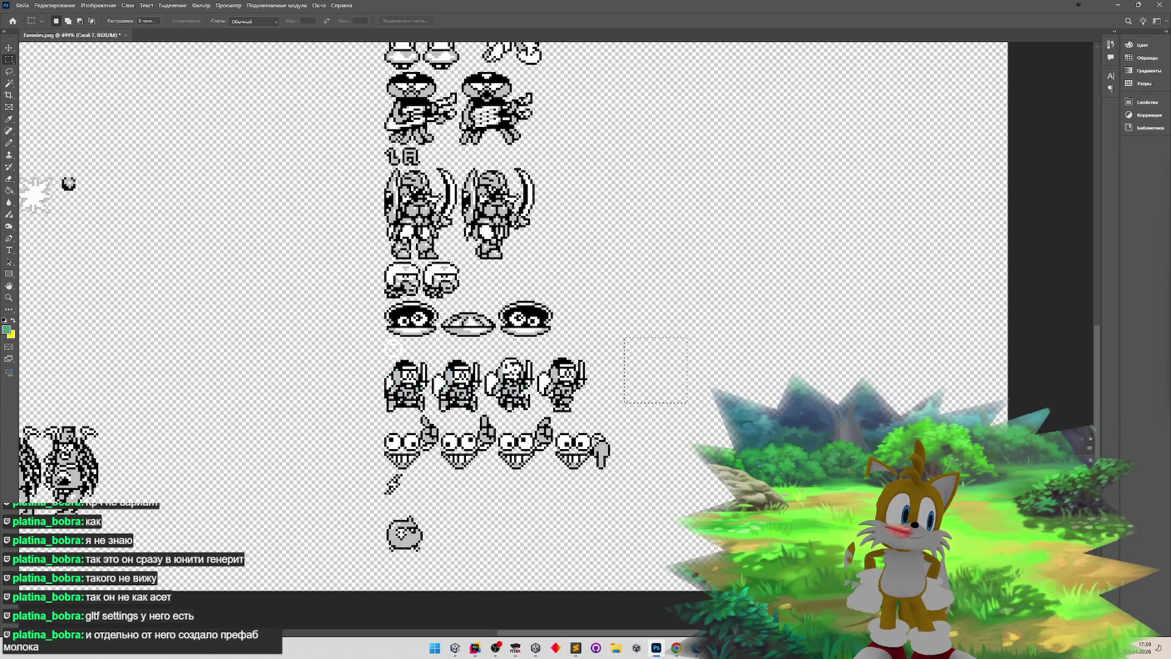
{"action": "key", "text": "ctrl+shift+z"}
{"action": "key", "text": "ctrl+shift+z"}
{"action": "key", "text": "ctrl+z"}
{"action": "key", "text": "ctrl+z"}
{"action": "key", "text": "ctrl+shift+z"}
{"action": "key", "text": "ctrl+shift+z"}
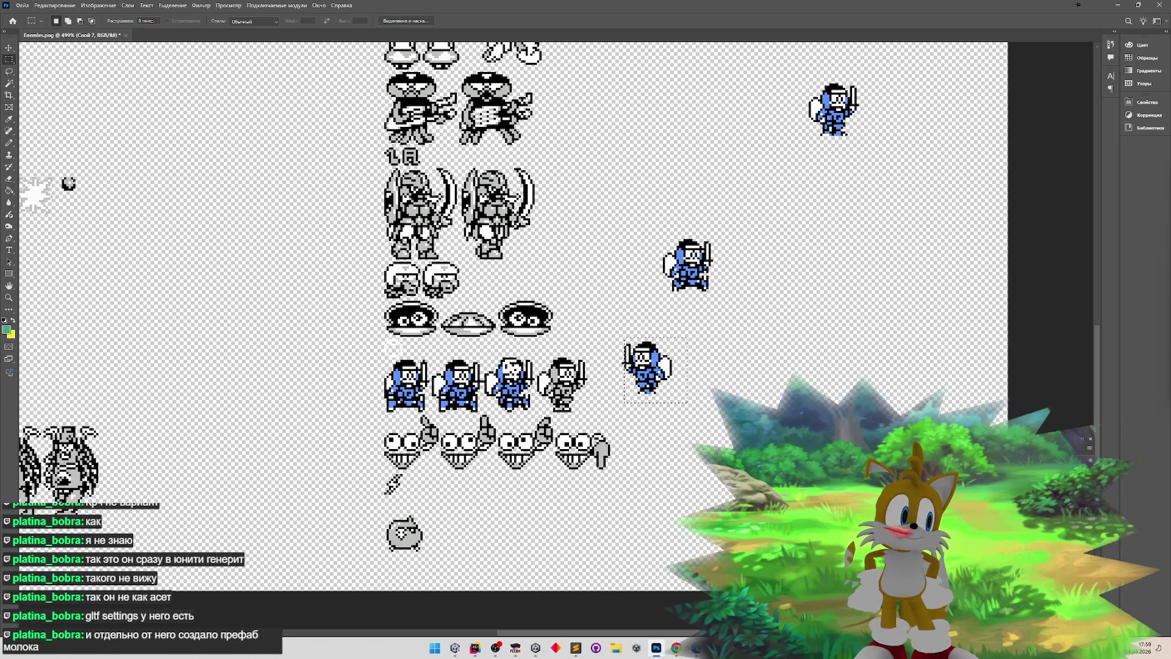
- Try Edit > Transform > Flip Horizontal on the blue knight, then undo the flip
{"action": "left_click", "coordinate": [55, 5]}
{"action": "mouse_move", "coordinate": [166, 235]}
{"action": "left_click", "coordinate": [243, 402]}
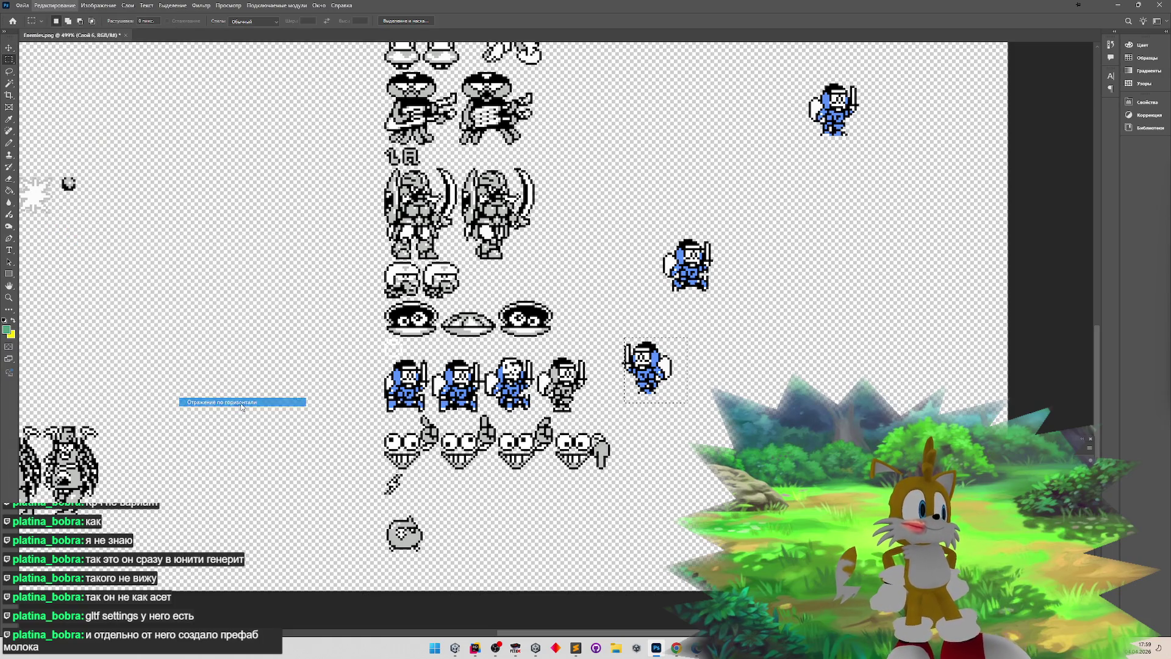
{"action": "left_click", "coordinate": [561, 236]}
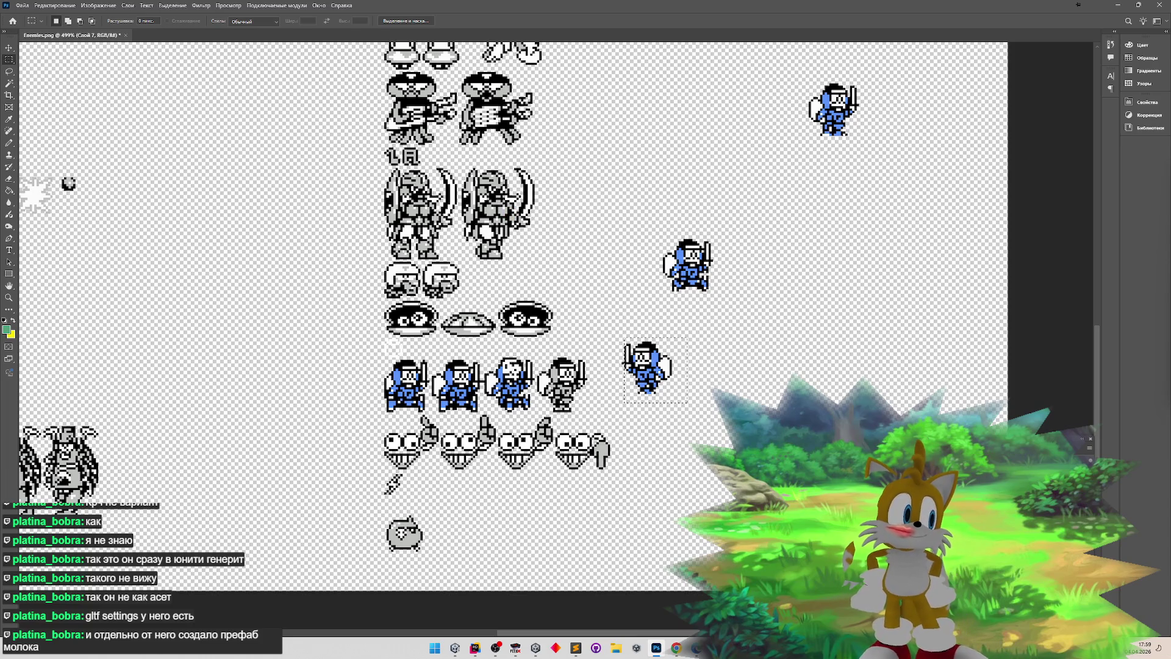
{"action": "left_click", "coordinate": [54, 5]}
{"action": "mouse_move", "coordinate": [165, 233]}
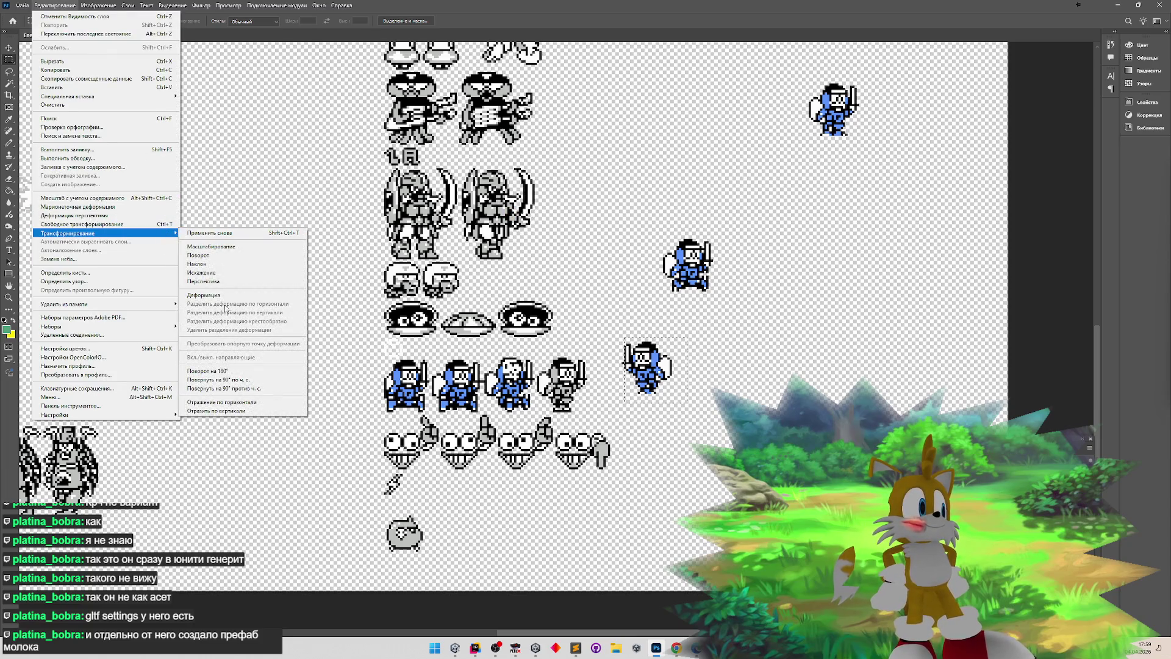
{"action": "left_click", "coordinate": [236, 402]}
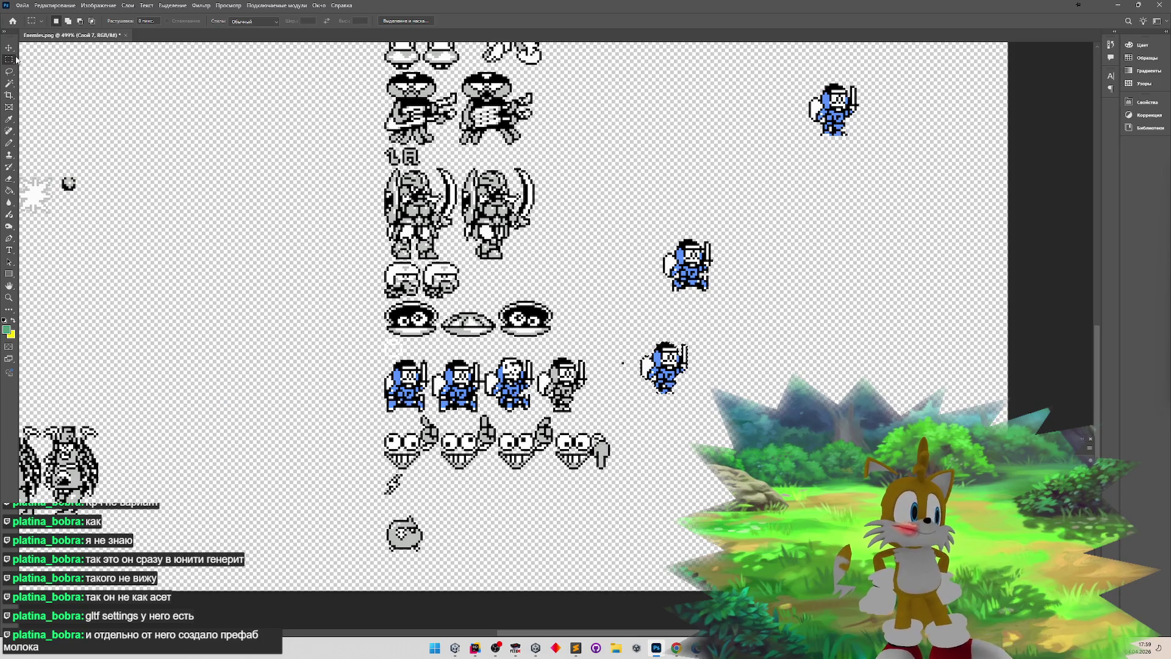
{"action": "key", "text": "ctrl+z"}
- Reselect the blue knight tightly, flip it horizontally and place it over the fourth knight
{"action": "left_click_drag", "start_coordinate": [608, 332], "coordinate": [683, 401]}
{"action": "left_click", "coordinate": [55, 5]}
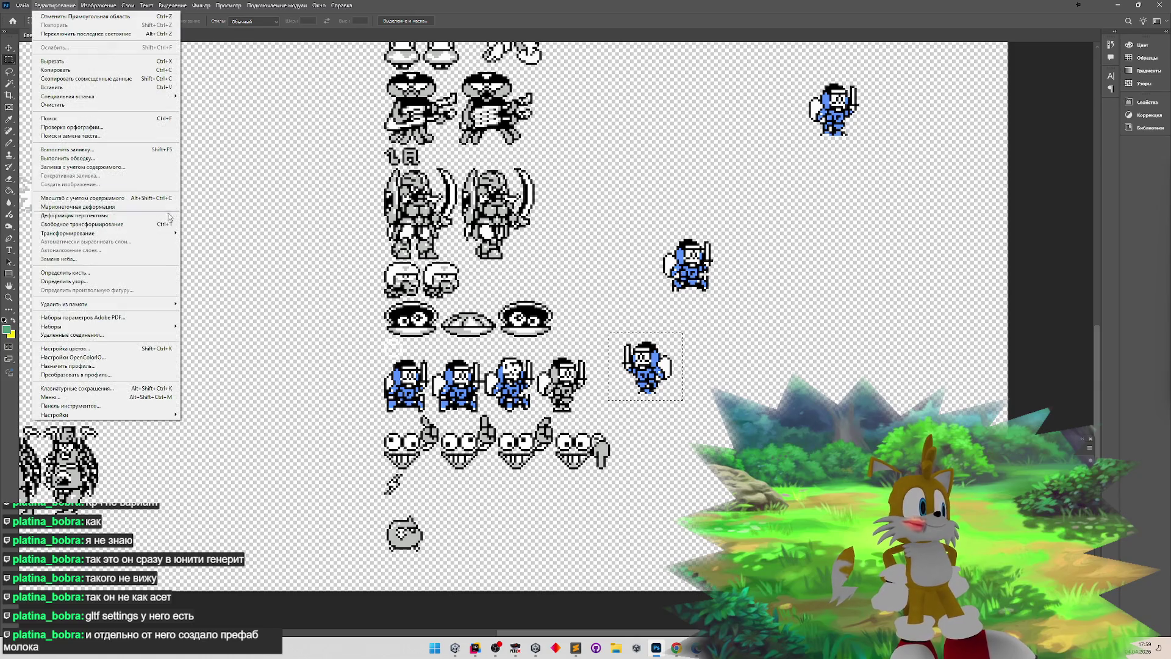
{"action": "mouse_move", "coordinate": [153, 233]}
{"action": "left_click", "coordinate": [240, 402]}
{"action": "left_click", "coordinate": [8, 47]}
{"action": "left_click_drag", "start_coordinate": [648, 343], "coordinate": [566, 360]}
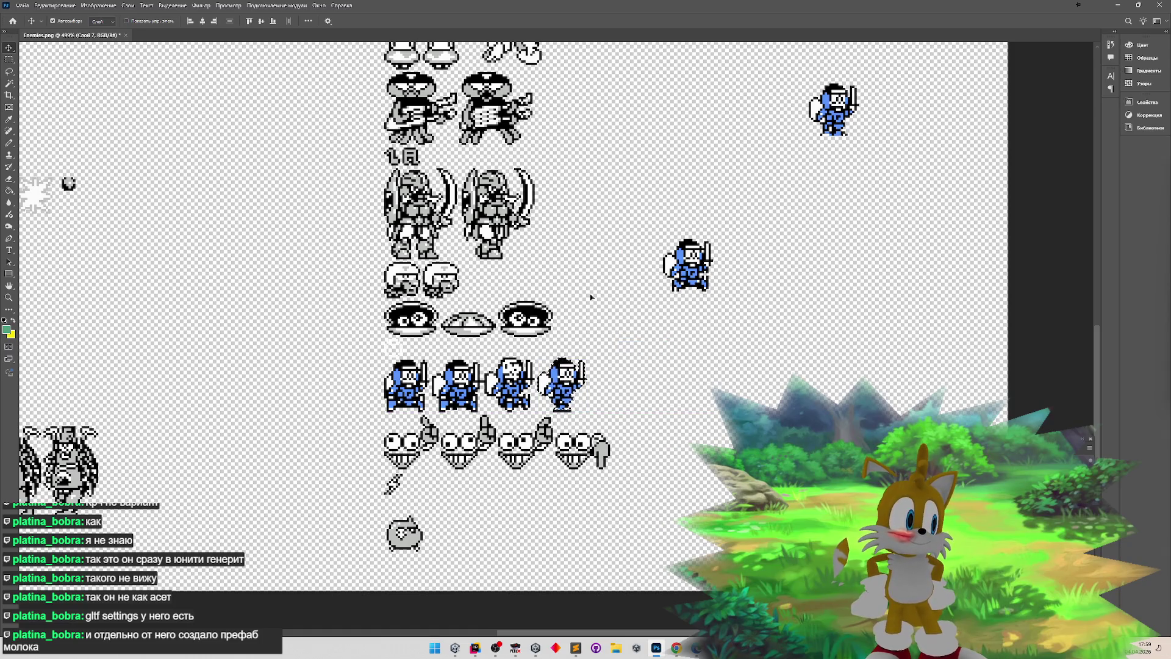
{"action": "key", "text": "m"}
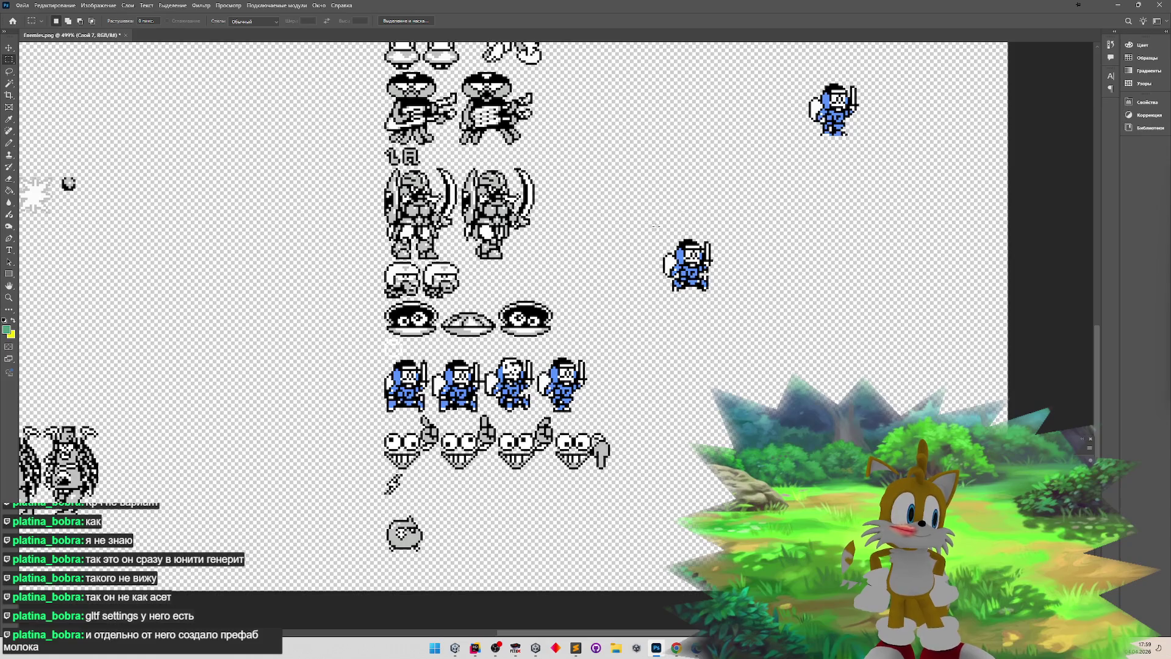
- Move two more blue knights, including the top-right one, to the end of the row
{"action": "left_click_drag", "start_coordinate": [651, 229], "coordinate": [720, 291]}
{"action": "key", "text": "v"}
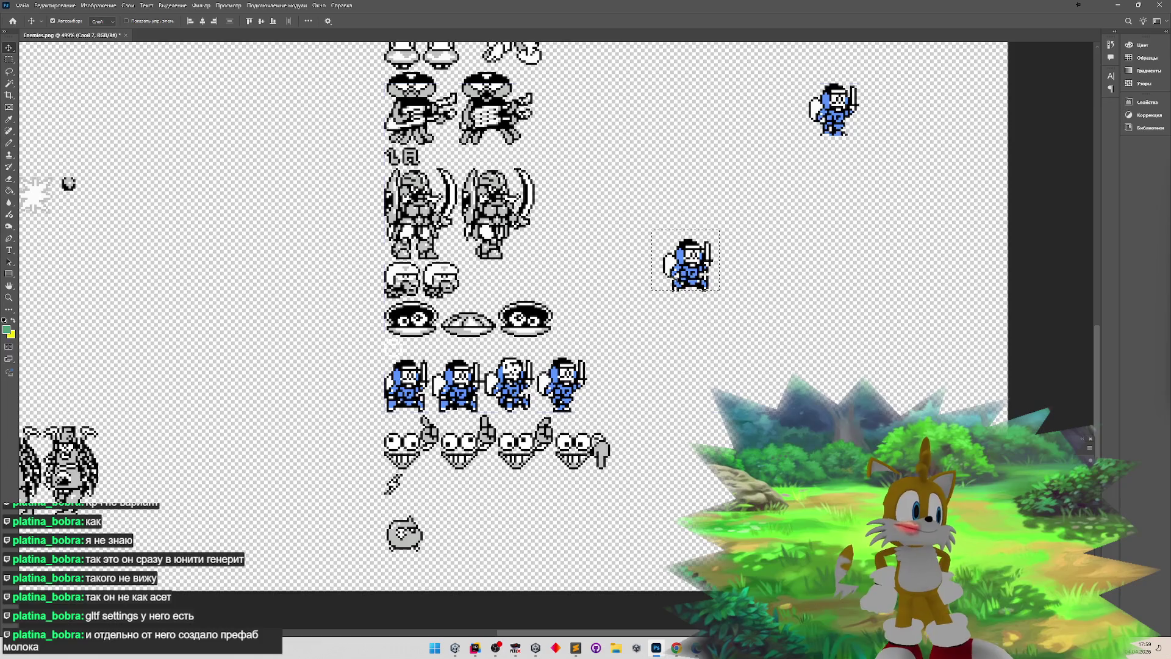
{"action": "left_click", "coordinate": [687, 292]}
{"action": "left_click", "coordinate": [568, 232]}
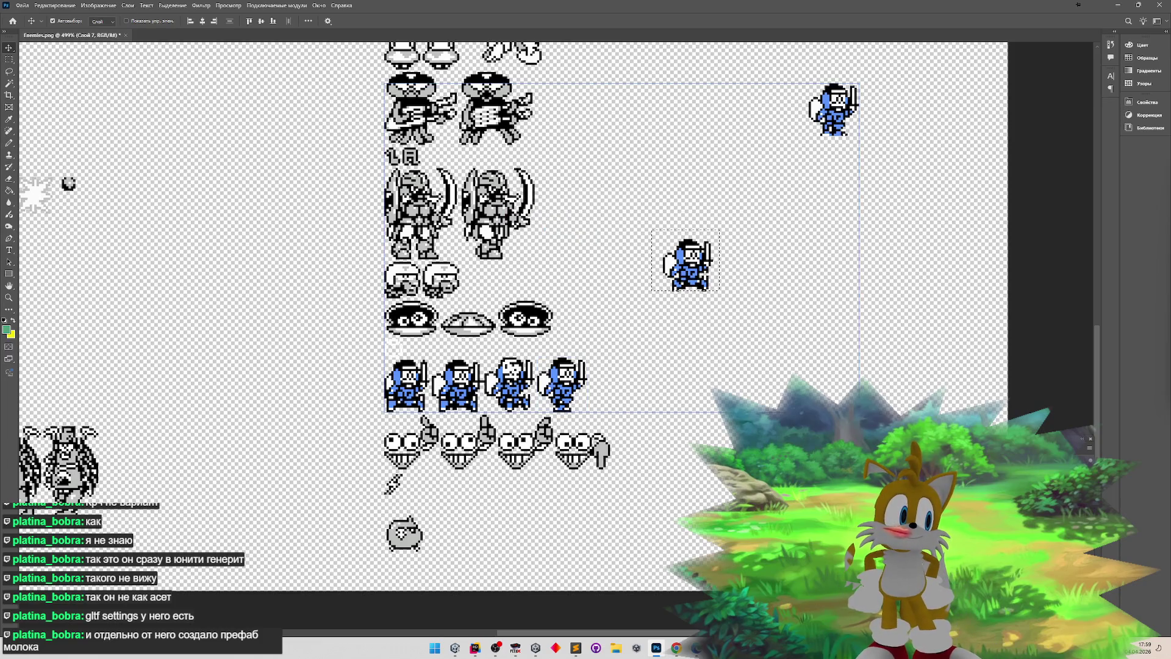
{"action": "mouse_move", "coordinate": [686, 263]}
{"action": "left_mouse_down"}
{"action": "mouse_move", "coordinate": [662, 354]}
{"action": "mouse_move", "coordinate": [619, 387]}
{"action": "left_mouse_up"}
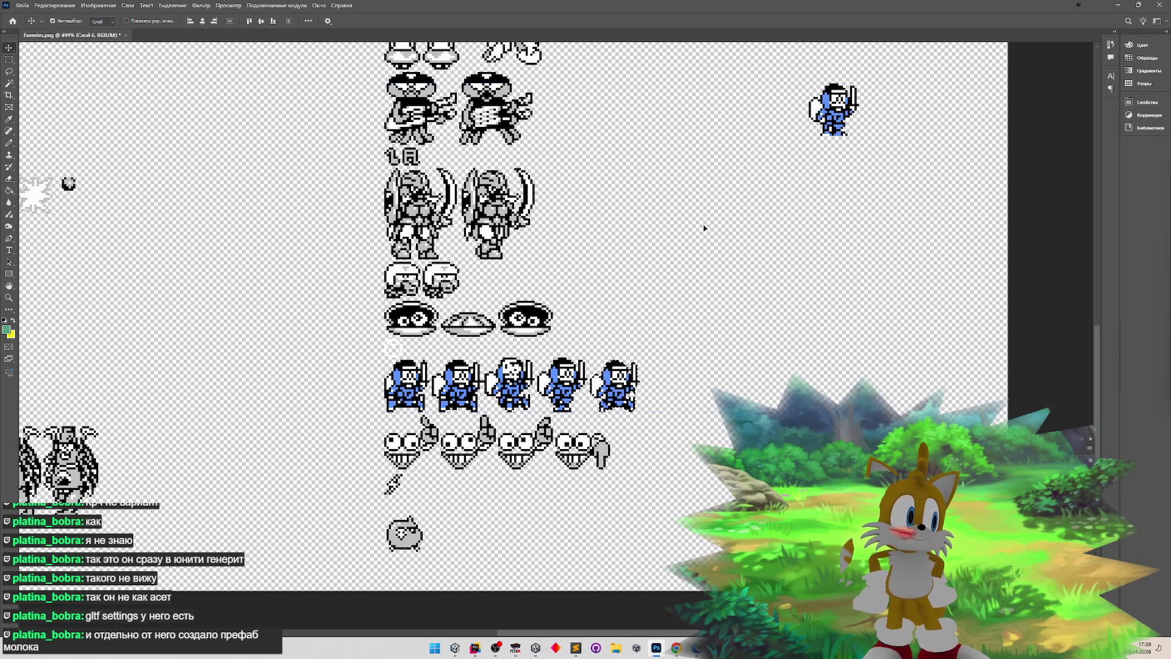
{"action": "key", "text": "m"}
{"action": "left_click_drag", "start_coordinate": [770, 72], "coordinate": [871, 146]}
{"action": "key", "text": "v"}
{"action": "mouse_move", "coordinate": [830, 108]}
{"action": "left_mouse_down"}
{"action": "mouse_move", "coordinate": [814, 158]}
{"action": "mouse_move", "coordinate": [665, 421]}
{"action": "mouse_move", "coordinate": [678, 391]}
{"action": "mouse_move", "coordinate": [501, 300]}
{"action": "left_mouse_up"}
- Zoom in and pencil black pixels along the fourth knight's feet
{"action": "key", "text": "z"}
{"action": "left_click", "coordinate": [688, 390]}
{"action": "key", "text": "b"}
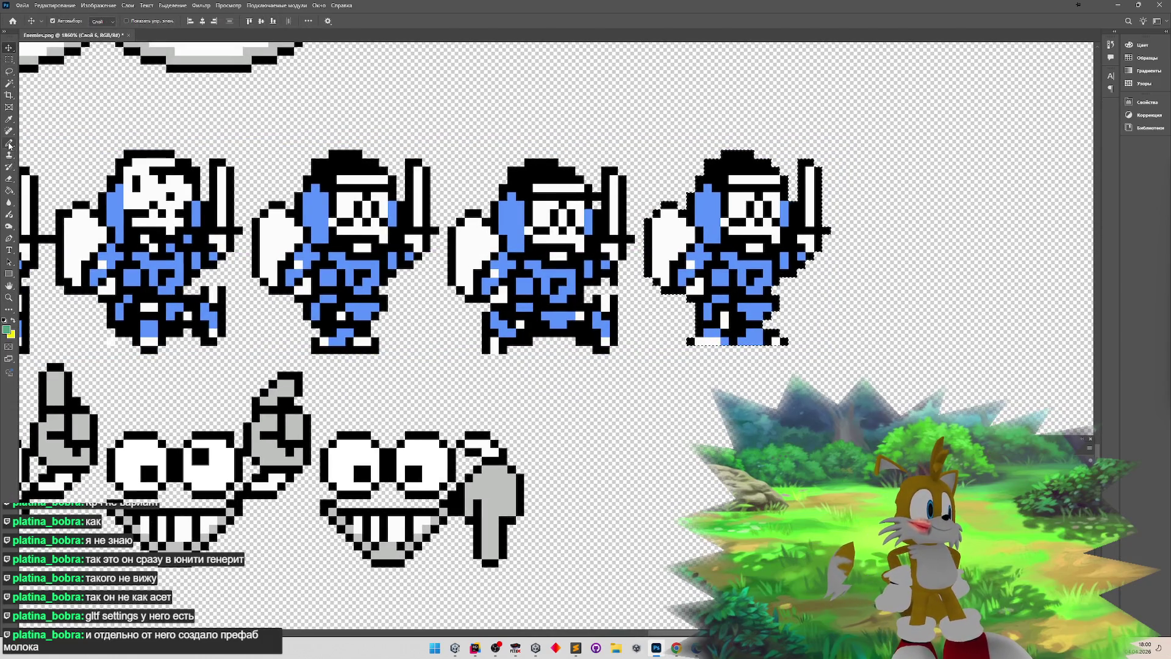
{"action": "key", "text": "ctrl+d"}
{"action": "left_click_drag", "start_coordinate": [691, 349], "coordinate": [715, 349]}
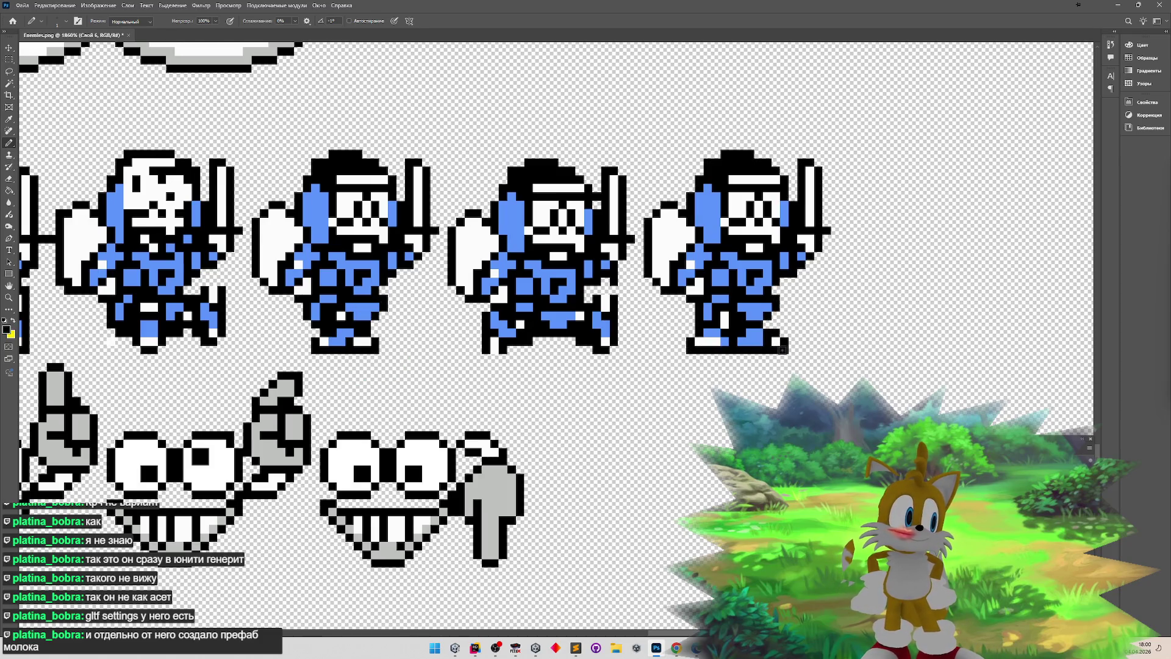
- Select and then deselect the fifth blue knight while adjusting the zoom on the row
{"action": "key", "text": "z"}
{"action": "left_click", "coordinate": [539, 335], "text": "alt"}
{"action": "mouse_move", "coordinate": [539, 335]}
{"action": "left_mouse_down"}
{"action": "mouse_move", "coordinate": [427, 303]}
{"action": "mouse_move", "coordinate": [473, 296]}
{"action": "left_mouse_up"}
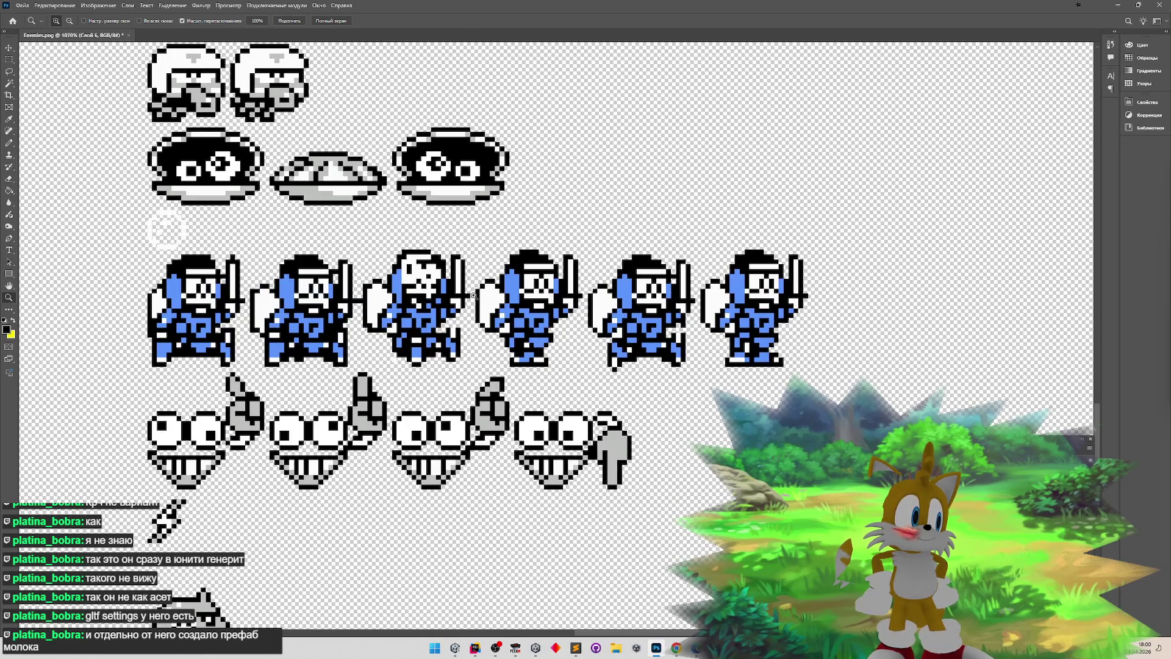
{"action": "key", "text": "m"}
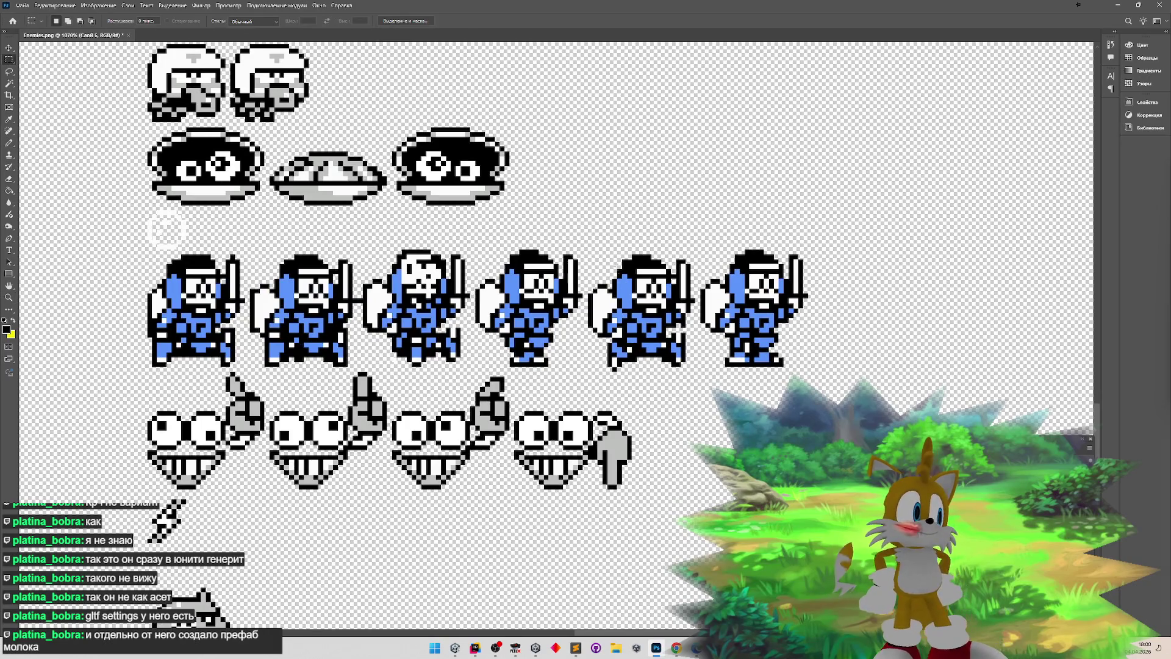
{"action": "mouse_move", "coordinate": [592, 249]}
{"action": "left_mouse_down"}
{"action": "mouse_move", "coordinate": [647, 278]}
{"action": "mouse_move", "coordinate": [720, 362]}
{"action": "mouse_move", "coordinate": [695, 382]}
{"action": "left_mouse_up"}
{"action": "left_click", "coordinate": [5, 48]}
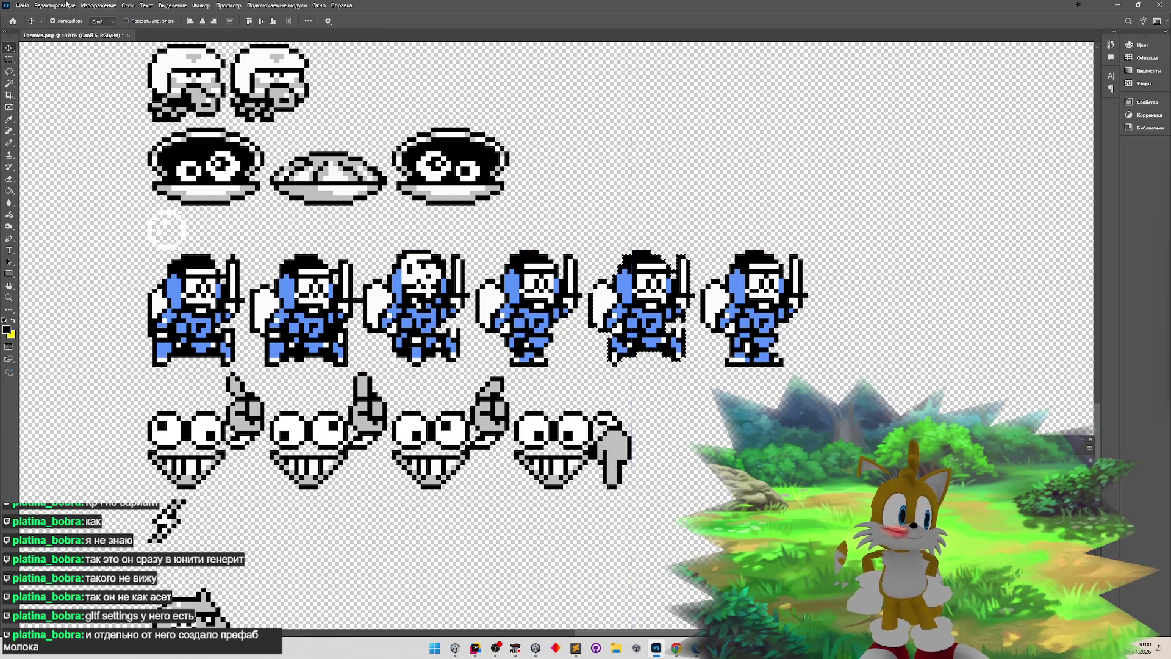
{"action": "key", "text": "m"}
{"action": "left_click", "coordinate": [399, 249]}
{"action": "key", "text": "z"}
{"action": "scroll", "coordinate": [611, 363], "scroll_direction": "down", "scroll_amount": 2}
{"action": "scroll", "coordinate": [611, 363], "scroll_direction": "up", "scroll_amount": 3}
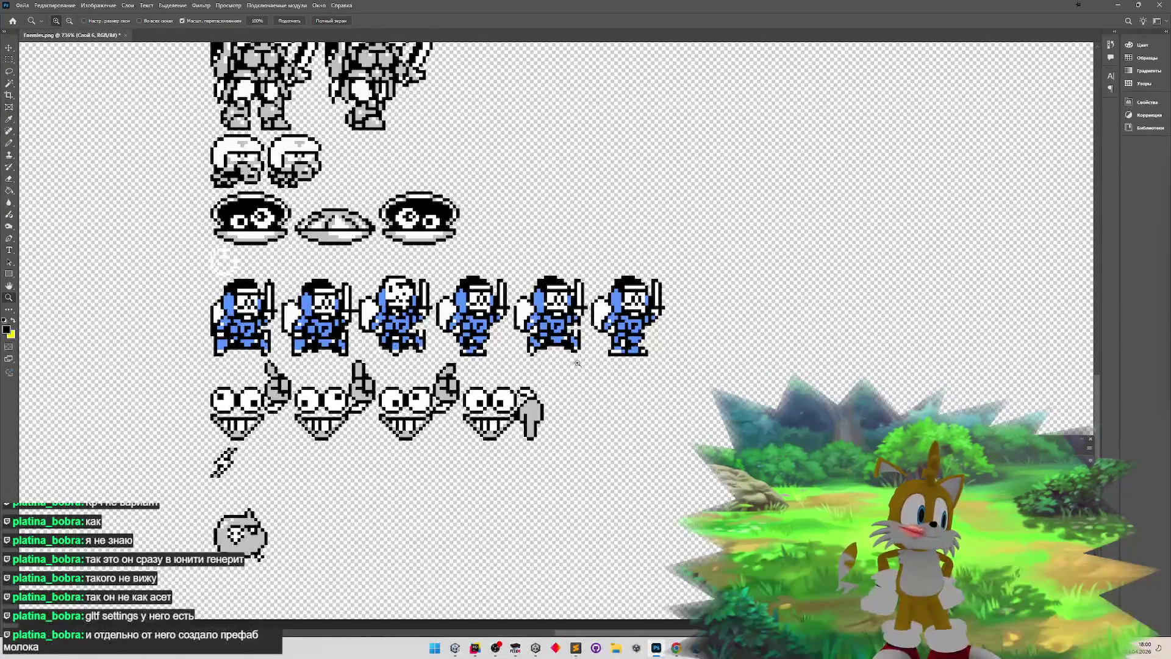
{"action": "mouse_move", "coordinate": [270, 336]}
{"action": "left_mouse_down"}
{"action": "mouse_move", "coordinate": [212, 324]}
{"action": "mouse_move", "coordinate": [230, 318]}
{"action": "left_mouse_up"}
{"action": "mouse_move", "coordinate": [313, 320]}
{"action": "left_mouse_down"}
{"action": "mouse_move", "coordinate": [191, 318]}
{"action": "mouse_move", "coordinate": [378, 324]}
{"action": "mouse_move", "coordinate": [183, 320]}
{"action": "mouse_move", "coordinate": [421, 330]}
{"action": "mouse_move", "coordinate": [274, 333]}
{"action": "mouse_move", "coordinate": [415, 360]}
{"action": "mouse_move", "coordinate": [406, 359]}
{"action": "left_mouse_up"}
- Zoom to 1200% on the knights and add a new empty layer
{"action": "key", "text": "m"}
{"action": "key", "text": "z"}
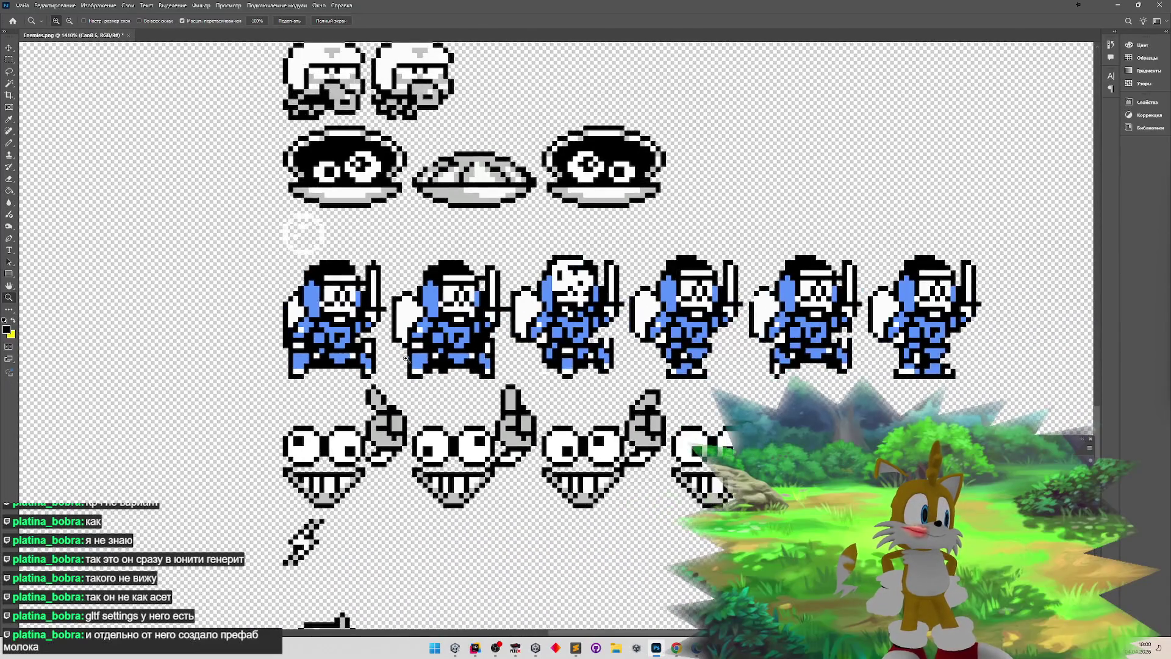
{"action": "left_click", "coordinate": [632, 378]}
{"action": "key", "text": "m"}
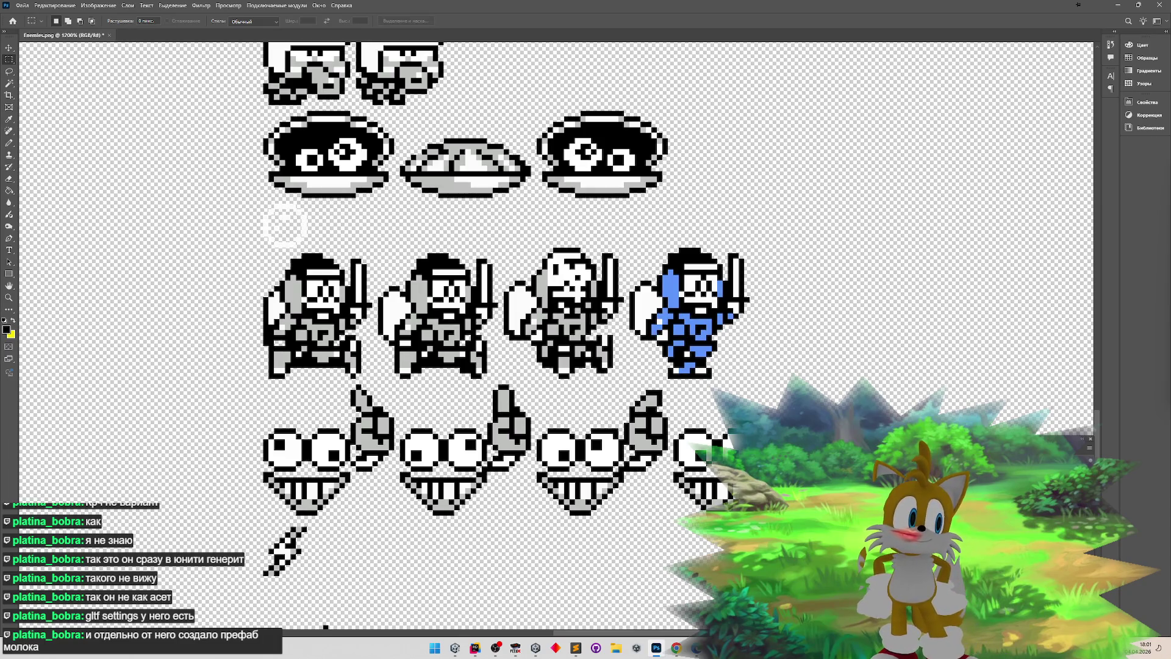
{"action": "right_click", "coordinate": [979, 286]}
{"action": "left_click", "coordinate": [1037, 352]}
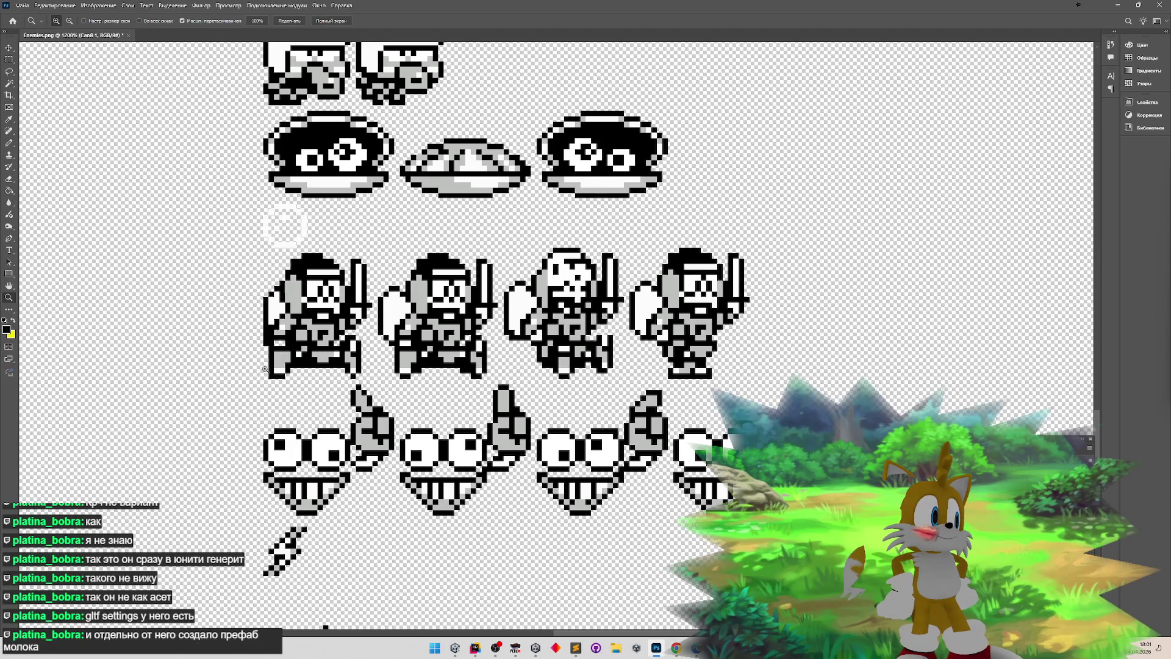
{"action": "scroll", "coordinate": [250, 335], "scroll_direction": "up", "scroll_amount": 5}
{"action": "left_click", "coordinate": [9, 143]}
{"action": "key", "text": "x"}
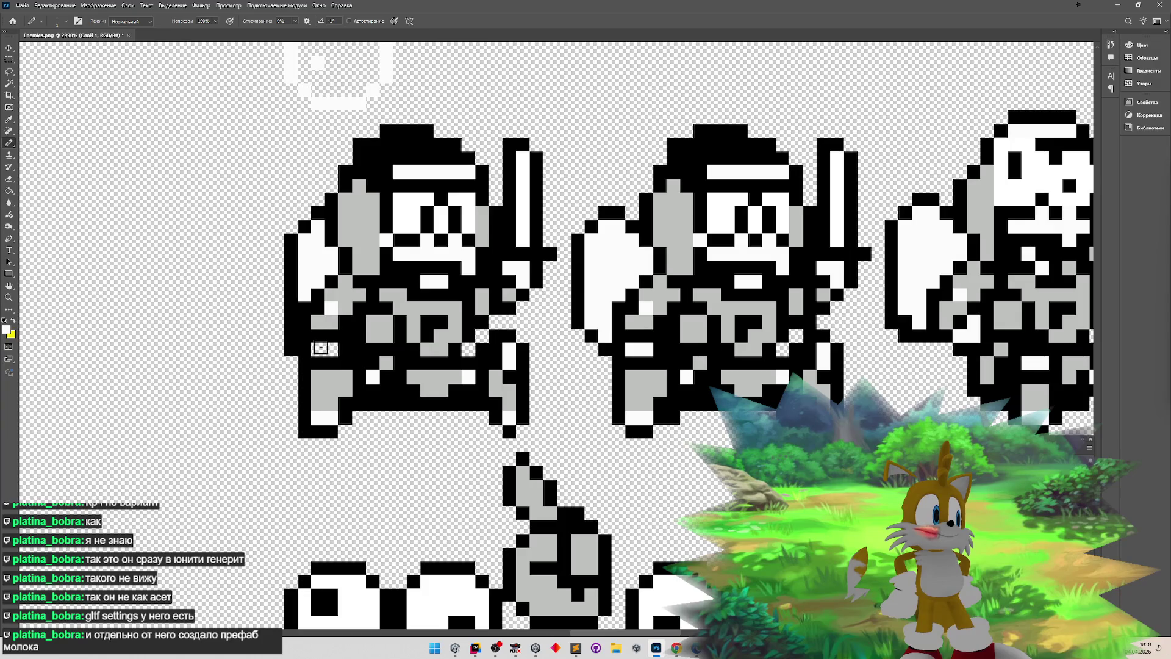
{"action": "scroll", "coordinate": [507, 353], "scroll_direction": "down", "scroll_amount": 3}
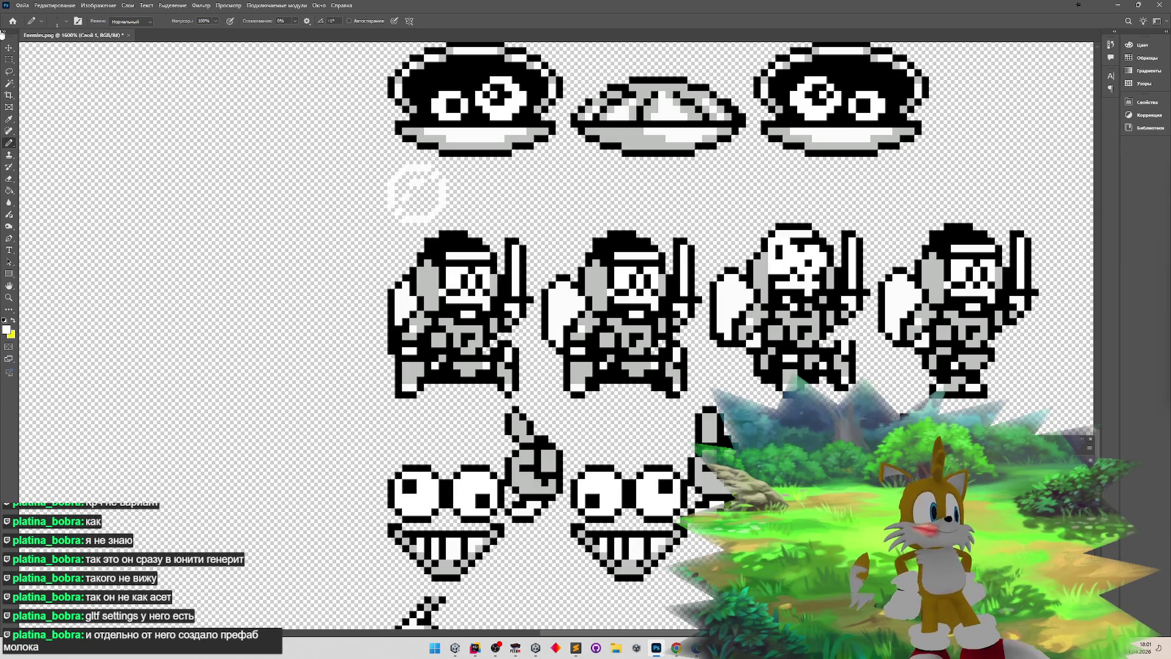
{"action": "left_click", "coordinate": [10, 59]}
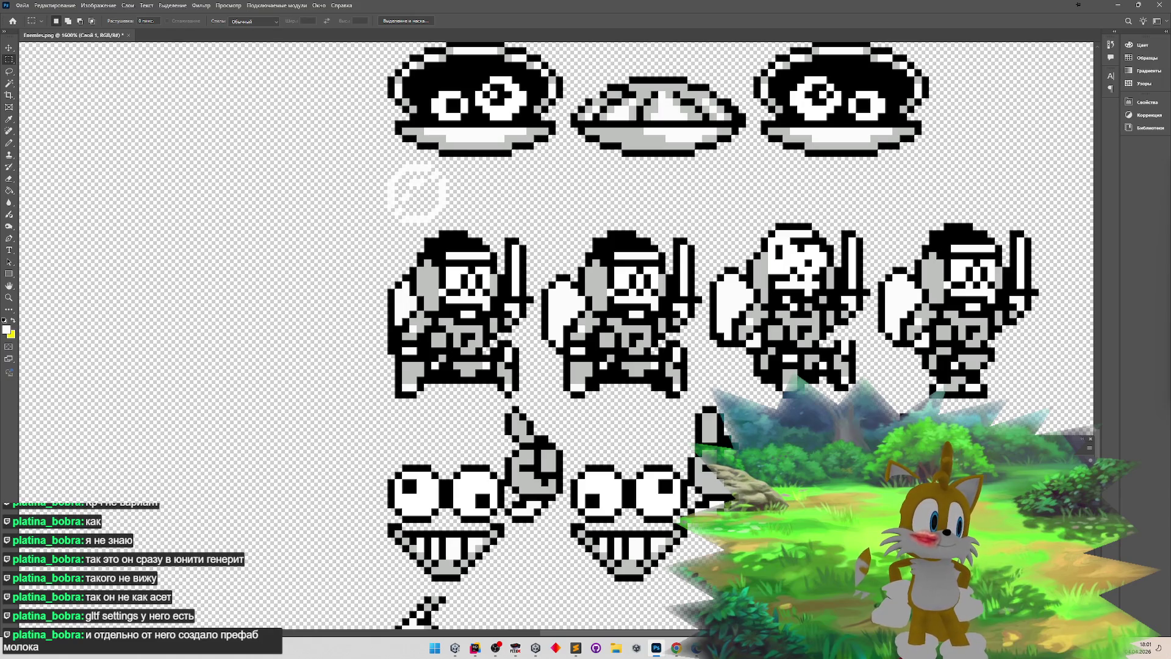
{"action": "key", "text": "ctrl+z"}
{"action": "key", "text": "ctrl+z"}
{"action": "key", "text": "ctrl+z"}
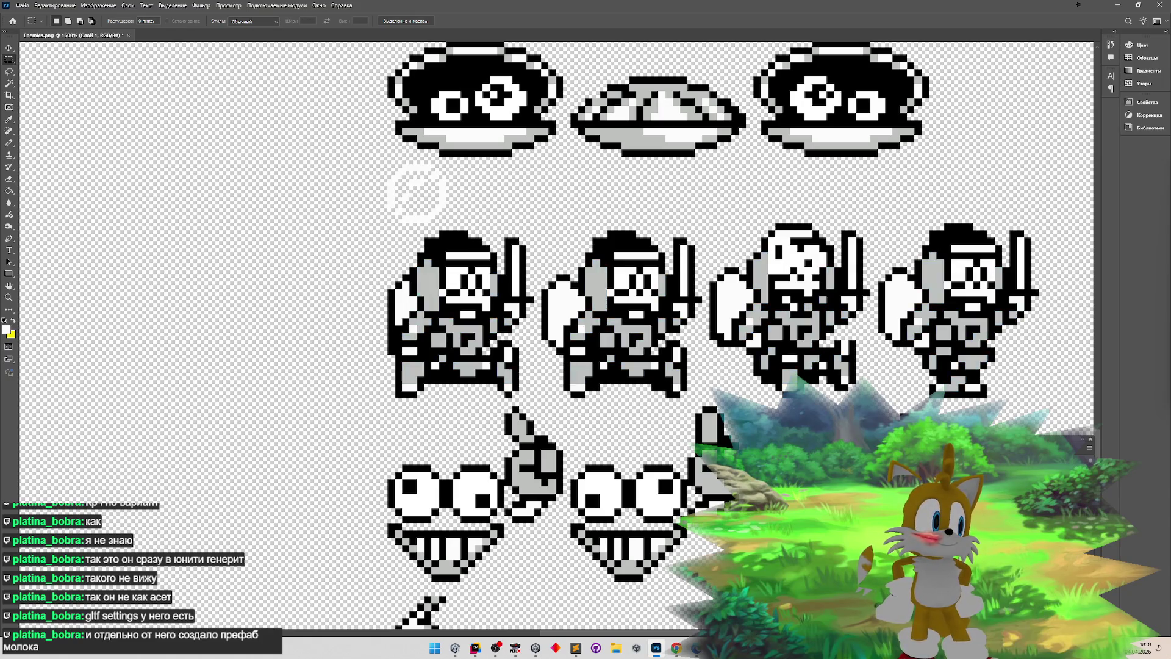
{"action": "key", "text": "ctrl+z"}
{"action": "key", "text": "ctrl+z"}
{"action": "key", "text": "ctrl+z"}
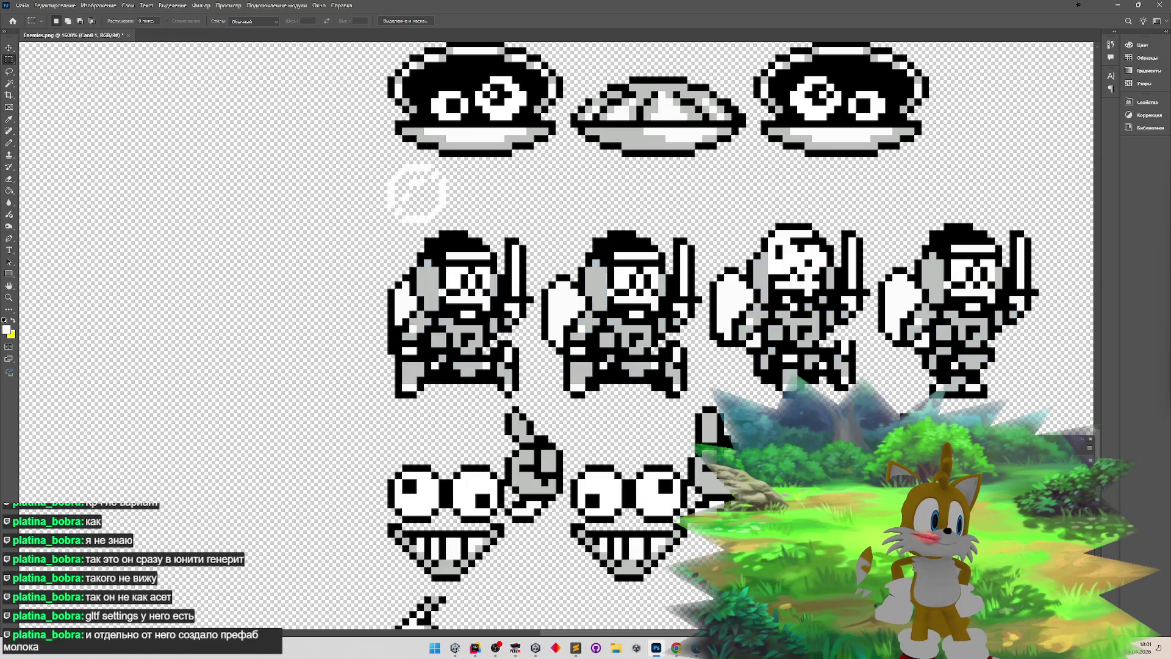
{"action": "key", "text": "ctrl+z"}
{"action": "key", "text": "ctrl+z"}
{"action": "key", "text": "ctrl+z"}
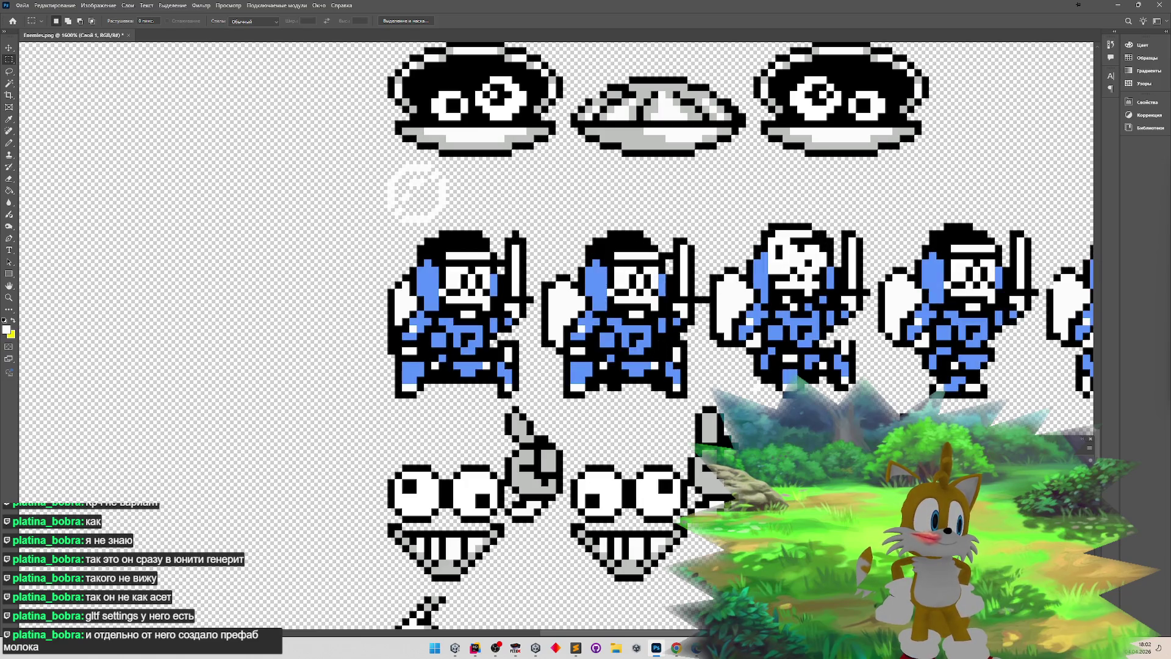
{"action": "scroll", "coordinate": [683, 635], "scroll_direction": "right", "scroll_amount": 5}
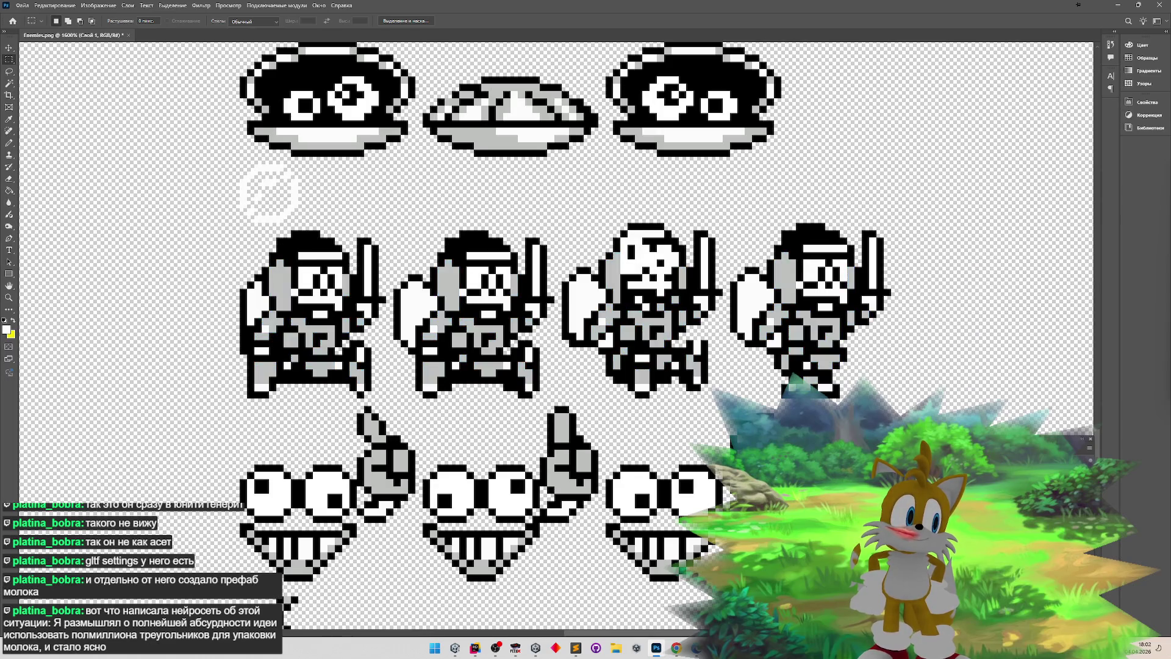
- Zoom in on the knight sprites and undo the last edit, reverting the knights to grey
{"action": "key", "text": "z"}
{"action": "left_click", "coordinate": [683, 448], "text": "alt"}
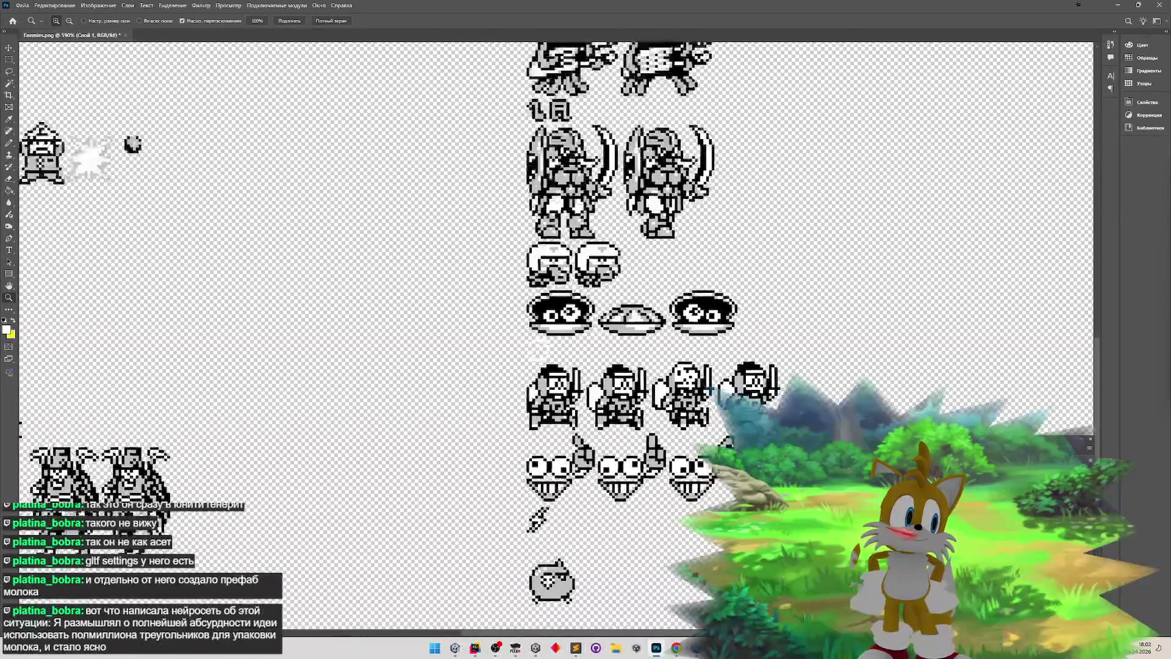
{"action": "left_click", "coordinate": [689, 446]}
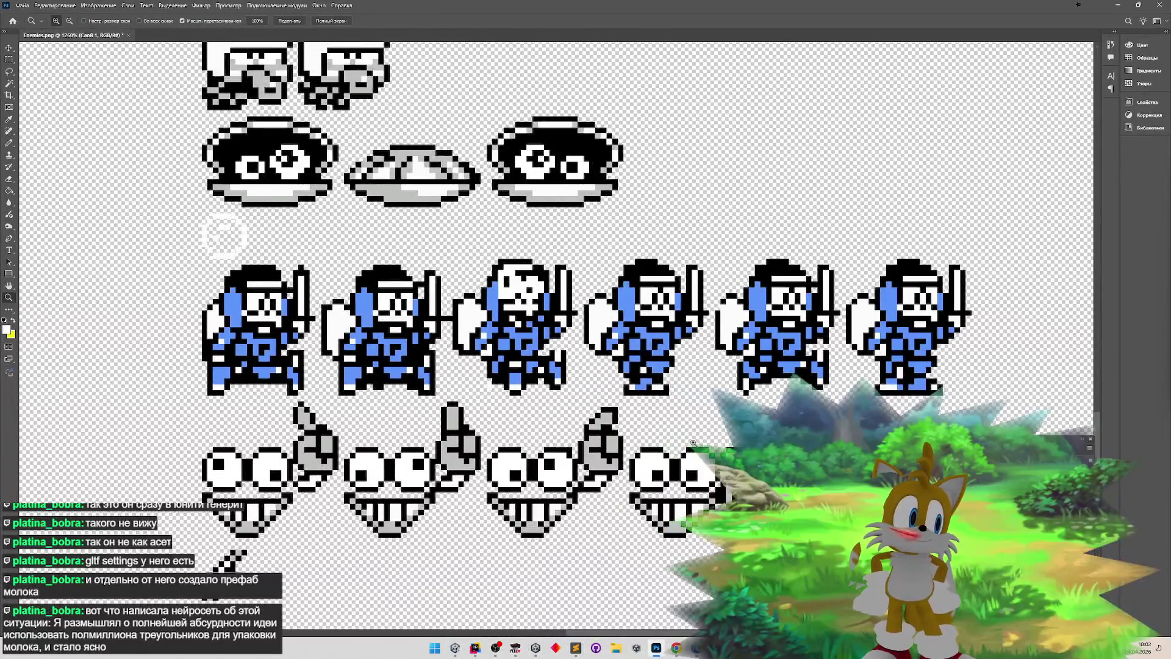
{"action": "left_click", "coordinate": [693, 442]}
{"action": "key", "text": "m"}
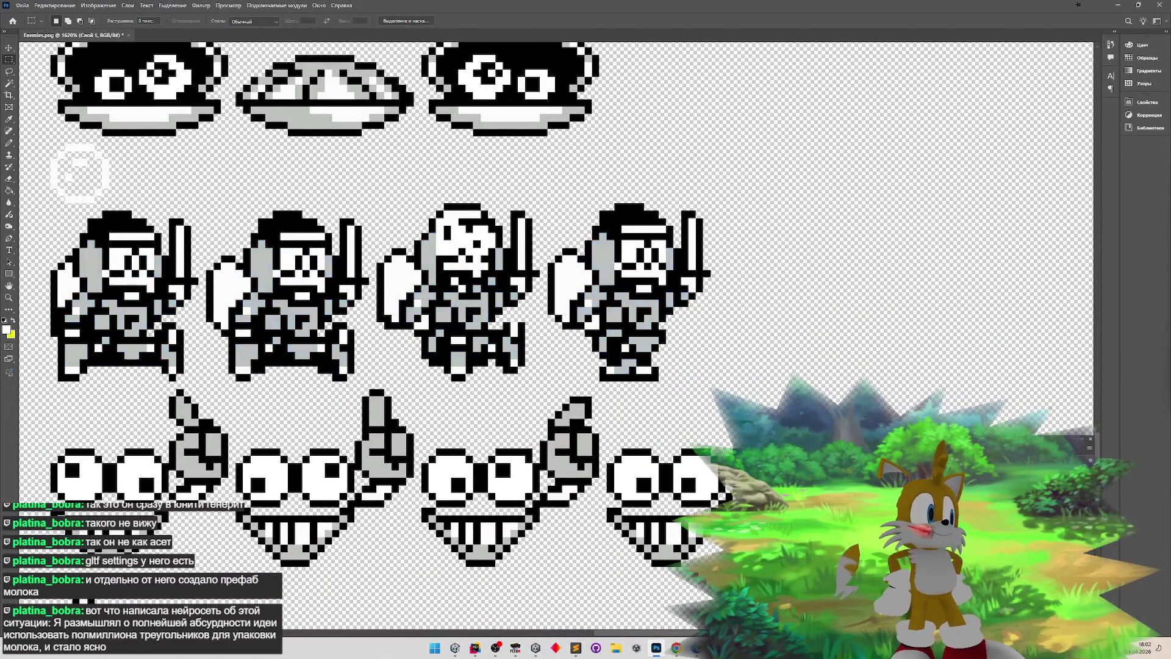
{"action": "key", "text": "ctrl+z"}
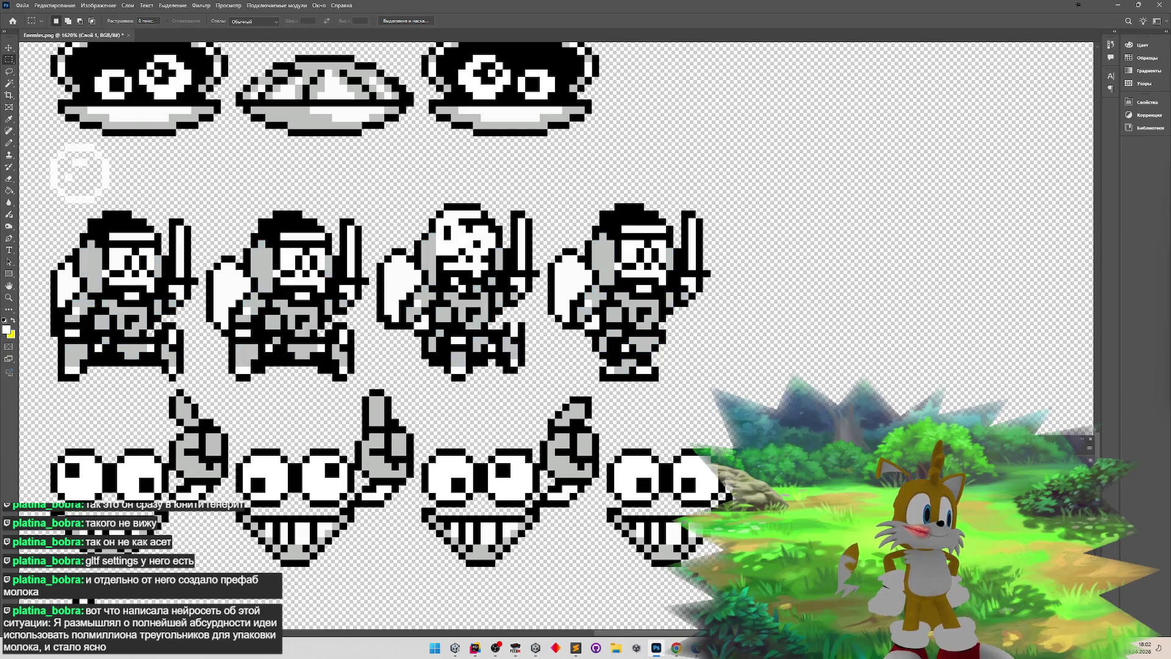
- Copy the second knight, place it right of the fourth knight 1 px lower, then bring up FCEUX
{"action": "mouse_move", "coordinate": [207, 211]}
{"action": "left_mouse_down"}
{"action": "mouse_move", "coordinate": [263, 287]}
{"action": "mouse_move", "coordinate": [369, 380]}
{"action": "left_mouse_up"}
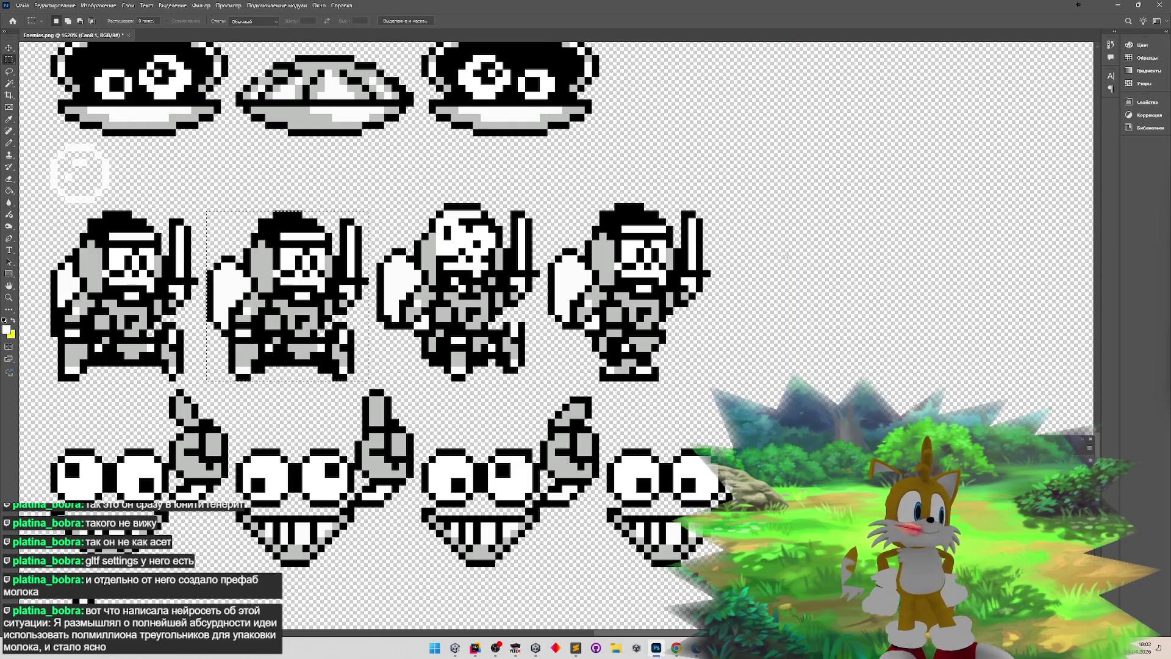
{"action": "key", "text": "ctrl+c"}
{"action": "key", "text": "ctrl+v"}
{"action": "left_click", "coordinate": [9, 47]}
{"action": "mouse_move", "coordinate": [604, 351]}
{"action": "left_mouse_down"}
{"action": "mouse_move", "coordinate": [818, 326]}
{"action": "mouse_move", "coordinate": [842, 307]}
{"action": "left_mouse_up"}
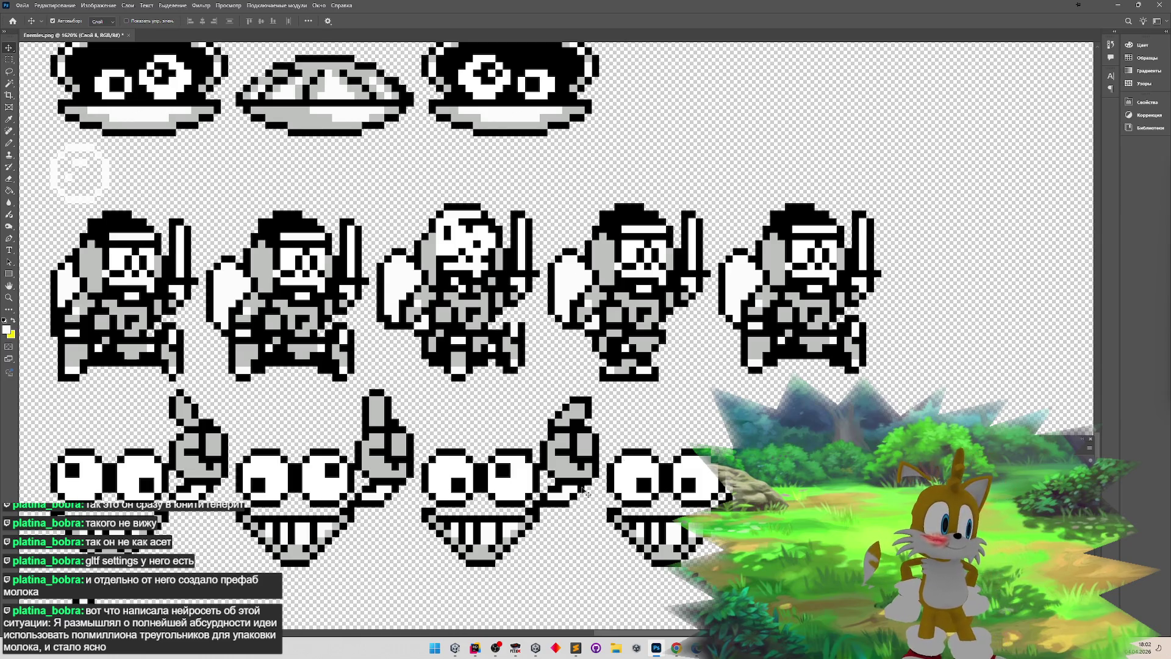
{"action": "mouse_move", "coordinate": [800, 311]}
{"action": "left_mouse_down"}
{"action": "mouse_move", "coordinate": [169, 317]}
{"action": "mouse_move", "coordinate": [811, 318]}
{"action": "mouse_move", "coordinate": [798, 314]}
{"action": "left_mouse_up"}
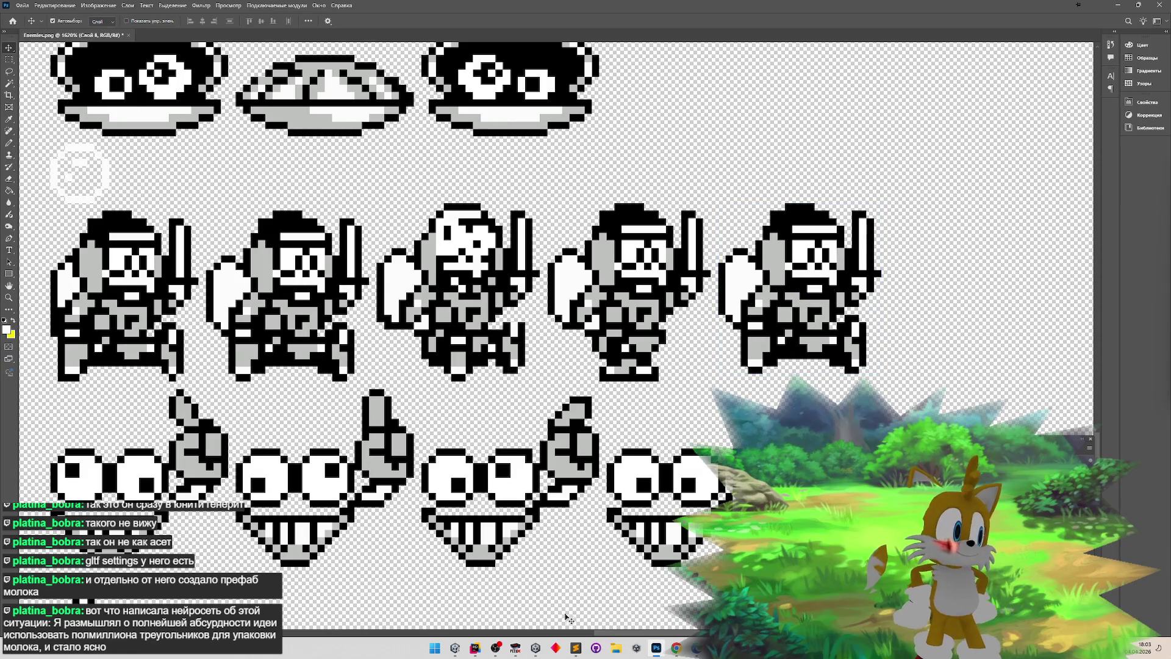
{"action": "left_click", "coordinate": [516, 648]}
- Enlarge the FCEUX game window to 3x via Options > Window Resize
{"action": "left_click", "coordinate": [553, 209]}
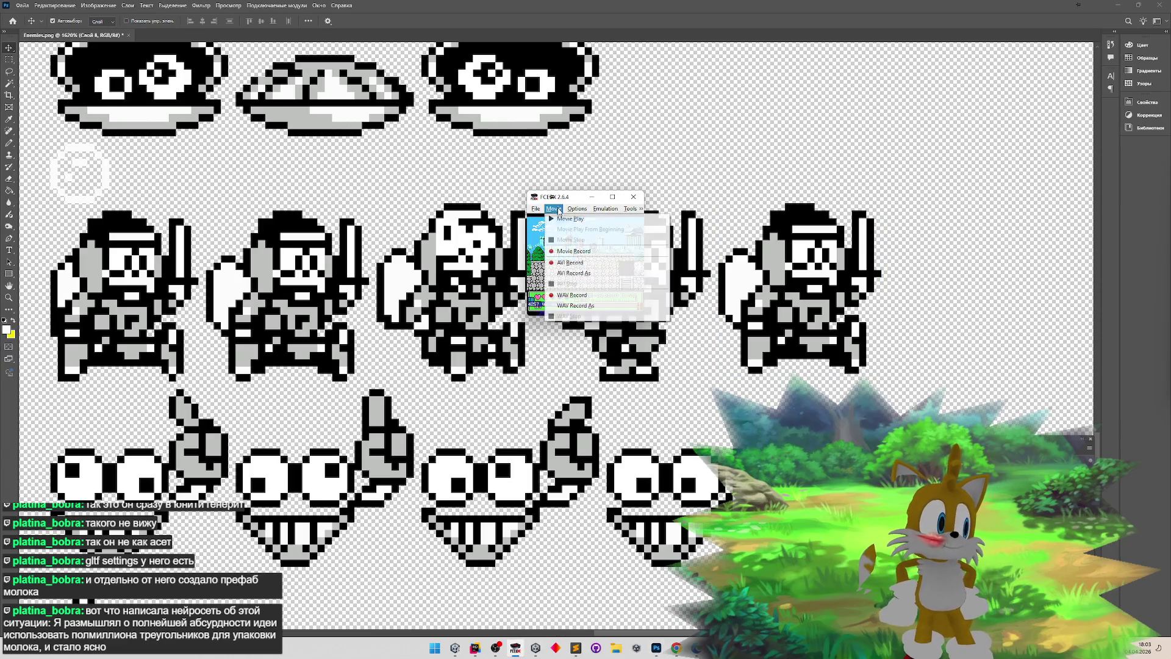
{"action": "mouse_move", "coordinate": [577, 209]}
{"action": "mouse_move", "coordinate": [651, 325]}
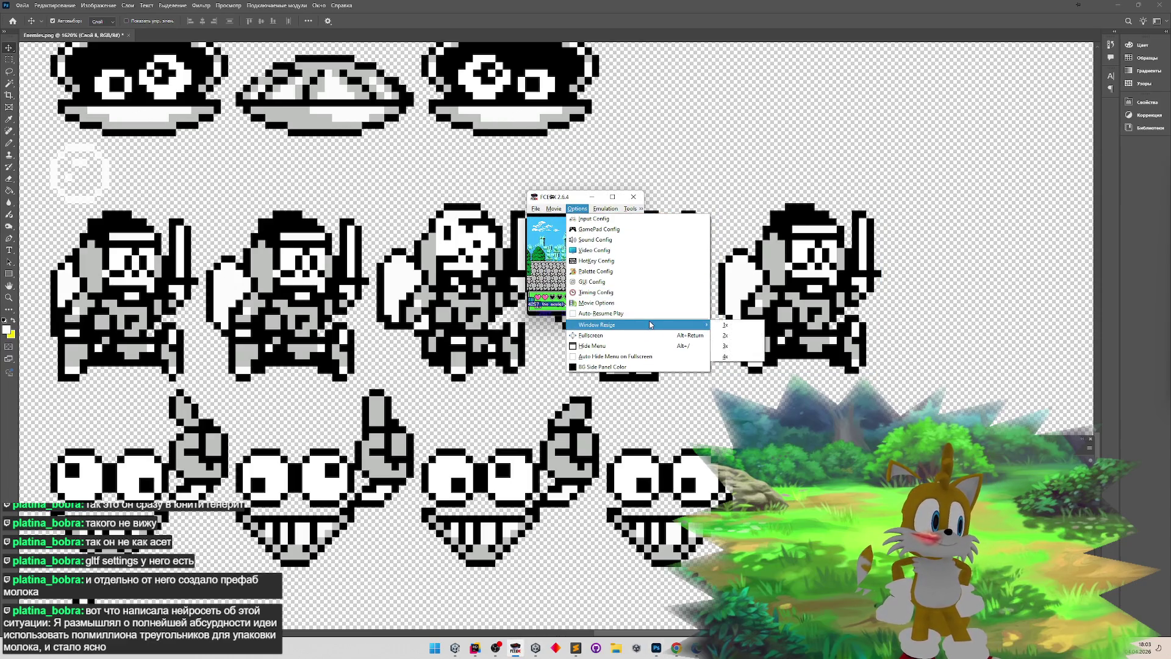
{"action": "left_click", "coordinate": [764, 210]}
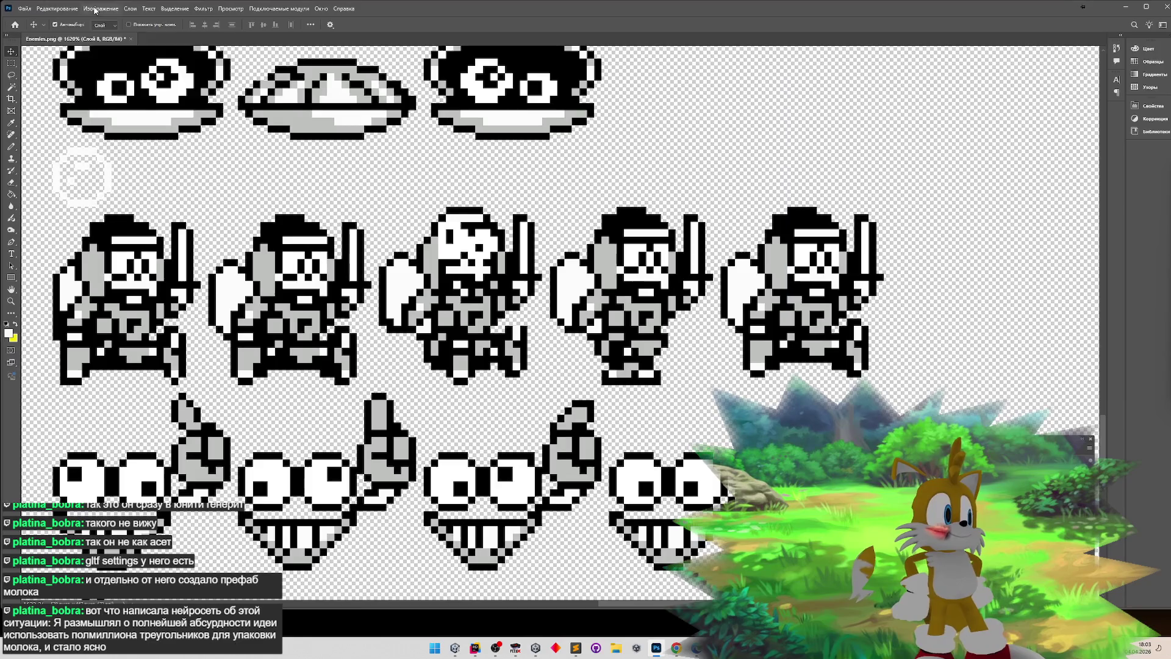
{"action": "left_click", "coordinate": [98, 5]}
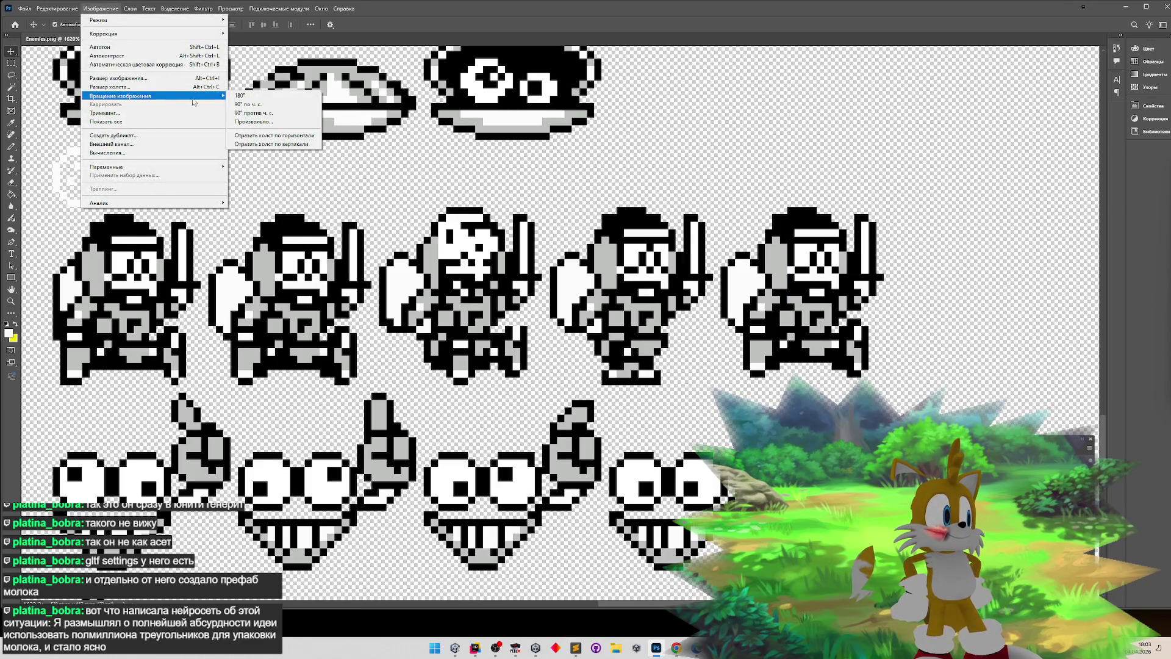
{"action": "left_click", "coordinate": [515, 649]}
{"action": "left_click", "coordinate": [553, 209]}
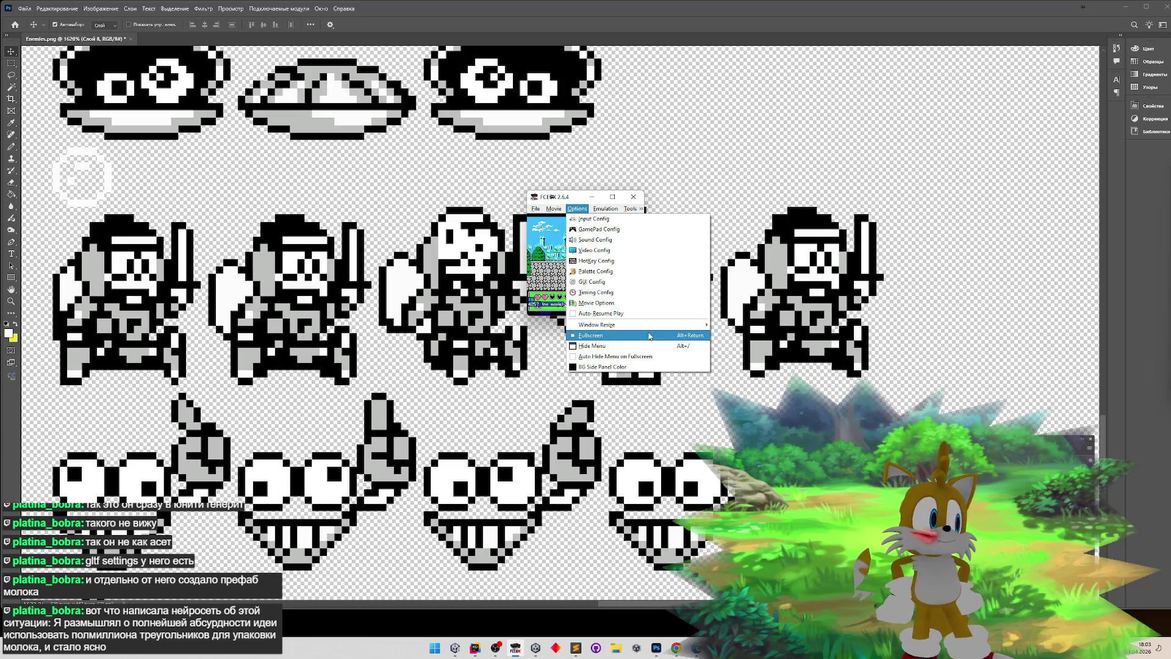
{"action": "mouse_move", "coordinate": [695, 325]}
{"action": "left_click", "coordinate": [729, 345]}
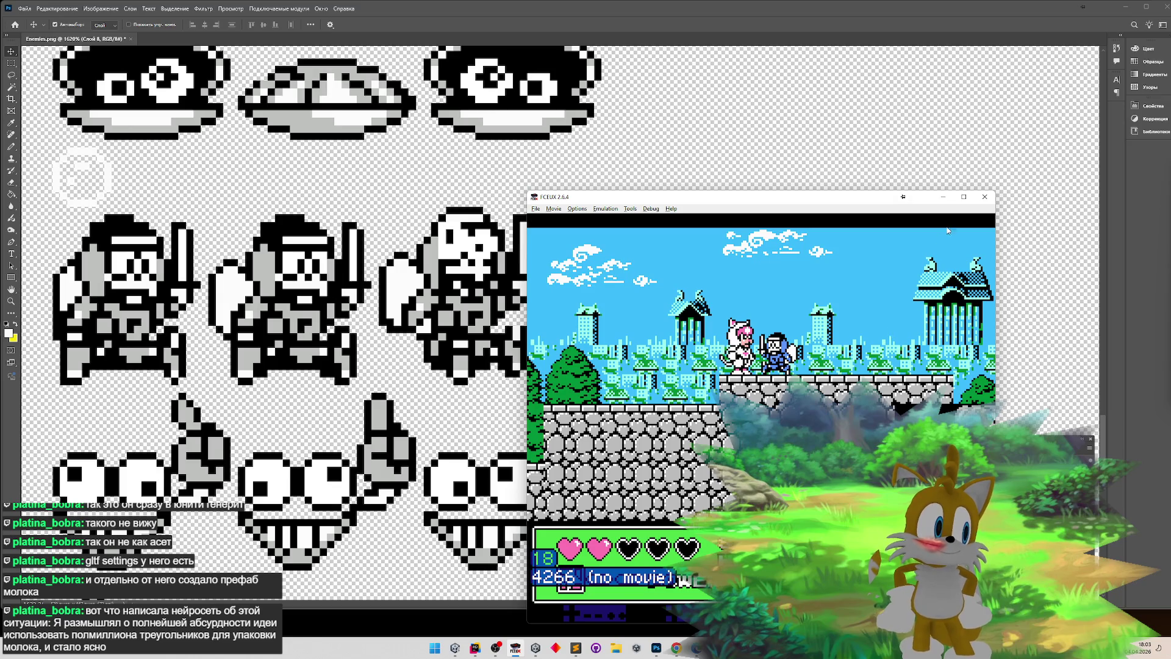
- Minimize FCEUX and switch between it and the sprite sheet to compare colours
{"action": "left_click", "coordinate": [944, 199]}
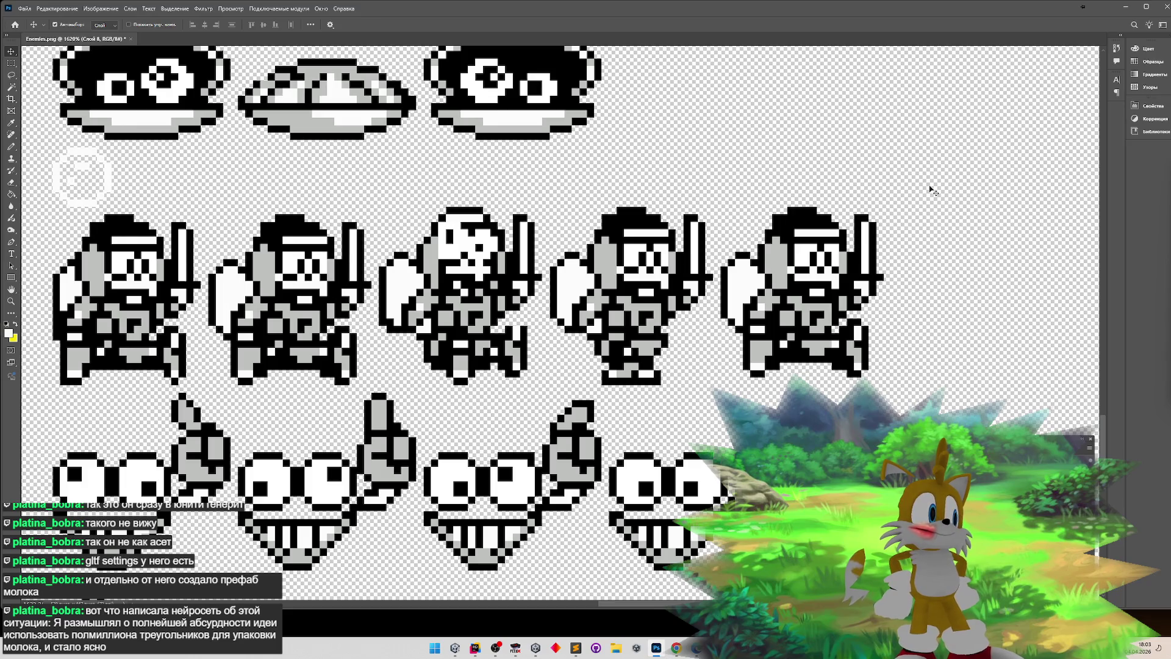
{"action": "key", "text": "alt+Tab"}
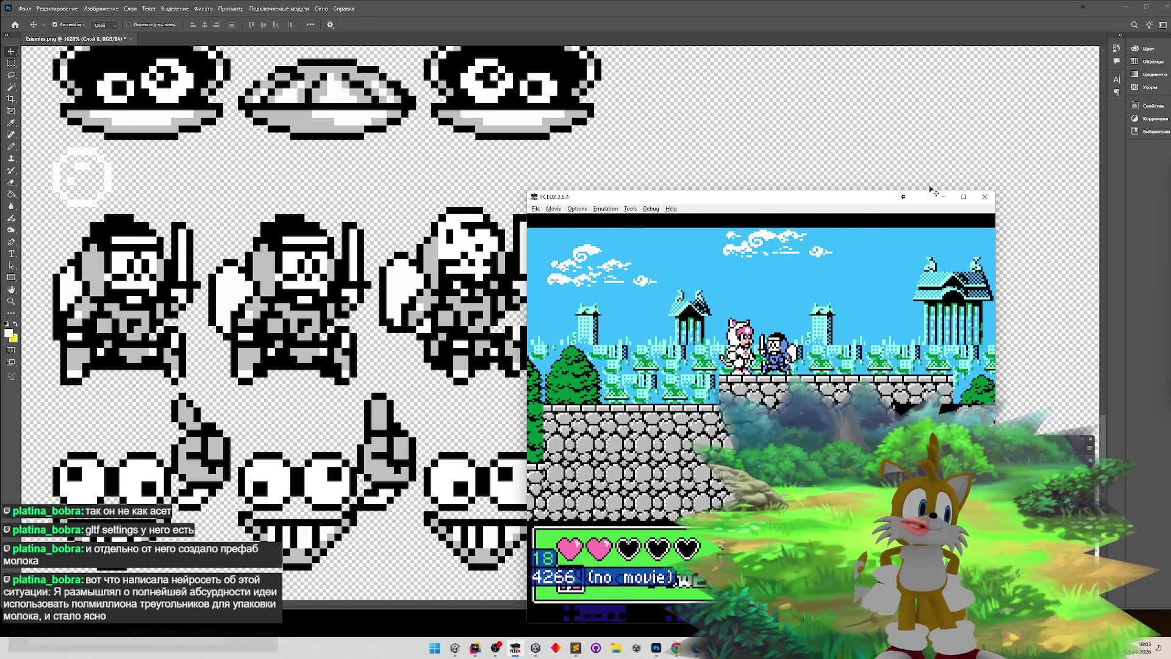
{"action": "key", "text": "alt+Tab"}
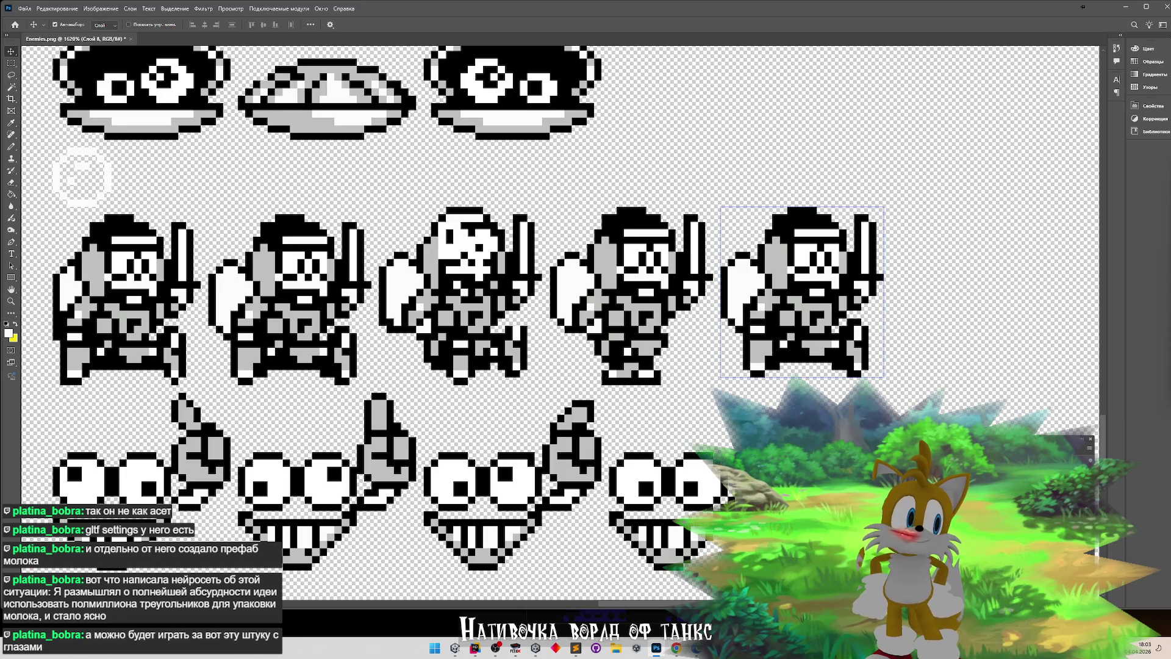
{"action": "key", "text": "alt+Tab"}
{"action": "key", "text": "alt+Tab"}
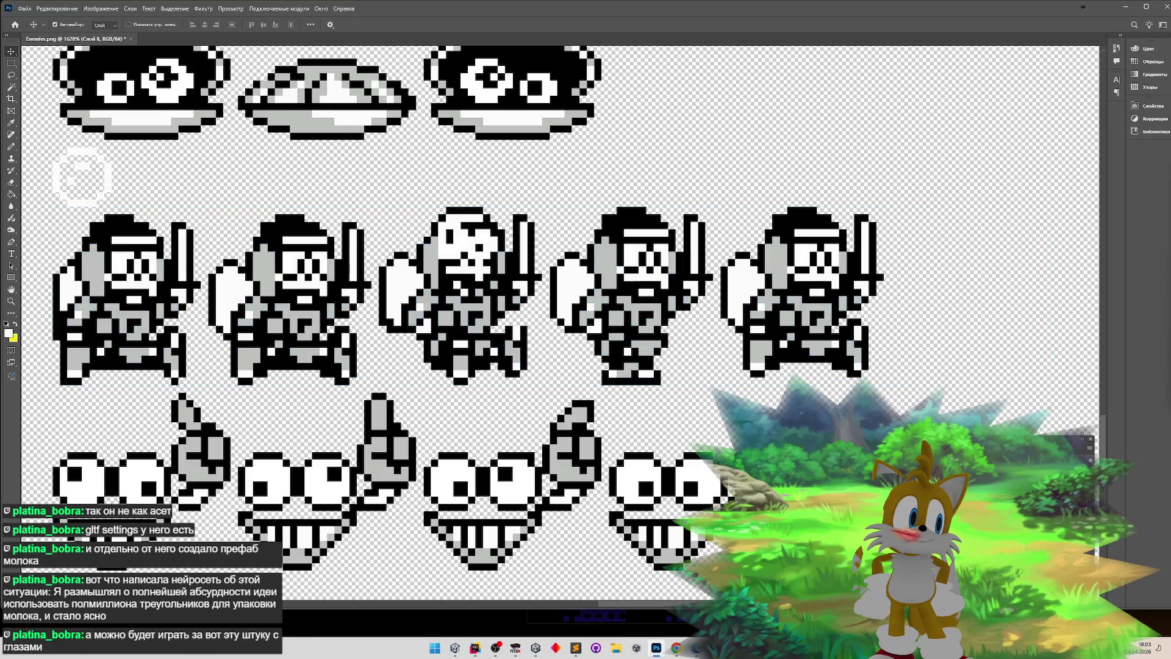
{"action": "key", "text": "alt+Tab"}
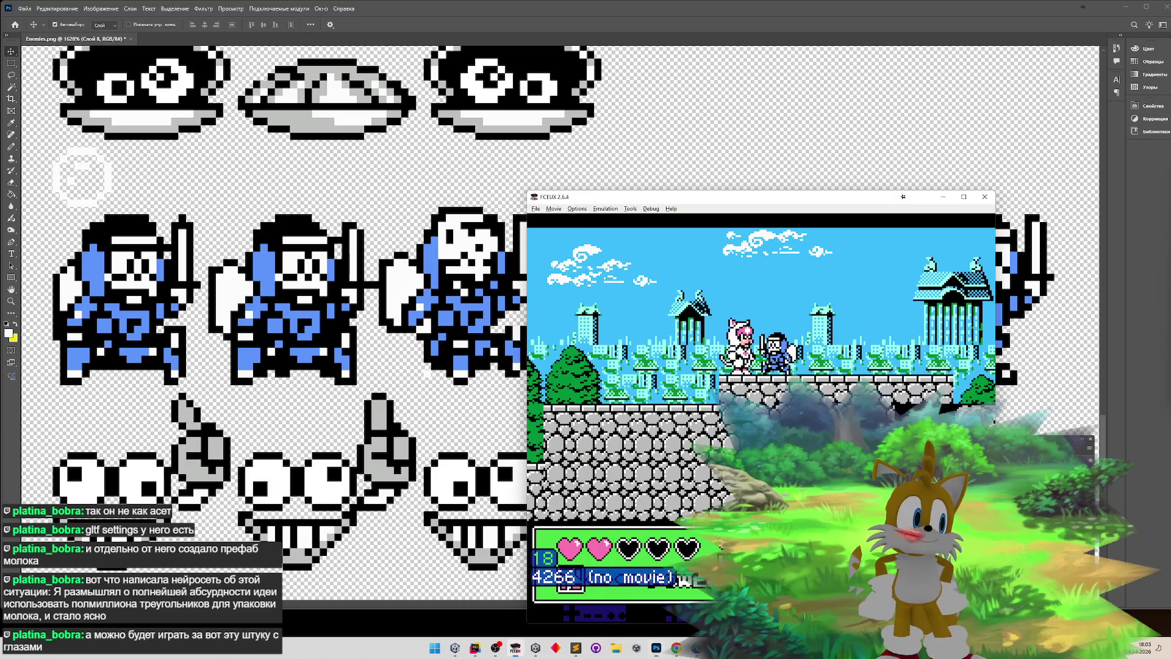
{"action": "key", "text": "alt+Tab"}
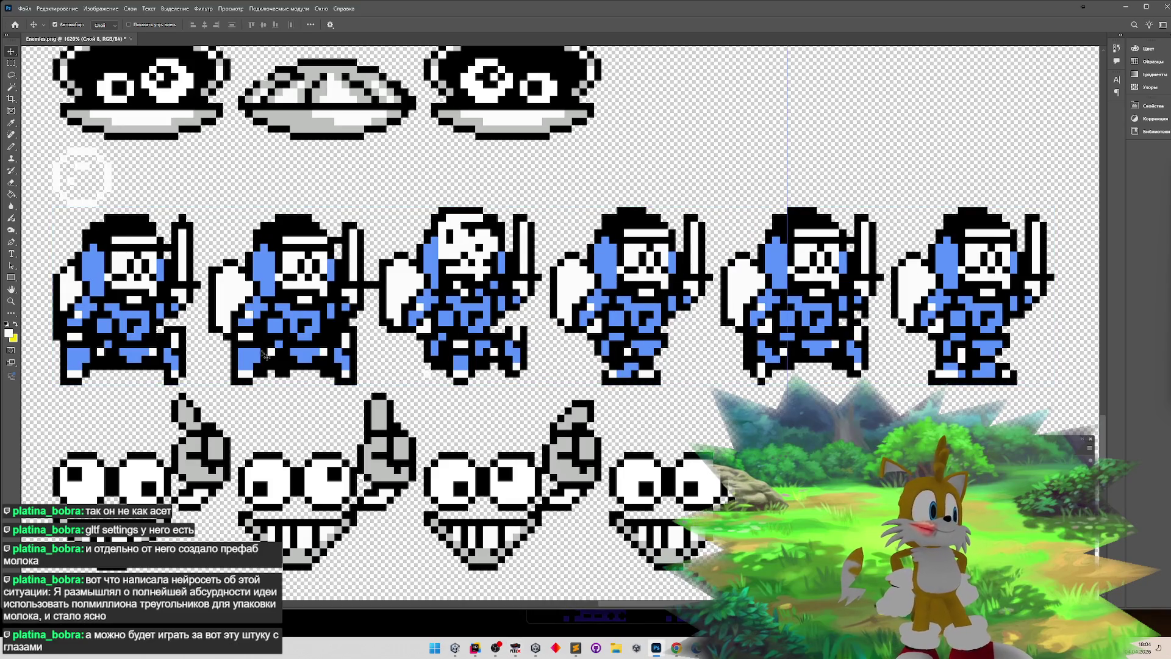
- Marquee-select the first two knight sprites and revert the row to grey frames
{"action": "left_click", "coordinate": [11, 74]}
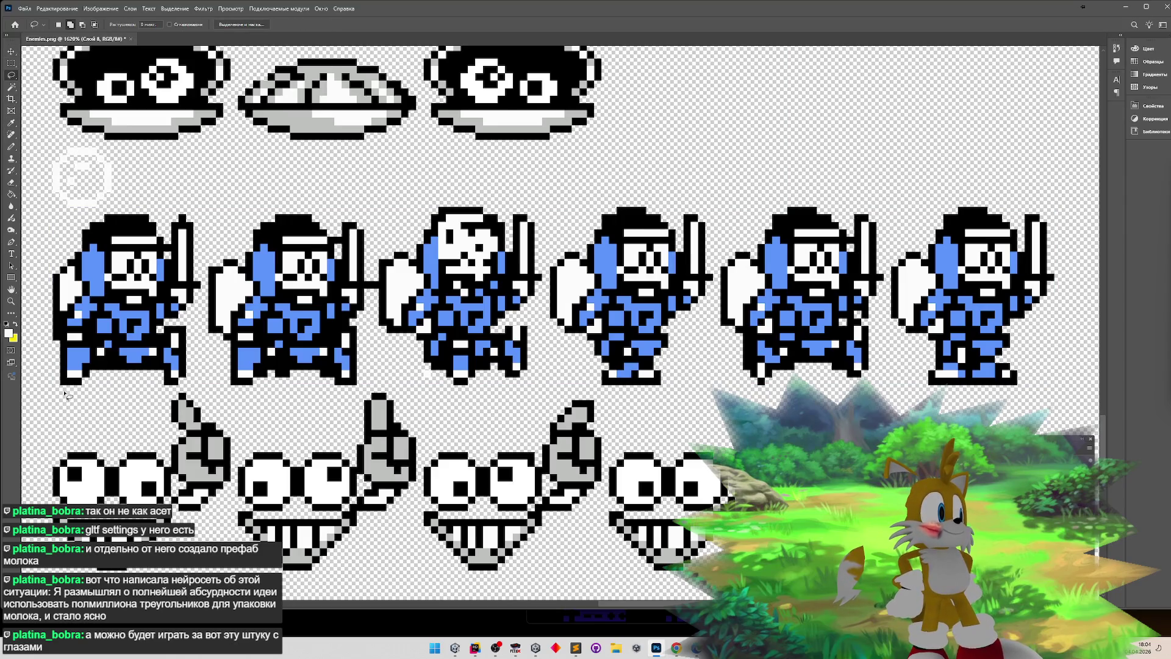
{"action": "left_click", "coordinate": [9, 64]}
{"action": "mouse_move", "coordinate": [55, 388]}
{"action": "left_mouse_down"}
{"action": "mouse_move", "coordinate": [98, 282]}
{"action": "mouse_move", "coordinate": [189, 215]}
{"action": "mouse_move", "coordinate": [370, 211]}
{"action": "left_mouse_up"}
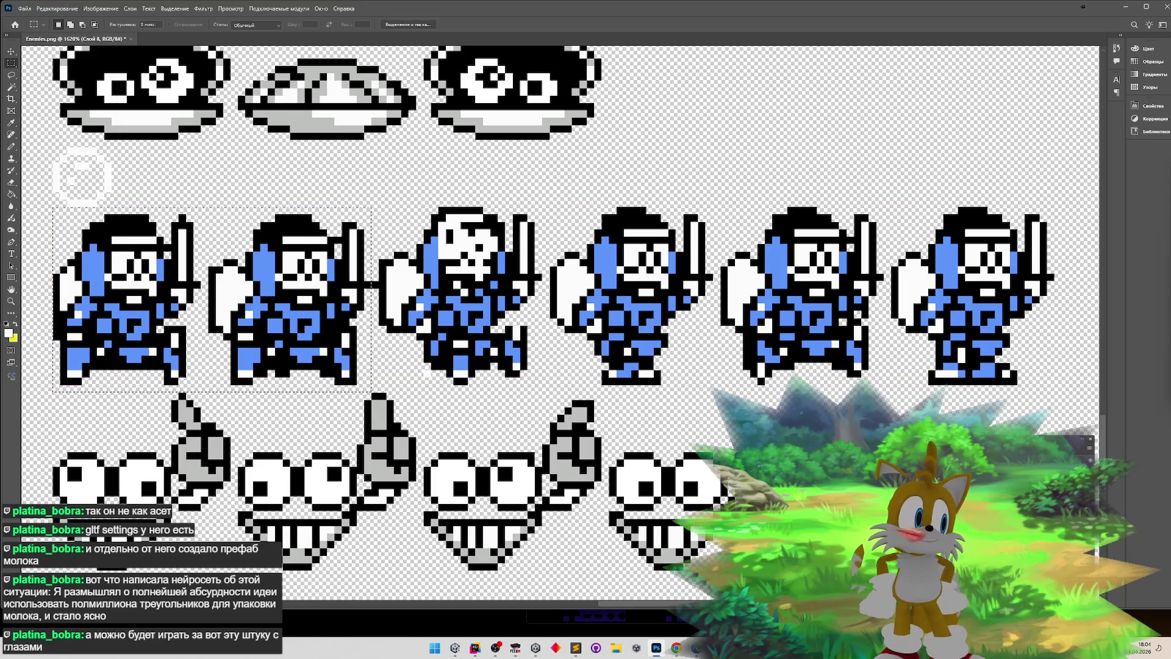
{"action": "key", "text": "Delete"}
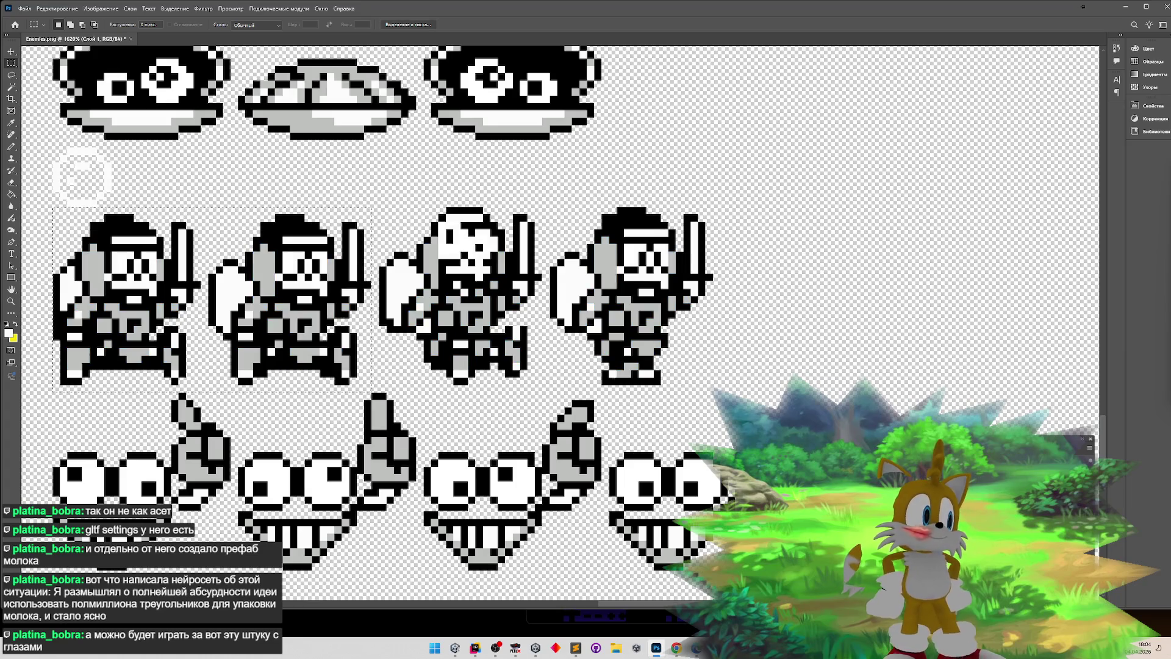
- Nudge the first two knights up one pixel with the Move tool
{"action": "left_click", "coordinate": [12, 52]}
{"action": "key", "text": "Up"}
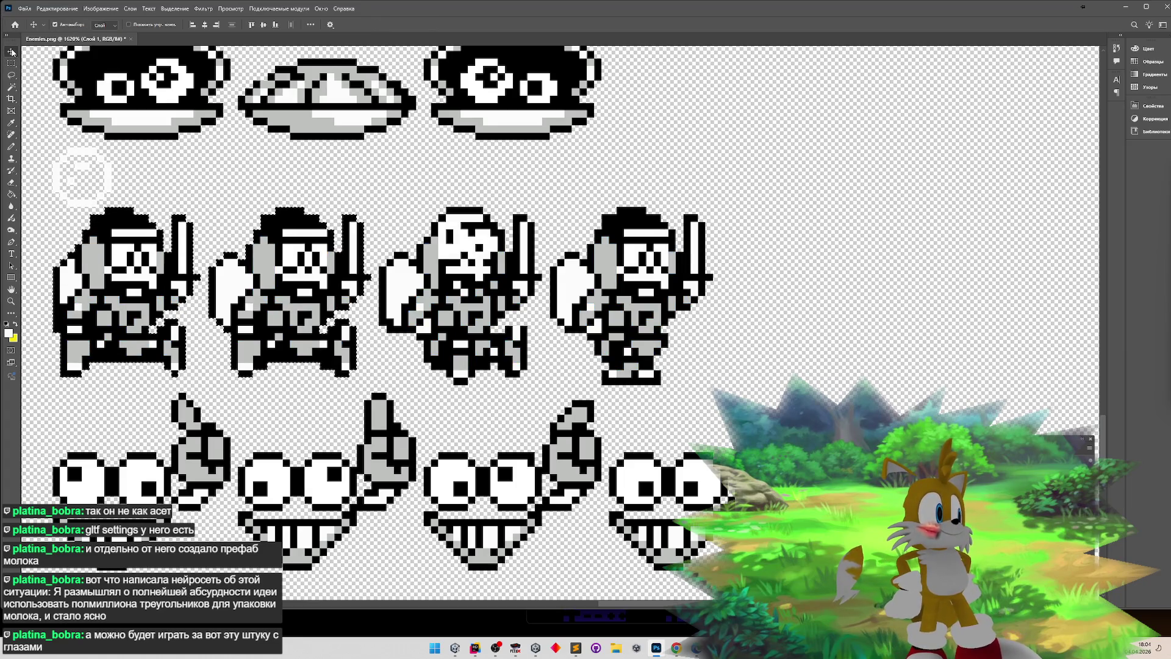
{"action": "left_click", "coordinate": [11, 63]}
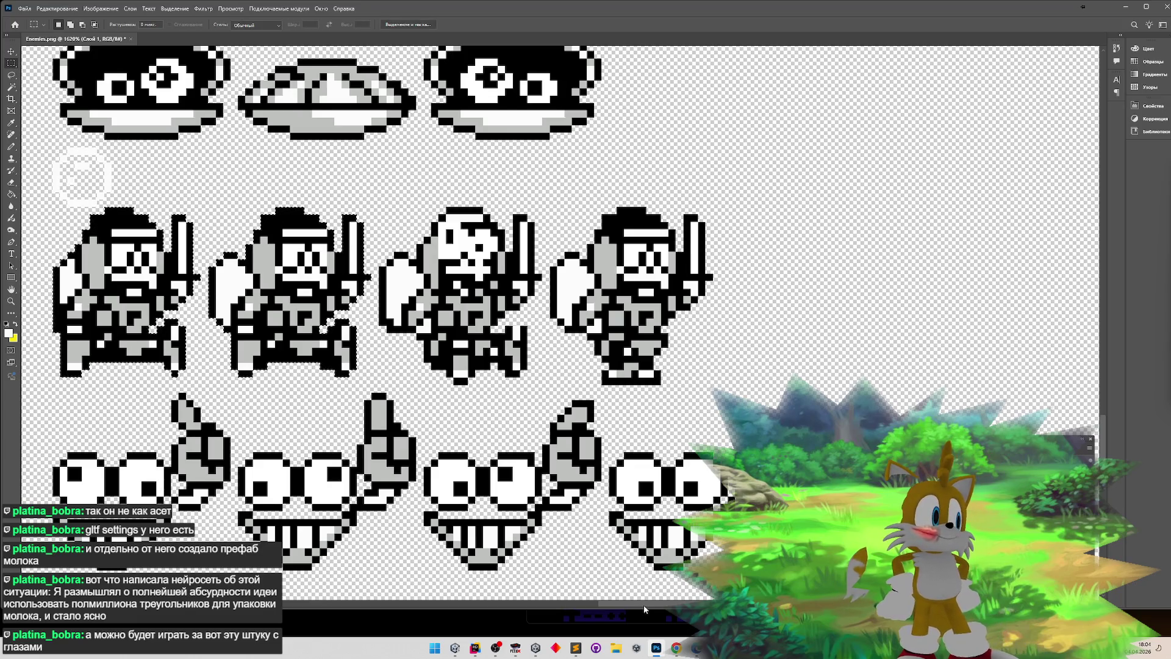
{"action": "scroll", "coordinate": [644, 608], "scroll_direction": "left", "scroll_amount": 3}
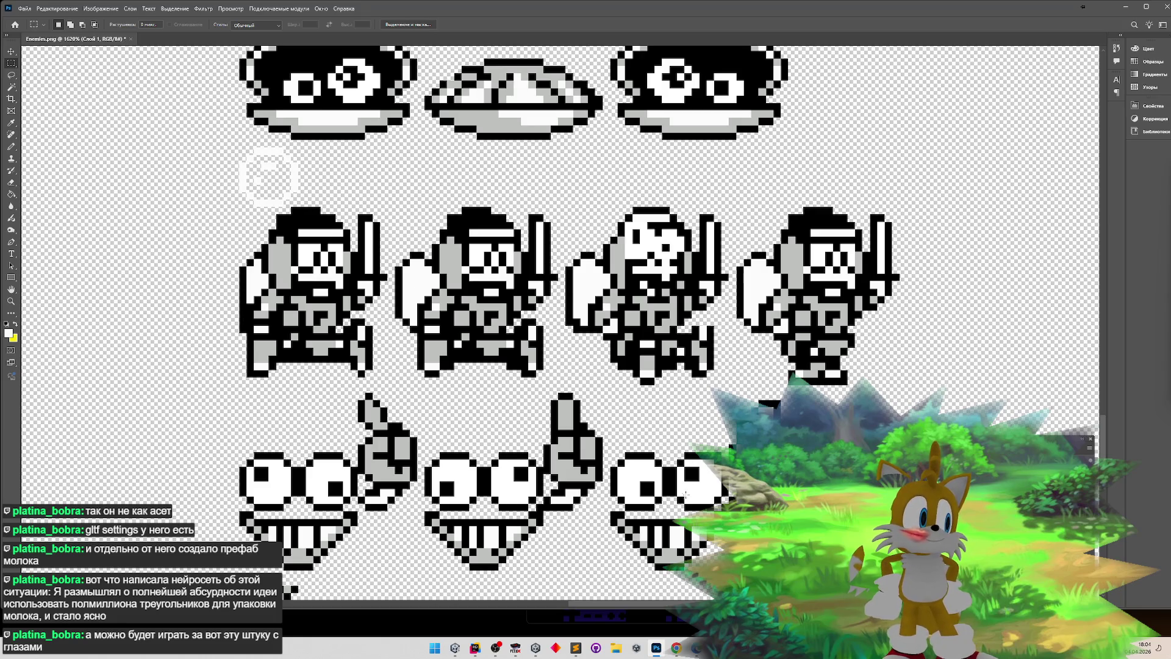
- Toggle undo and redo to compare the grey and blue knight versions
{"action": "scroll", "coordinate": [430, 350], "scroll_direction": "right", "scroll_amount": 5}
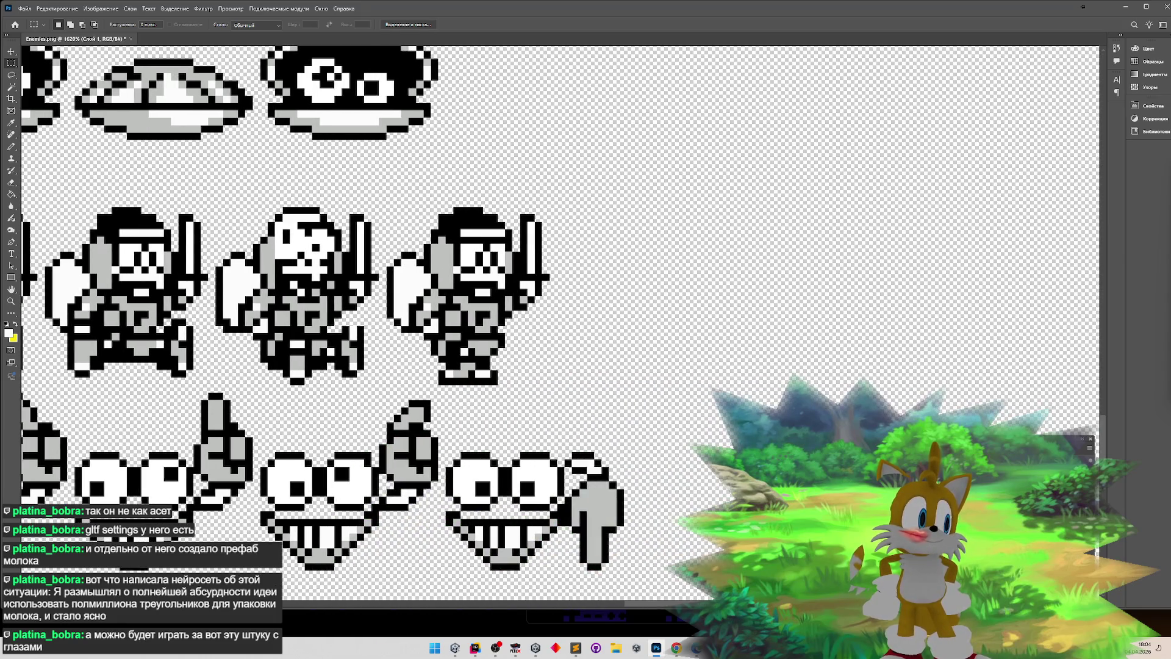
{"action": "key", "text": "ctrl+shift+z"}
{"action": "key", "text": "ctrl+shift+z"}
{"action": "key", "text": "ctrl+shift+z"}
{"action": "key", "text": "ctrl+z"}
{"action": "key", "text": "ctrl+shift+z"}
{"action": "key", "text": "ctrl+z"}
{"action": "key", "text": "ctrl+shift+z"}
{"action": "key", "text": "ctrl+z"}
{"action": "key", "text": "ctrl+shift+z"}
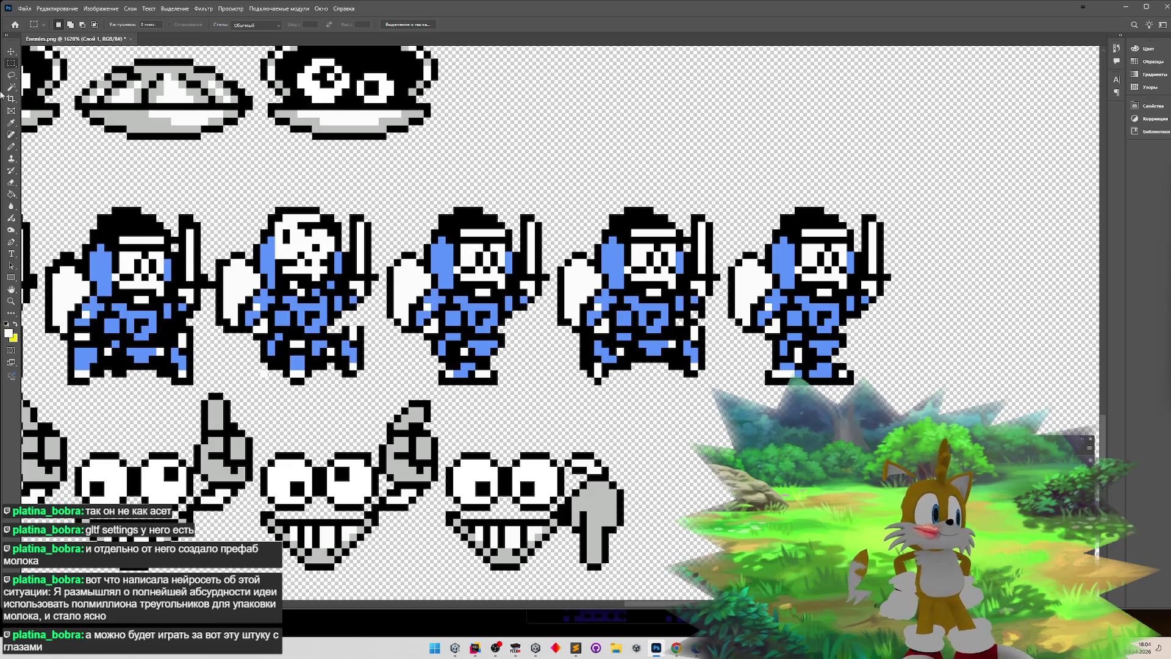
- Select part of the fourth knight, then step back through history to undo the recolouring
{"action": "left_click_drag", "start_coordinate": [580, 307], "coordinate": [638, 384]}
{"action": "key", "text": "ctrl+c"}
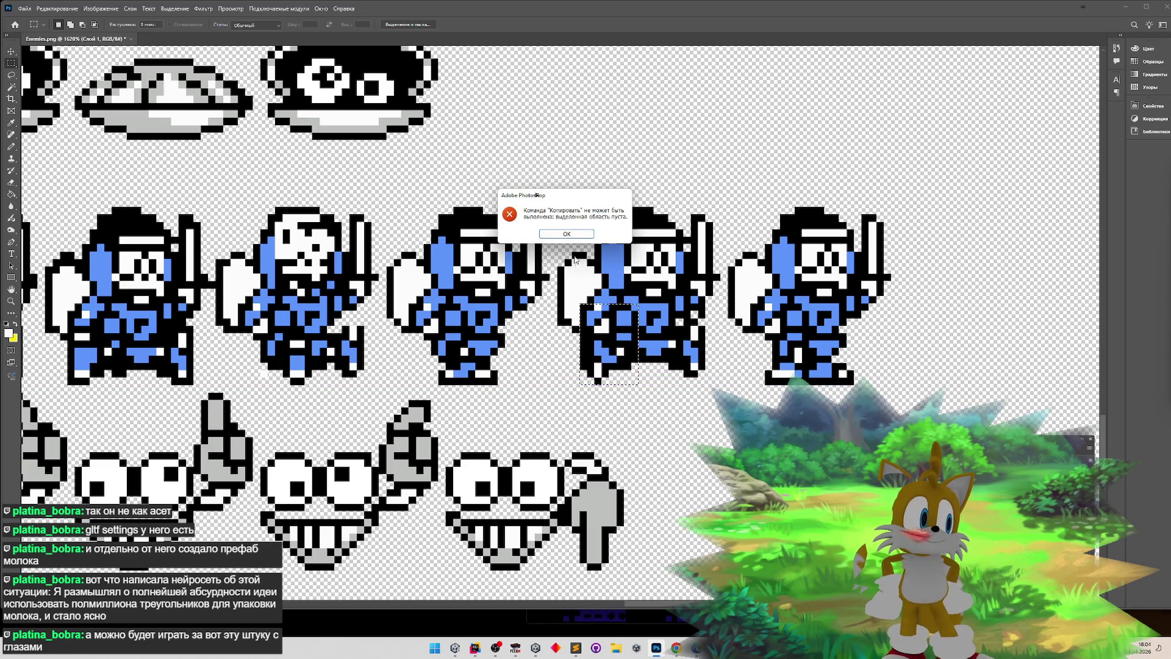
{"action": "left_click", "coordinate": [568, 235]}
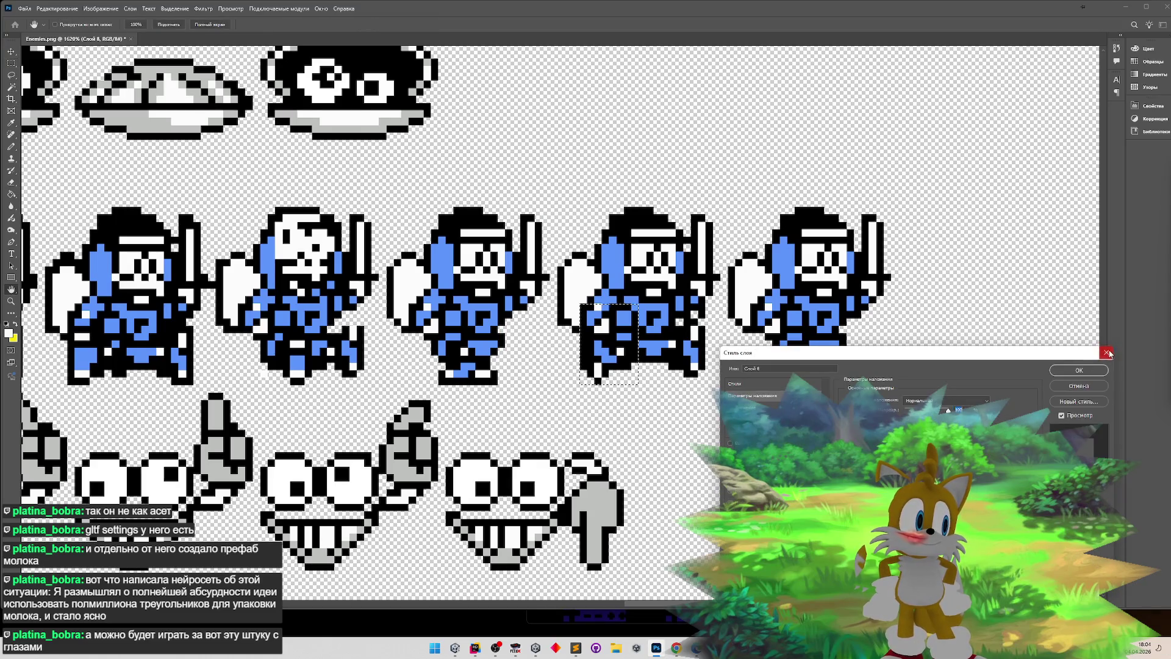
{"action": "key", "text": "alt+bracketleft"}
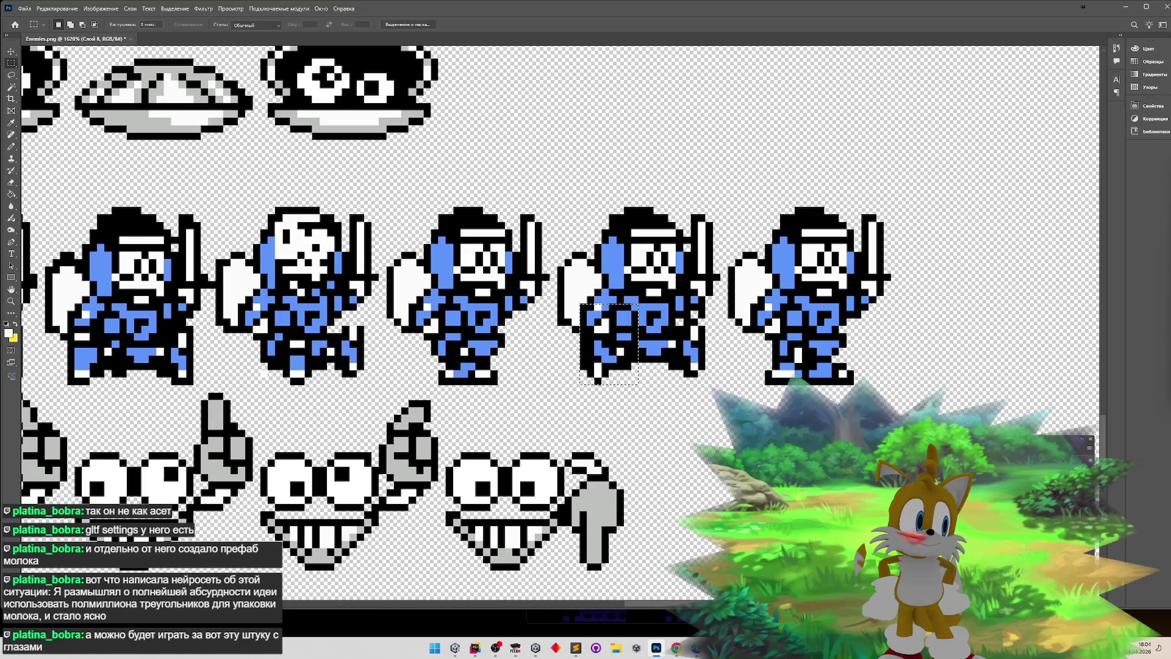
{"action": "key", "text": "ctrl+j"}
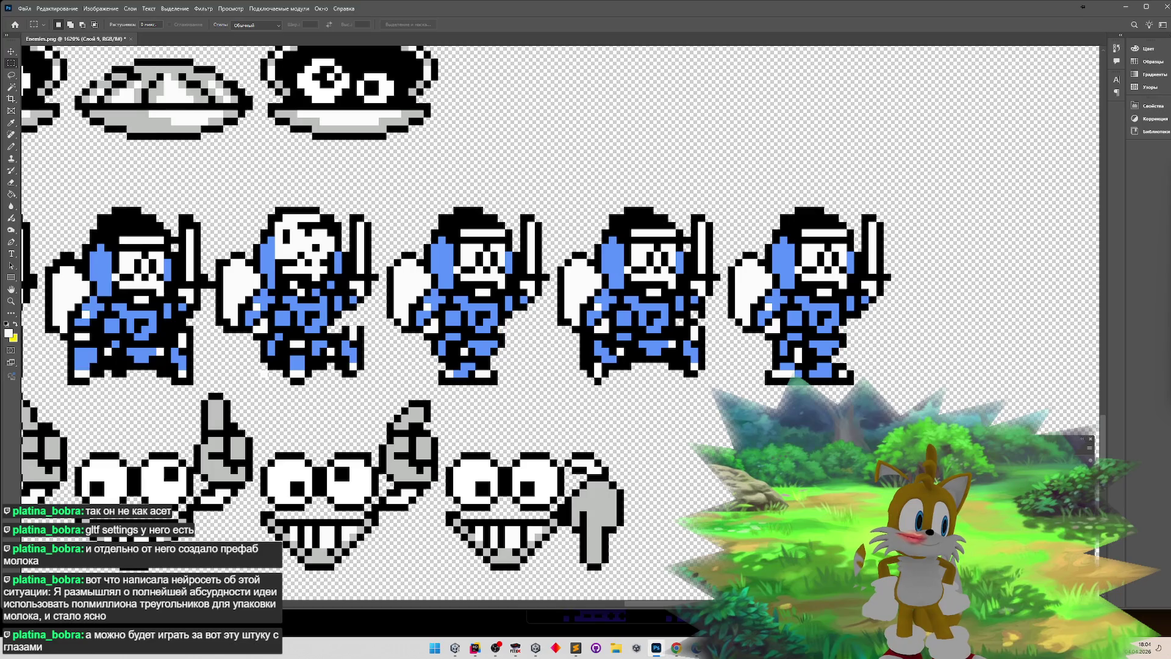
{"action": "key", "text": "ctrl+comma"}
{"action": "key", "text": "ctrl+comma"}
{"action": "key", "text": "ctrl+comma"}
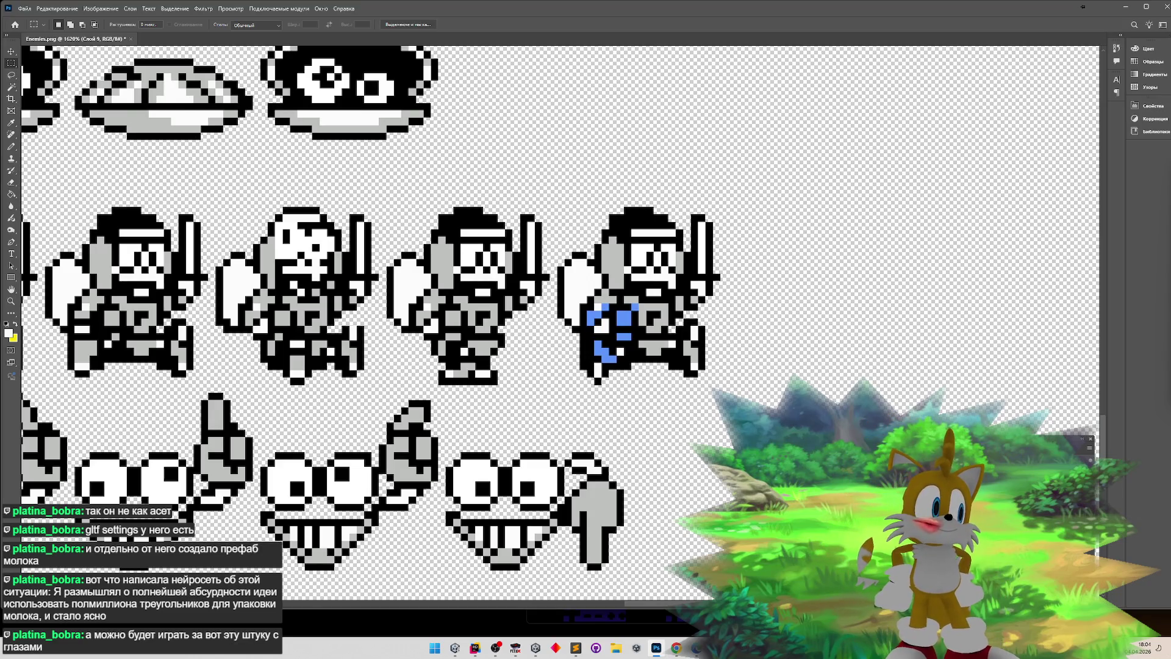
{"action": "key", "text": "ctrl+d"}
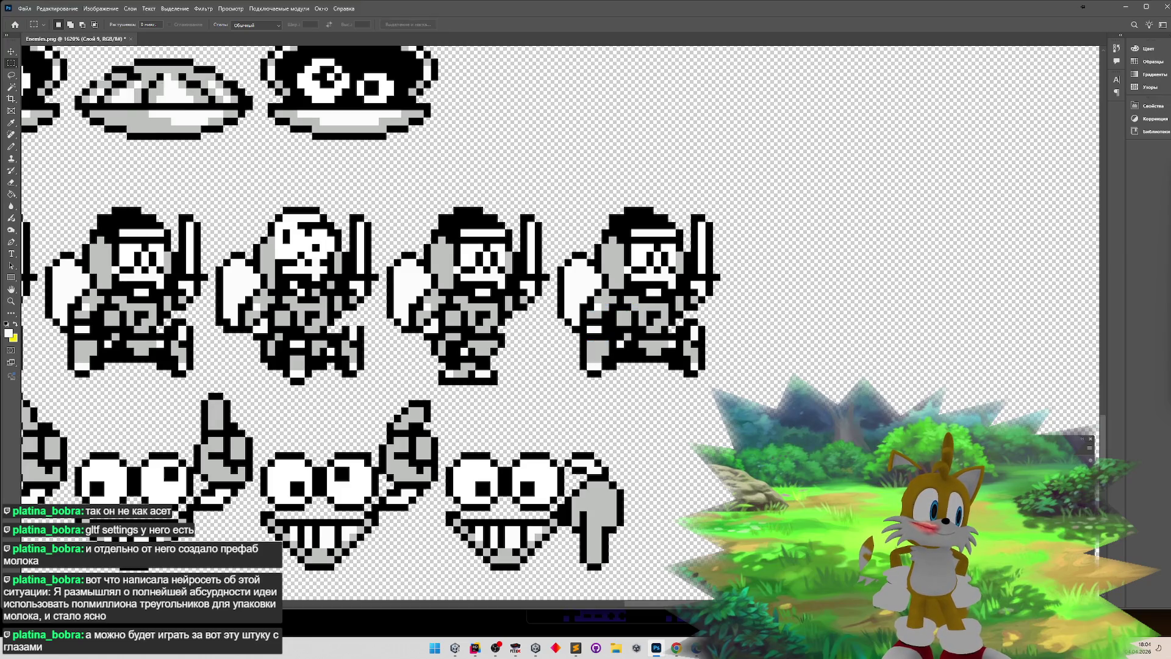
{"action": "scroll", "coordinate": [597, 315], "scroll_direction": "up", "scroll_amount": 5}
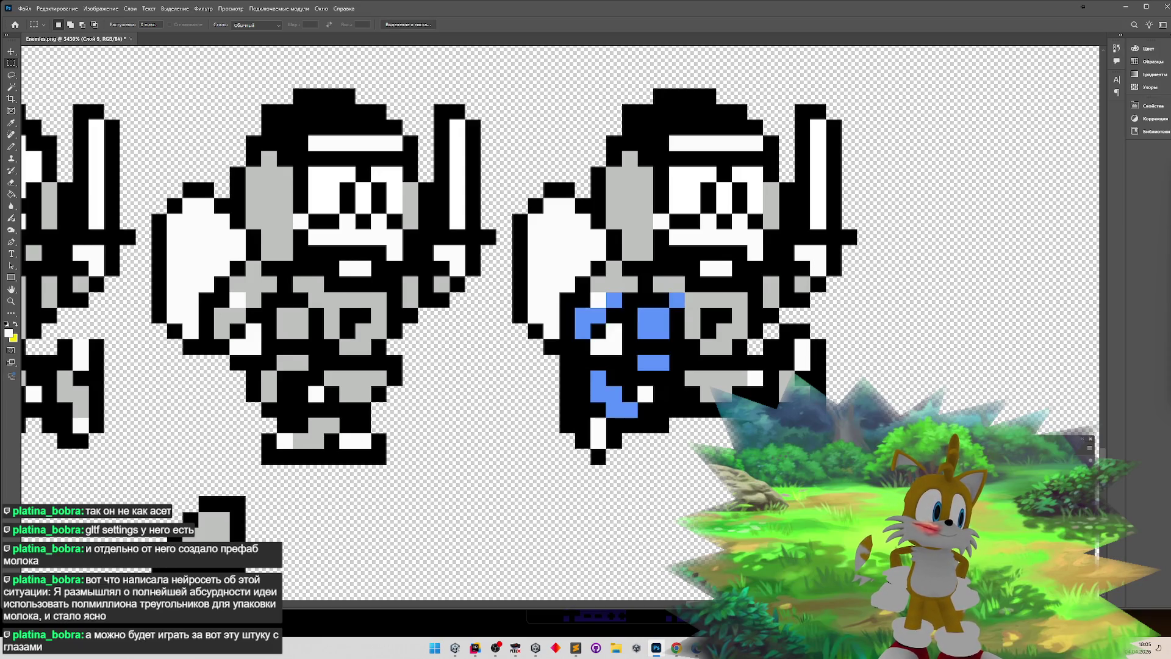
{"action": "key", "text": "ctrl+z"}
{"action": "key", "text": "ctrl+shift+z"}
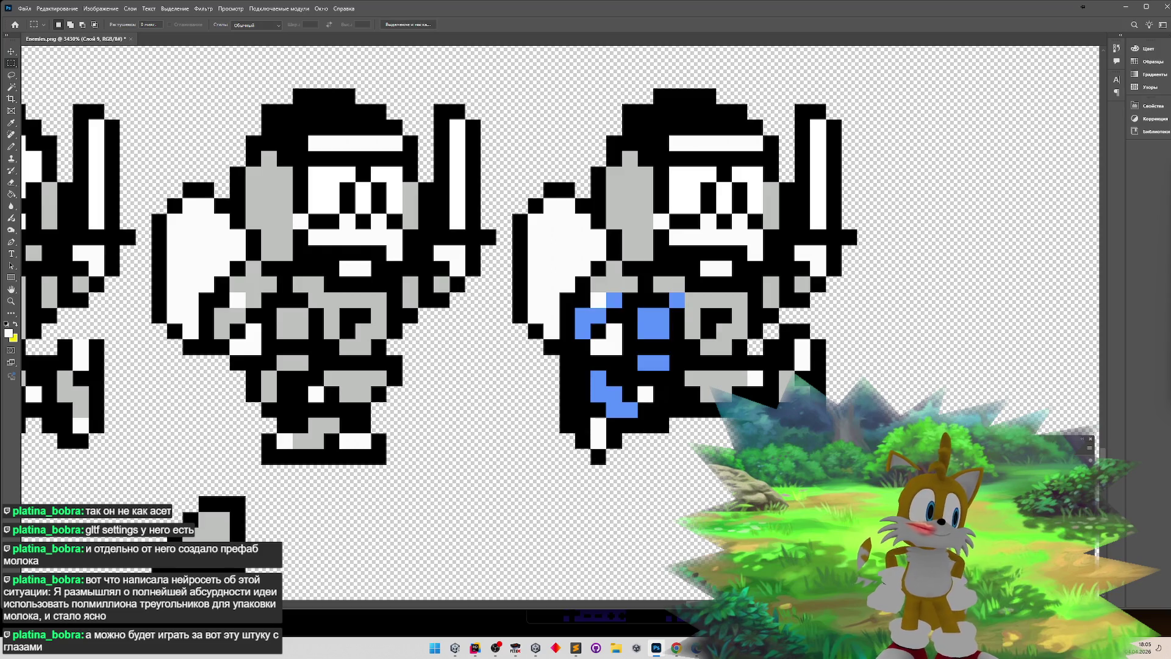
{"action": "key", "text": "ctrl+z"}
{"action": "key", "text": "ctrl+shift+z"}
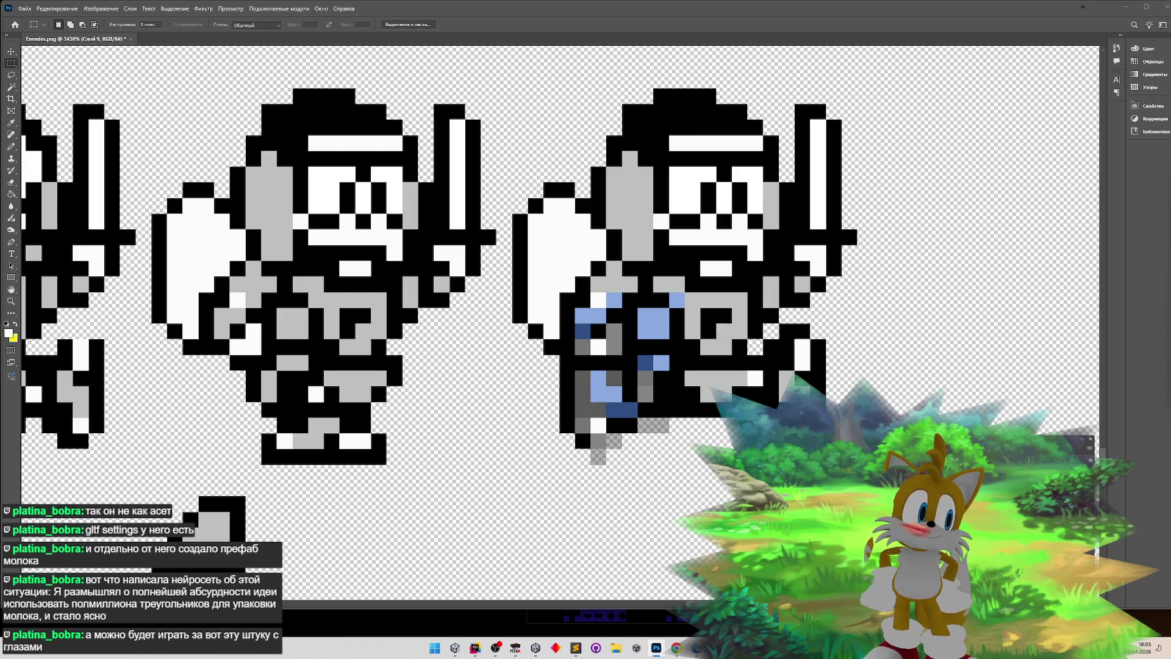
{"action": "key", "text": "ctrl+shift+z"}
{"action": "key", "text": "z"}
{"action": "scroll", "coordinate": [134, 296], "scroll_direction": "down", "scroll_amount": 5}
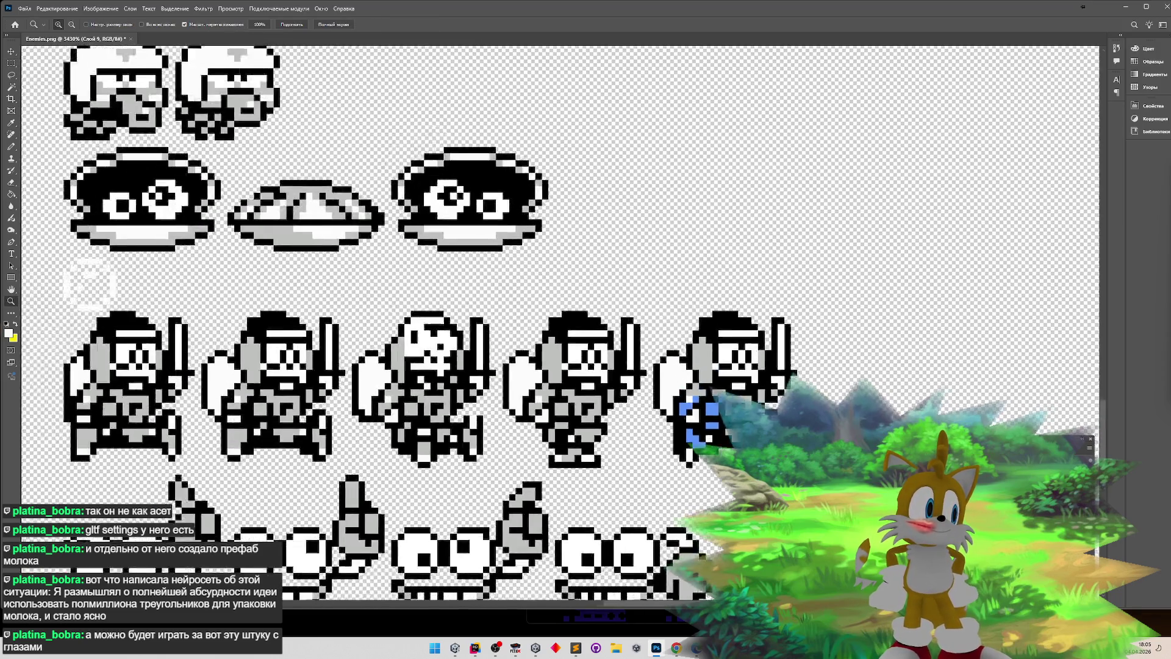
{"action": "scroll", "coordinate": [563, 345], "scroll_direction": "up", "scroll_amount": 5}
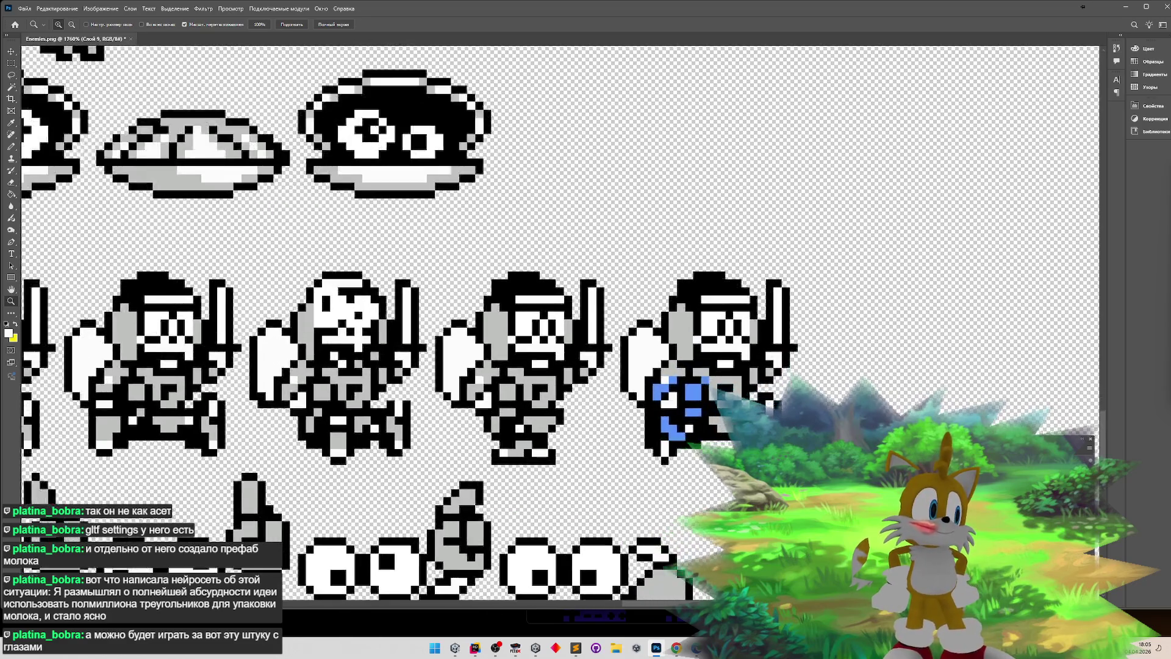
{"action": "key", "text": "m"}
{"action": "key", "text": "z"}
{"action": "scroll", "coordinate": [582, 352], "scroll_direction": "down", "scroll_amount": 5}
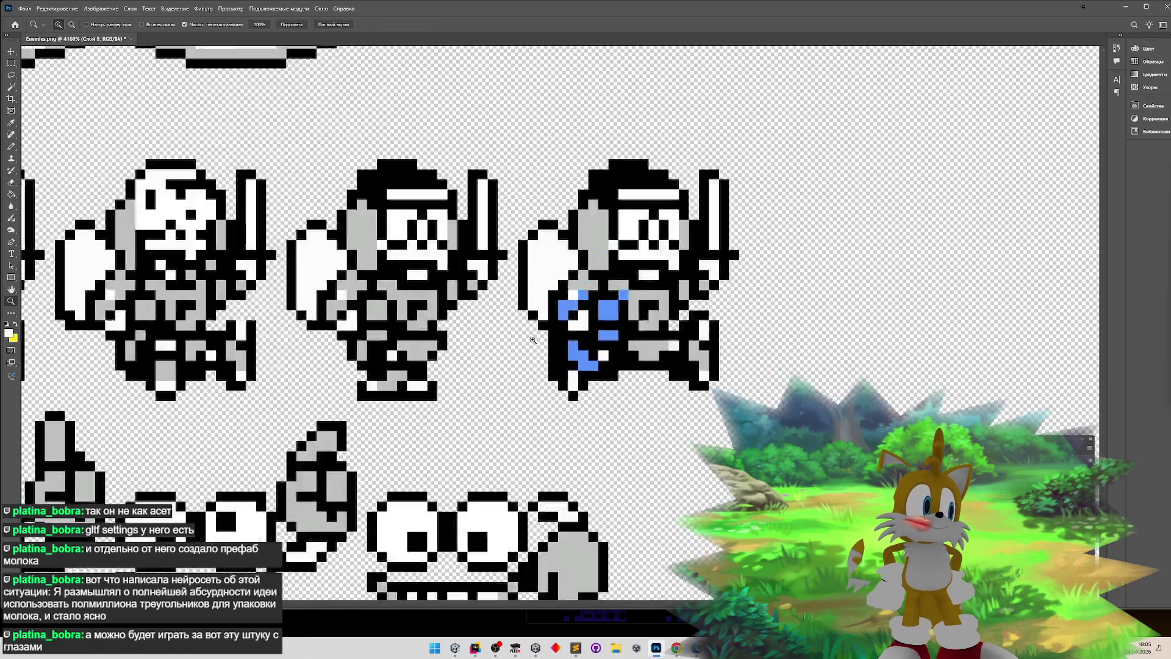
{"action": "mouse_move", "coordinate": [587, 330]}
{"action": "left_mouse_down"}
{"action": "mouse_move", "coordinate": [613, 335]}
{"action": "mouse_move", "coordinate": [580, 338]}
{"action": "mouse_move", "coordinate": [601, 339]}
{"action": "left_mouse_up"}
{"action": "key", "text": "m"}
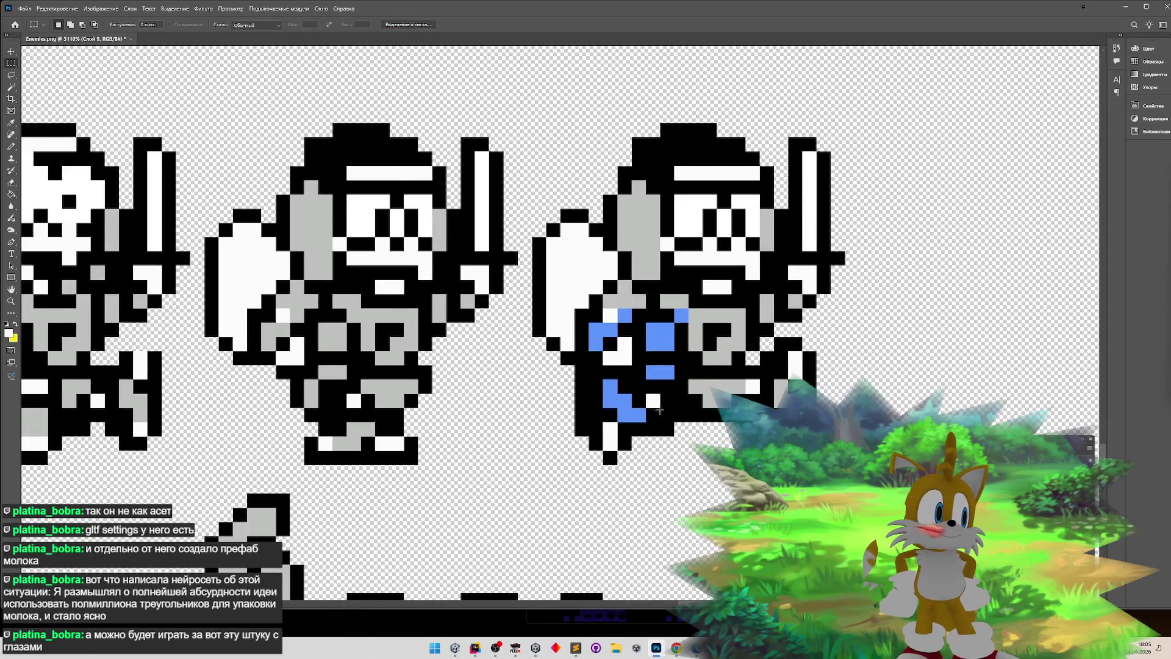
- Extend the selection over the knight's legs and compare the blue-patch and grey versions
{"action": "left_click_drag", "start_coordinate": [584, 433], "coordinate": [586, 449]}
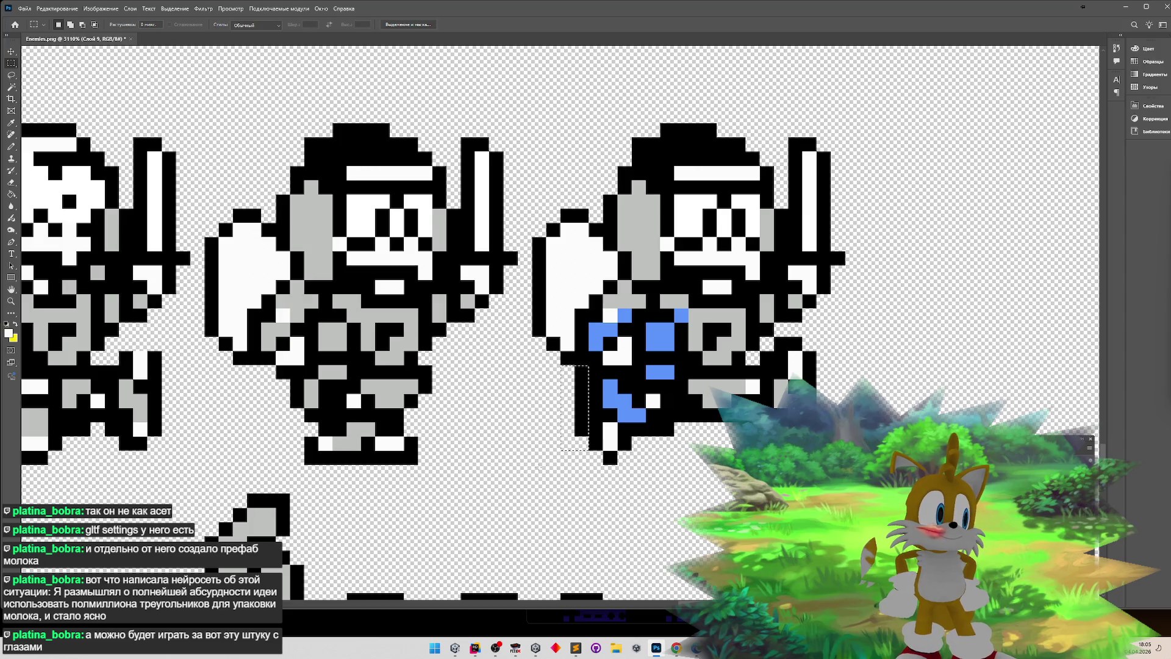
{"action": "key", "text": "ctrl+z"}
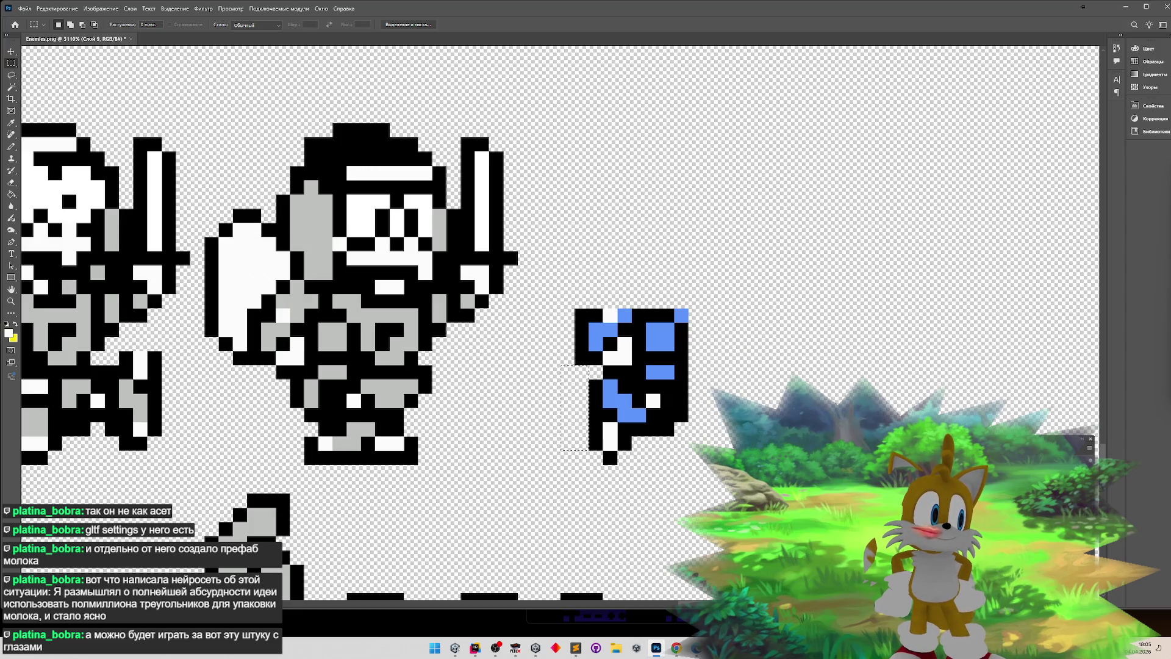
{"action": "key", "text": "ctrl+shift+z"}
{"action": "key", "text": "ctrl+shift+z"}
{"action": "key", "text": "ctrl+z"}
{"action": "key", "text": "ctrl+shift+z"}
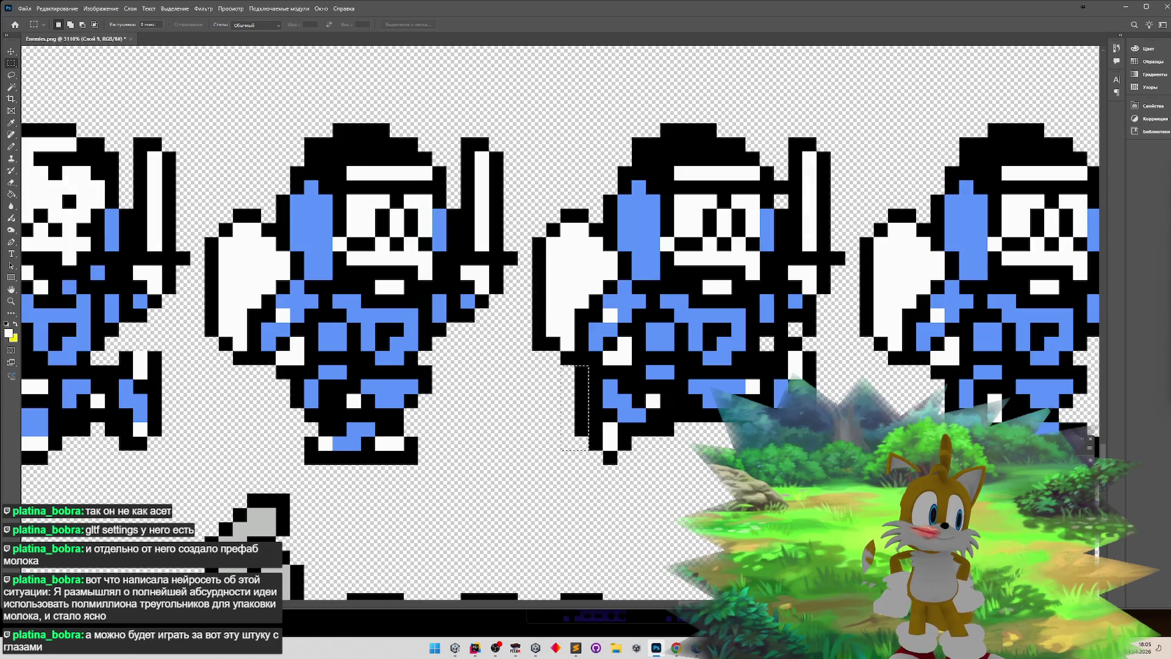
{"action": "key", "text": "ctrl+z"}
{"action": "key", "text": "ctrl+shift+z"}
{"action": "key", "text": "ctrl+z"}
{"action": "key", "text": "ctrl+shift+z"}
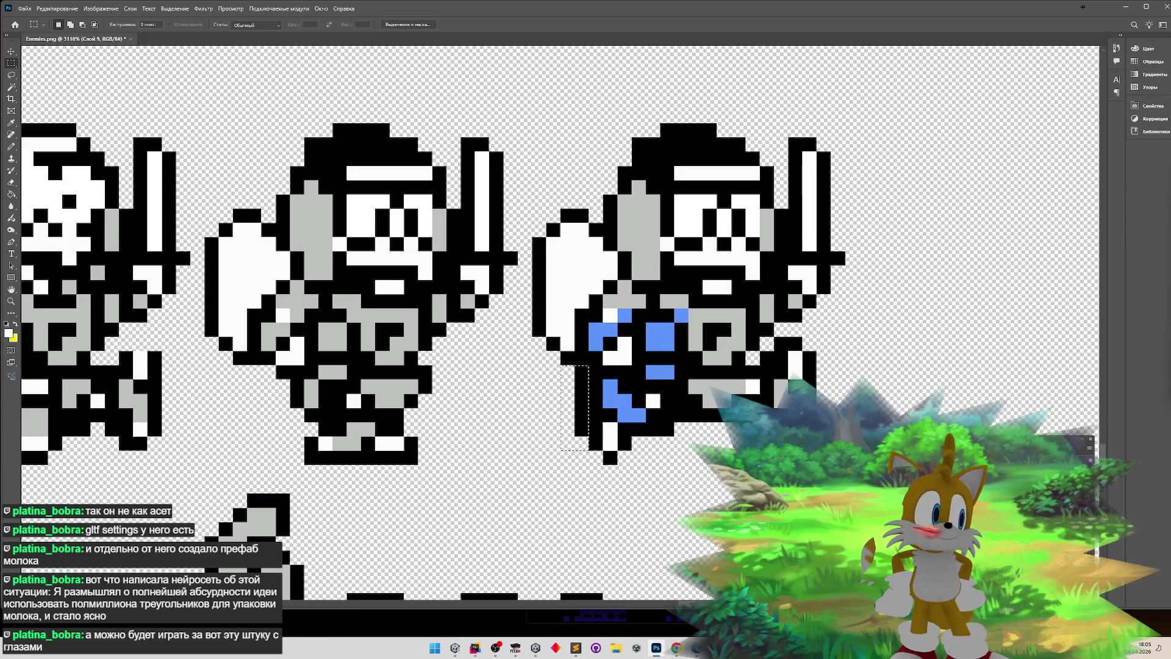
- Deselect and nudge the blue layer left and right back into alignment
{"action": "key", "text": "ctrl+d"}
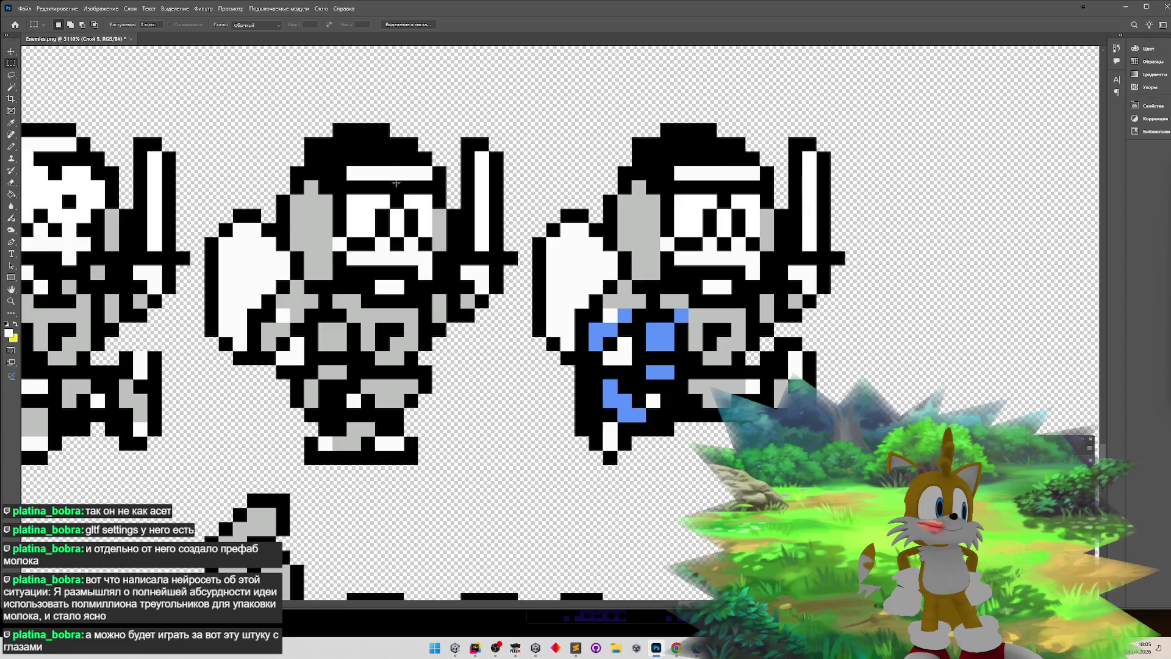
{"action": "left_click", "coordinate": [11, 51]}
{"action": "key", "text": "Left"}
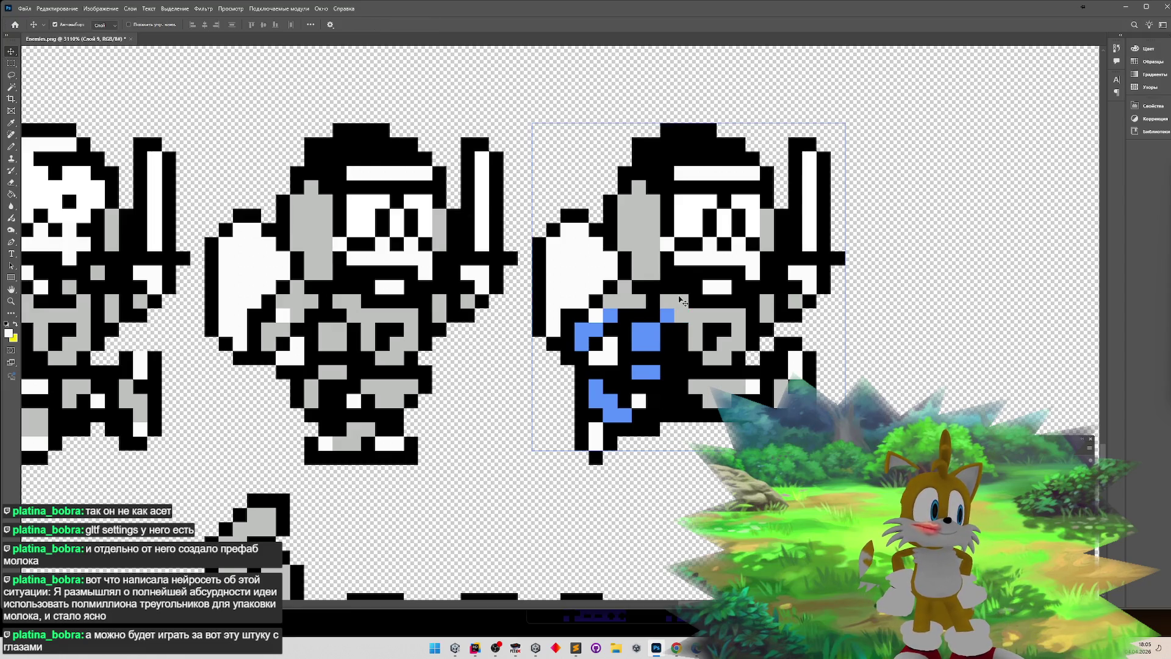
{"action": "key", "text": "Right"}
{"action": "key", "text": "Right"}
{"action": "key", "text": "Left"}
{"action": "key", "text": "Left"}
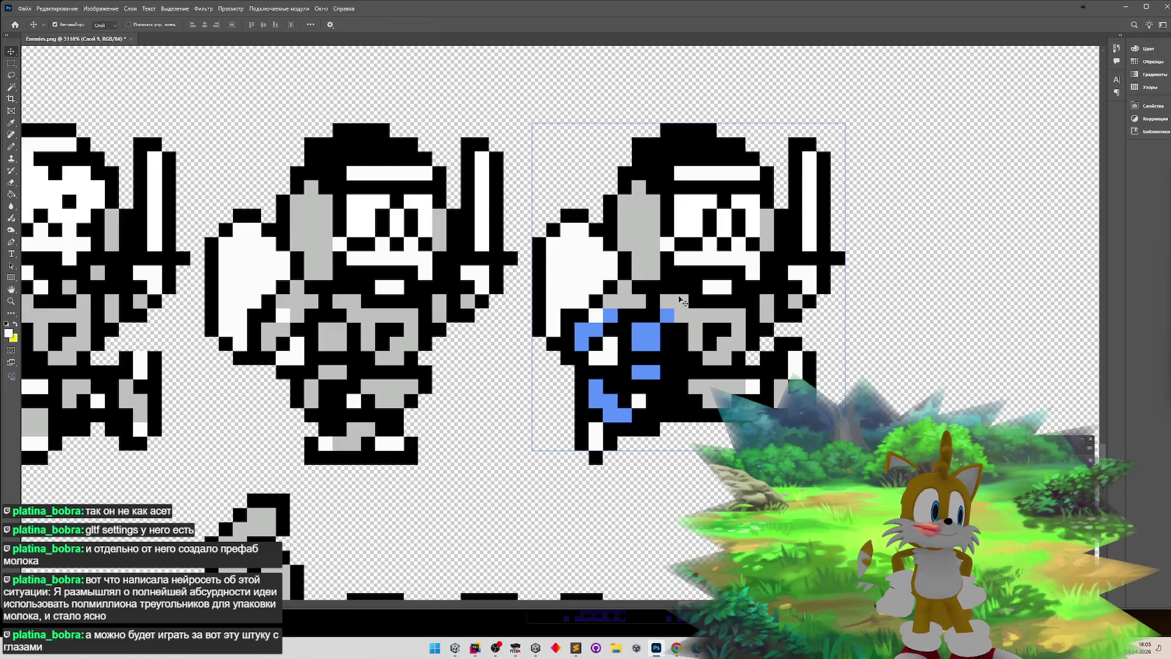
{"action": "key", "text": "Right"}
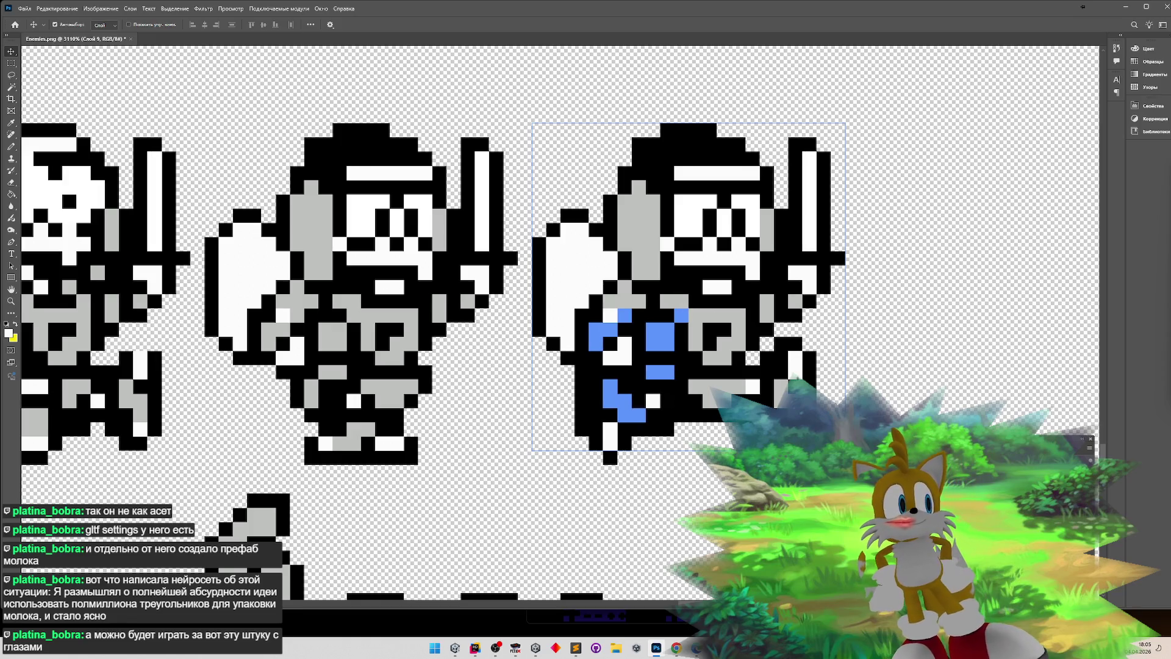
- Redo the full blue recolour on all knights and bring FCEUX forward
{"action": "key", "text": "ctrl+z"}
{"action": "key", "text": "ctrl+shift+z"}
{"action": "key", "text": "ctrl+z"}
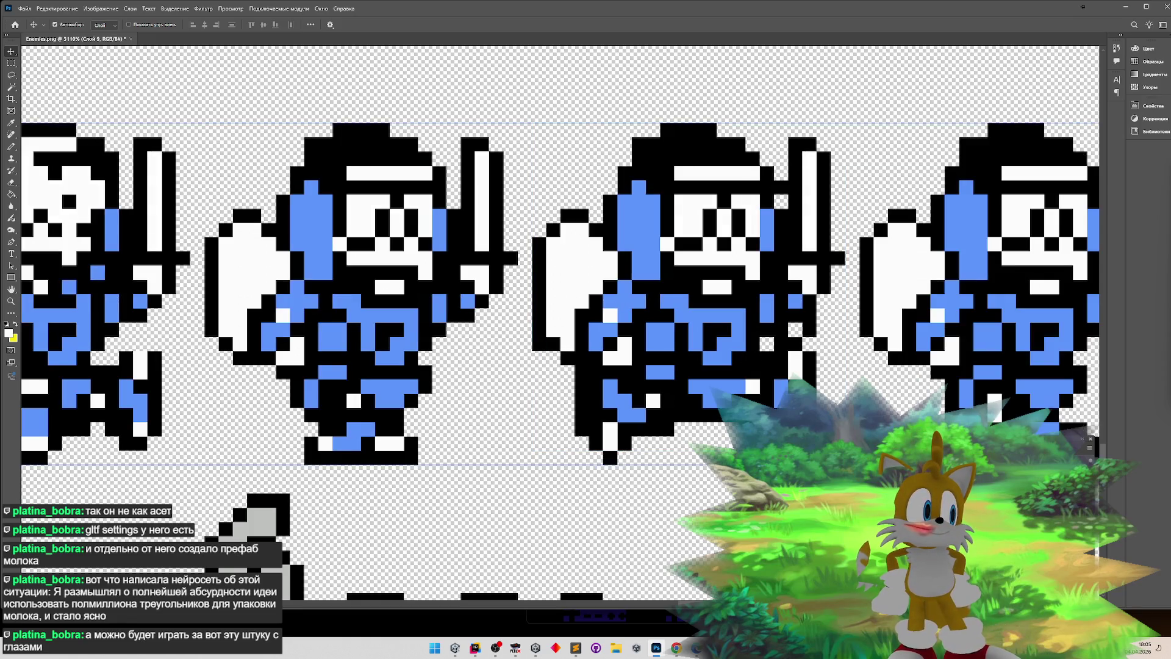
{"action": "key", "text": "ctrl+z"}
{"action": "key", "text": "ctrl+shift+z"}
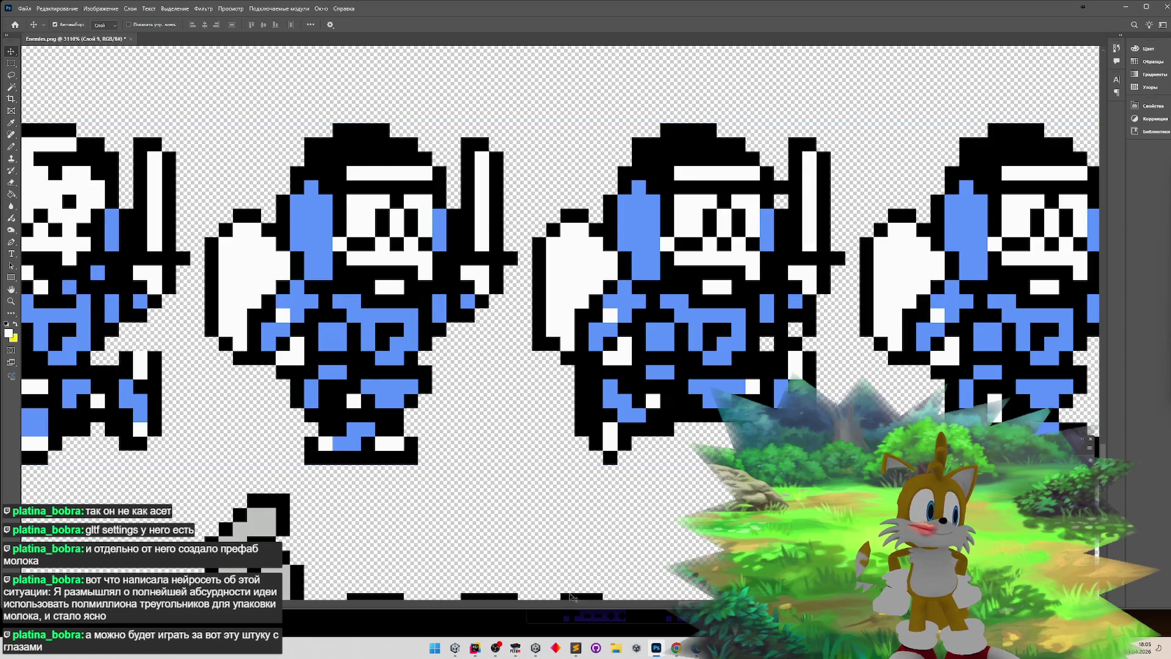
{"action": "left_click", "coordinate": [521, 646]}
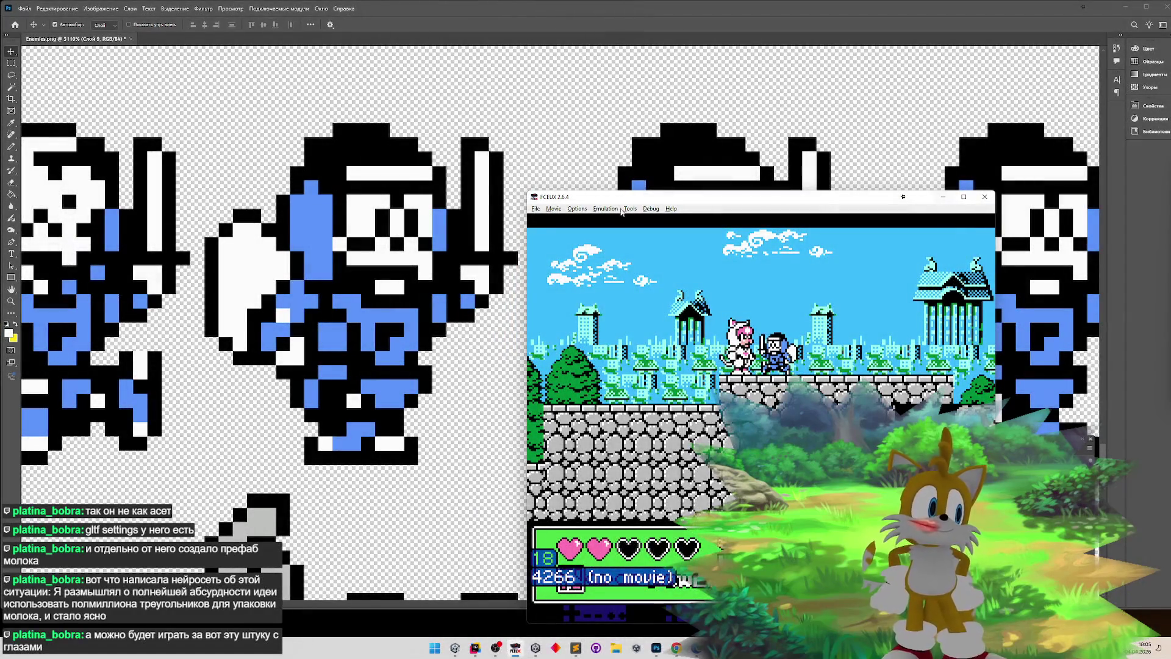
- Resize the FCEUX game window to 2x
{"action": "left_click", "coordinate": [577, 209]}
{"action": "mouse_move", "coordinate": [690, 325]}
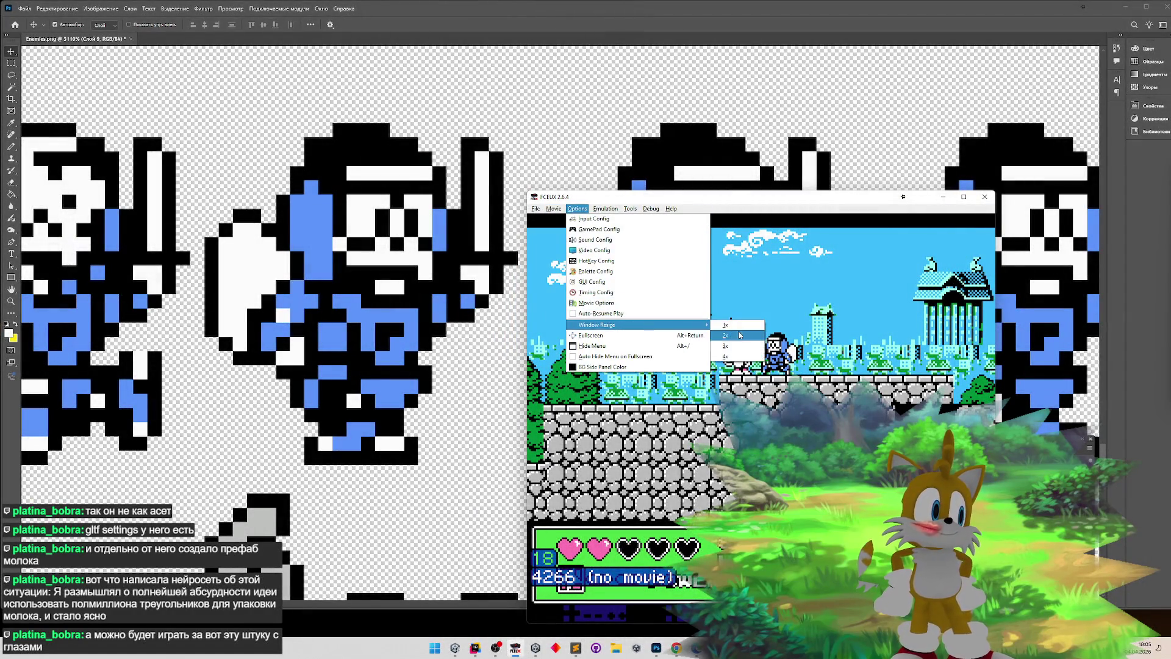
{"action": "left_click", "coordinate": [738, 335]}
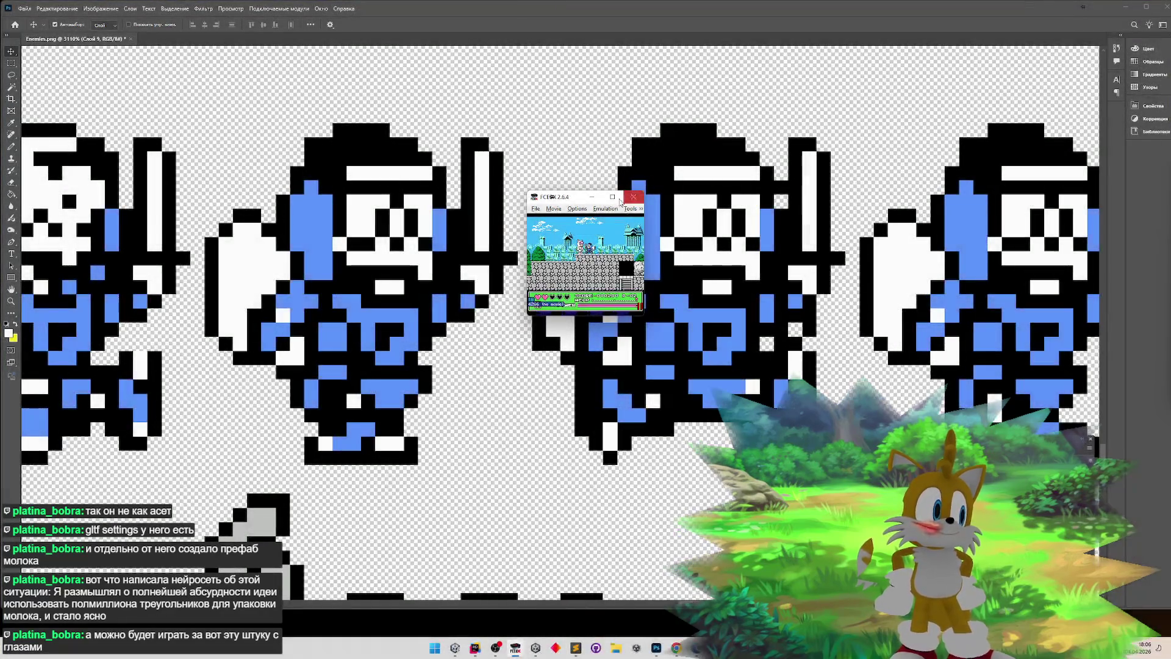
- Paste the game screenshot into the sheet and place it right of the knight row
{"action": "left_click", "coordinate": [634, 196]}
{"action": "key", "text": "ctrl+v"}
{"action": "key", "text": "z"}
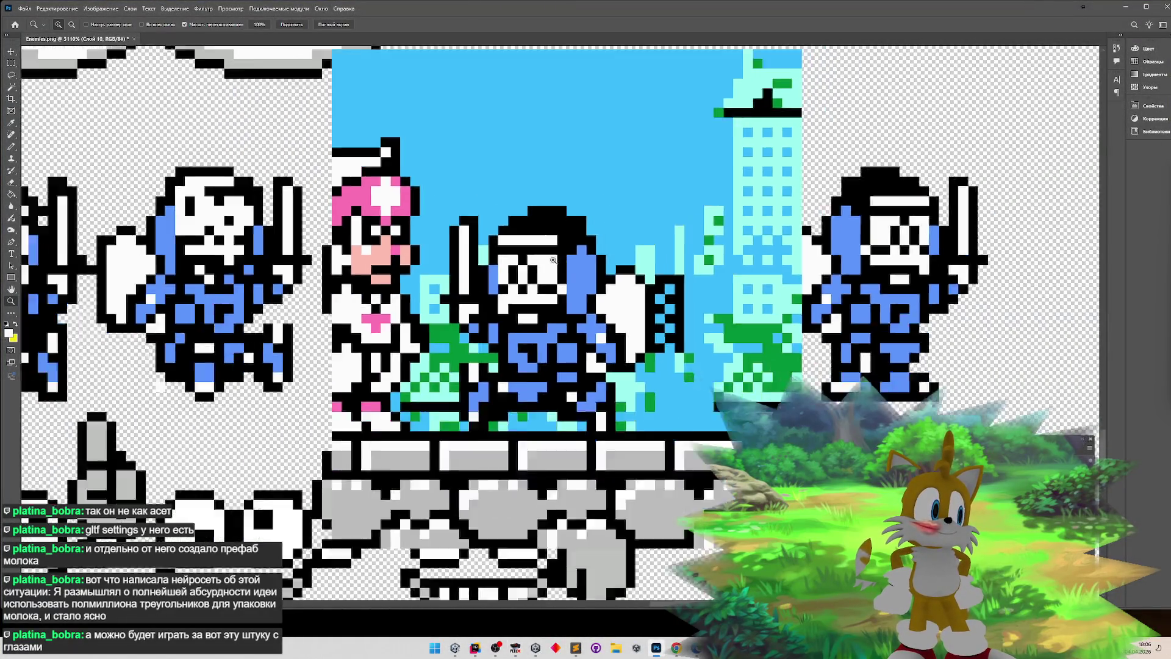
{"action": "key", "text": "ctrl+0"}
{"action": "key", "text": "v"}
{"action": "left_click_drag", "start_coordinate": [583, 250], "coordinate": [860, 231]}
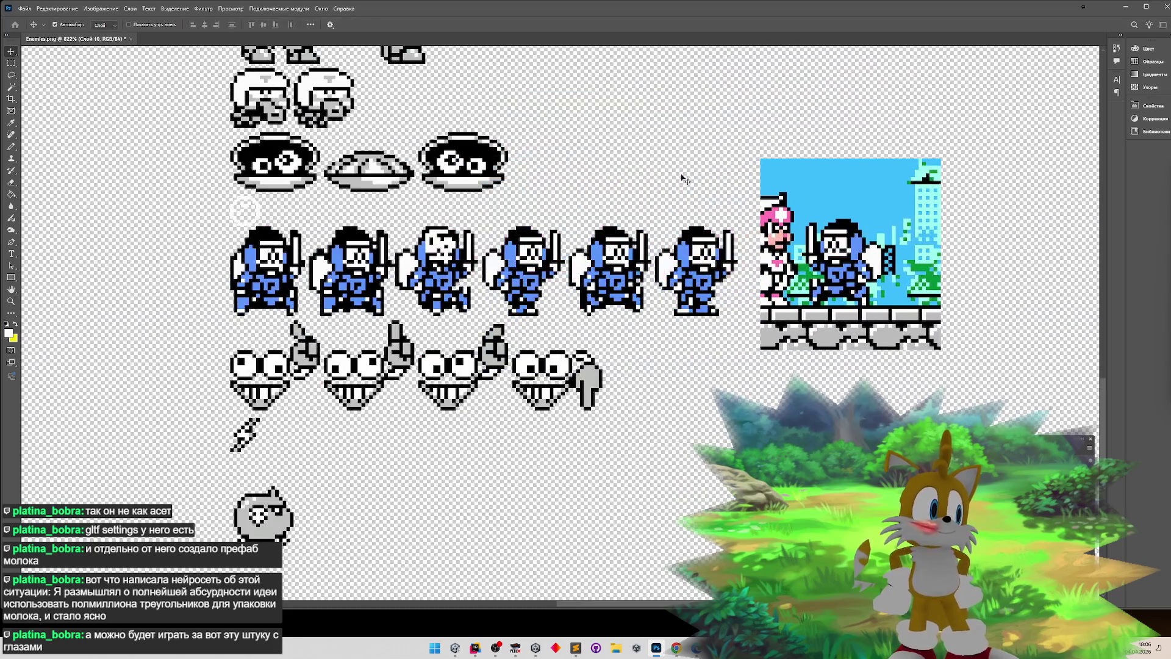
- Flip the game screenshot horizontally and zoom in to compare it with the sprites
{"action": "left_click", "coordinate": [74, 12]}
{"action": "mouse_move", "coordinate": [160, 241]}
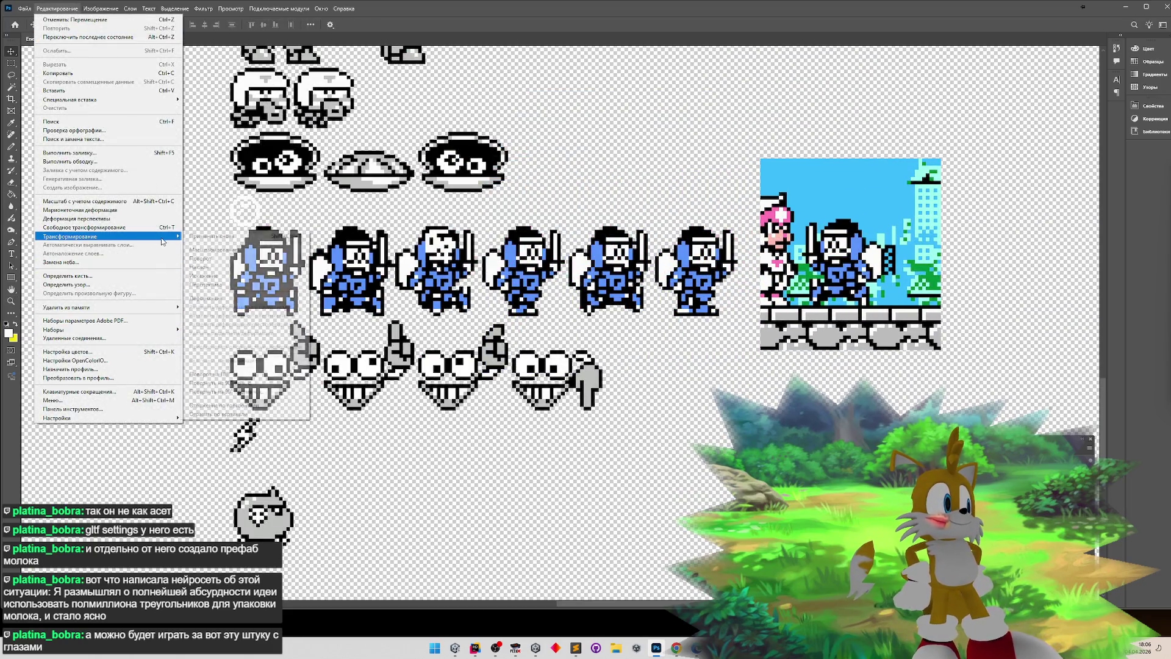
{"action": "left_click", "coordinate": [220, 407]}
{"action": "key", "text": "z"}
{"action": "left_click", "coordinate": [905, 250]}
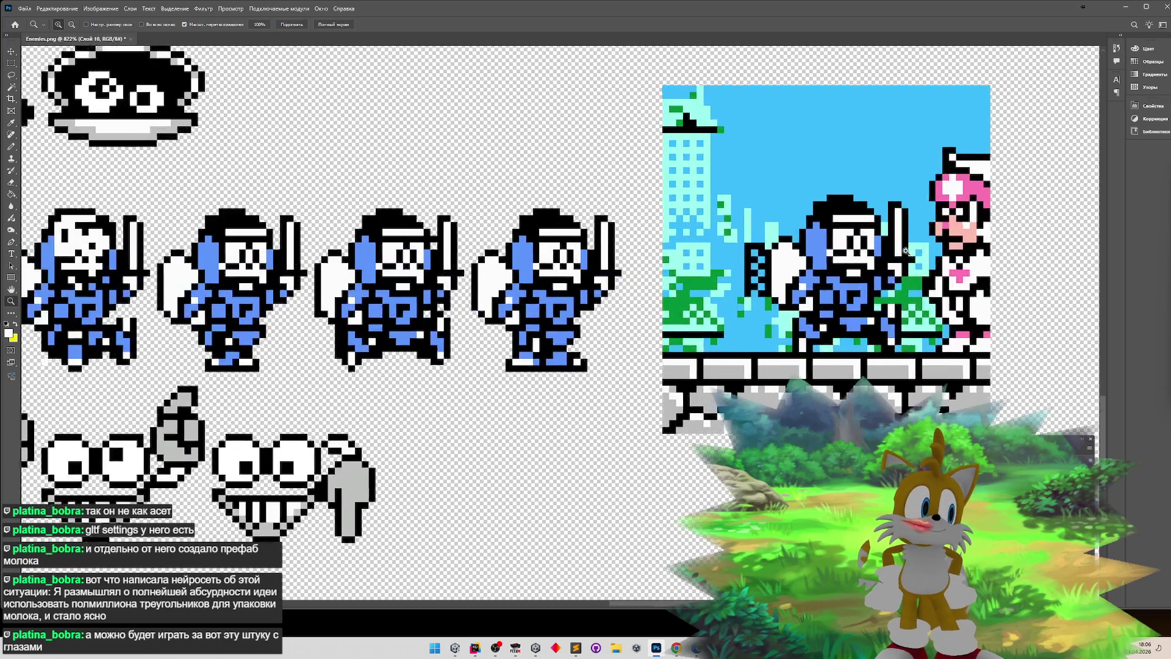
{"action": "left_click", "coordinate": [797, 310]}
{"action": "left_click_drag", "start_coordinate": [714, 310], "coordinate": [712, 312]}
{"action": "key", "text": "v"}
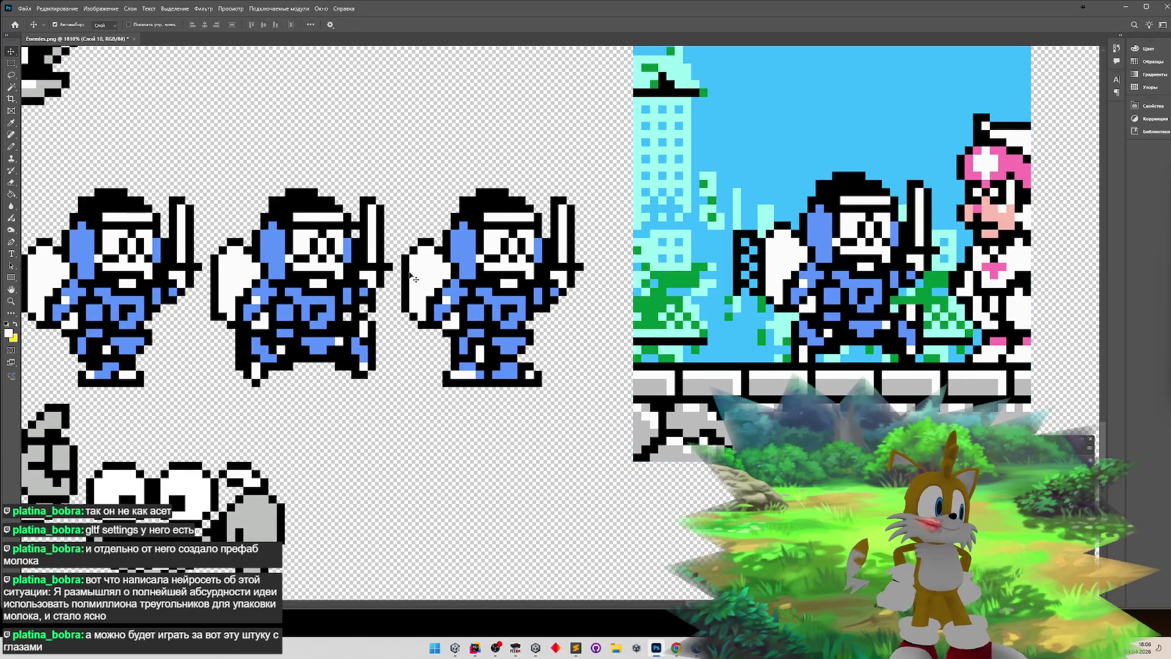
- Cut the knight from the screenshot, paste it, and move it onto the second frame
{"action": "key", "text": "m"}
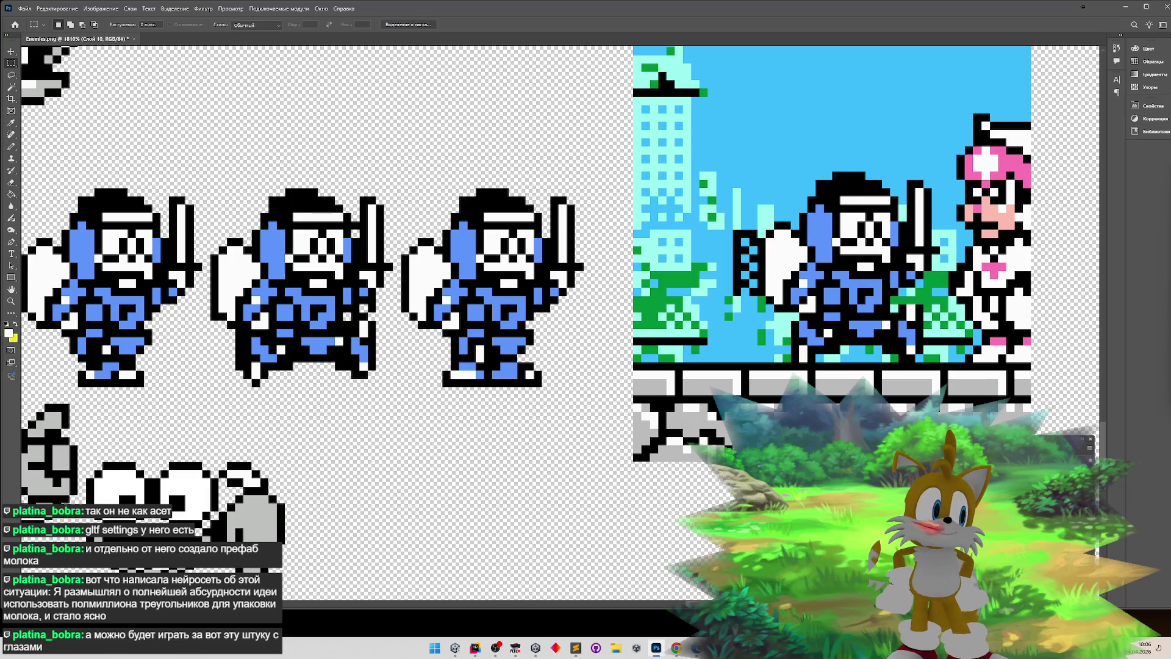
{"action": "key", "text": "ctrl+z"}
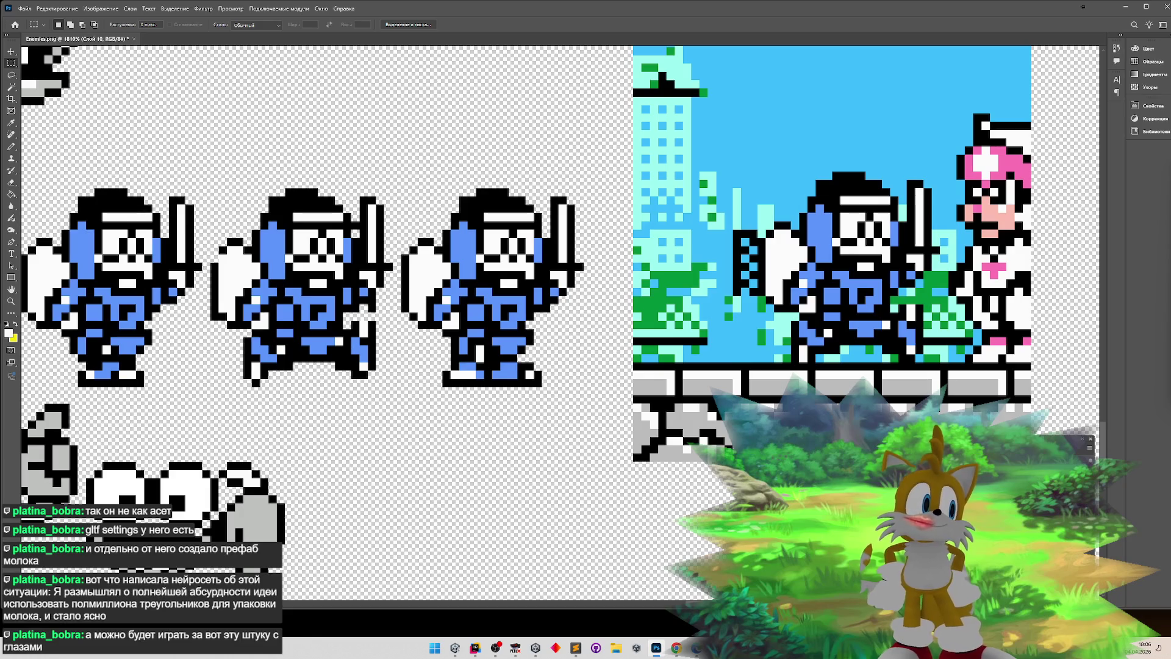
{"action": "mouse_move", "coordinate": [759, 172]}
{"action": "left_mouse_down"}
{"action": "mouse_move", "coordinate": [804, 246]}
{"action": "mouse_move", "coordinate": [936, 361]}
{"action": "left_mouse_up"}
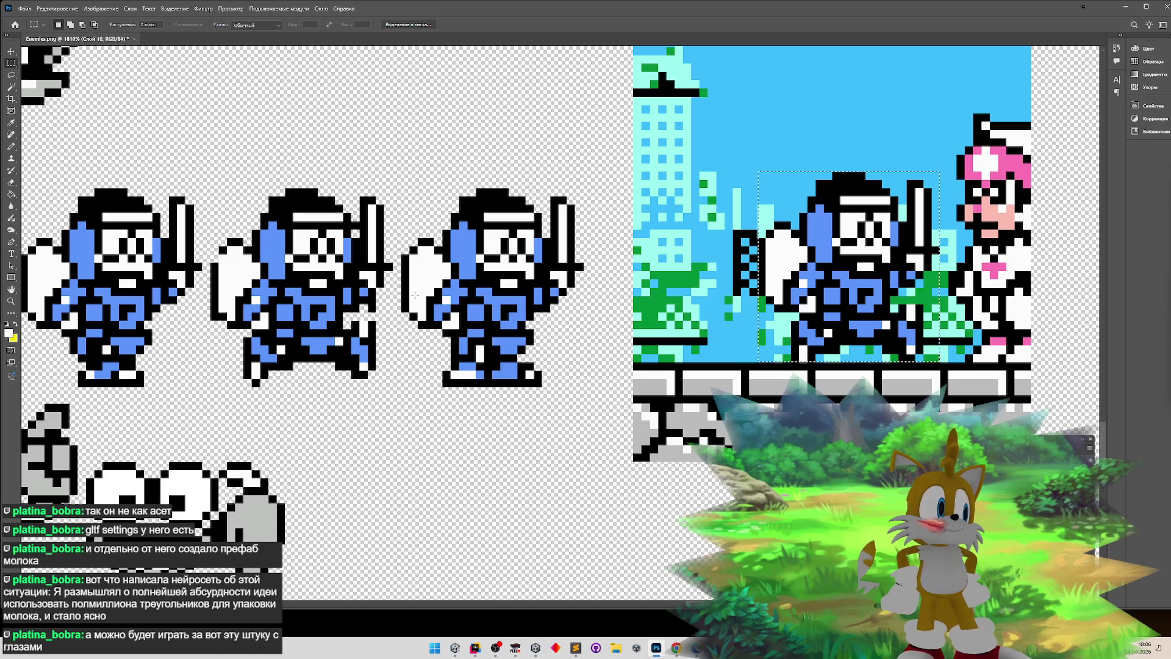
{"action": "key", "text": "ctrl+x"}
{"action": "key", "text": "ctrl+v"}
{"action": "left_click", "coordinate": [11, 51]}
{"action": "left_click_drag", "start_coordinate": [530, 318], "coordinate": [274, 295]}
- Magic Wand and delete the blue, light-cyan and green background around the pasted knight
{"action": "key", "text": "z"}
{"action": "left_click", "coordinate": [211, 287]}
{"action": "key", "text": "w"}
{"action": "left_click", "coordinate": [250, 162]}
{"action": "key", "text": "Delete"}
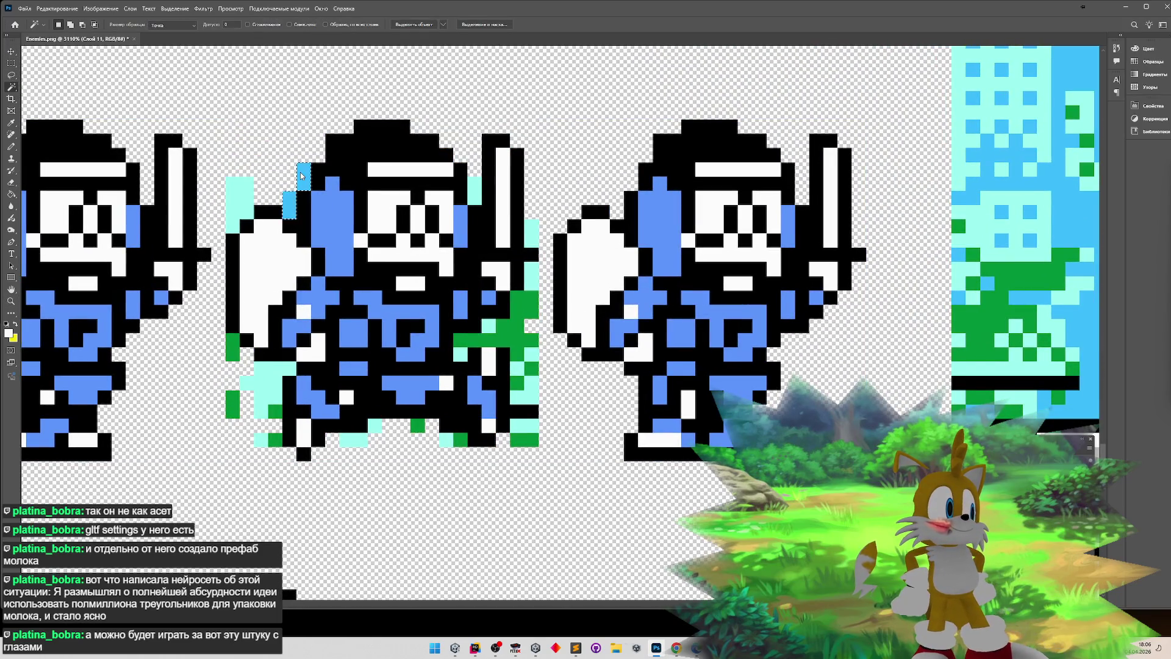
{"action": "left_click", "coordinate": [241, 192]}
{"action": "key", "text": "Delete"}
{"action": "left_click", "coordinate": [232, 345]}
{"action": "key", "text": "Delete"}
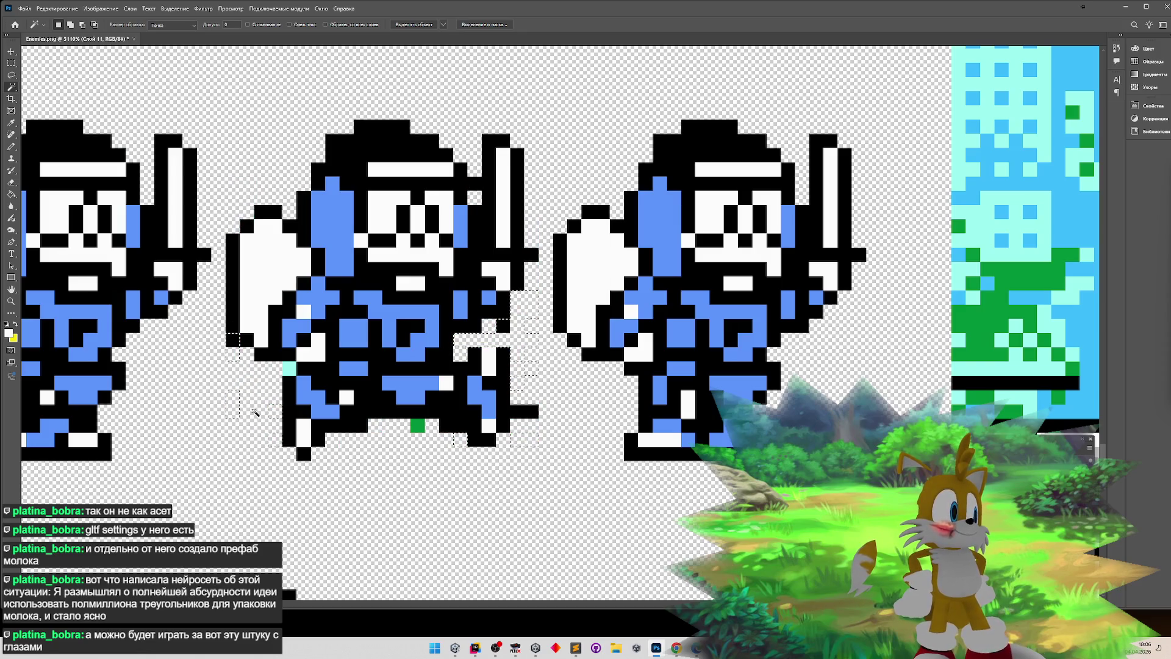
{"action": "key", "text": "ctrl+d"}
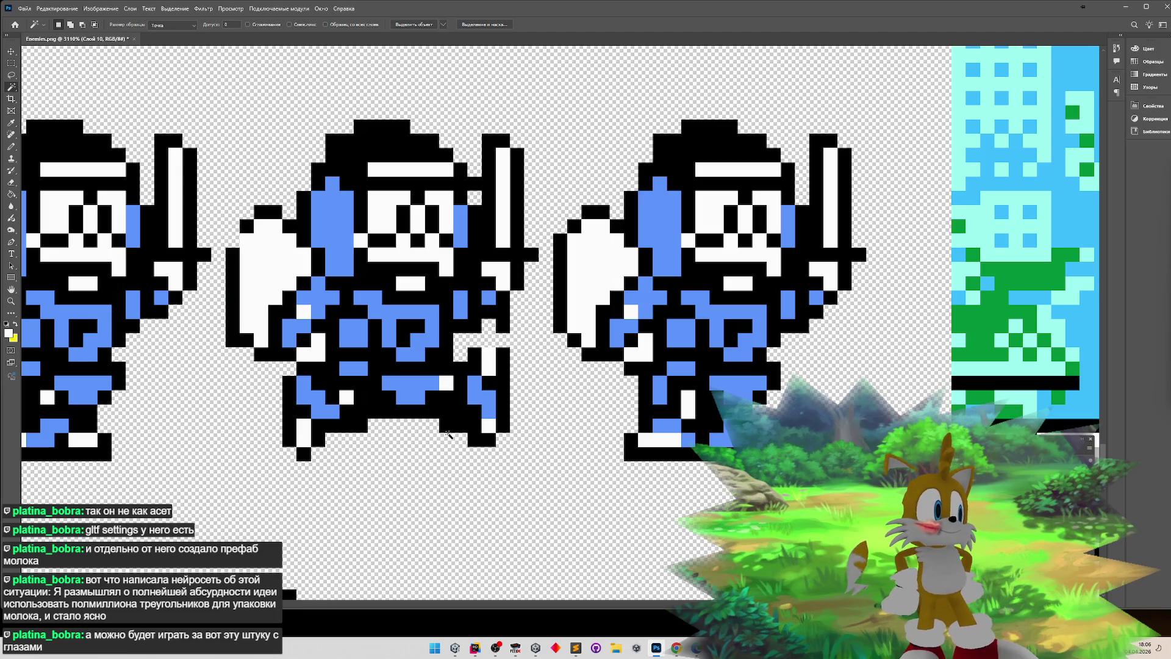
- Delete the stray cyan pixel by the foot, hide the screenshot, and select the second frame
{"action": "key", "text": "ctrl+z"}
{"action": "left_click", "coordinate": [417, 425]}
{"action": "key", "text": "Delete"}
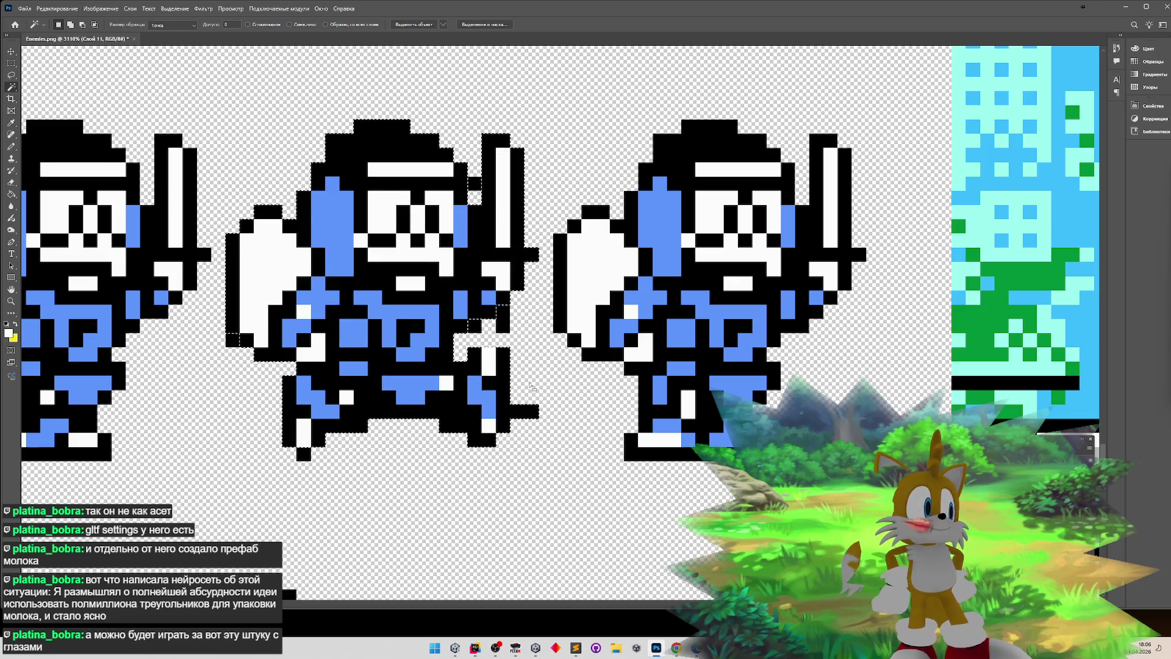
{"action": "key", "text": "m"}
{"action": "key", "text": "ctrl+d"}
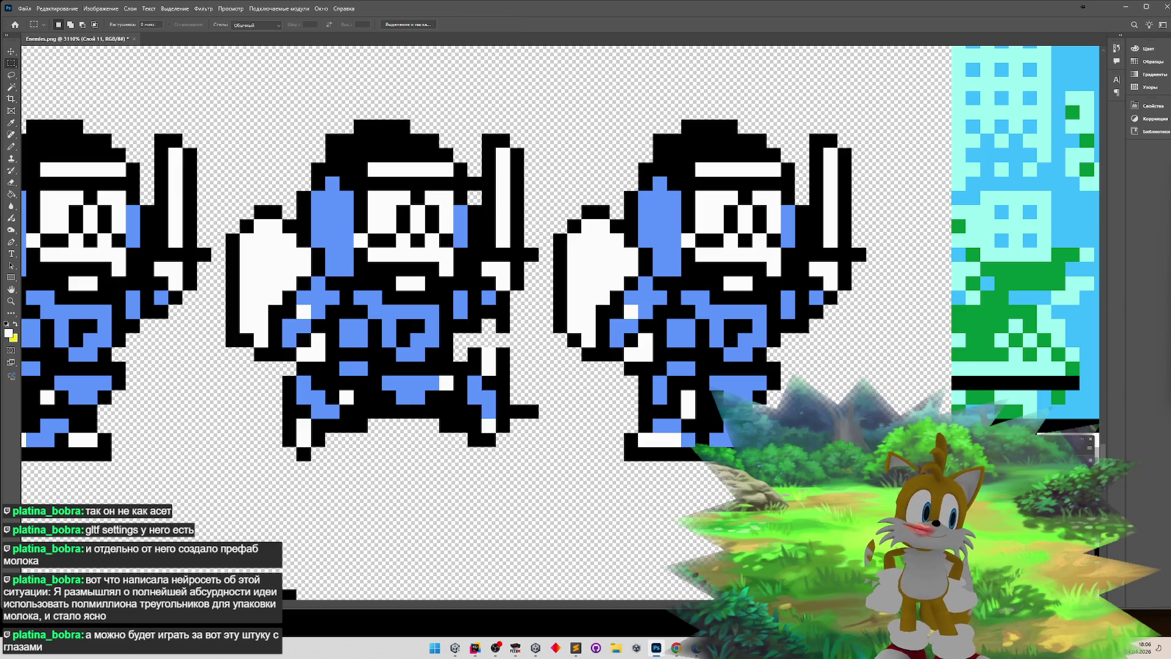
{"action": "key", "text": "Delete"}
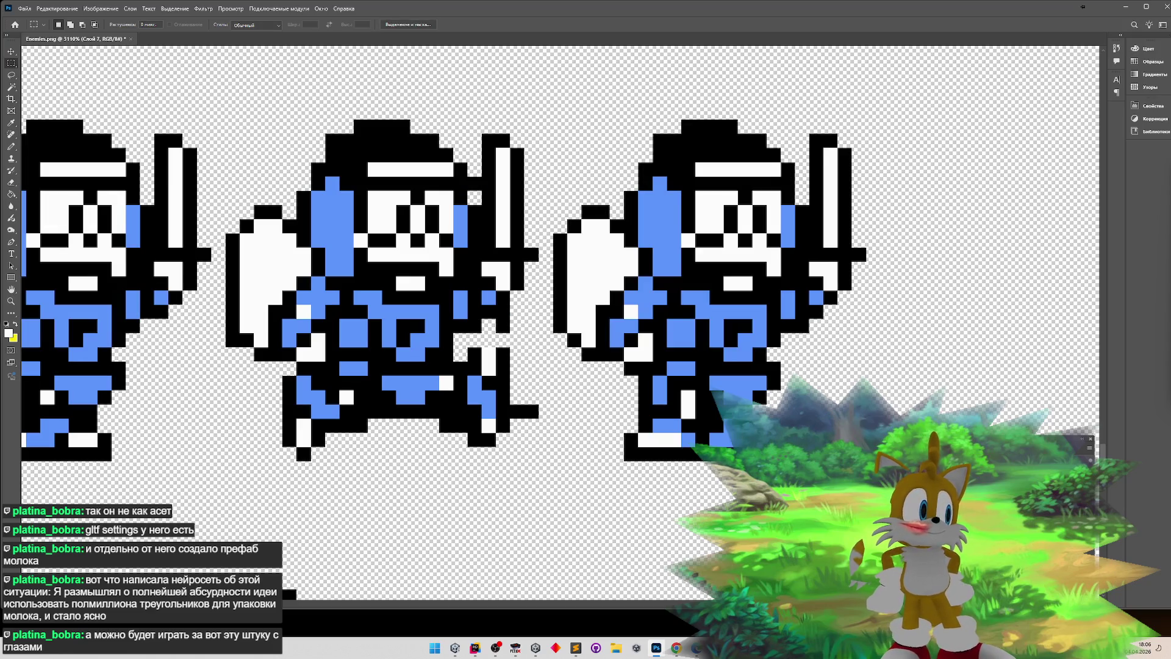
{"action": "mouse_move", "coordinate": [226, 105]}
{"action": "left_mouse_down"}
{"action": "mouse_move", "coordinate": [405, 491]}
{"action": "mouse_move", "coordinate": [536, 518]}
{"action": "left_mouse_up"}
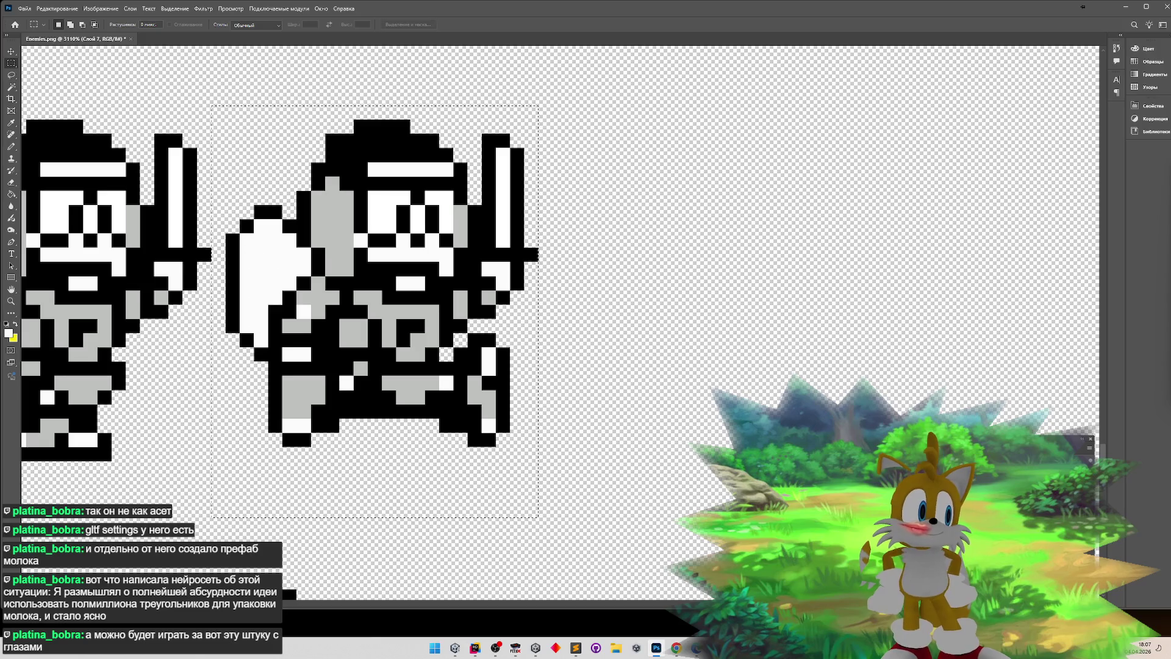
- Show the blue knight frame again and zoom in on it
{"action": "key", "text": "ctrl+z"}
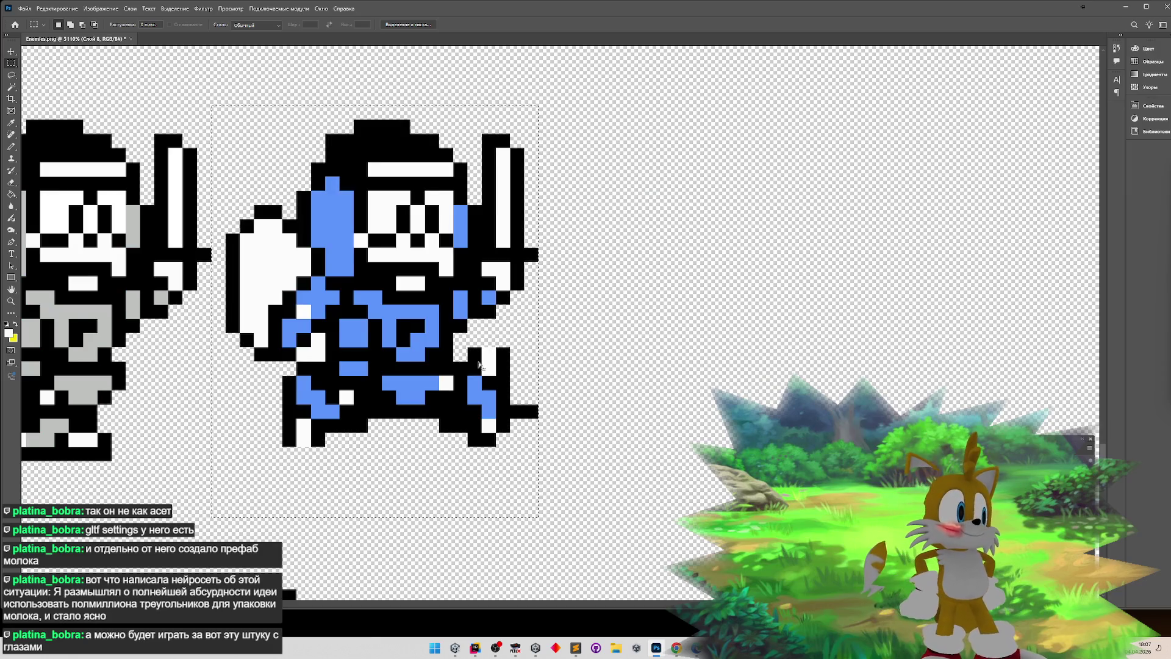
{"action": "key", "text": "z"}
{"action": "left_click", "coordinate": [273, 328], "text": "alt"}
{"action": "left_click", "coordinate": [241, 313]}
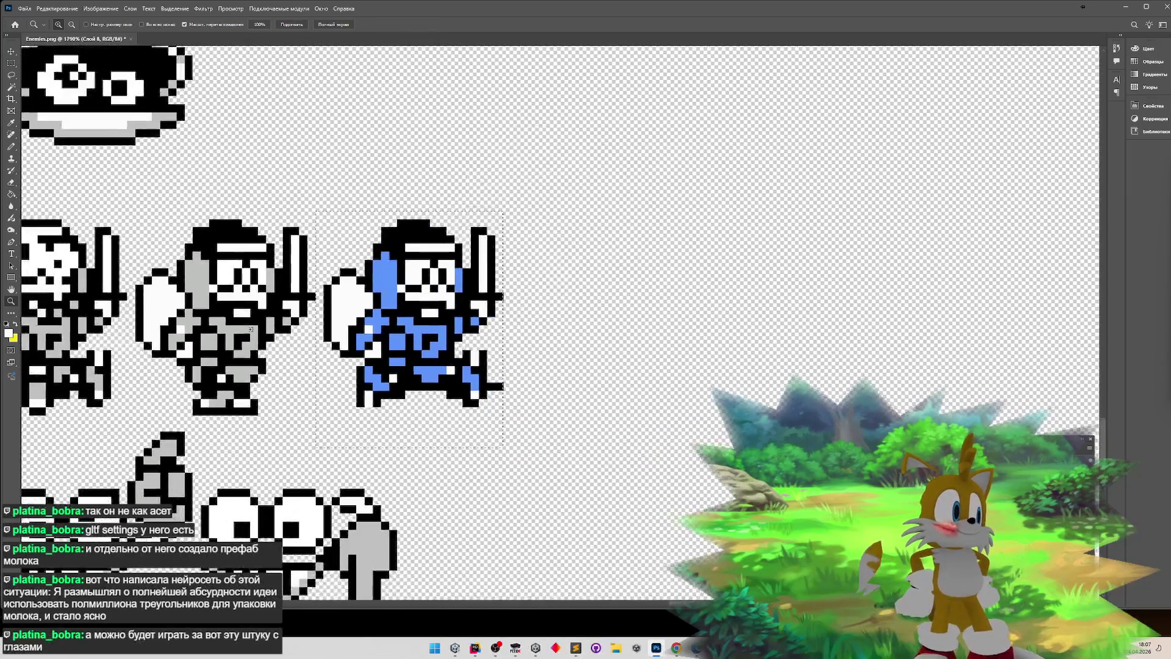
{"action": "key", "text": "b"}
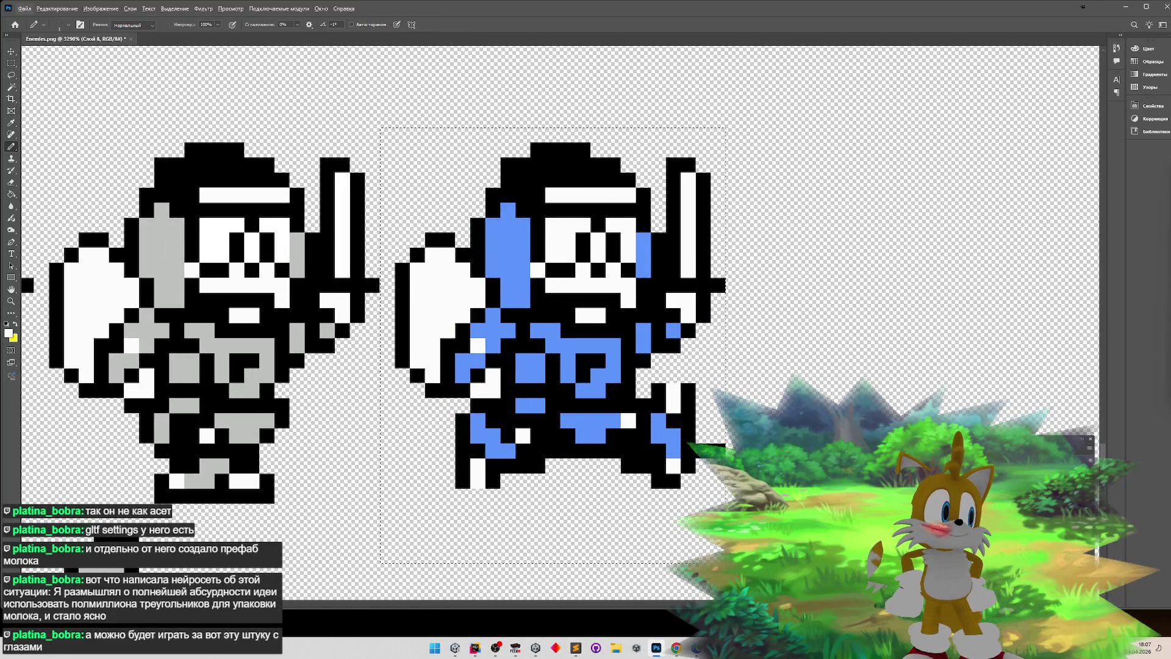
{"action": "key", "text": "ctrl+z"}
{"action": "key", "text": "ctrl+shift+z"}
- Select the blue knight's pixels with tolerance 10, then marquee the area beside its feet
{"action": "key", "text": "w"}
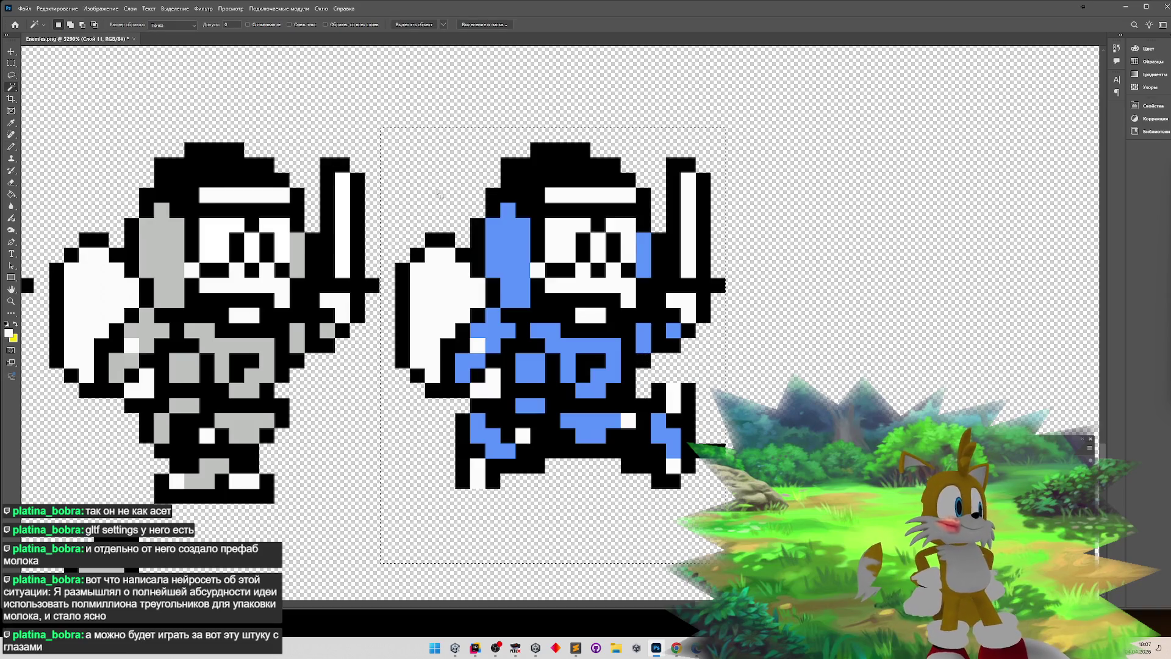
{"action": "left_click", "coordinate": [524, 184]}
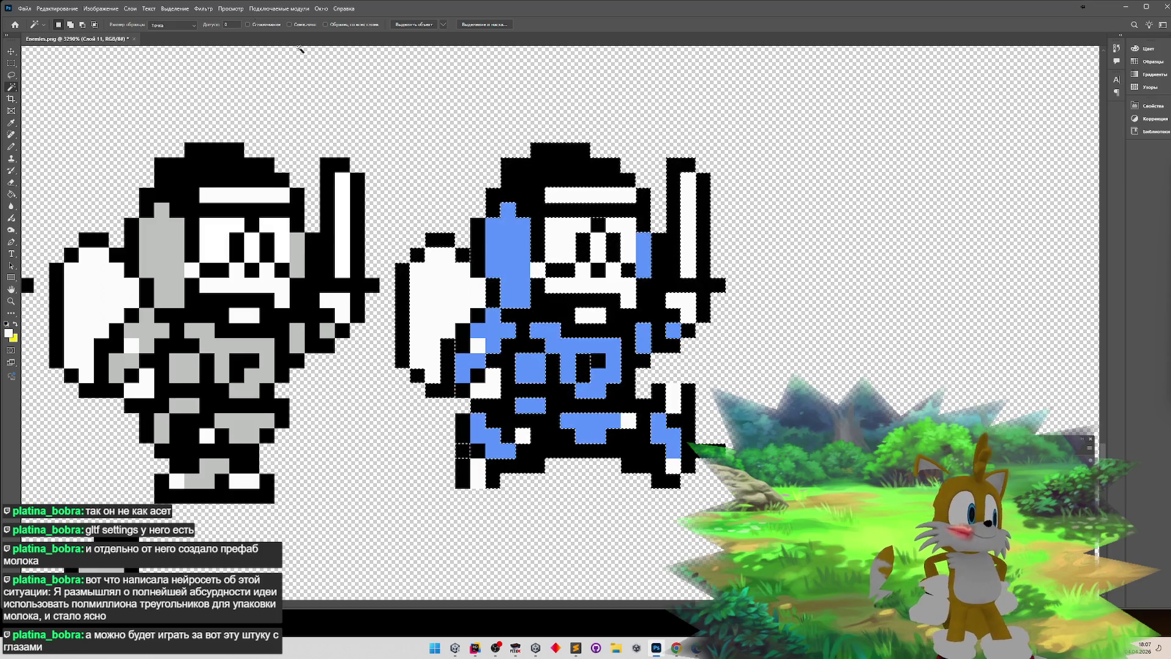
{"action": "key", "text": "Return"}
{"action": "type", "text": "10"}
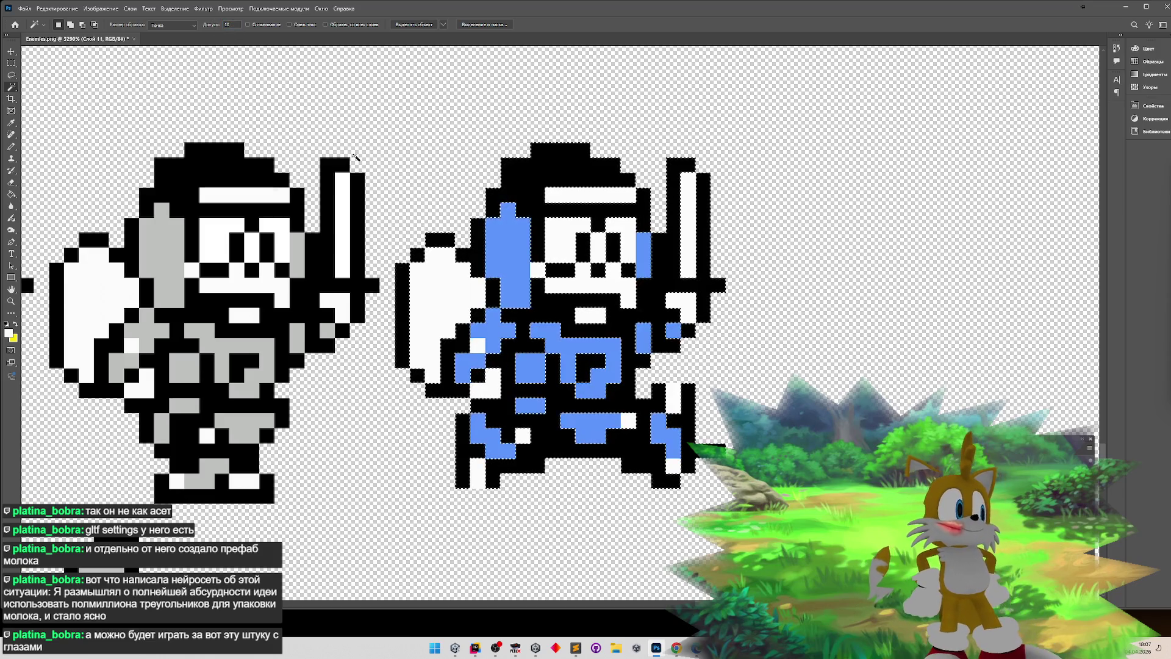
{"action": "left_click", "coordinate": [11, 63]}
{"action": "key", "text": "ctrl+d"}
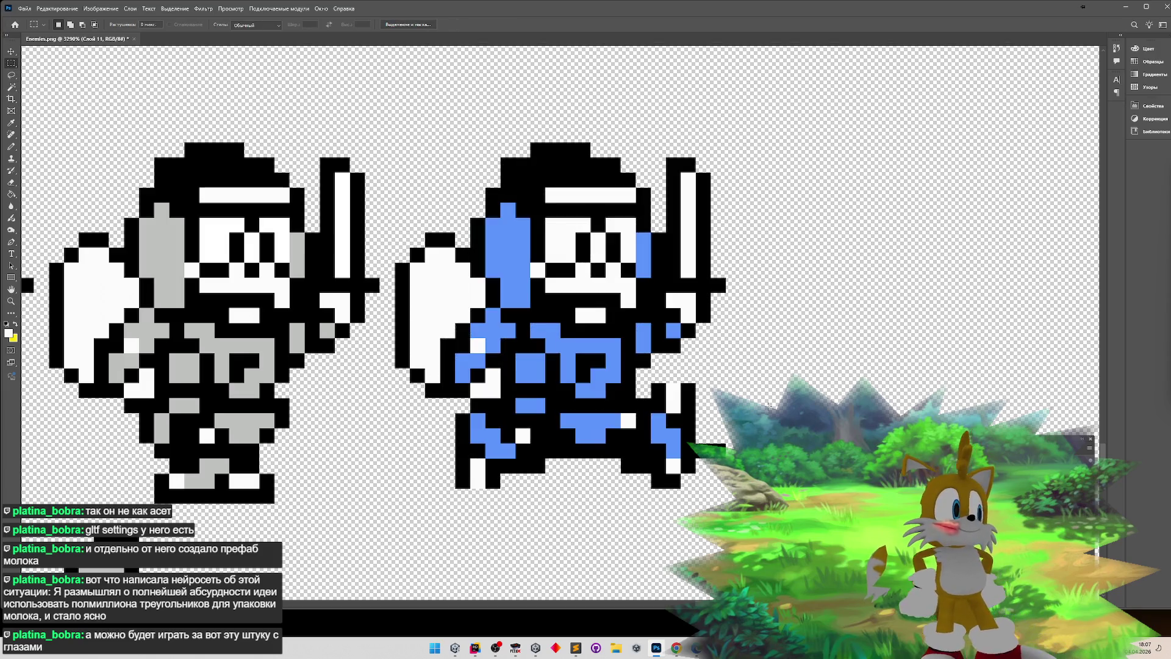
{"action": "left_click_drag", "start_coordinate": [697, 414], "coordinate": [732, 470]}
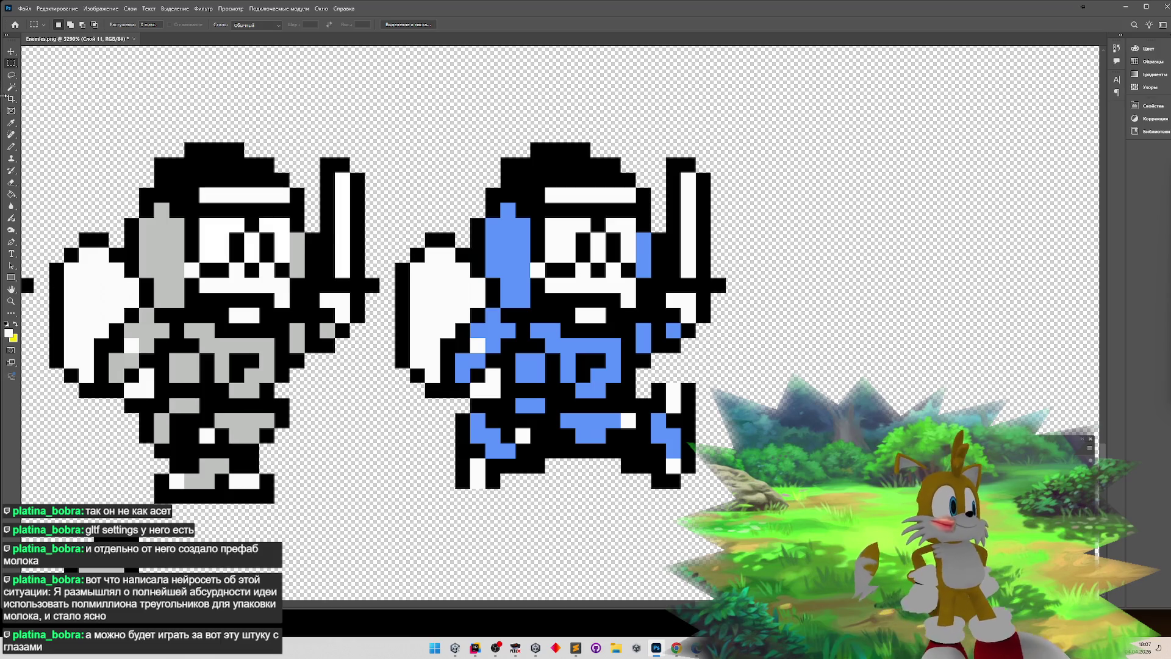
- Paint a black pixel below the knight's white foot with the Pencil
{"action": "left_click", "coordinate": [11, 147]}
{"action": "left_click", "coordinate": [483, 497]}
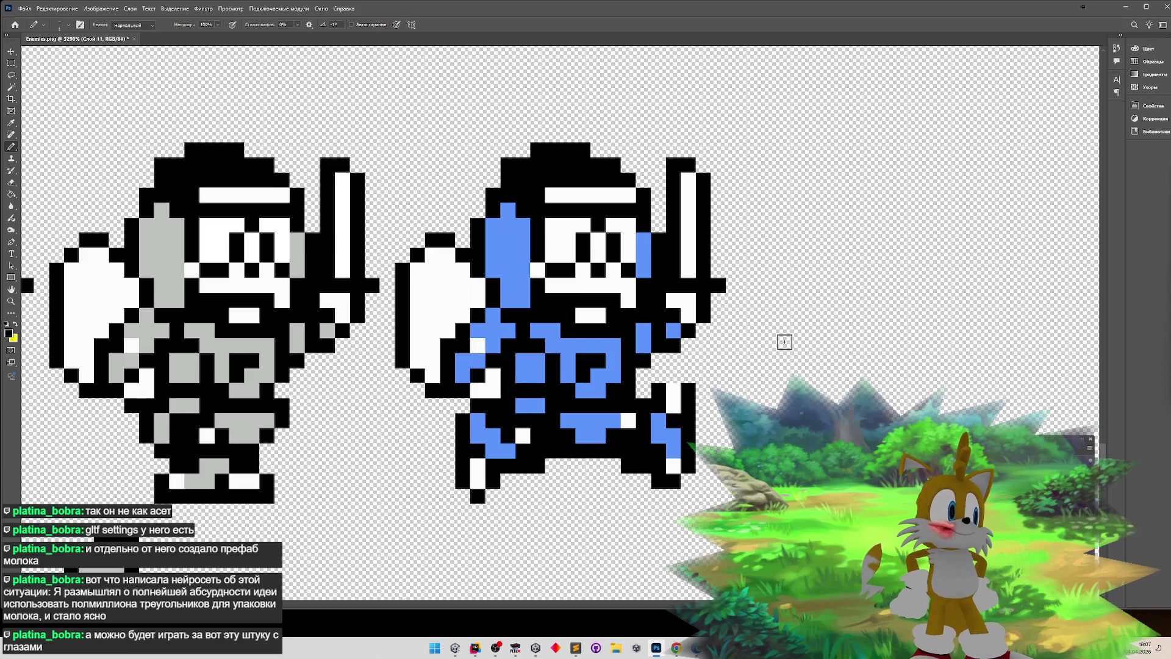
{"action": "key", "text": "z"}
{"action": "scroll", "coordinate": [793, 323], "scroll_direction": "down", "scroll_amount": 2}
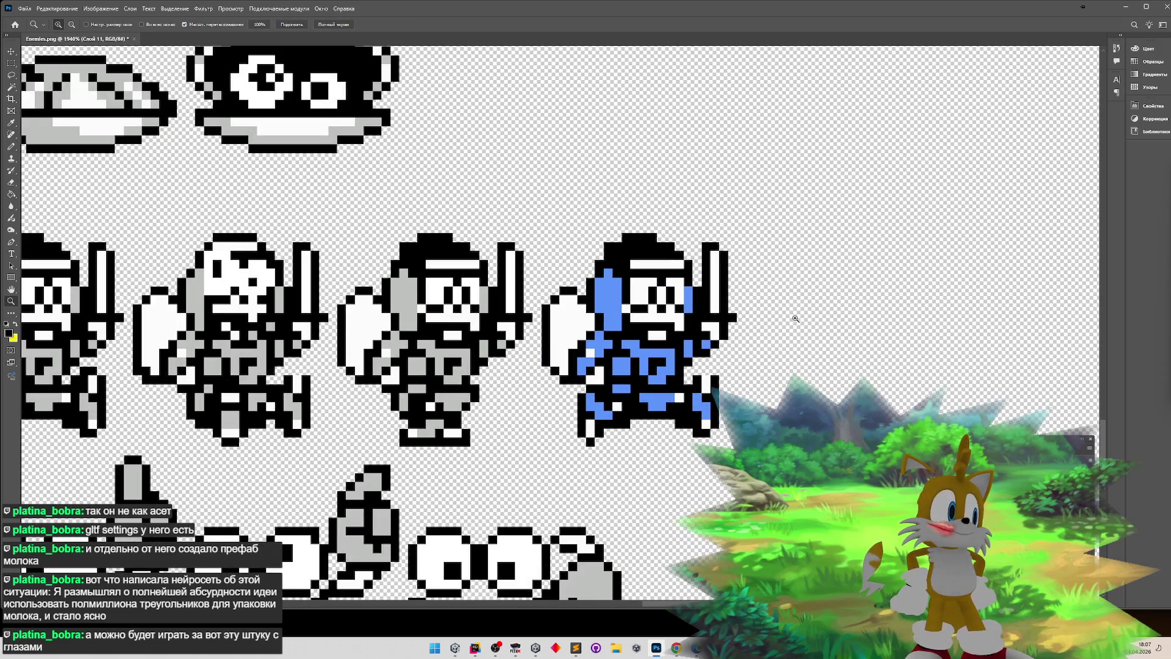
{"action": "scroll", "coordinate": [788, 320], "scroll_direction": "down", "scroll_amount": 1}
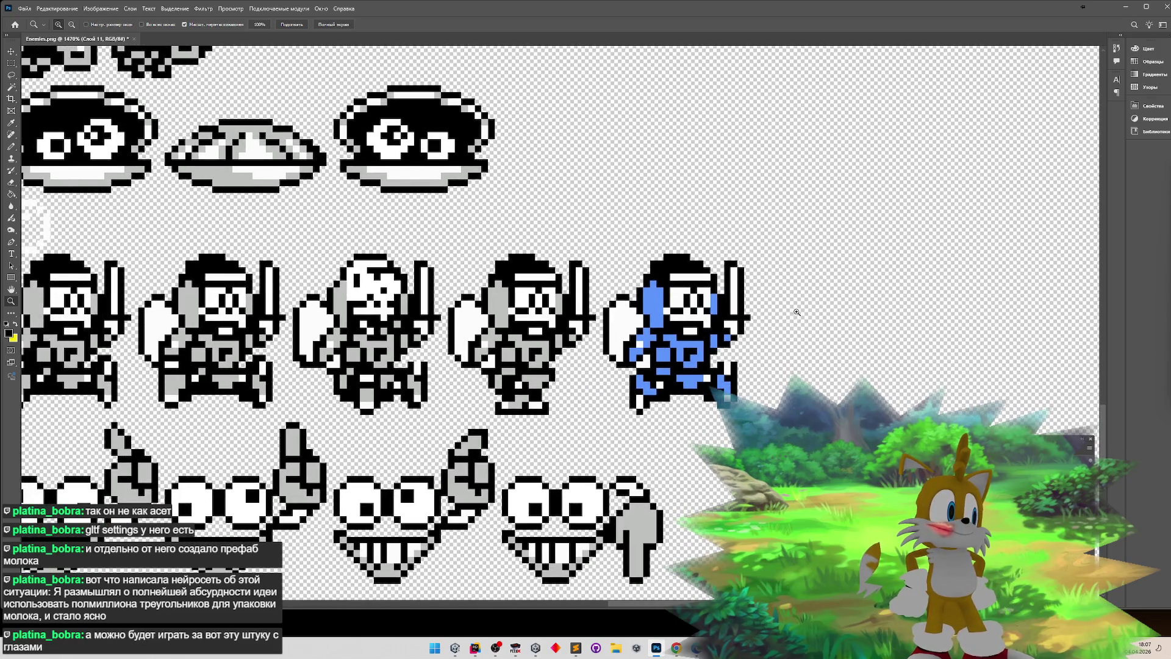
{"action": "scroll", "coordinate": [799, 307], "scroll_direction": "up", "scroll_amount": 3}
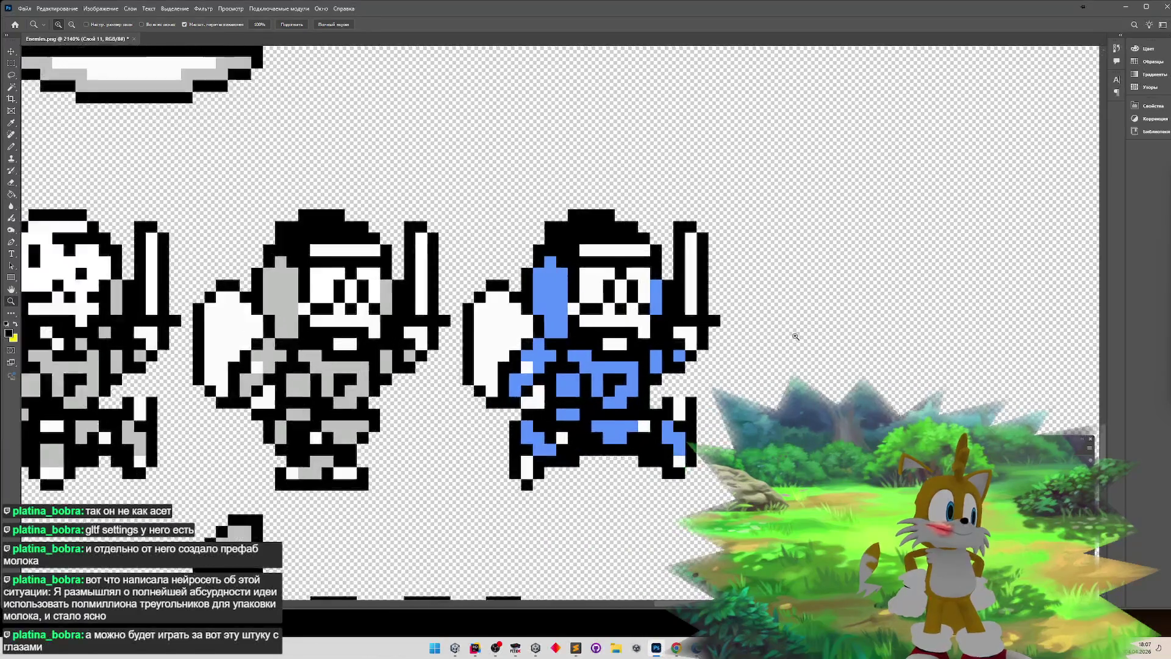
- Select all the blue knight's black pixels and open the foreground colour picker
{"action": "key", "text": "b"}
{"action": "left_click", "coordinate": [11, 86]}
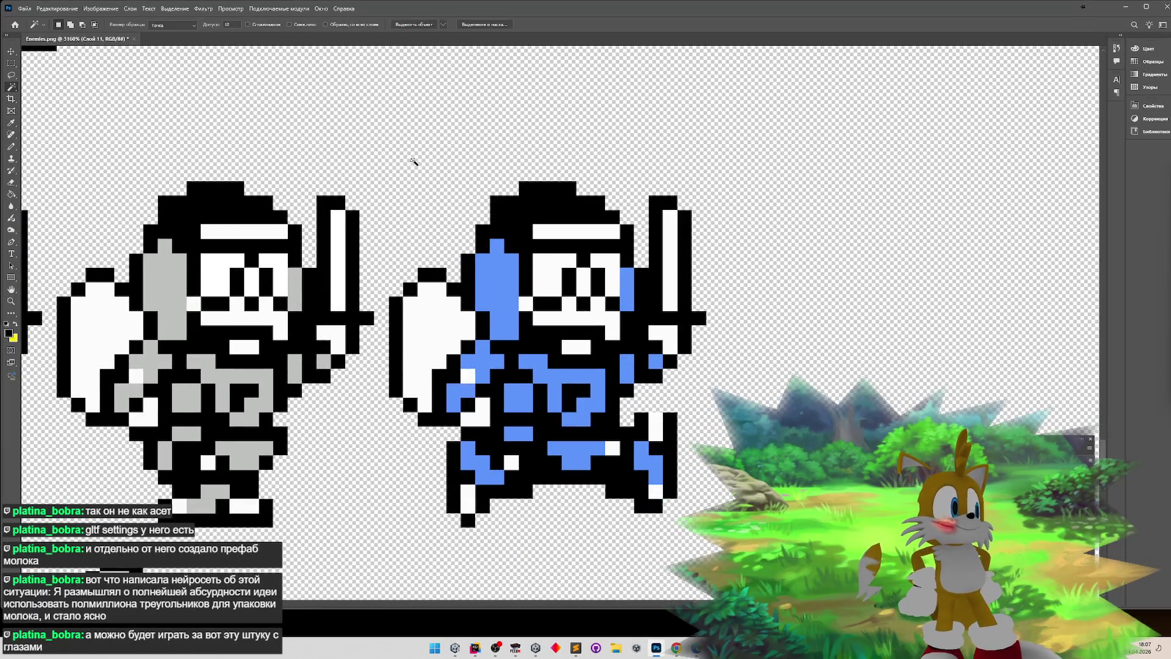
{"action": "left_click", "coordinate": [507, 203]}
{"action": "left_click", "coordinate": [8, 333]}
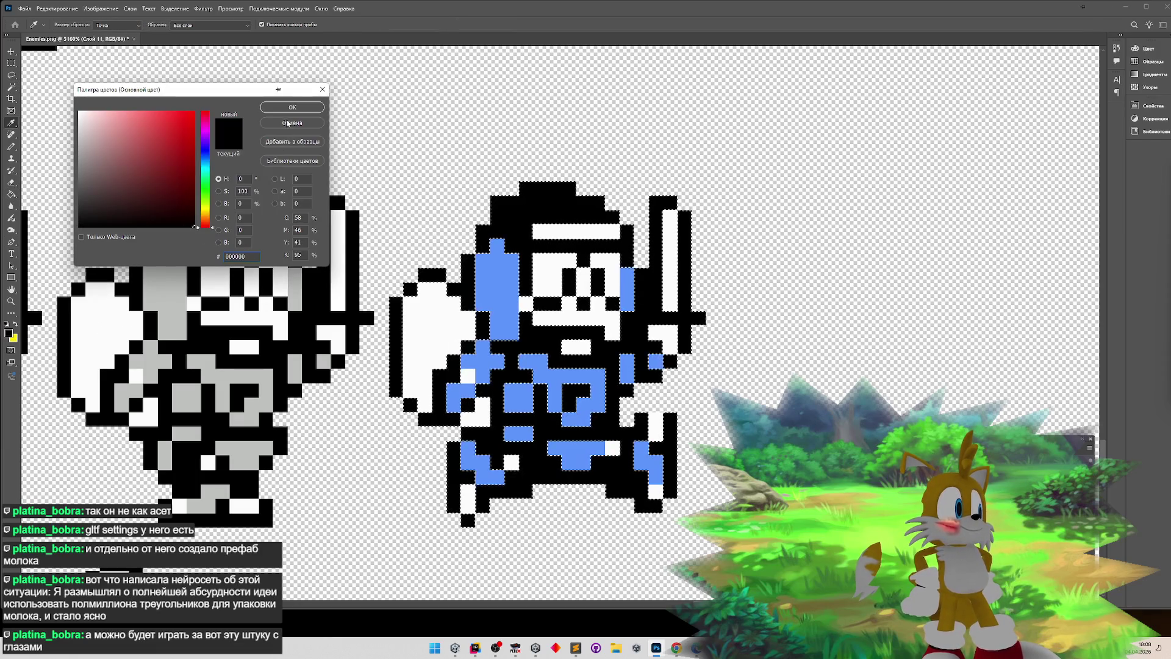